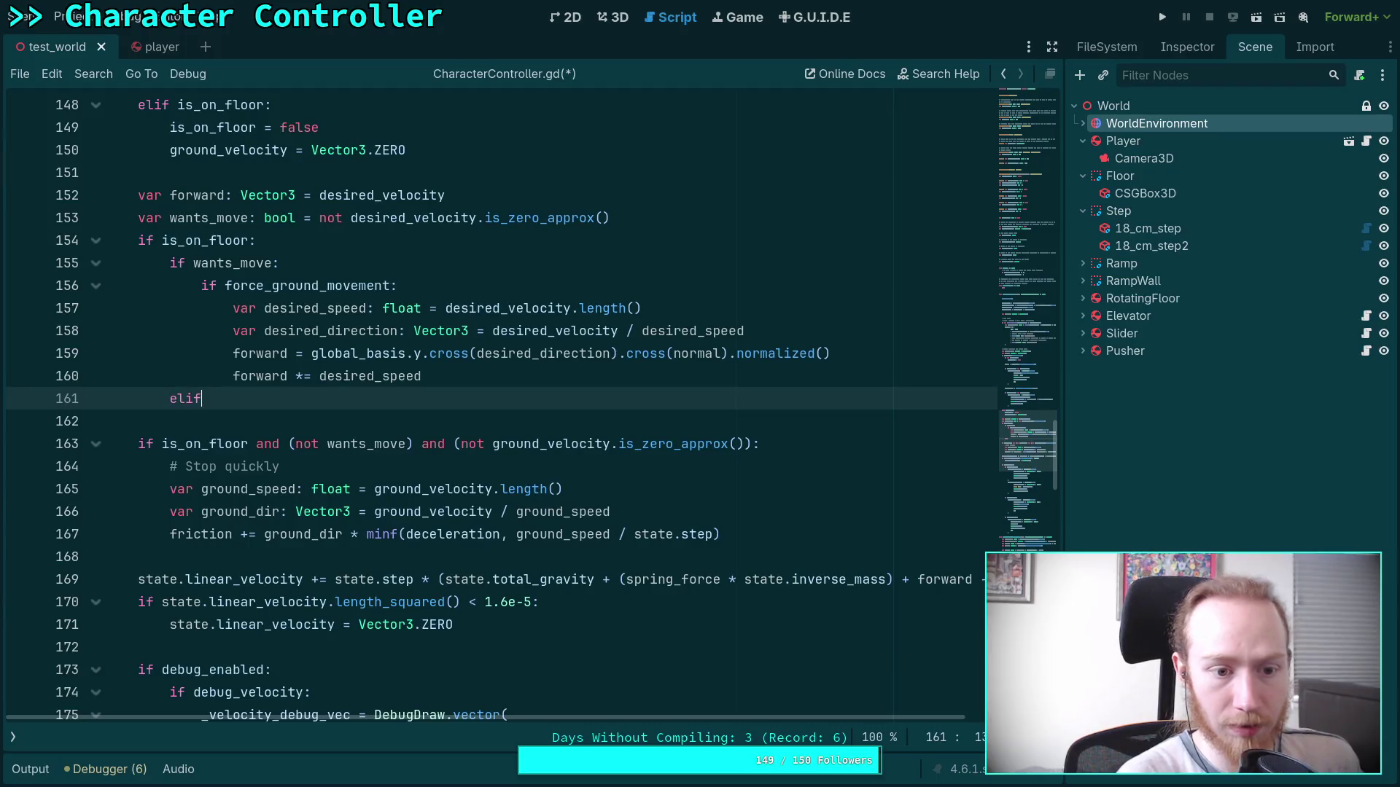
Cut the ground_velocity.is_zero_approx() condition into the elif on line 161 and end it with a colon.
drag(462, 444, 744, 444)
key(ctrl+c)
right_click(630, 445)
click(658, 504)
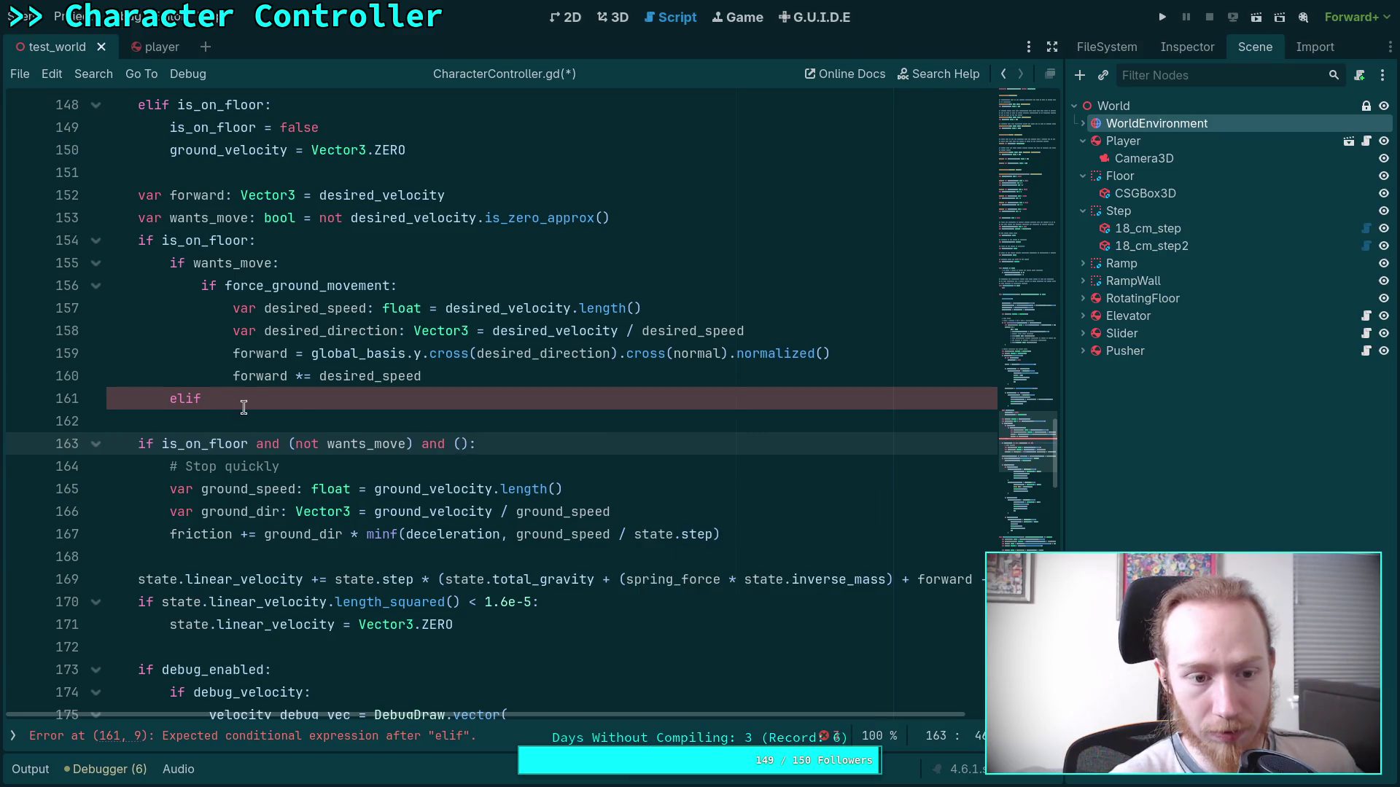
click(263, 398)
key(ctrl+v)
text(:)
Move the Stop quickly friction block under the elif, delete the leftover if line, and locate wants_move.
mouse_move(210, 466)
mouse_down()
mouse_move(612, 511)
mouse_move(232, 533)
mouse_up()
key(alt+Up)
key(alt+Up)
key(Tab)
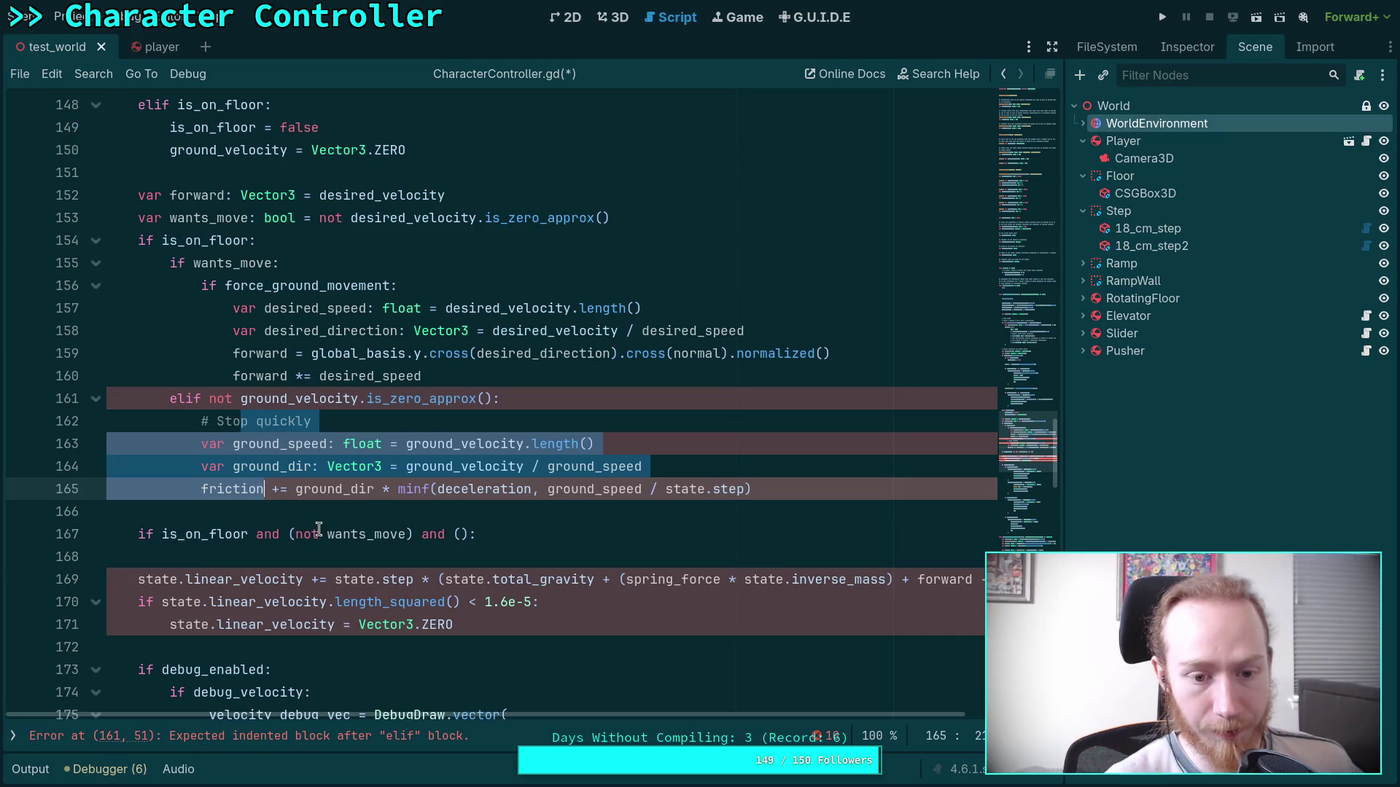
click(310, 532)
key(ctrl+shift+k)
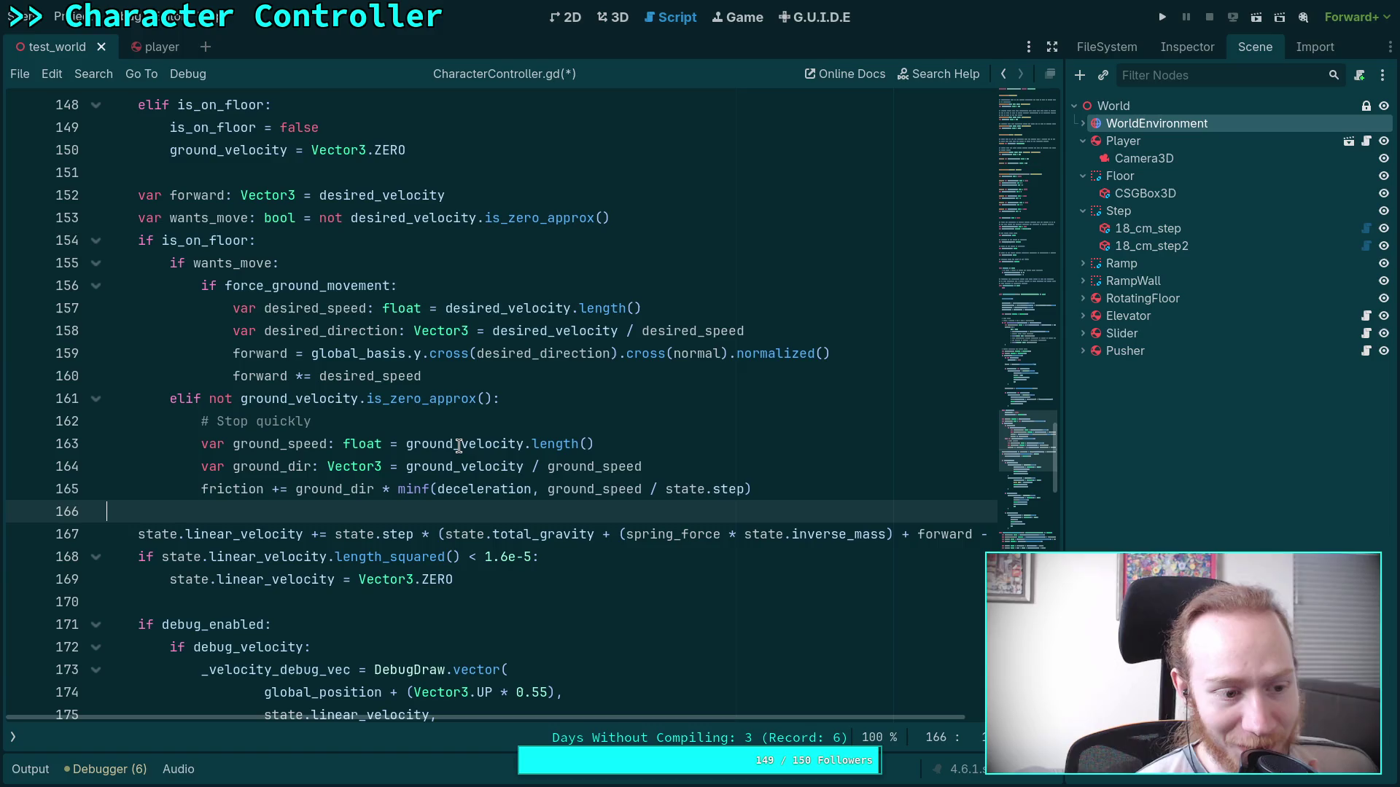
mouse_move(458, 445)
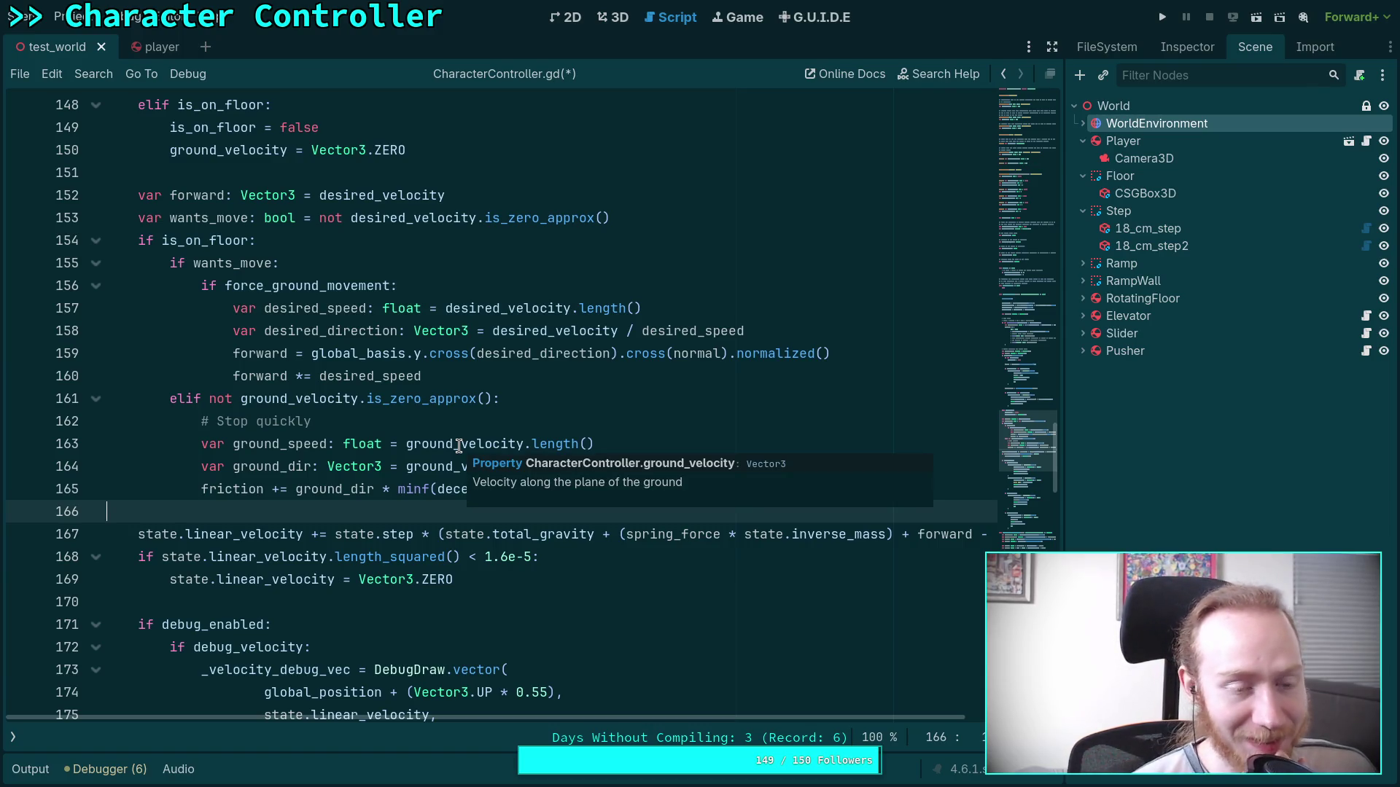
double_click(208, 218)
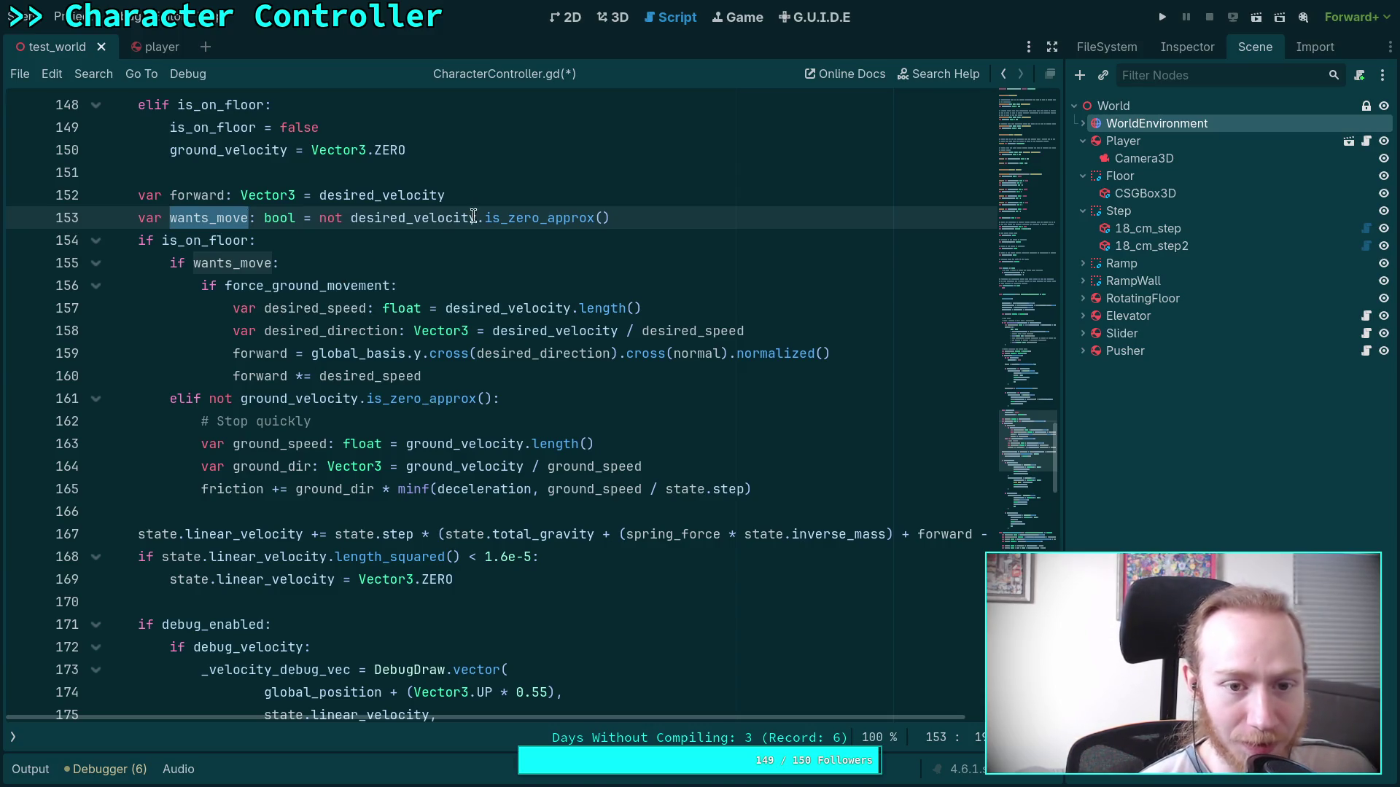
scroll(341, 410, down, 3)
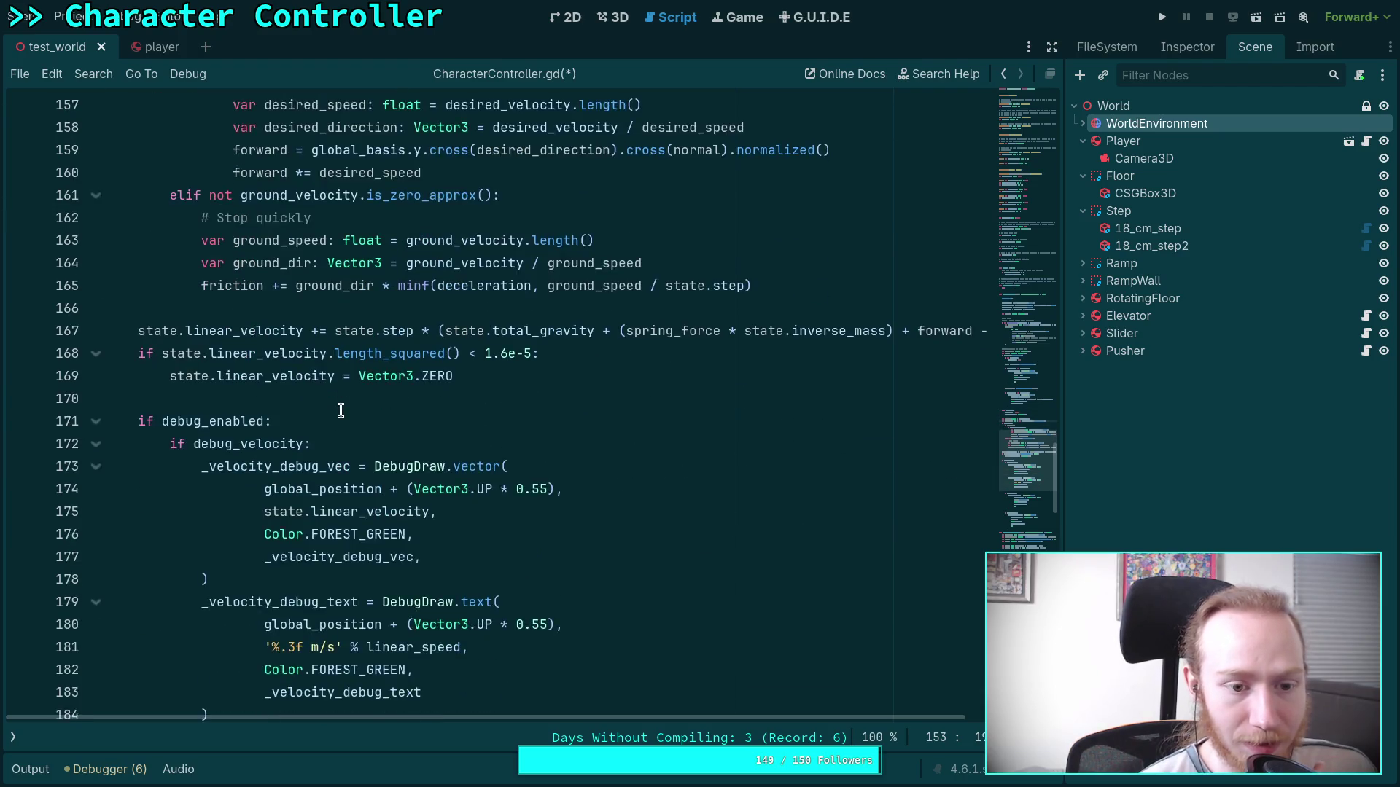
Replace wants_move in the if with not desired_velocity.is_zero_approx() and delete its declaration.
scroll(340, 411, down, 12)
scroll(393, 409, up, 17)
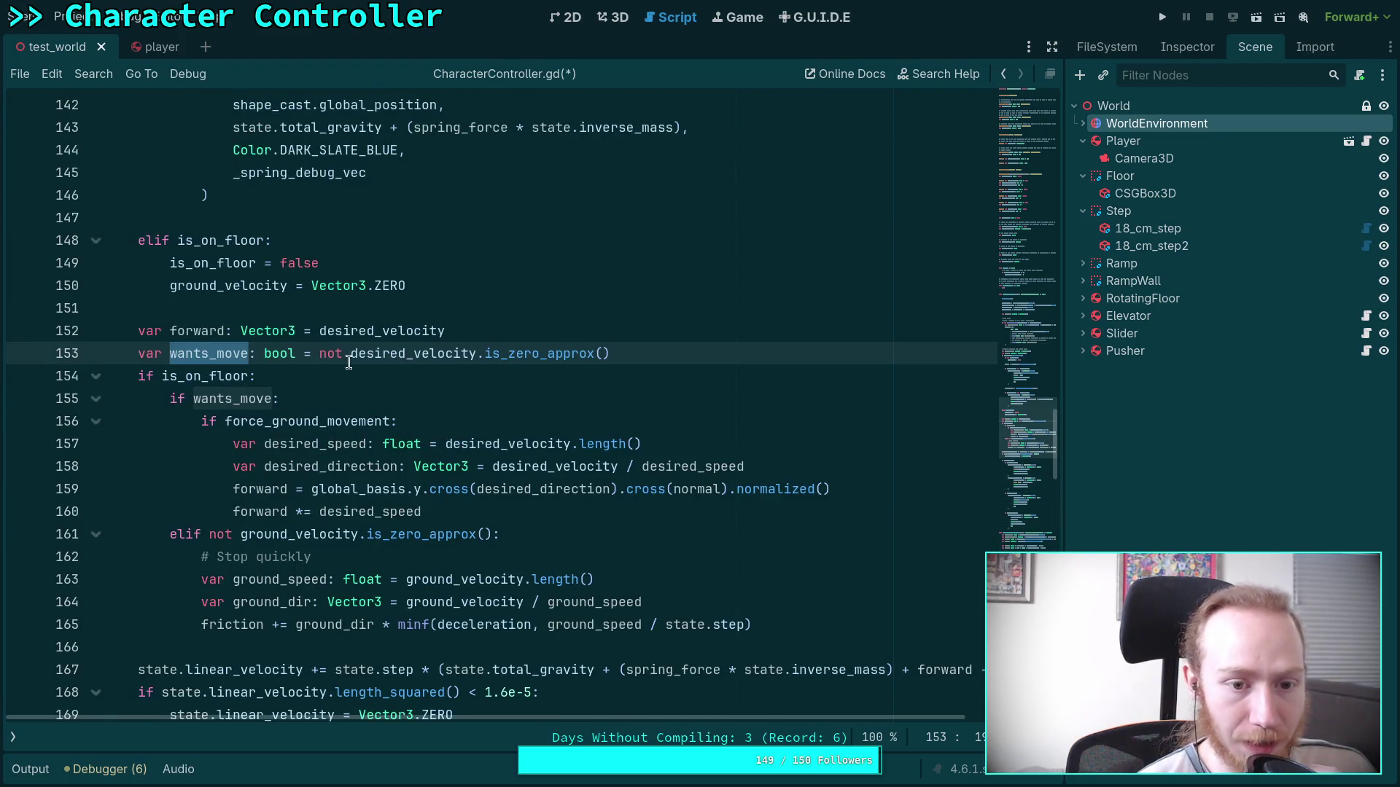
drag(321, 357, 607, 358)
key(ctrl+x)
double_click(254, 398)
key(ctrl+v)
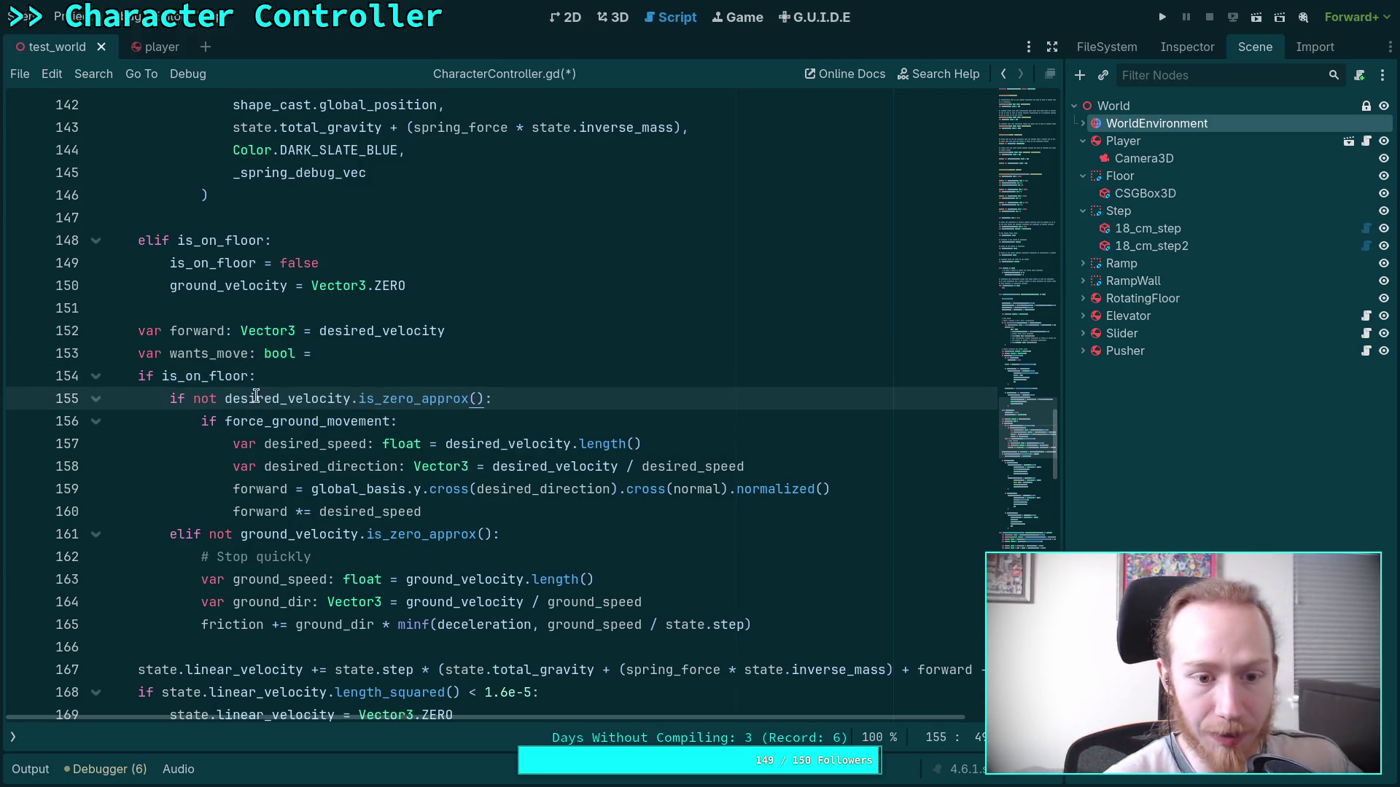
drag(503, 355, 518, 338)
key(BackSpace)
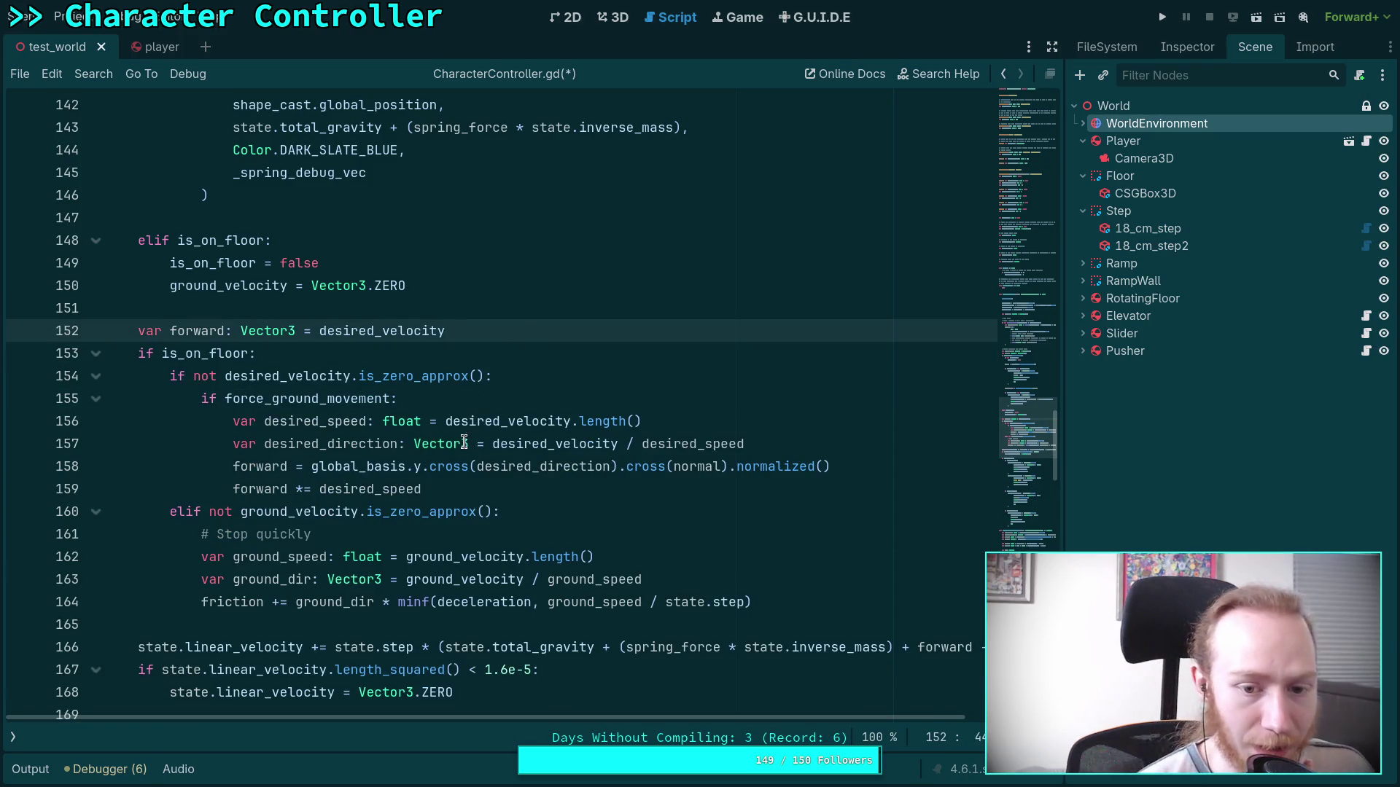
Review where is_on_floor, forward and desired_velocity are used in the movement code.
click(528, 489)
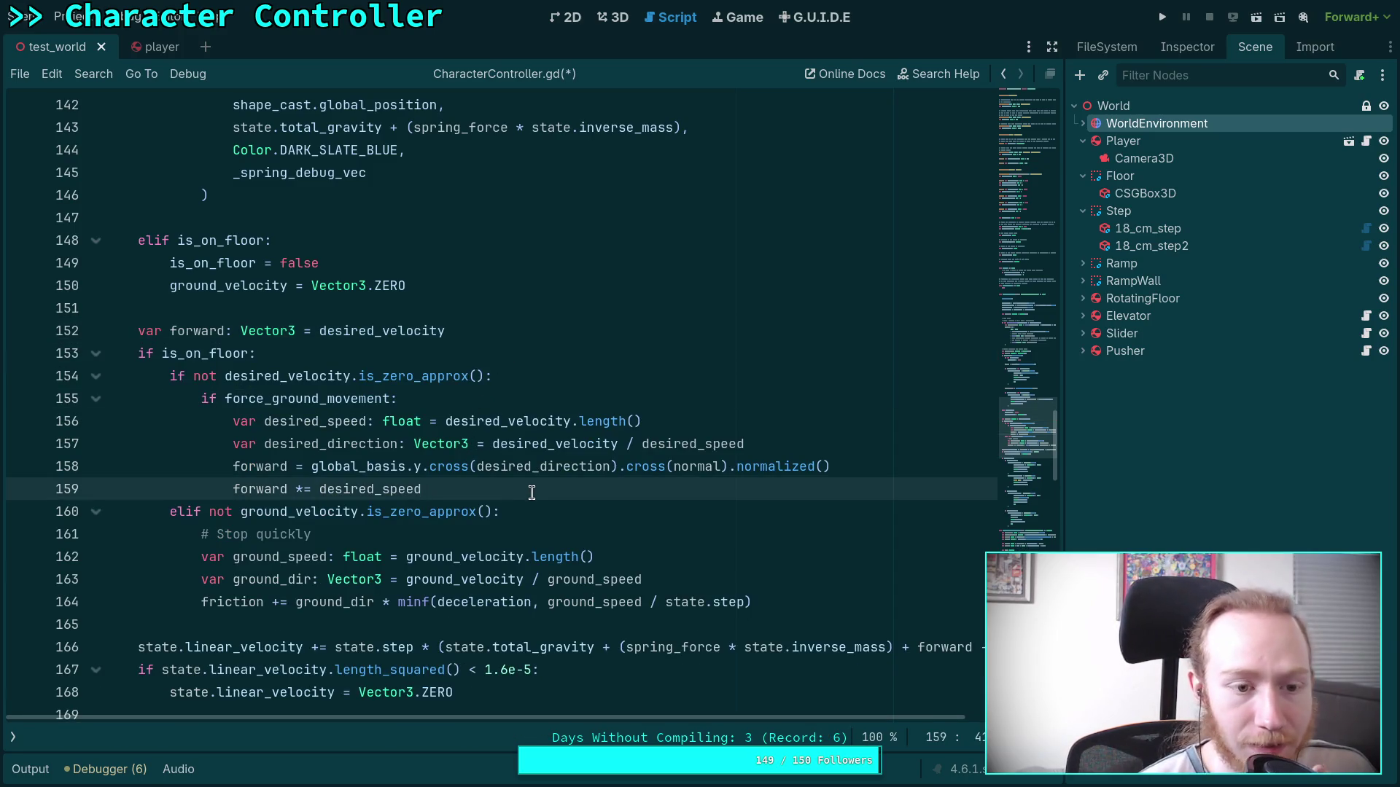
double_click(208, 353)
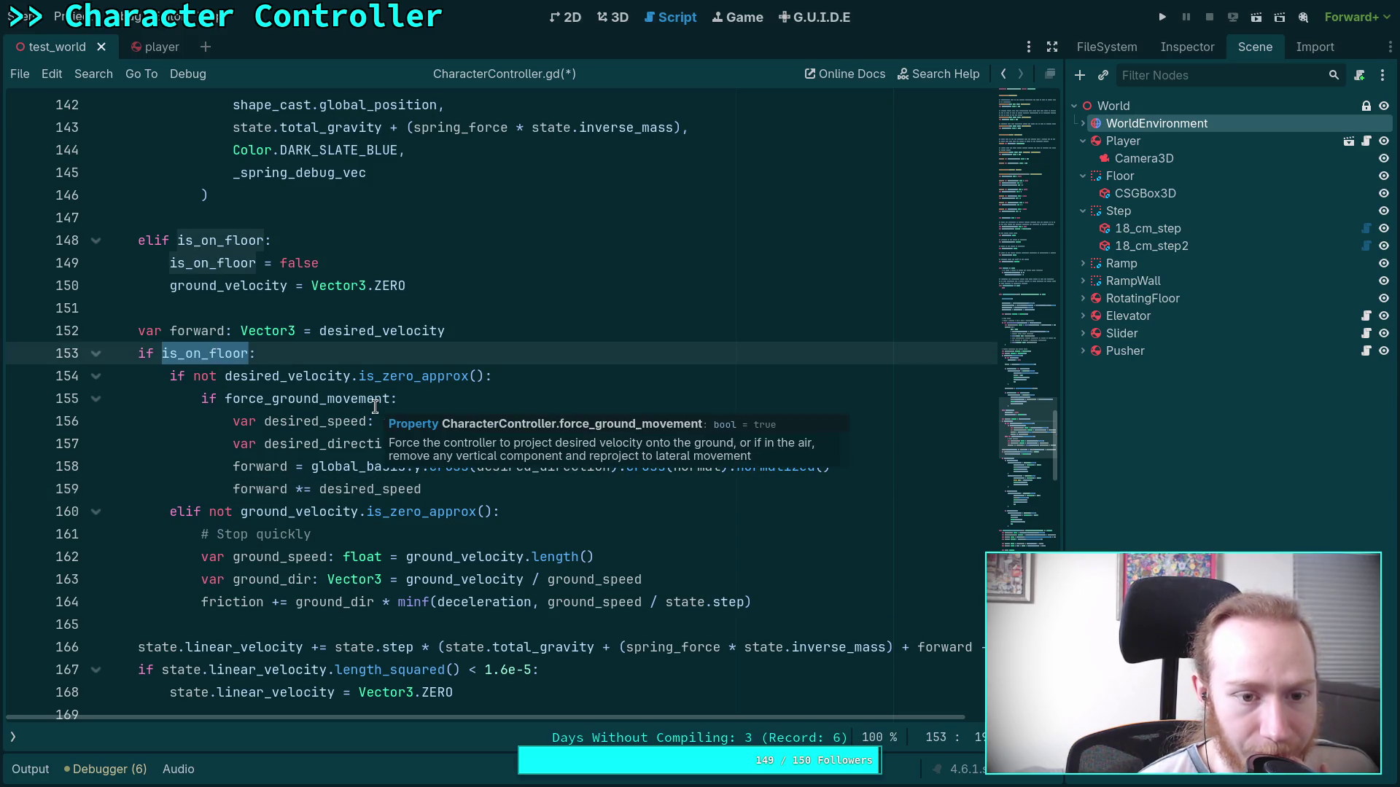
double_click(197, 329)
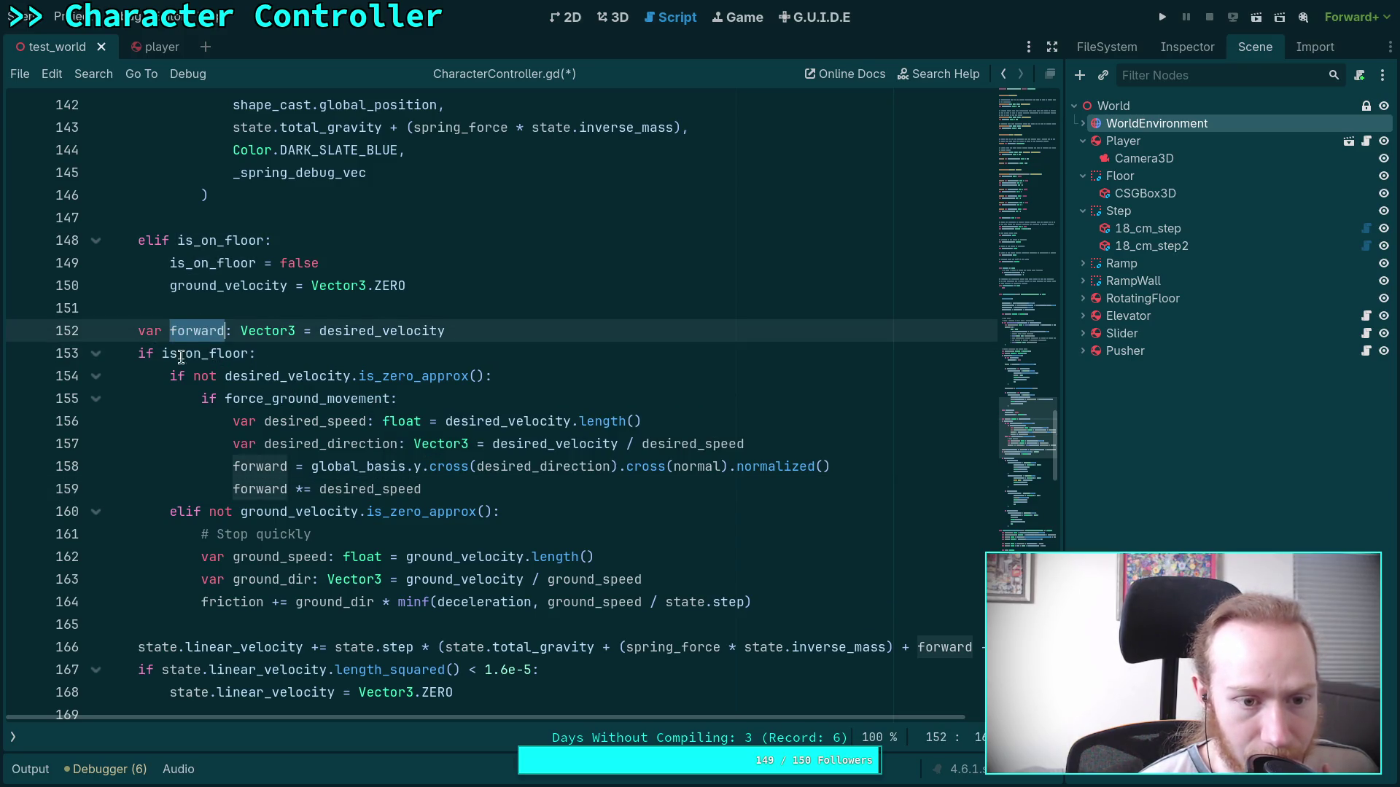
double_click(201, 355)
double_click(287, 376)
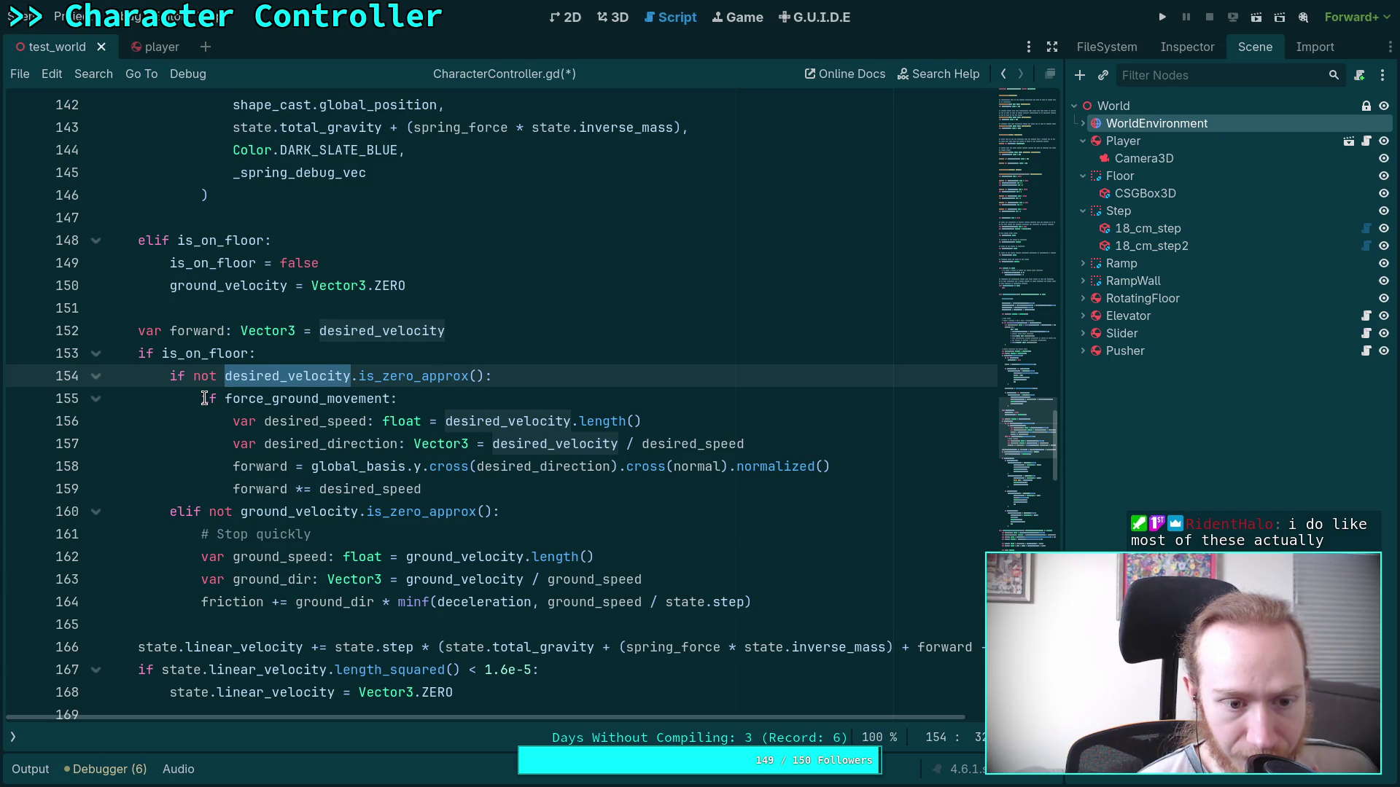
Add a '# Moving on ground' comment on a new line below line 154.
click(555, 375)
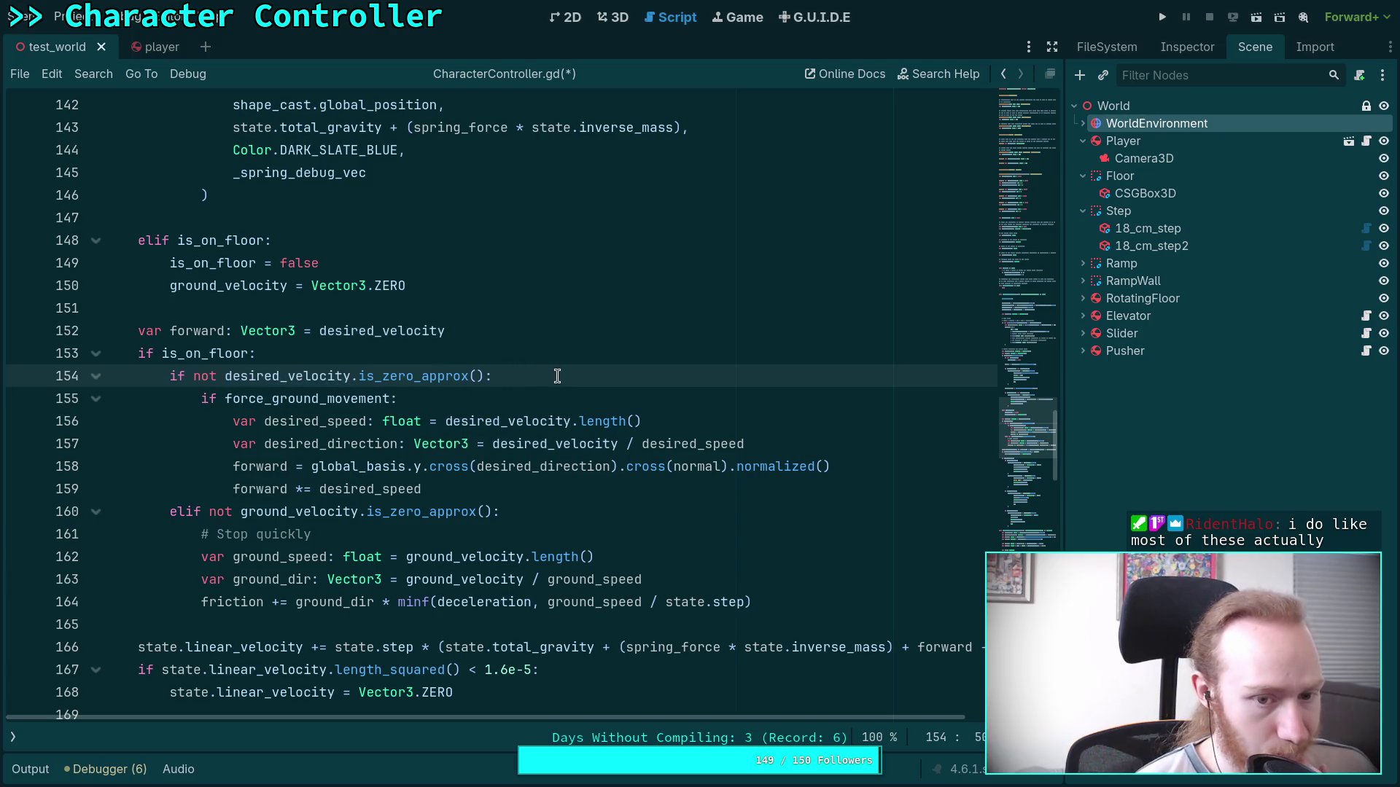
key(Return)
text(# )
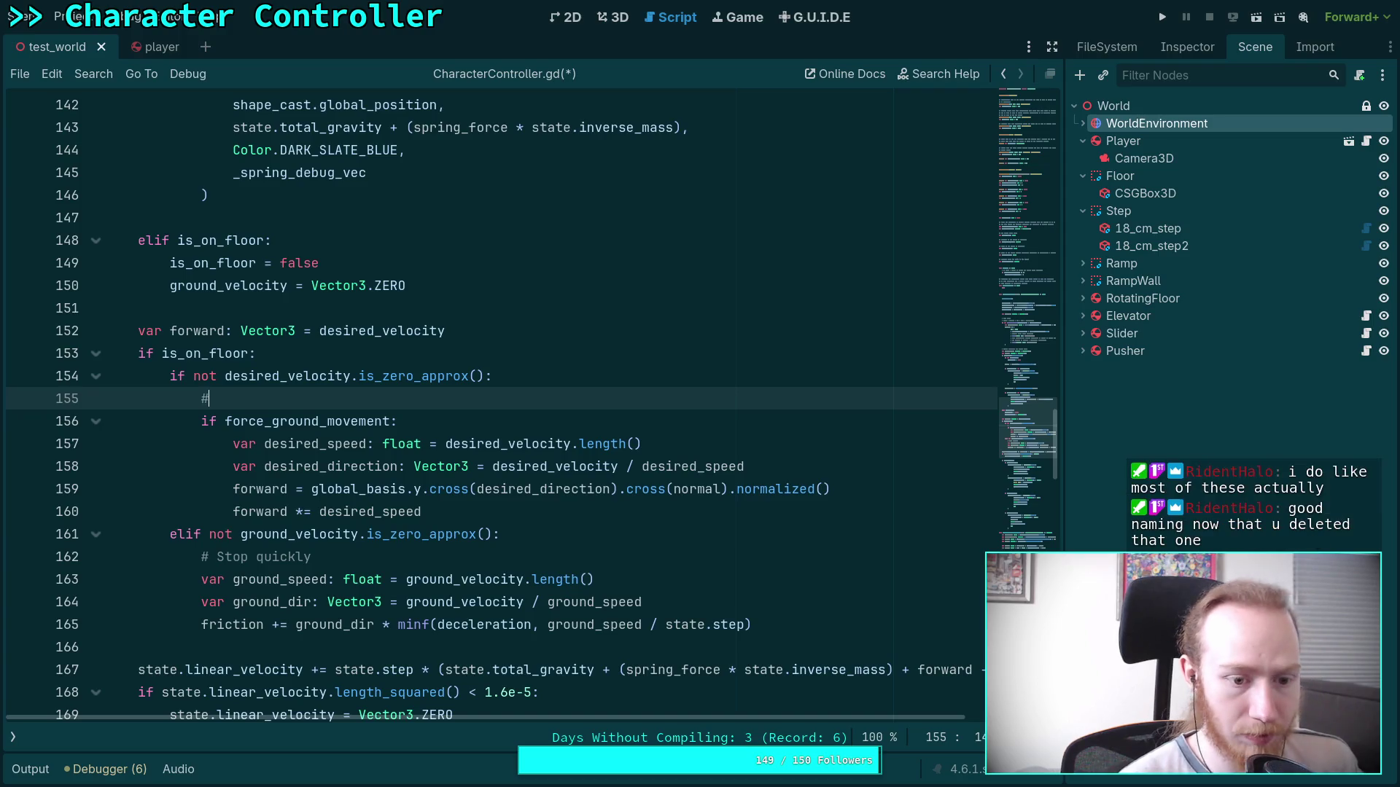
text(Moving)
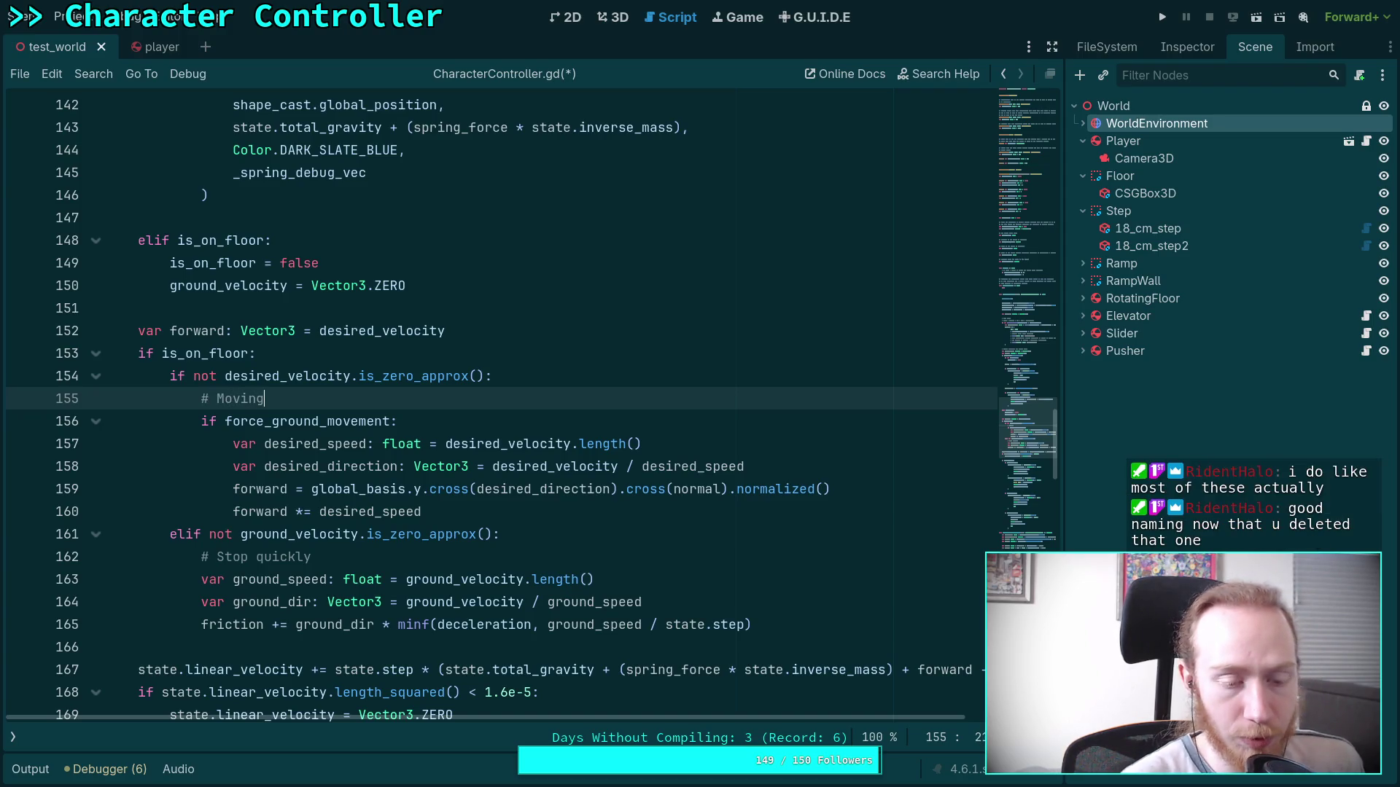
scroll(629, 397, down, 2)
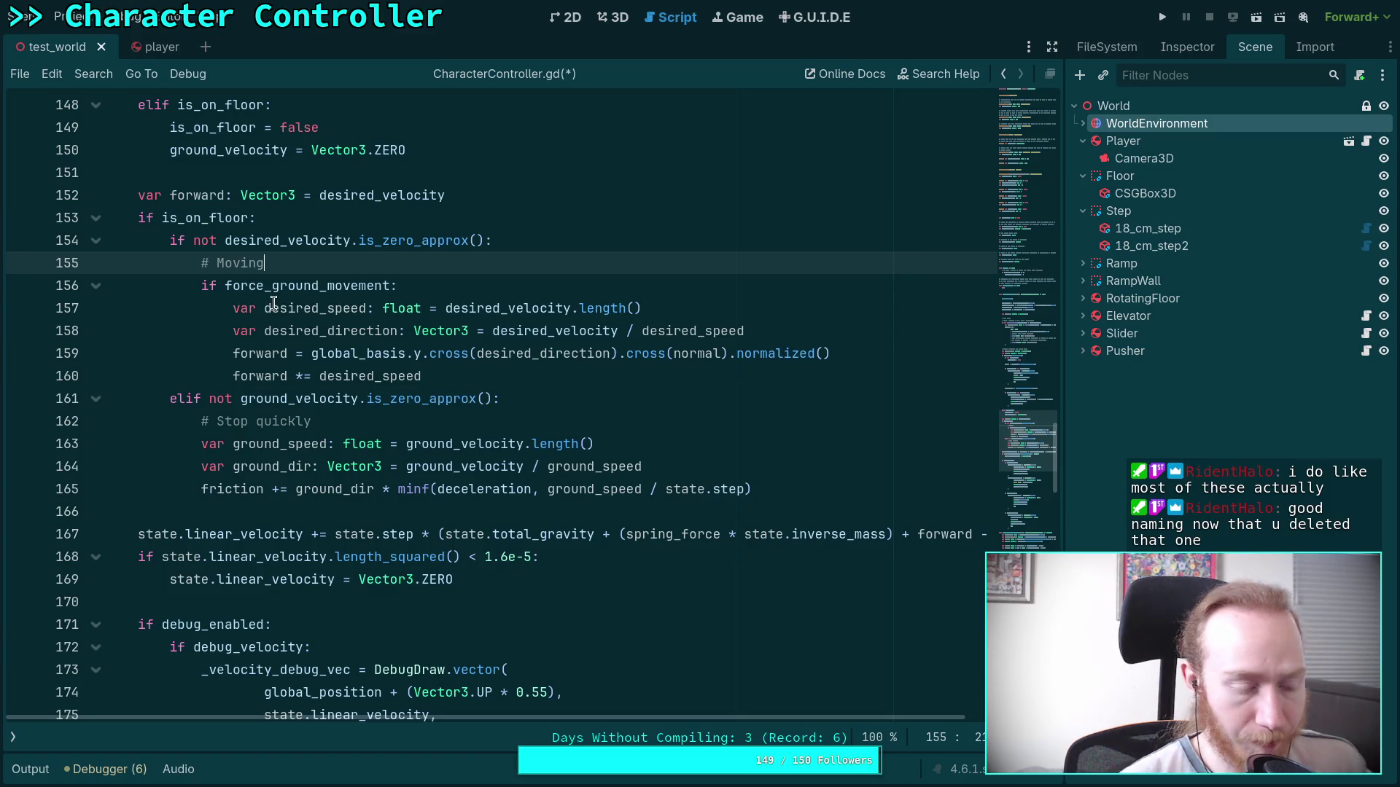
text( on ground)
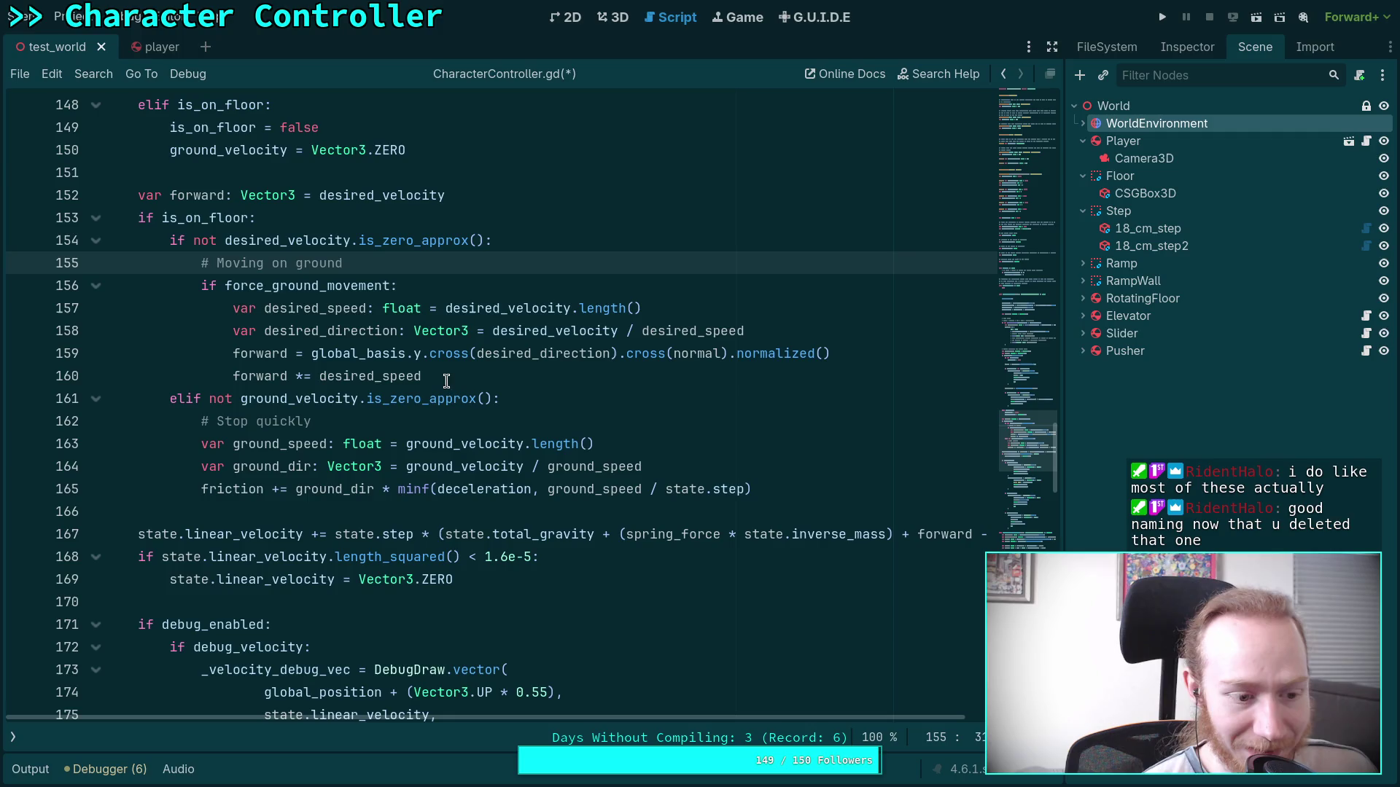
click(378, 514)
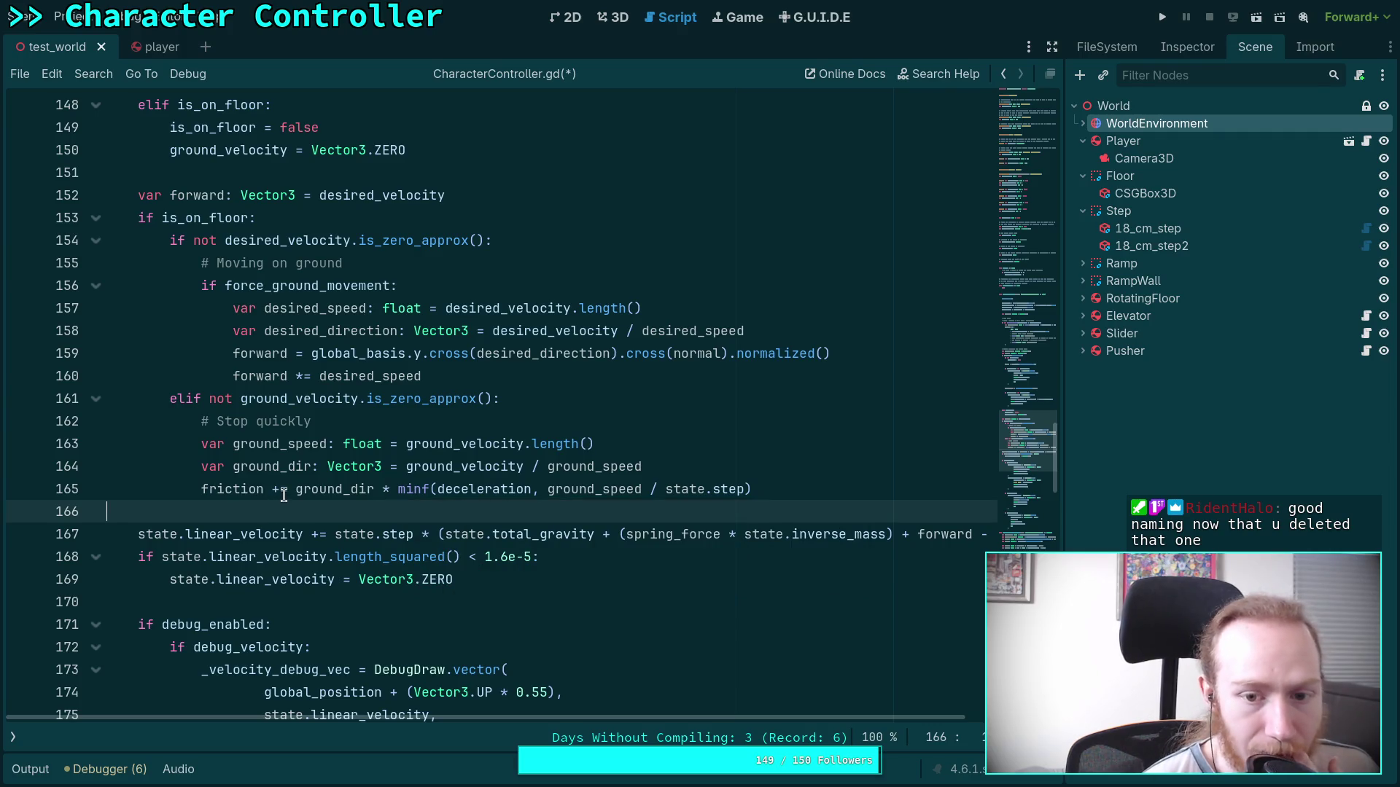
scroll(283, 495, up, 16)
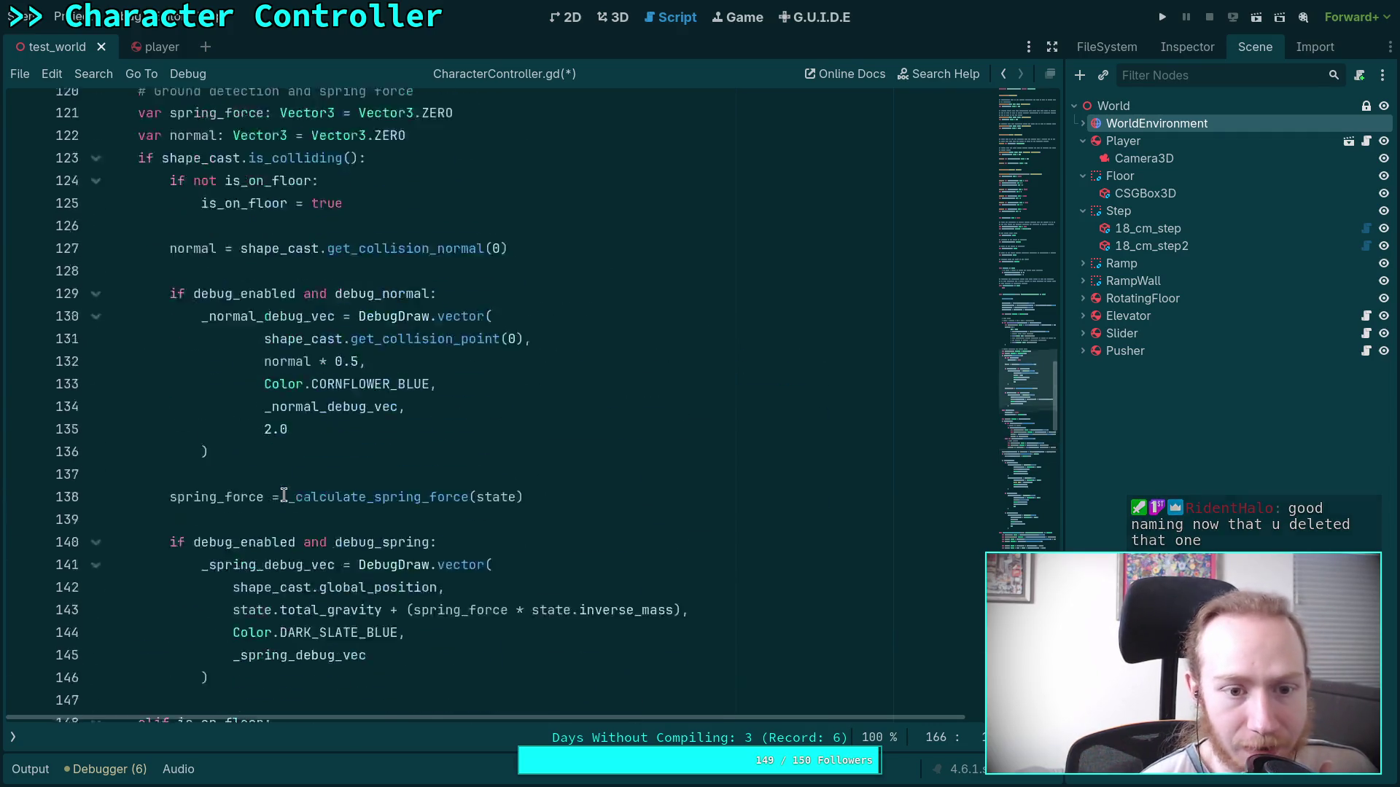
scroll(284, 495, up, 2)
scroll(292, 492, down, 20)
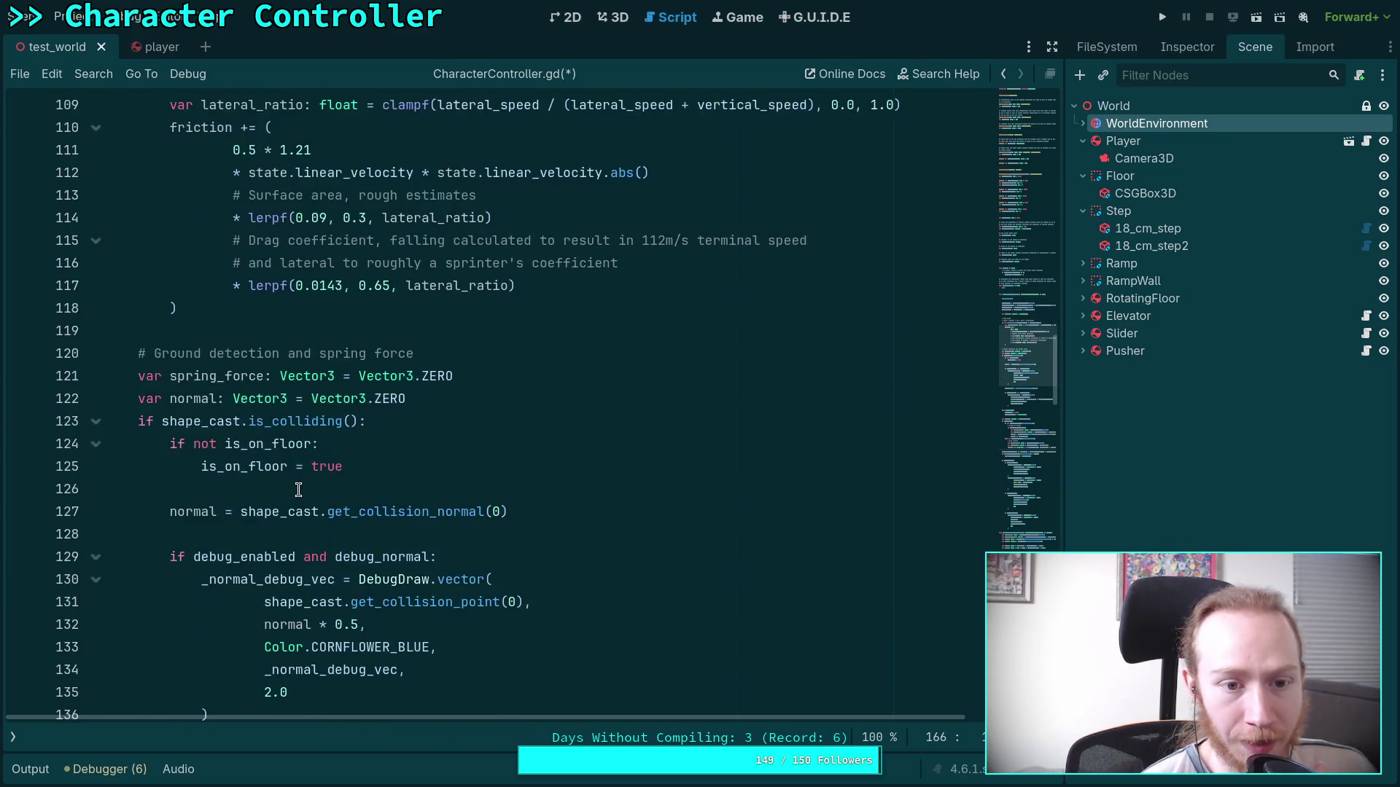
scroll(722, 543, down, 20)
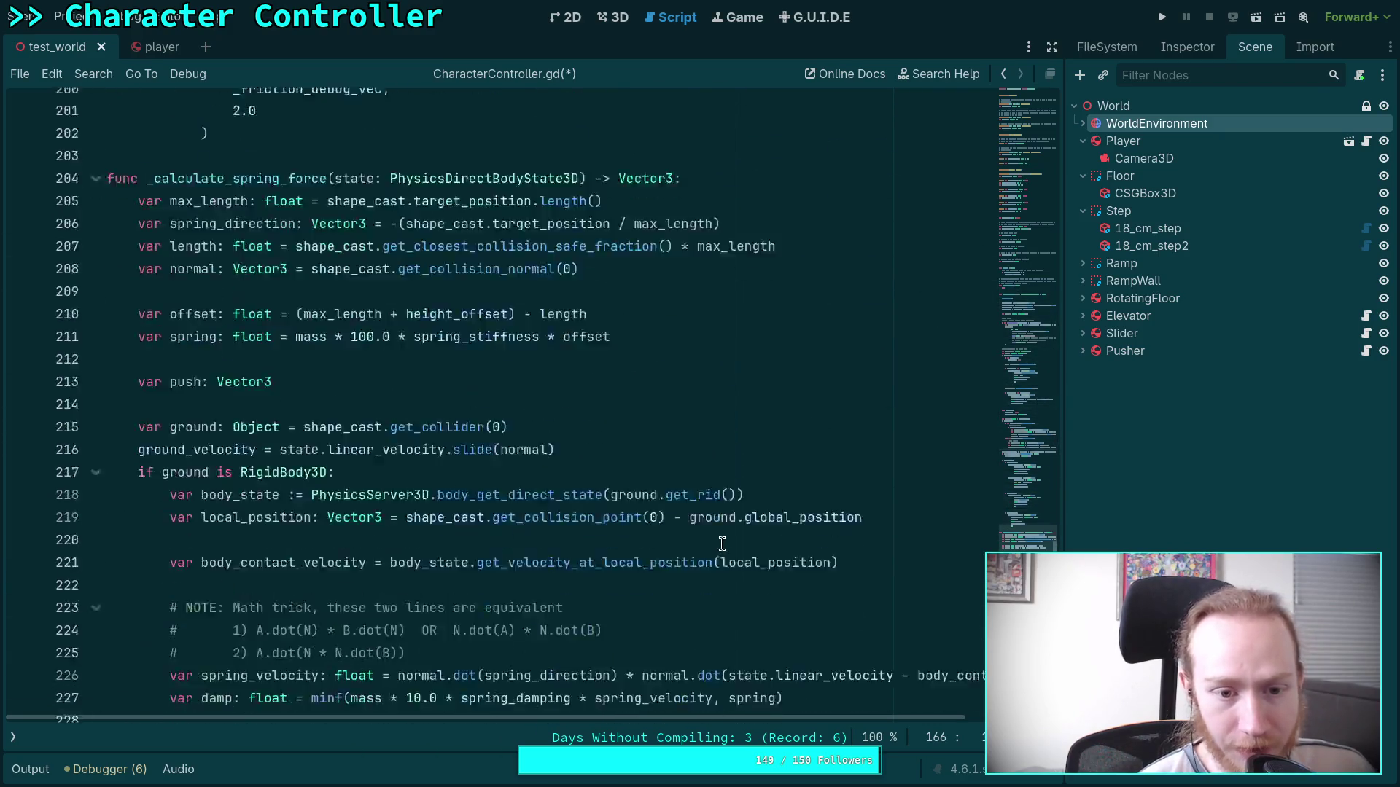
scroll(722, 543, up, 2)
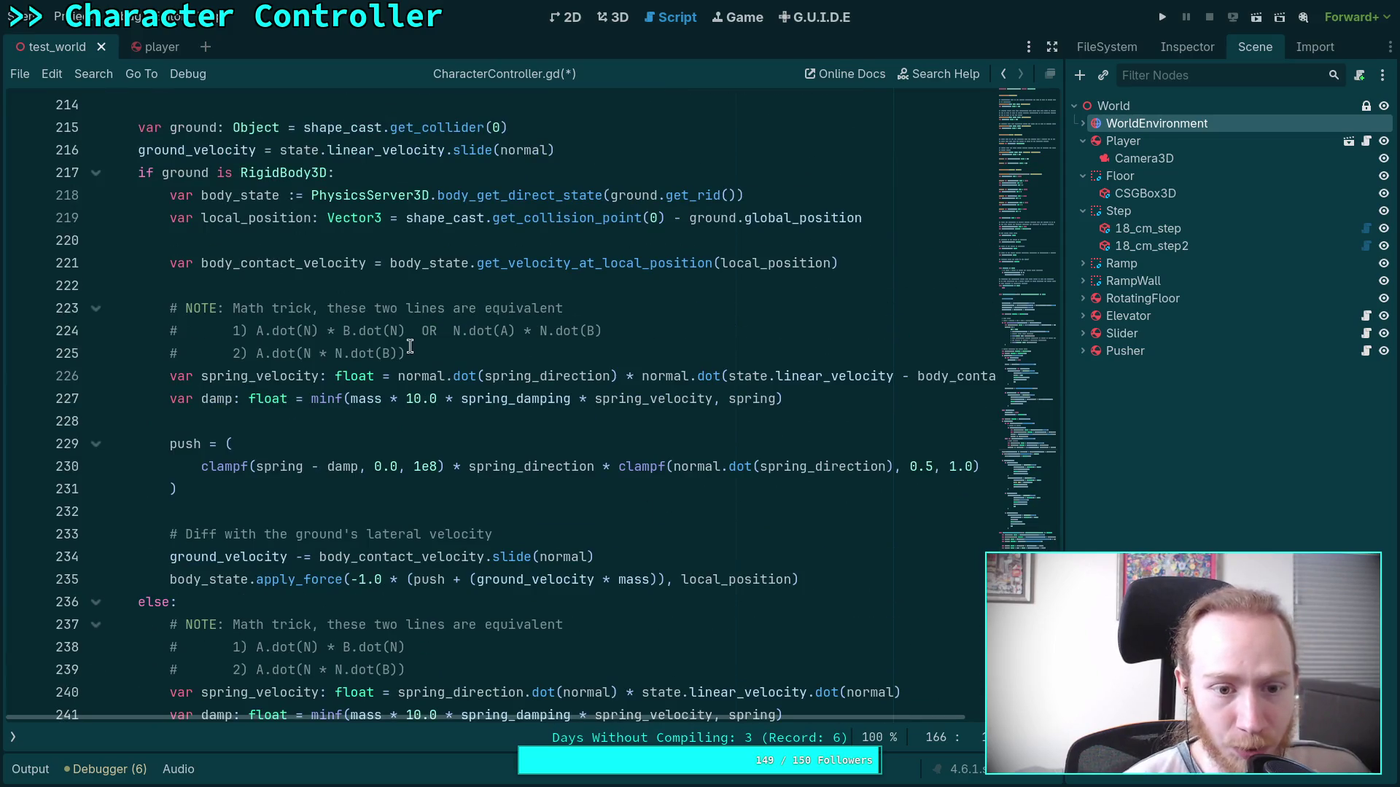
click(430, 357)
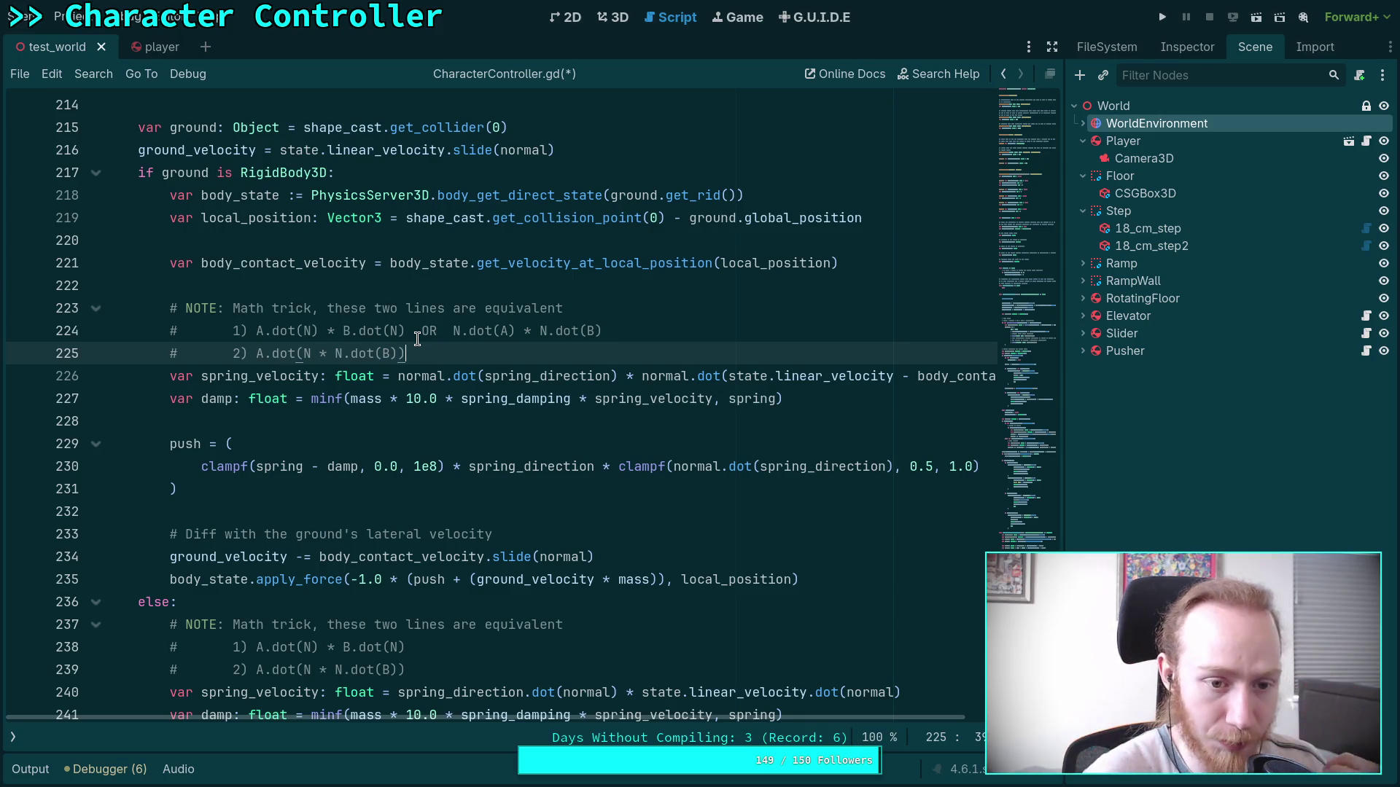
drag(257, 332, 294, 328)
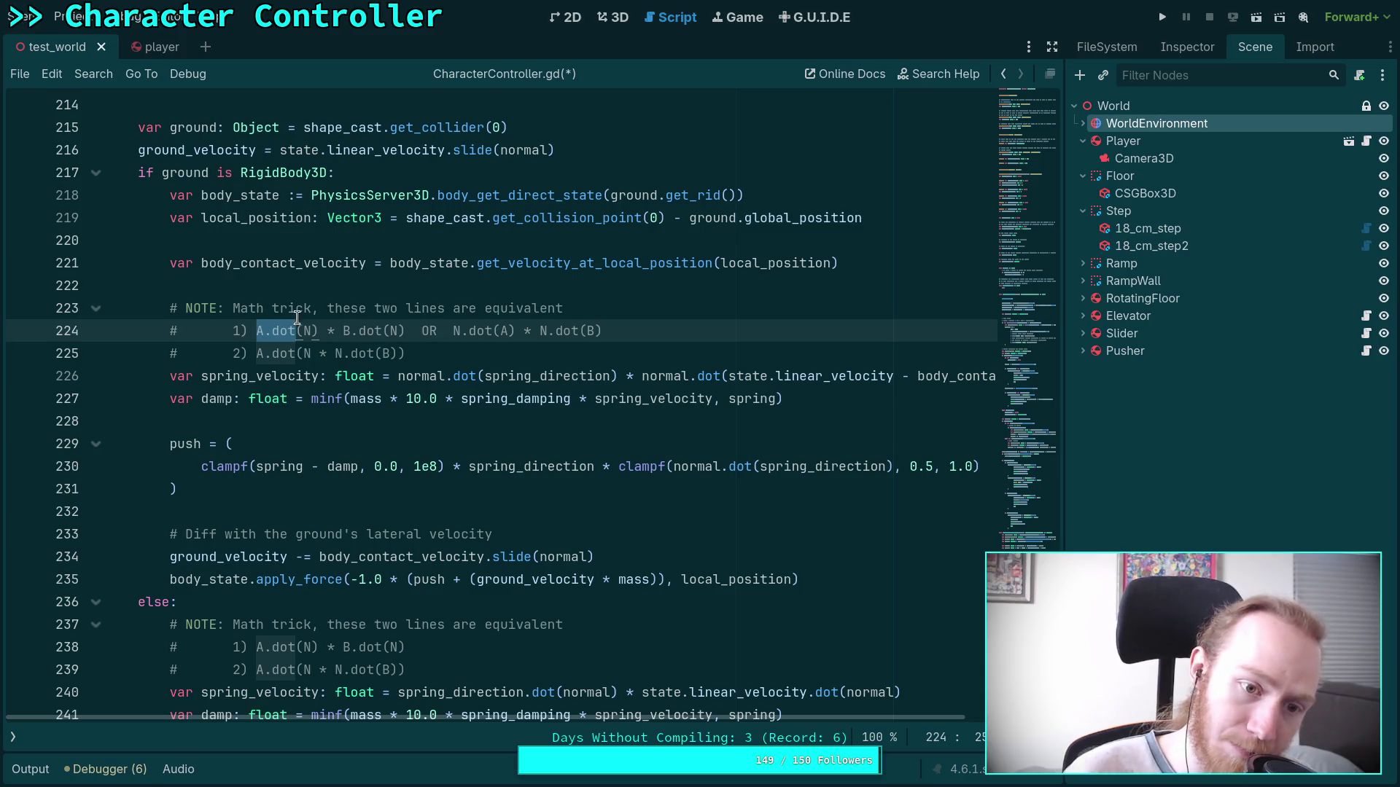
click(302, 329)
double_click(305, 330)
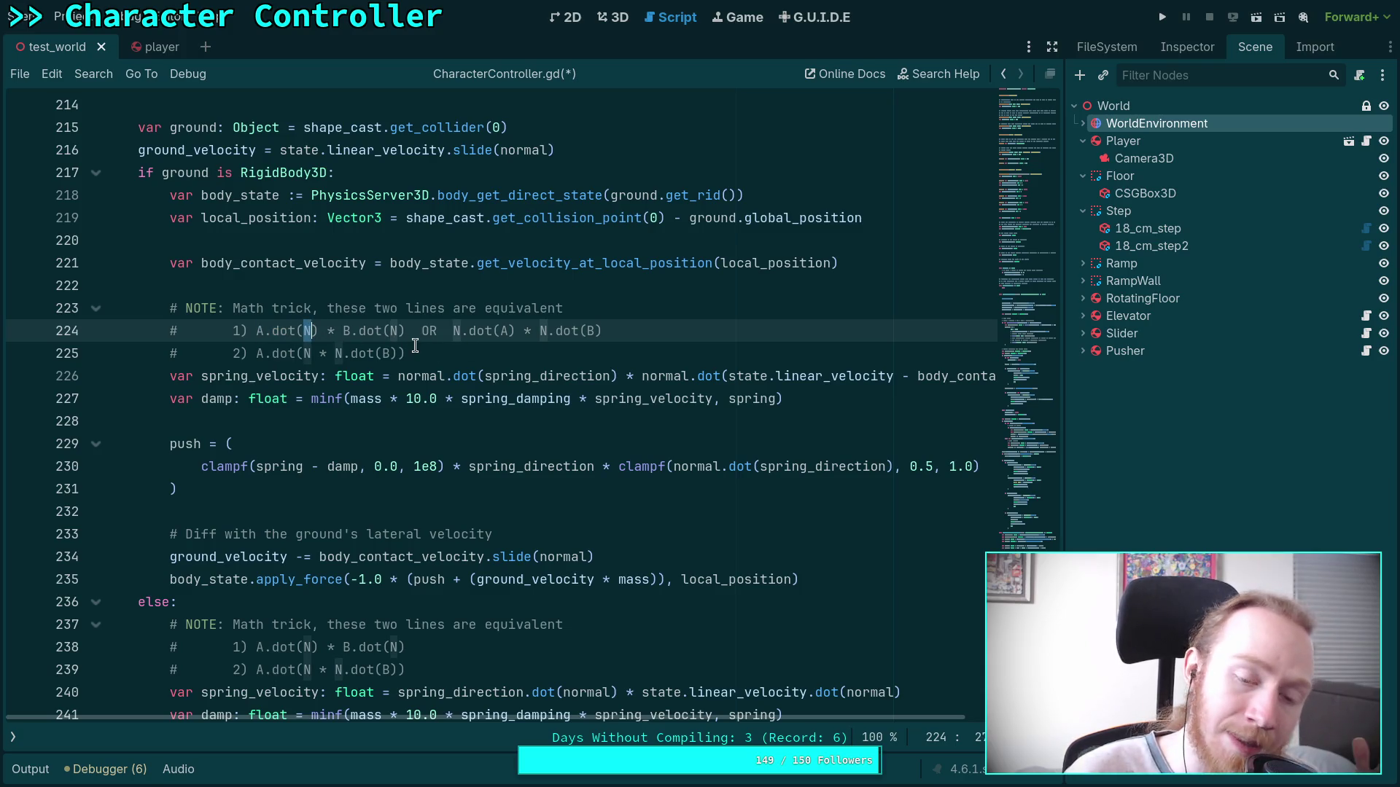
click(495, 342)
drag(255, 331, 405, 331)
drag(257, 353, 398, 353)
click(304, 373)
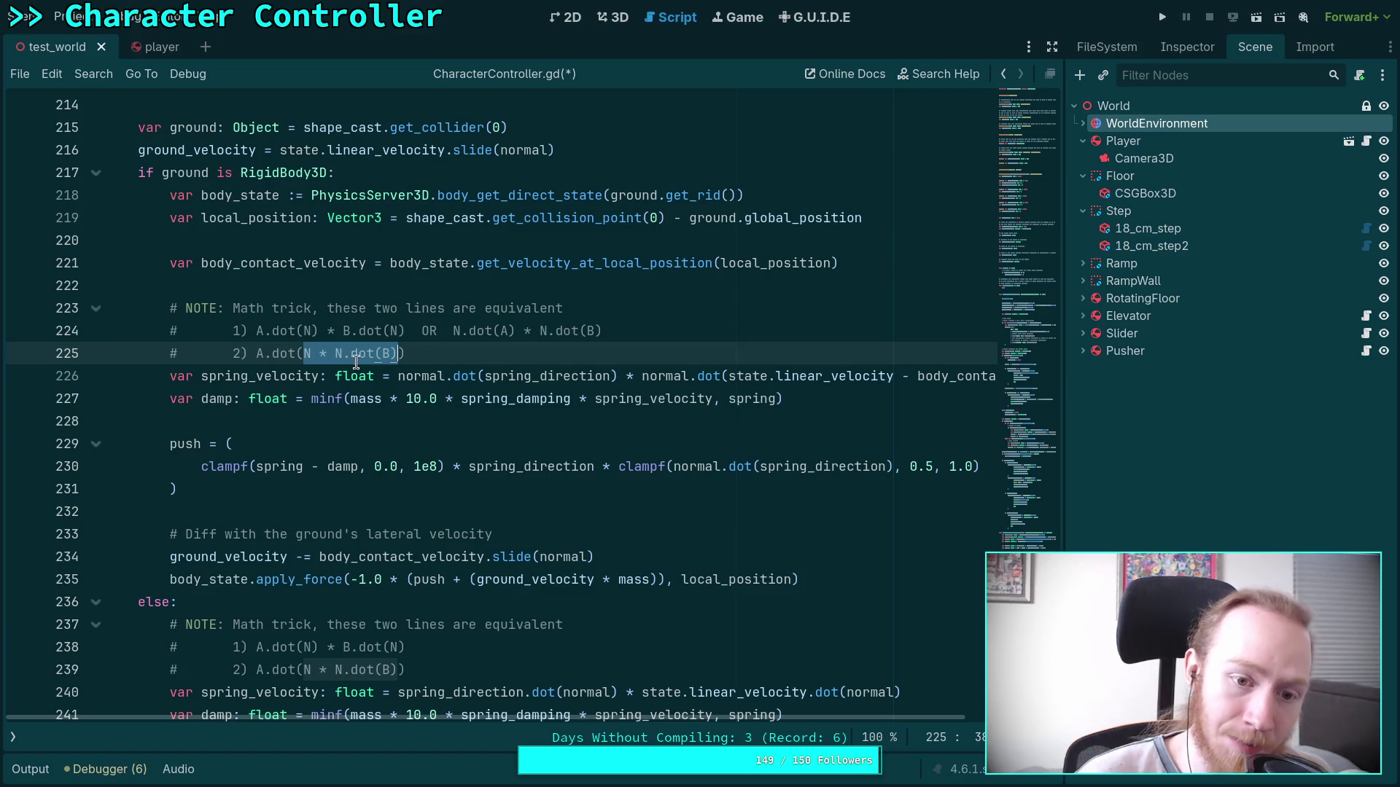
click(444, 351)
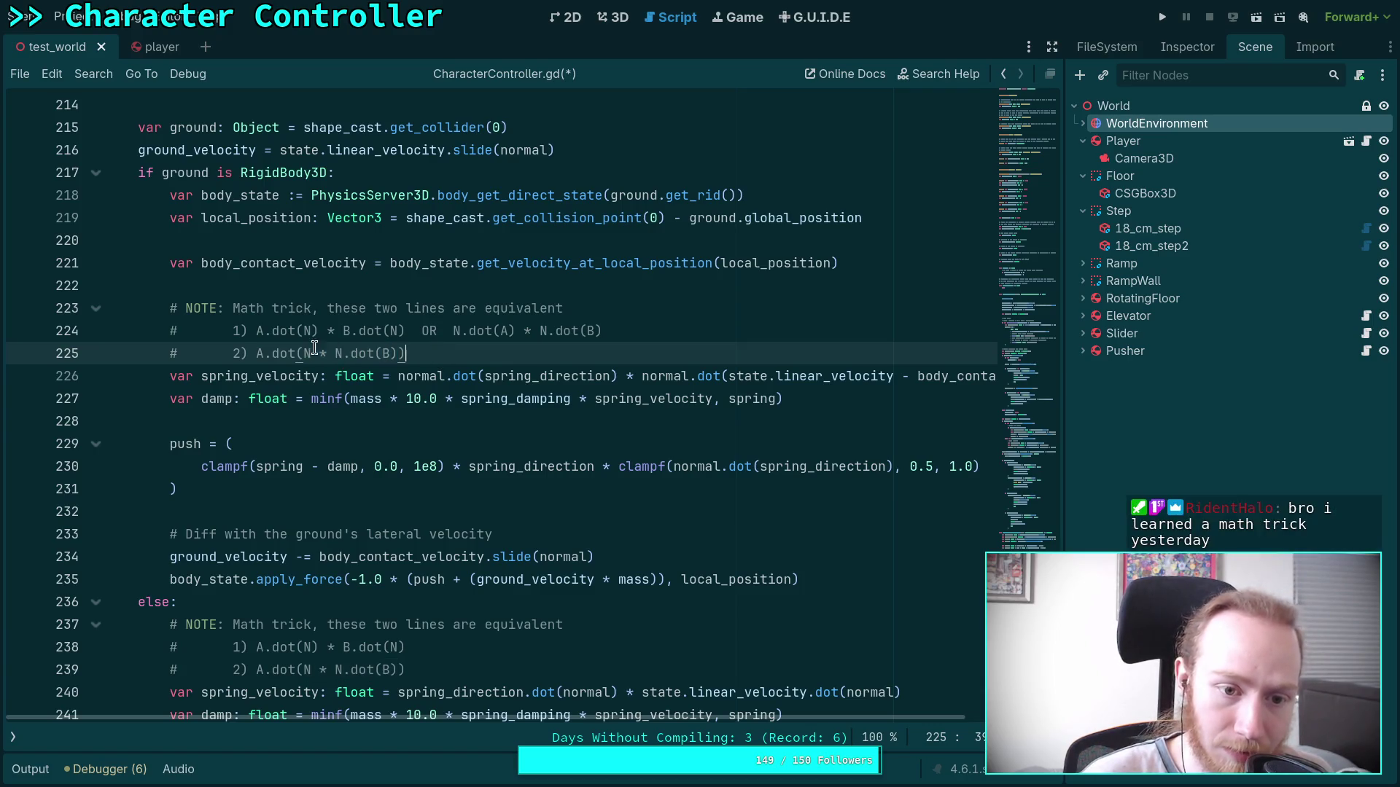
drag(335, 353, 405, 353)
click(382, 353)
click(419, 355)
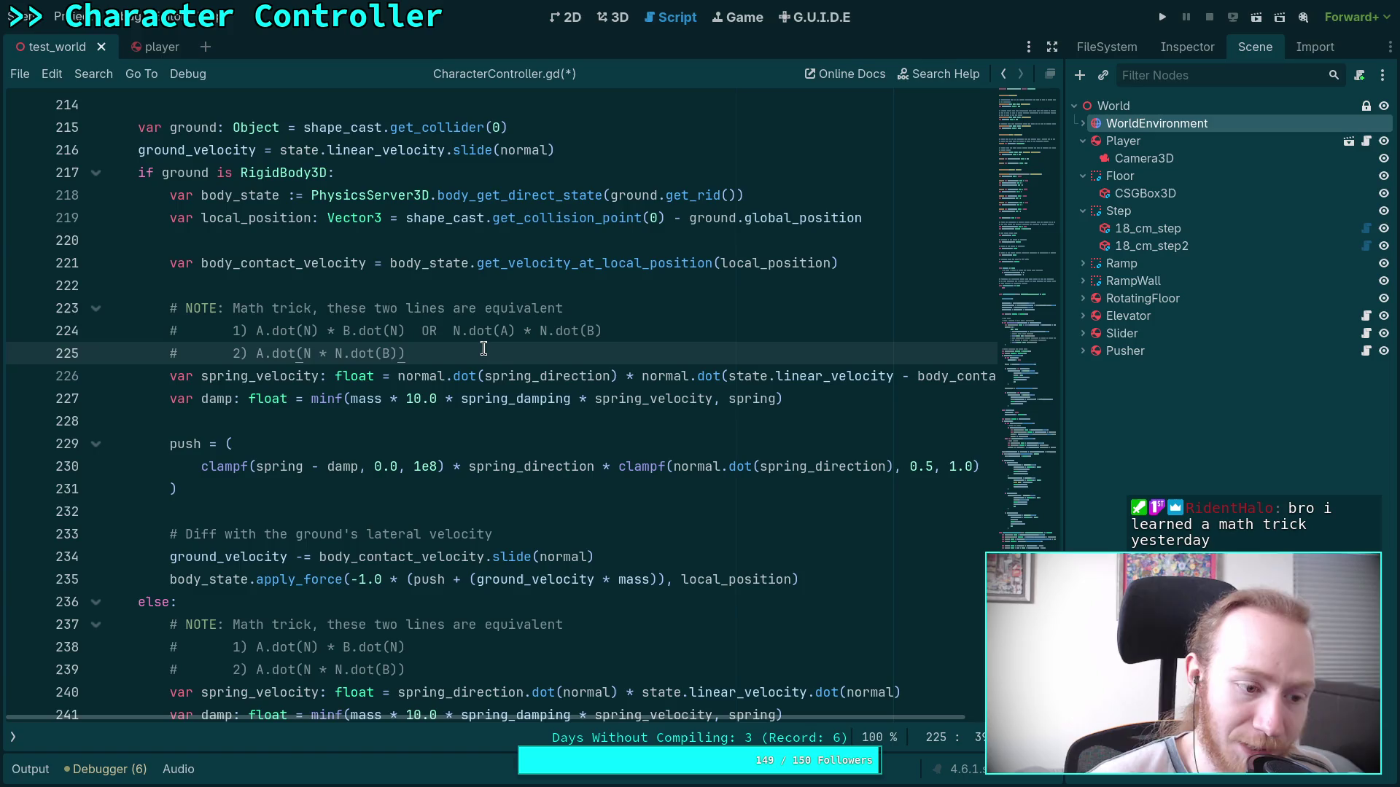
drag(615, 330, 251, 330)
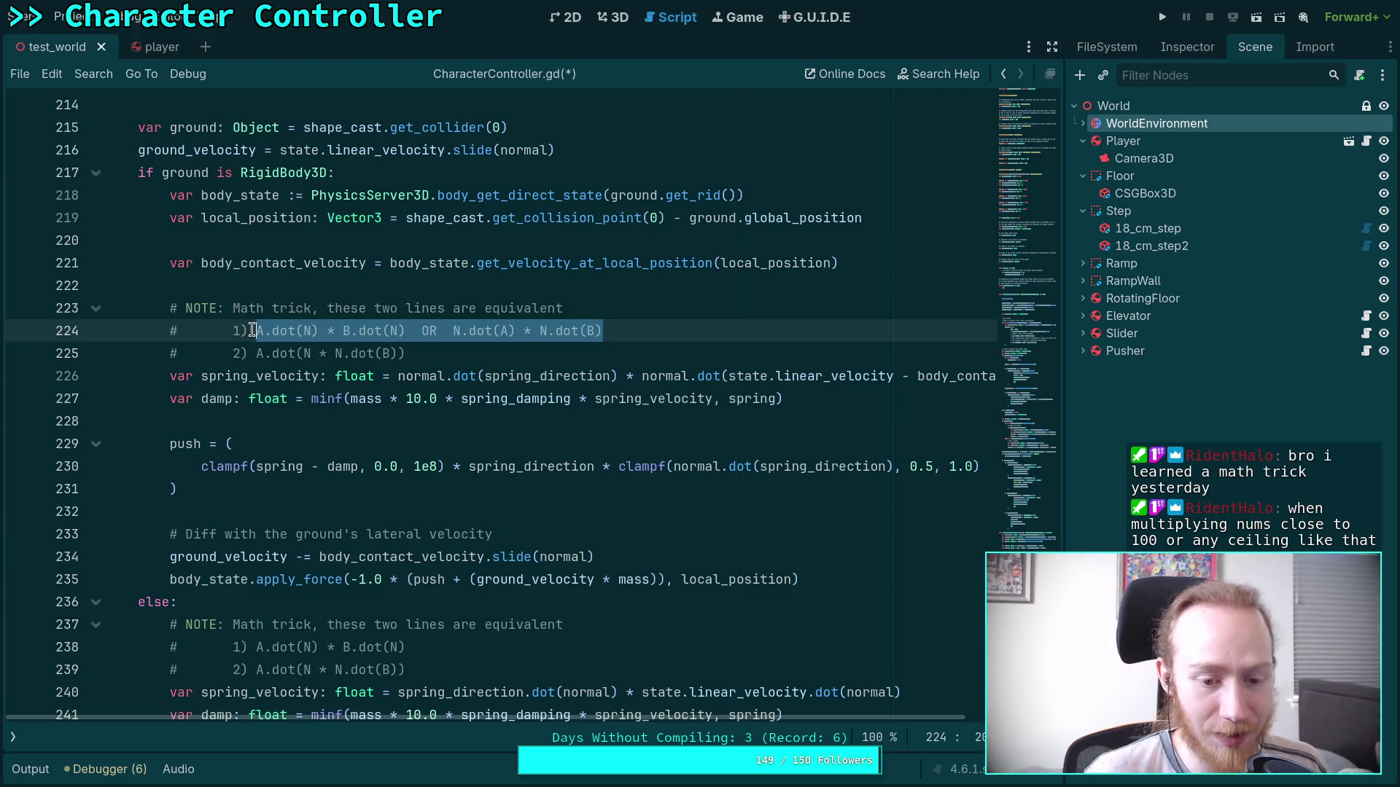
click(251, 330)
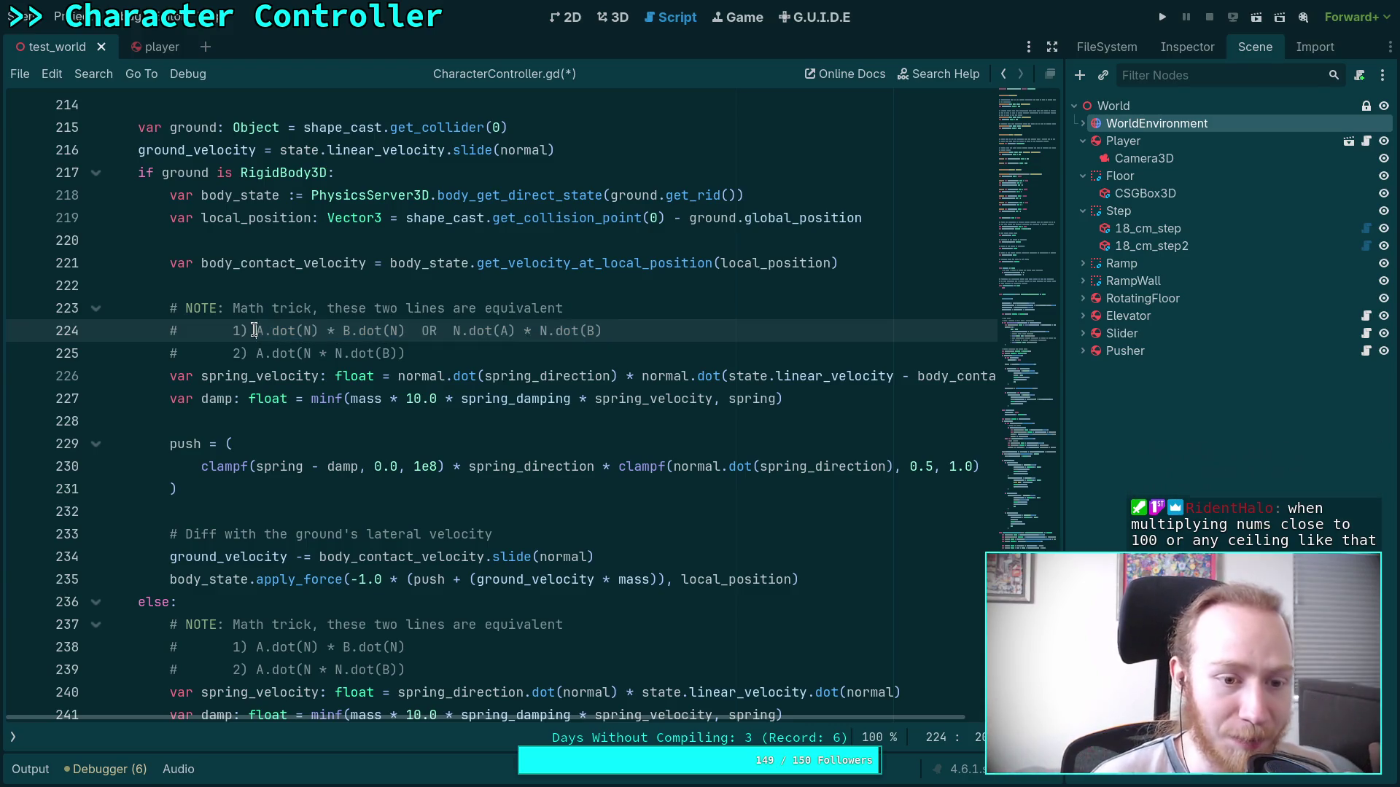
click(520, 355)
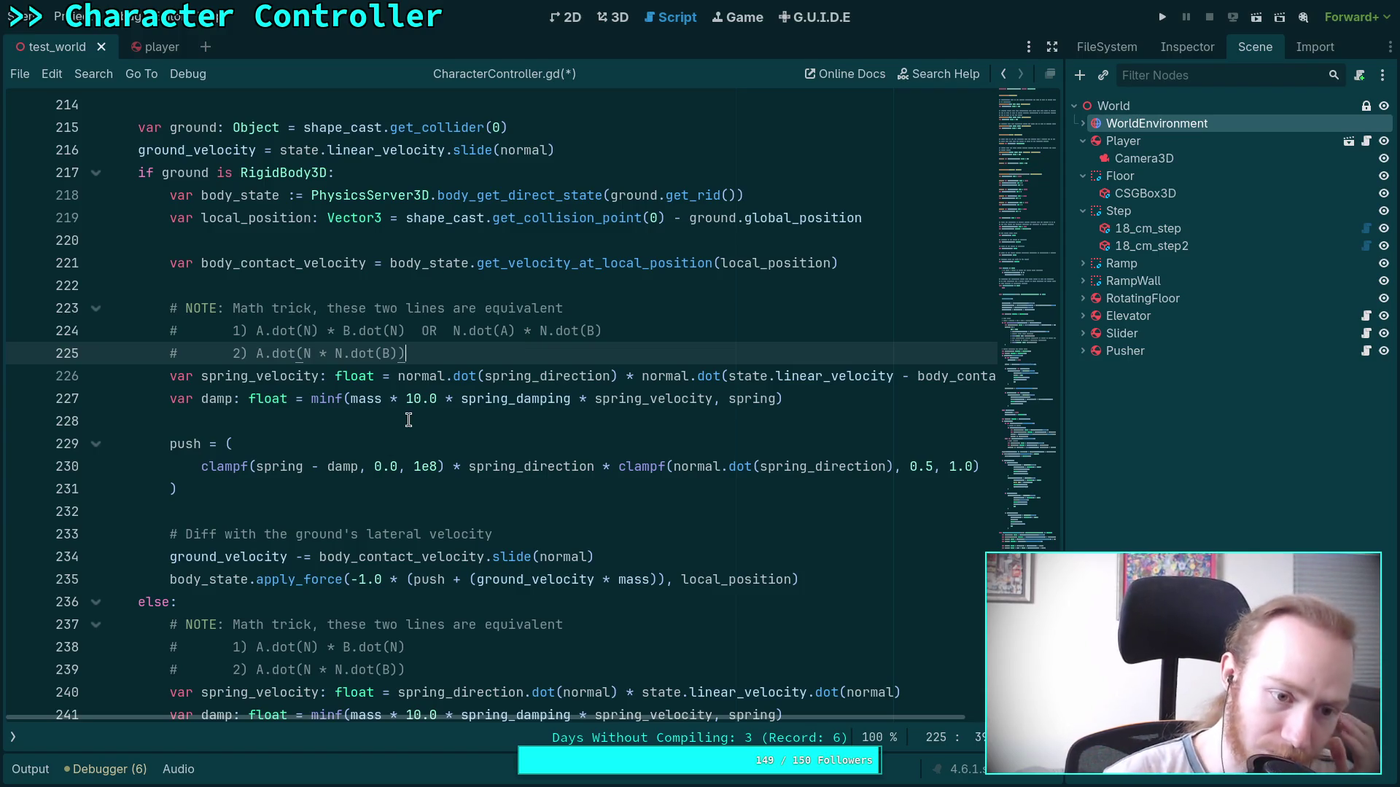
click(250, 423)
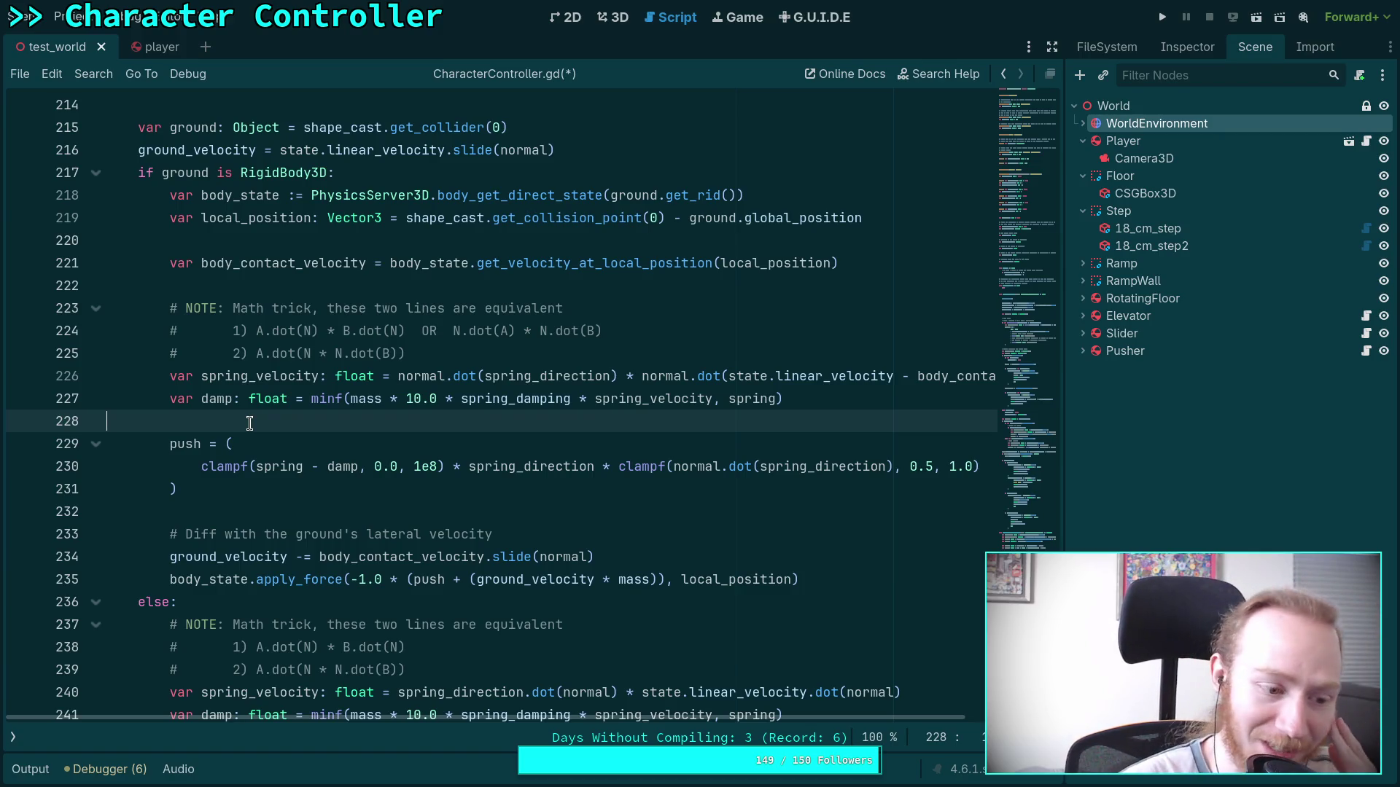
Review the ground force code around the math-trick note and else branch, then save CharacterController.gd.
drag(466, 353, 194, 332)
click(323, 332)
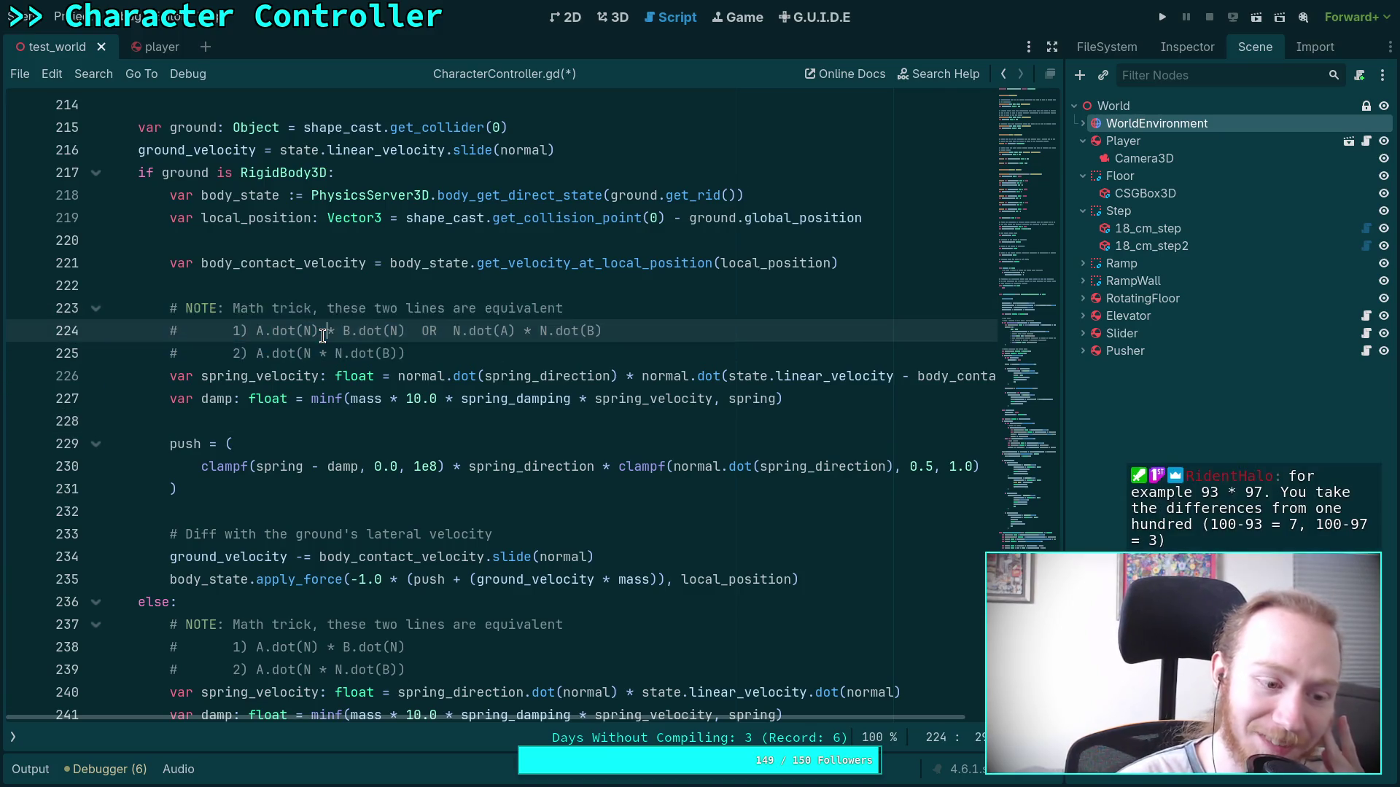
scroll(323, 336, down, 3)
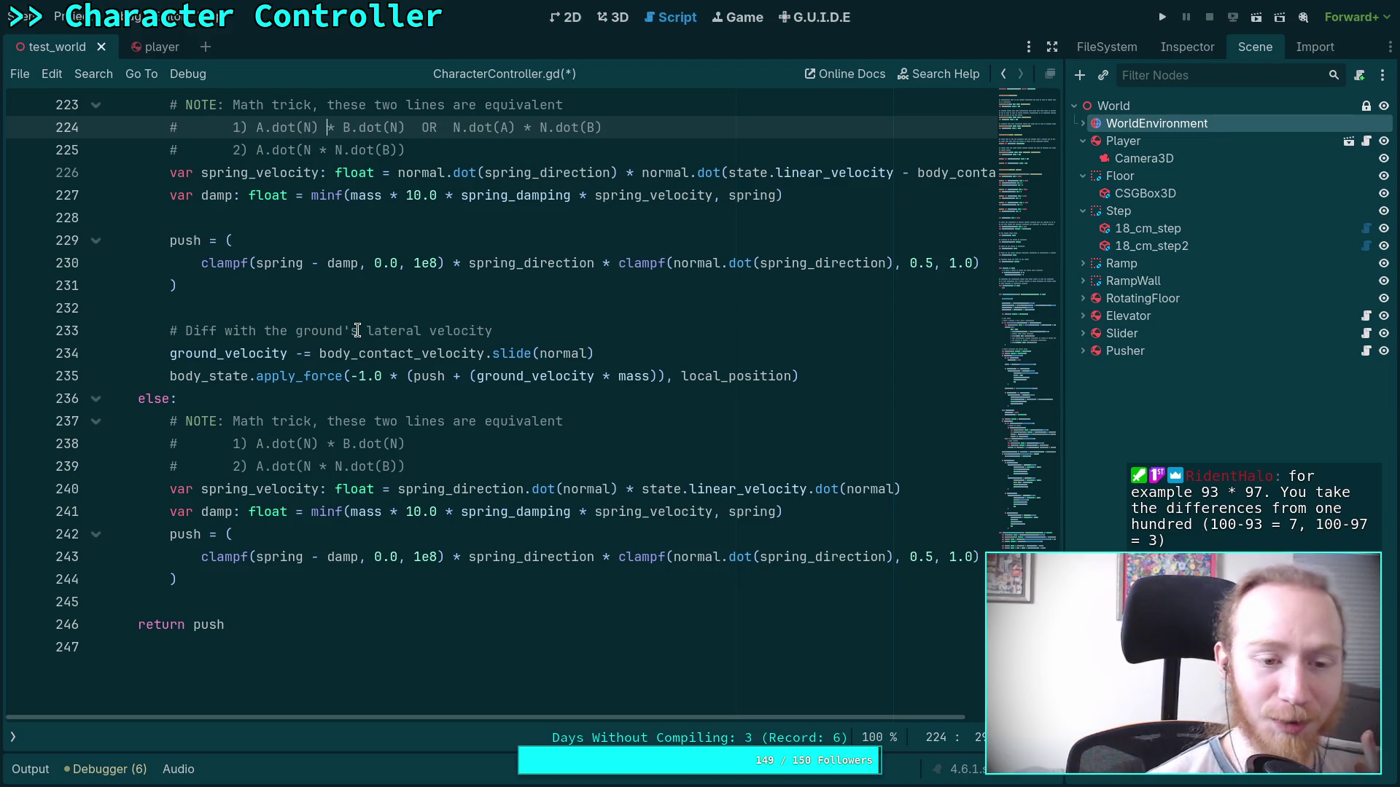
click(395, 305)
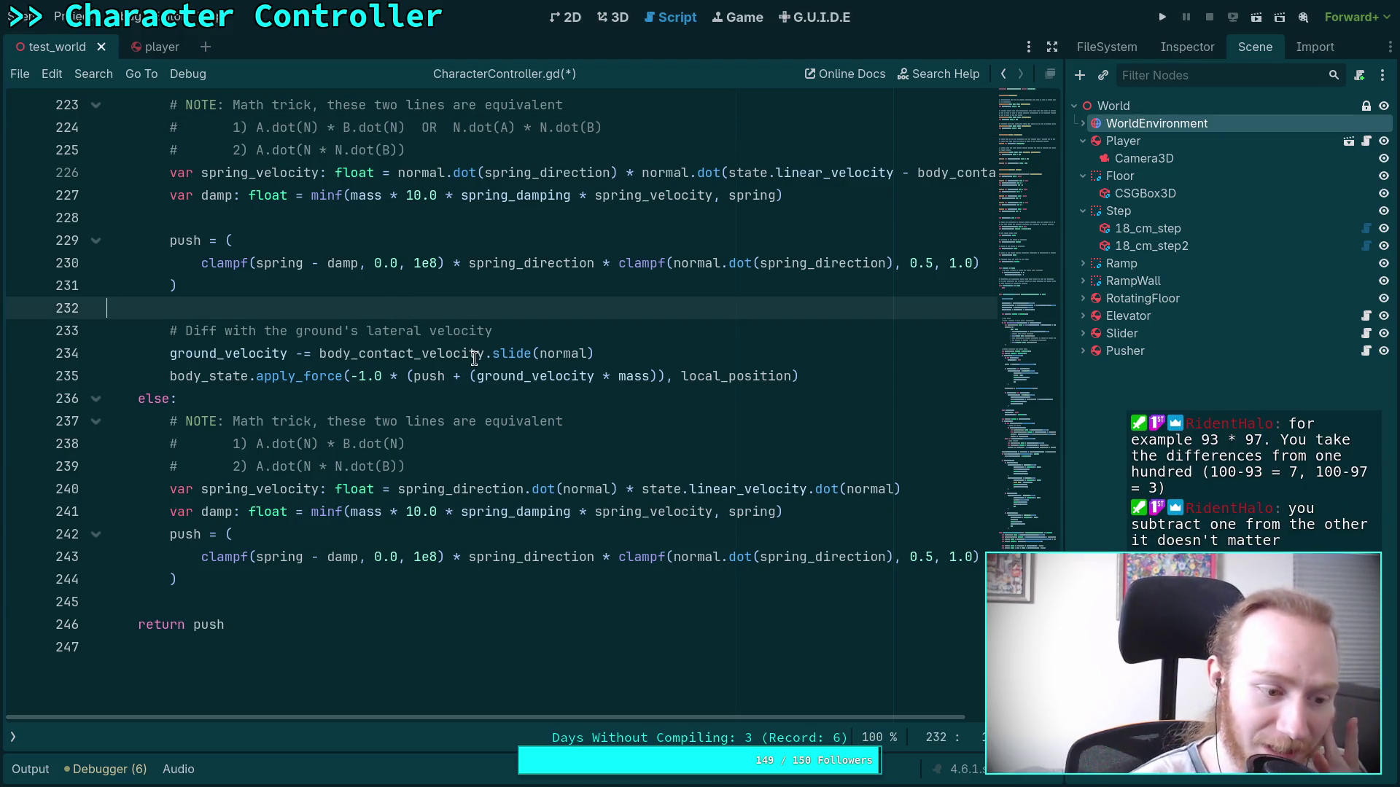
mouse_move(468, 355)
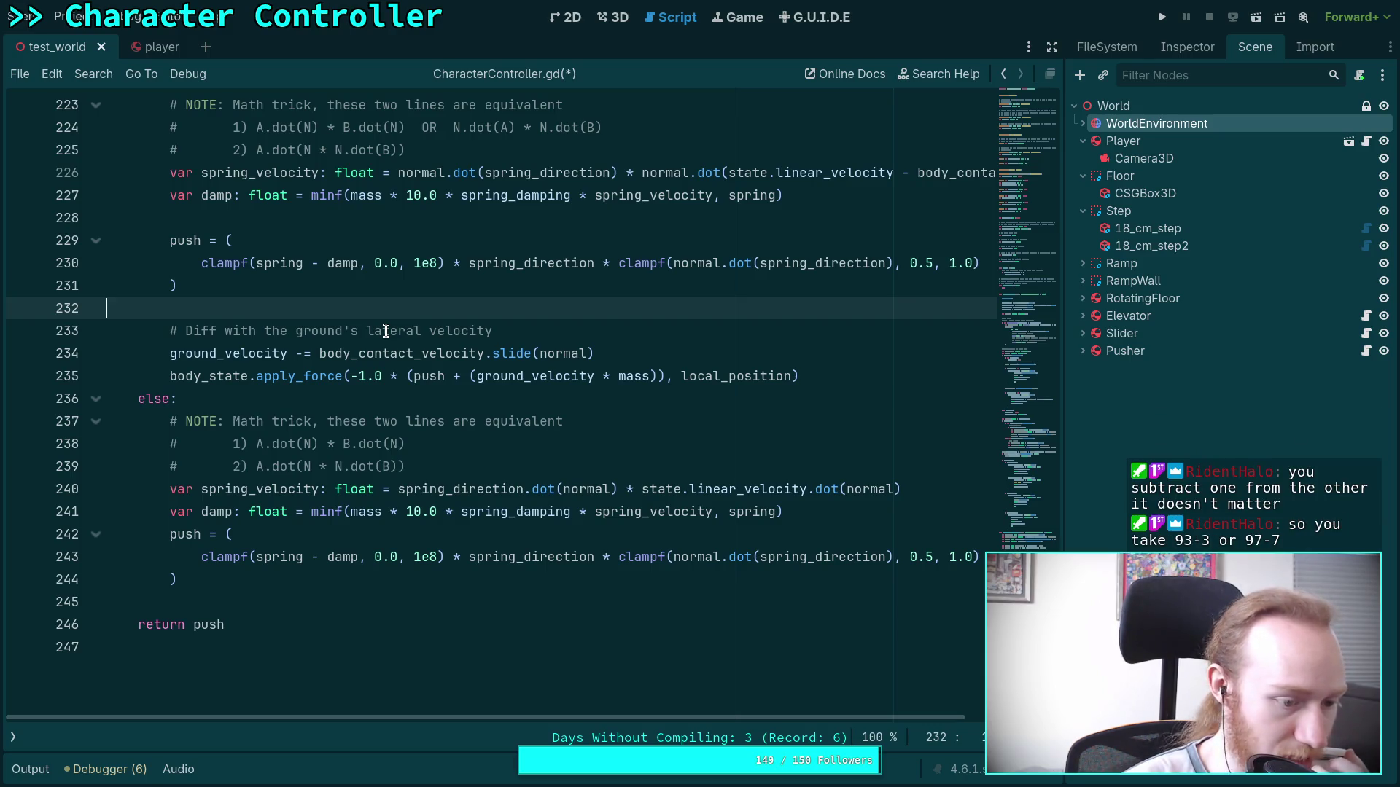
click(274, 396)
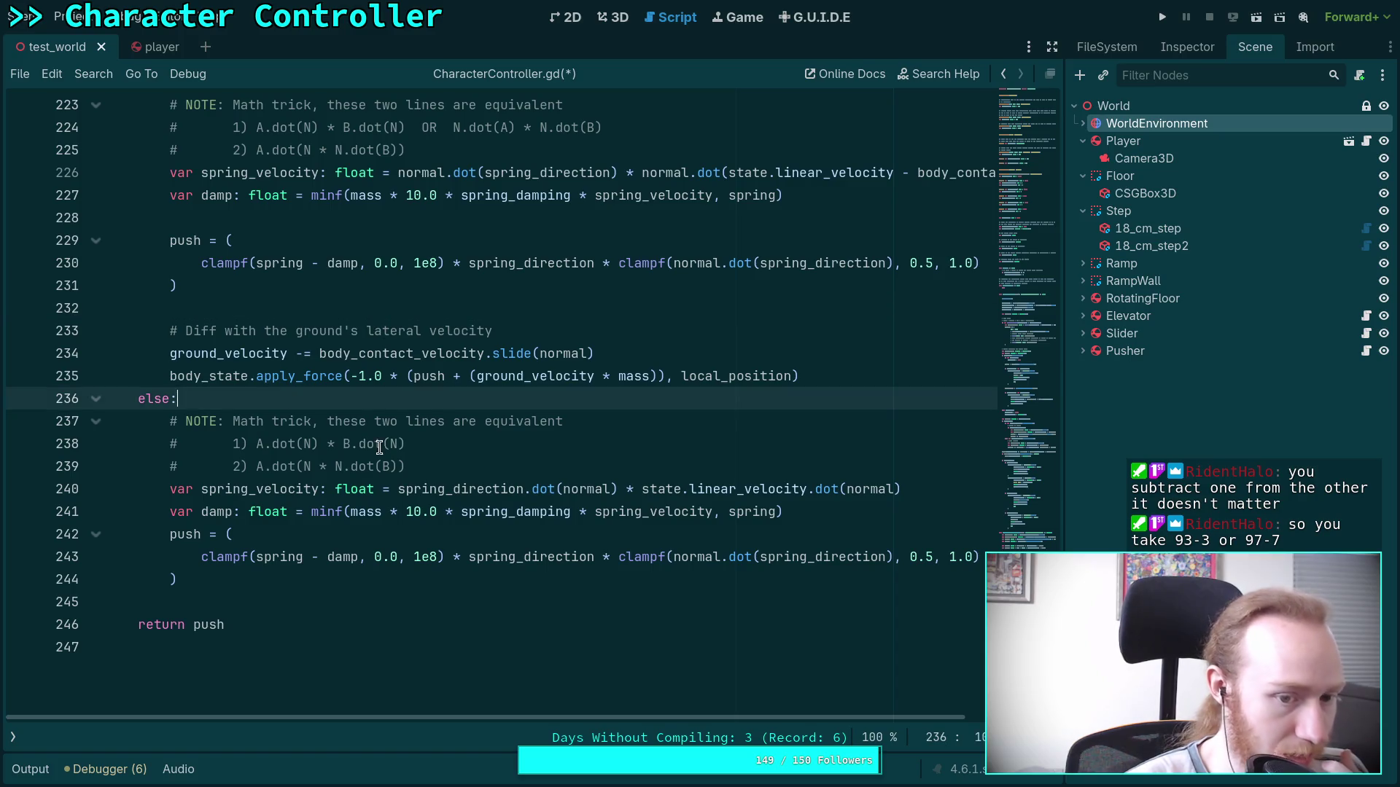
scroll(456, 466, up, 5)
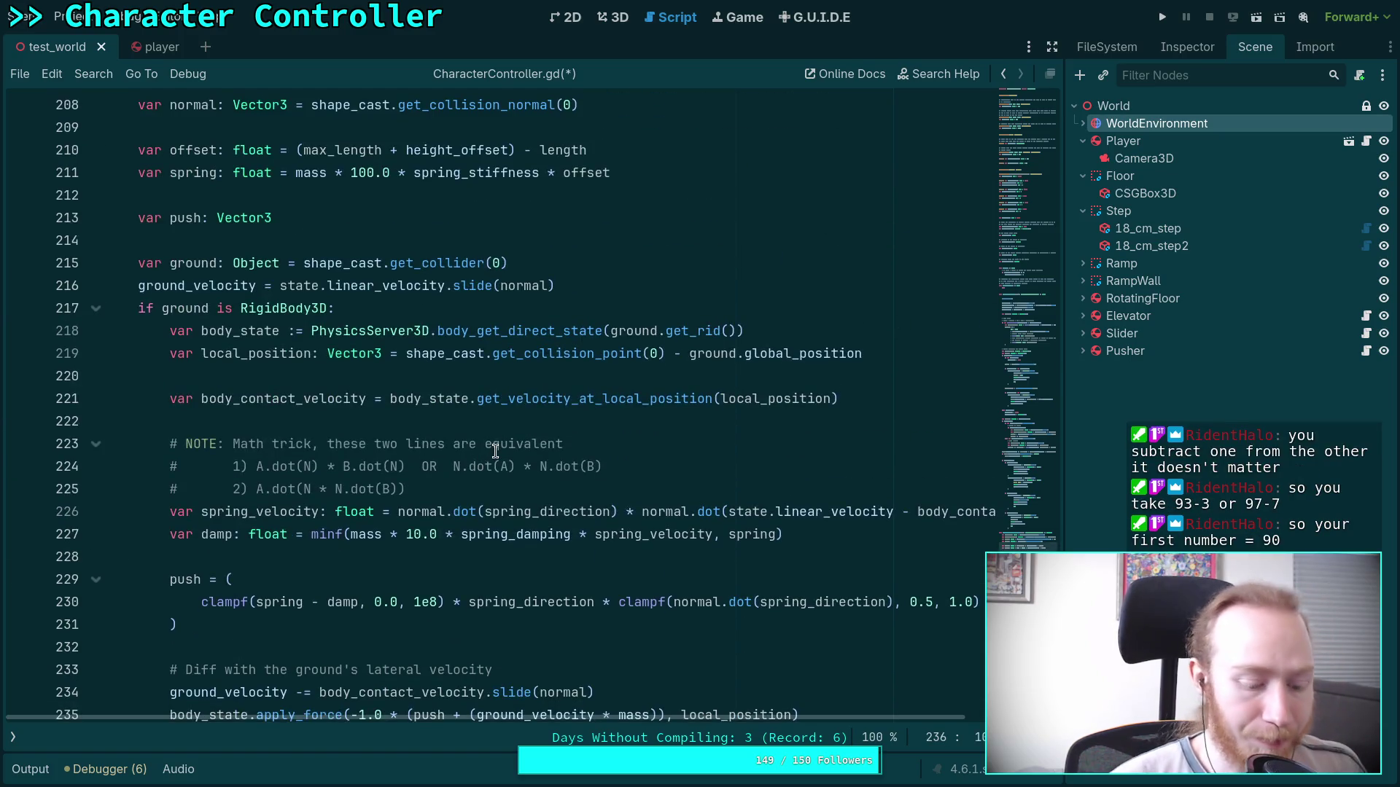
key(ctrl+s)
scroll(509, 427, up, 3)
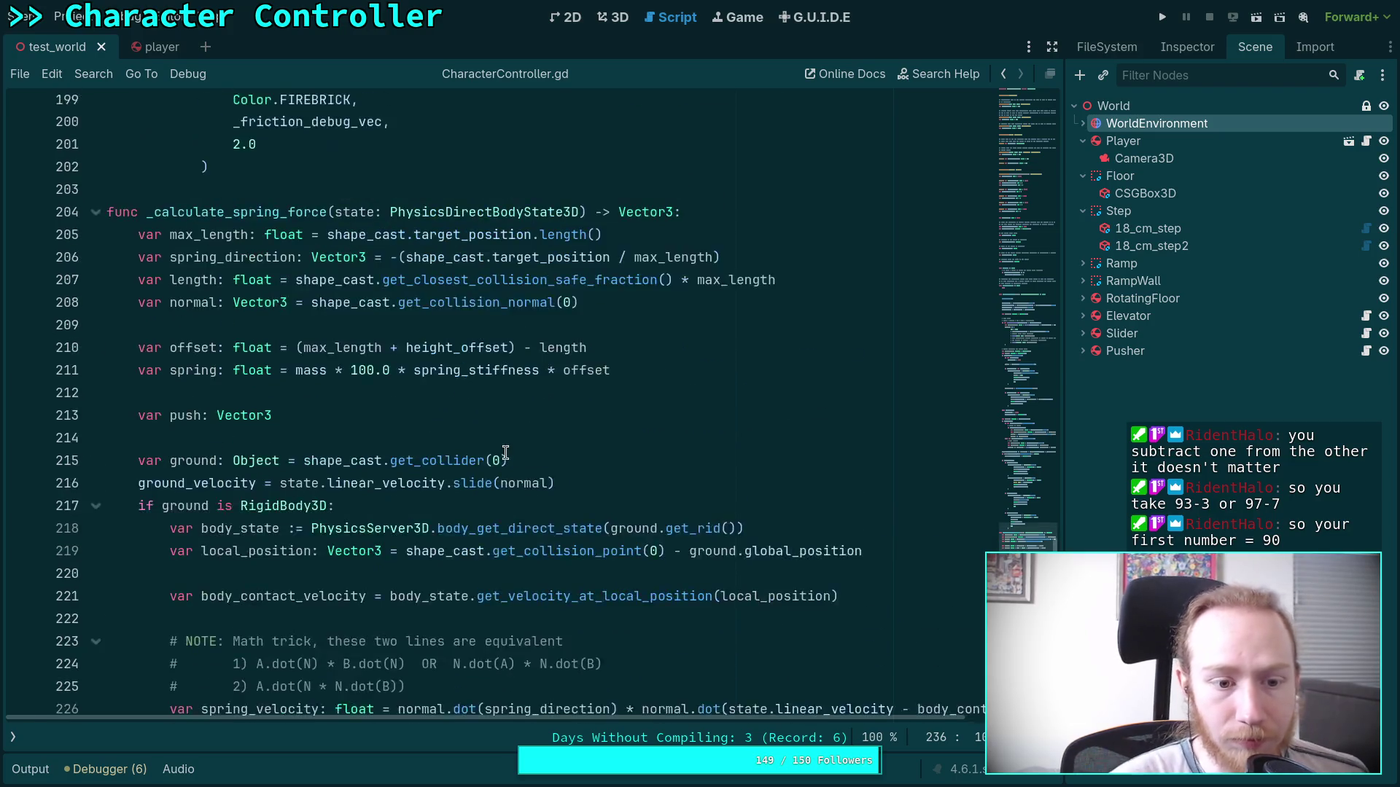
Run test_world to try the character controller, stop the game, and hide the output log.
scroll(508, 427, down, 6)
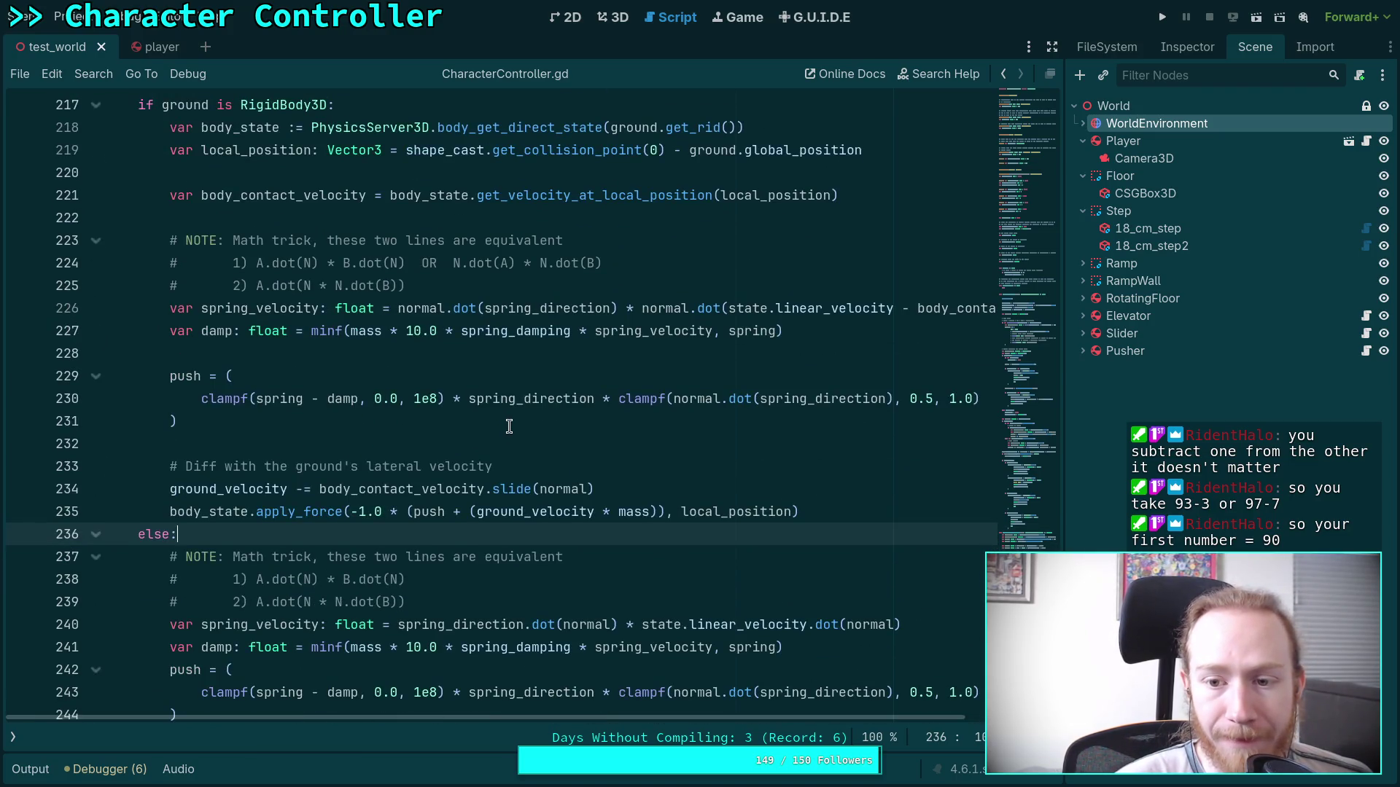
scroll(536, 433, up, 3)
scroll(581, 441, up, 20)
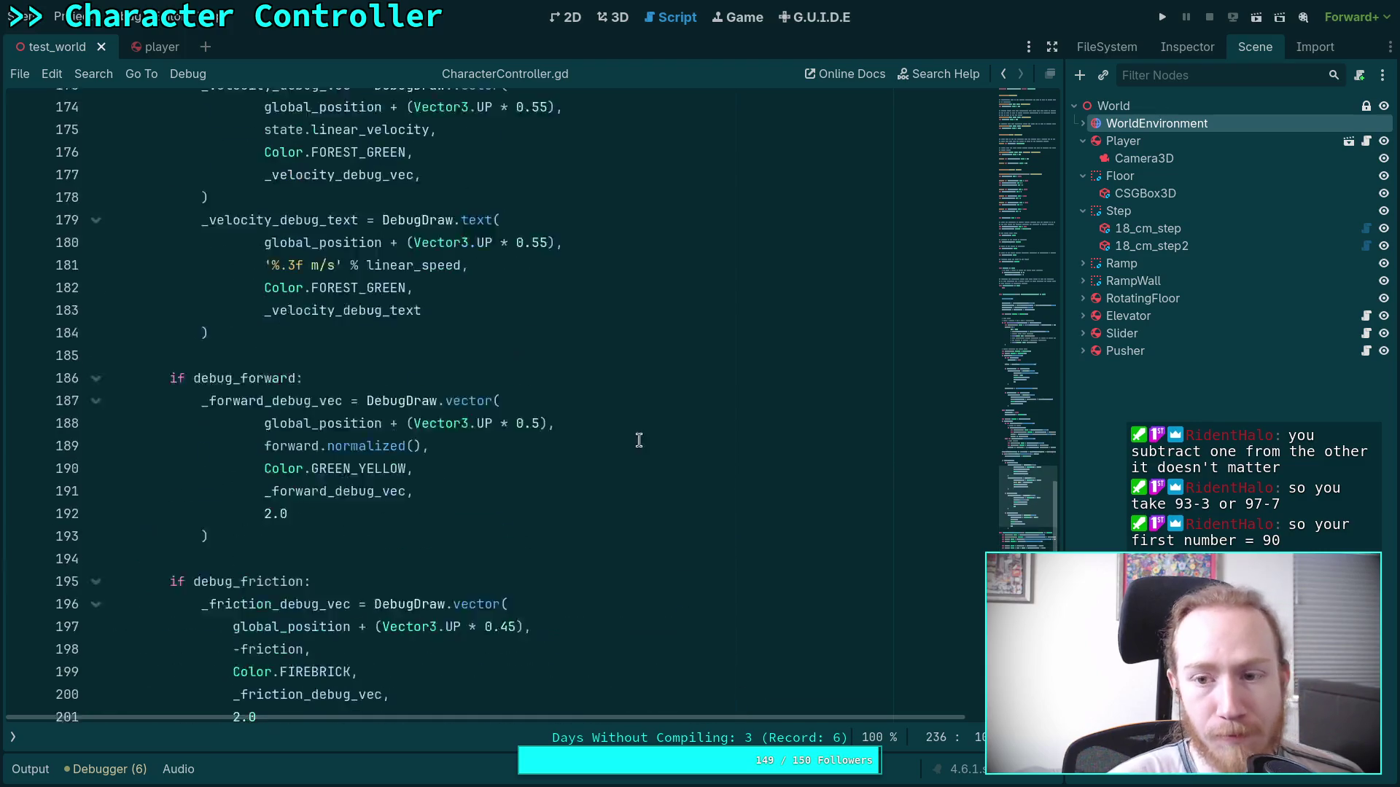
scroll(811, 384, up, 11)
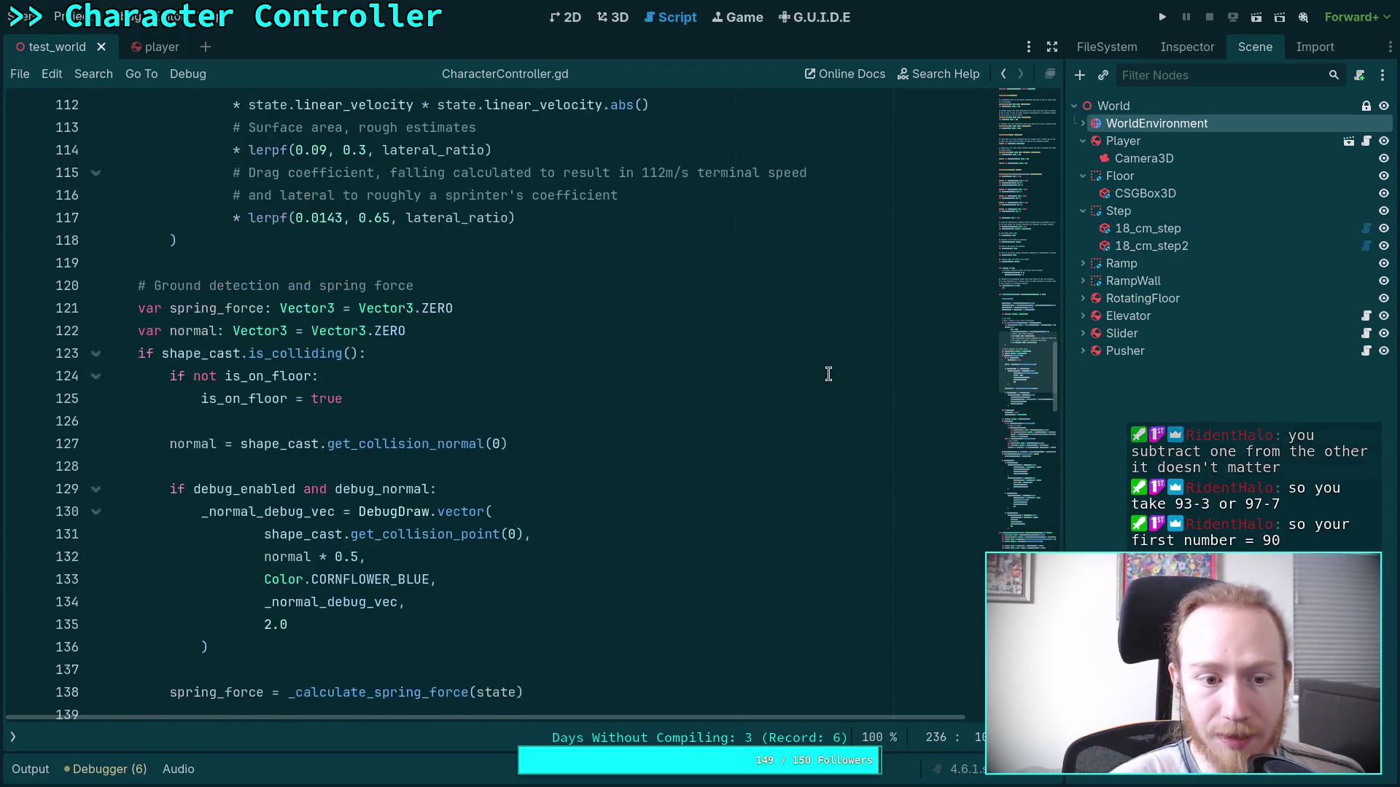
click(1162, 16)
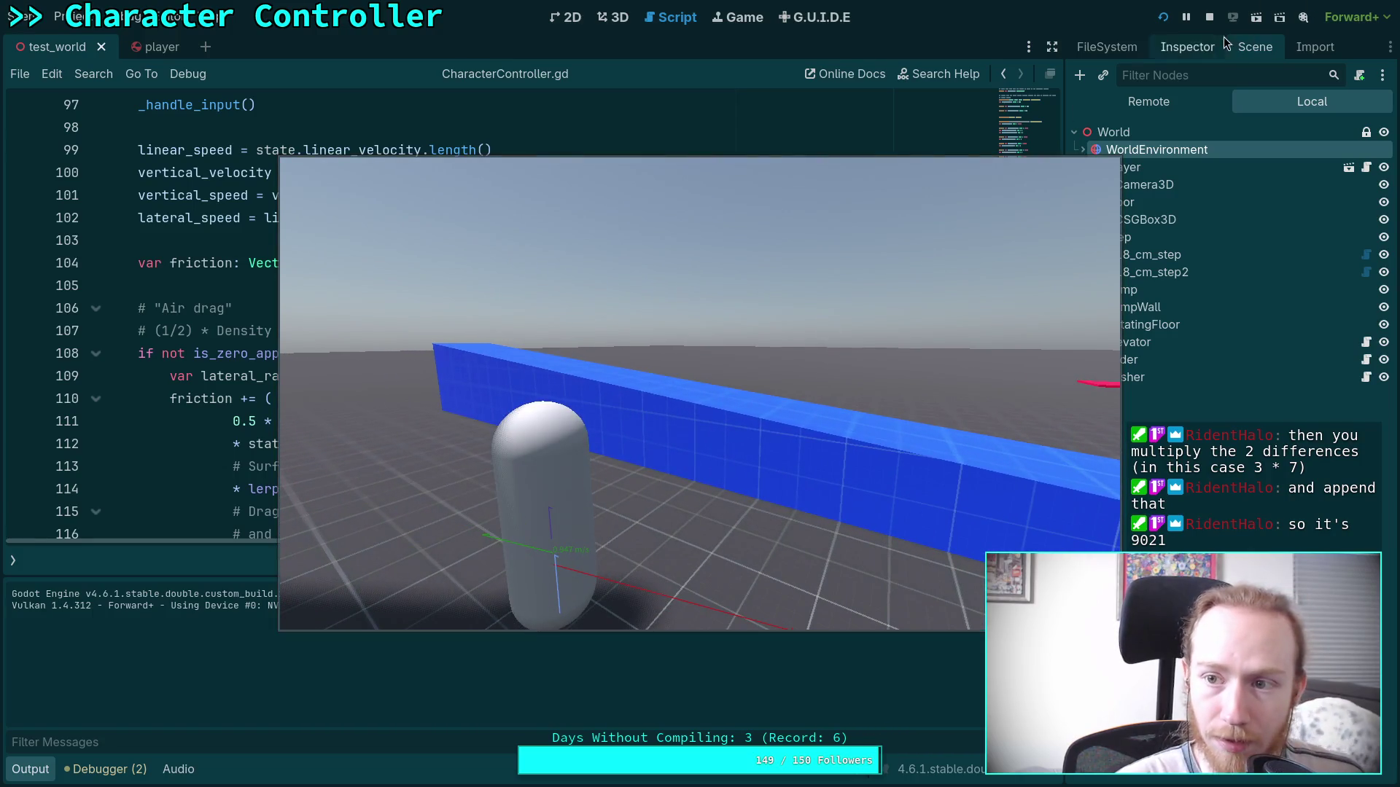
click(1208, 16)
click(31, 770)
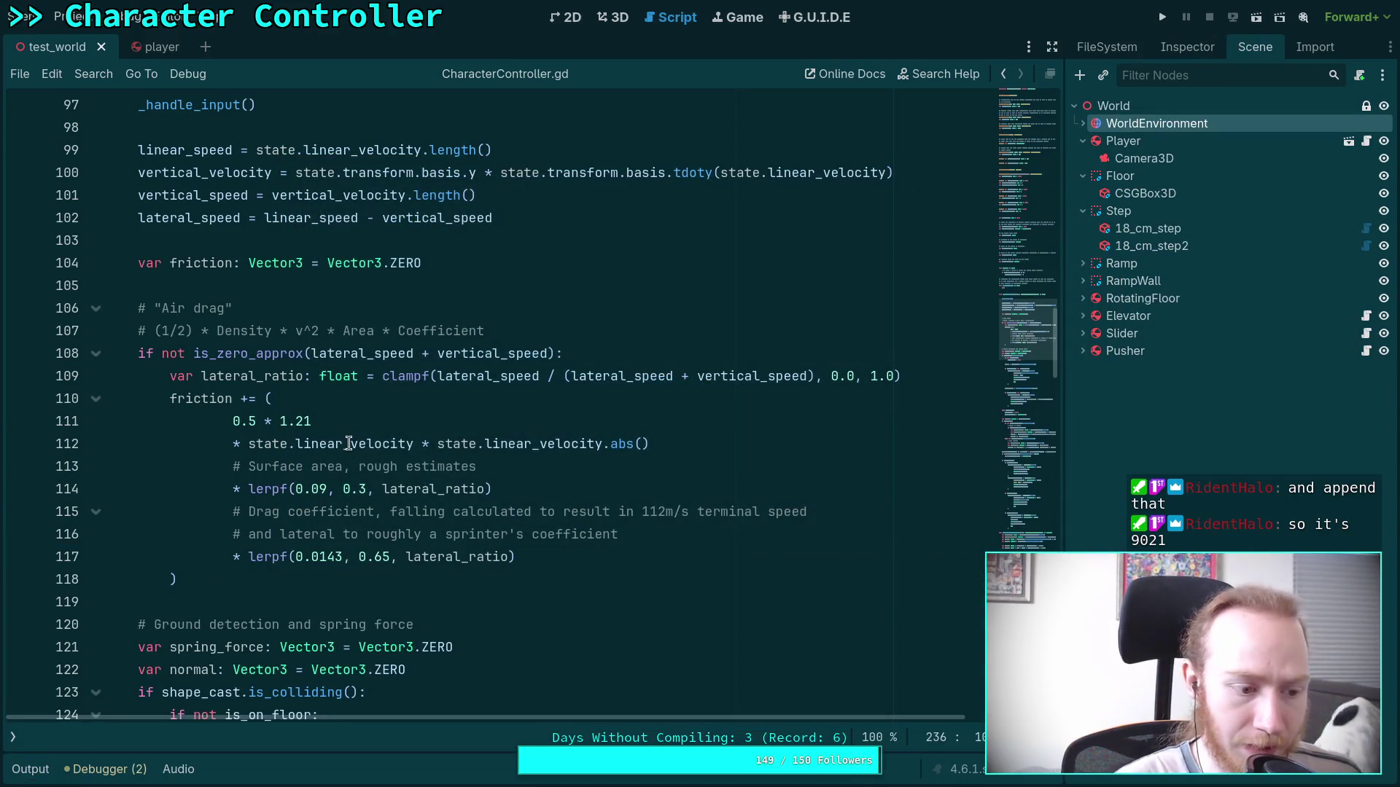
mouse_move(348, 443)
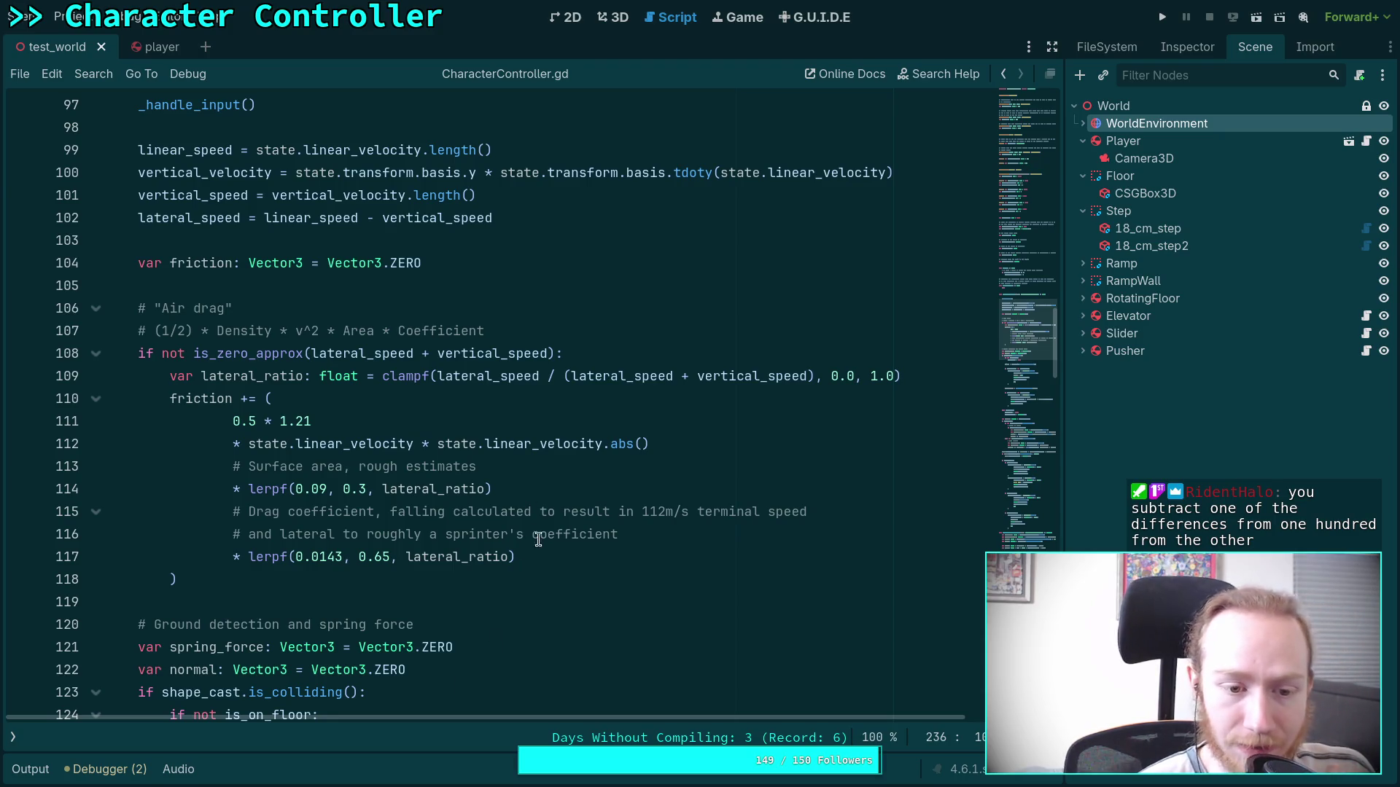
scroll(544, 547, down, 4)
scroll(546, 552, down, 2)
click(223, 426)
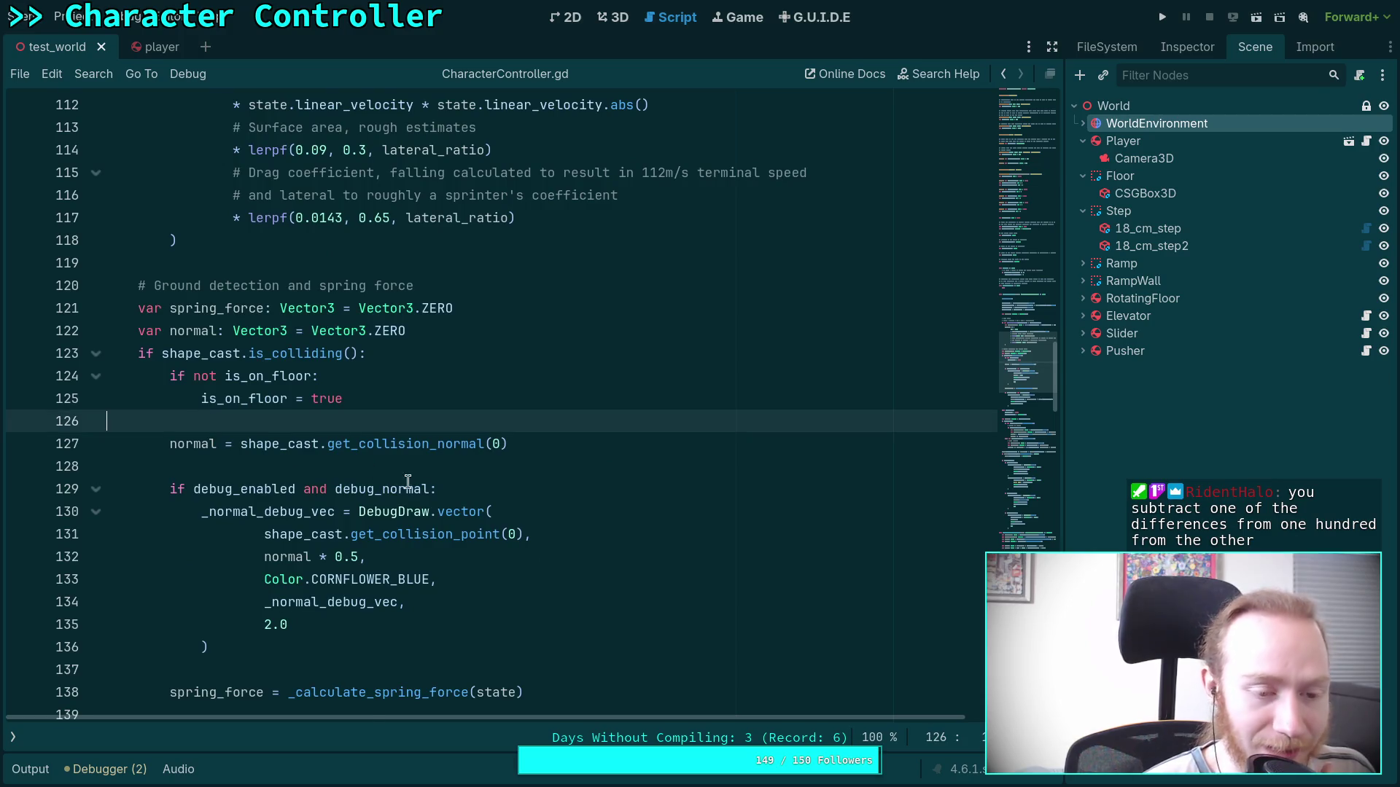
scroll(398, 479, down, 4)
click(325, 441)
scroll(320, 437, down, 3)
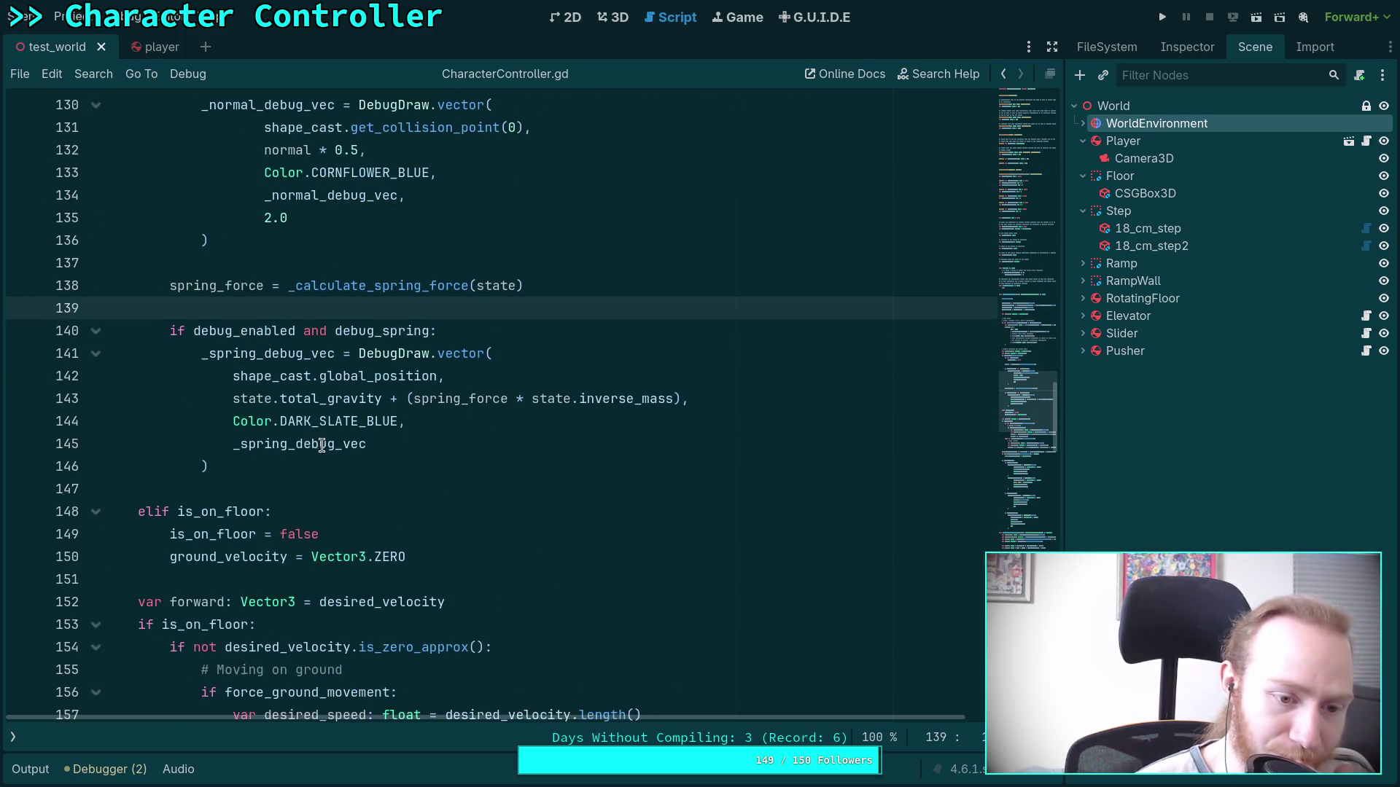
click(306, 424)
scroll(379, 473, down, 3)
click(198, 306)
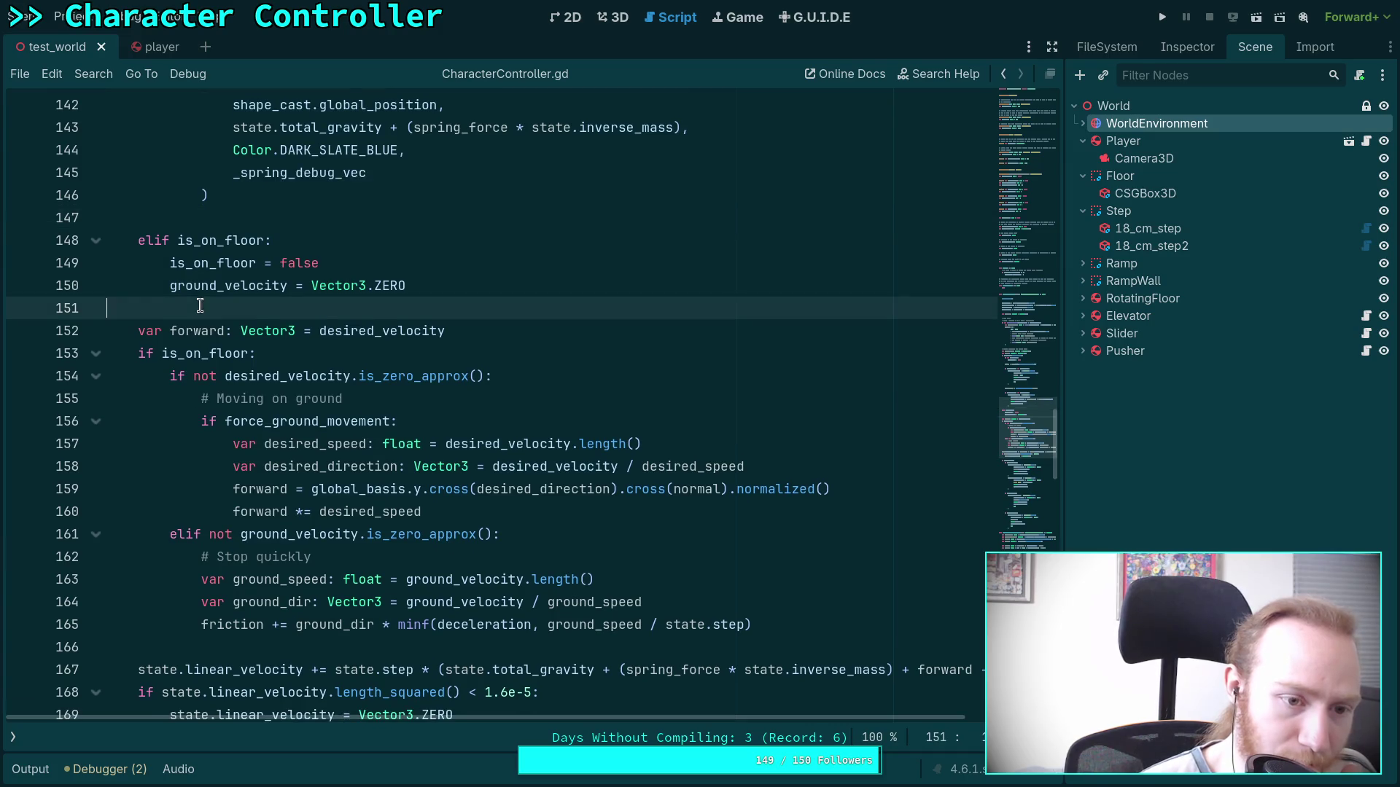
scroll(339, 376, down, 3)
click(228, 437)
scroll(406, 430, down, 3)
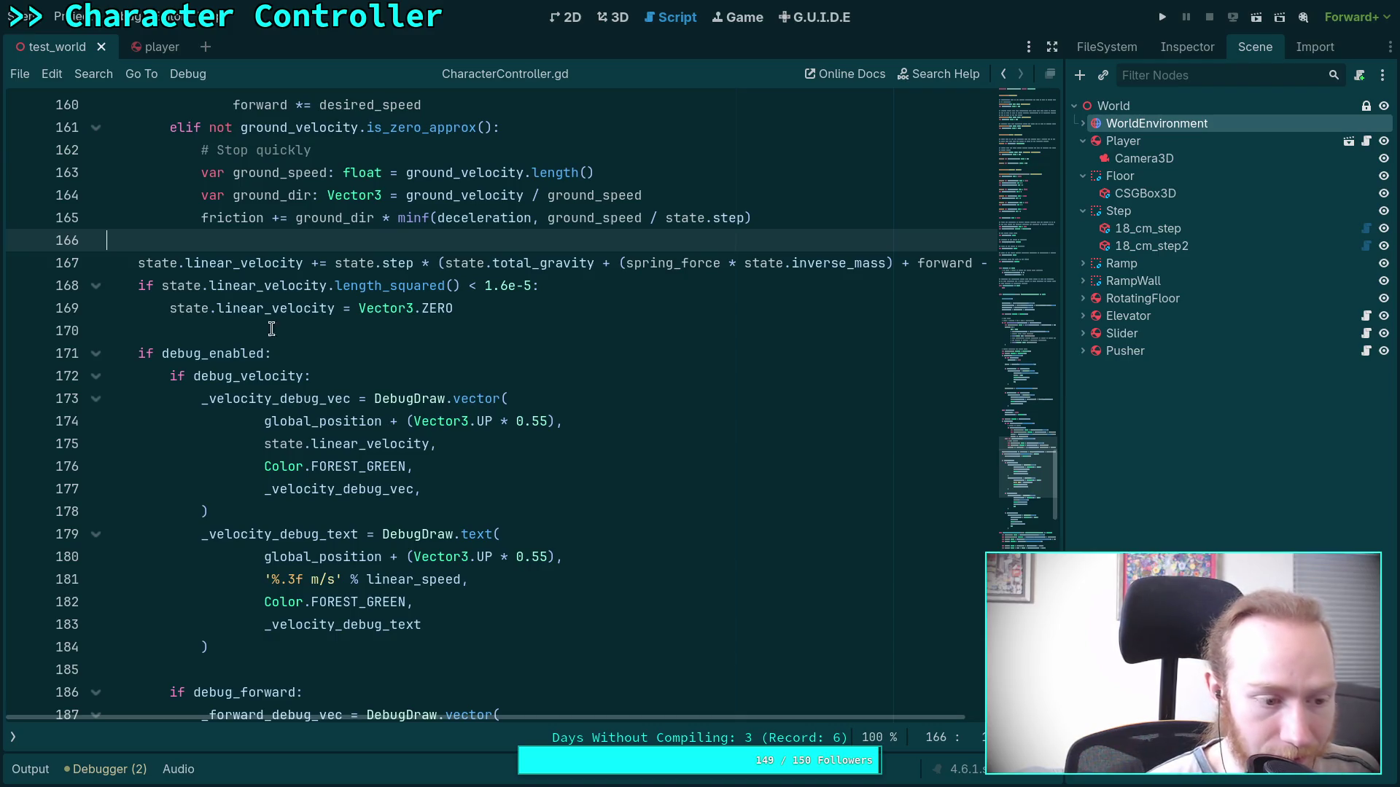
click(226, 329)
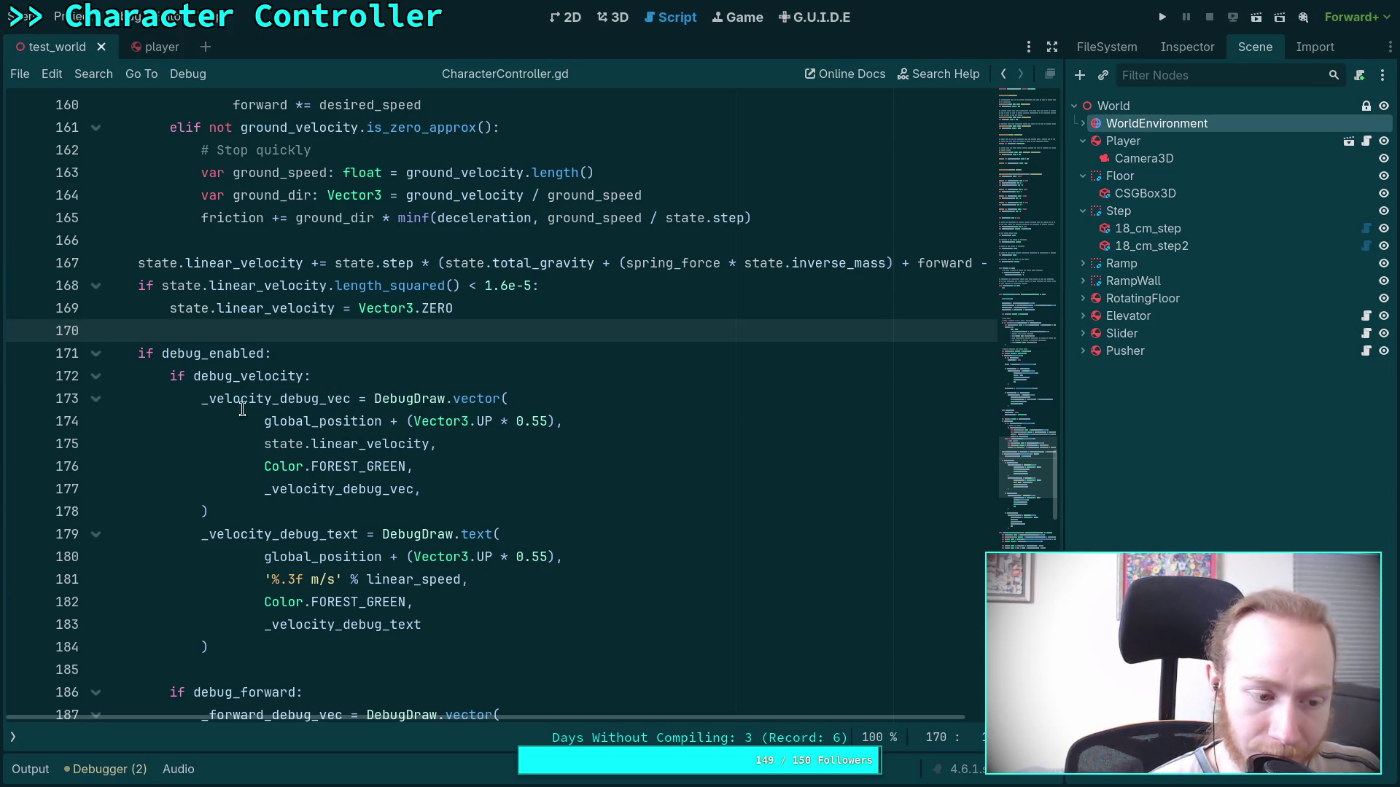
scroll(430, 388, down, 2)
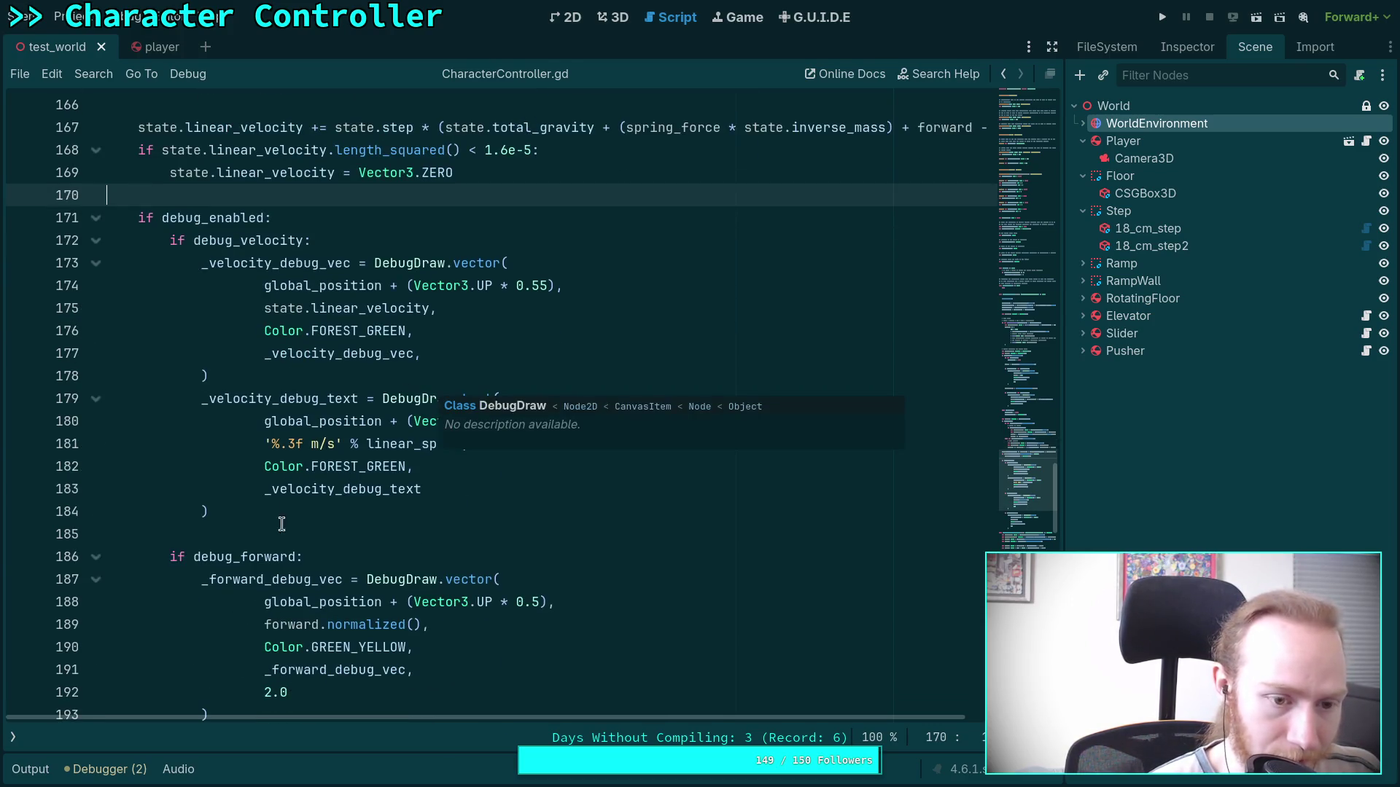
click(459, 539)
scroll(463, 545, down, 5)
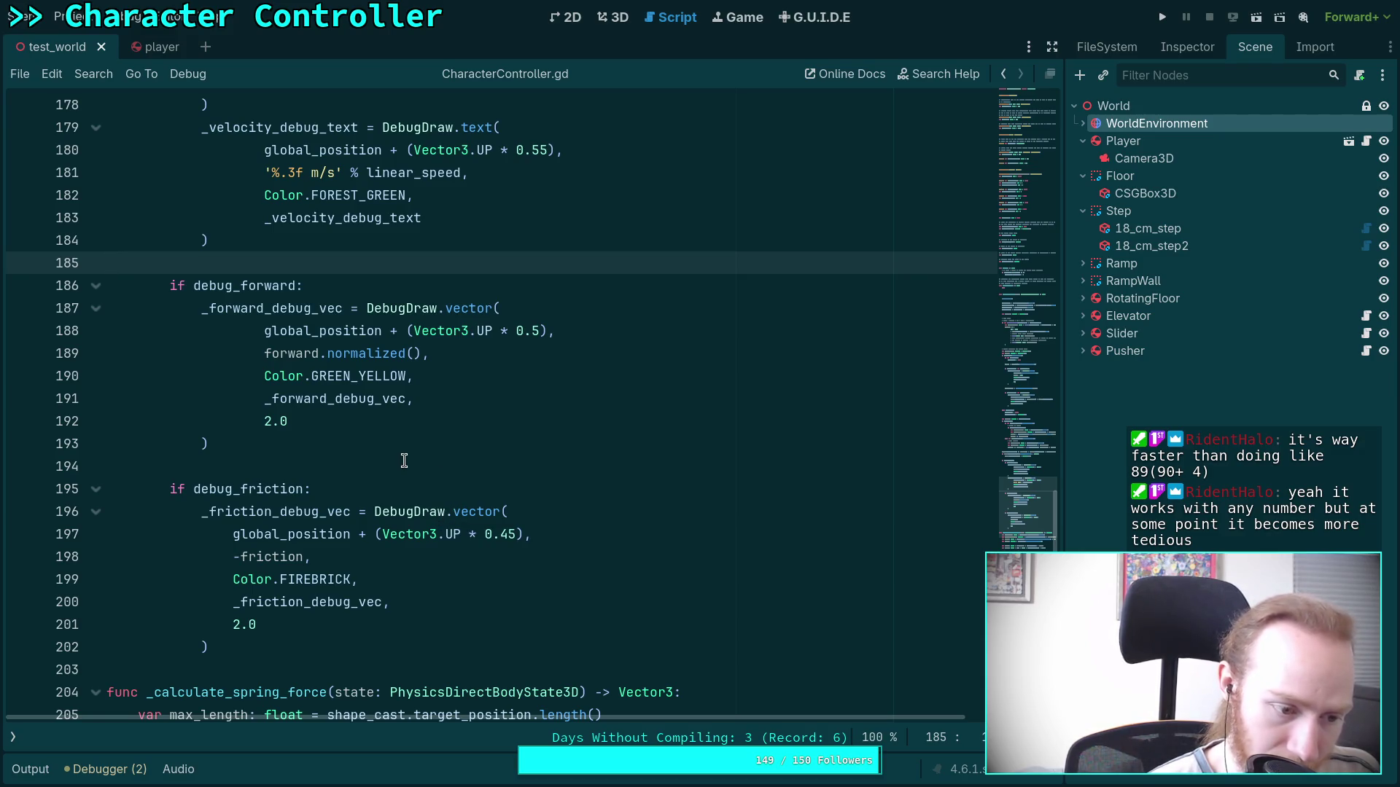
click(328, 468)
scroll(327, 468, down, 3)
scroll(328, 467, down, 10)
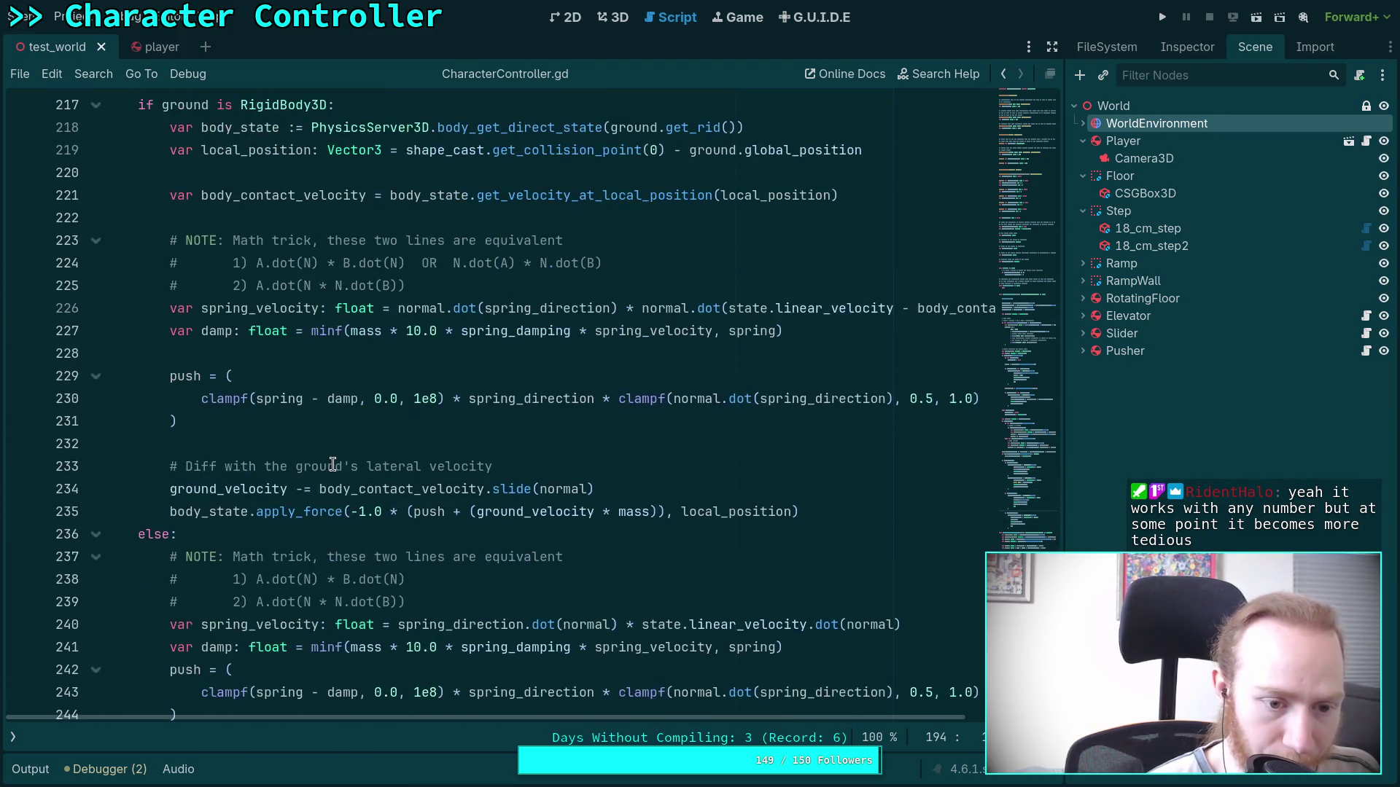
scroll(331, 465, up, 20)
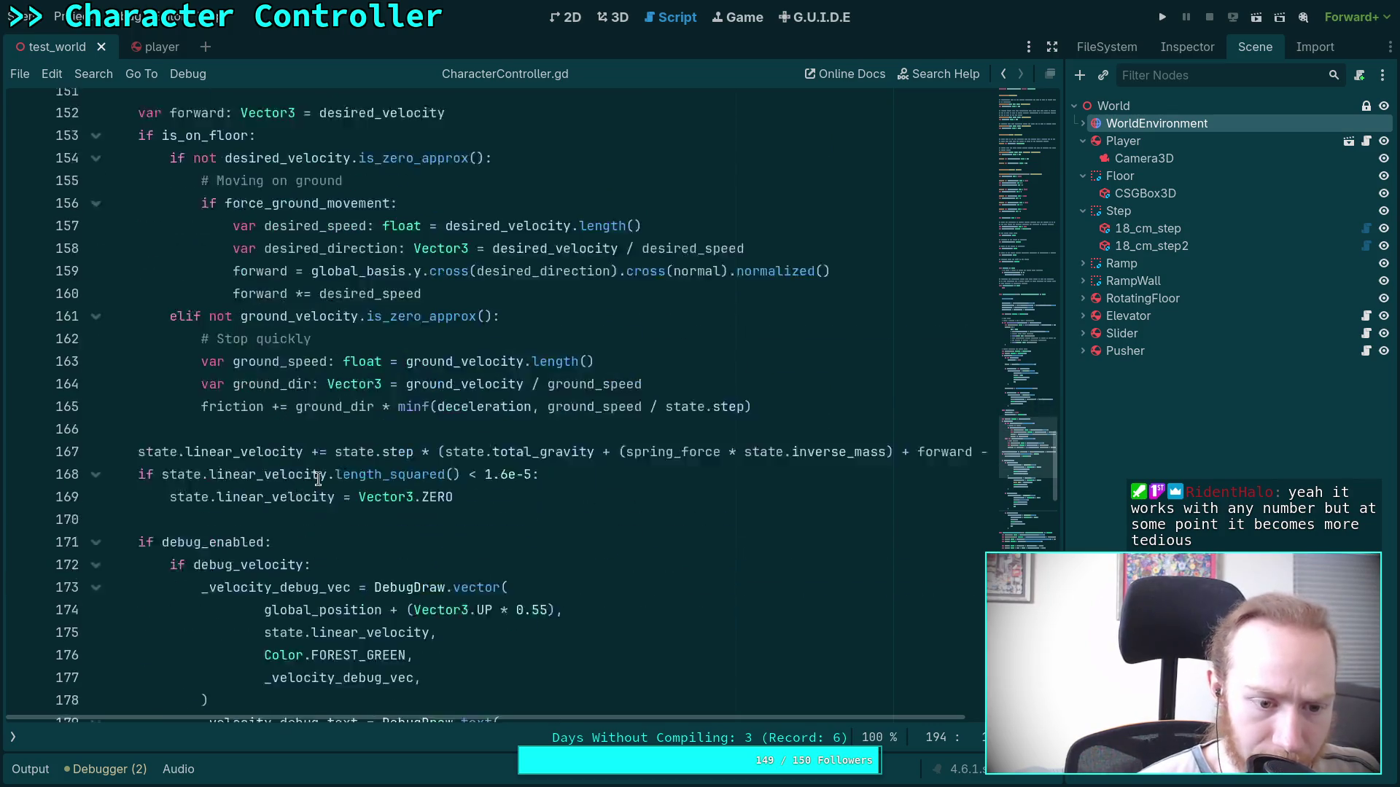
scroll(318, 478, up, 2)
double_click(189, 289)
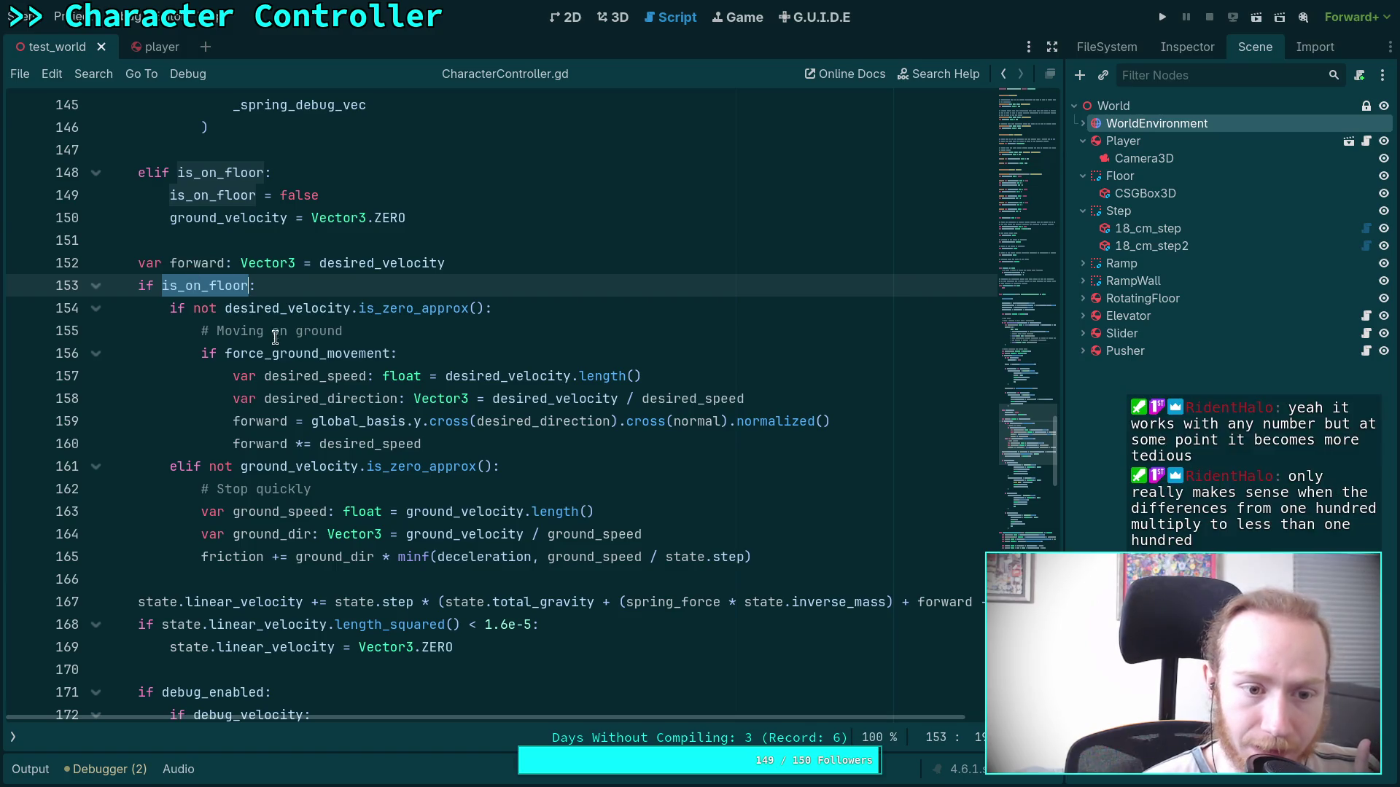
double_click(239, 557)
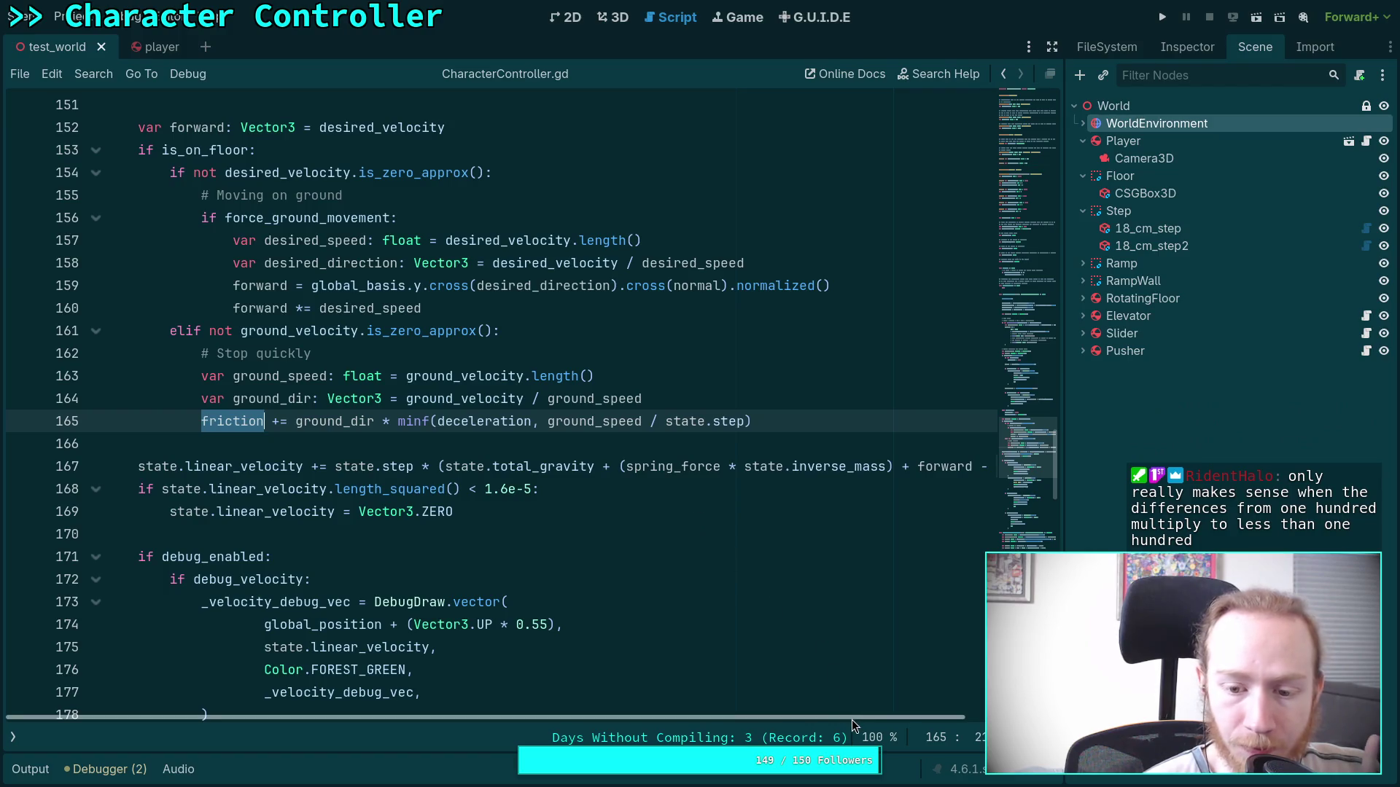
scroll(294, 569, down, 2)
scroll(294, 569, down, 1)
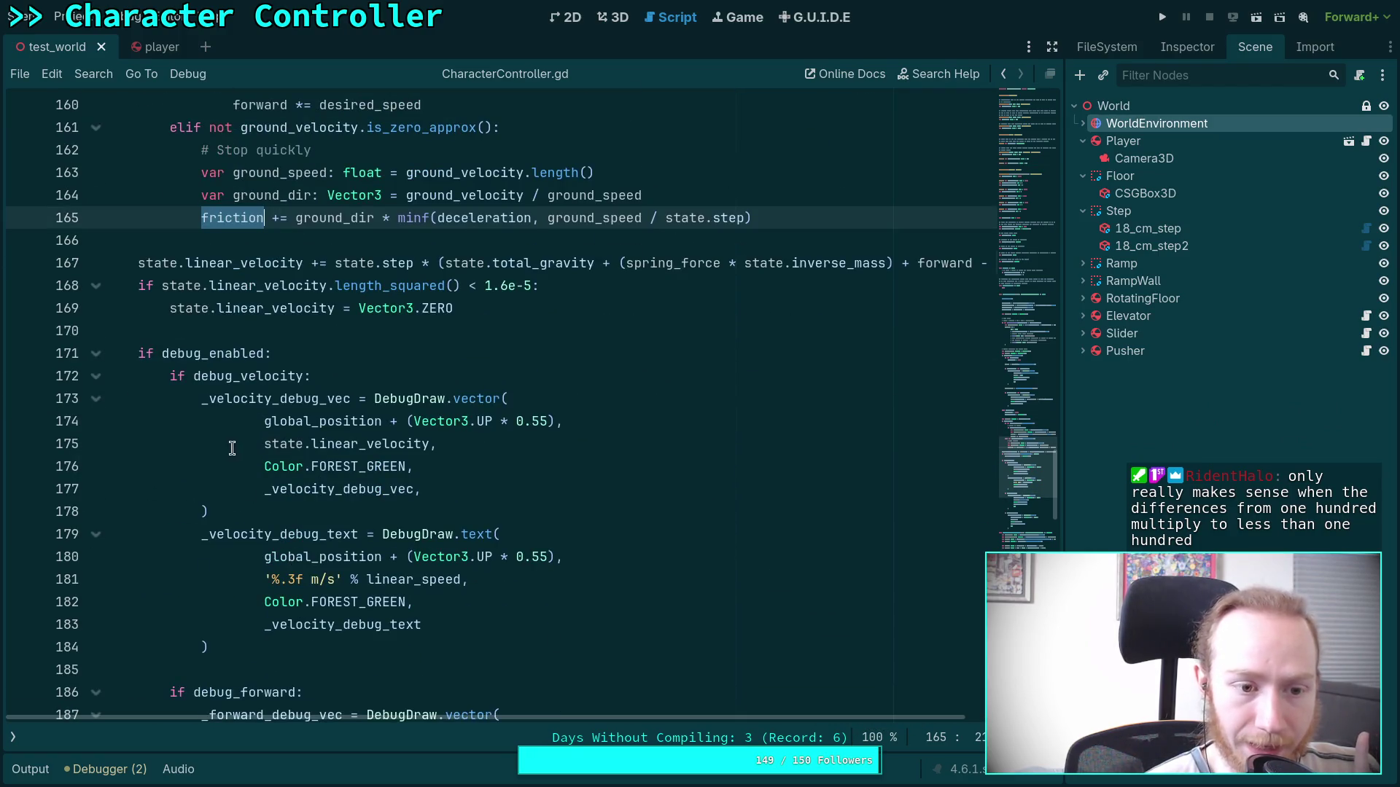
double_click(230, 375)
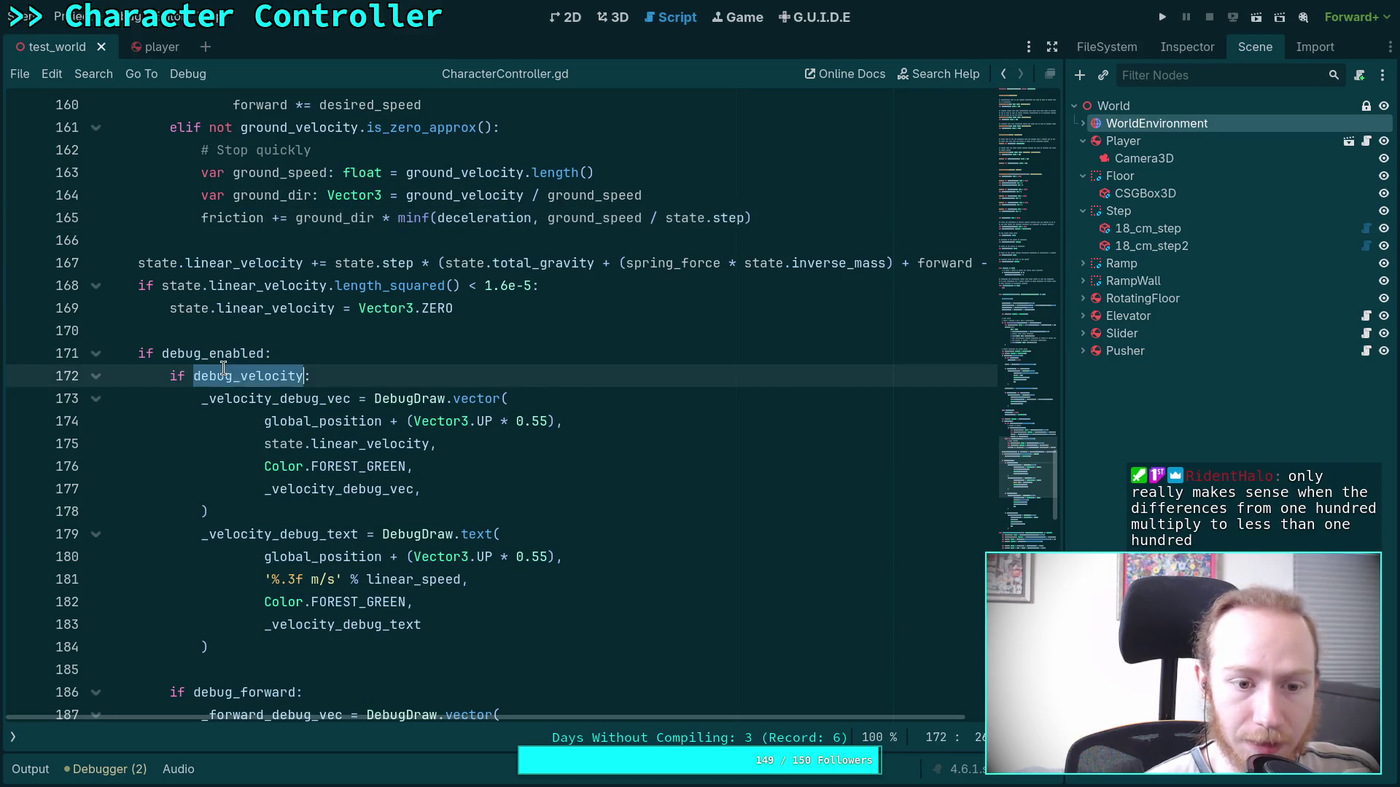
scroll(292, 461, down, 3)
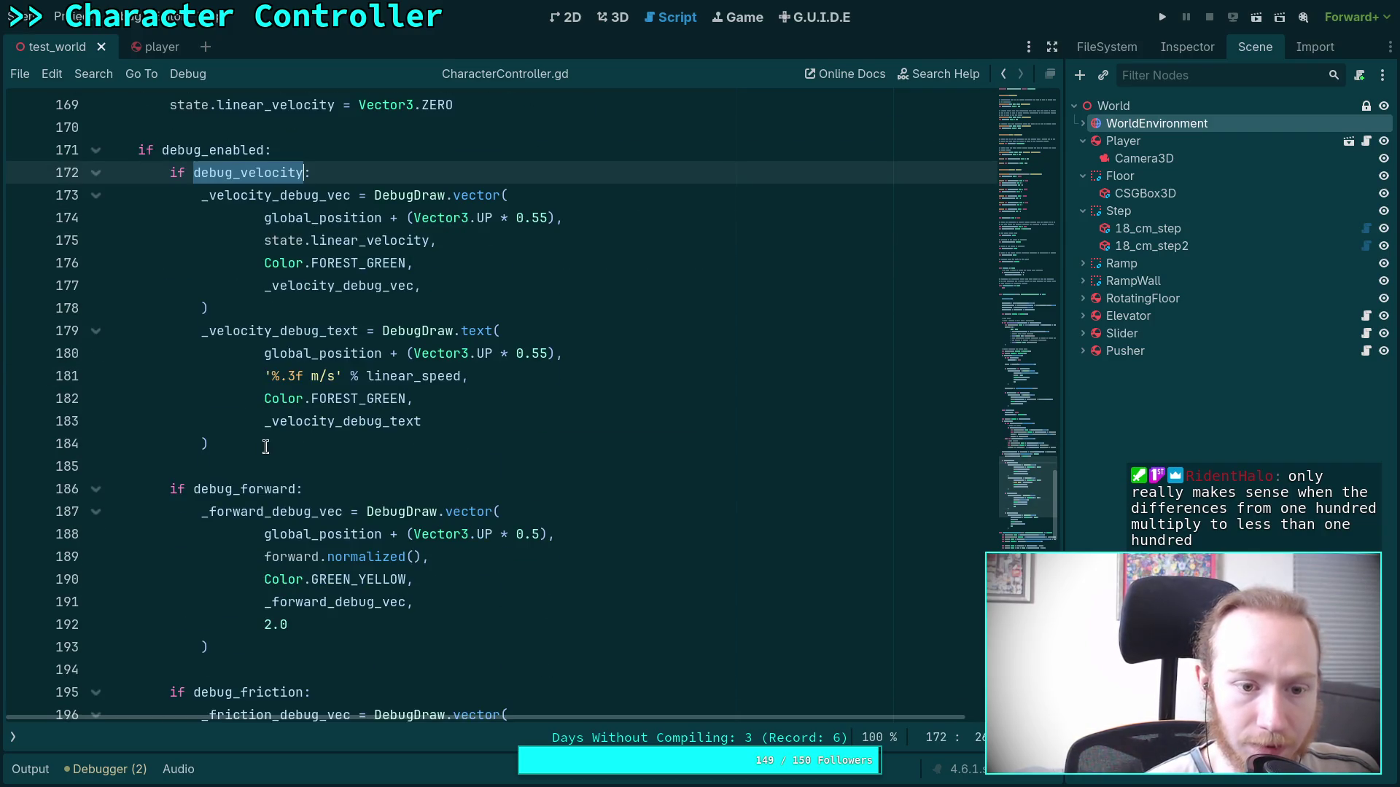
scroll(266, 447, up, 2)
double_click(414, 511)
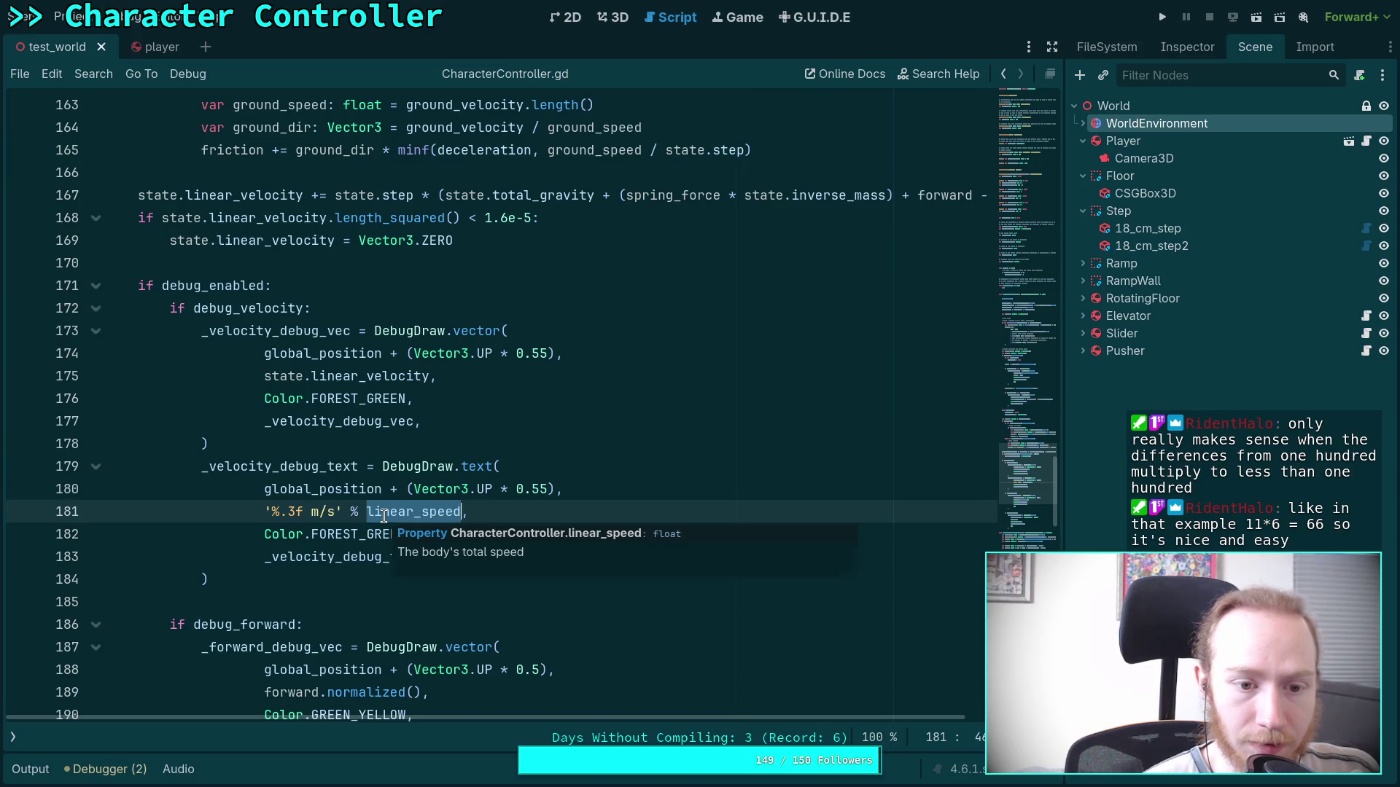
scroll(253, 453, up, 20)
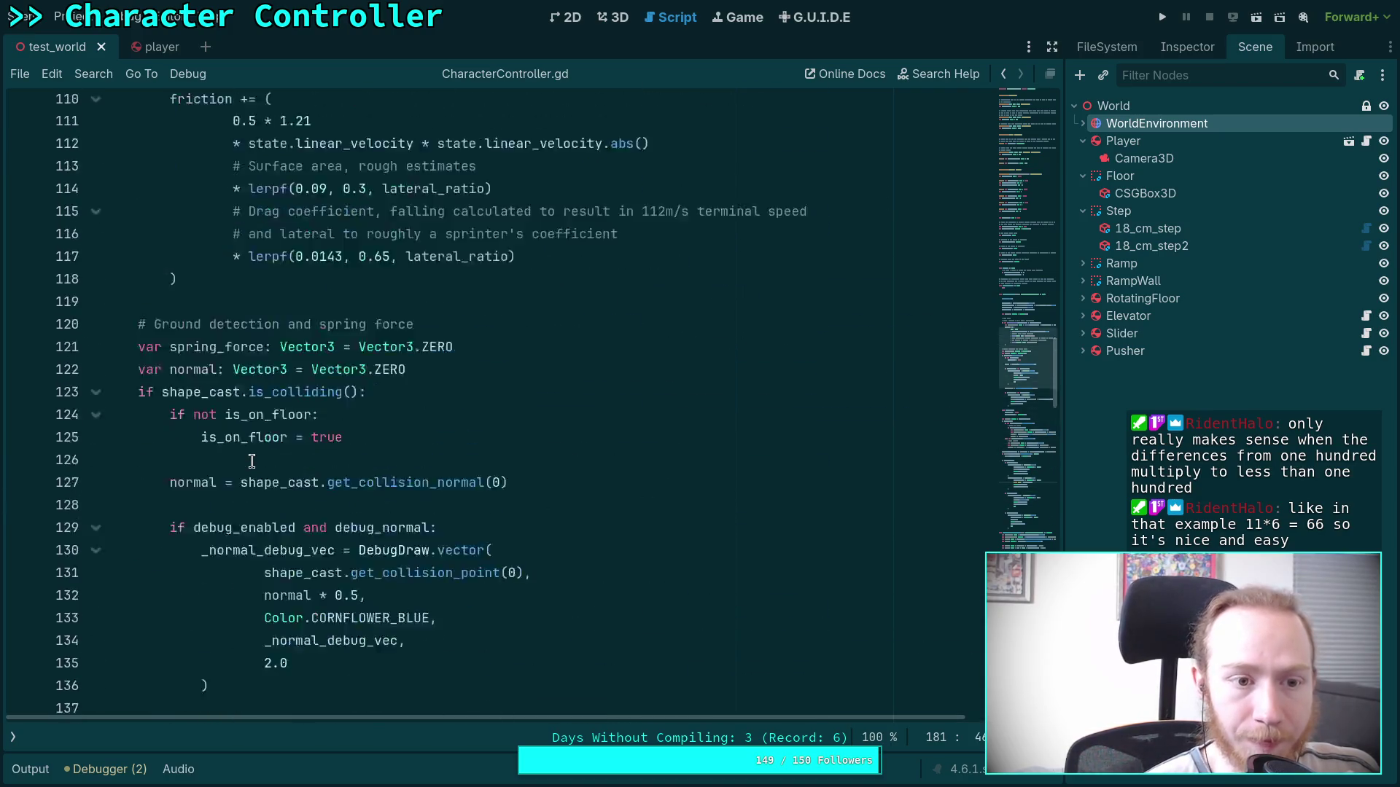
scroll(252, 461, up, 1)
double_click(213, 426)
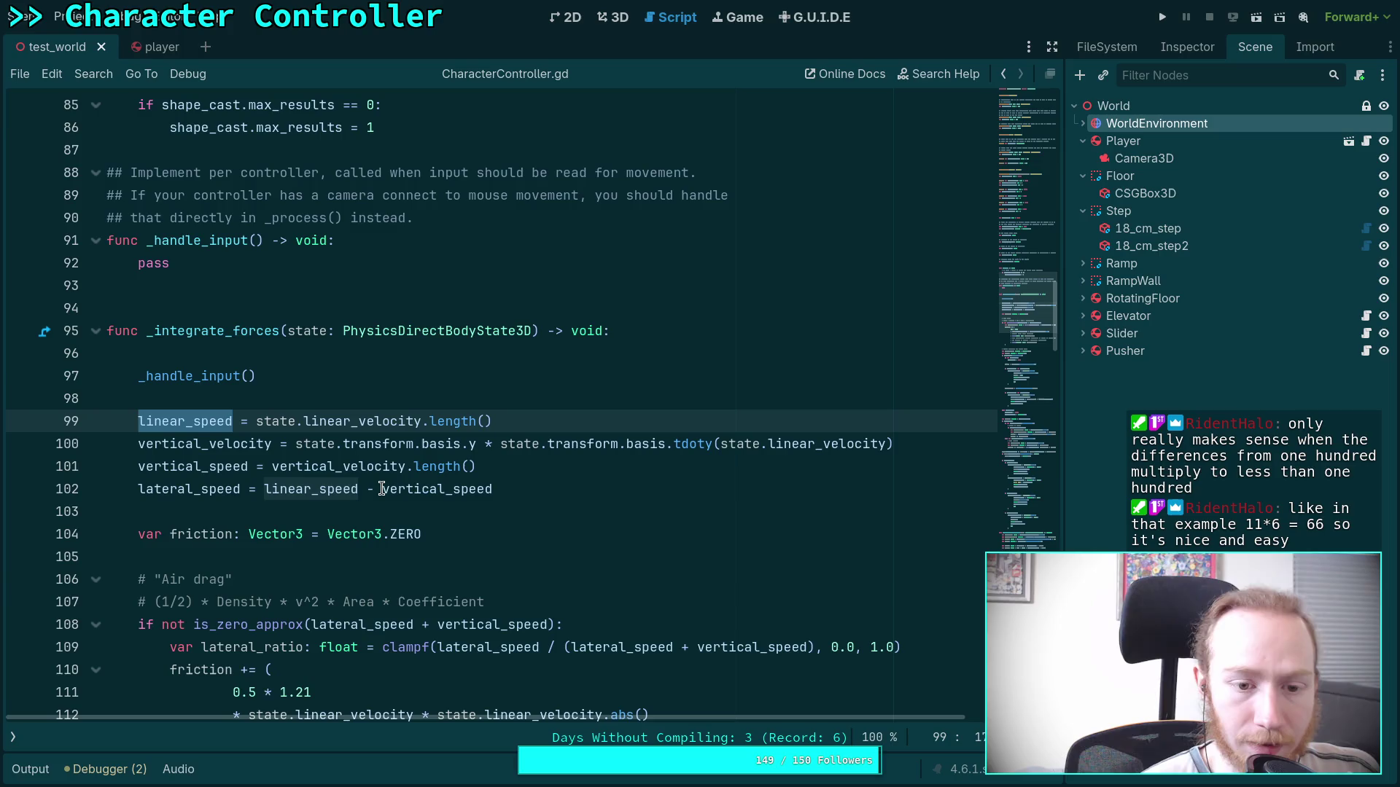
scroll(247, 475, down, 2)
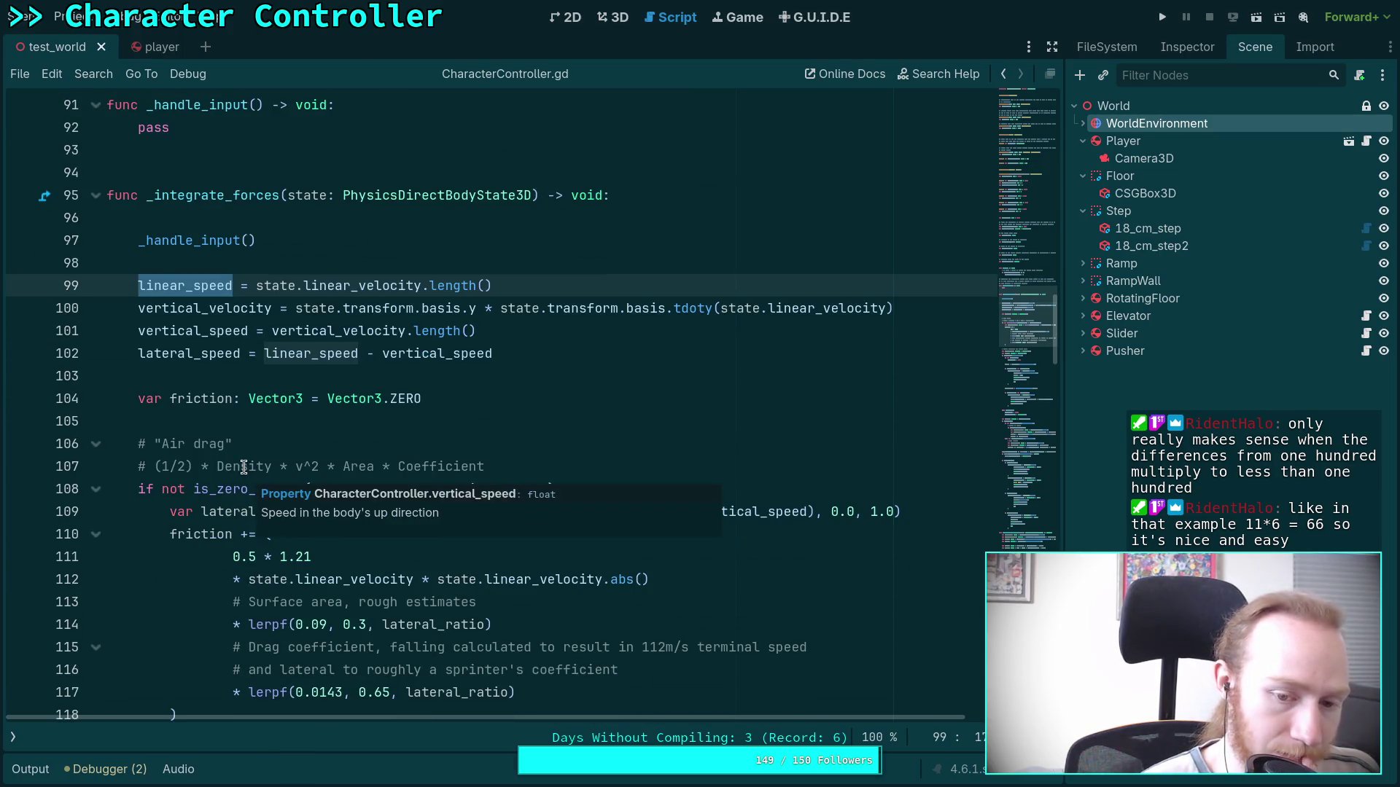
scroll(165, 434, down, 2)
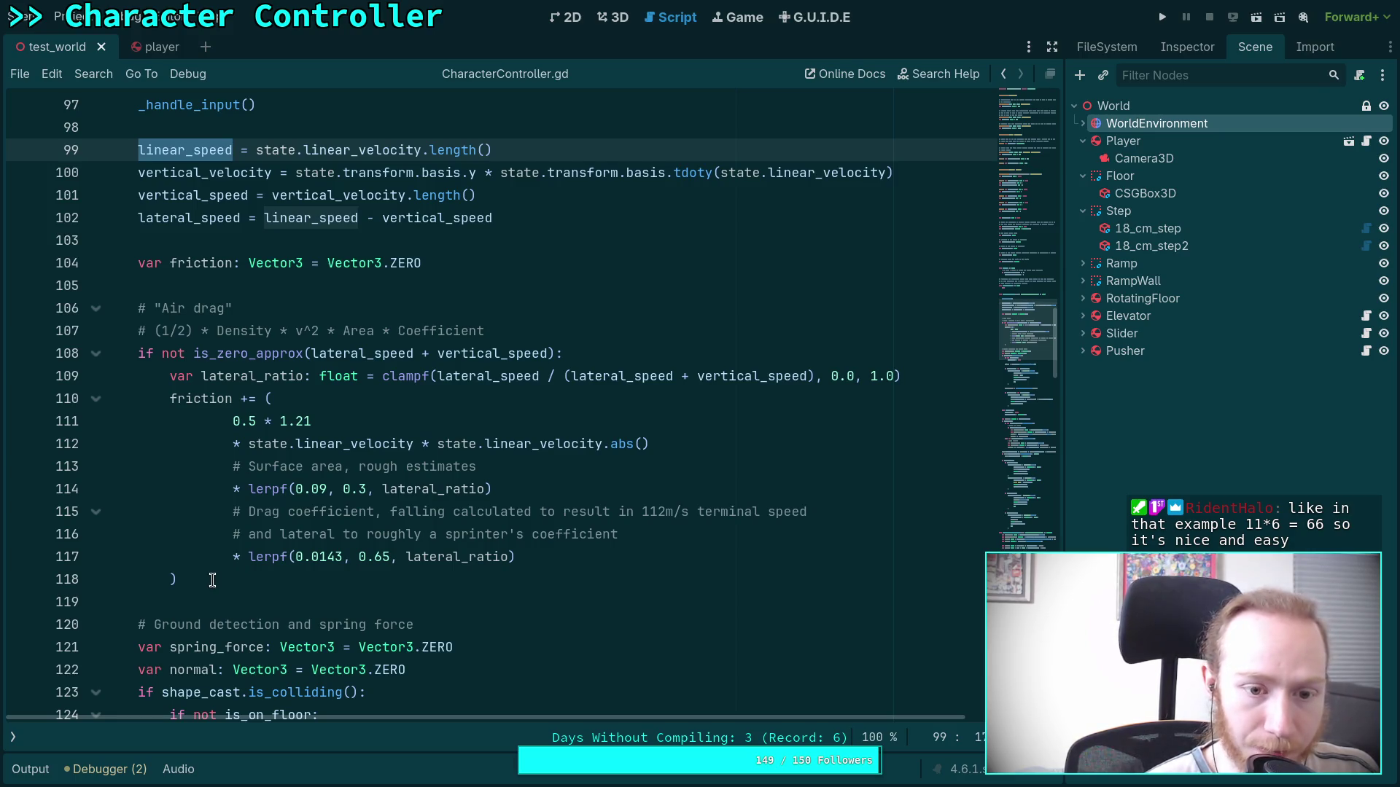
mouse_move(213, 579)
mouse_down()
mouse_move(124, 328)
mouse_move(140, 308)
mouse_up()
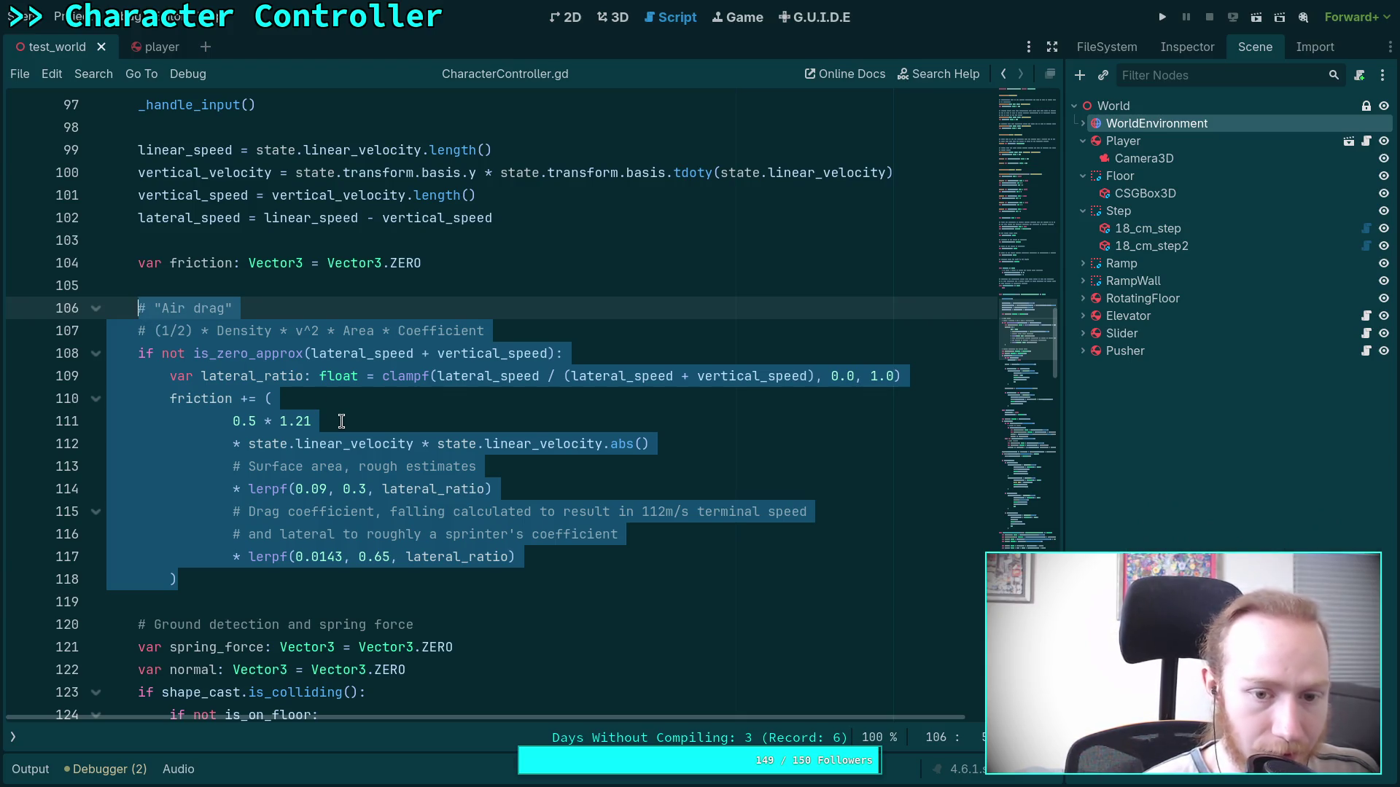
click(240, 290)
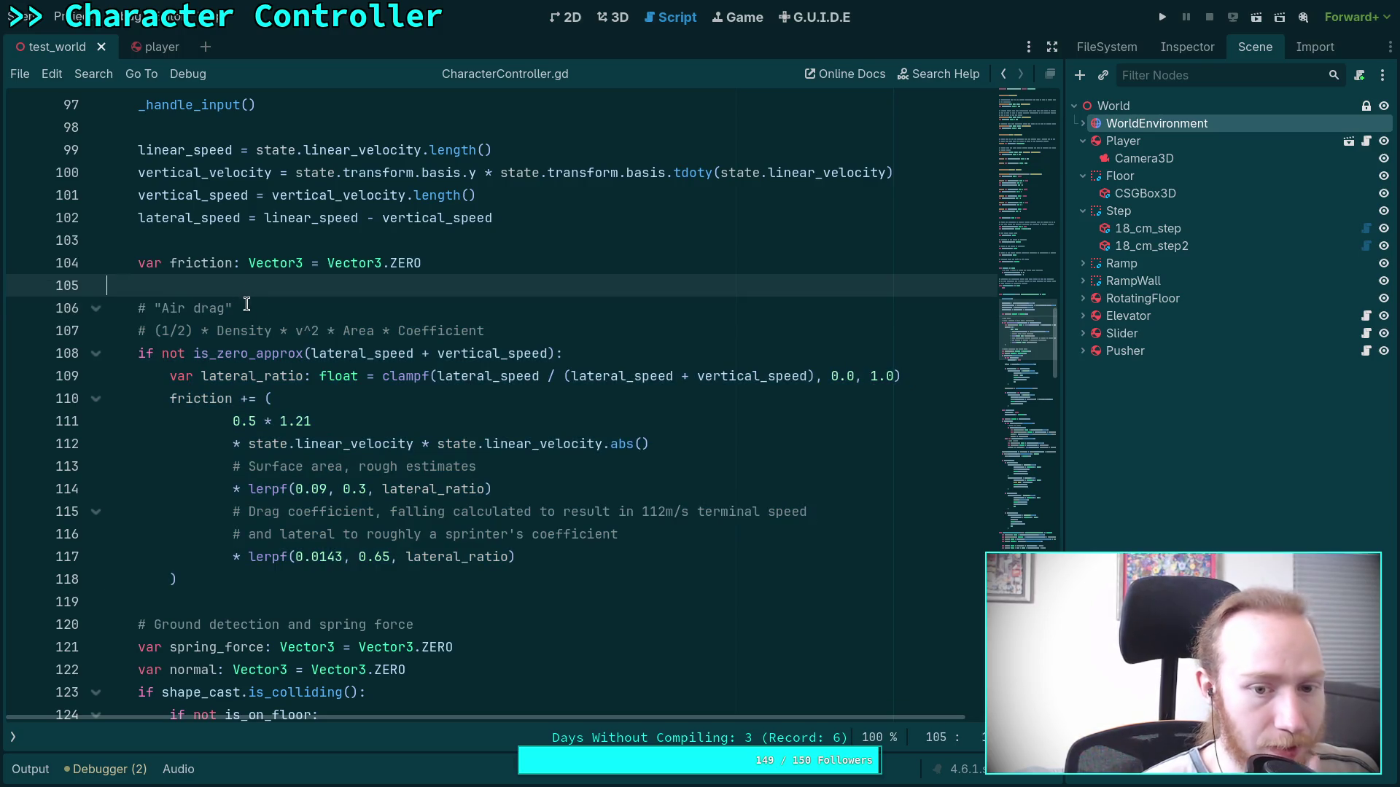
mouse_move(325, 361)
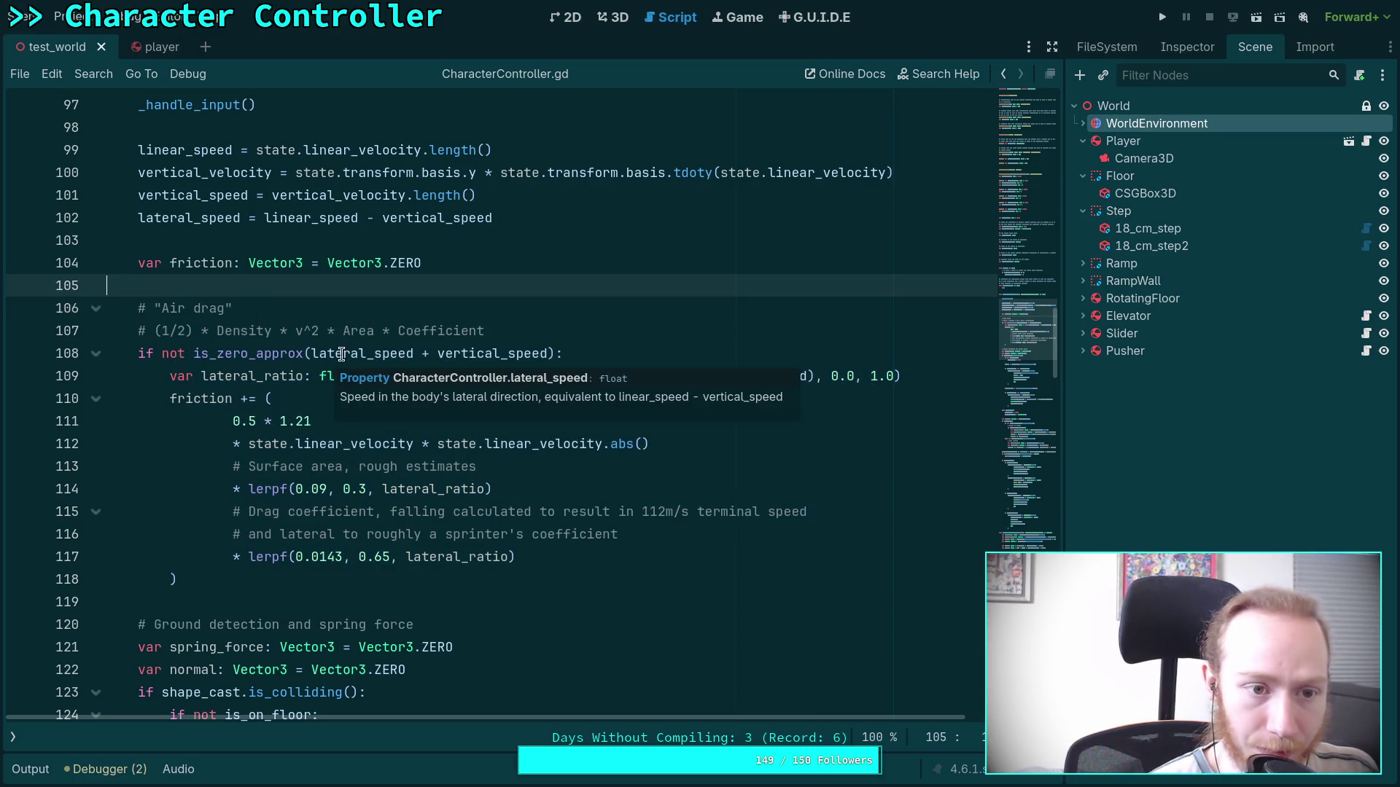
scroll(311, 331, down, 20)
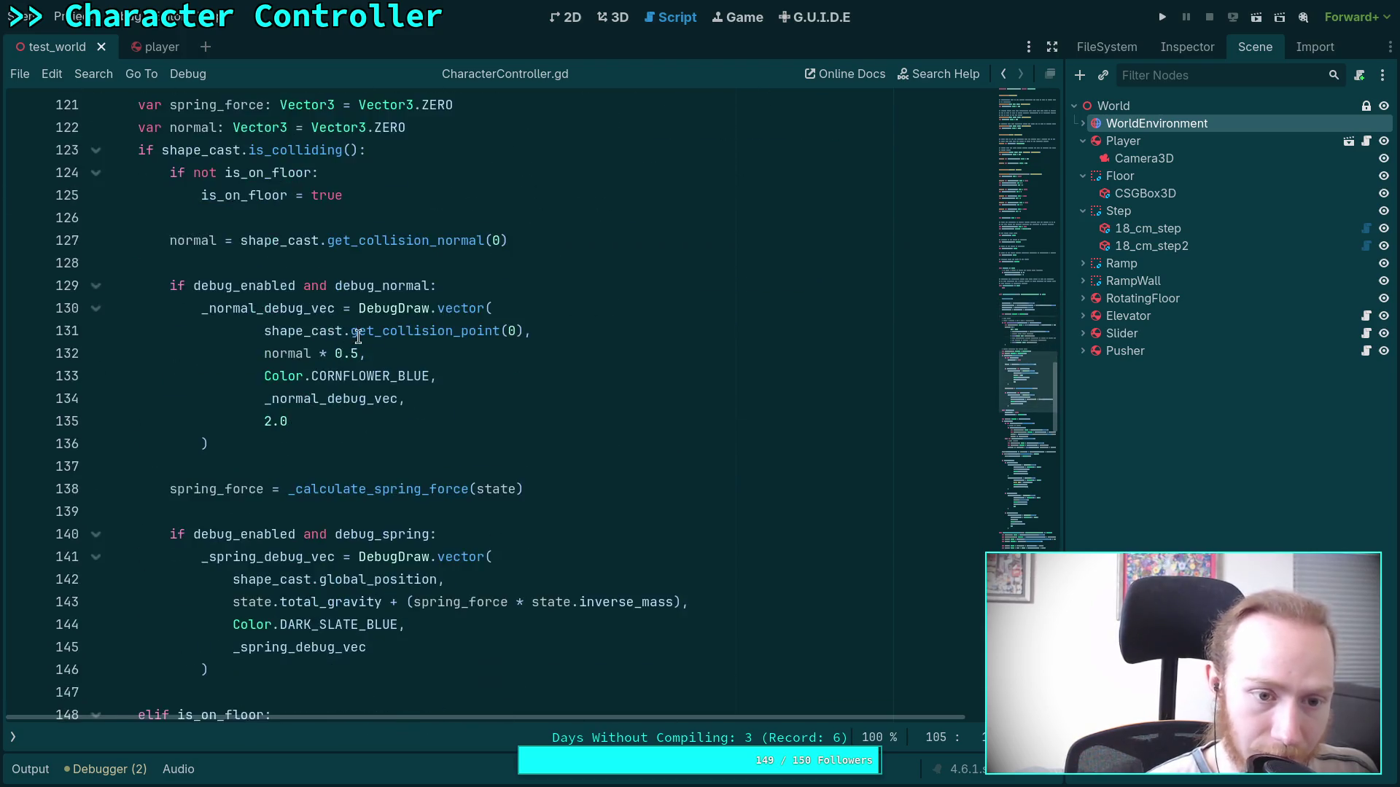
scroll(405, 350, up, 4)
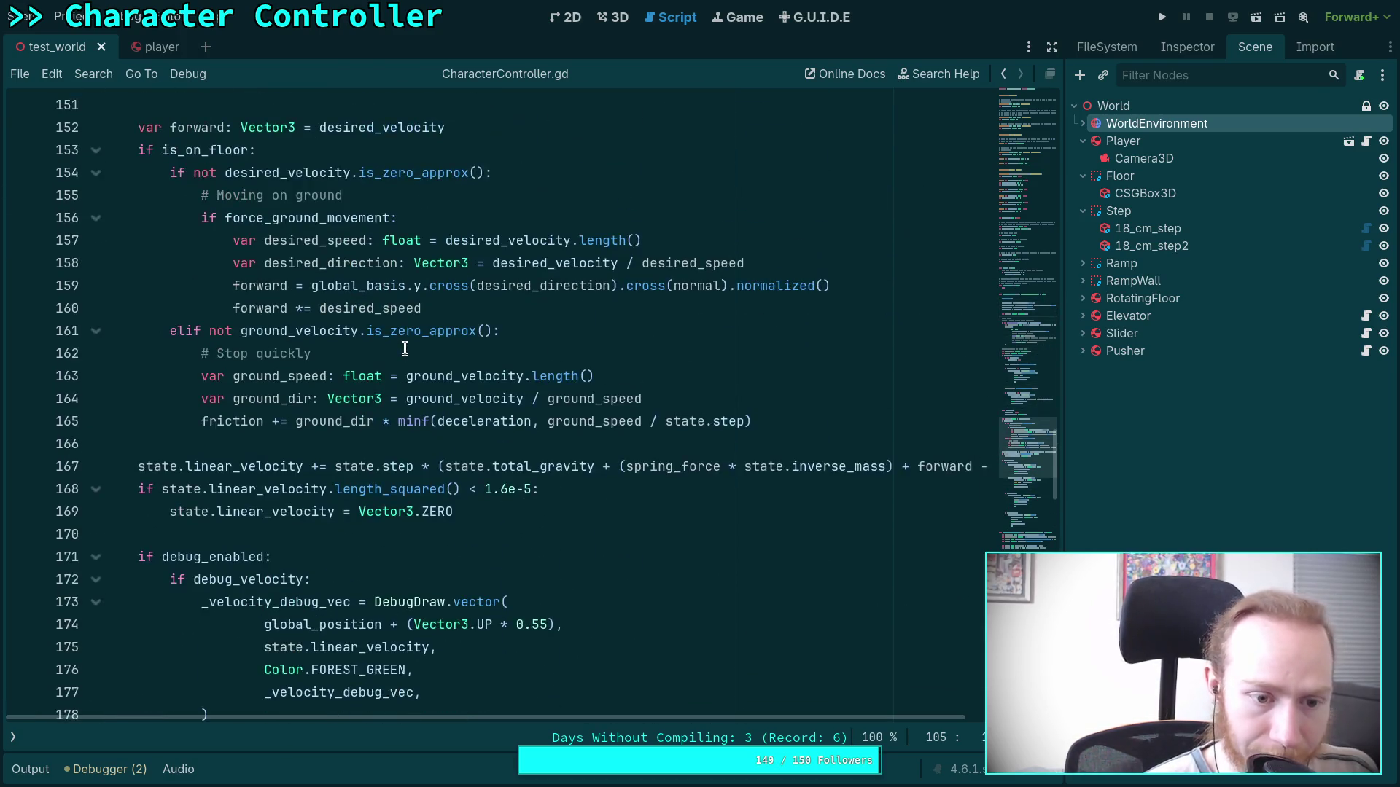
scroll(342, 401, up, 2)
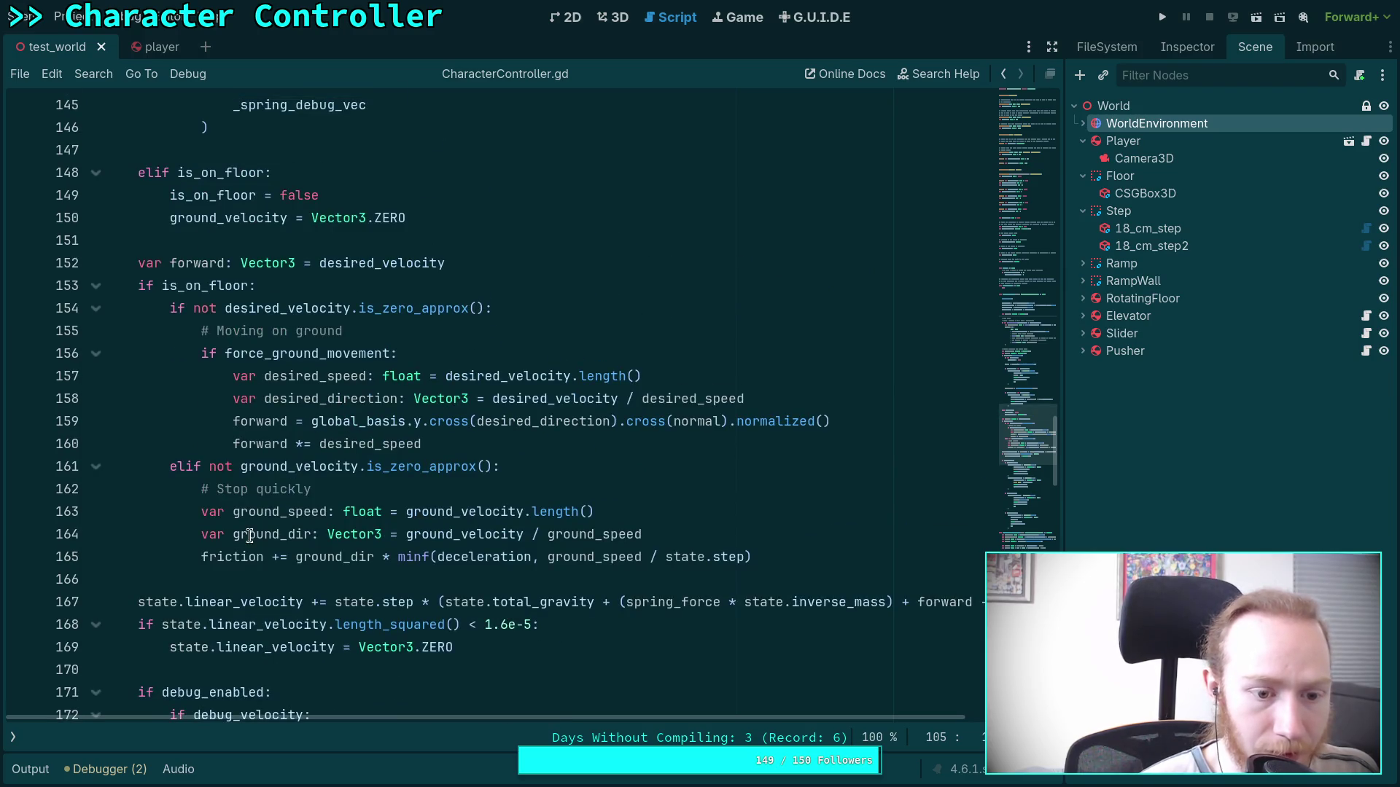
double_click(243, 557)
scroll(292, 408, up, 17)
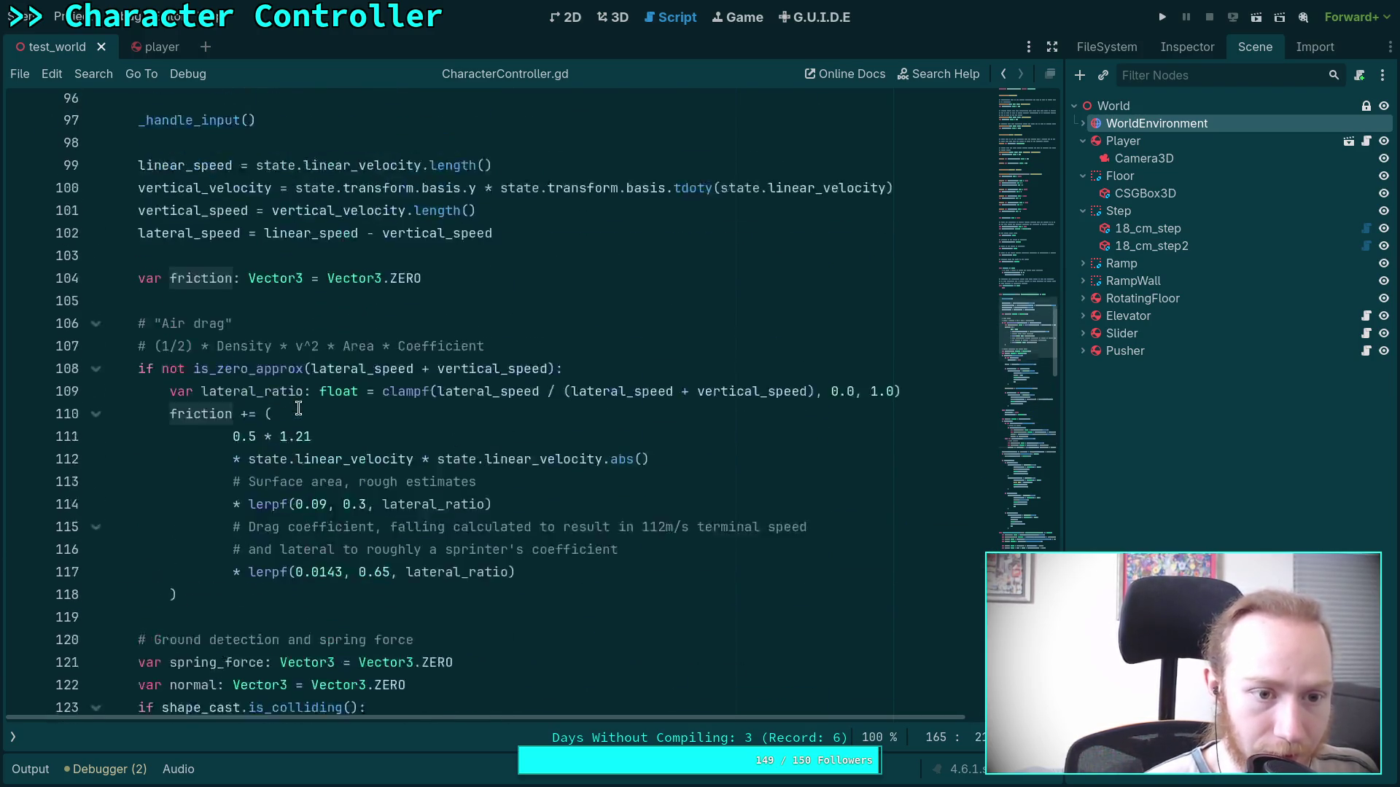
scroll(292, 492, down, 1)
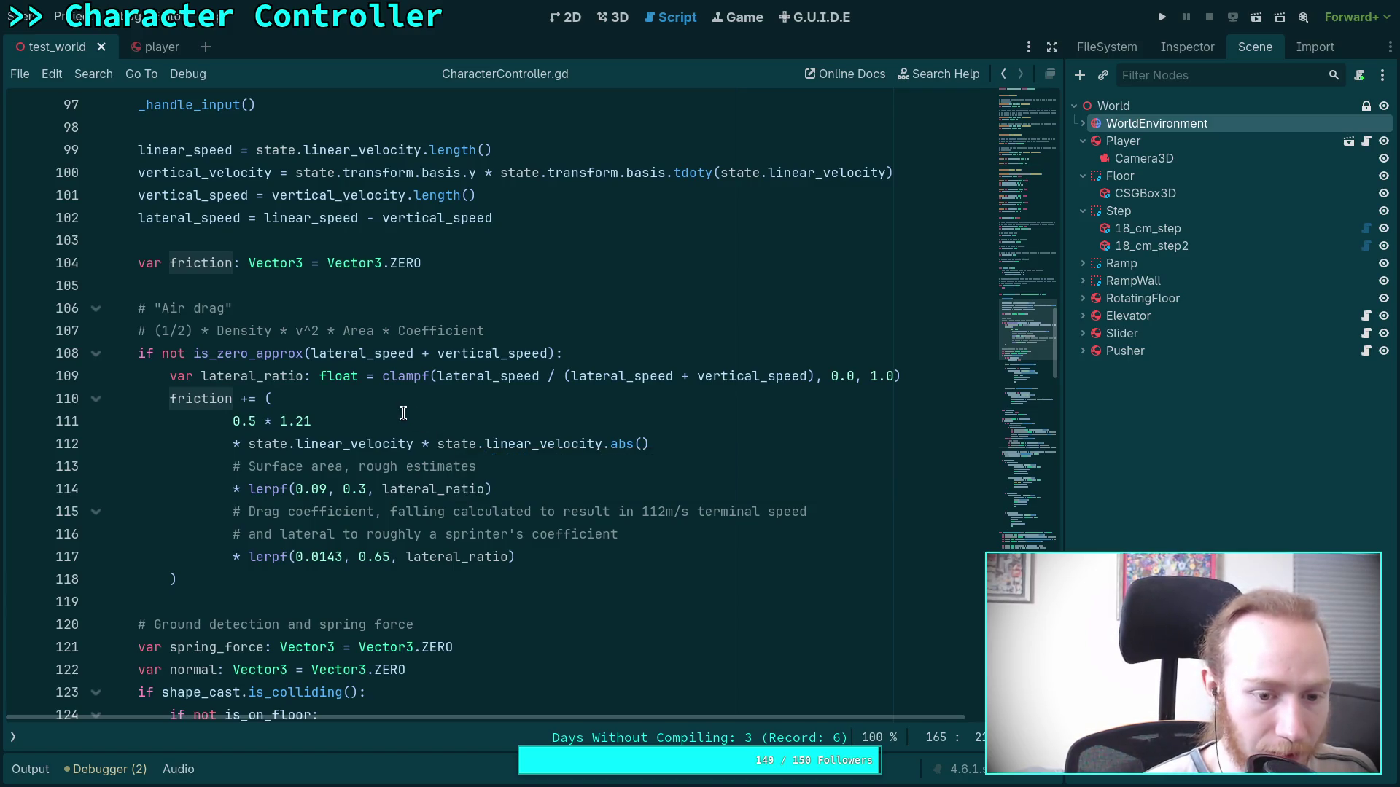
click(229, 421)
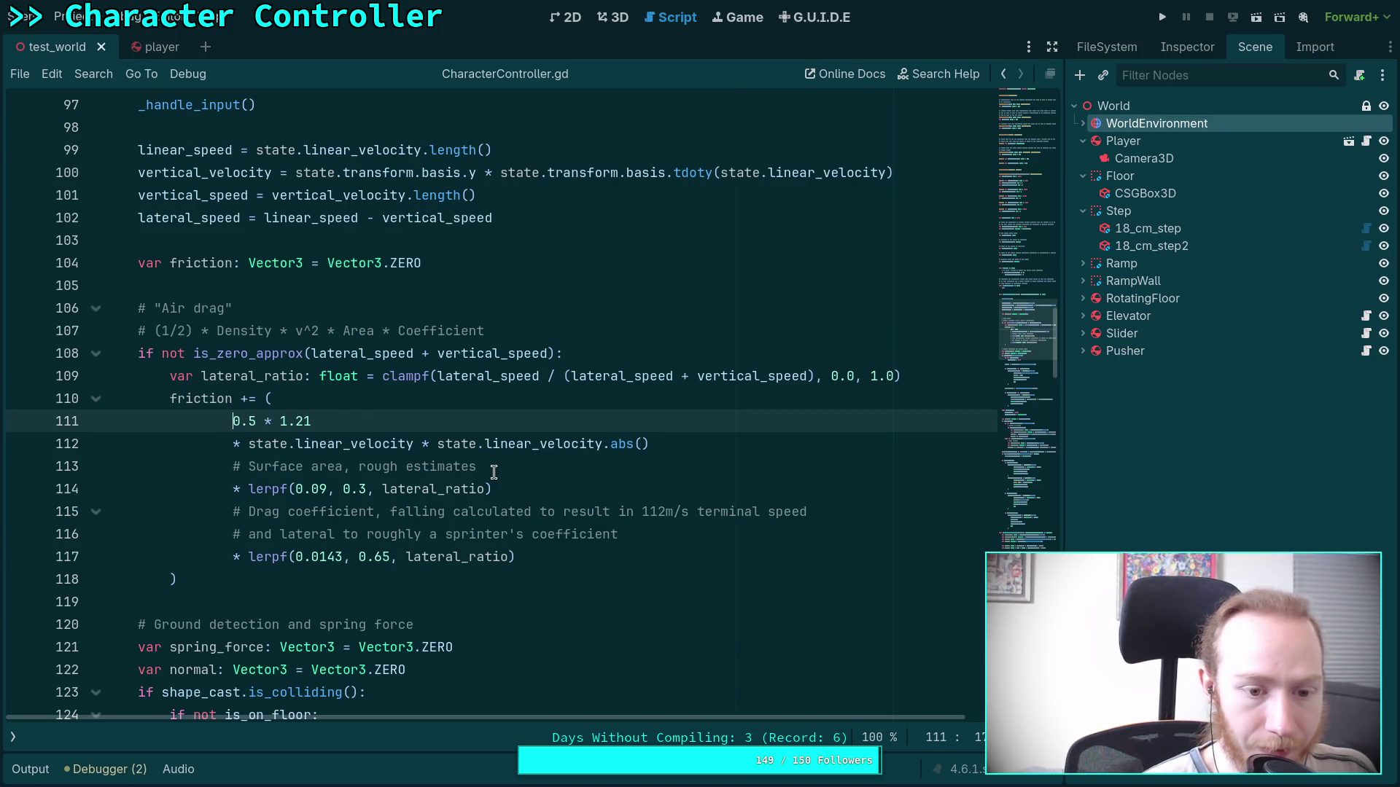
Experiment with minus signs in the friction code and look up the friction variable declaration.
text(-)
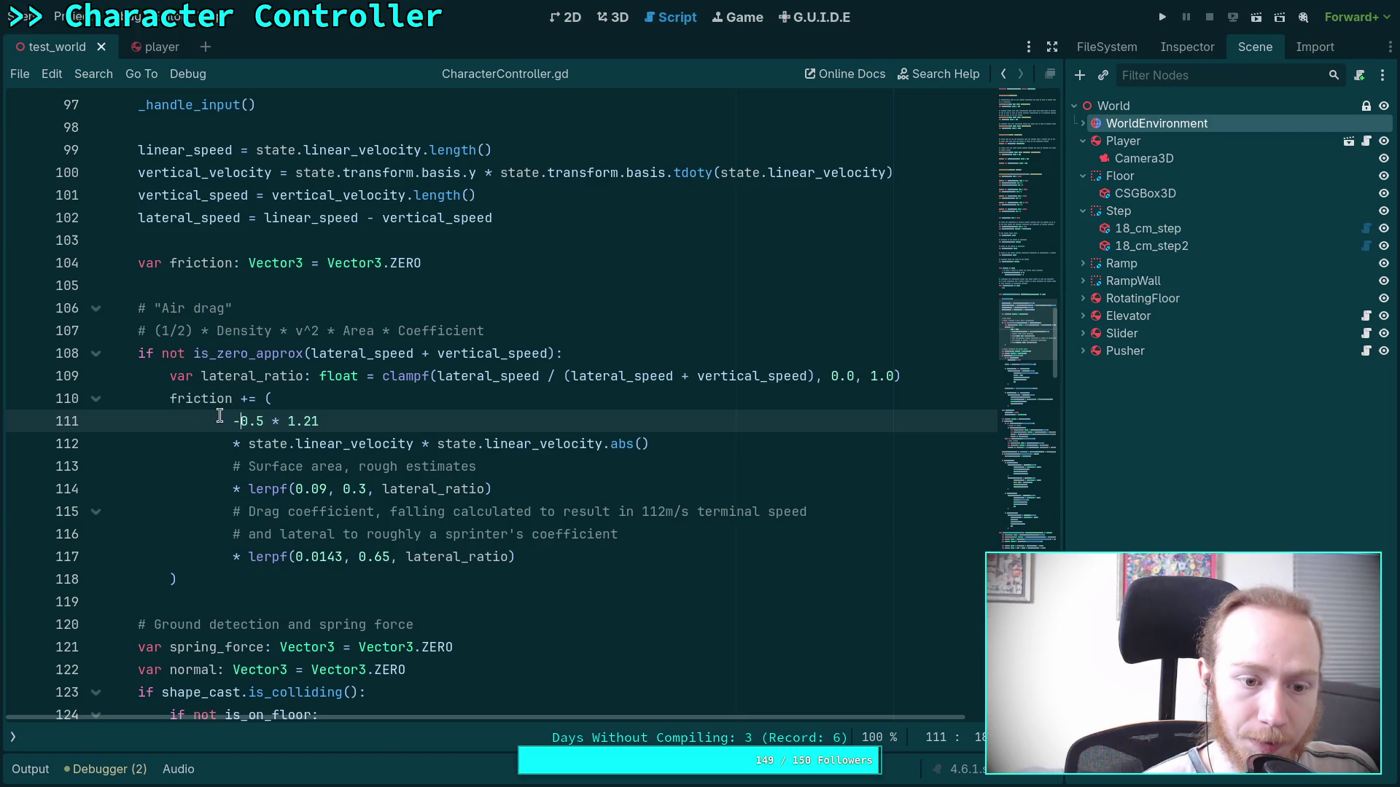
key(BackSpace)
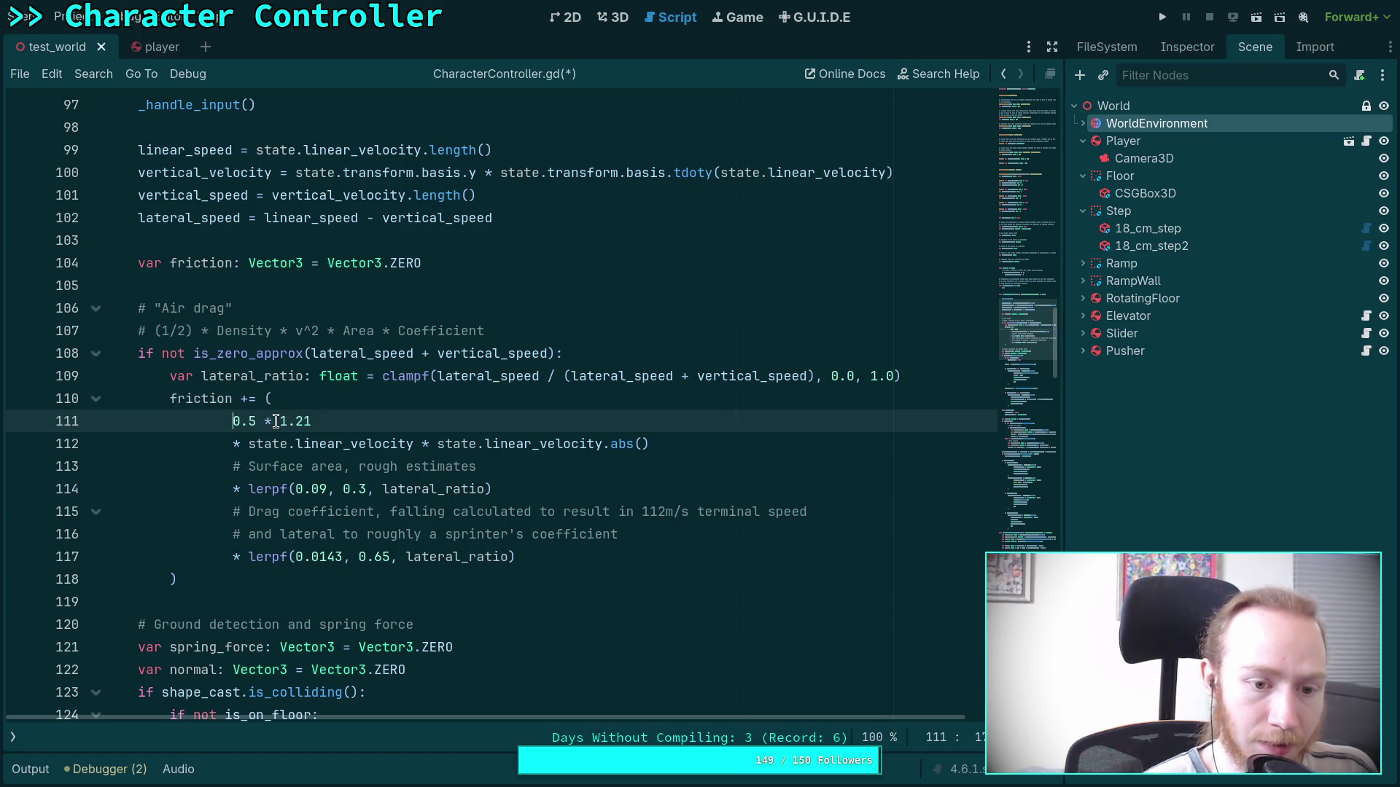
text(-)
key(Up)
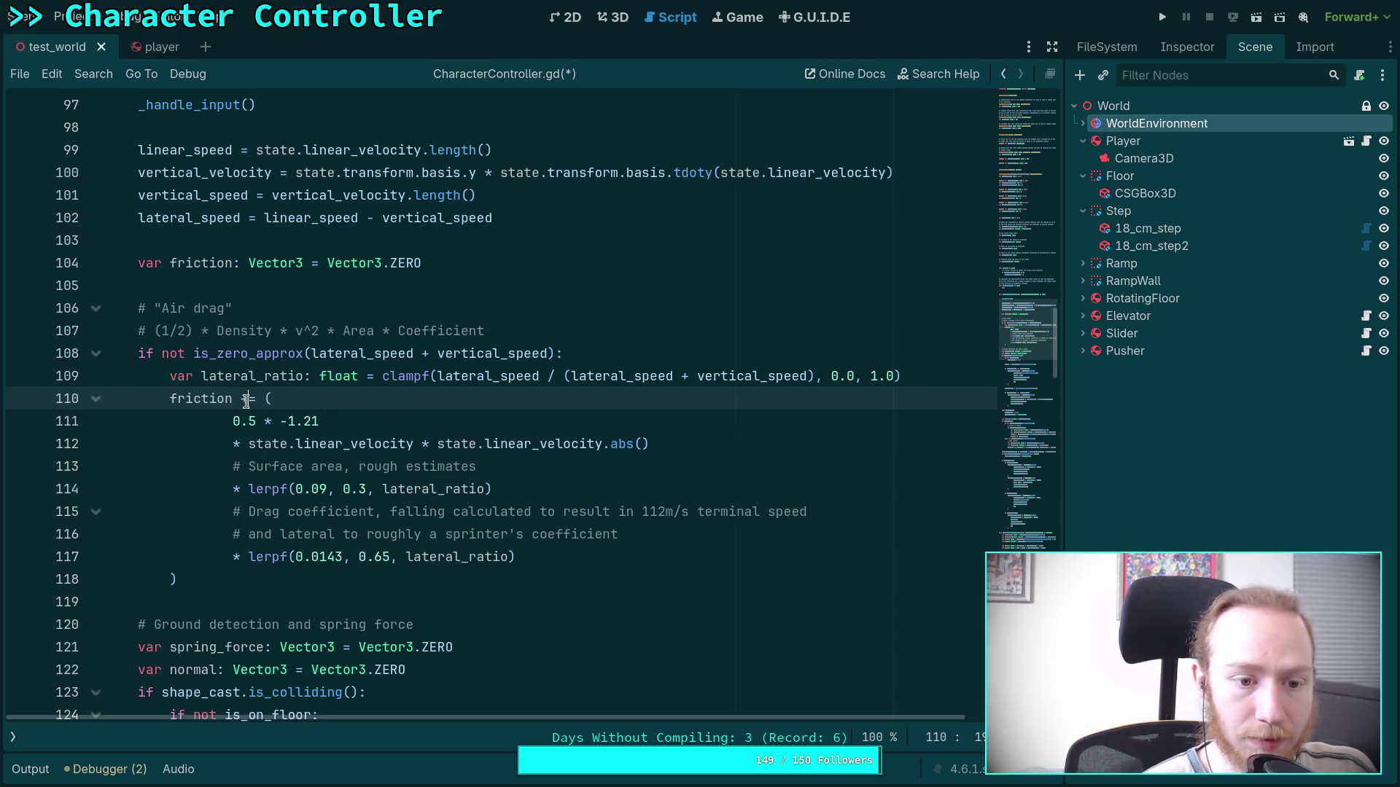
scroll(282, 400, down, 1)
double_click(206, 197)
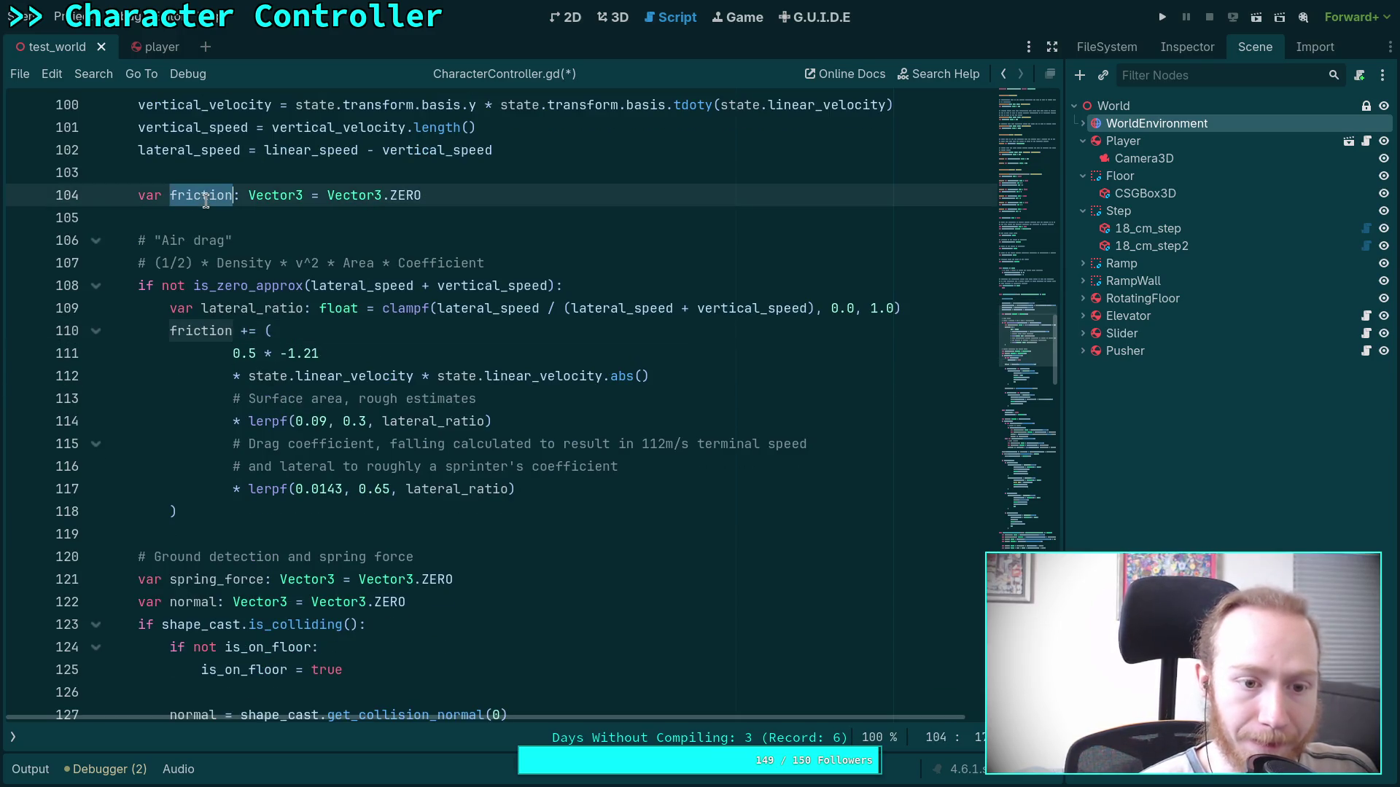
scroll(397, 429, down, 1)
scroll(354, 417, down, 10)
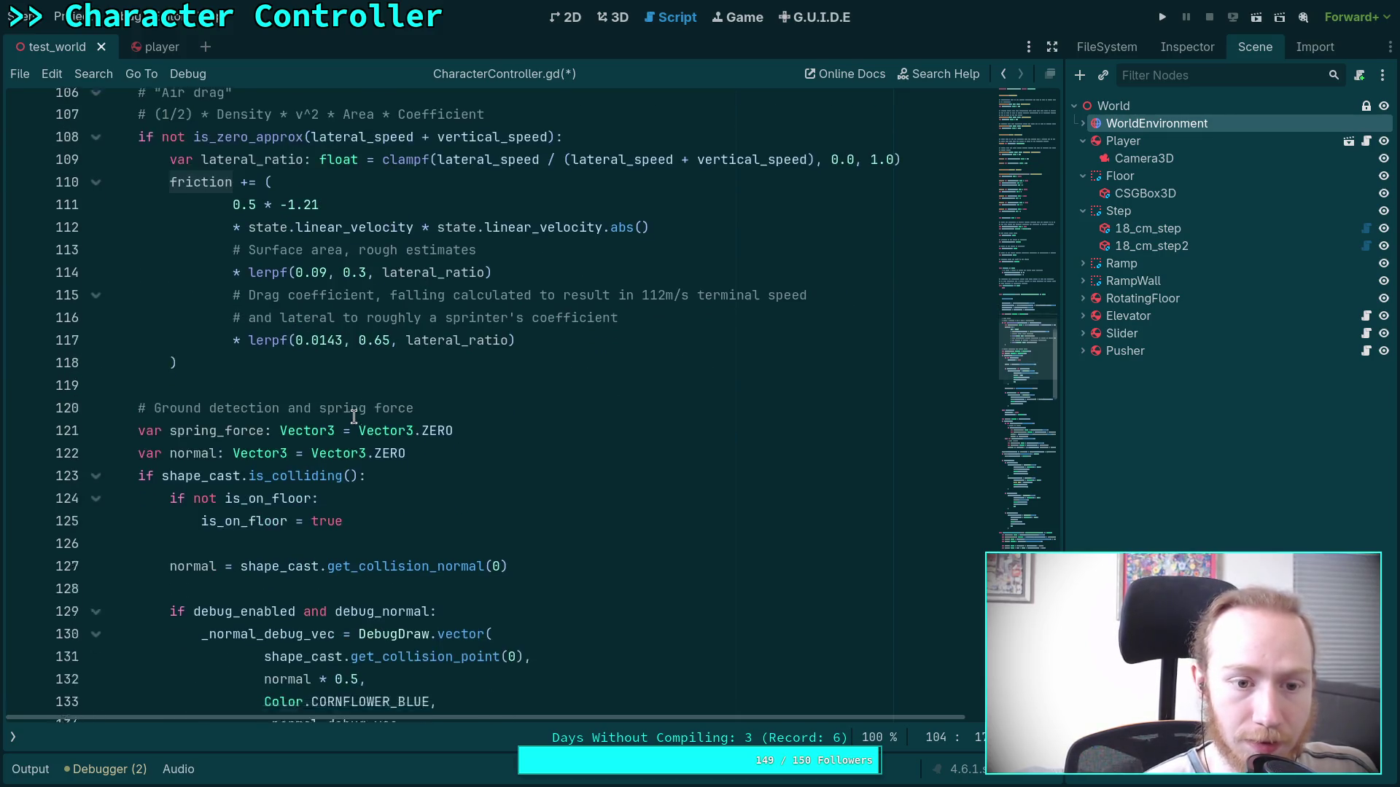
scroll(354, 417, down, 6)
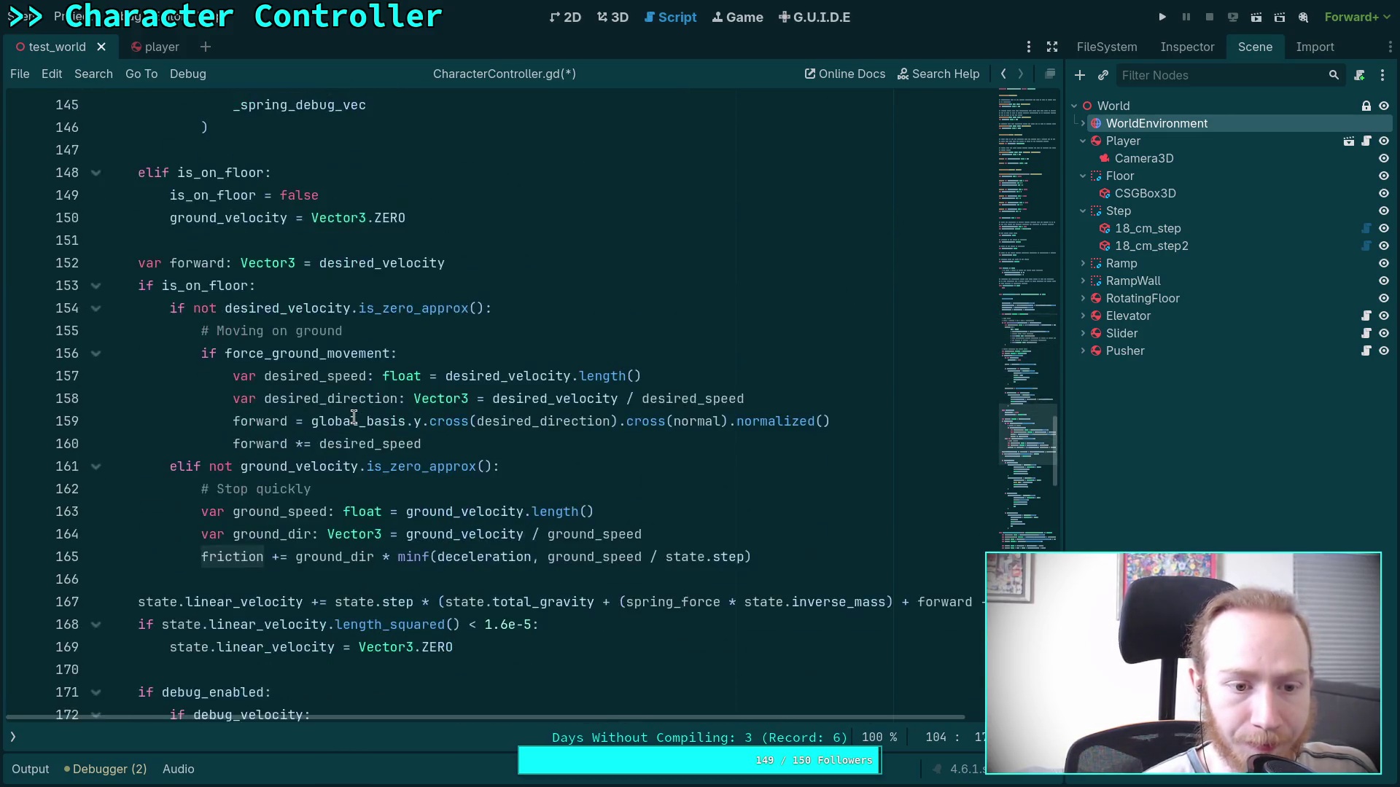
scroll(378, 433, up, 1)
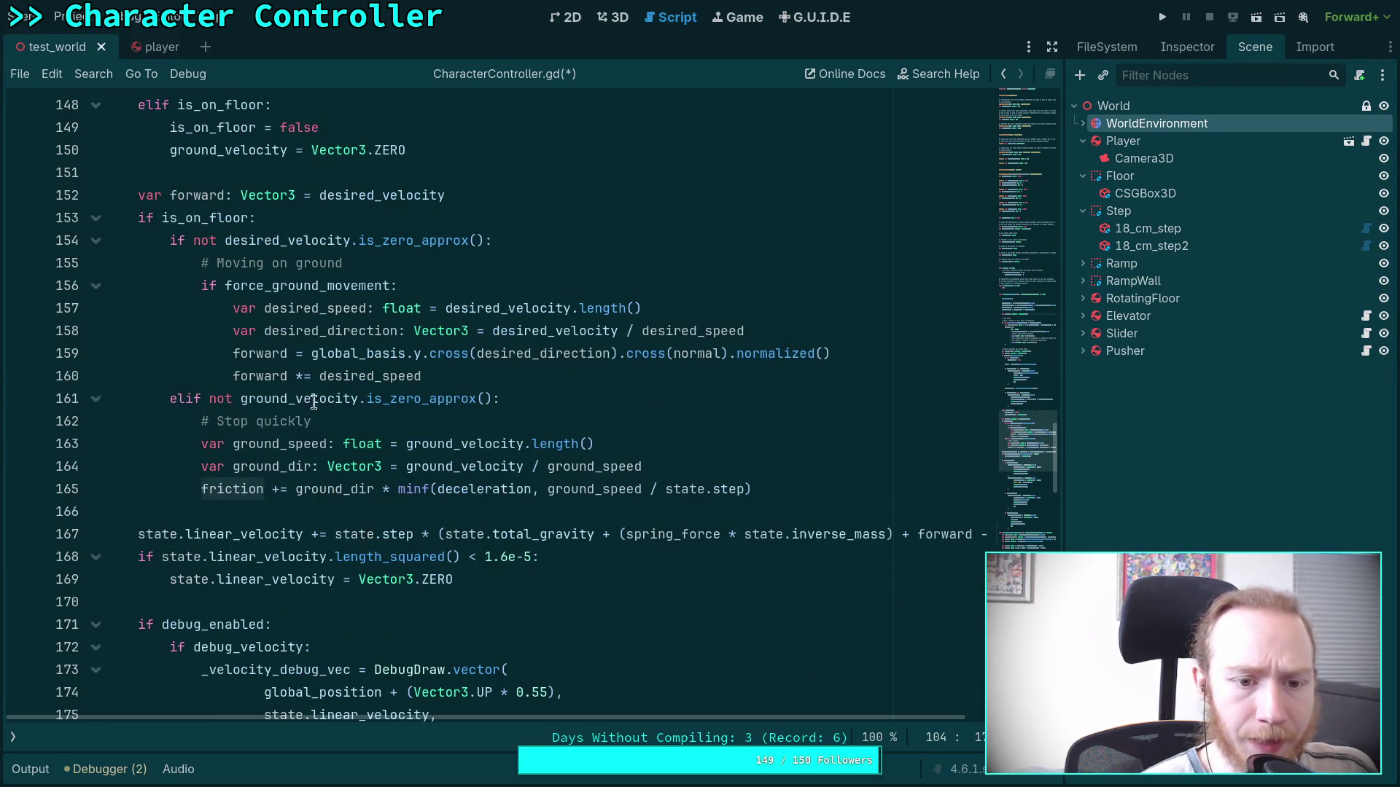
Add a minus to the stop-quickly ground friction on line 165 and review the 1.6e-5 velocity threshold.
click(294, 487)
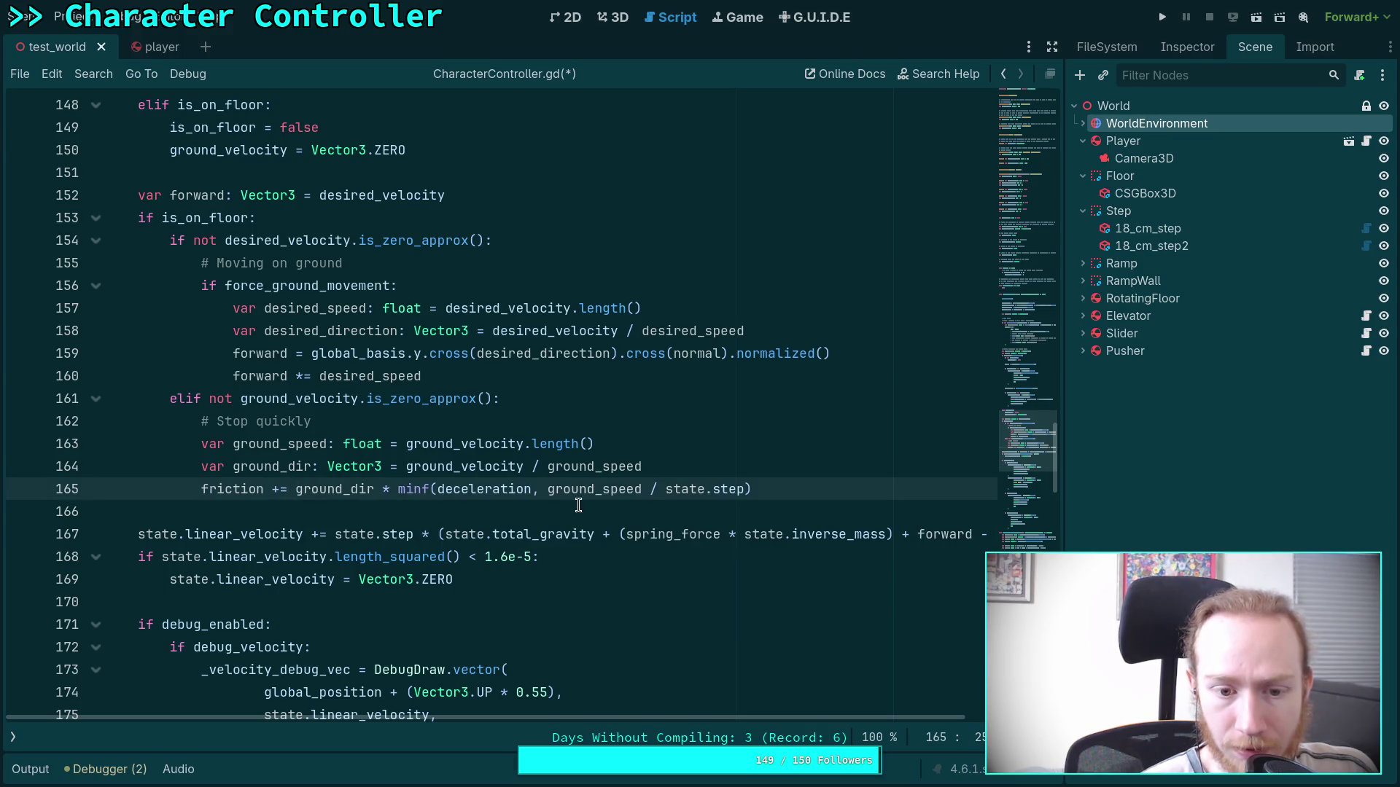
click(437, 490)
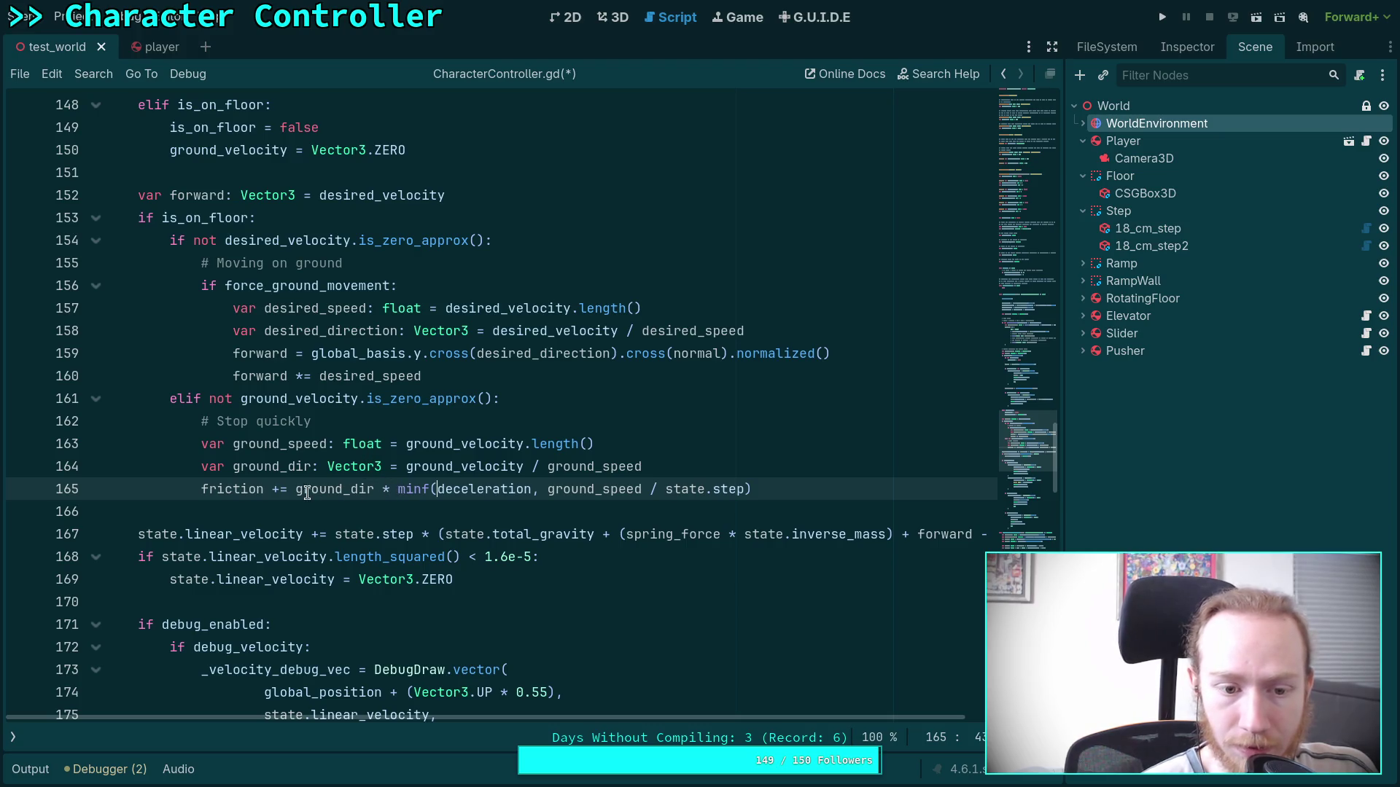
text(-)
scroll(398, 417, down, 2)
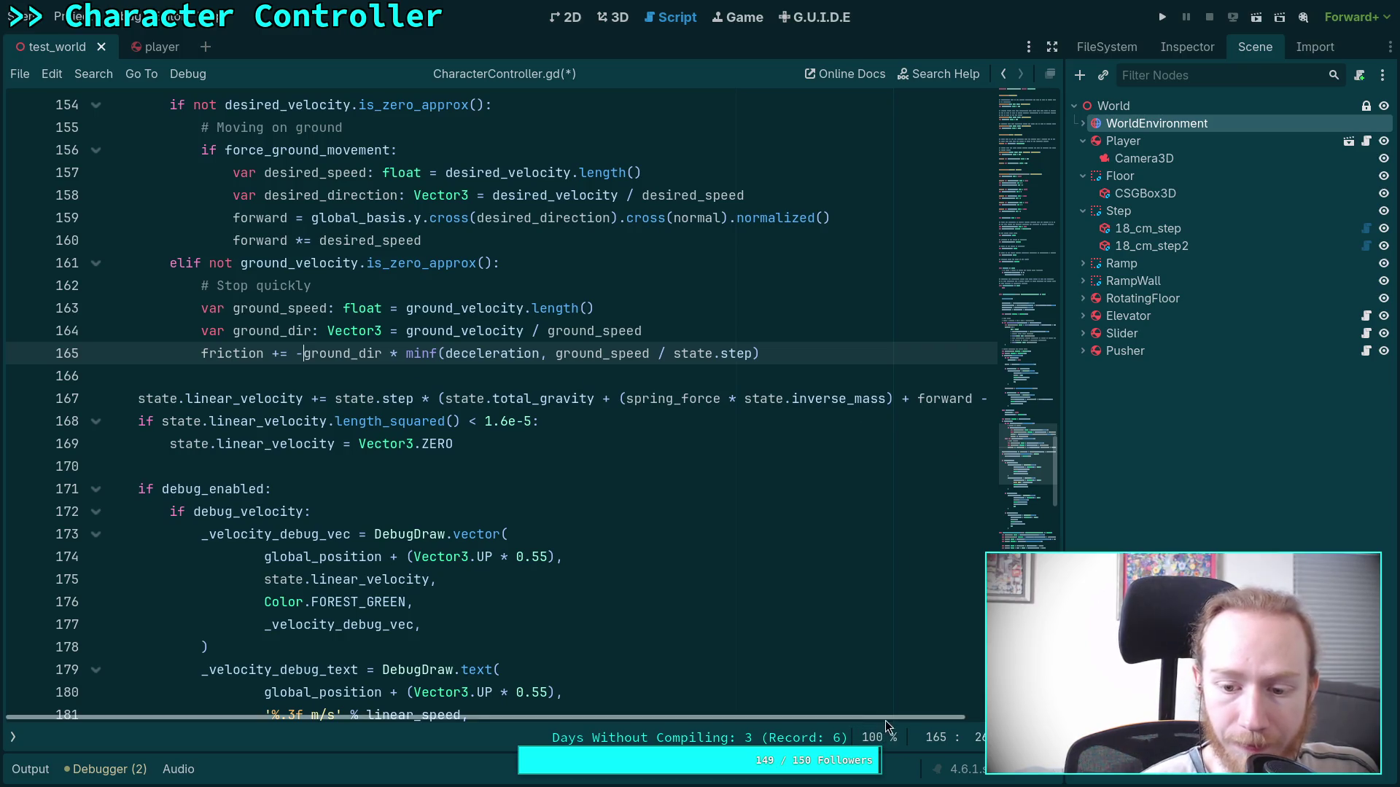
scroll(885, 721, right, 2)
double_click(888, 399)
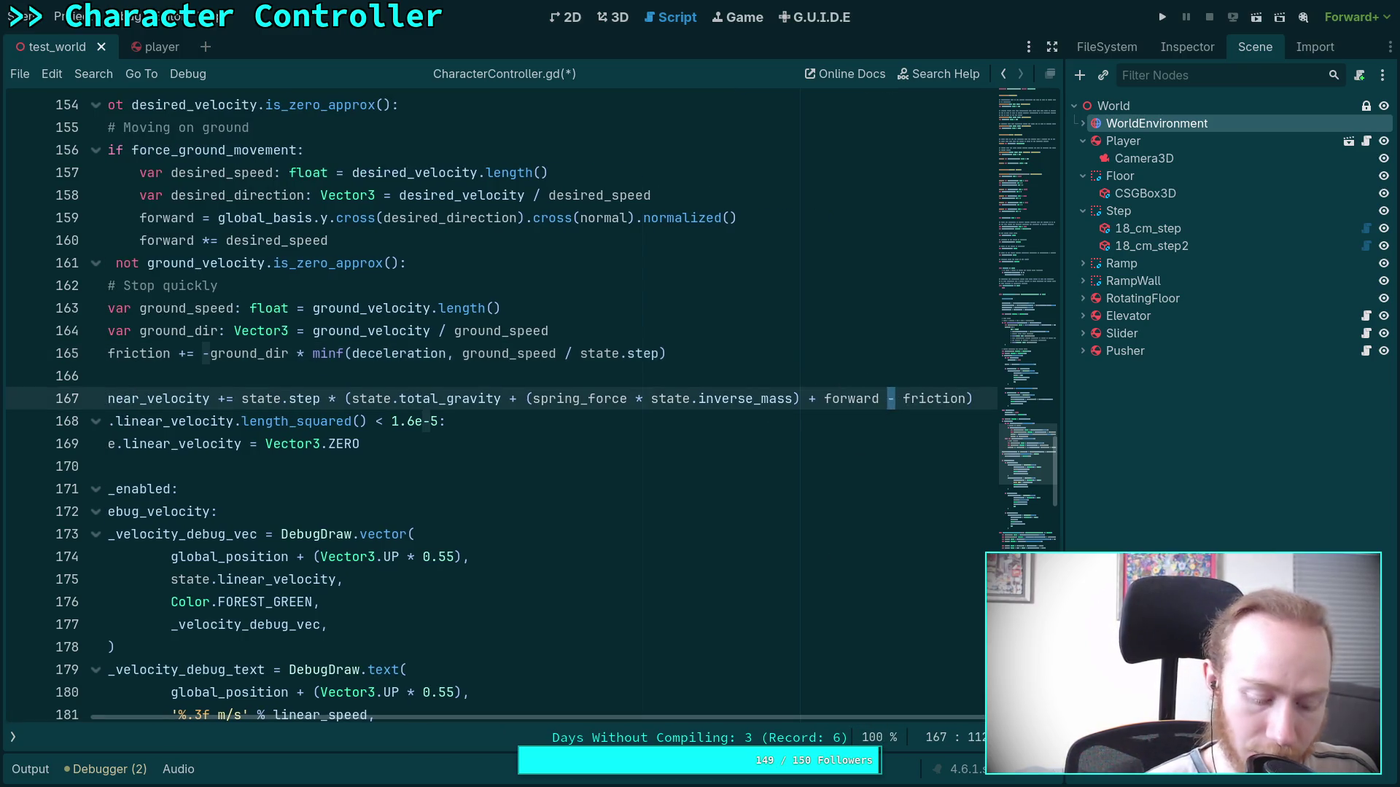
text(+)
scroll(794, 718, left, 2)
click(255, 394)
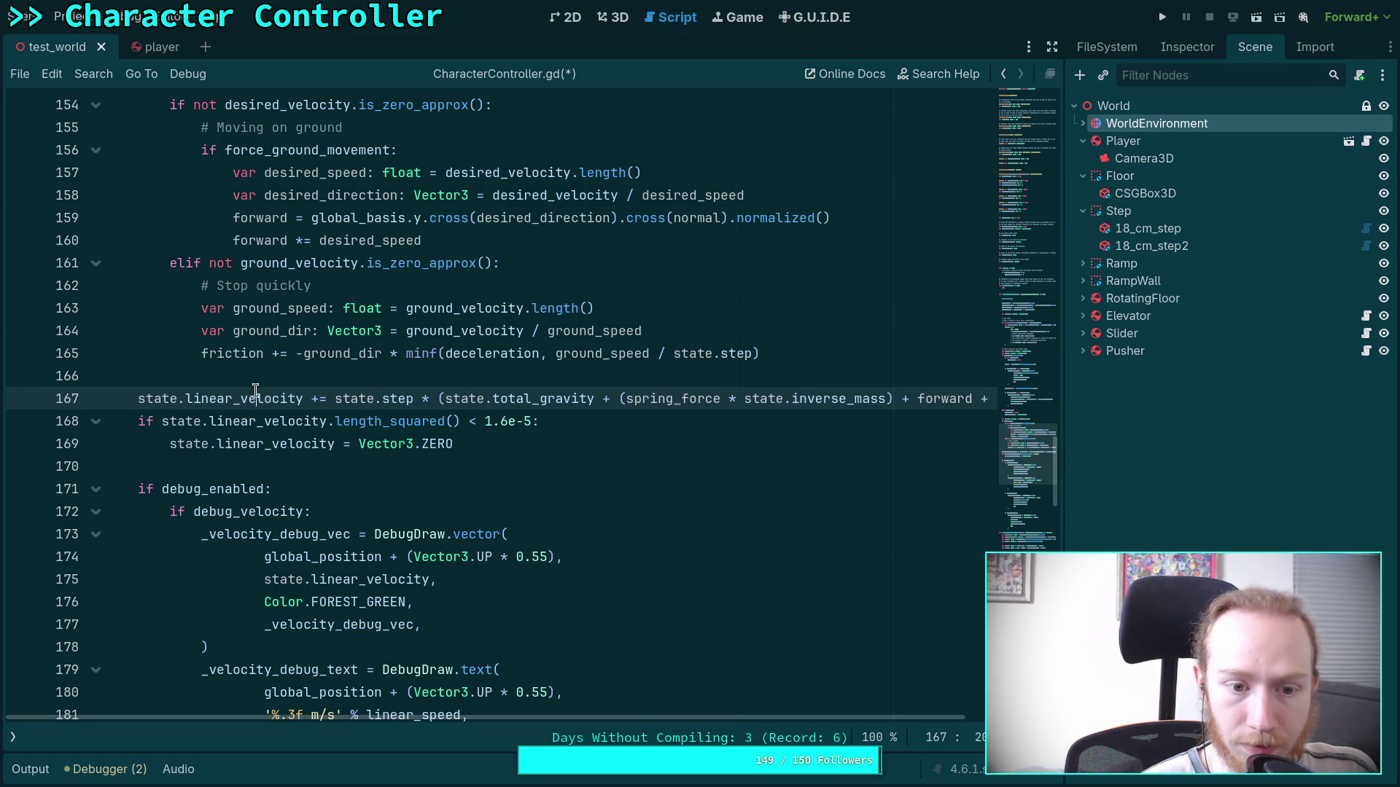
click(140, 421)
click(345, 470)
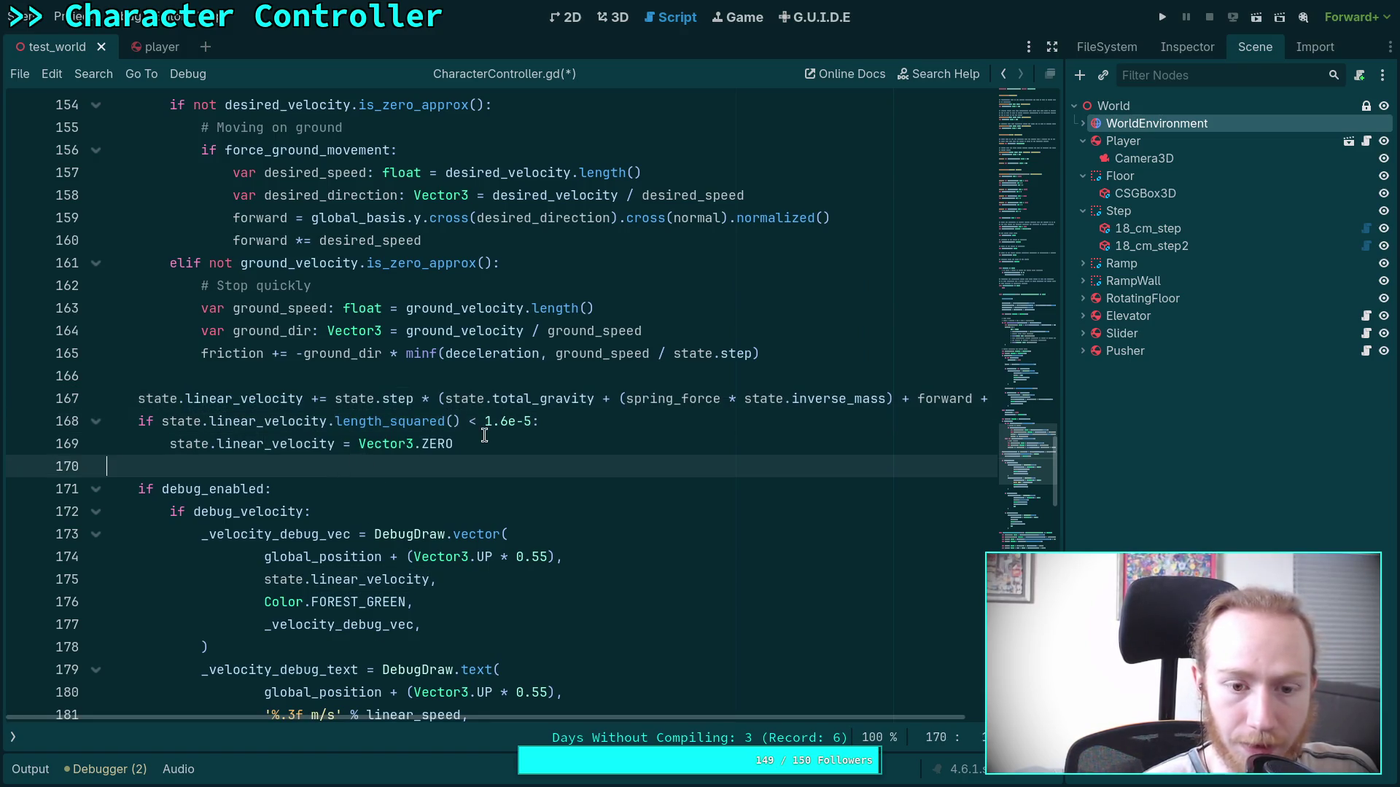
shift+click(275, 382)
click(499, 422)
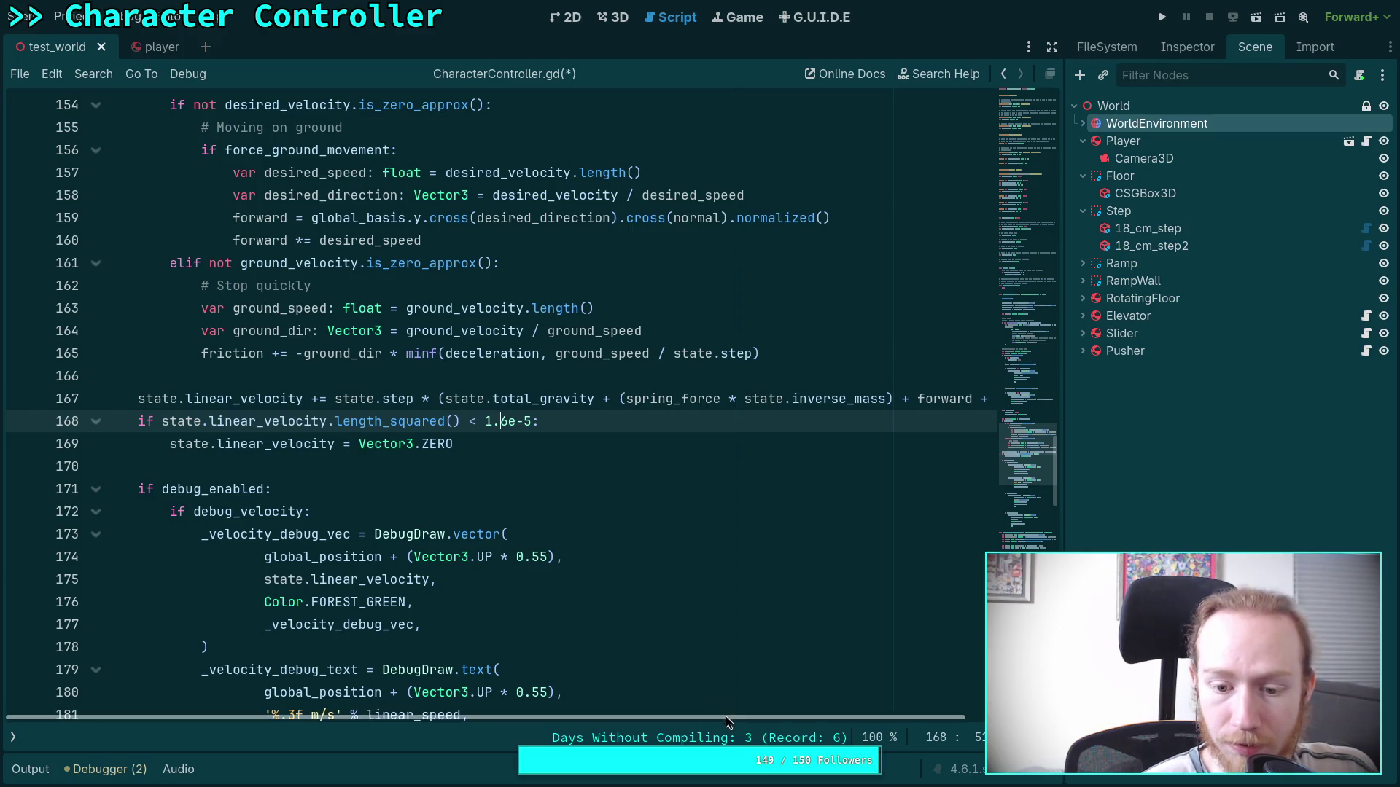
Scroll through the script, checking uses of forward and the friction debug block.
scroll(729, 716, right, 2)
scroll(902, 725, left, 2)
scroll(496, 626, down, 3)
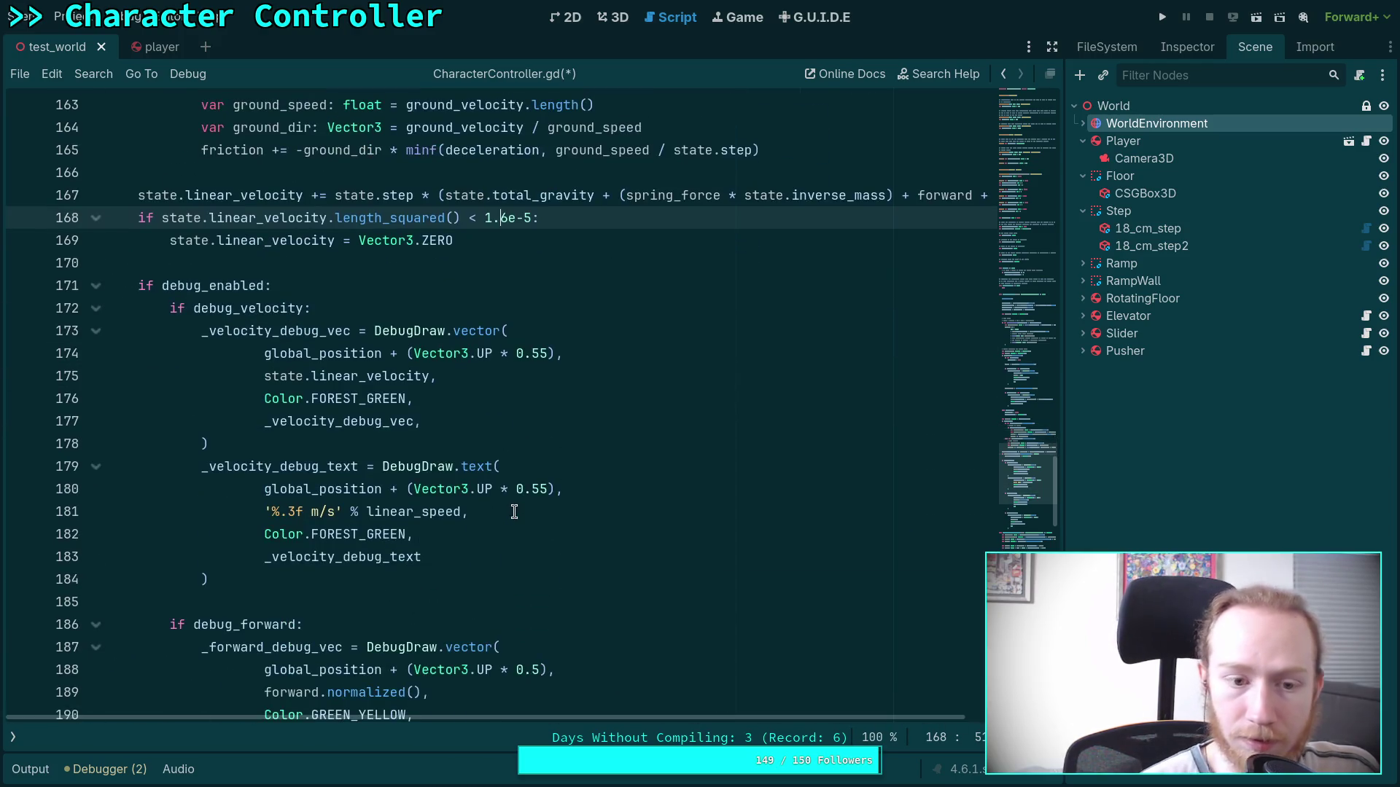
scroll(389, 442, down, 5)
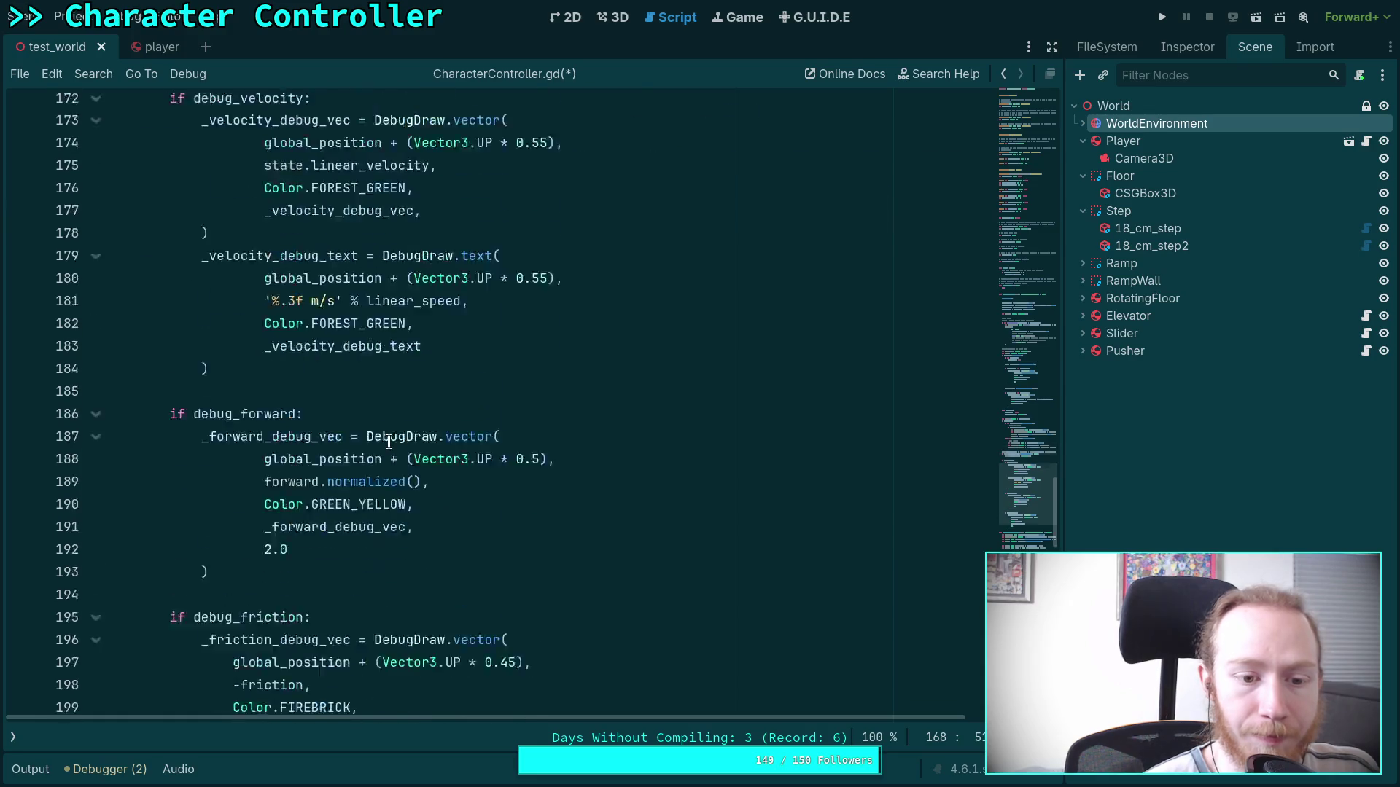
scroll(389, 442, up, 2)
drag(219, 576, 168, 408)
scroll(169, 408, up, 8)
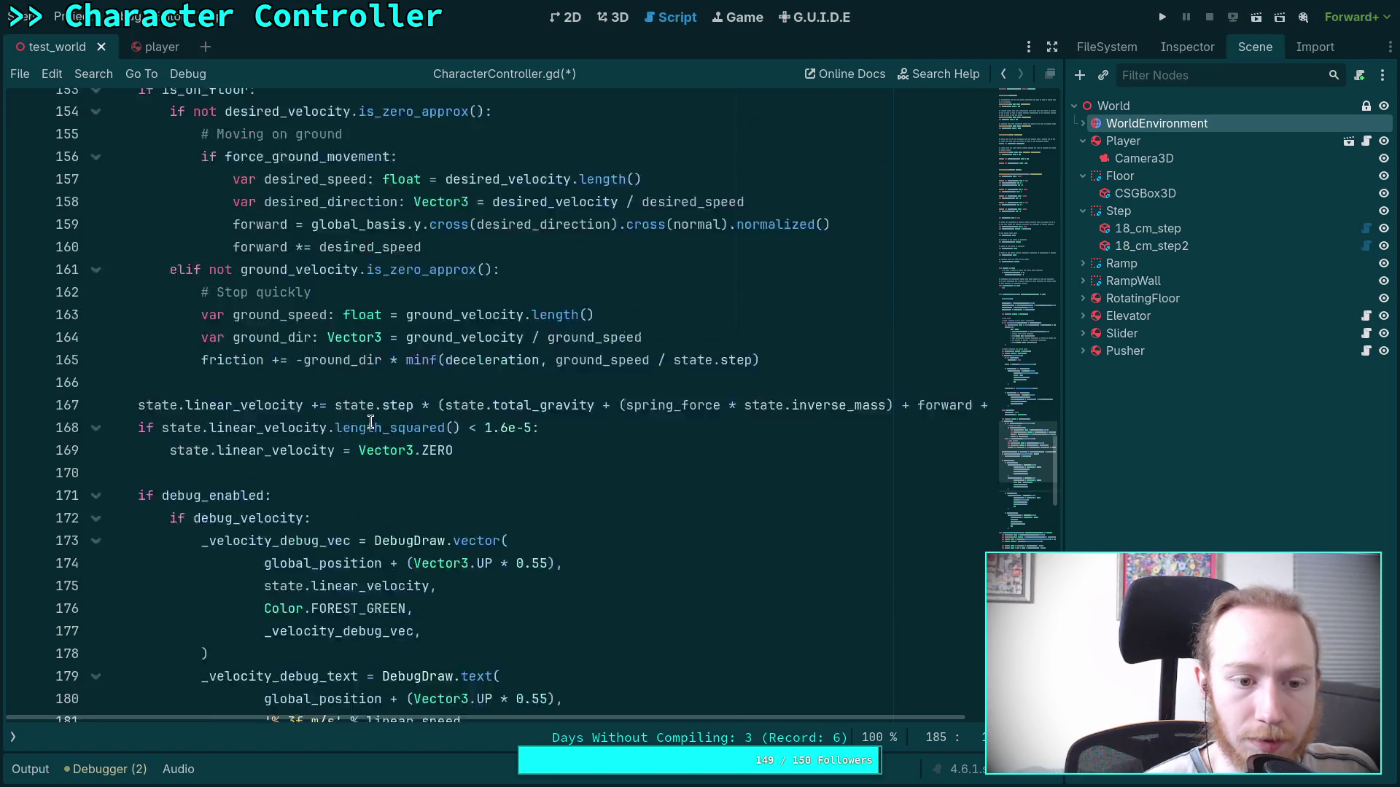
double_click(207, 194)
scroll(360, 412, down, 6)
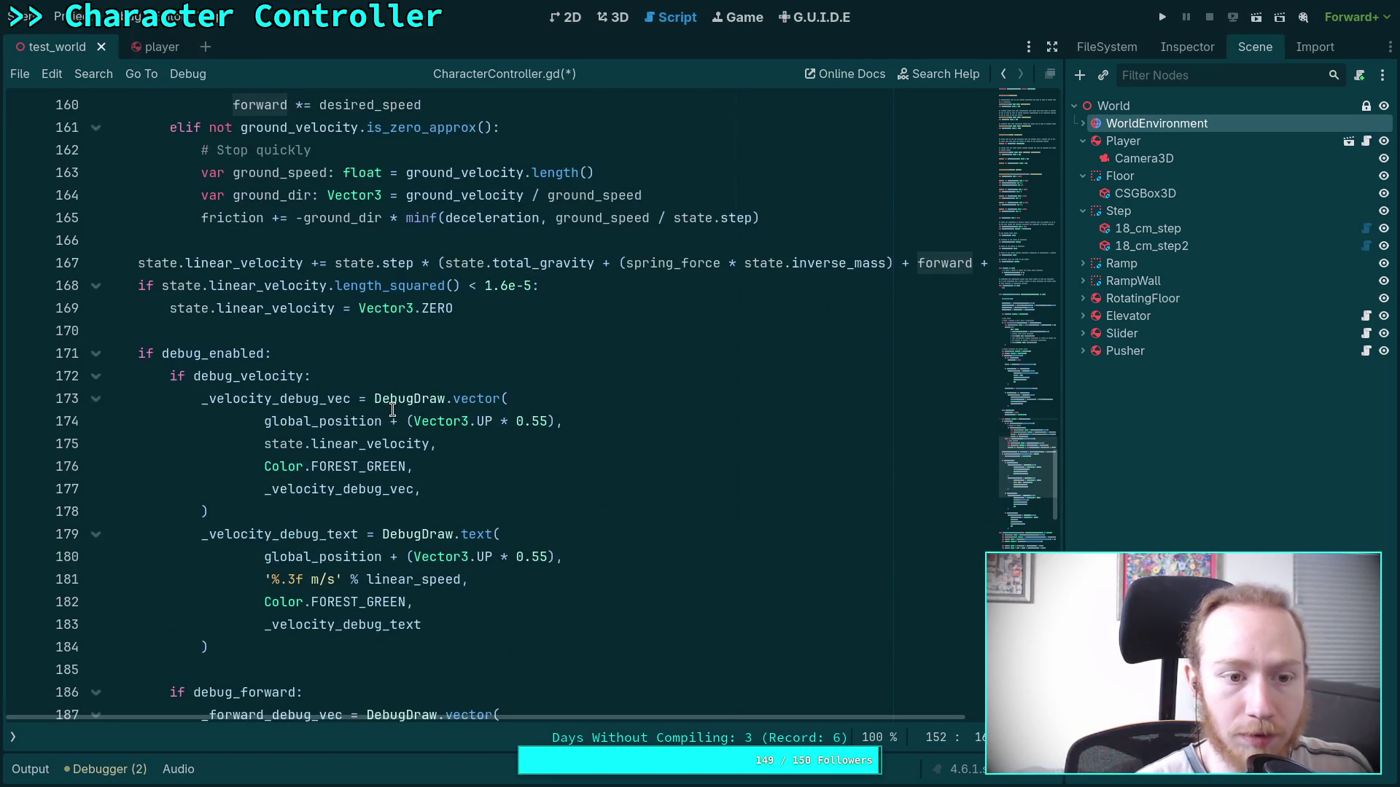
scroll(263, 478, down, 2)
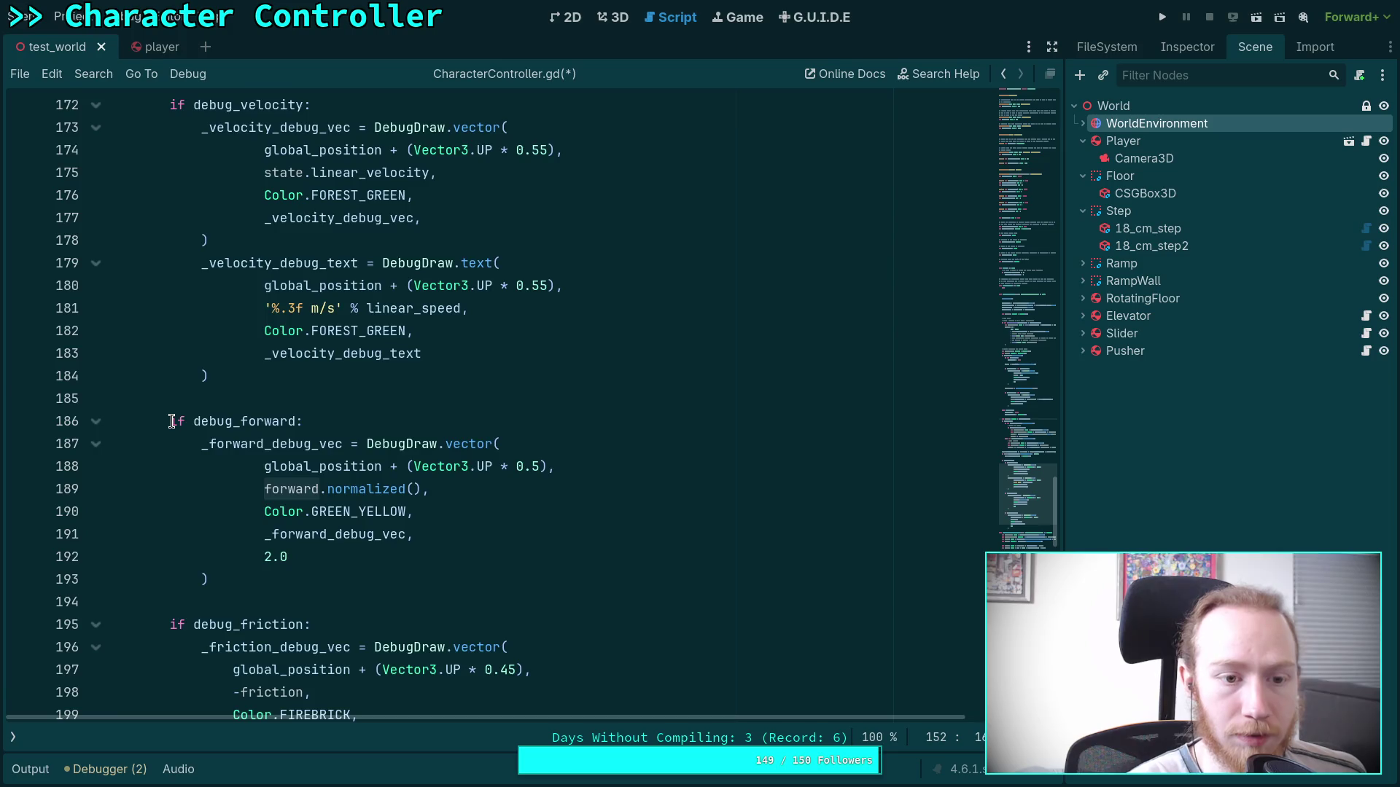
scroll(172, 421, up, 2)
scroll(358, 459, down, 6)
click(328, 532)
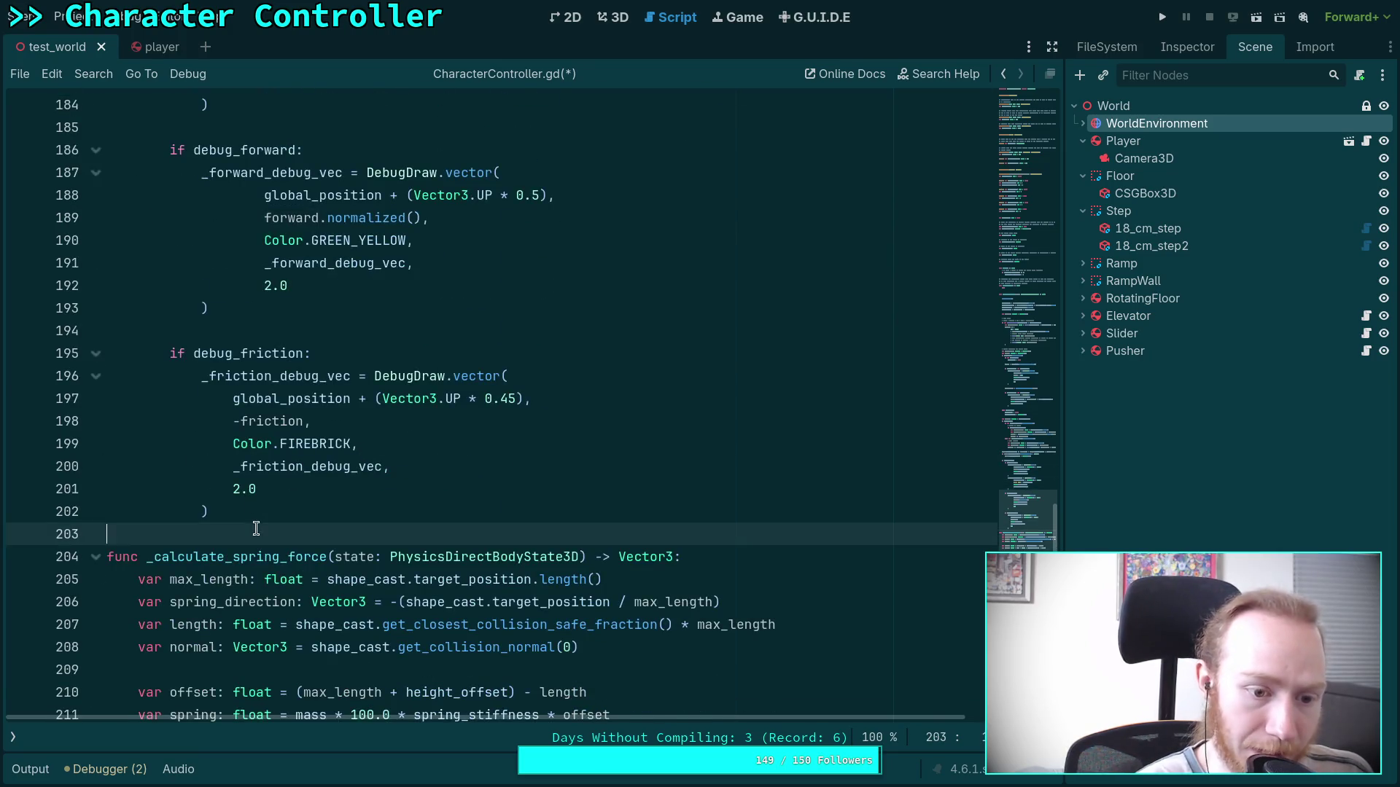
scroll(334, 481, down, 2)
scroll(334, 481, up, 4)
scroll(335, 481, up, 2)
scroll(332, 483, down, 3)
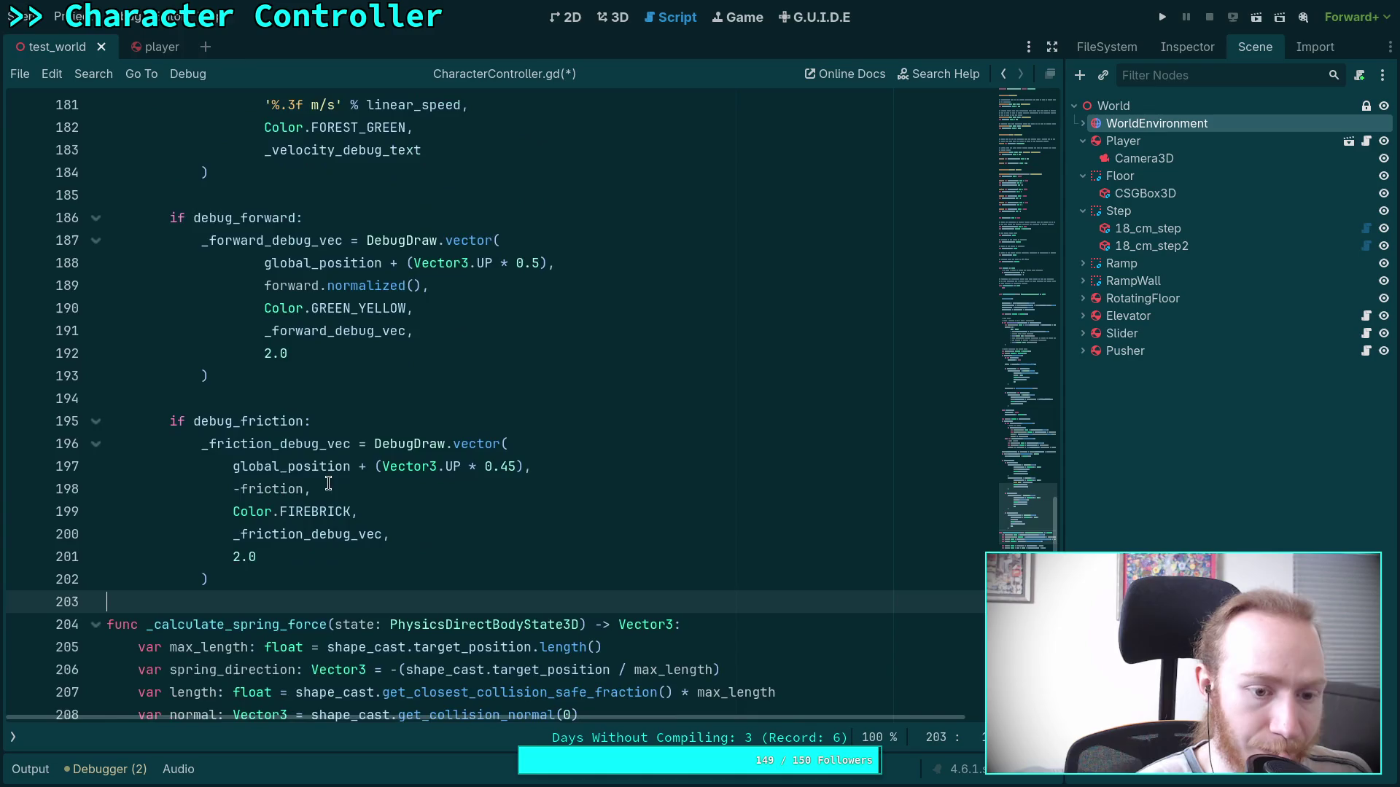
mouse_move(333, 470)
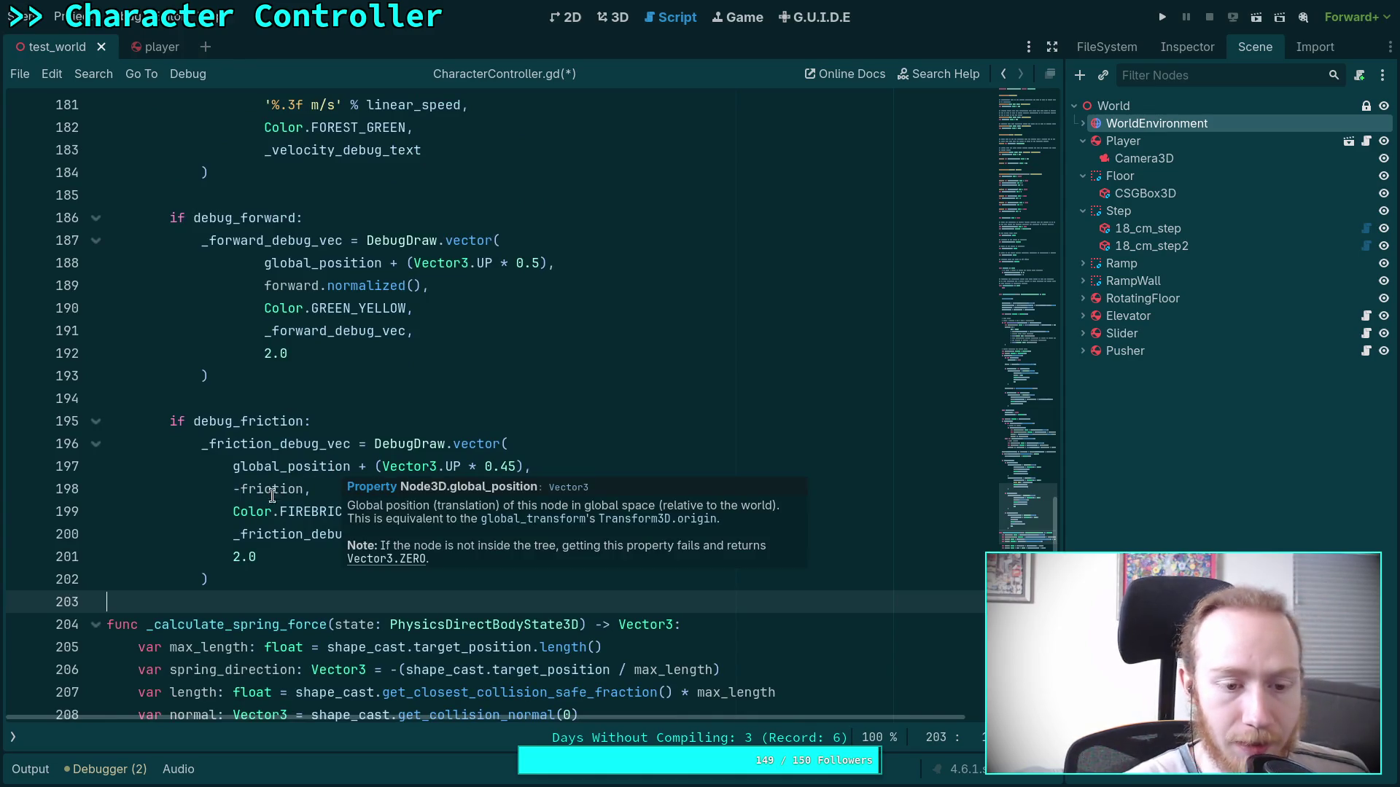
Remove the minus before friction in the debug arrow call, save, and run the project.
click(241, 488)
key(BackSpace)
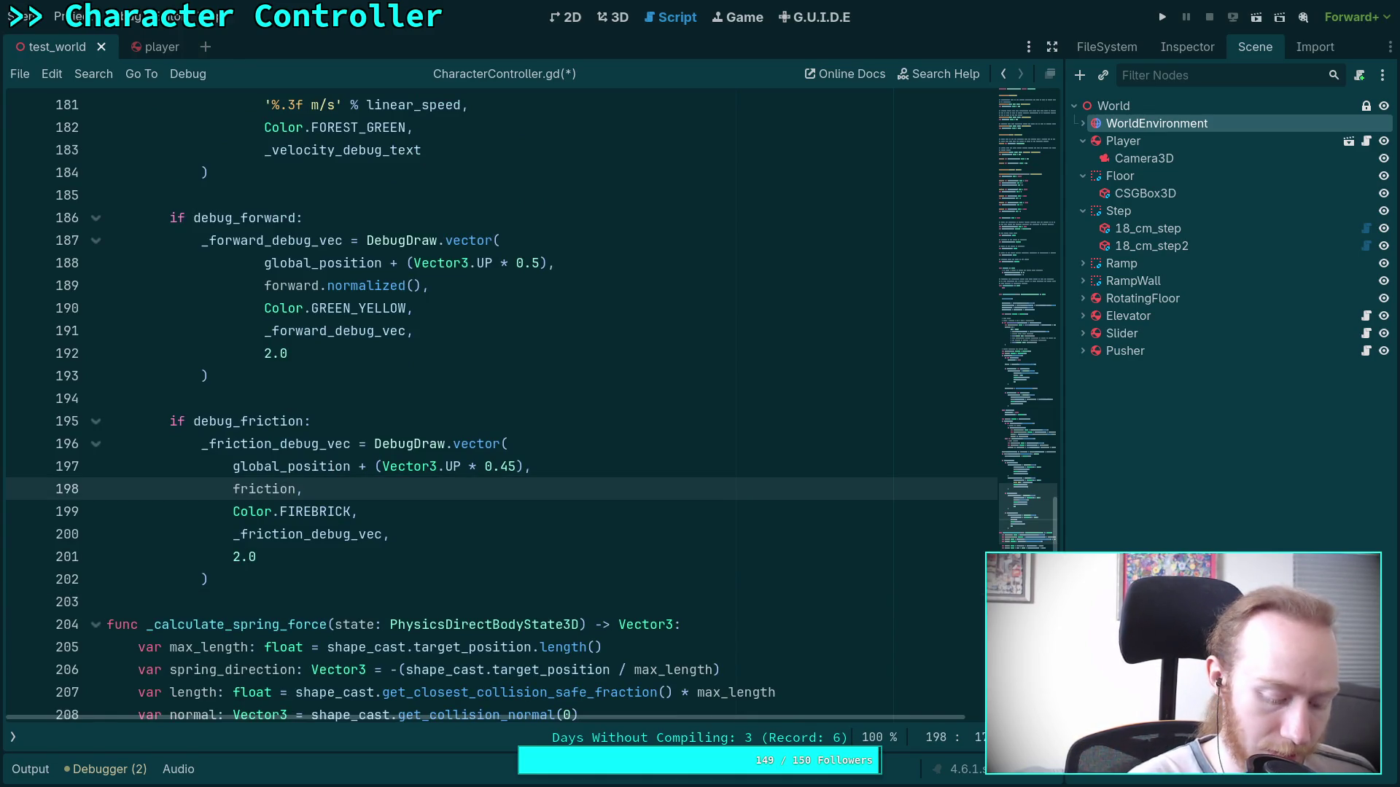
key(ctrl+s)
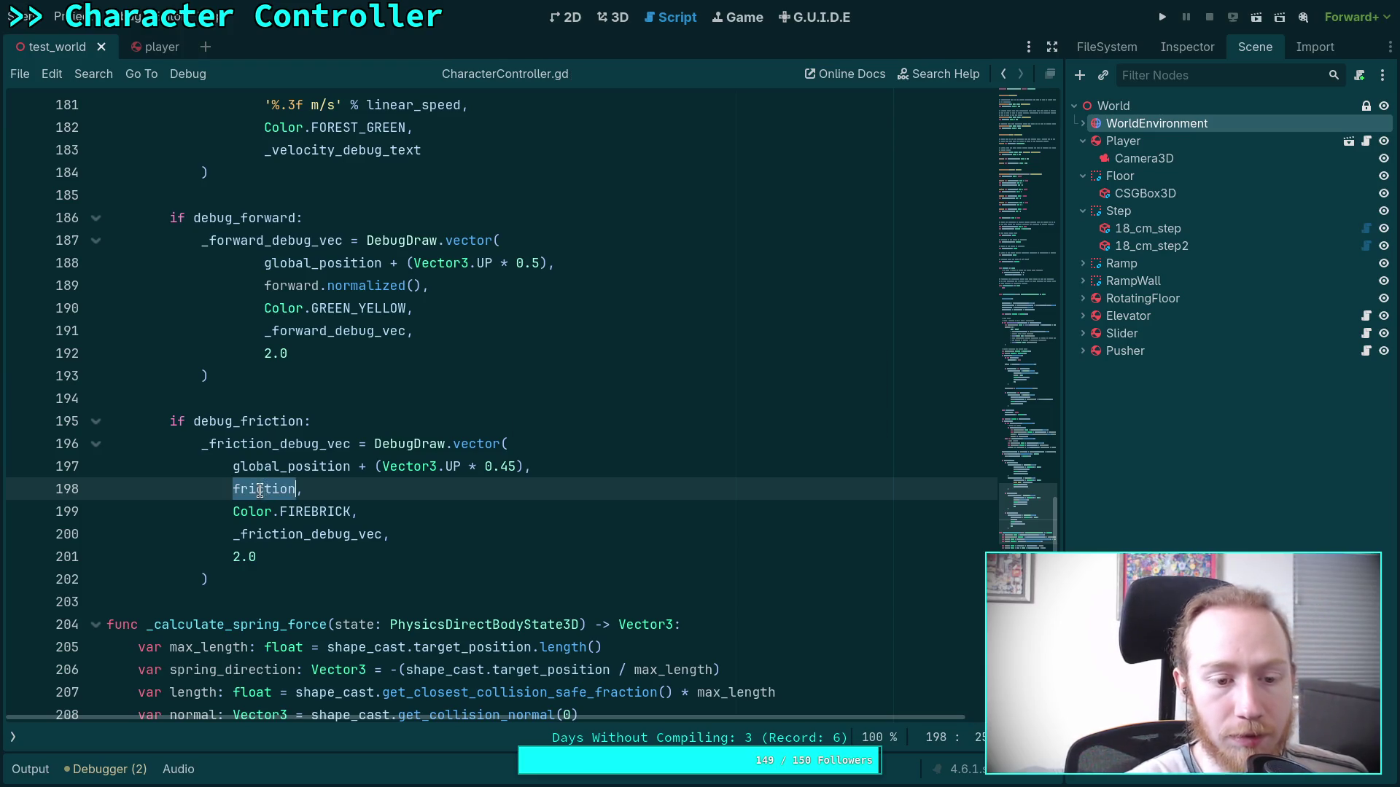
scroll(452, 461, up, 10)
scroll(469, 464, up, 3)
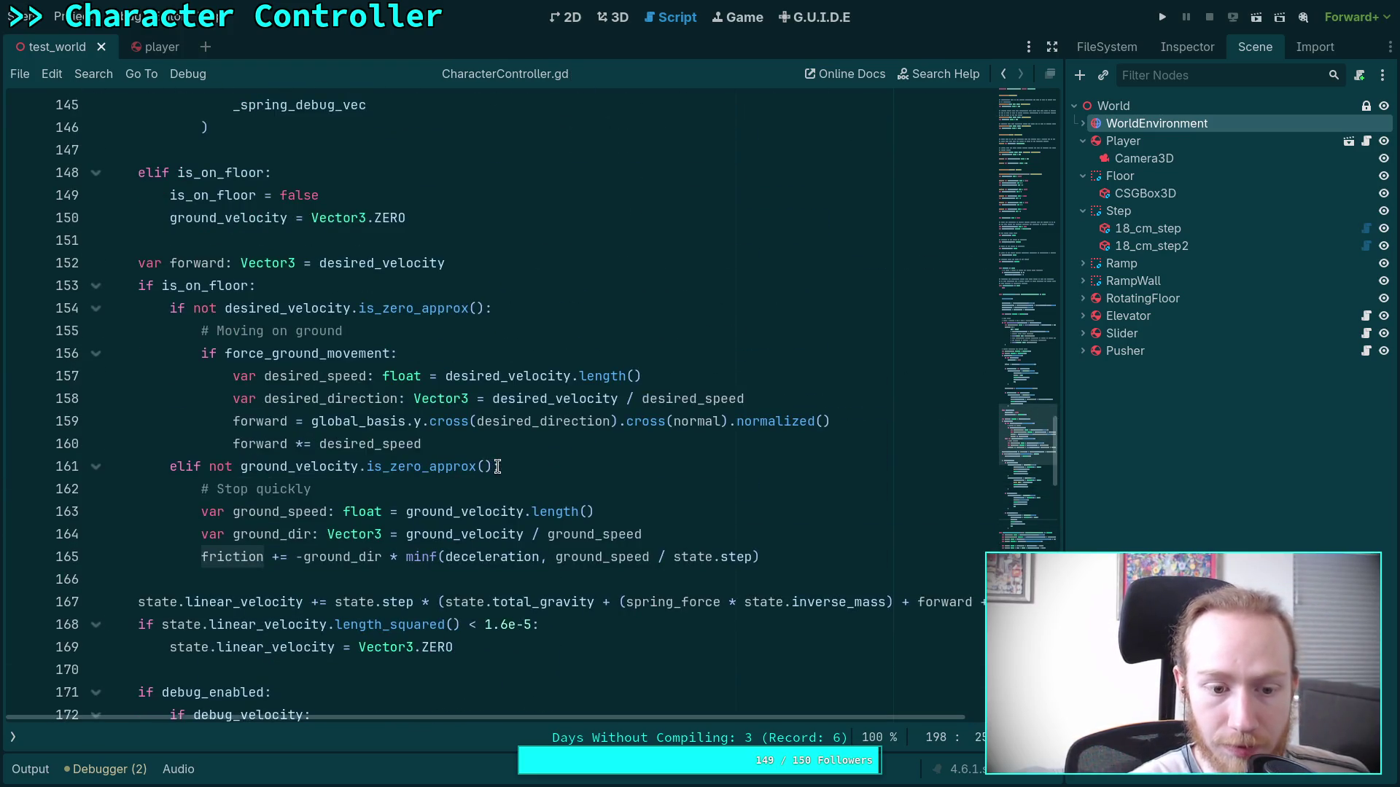
scroll(500, 467, up, 17)
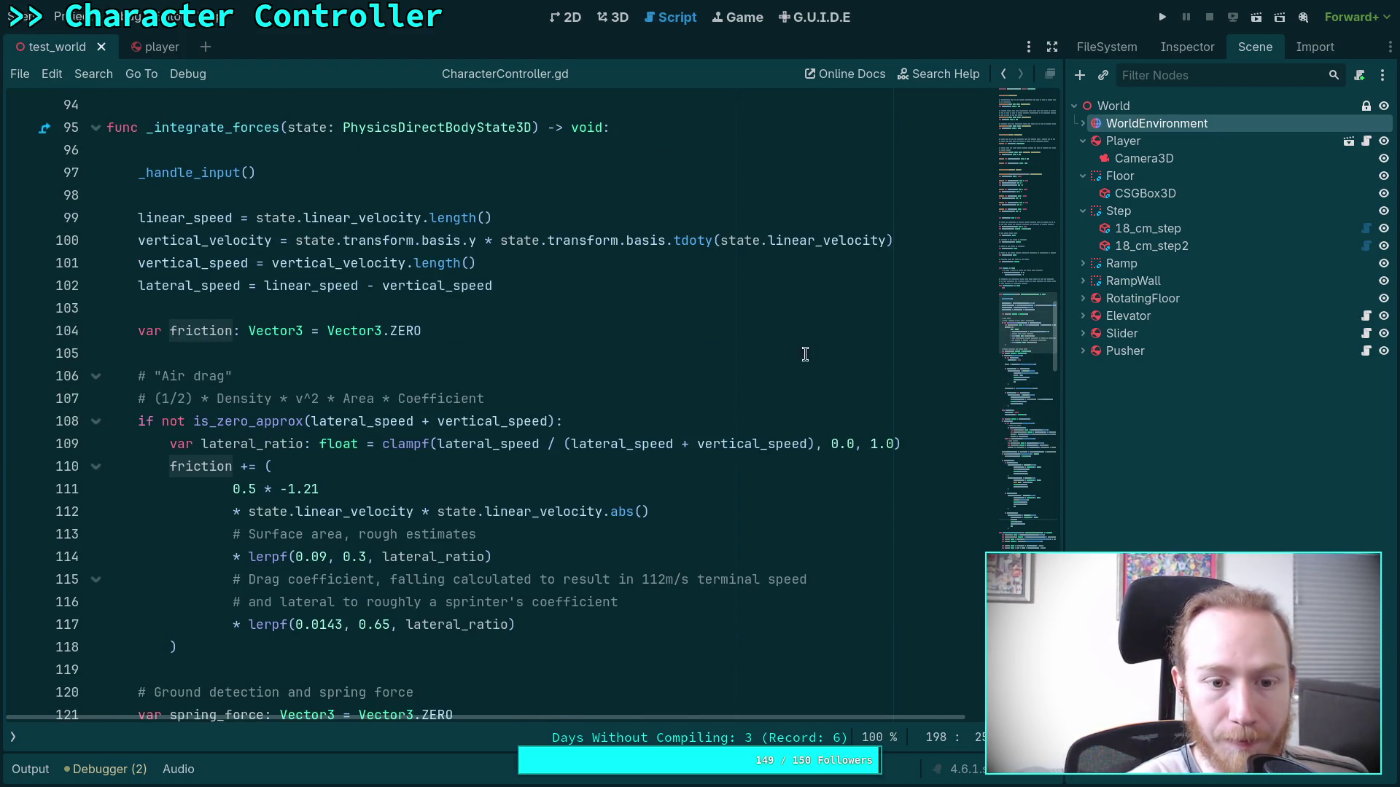
click(1162, 17)
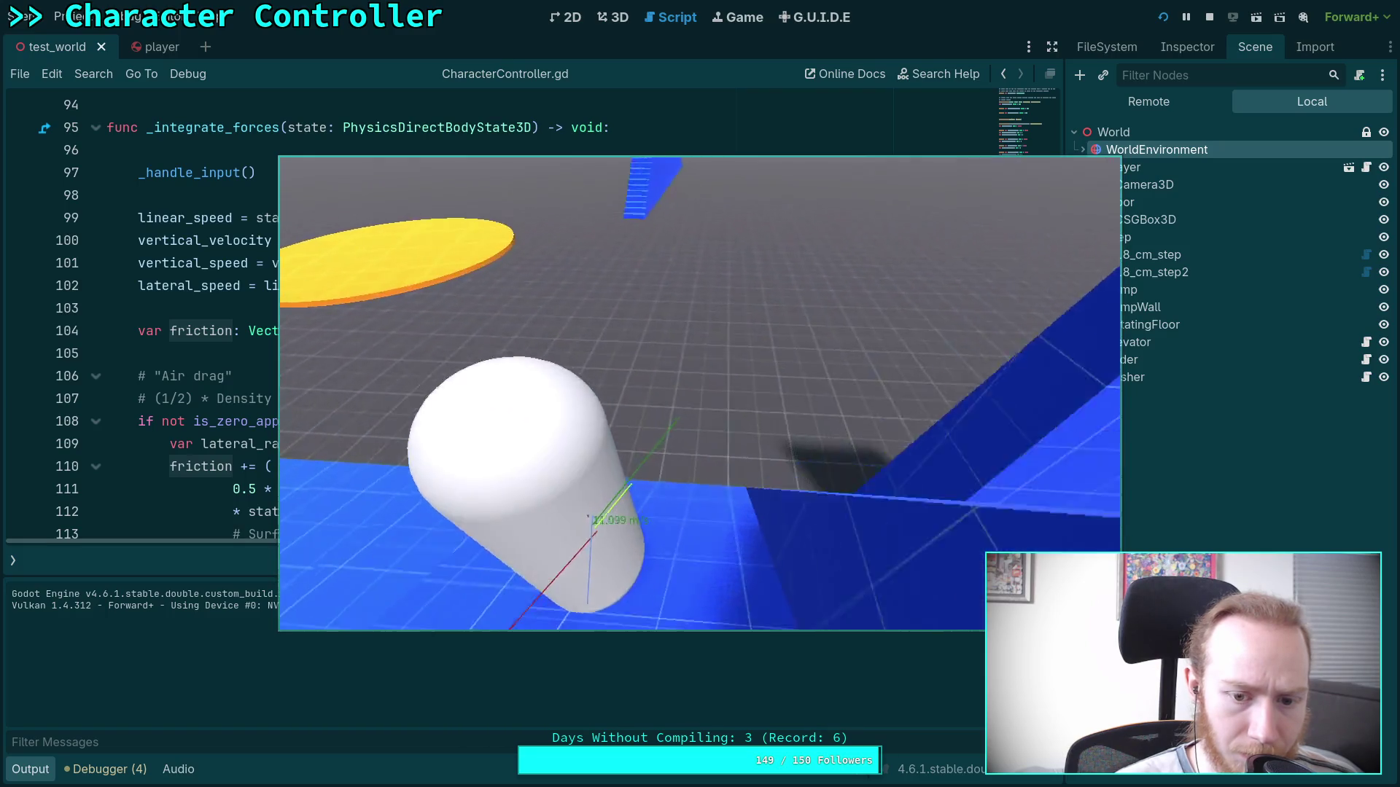
click(1209, 17)
click(45, 779)
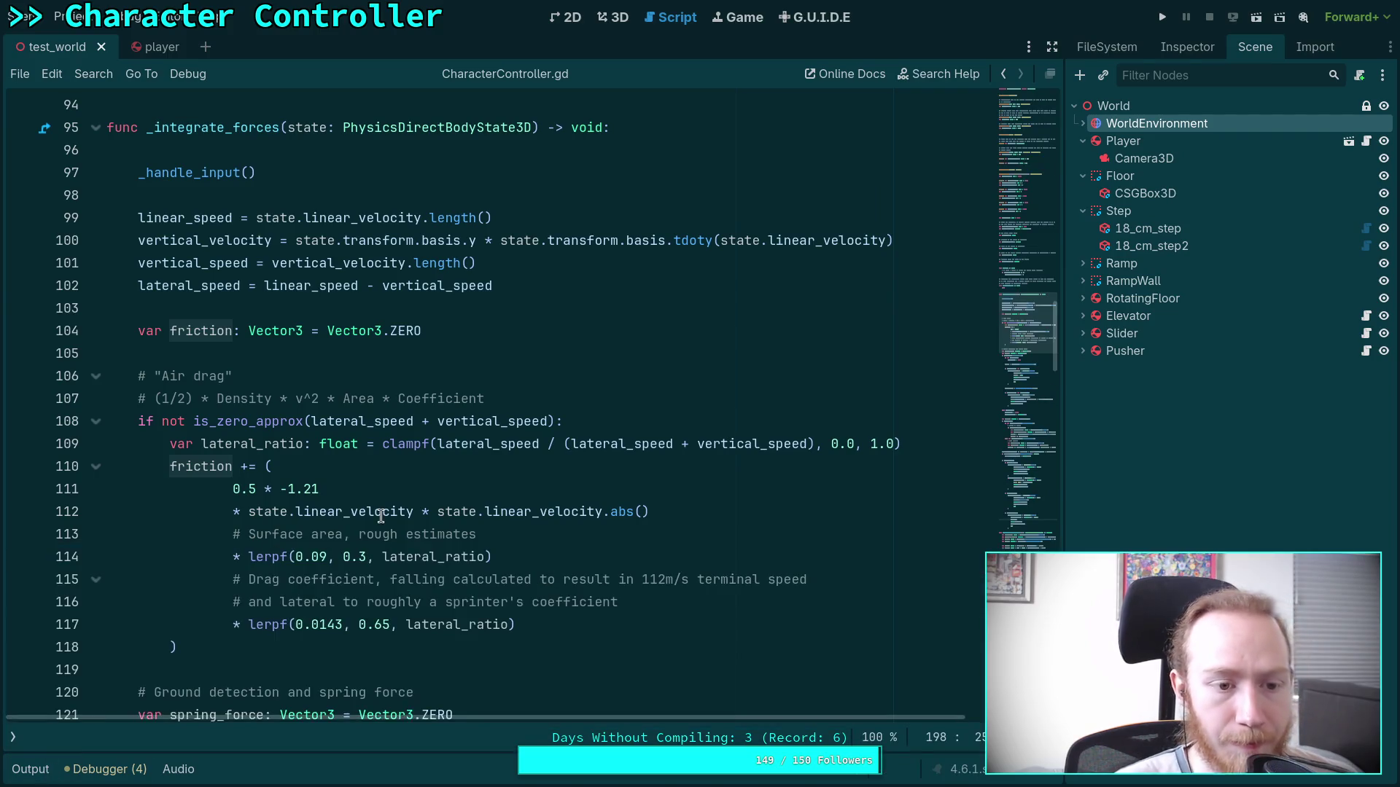
Add a blank line after the friction update on line 165 and select forward's default value.
scroll(350, 335, up, 2)
scroll(310, 458, down, 10)
scroll(311, 457, down, 10)
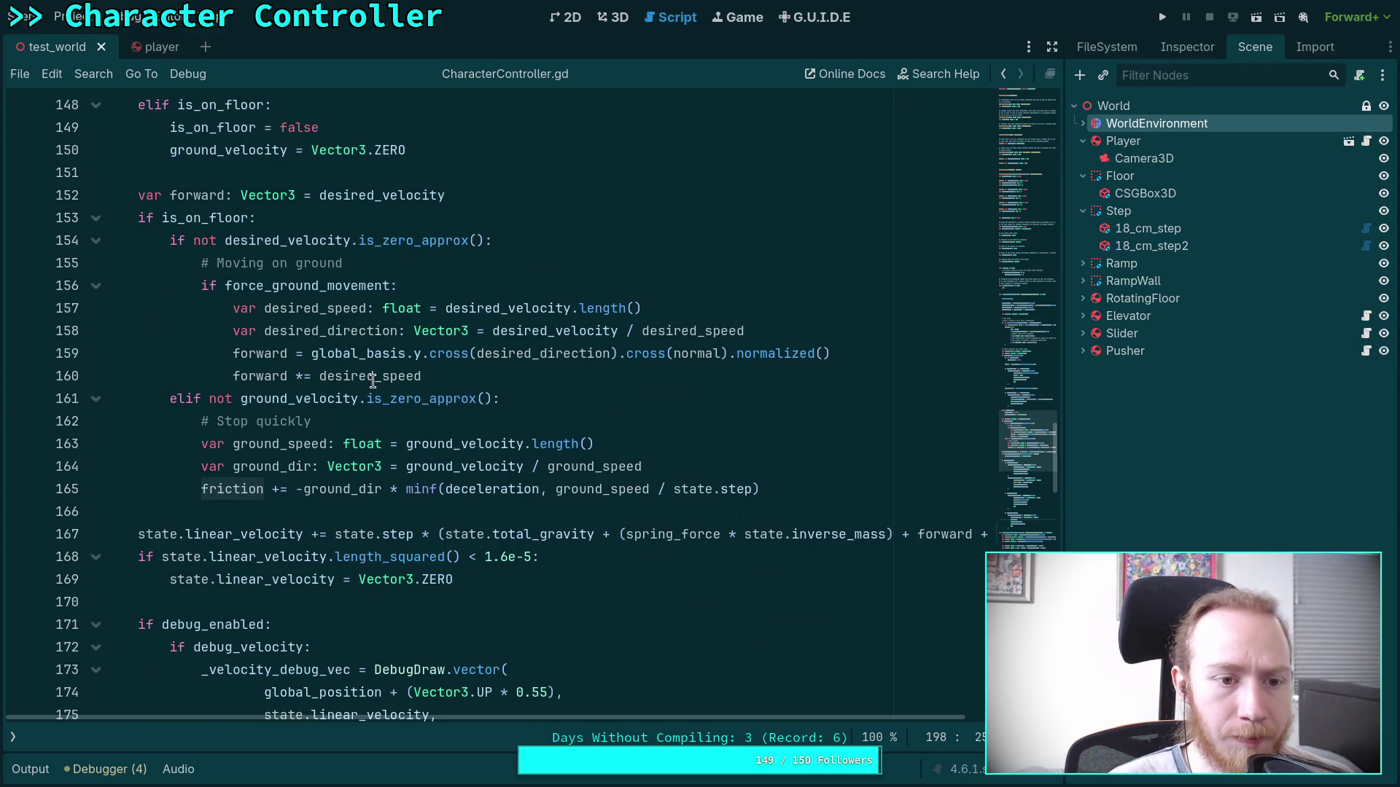
click(796, 489)
key(Return)
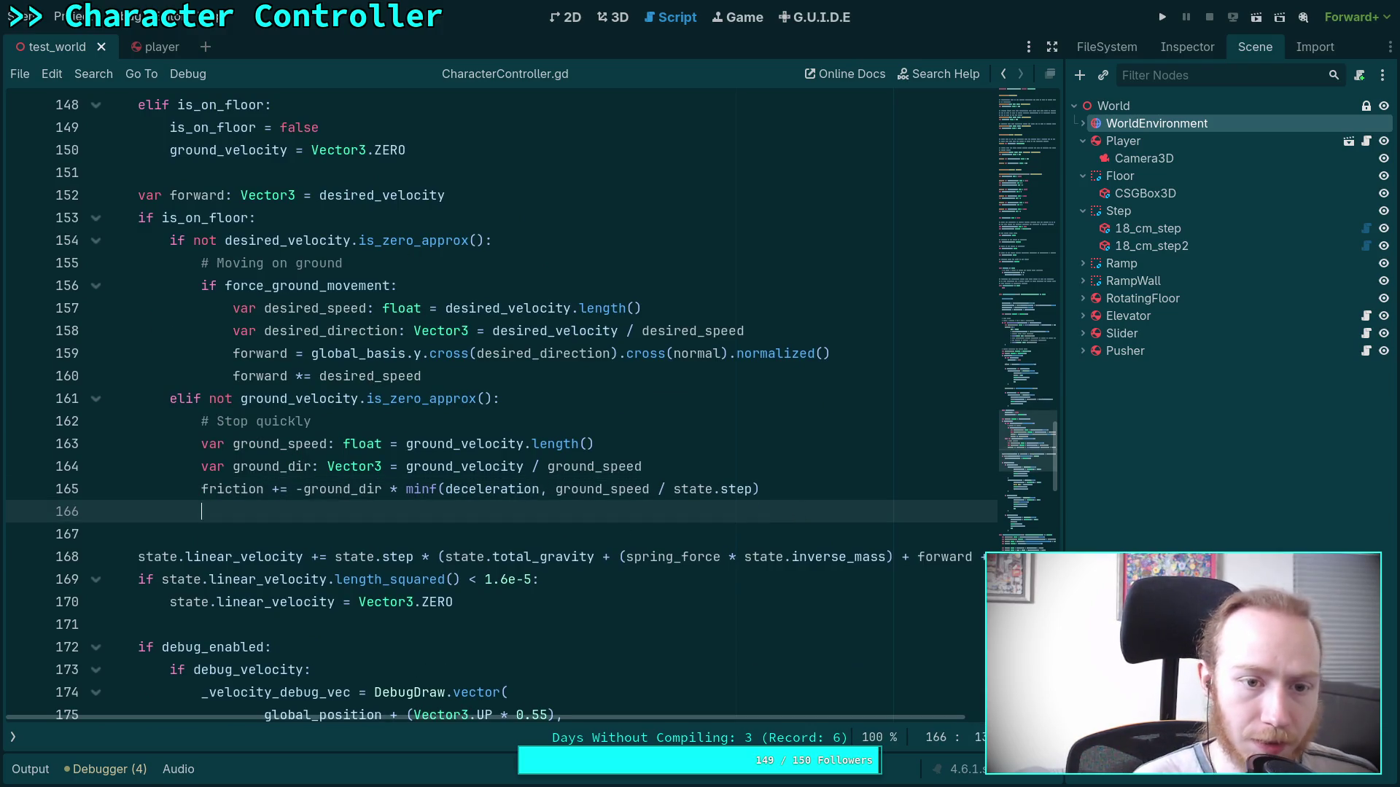
drag(297, 194, 513, 195)
Add an else branch after line 160 assigning forward = desired_velocity.
click(484, 378)
key(Return)
text(else)
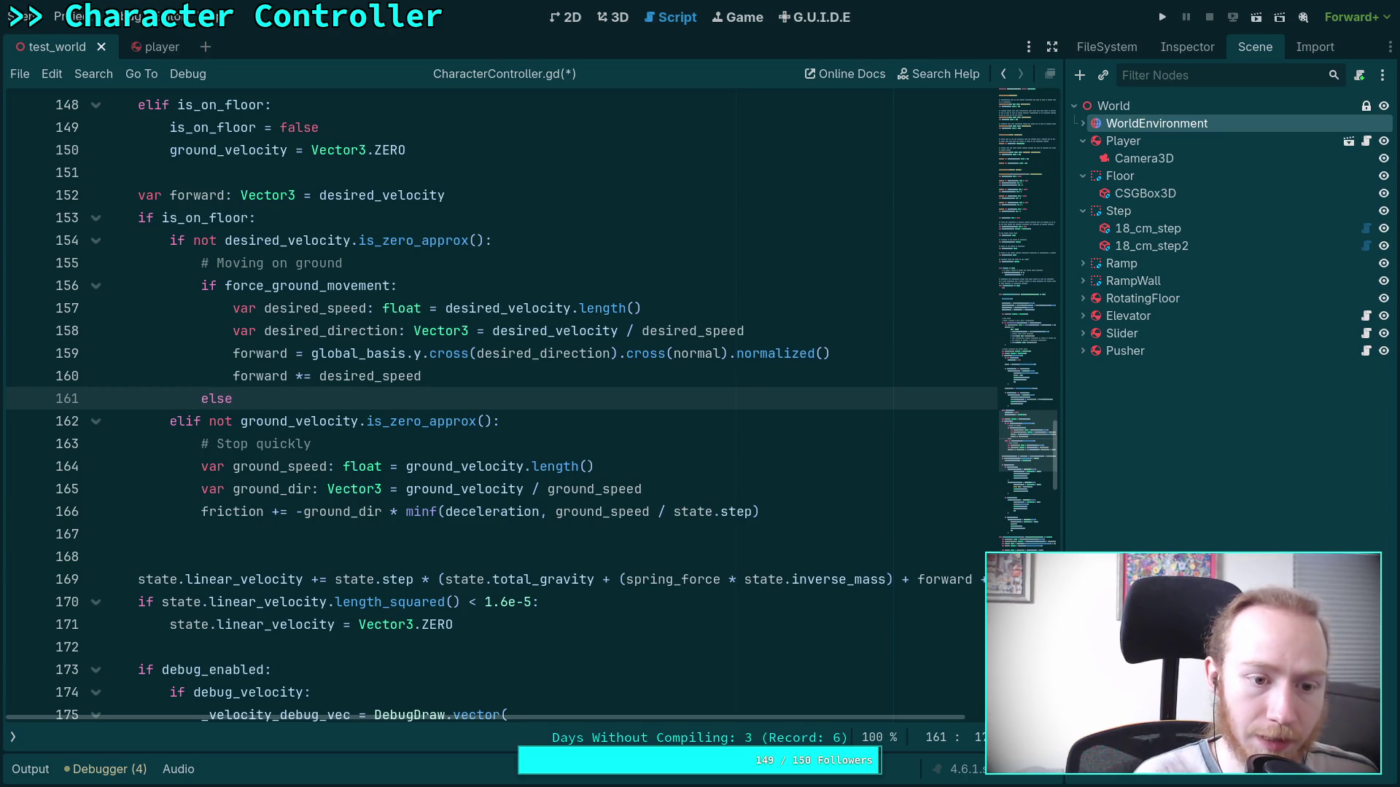
text(:)
key(Return)
text(forward)
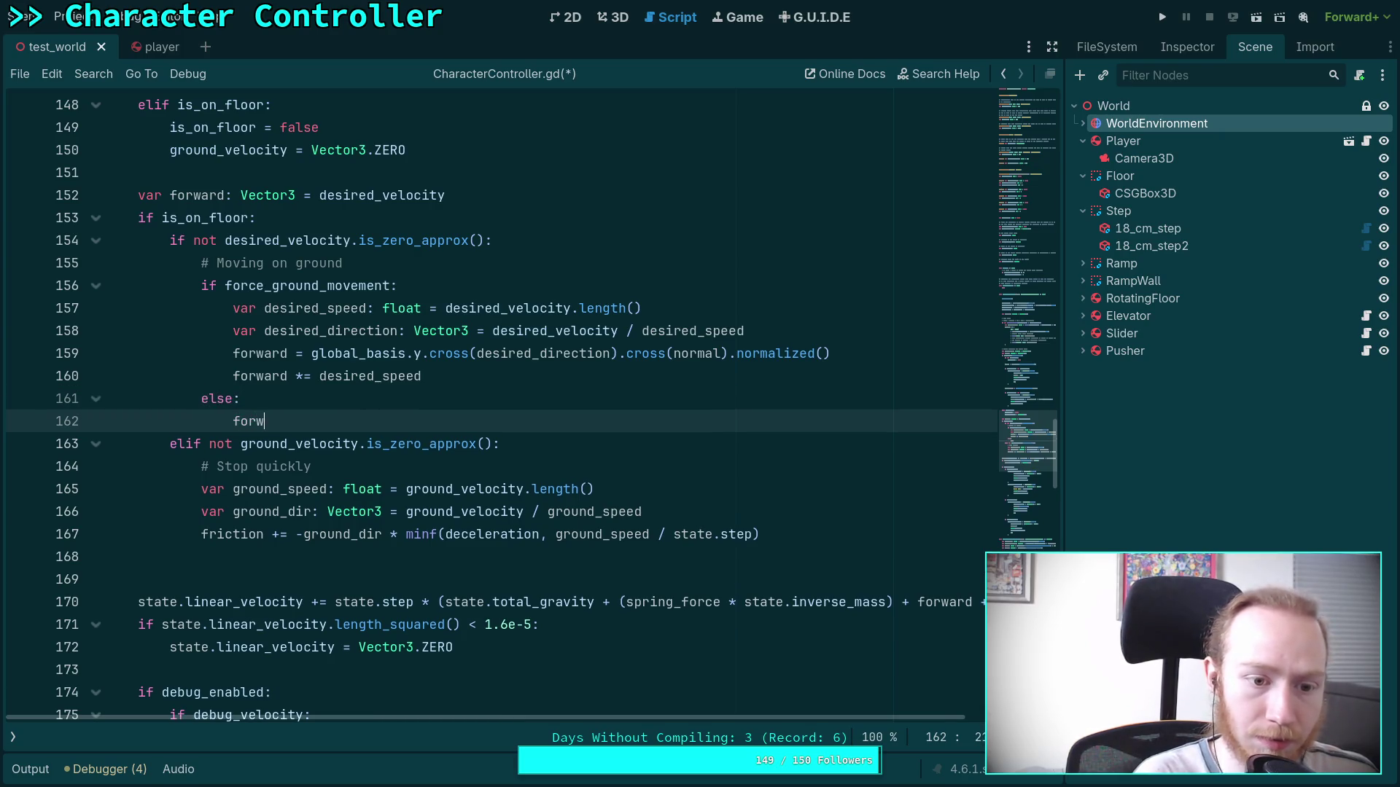
text(= dis)
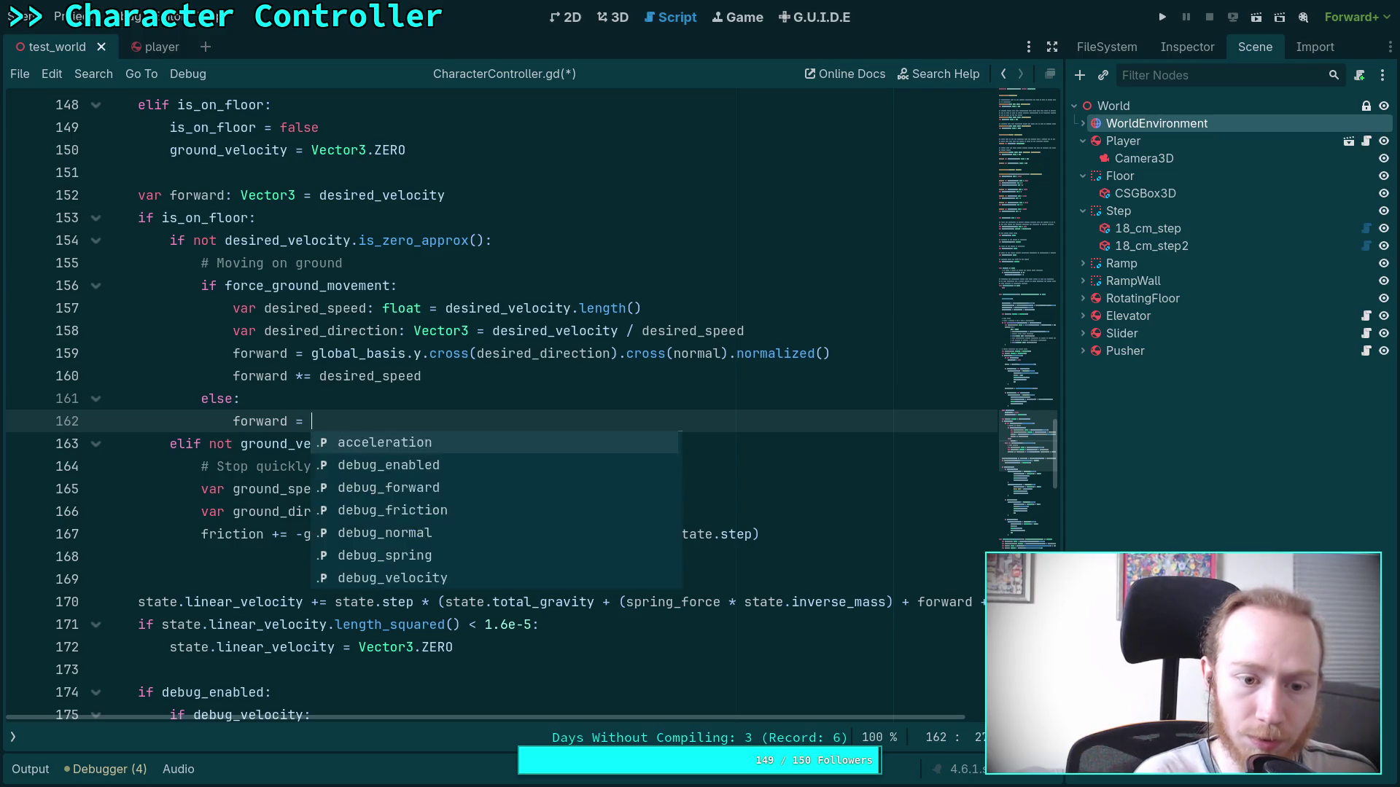
key(BackSpace)
key(BackSpace)
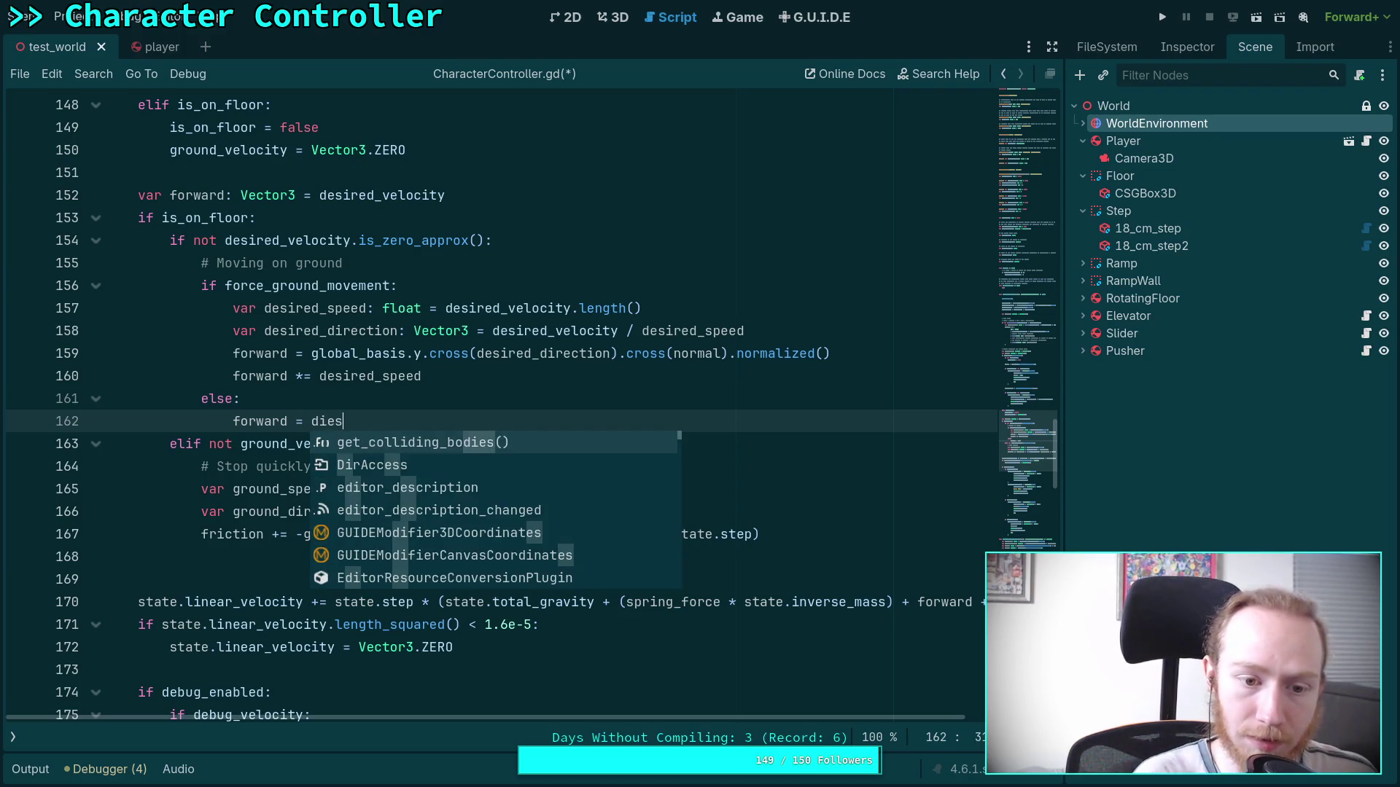
text(es)
key(Return)
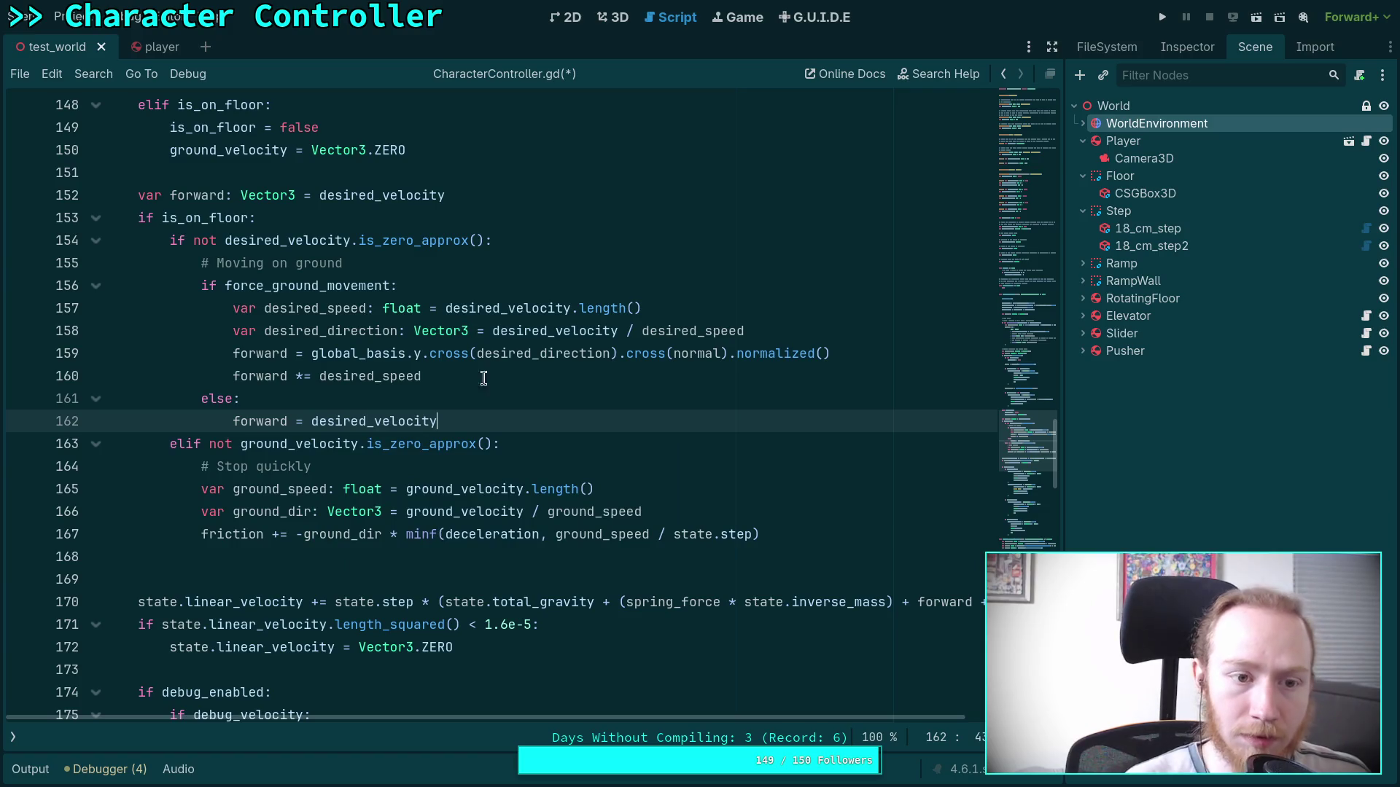
Delete ' = desired_velocity' from the var forward declaration on line 152.
drag(441, 195, 296, 196)
key(BackSpace)
double_click(210, 195)
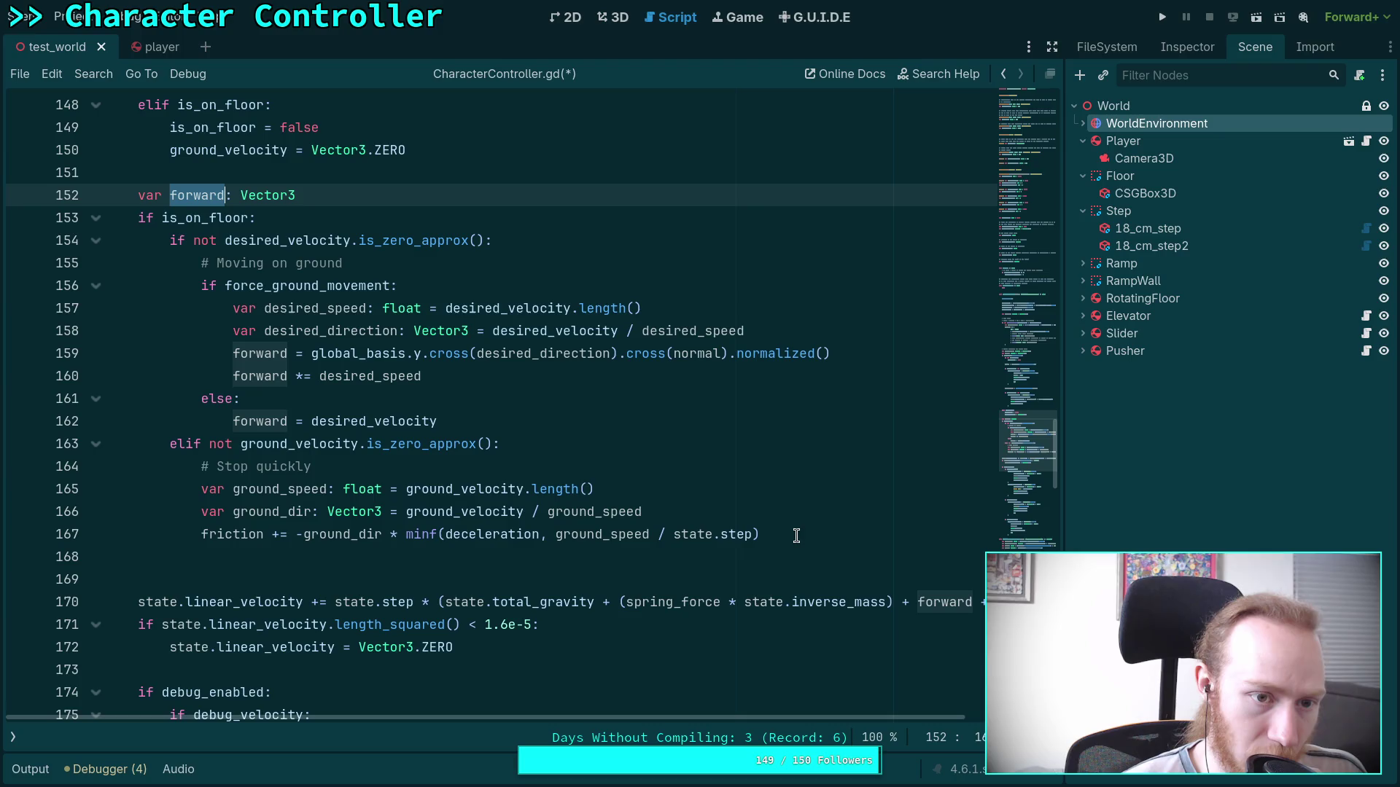
Give the forward declaration a Vector3.ZERO value and check uses of forward and force_ground_movement.
click(393, 196)
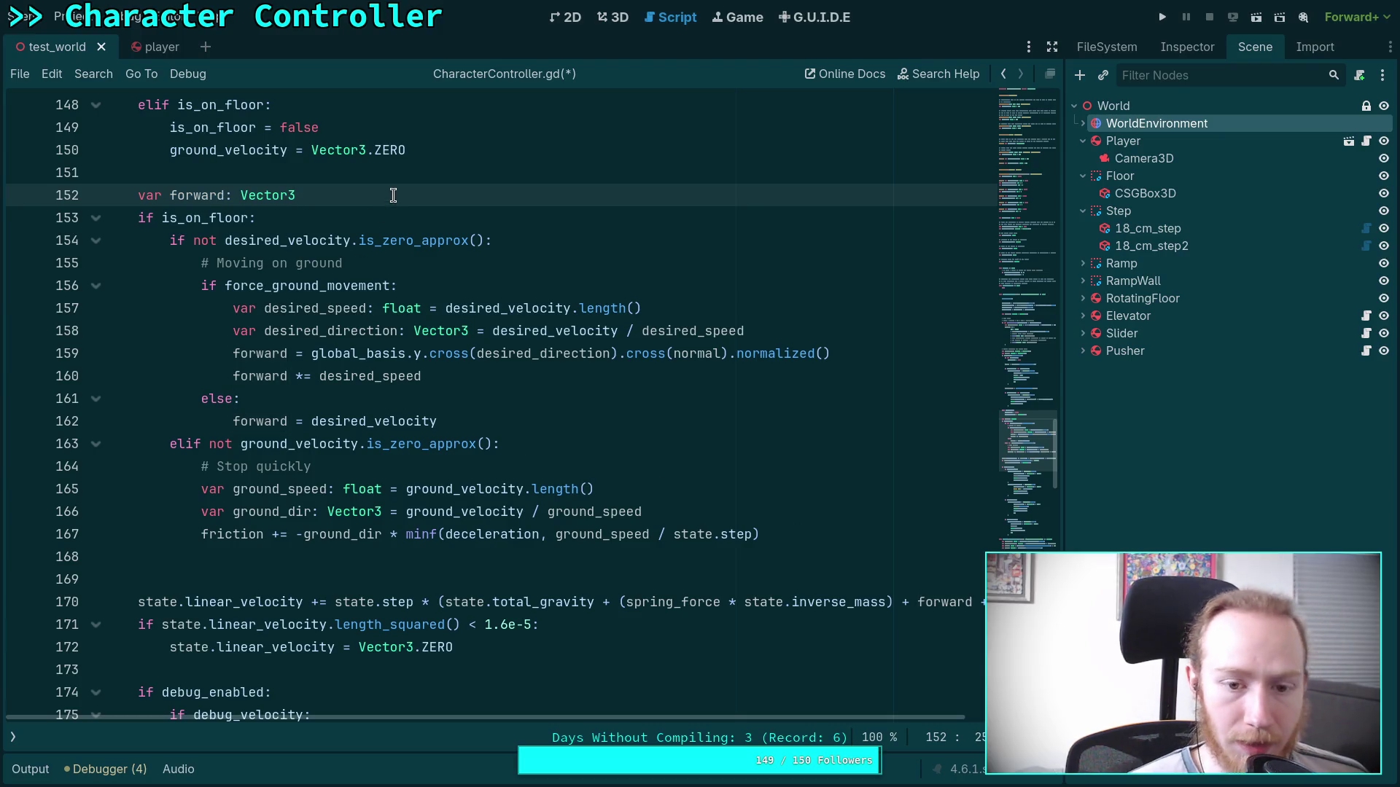
click(543, 445)
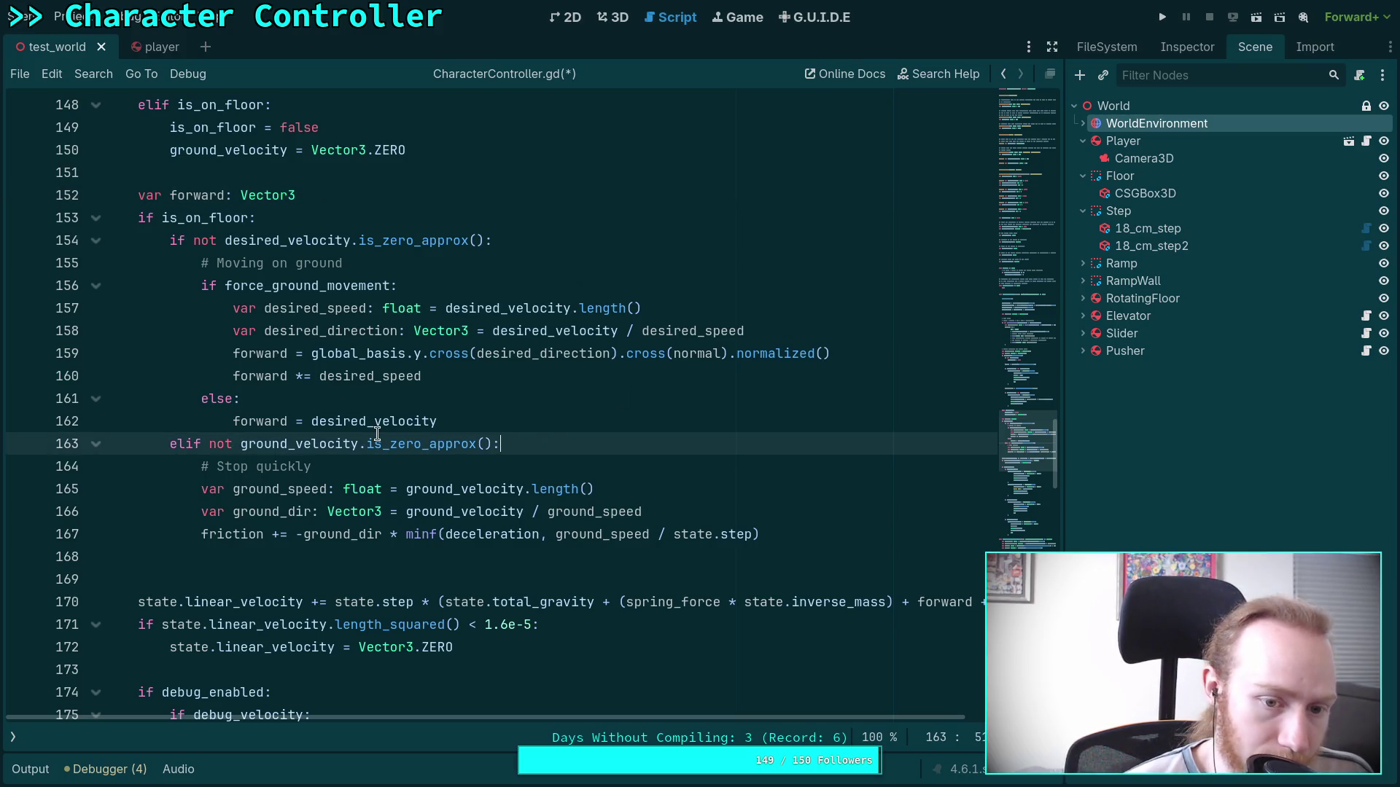
click(362, 203)
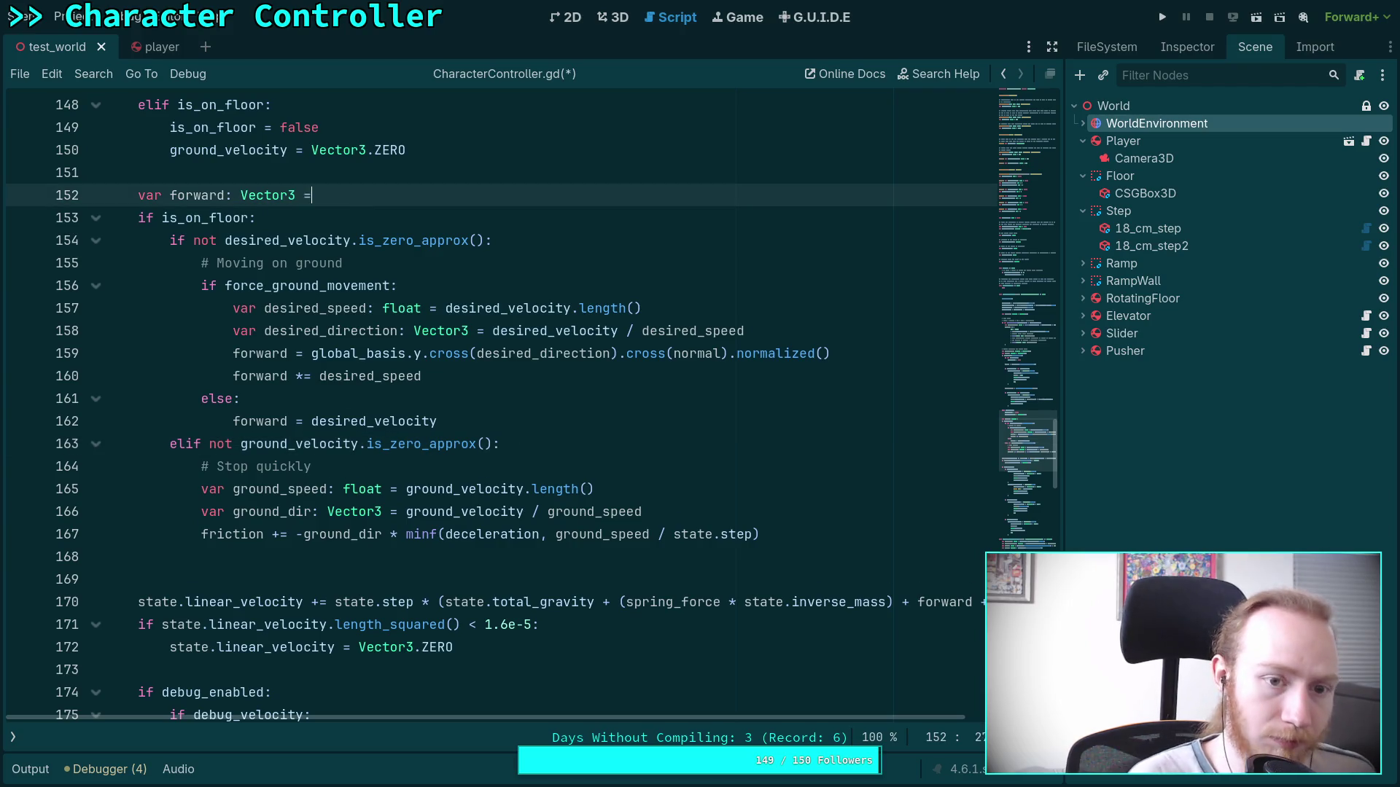
text(Vector3.ZERO)
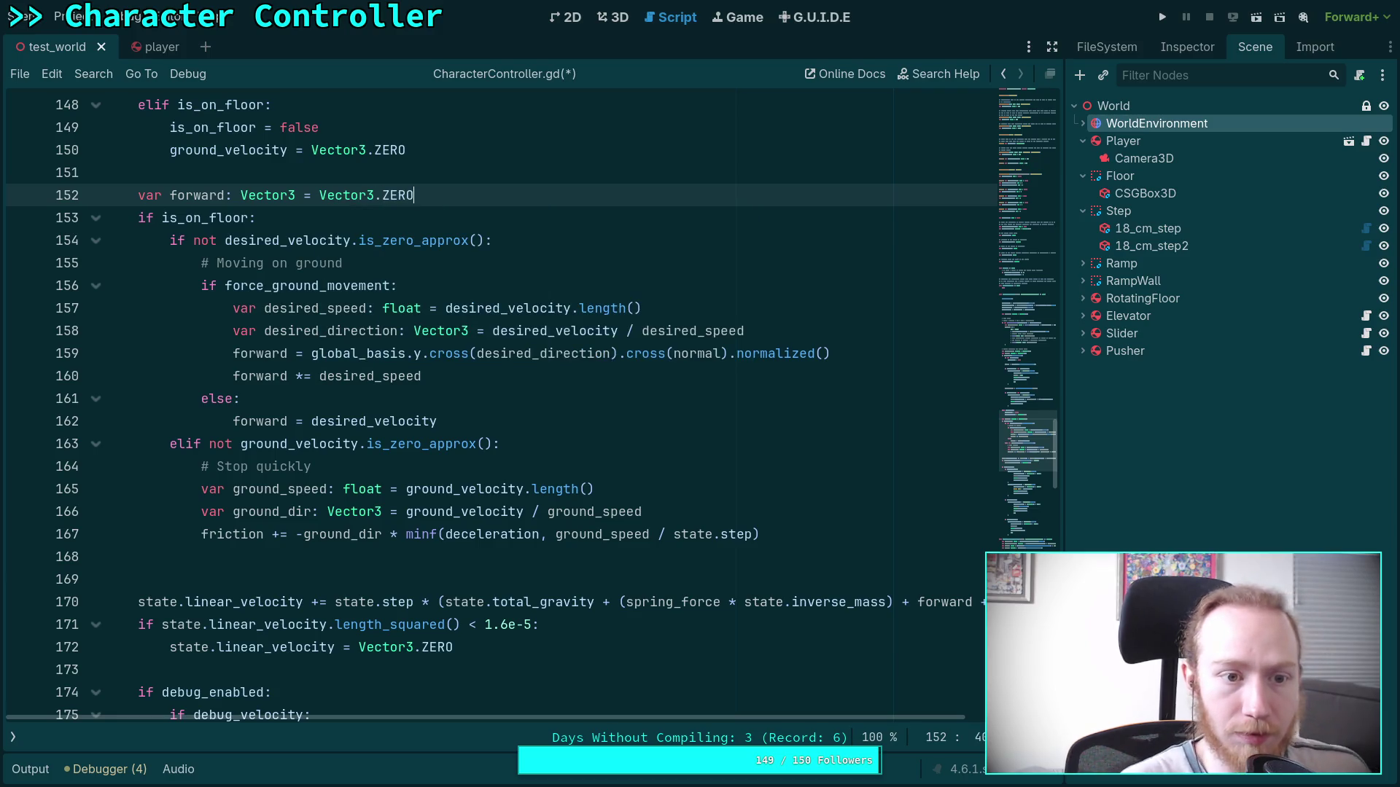
double_click(204, 191)
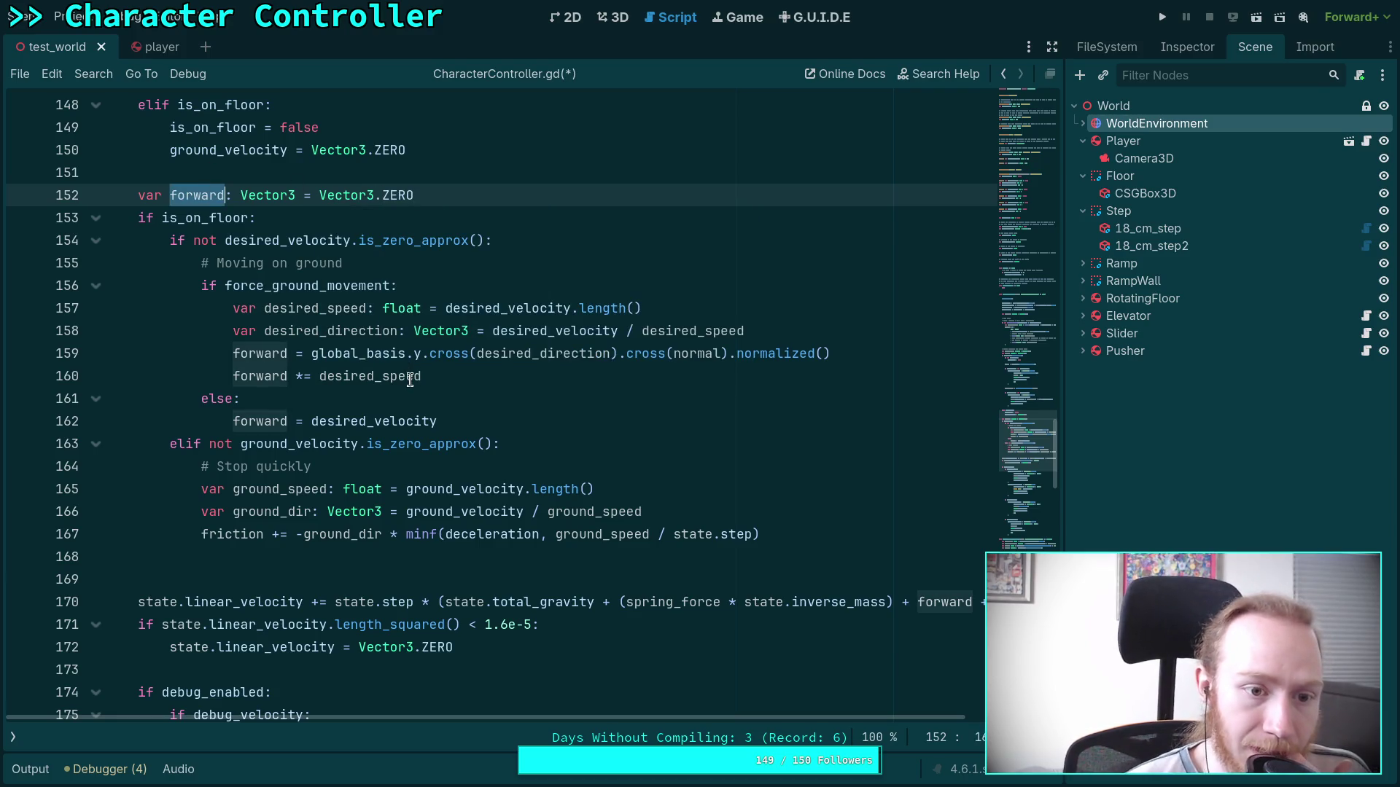
double_click(282, 286)
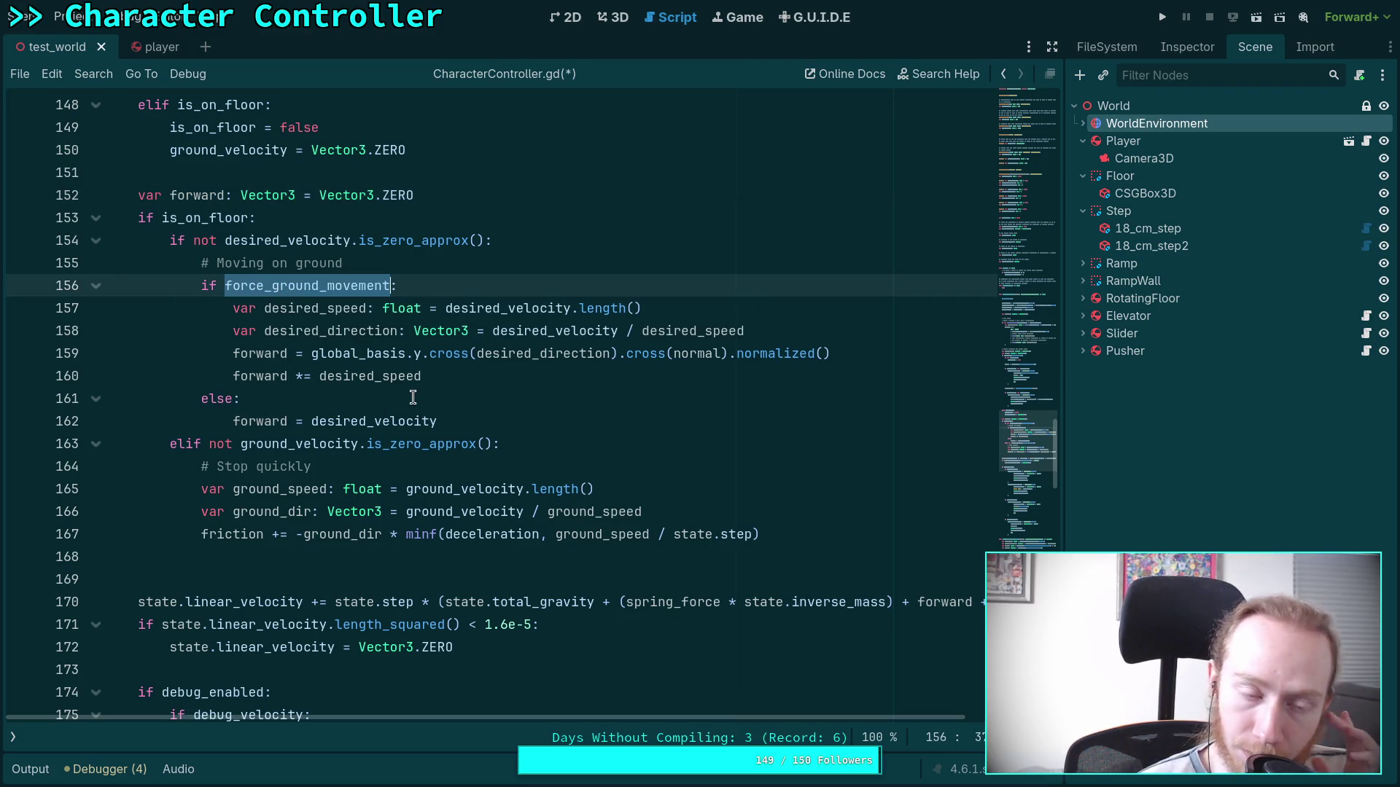
Add then delete an empty else block after line 167, save, and switch to the git diff terminal.
click(783, 535)
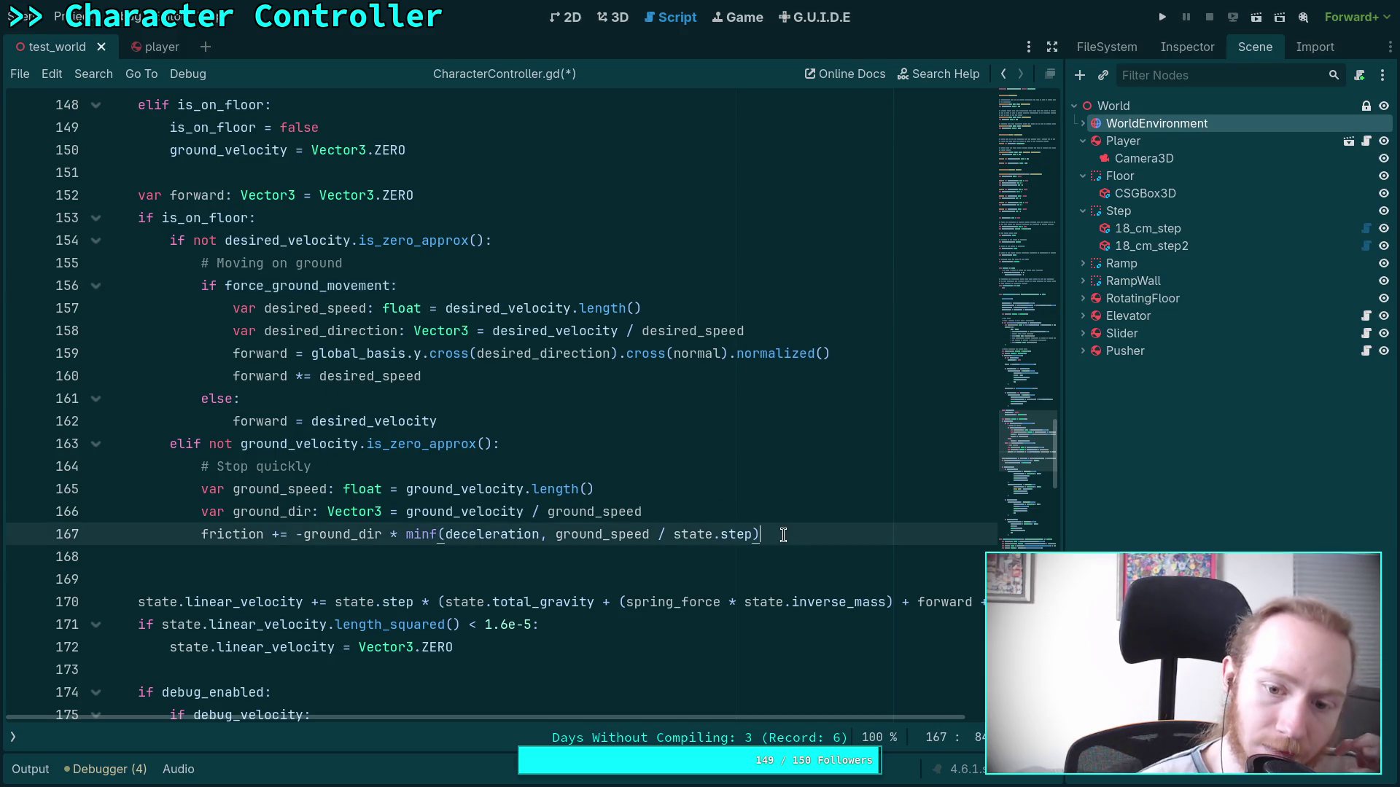
key(Return)
key(BackSpace)
key(BackSpace)
text(else)
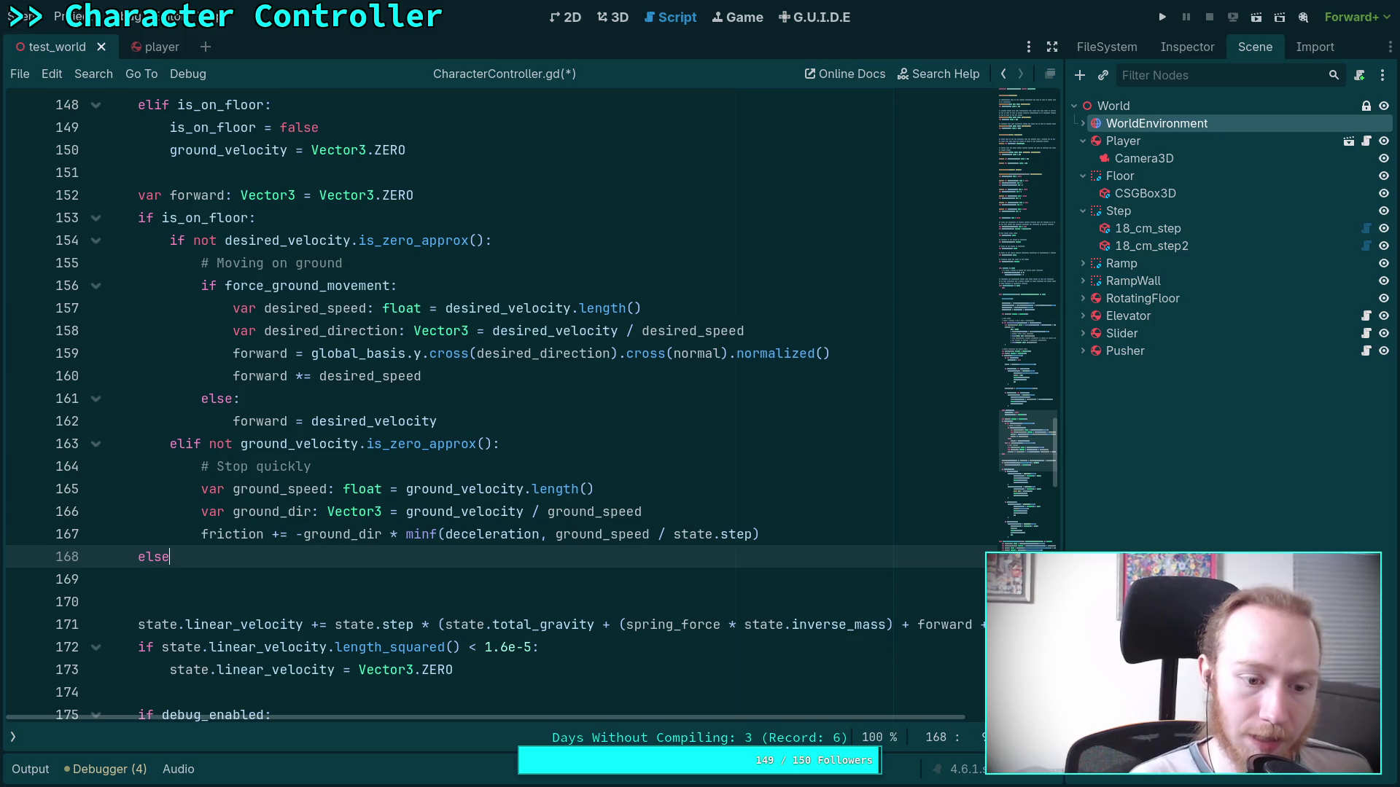
text(:)
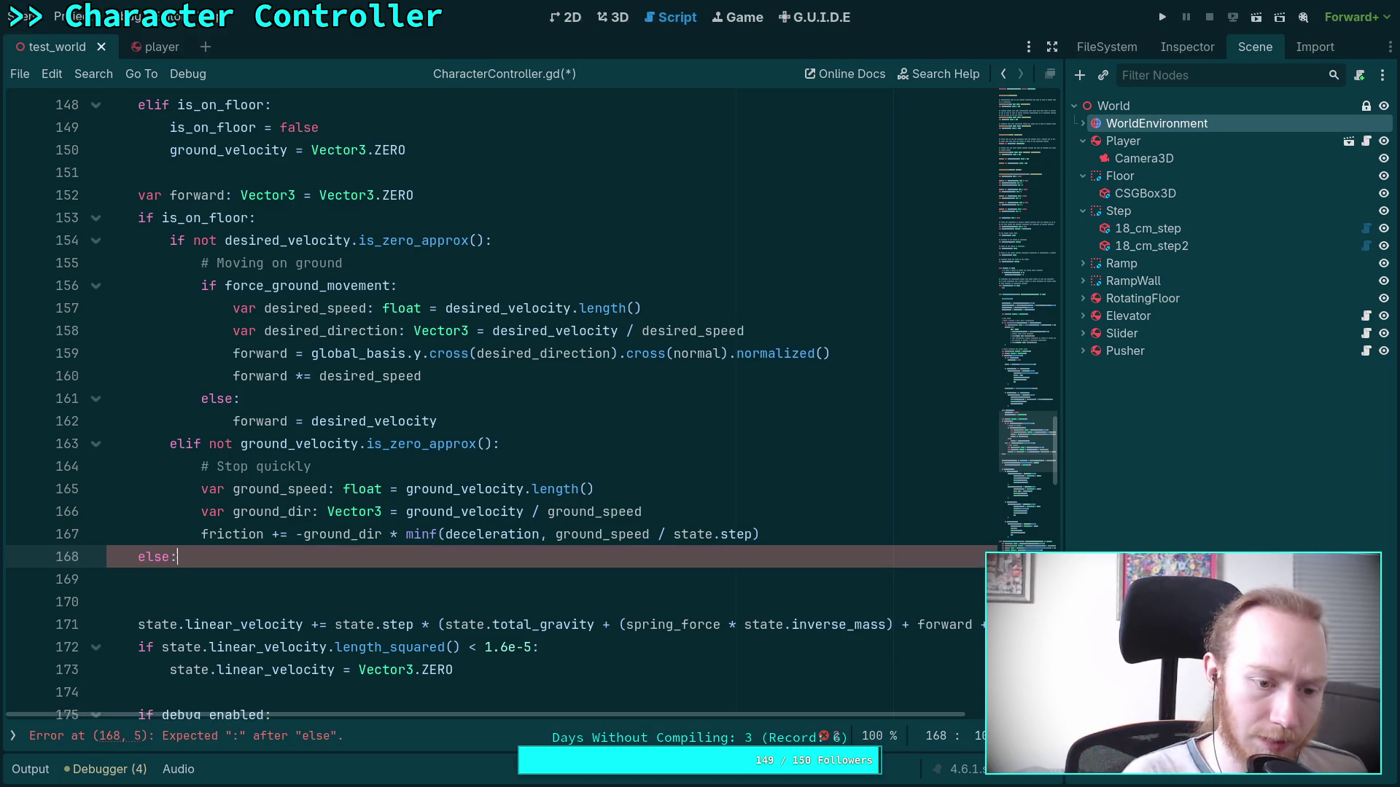
key(Return)
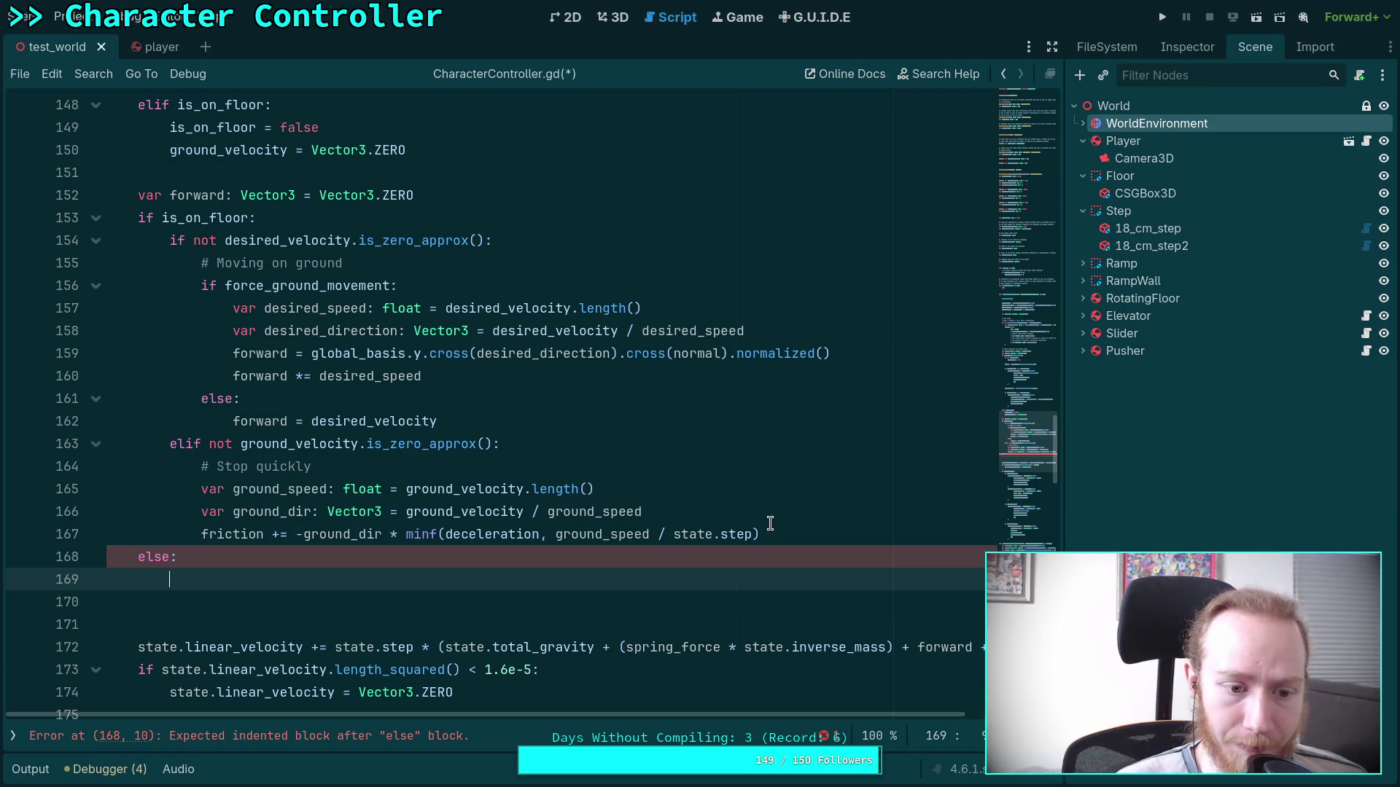
key(shift+Up)
key(shift+Up)
key(BackSpace)
key(ctrl+s)
key(super+1)
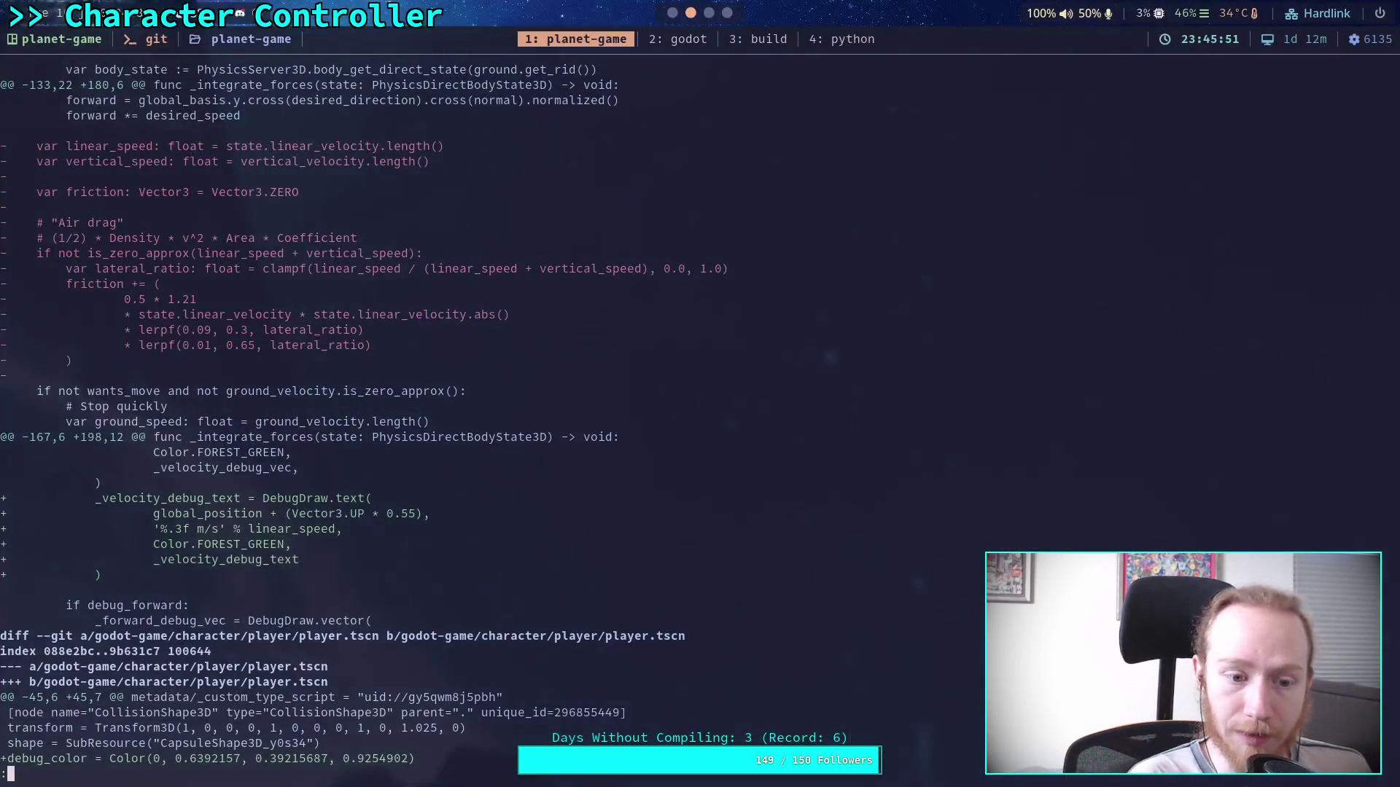
In Obsidian's Character Controller note, add 'Air control' below the slope task, then return to Godot's Stop quickly code.
key(super+3)
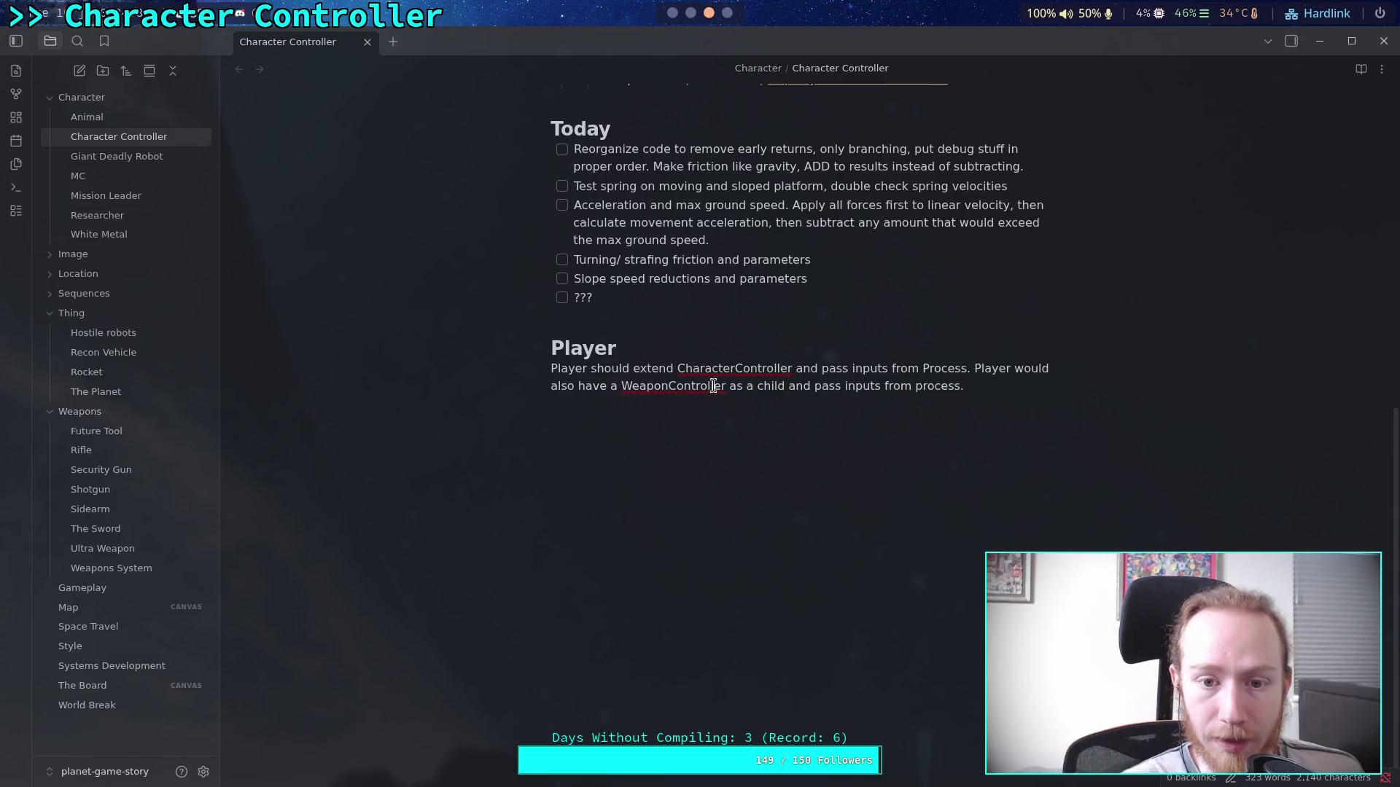
key(Return)
text(Air contr)
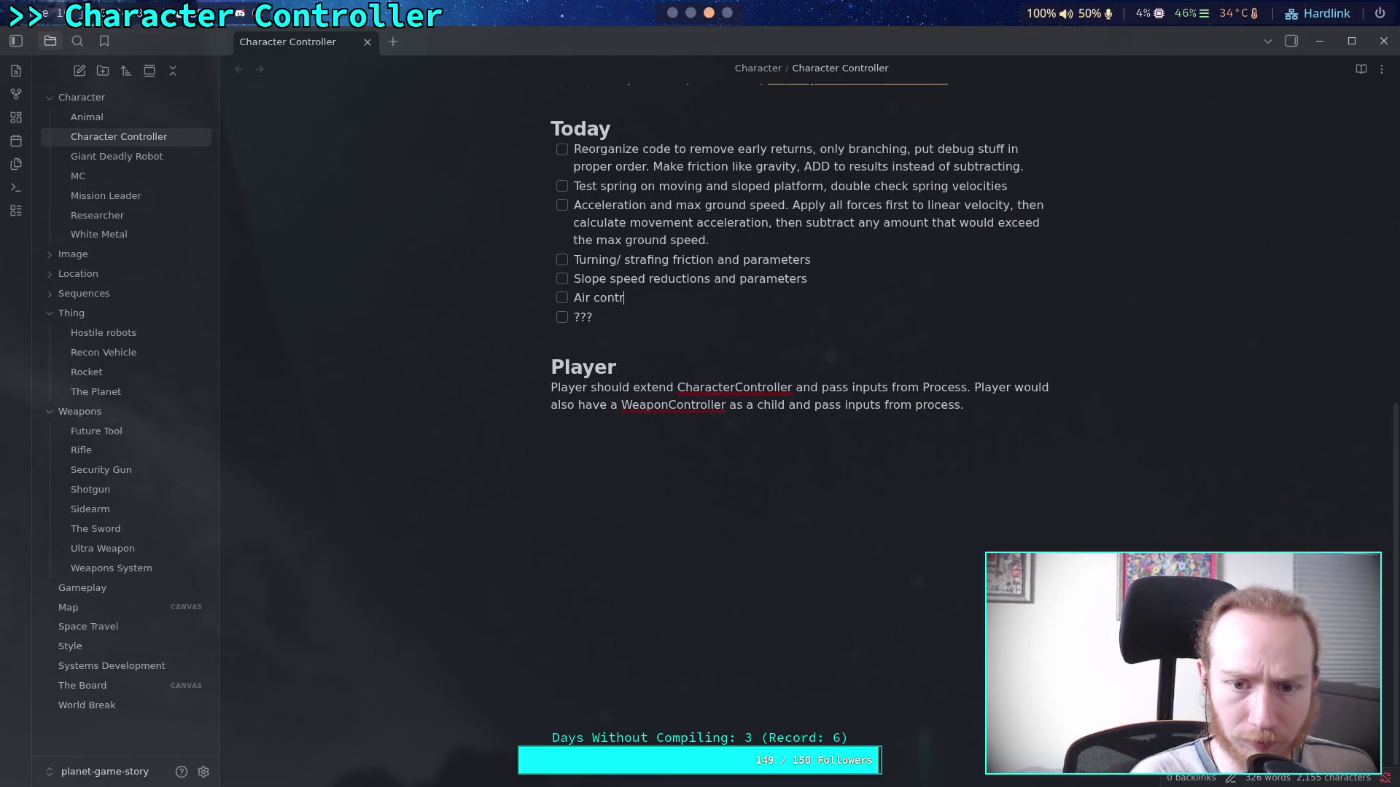
text(ol)
key(super+2)
click(545, 471)
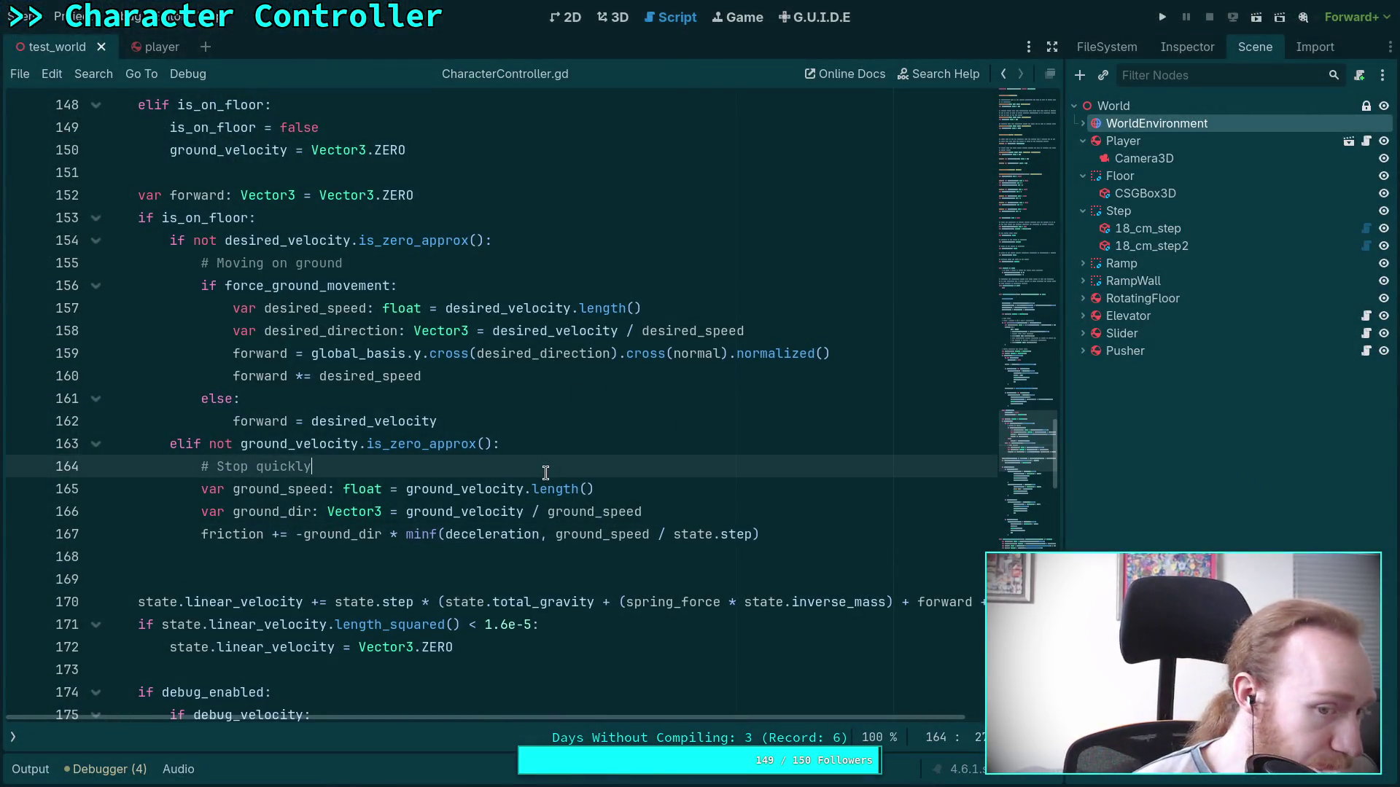
Run test_world with F5 to check ground movement, then stop the game.
key(F5)
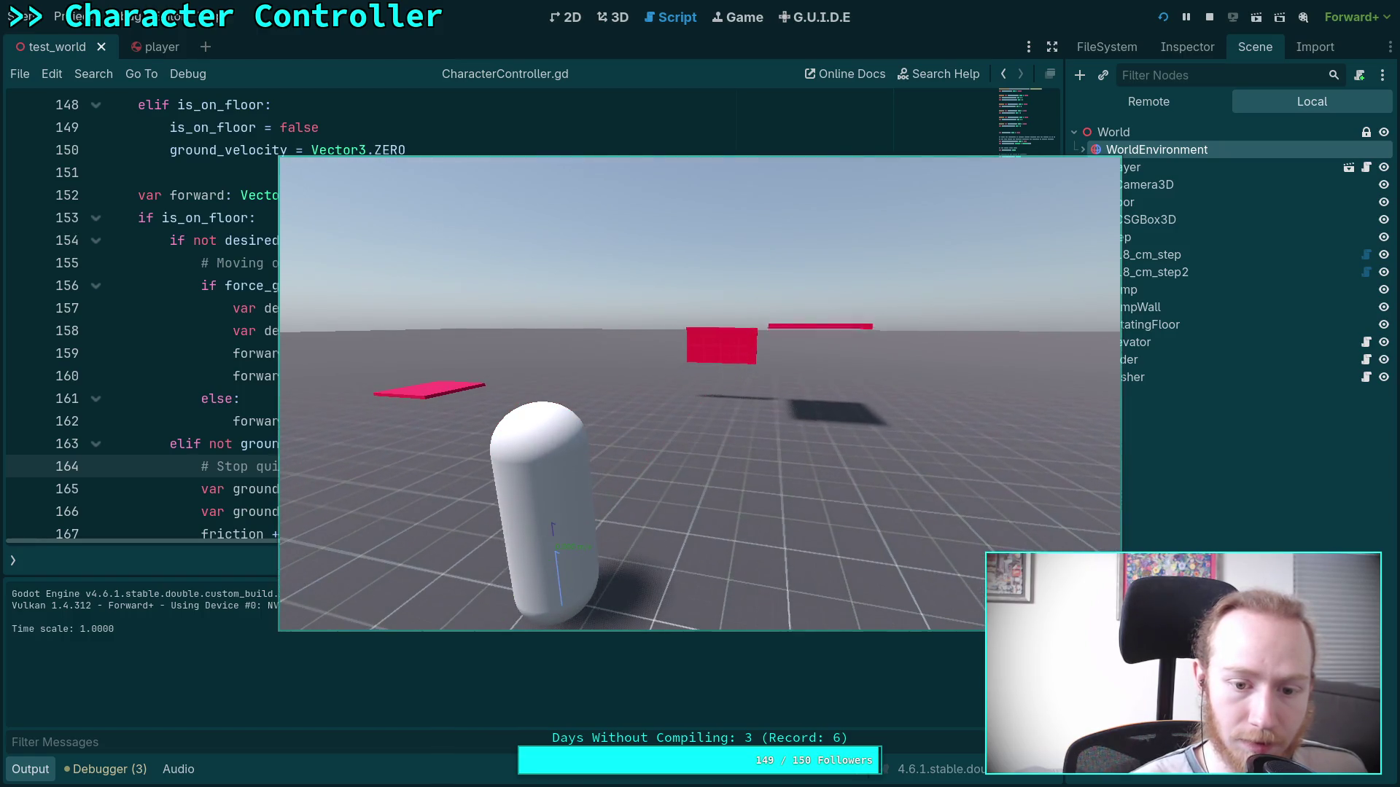
click(1209, 17)
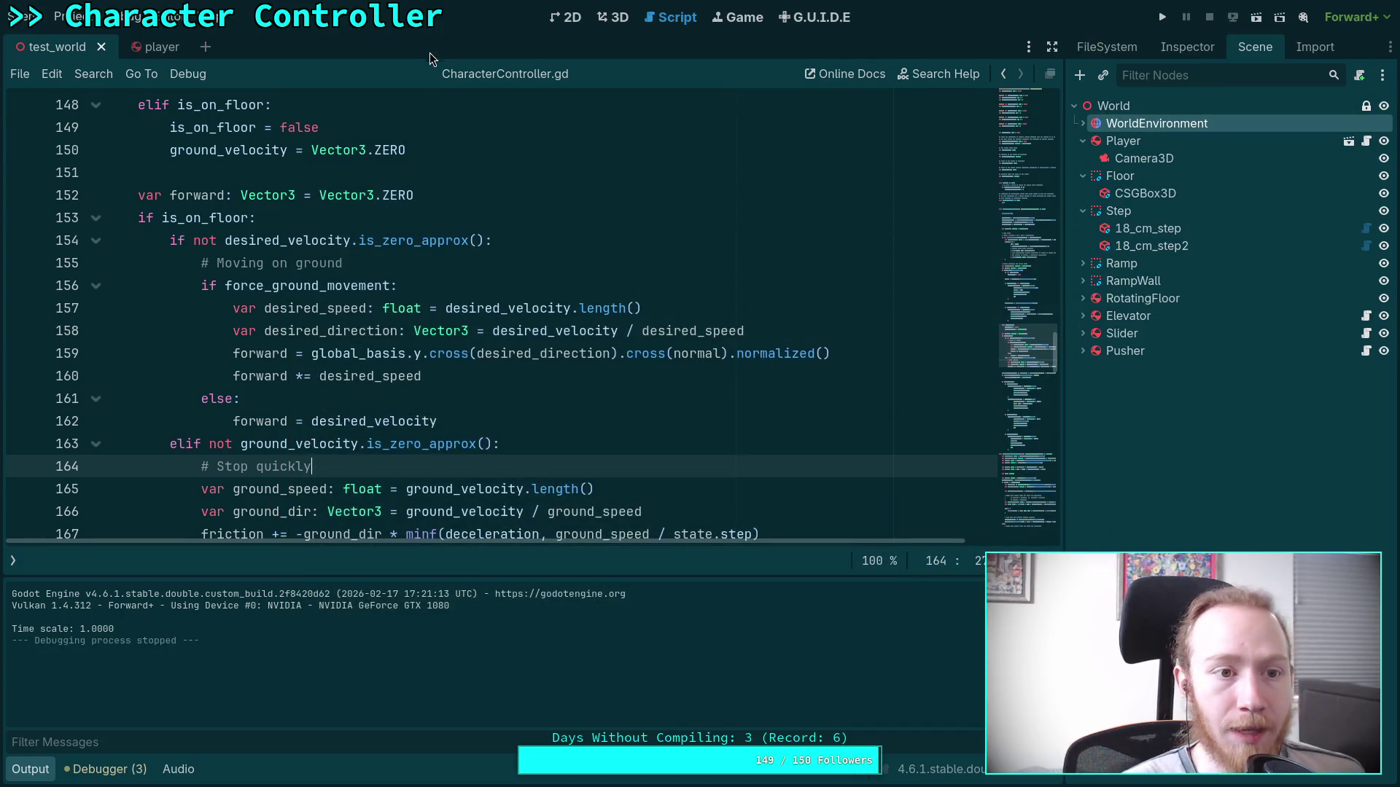
key(super+3)
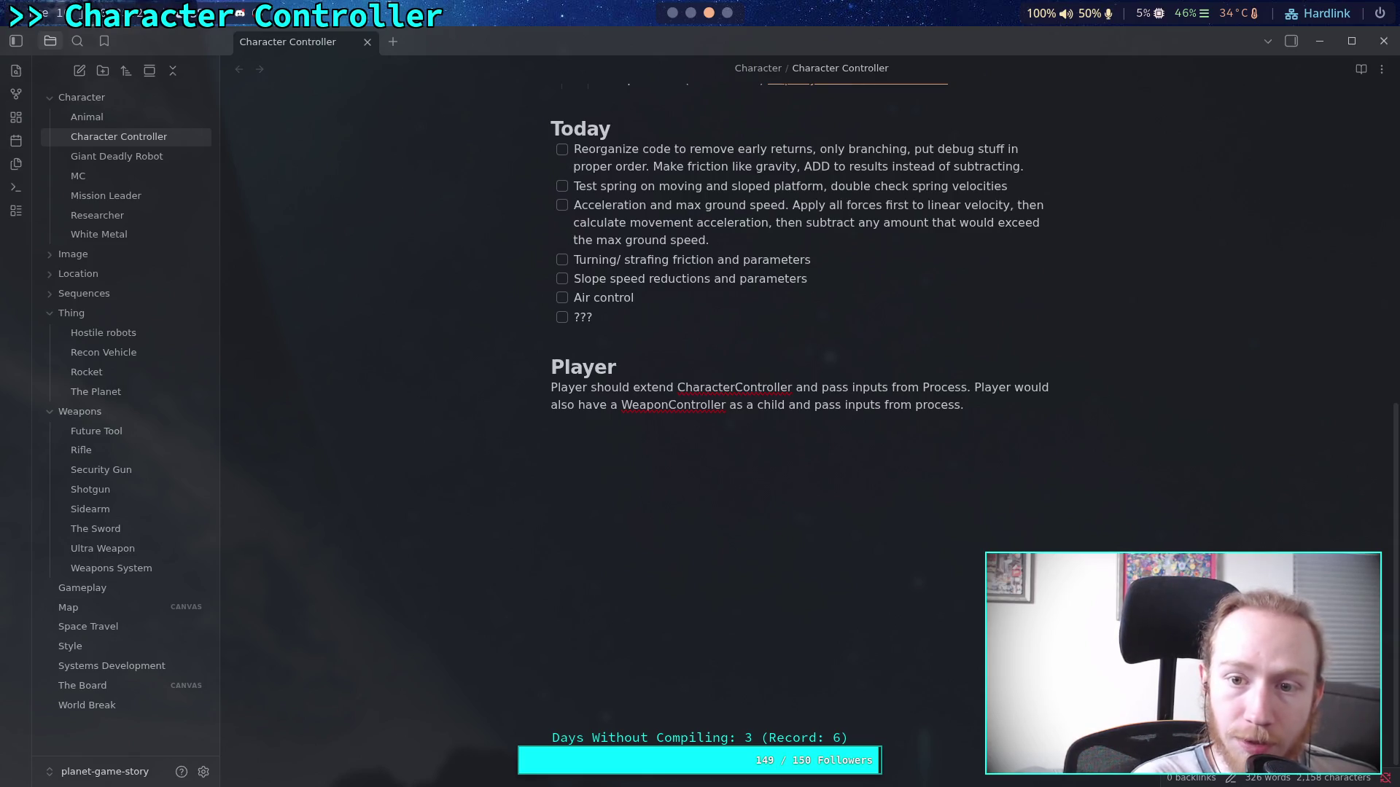
key(super+2)
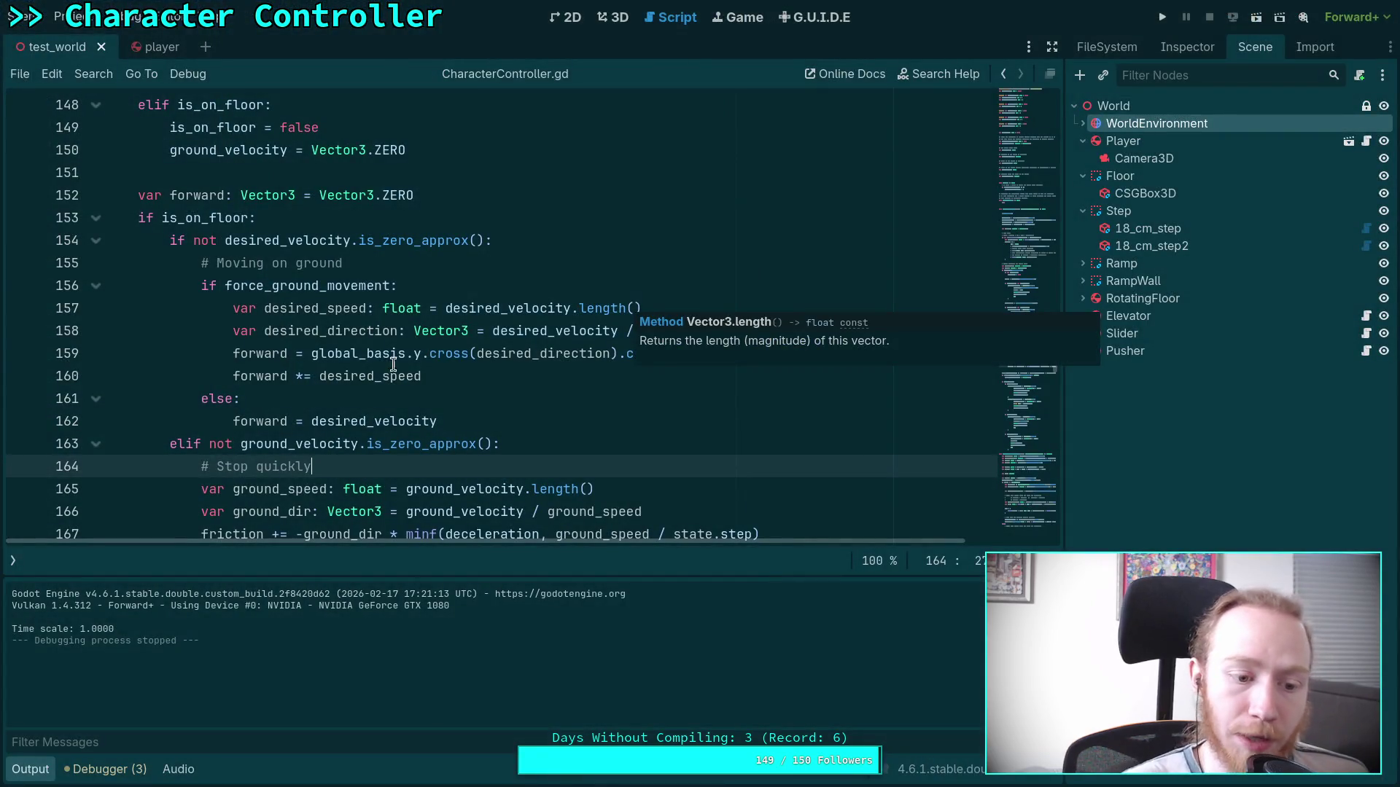
click(30, 769)
click(105, 769)
click(105, 769)
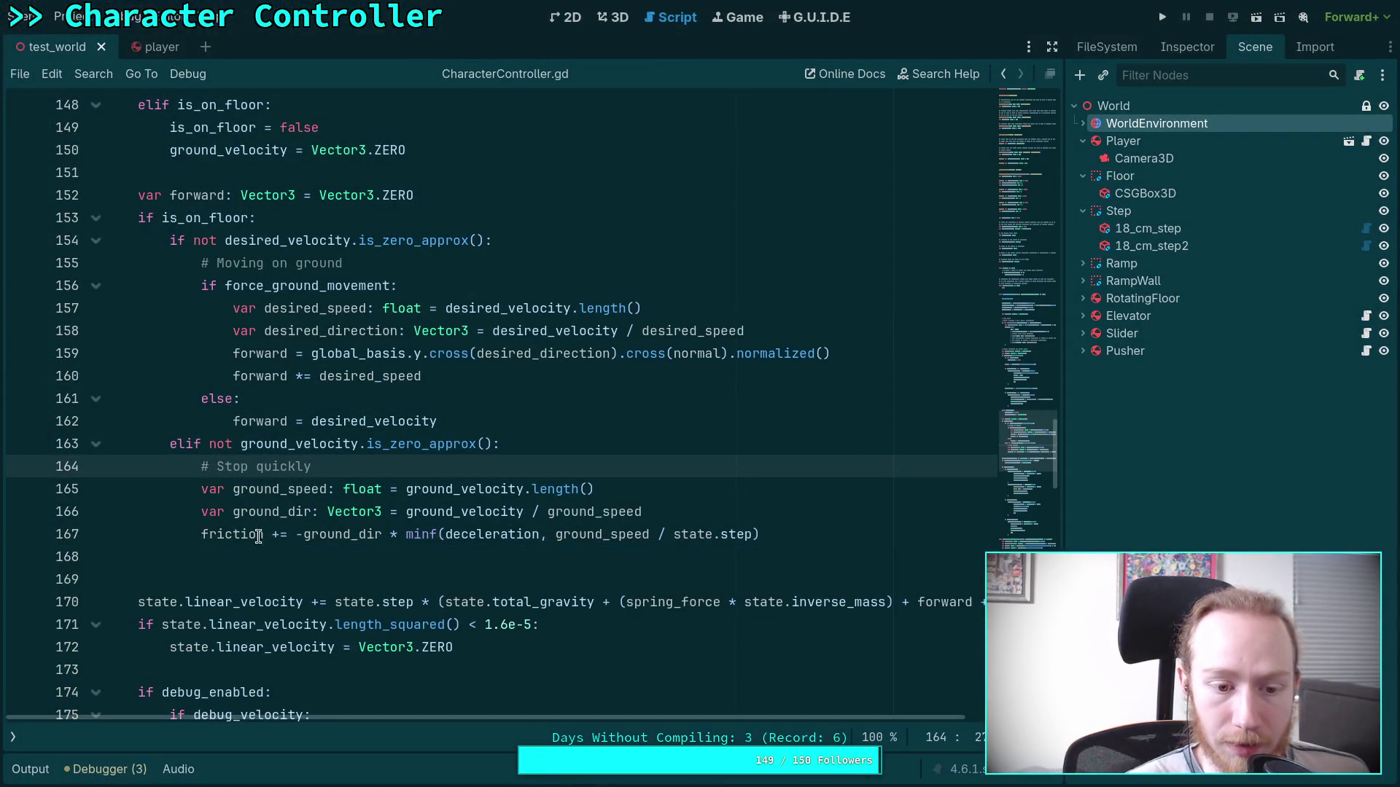
click(253, 534)
Run the game, reset the player with R, slow time to 0.25 with T, then quit with Escape.
key(F5)
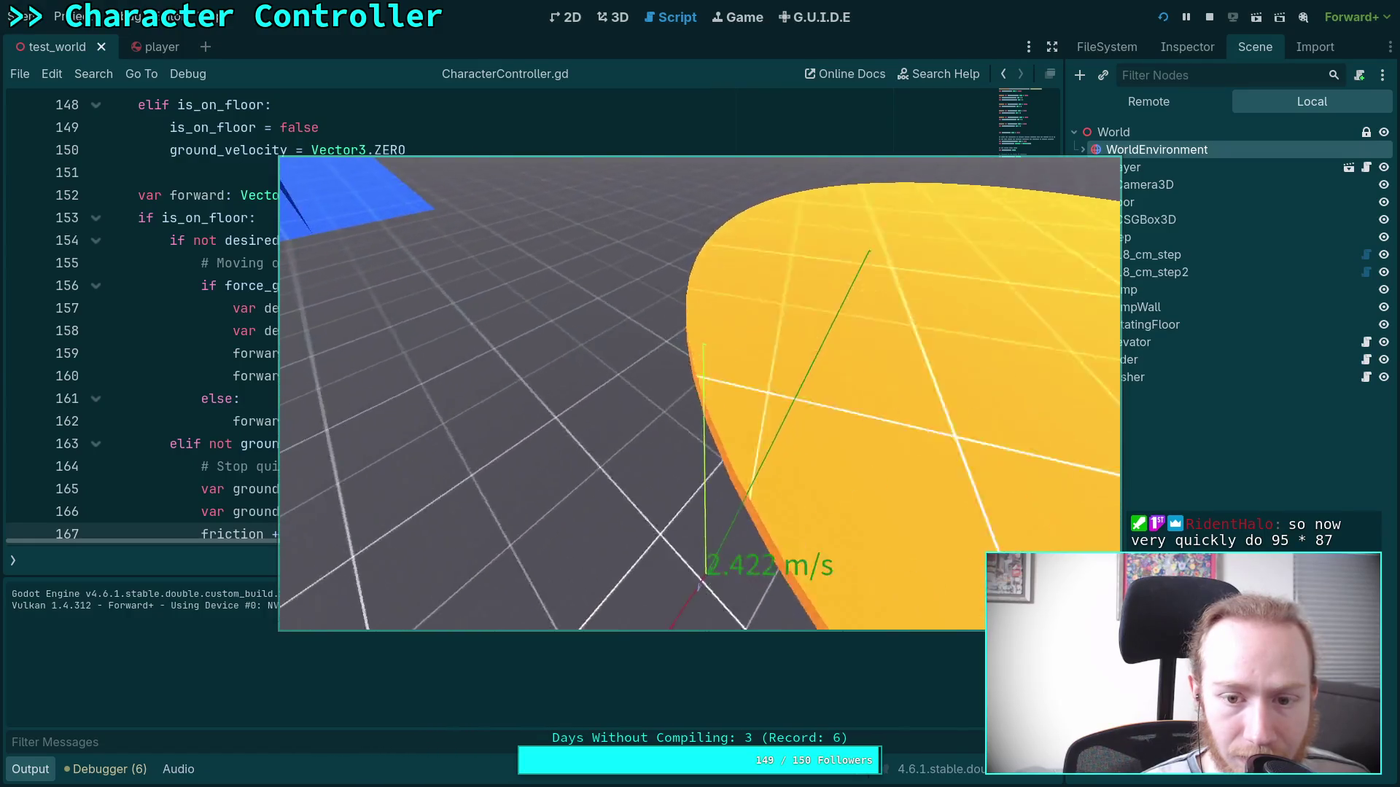
key(r)
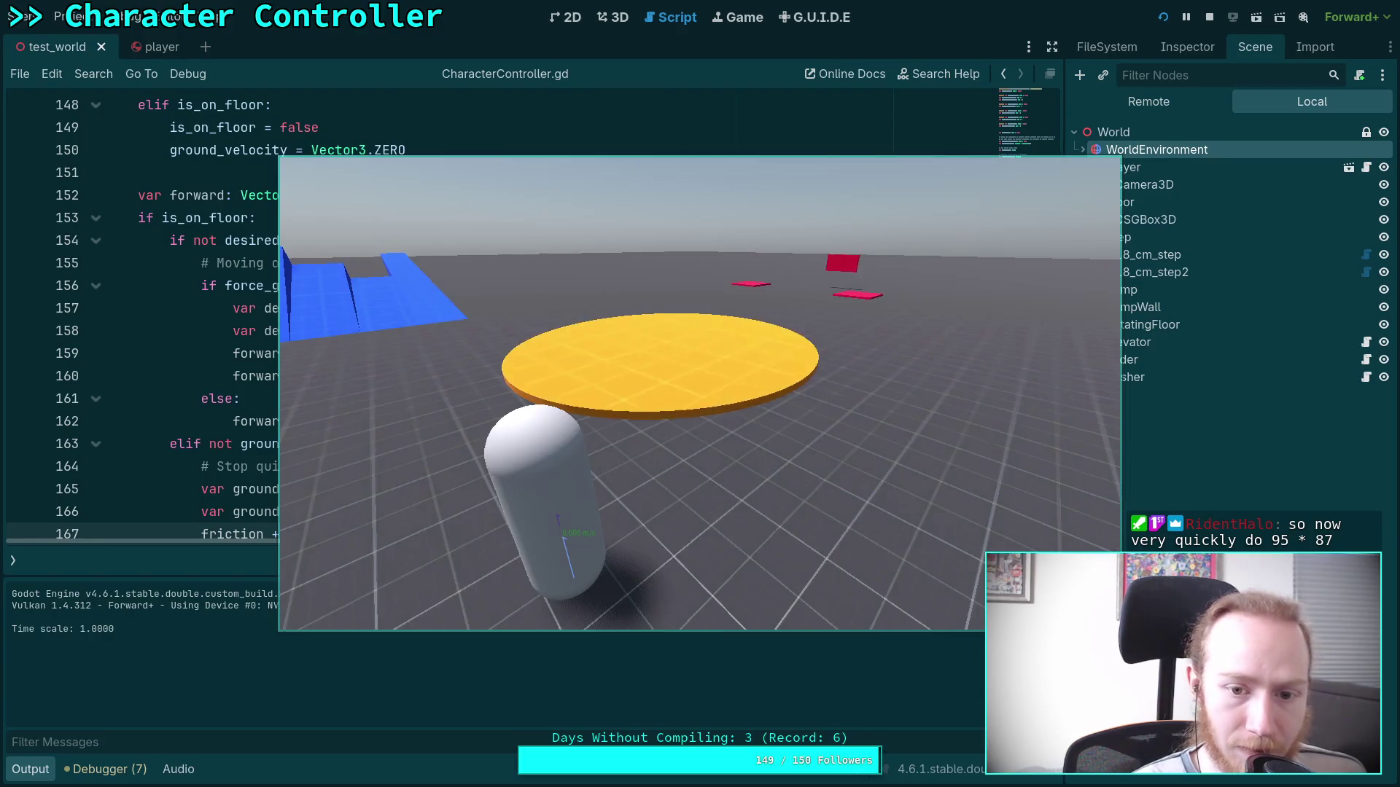
key(t)
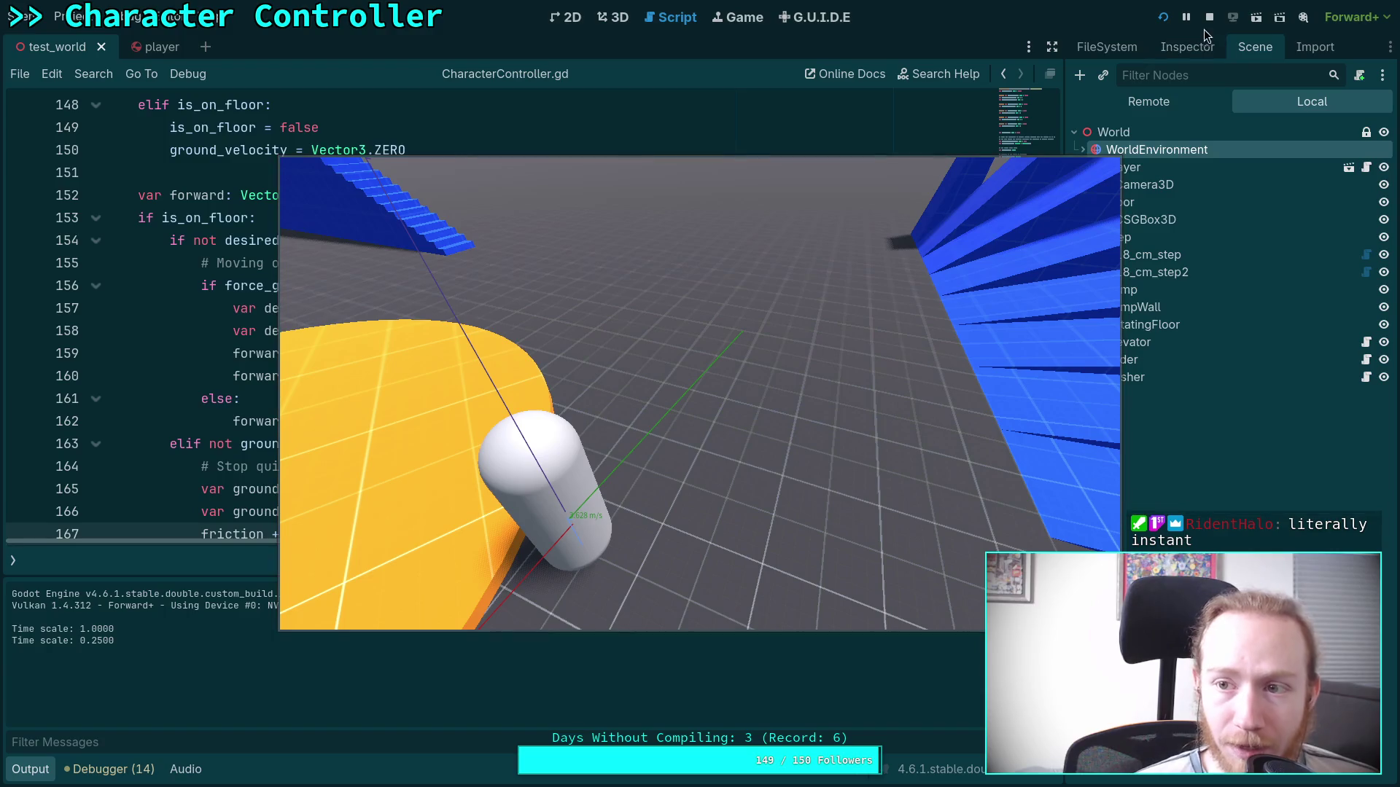
key(Escape)
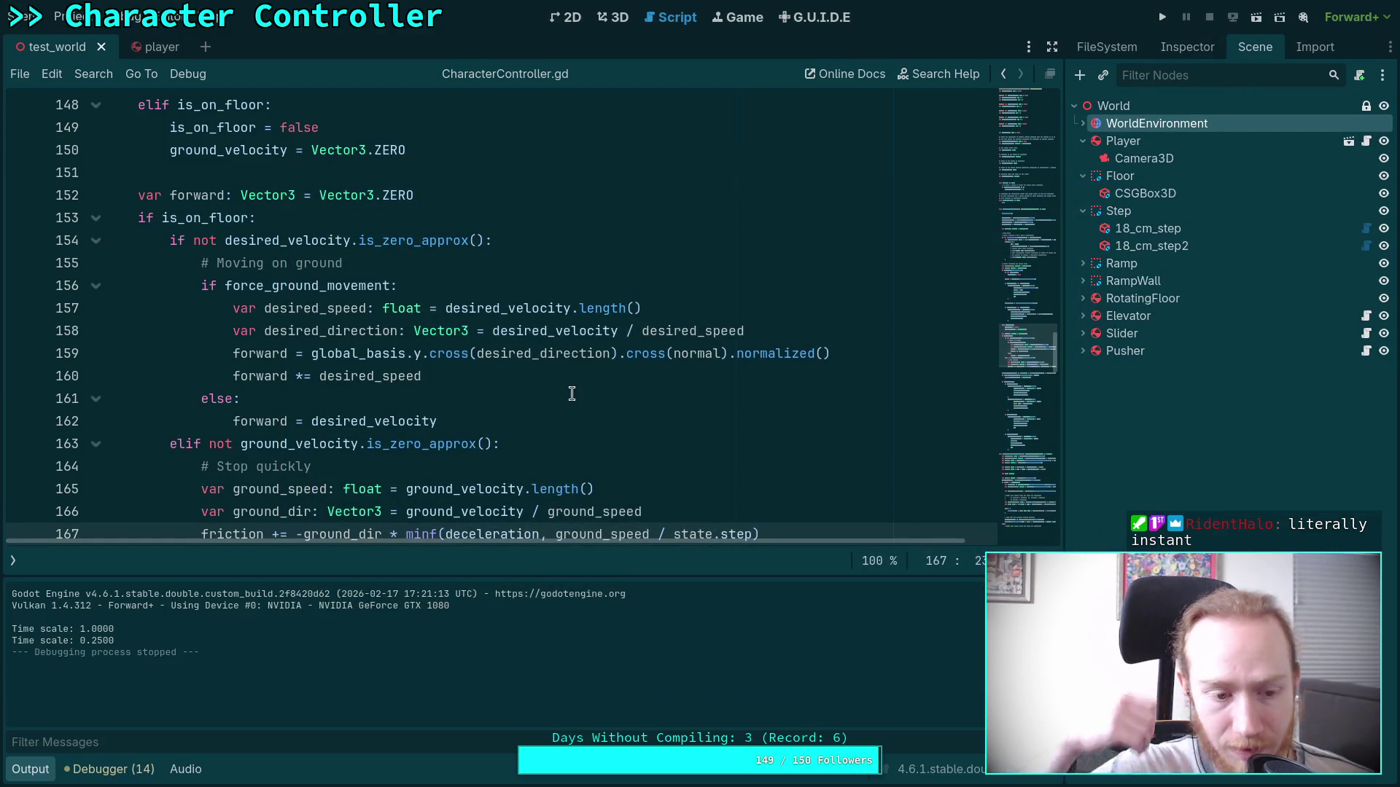
Collapse the Output panel and jump to the _calculate_spring_force function at line 207.
click(30, 769)
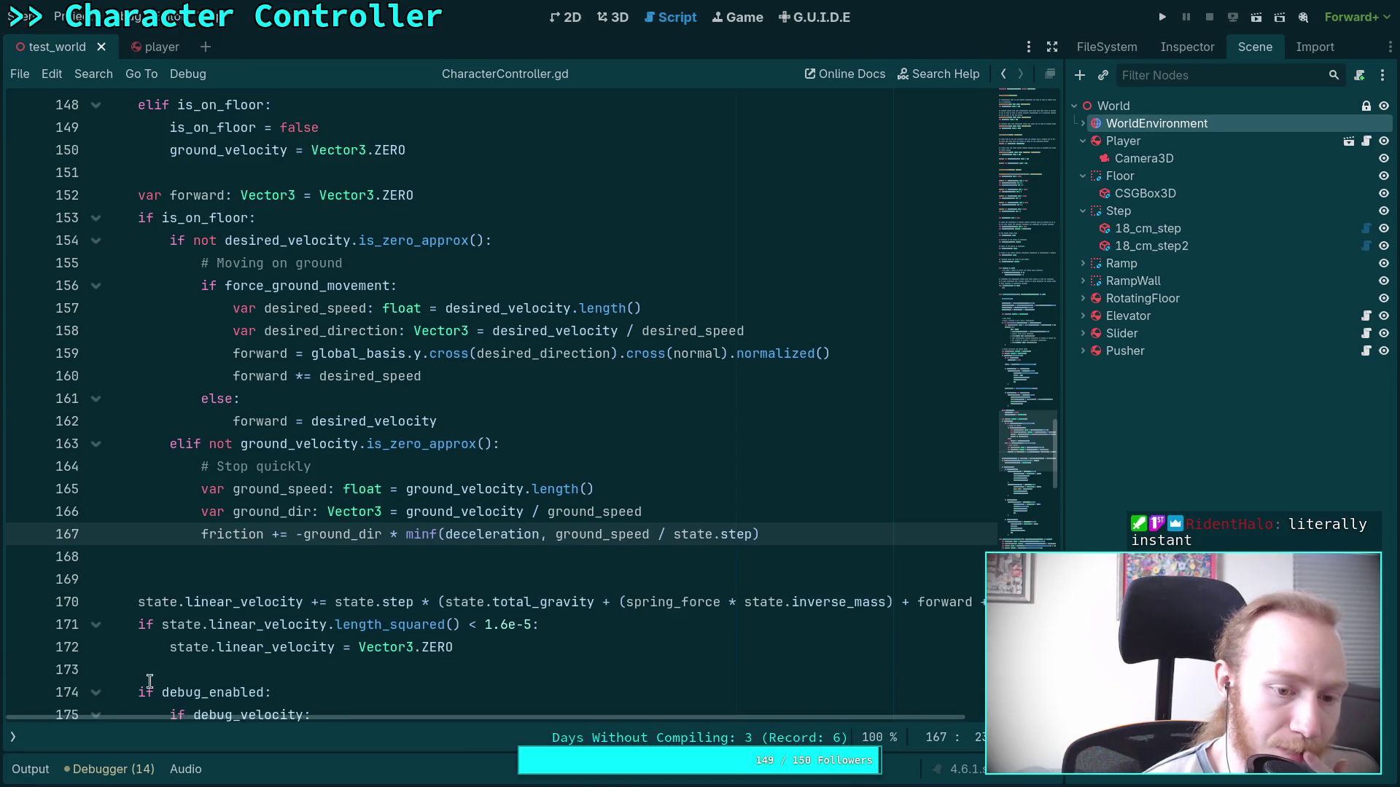
scroll(437, 354, down, 10)
scroll(436, 355, down, 9)
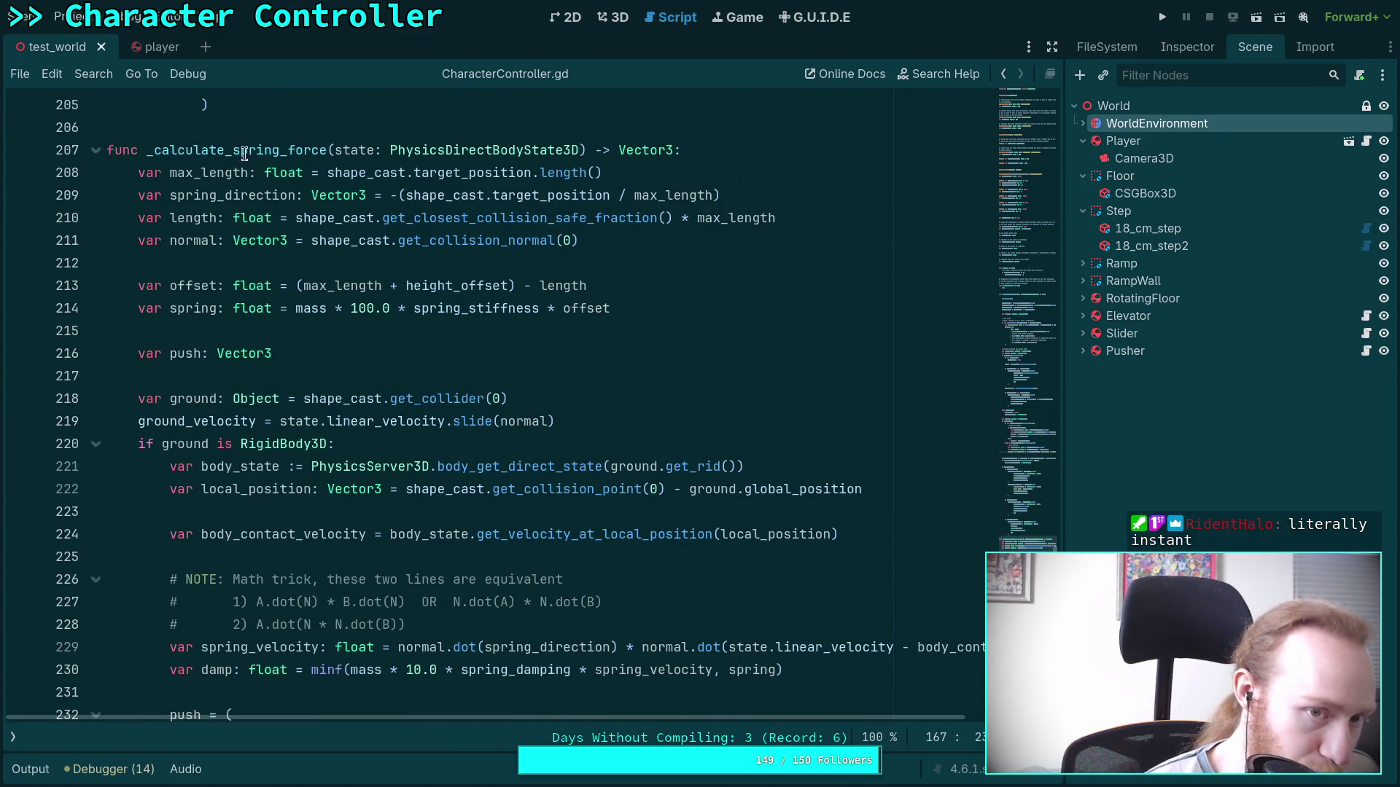
click(234, 150)
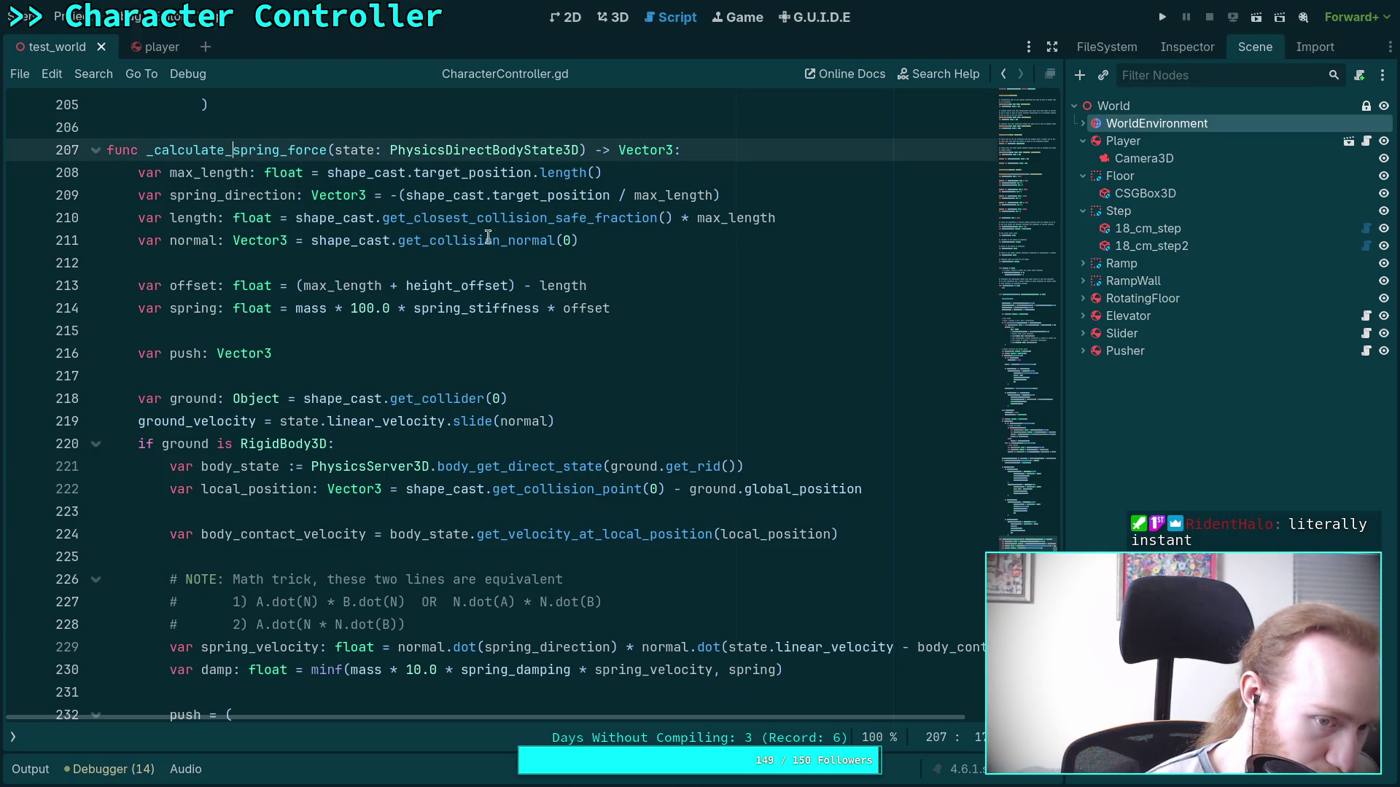
Highlight ground_velocity's uses and place the caret at the end of the apply_force line.
double_click(190, 421)
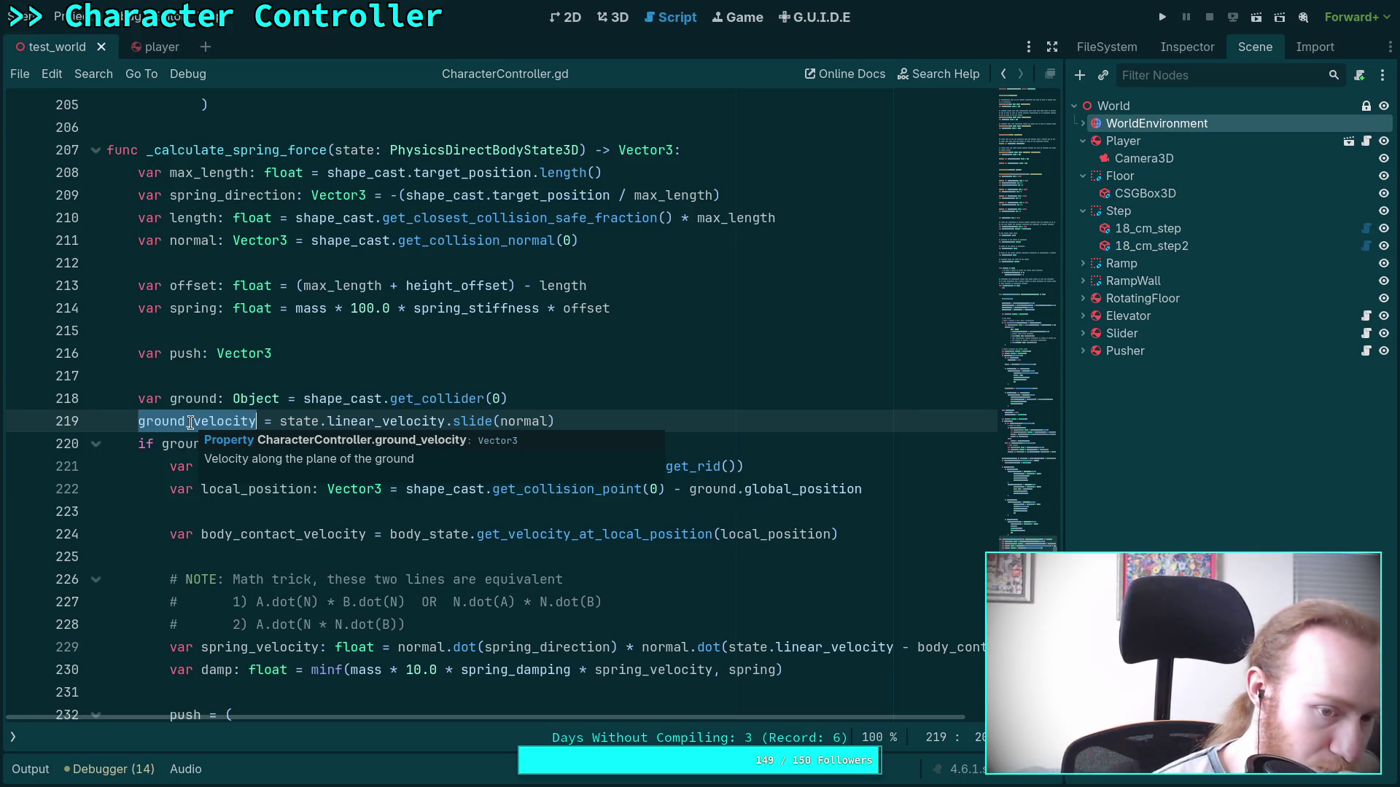
scroll(154, 509, down, 2)
scroll(219, 519, down, 2)
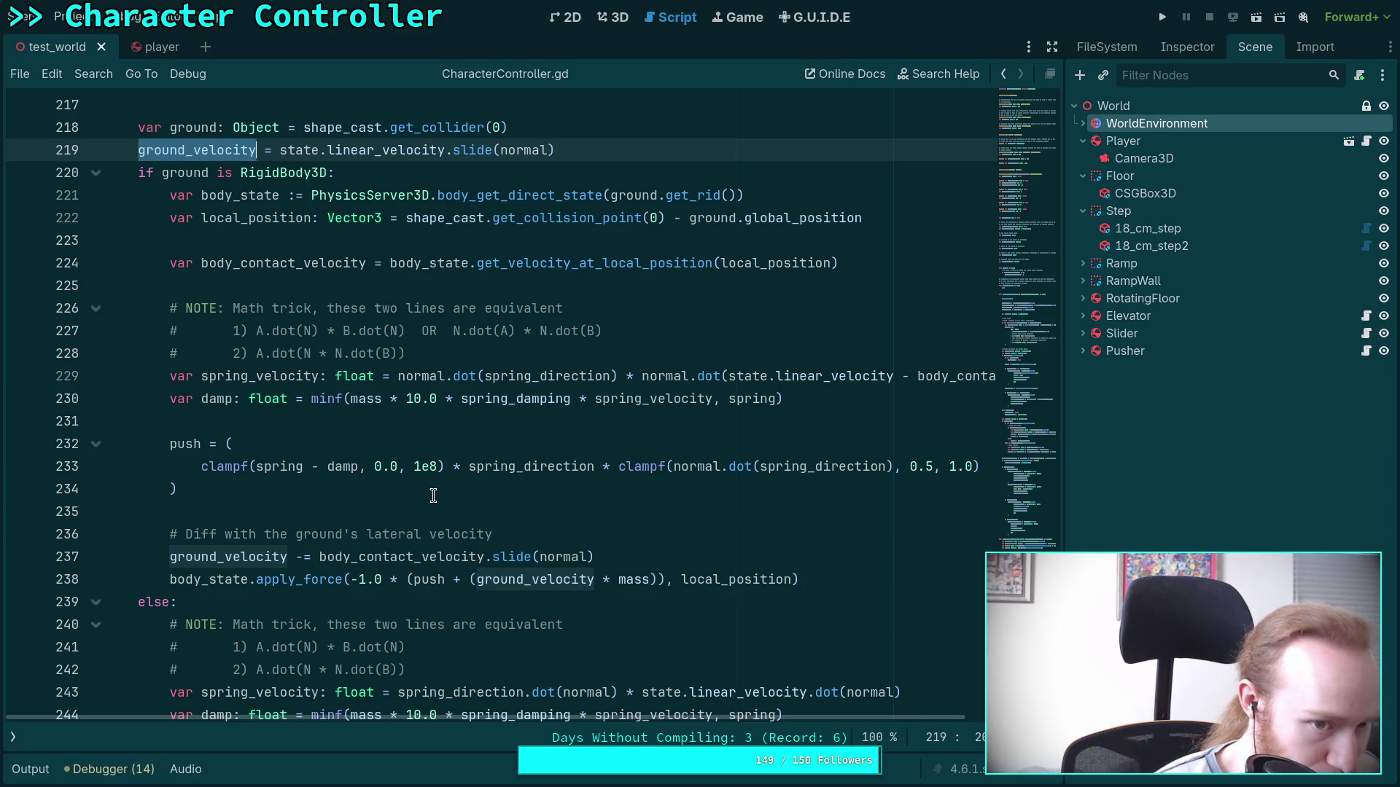
scroll(433, 495, down, 3)
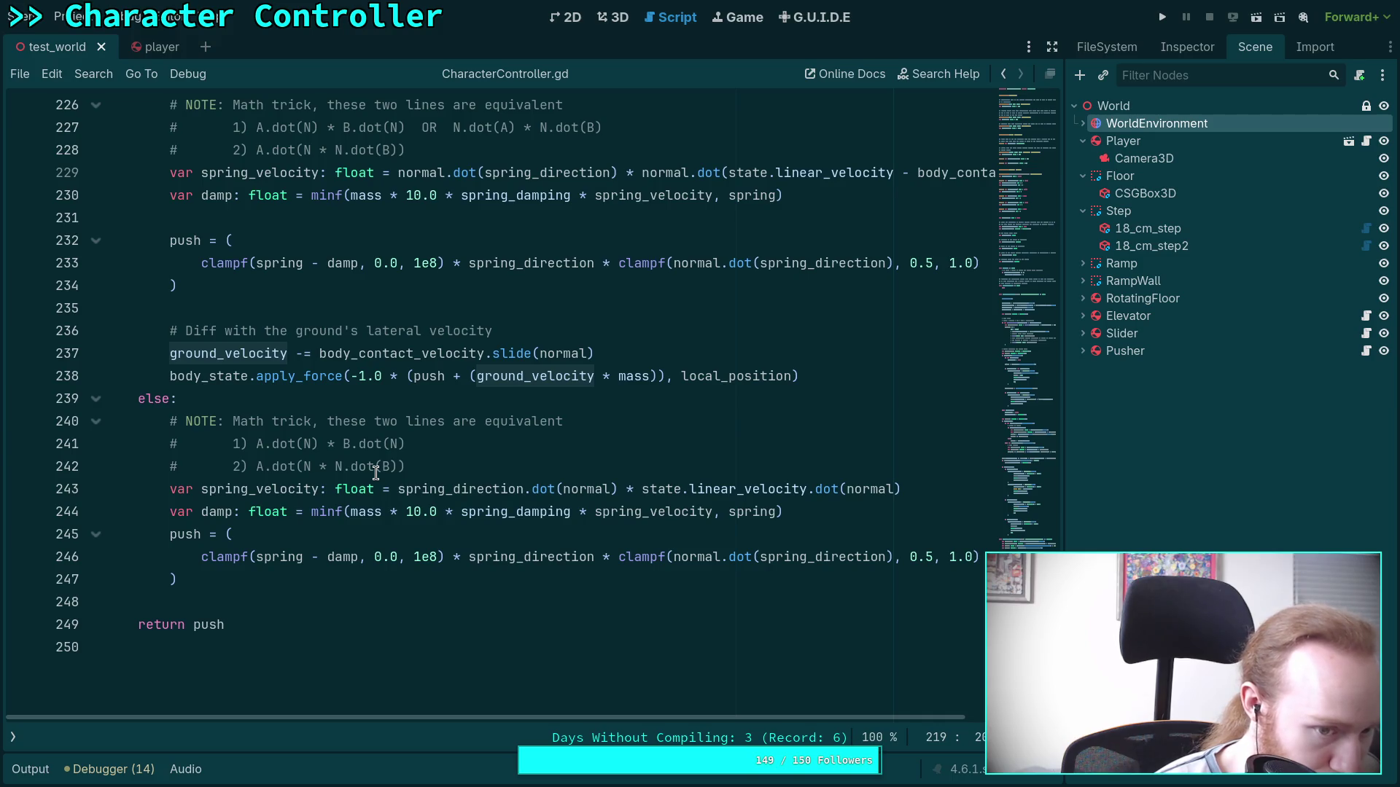
click(868, 377)
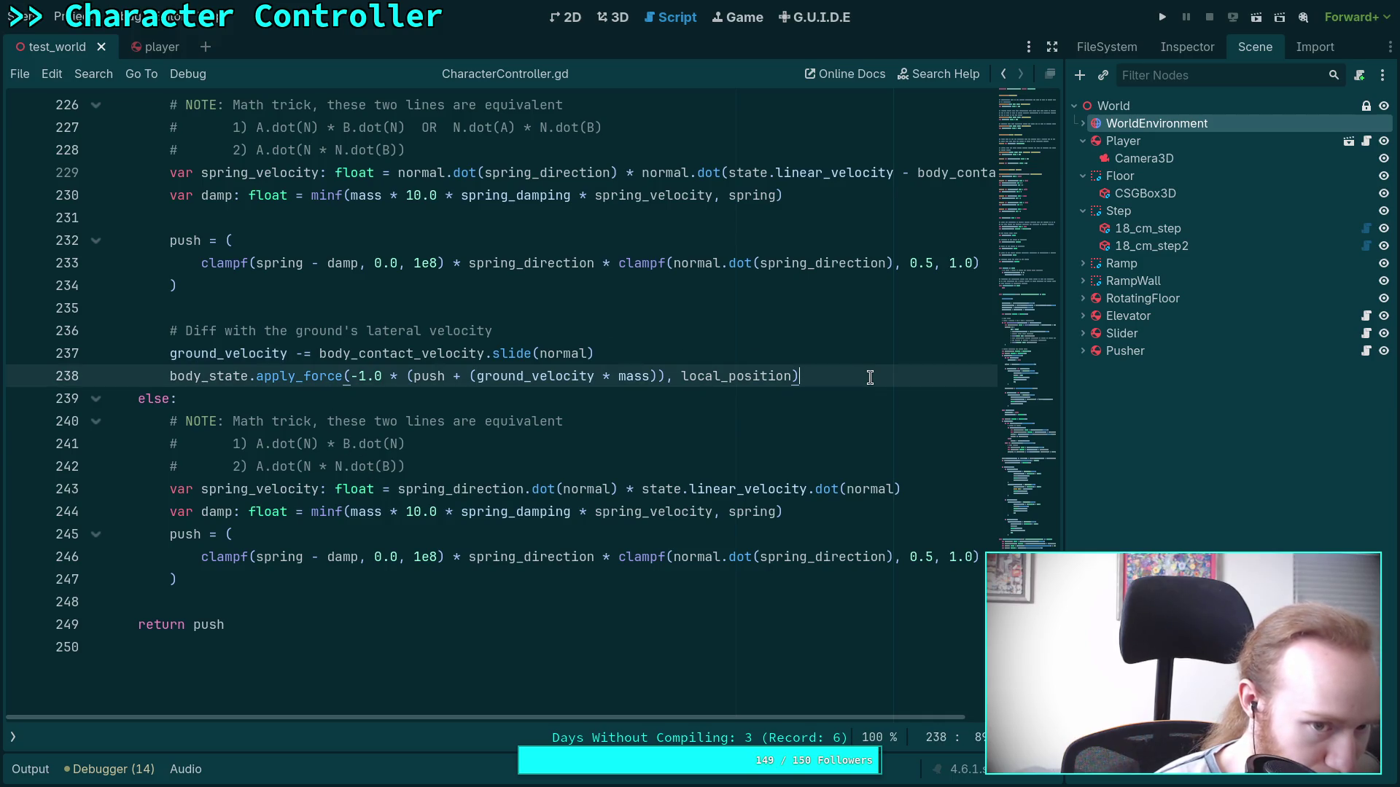
Add '# Add ground's push force as friction' two lines below the apply_force call.
key(Return)
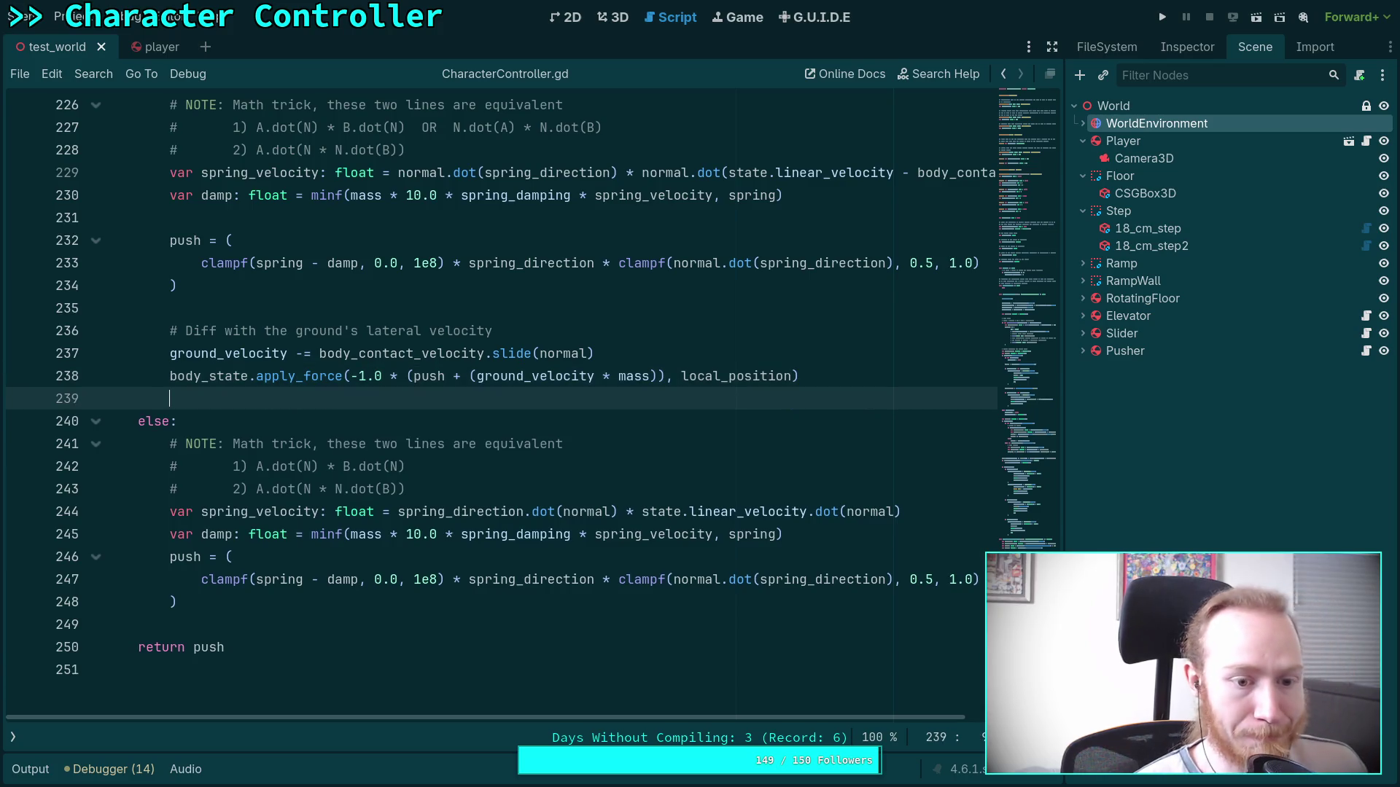
key(Return)
text(# Add ground)
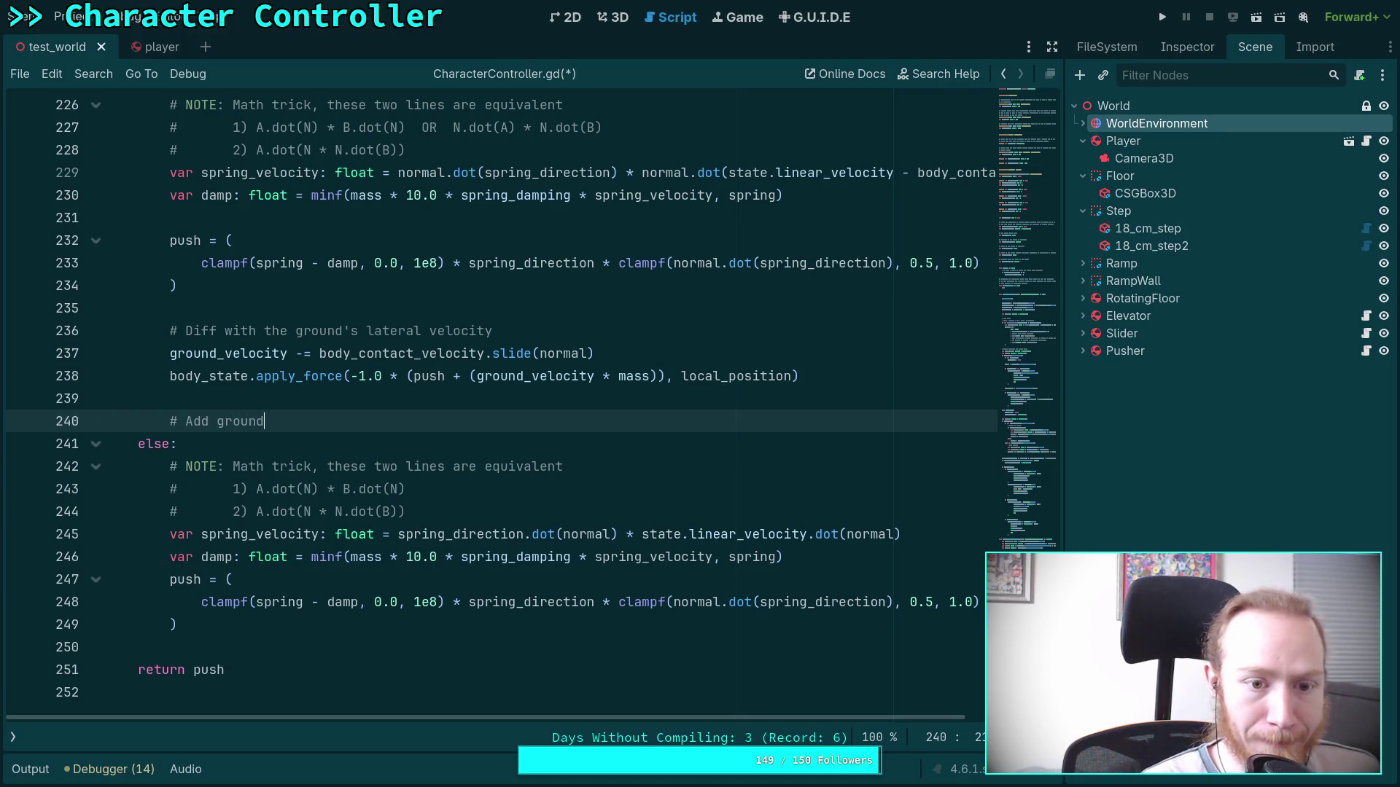
click(578, 323)
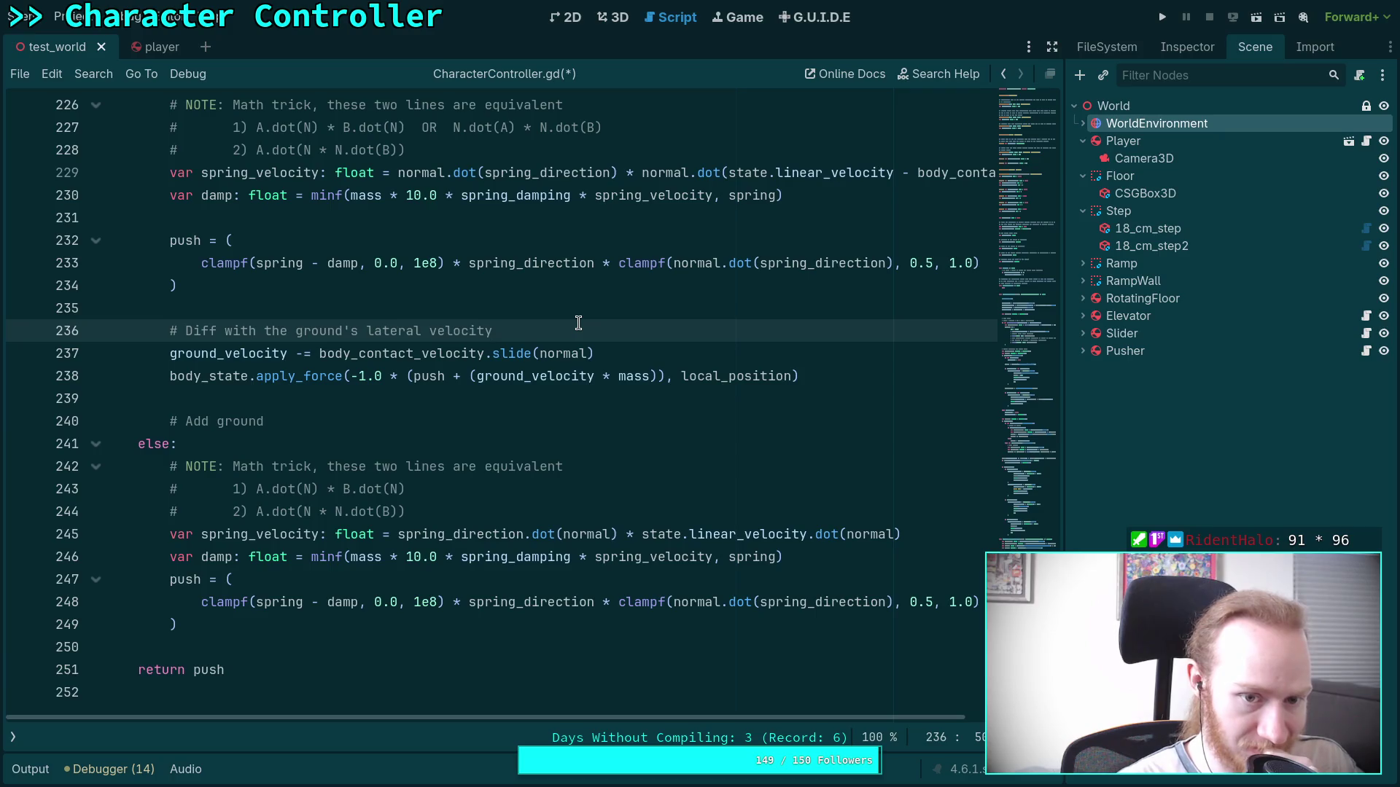
click(368, 422)
text('s )
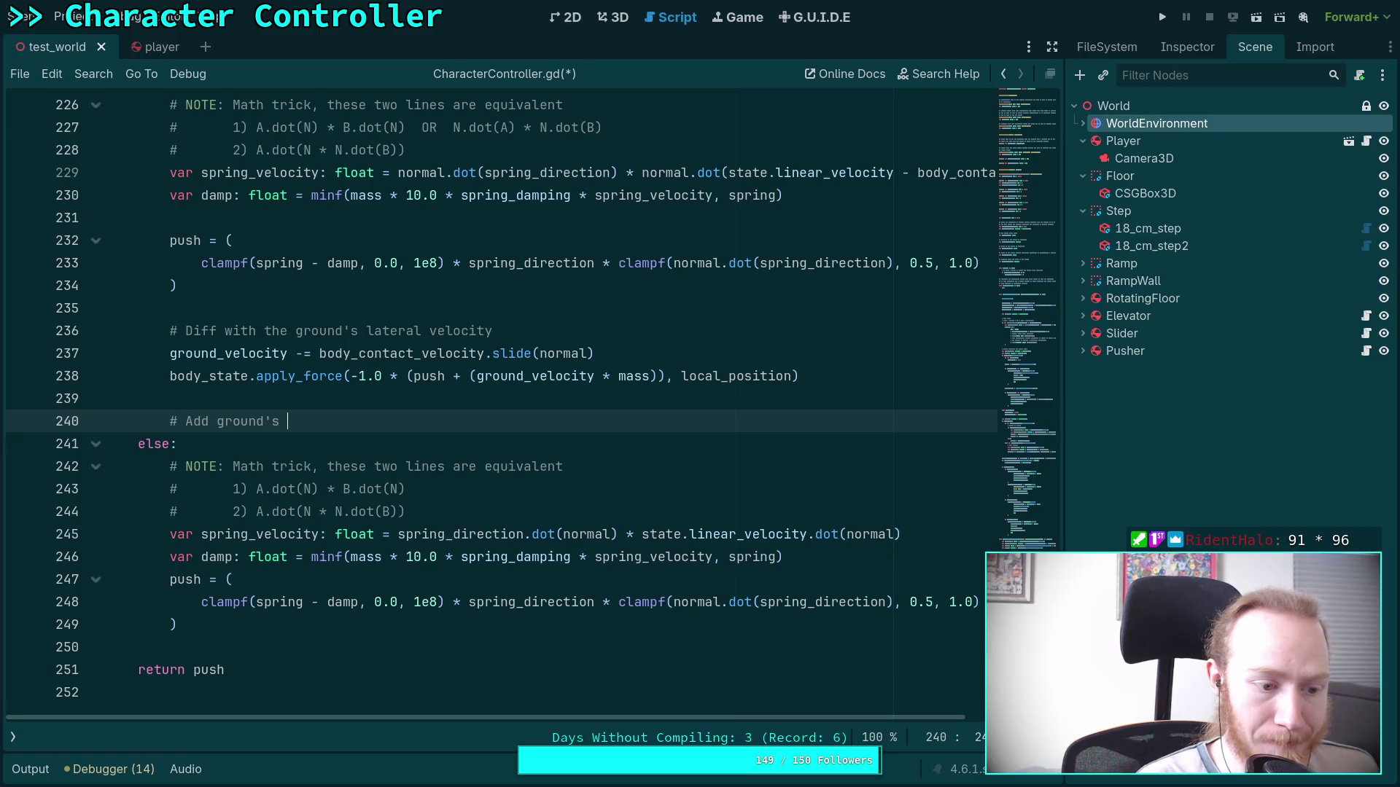
text(push force)
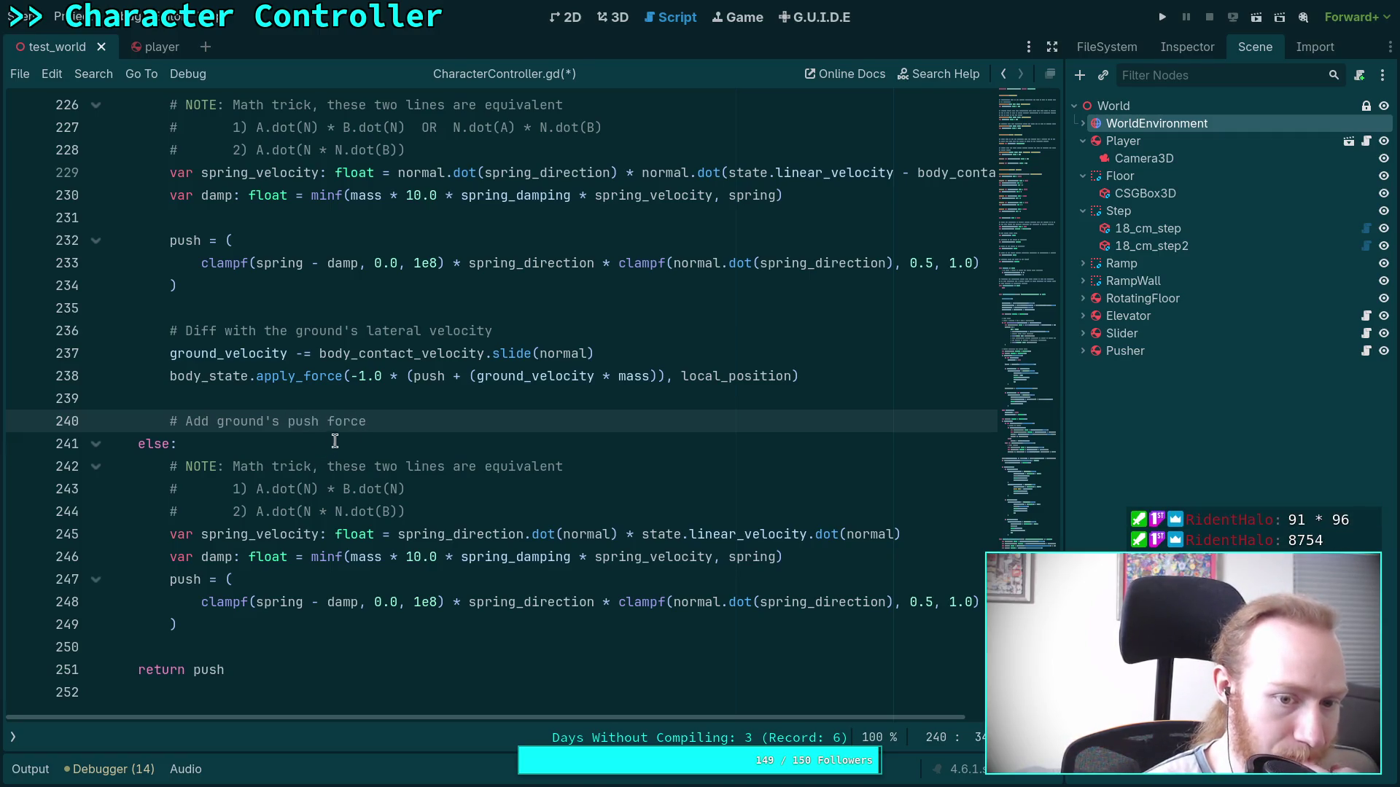
text( as fru)
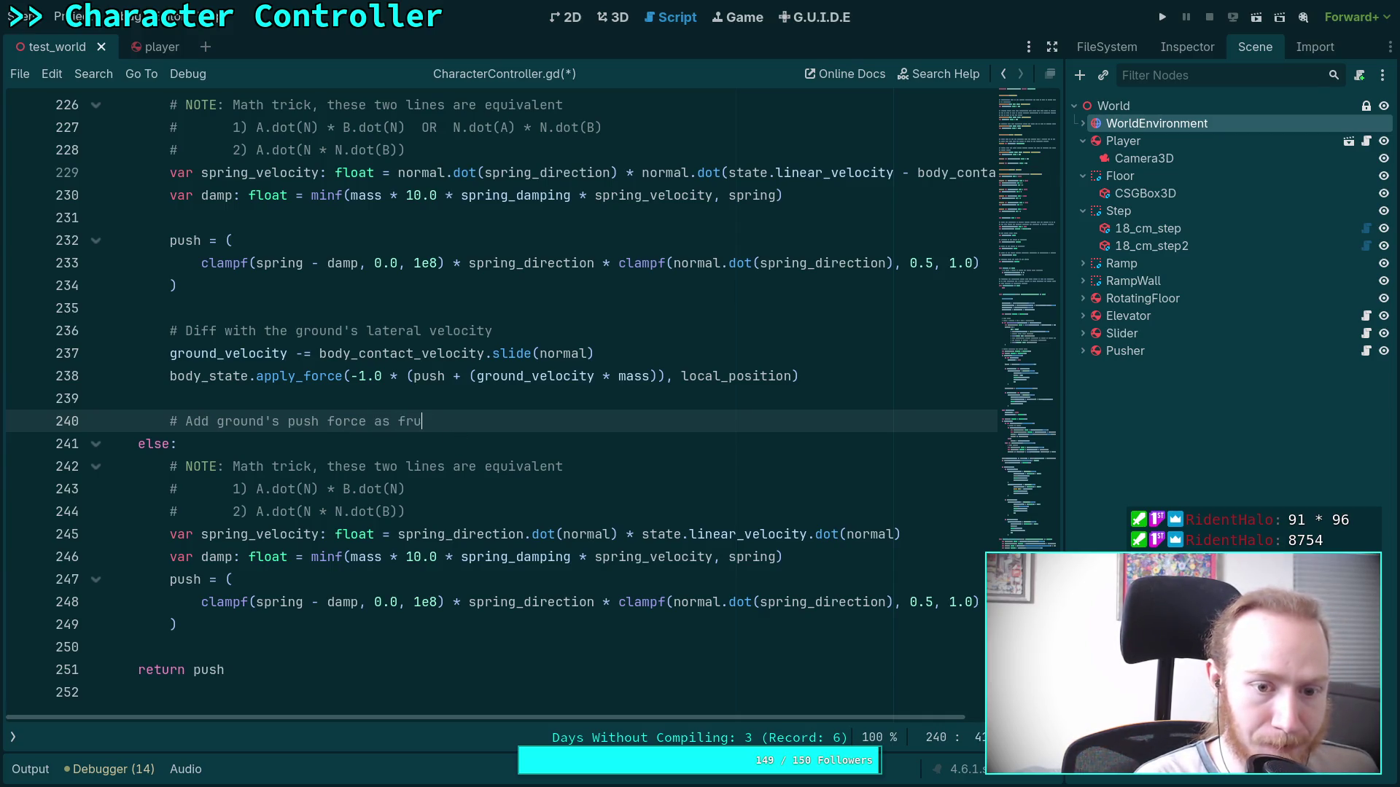
key(BackSpace)
text(iction)
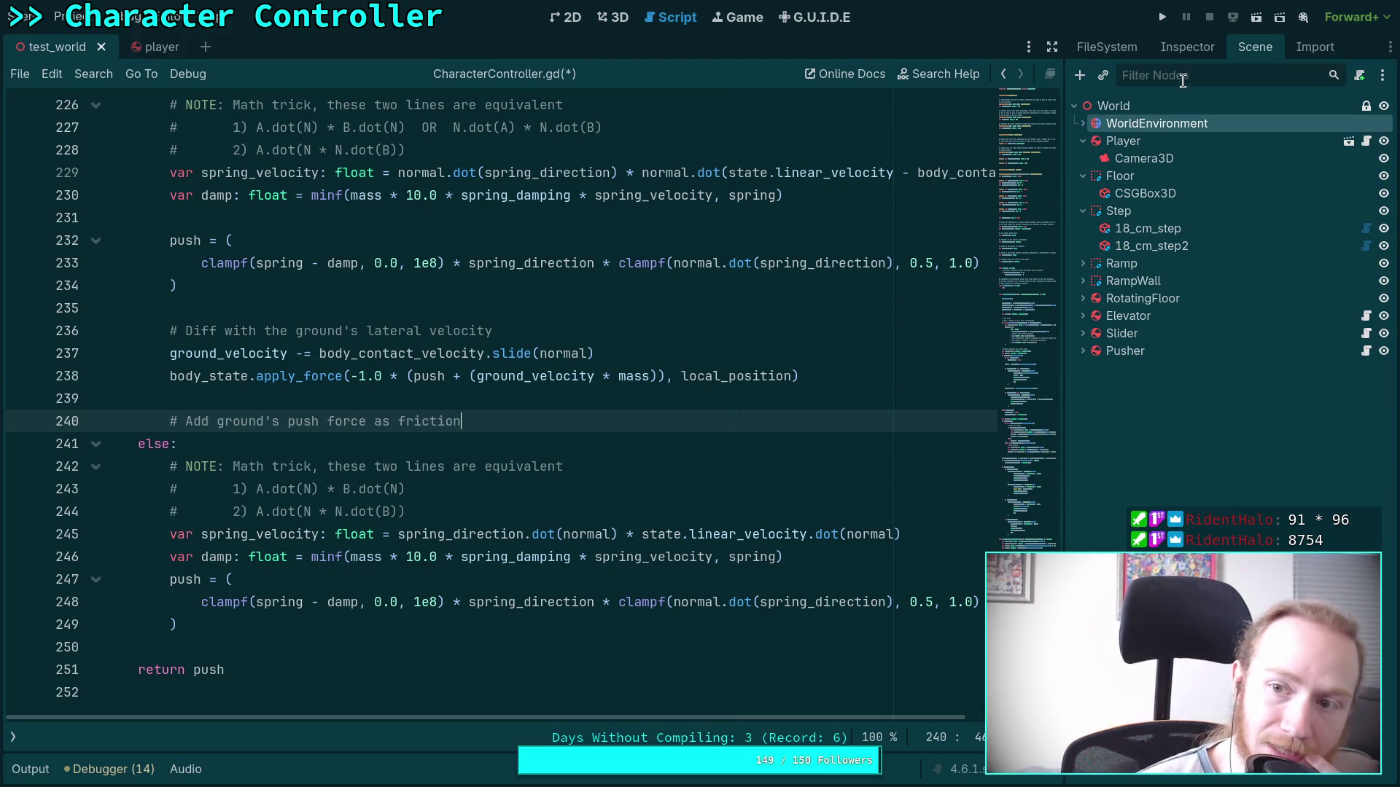
Show the Player's RigidBody3D Inspector, scrolled to Debug and Physics Material Override (friction 0.3).
click(1187, 46)
click(1095, 51)
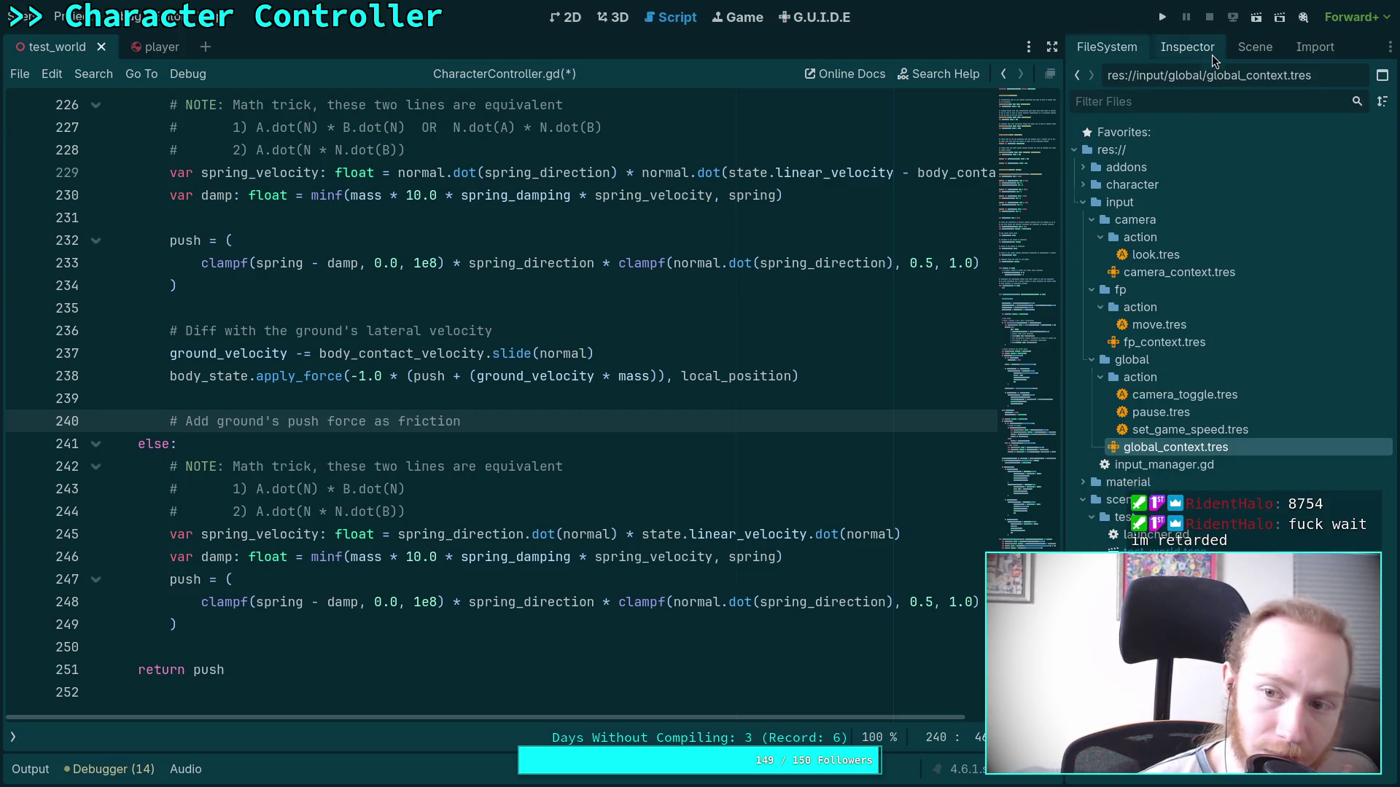
click(1212, 54)
click(1255, 47)
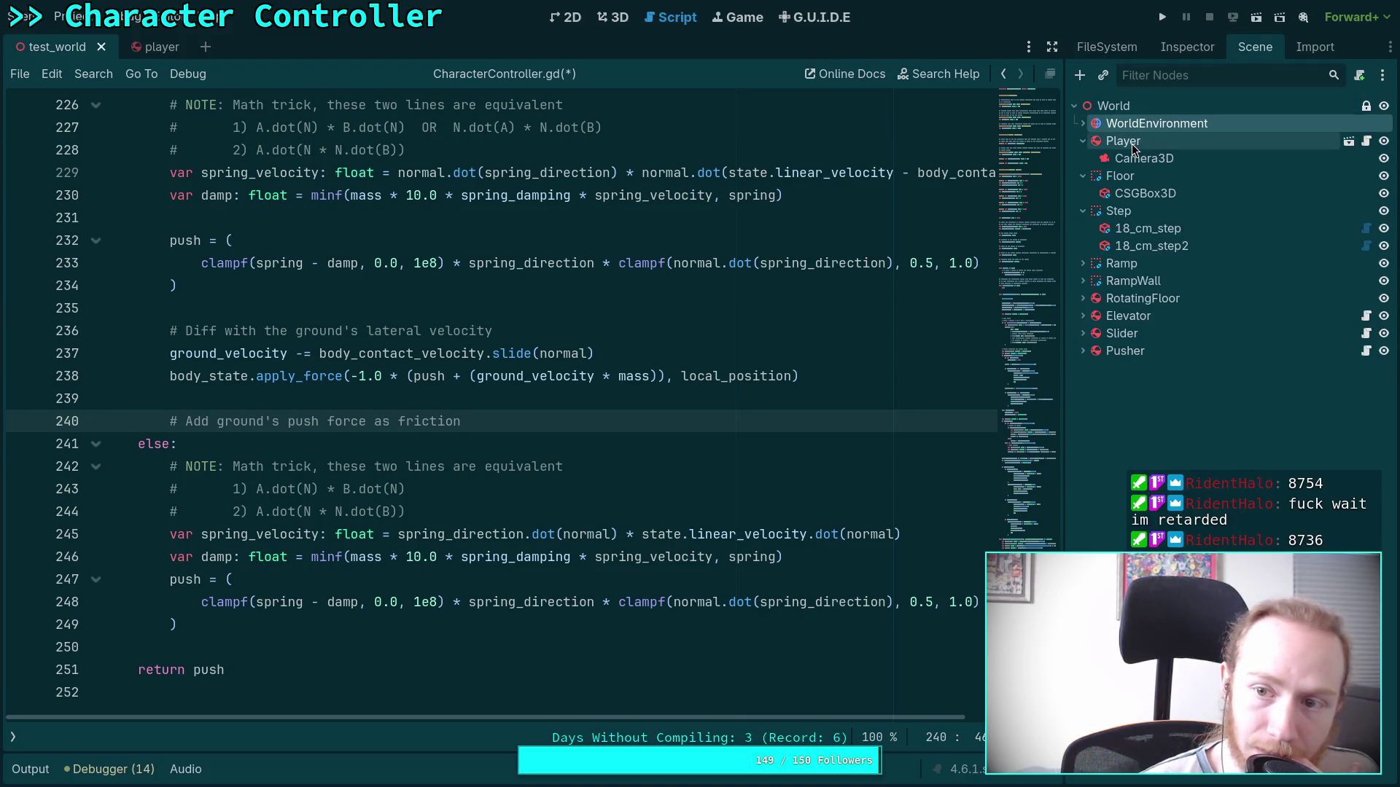
click(1187, 46)
scroll(1199, 342, down, 8)
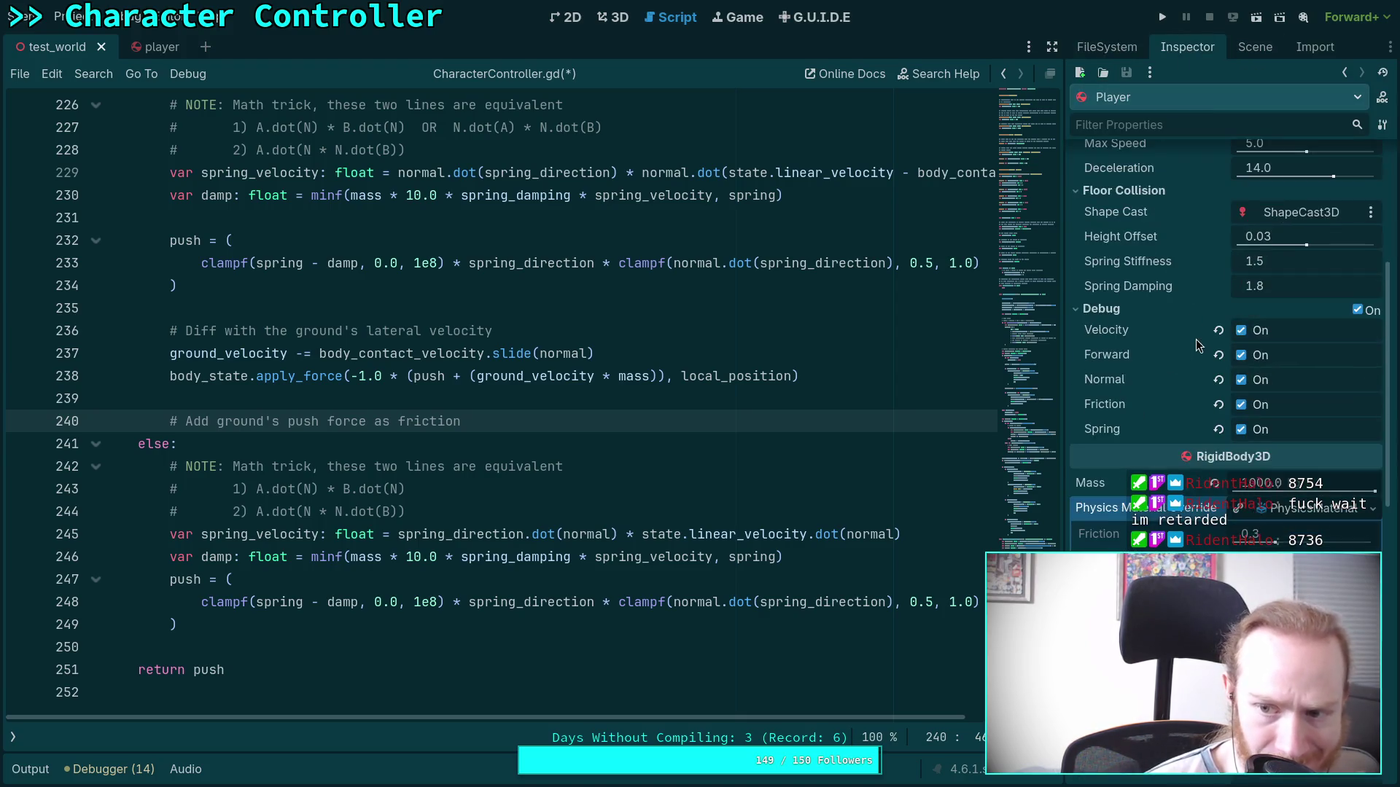
mouse_move(1099, 382)
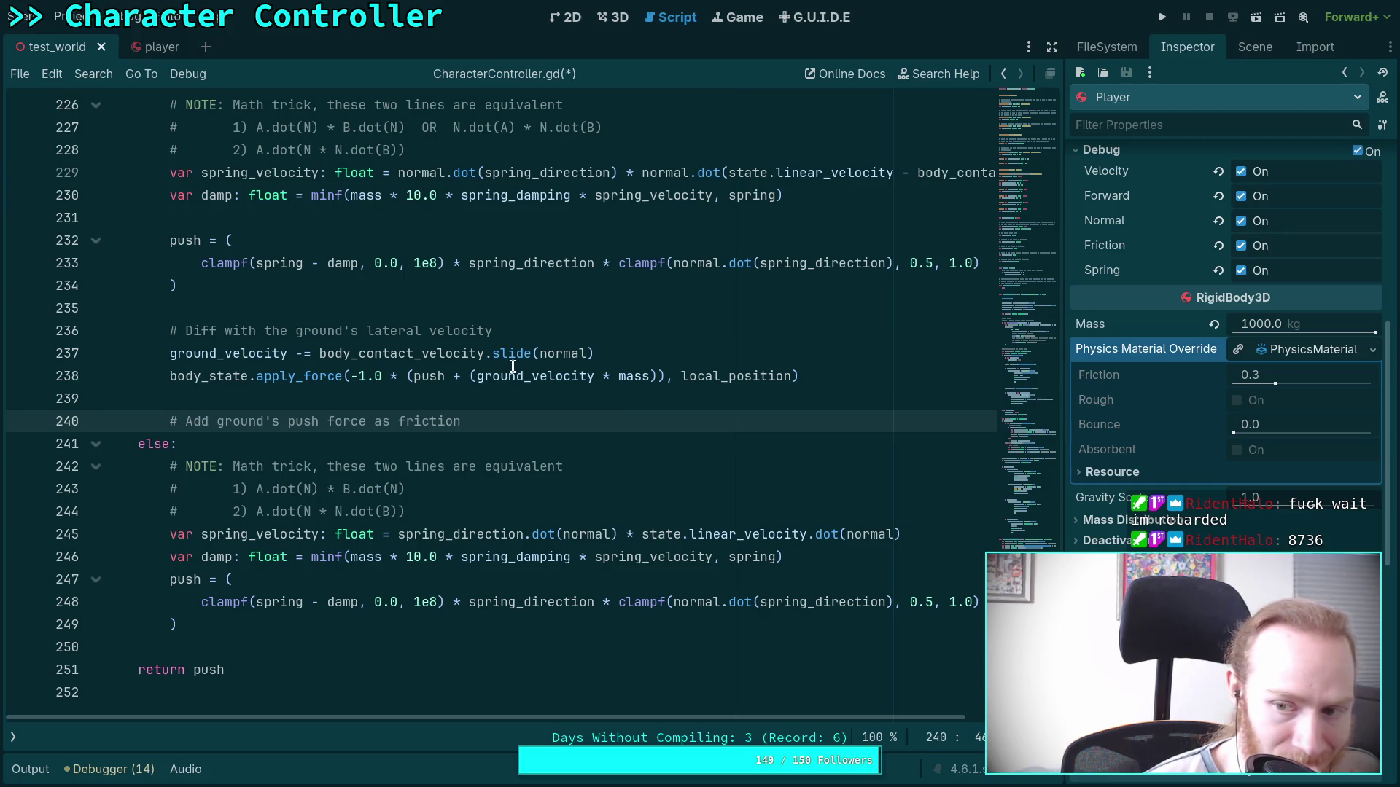
mouse_move(509, 362)
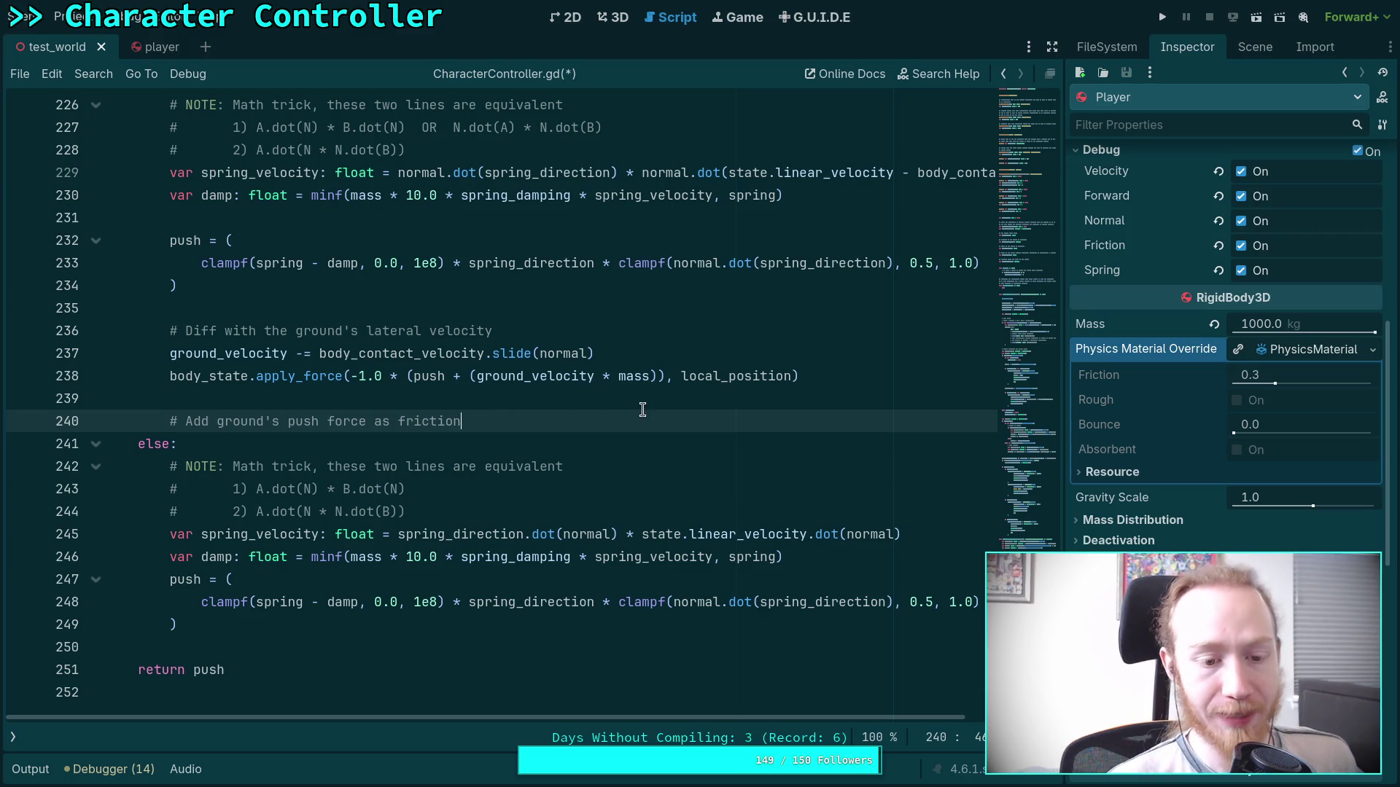
Rename the function to _calculate_ground_force, drop 'spring' from the comment, and declare ground_force.
scroll(652, 381, up, 1)
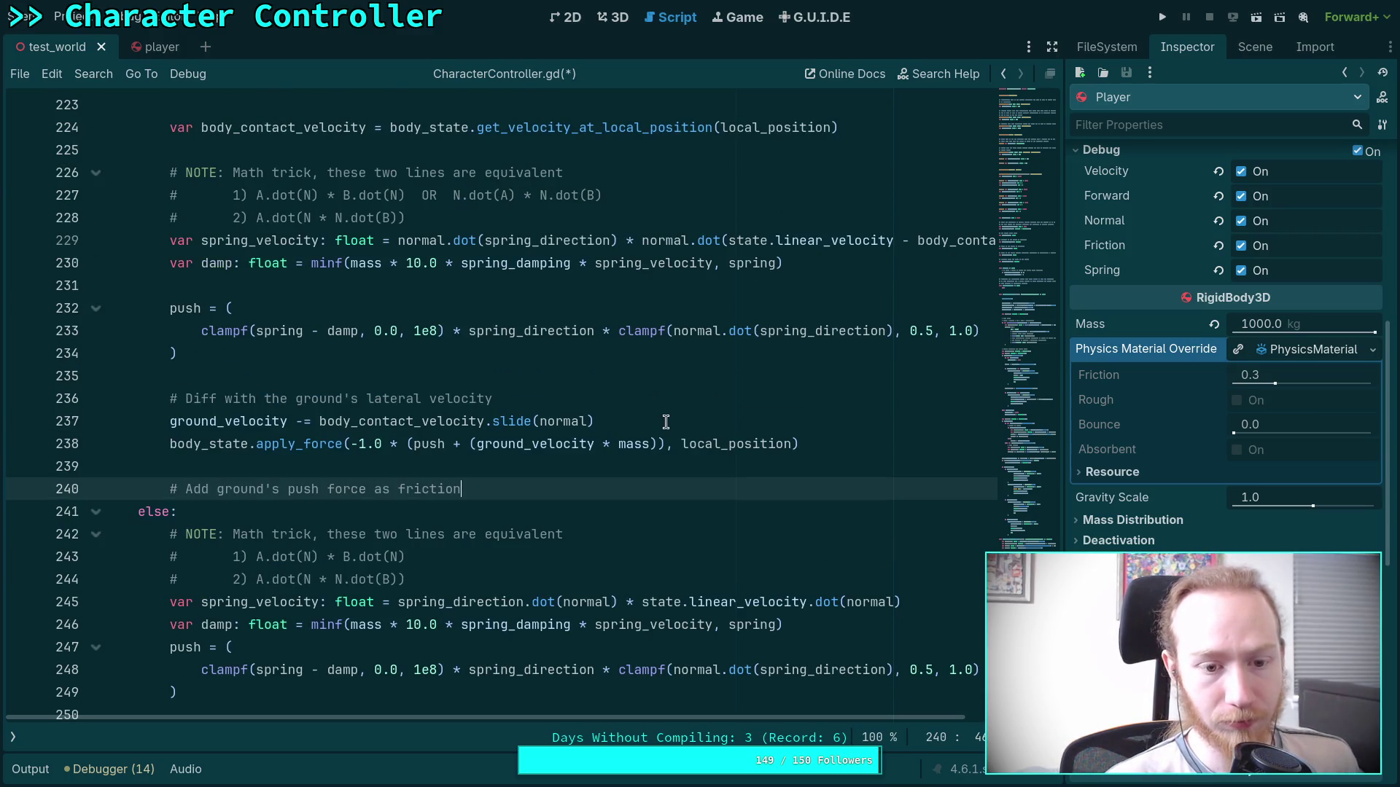
scroll(666, 422, up, 9)
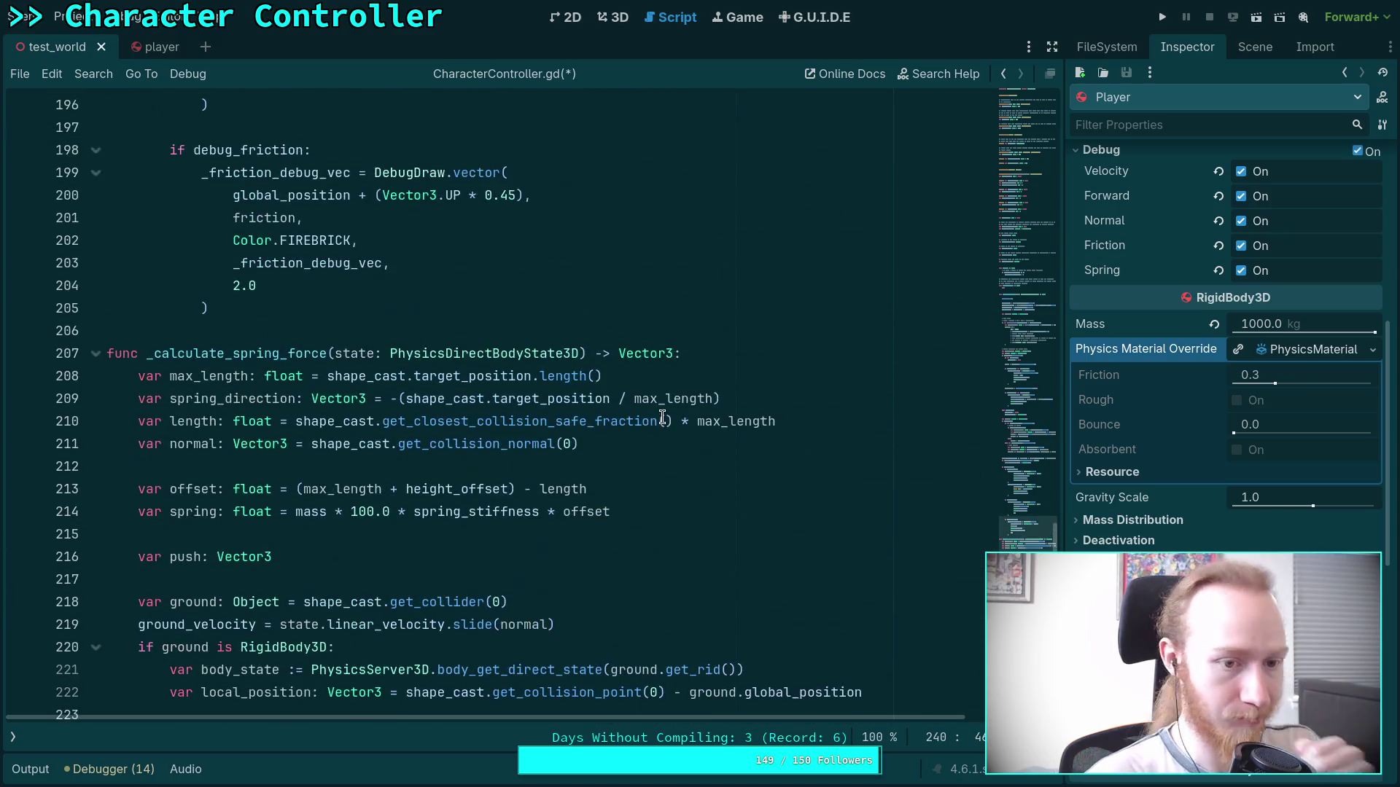
drag(232, 349, 279, 349)
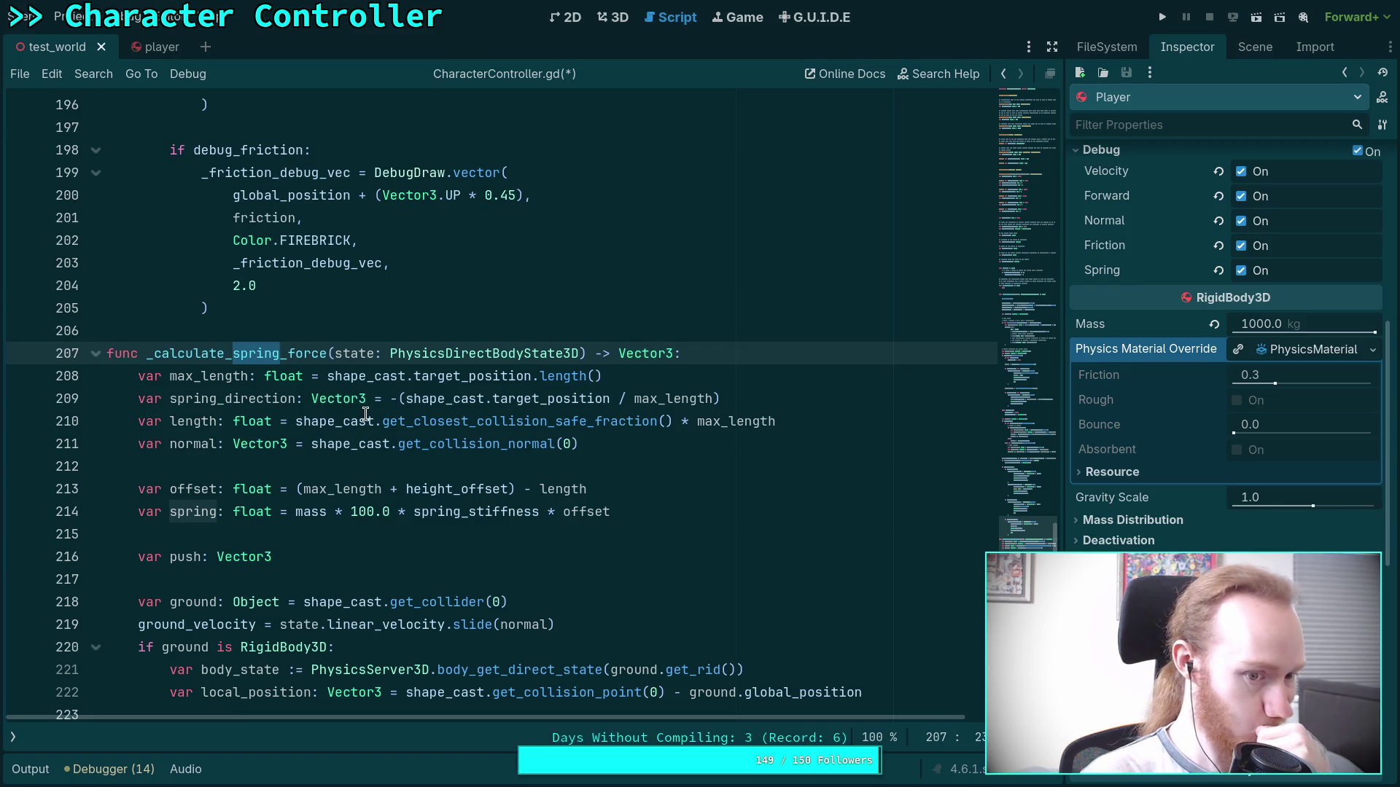
mouse_move(366, 413)
text(ground)
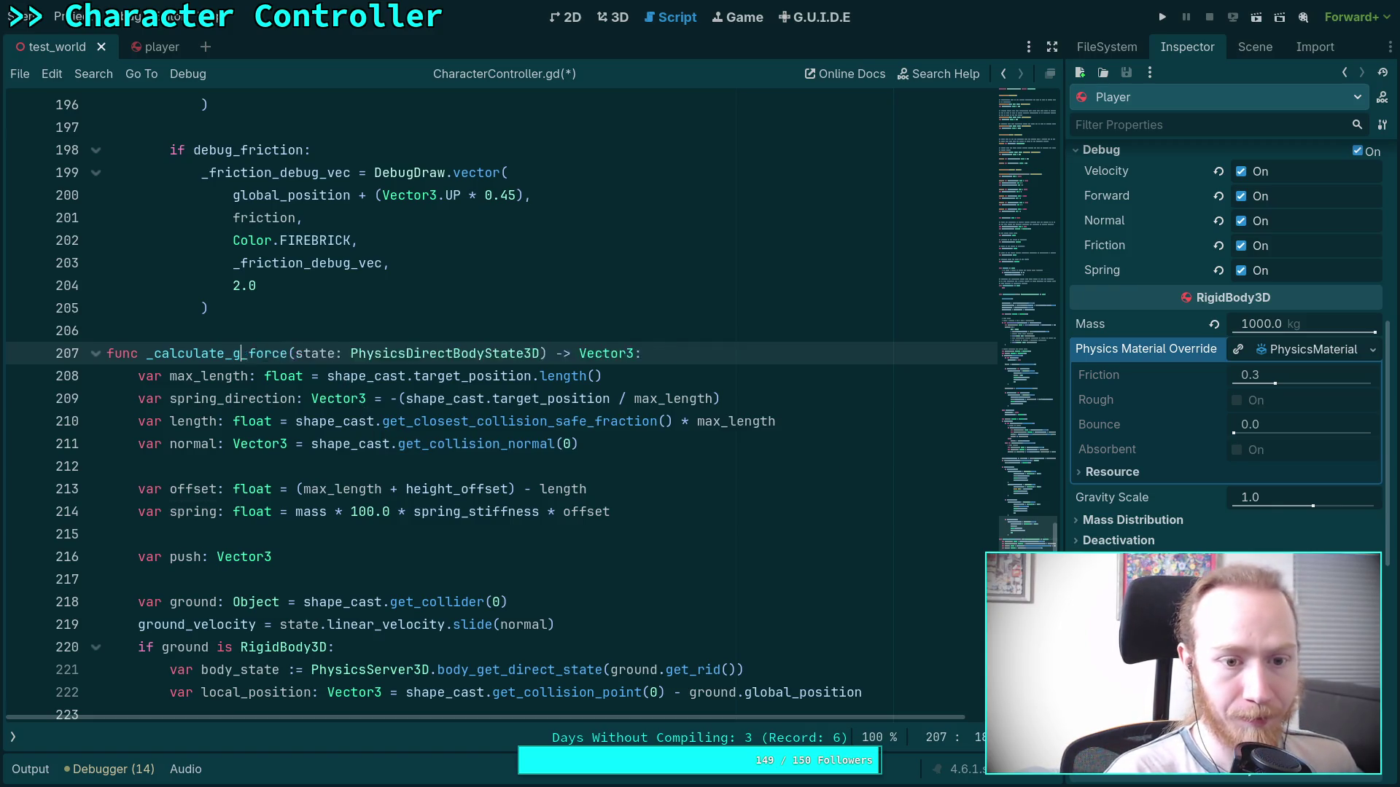
scroll(302, 390, up, 15)
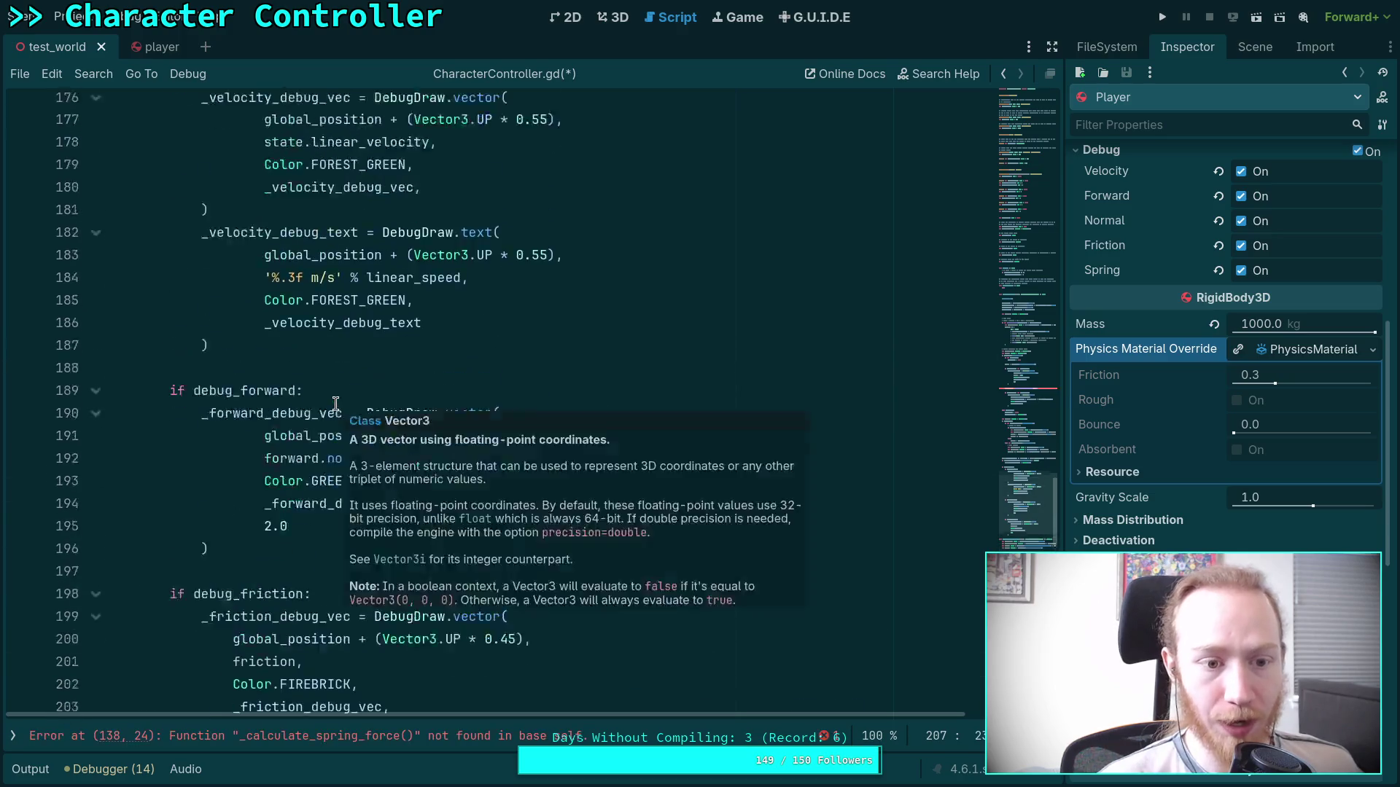
scroll(303, 390, up, 10)
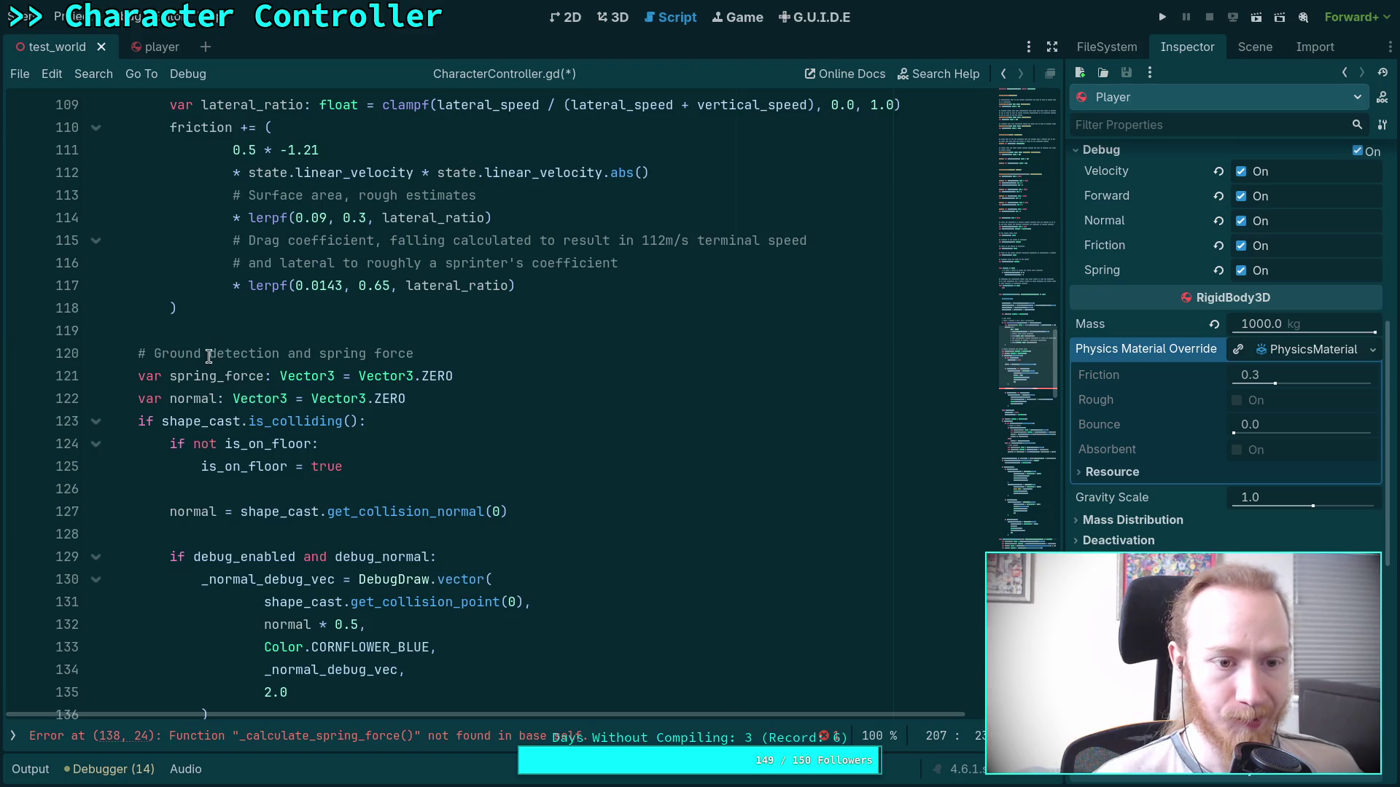
drag(318, 353, 374, 354)
key(BackSpace)
drag(172, 378, 219, 376)
text(ground)
Change the _calculate_spring_force call and remaining spring_force uses, including line 143, to ground.
scroll(363, 350, down, 5)
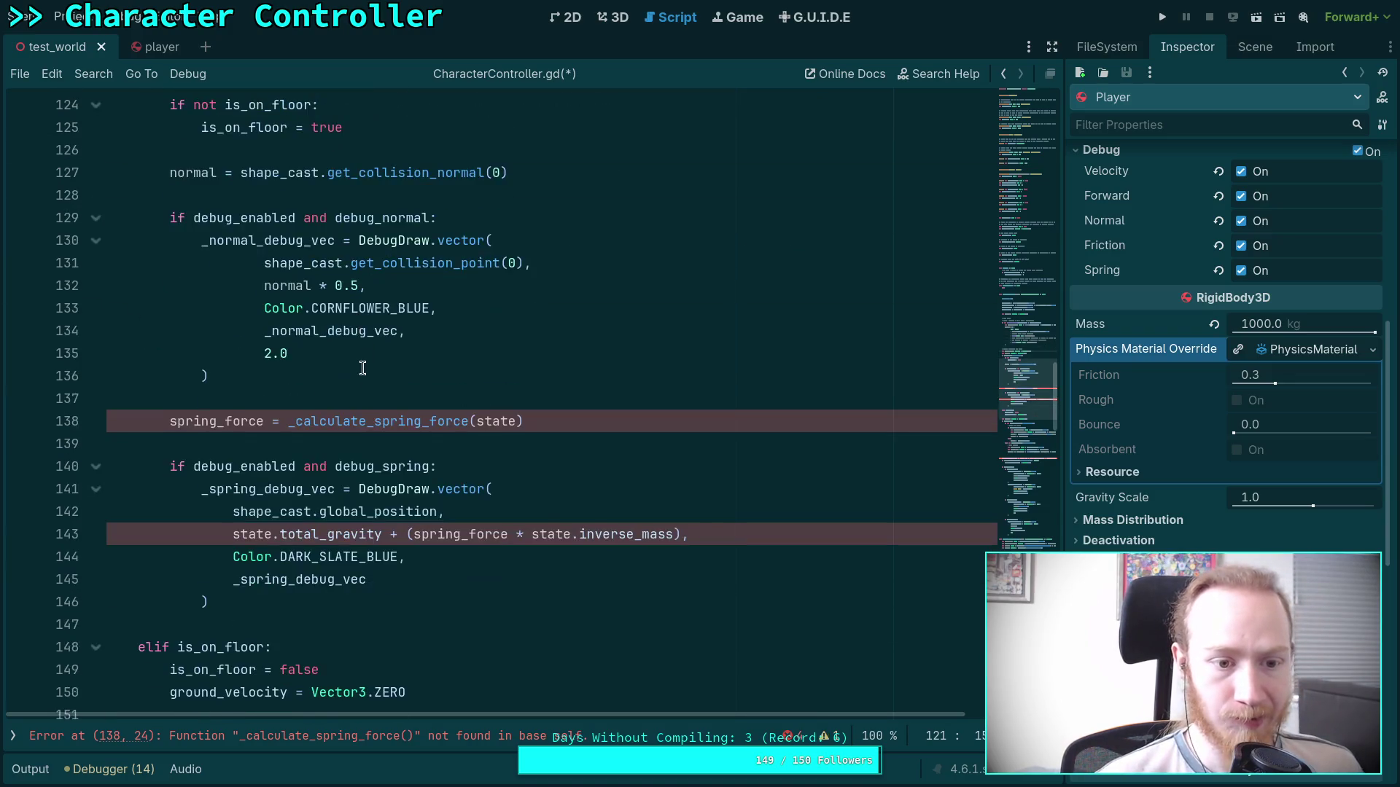
scroll(364, 360, down, 2)
drag(171, 285, 217, 285)
text(ground)
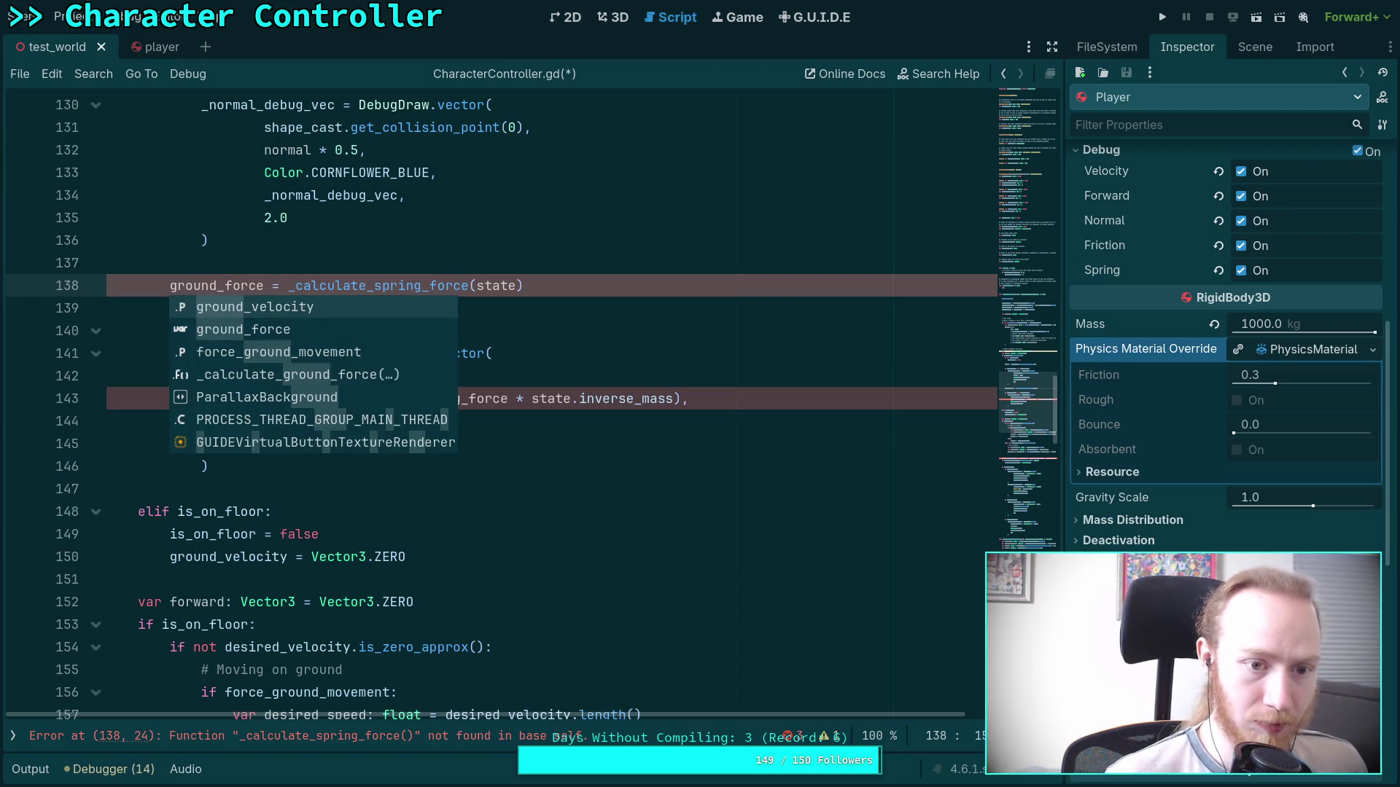
key(Escape)
double_click(398, 285)
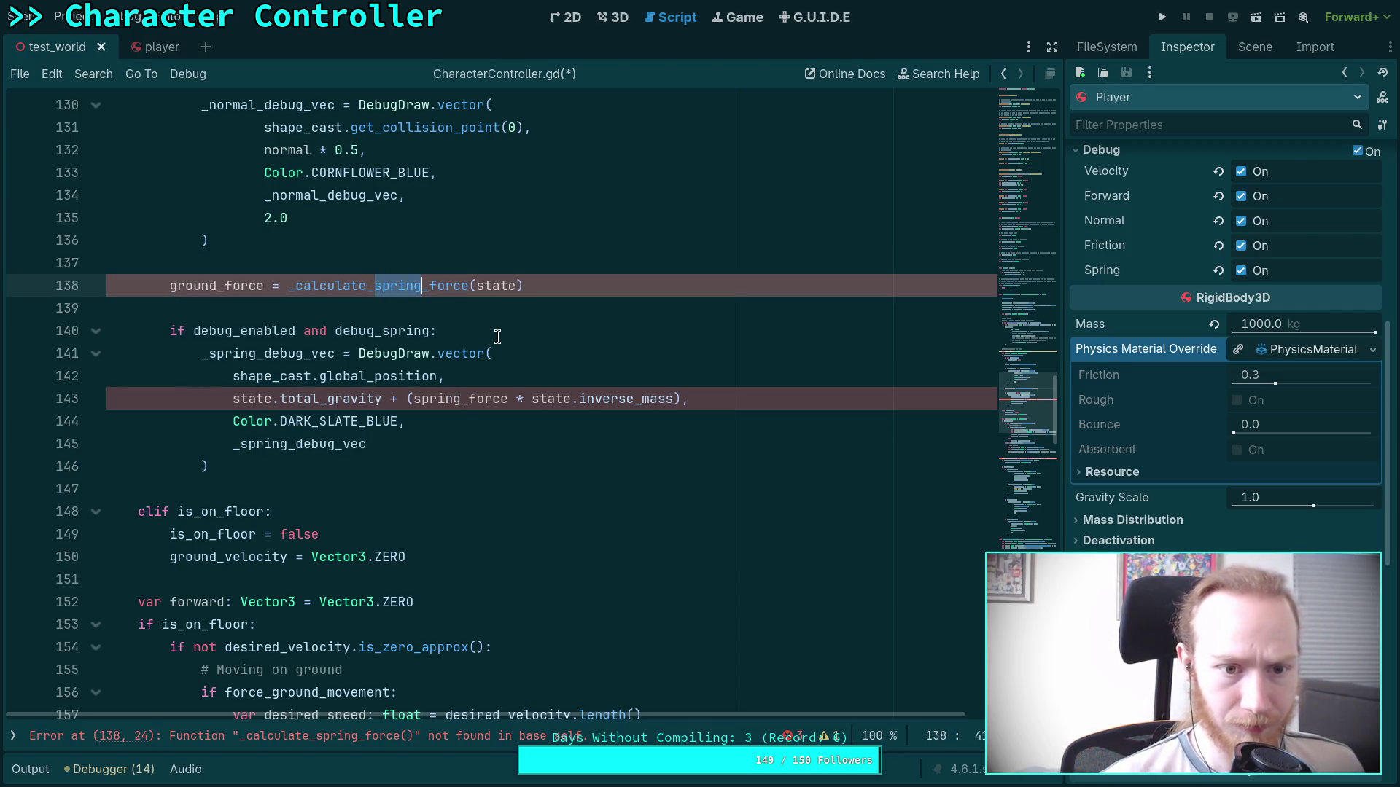
text(ground)
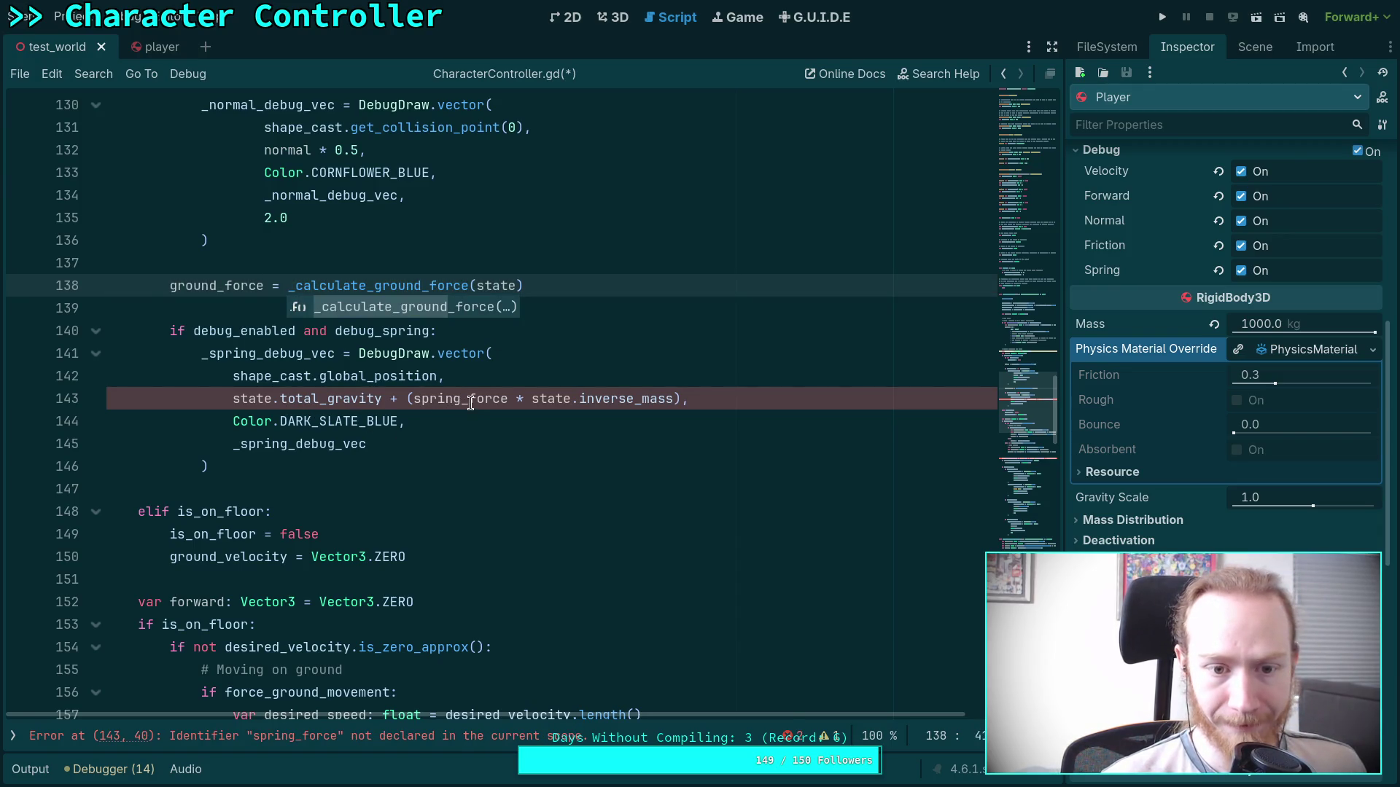
drag(413, 399, 461, 400)
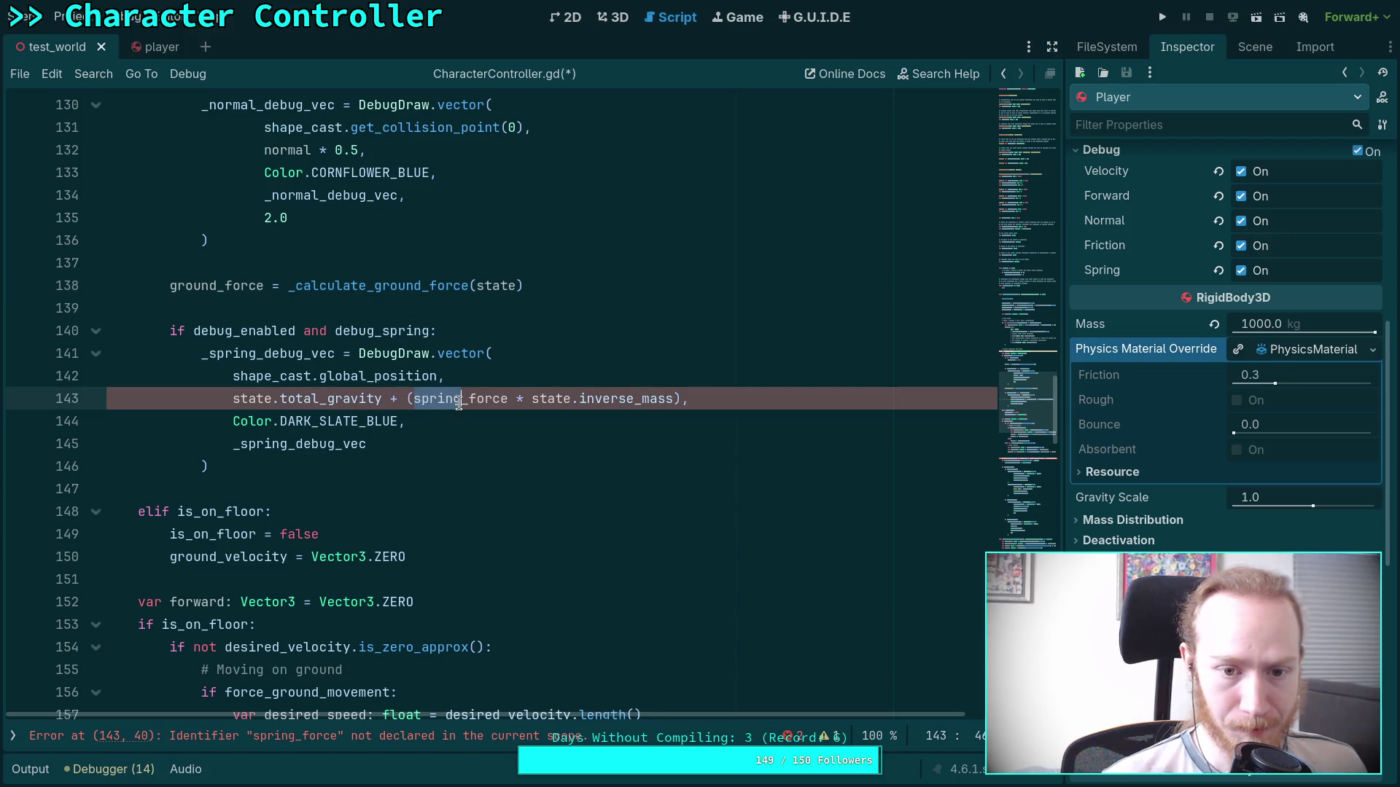
text(ground)
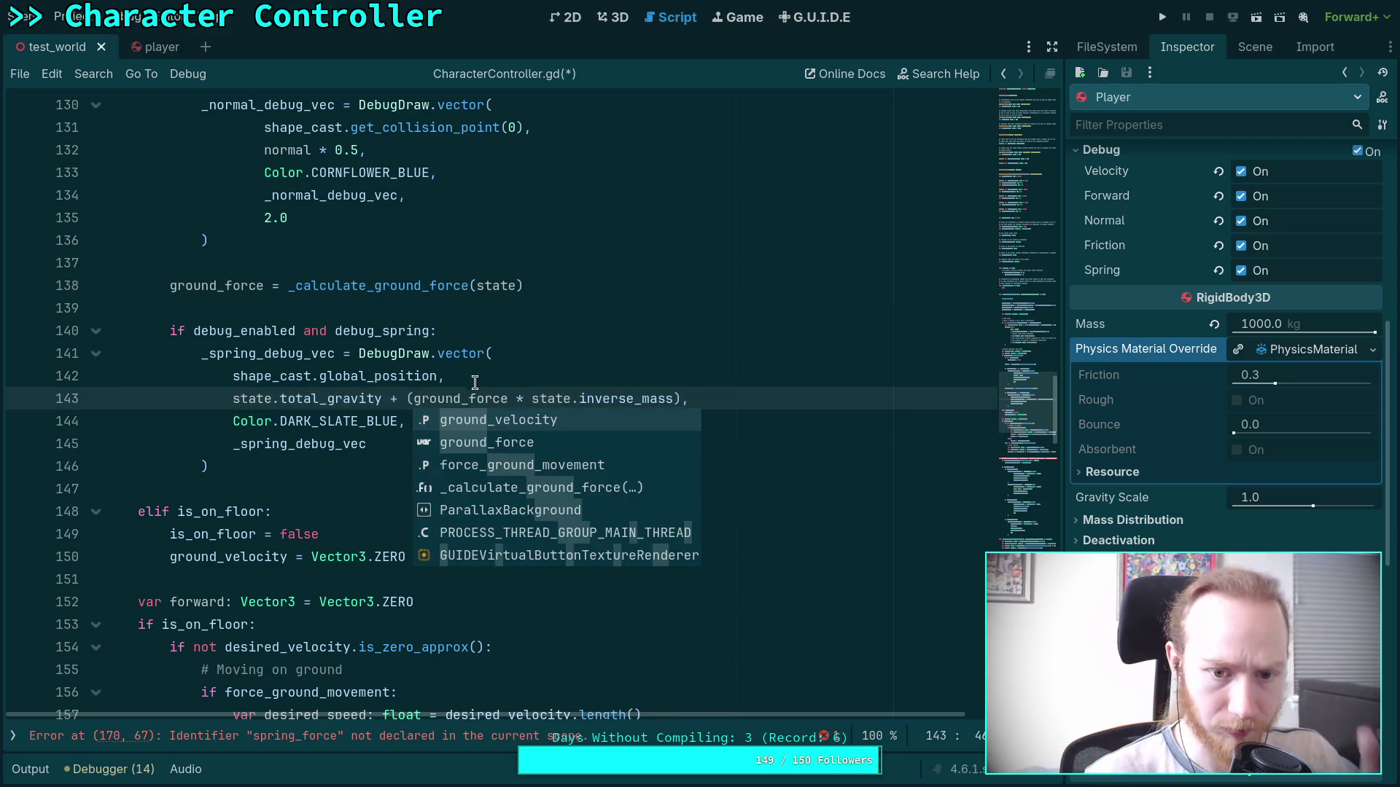
click(492, 372)
scroll(492, 372, down, 2)
scroll(492, 372, down, 10)
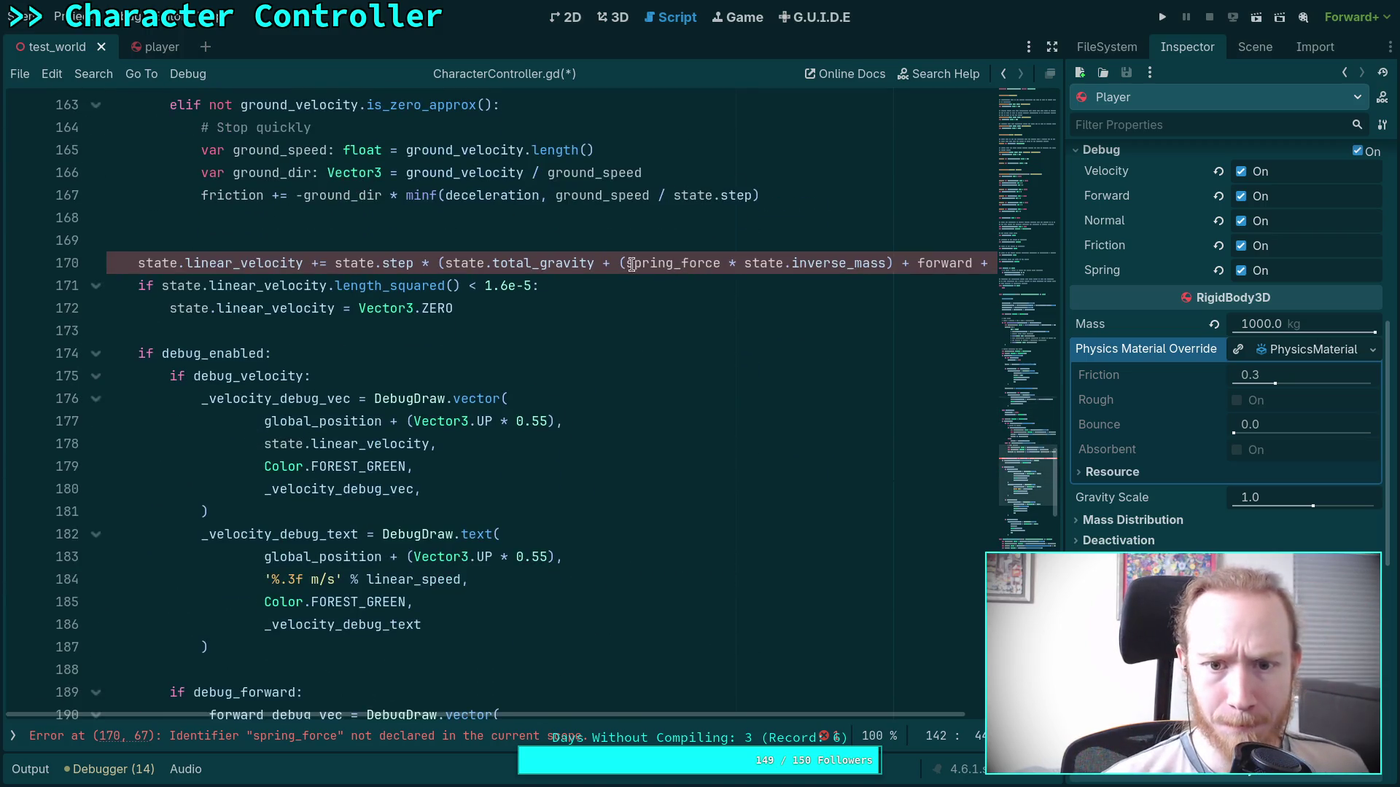
drag(626, 263, 675, 266)
text(ground)
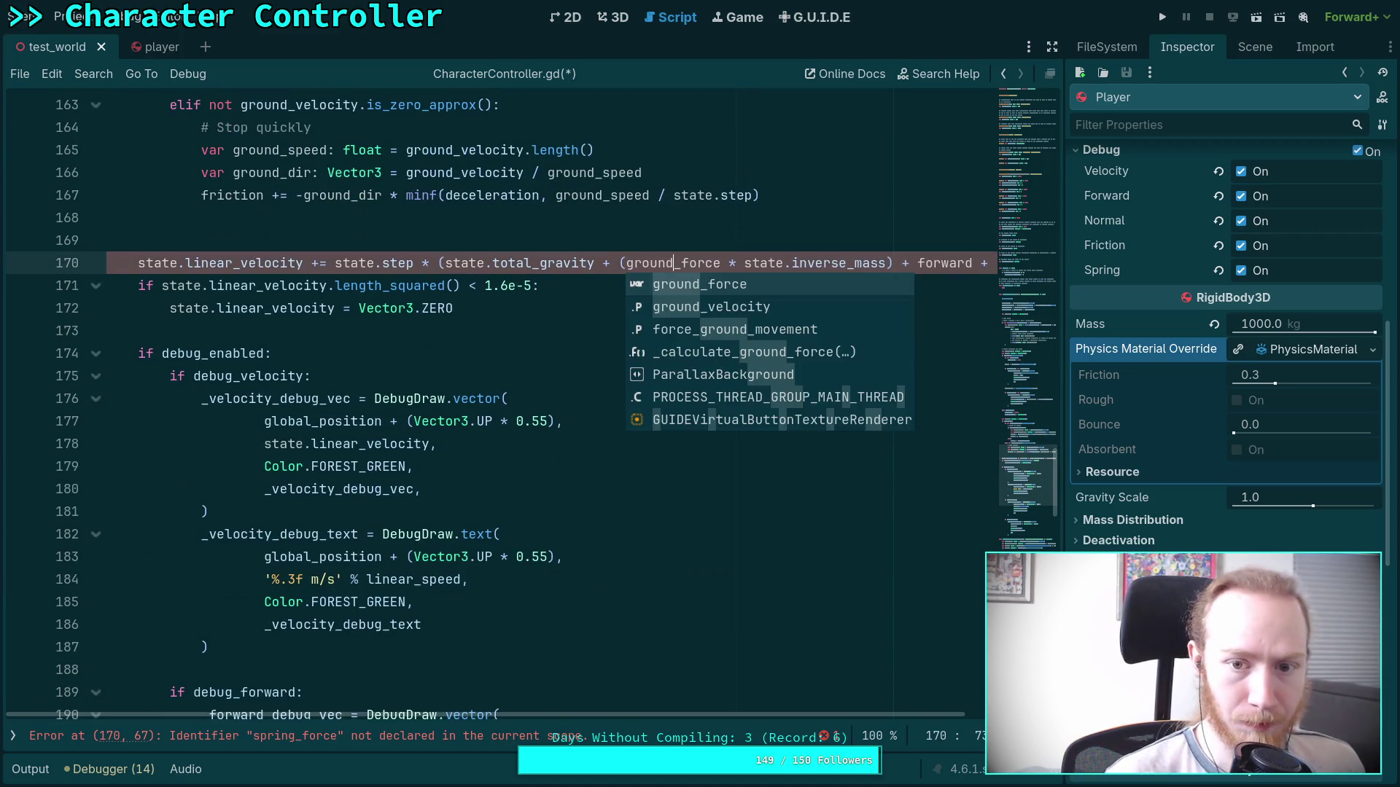
click(472, 314)
scroll(509, 344, down, 14)
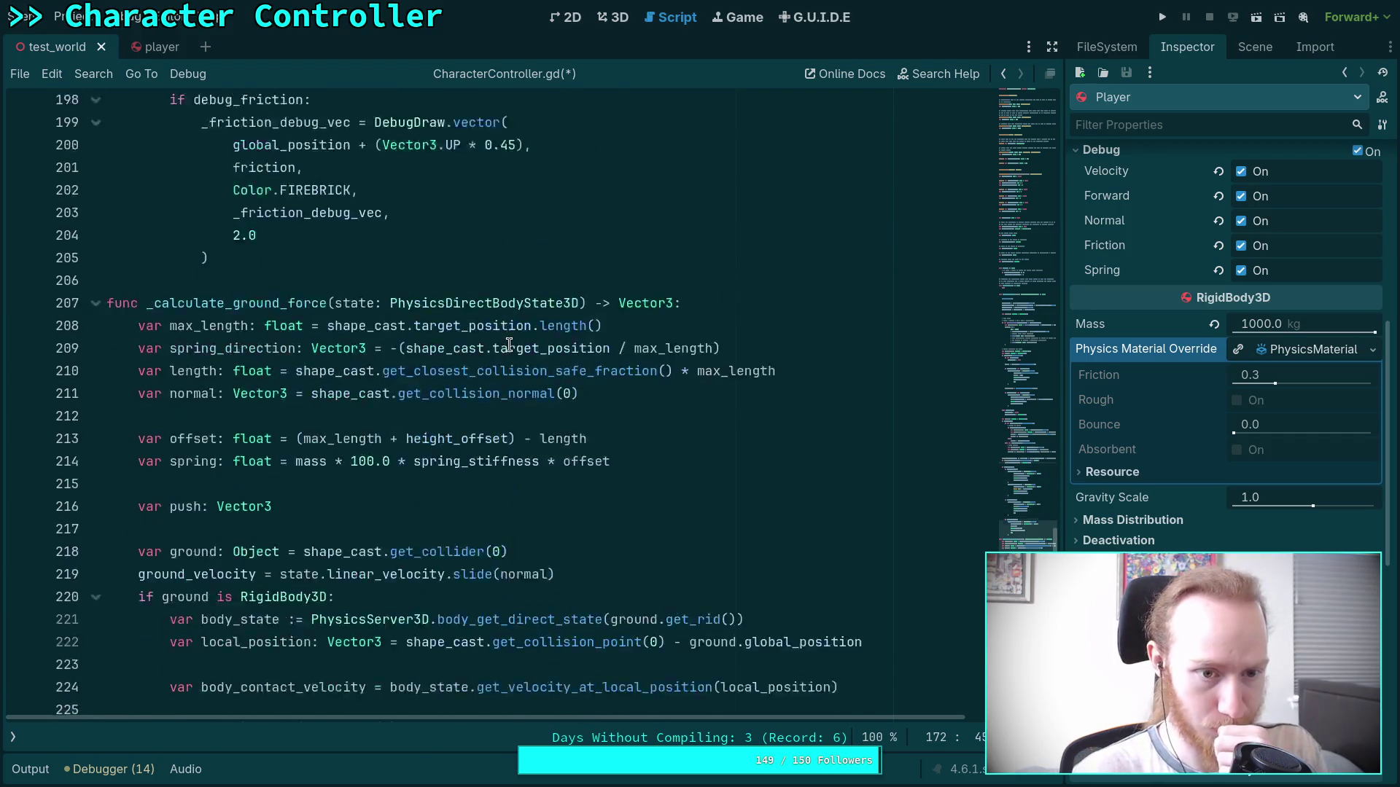
click(775, 159)
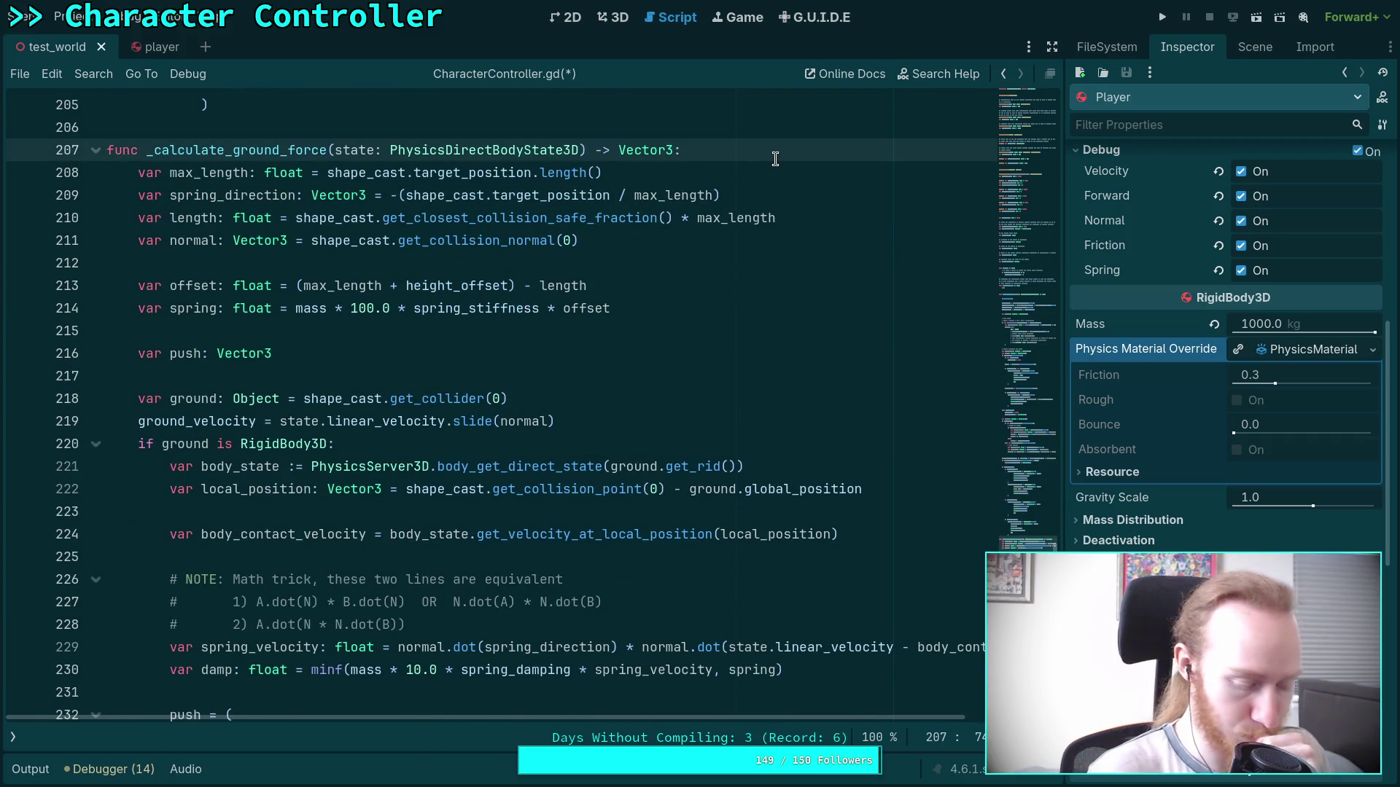
Add the doc comment '## Calculate a ground force using a spring-mass-damper simulation and friction with rigid bodies'.
key(Return)
key(Up)
key(ctrl+shift+Return)
text(## )
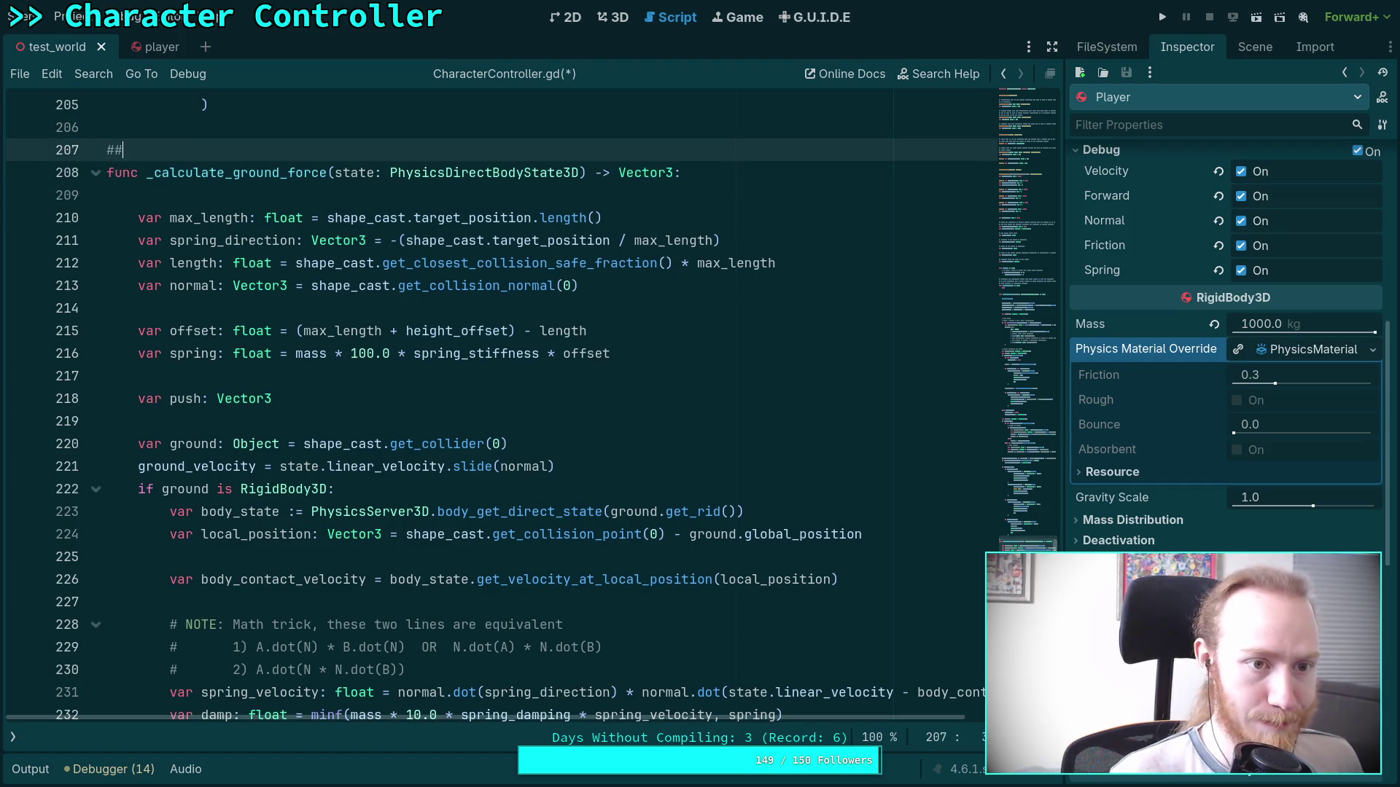
text(Cal)
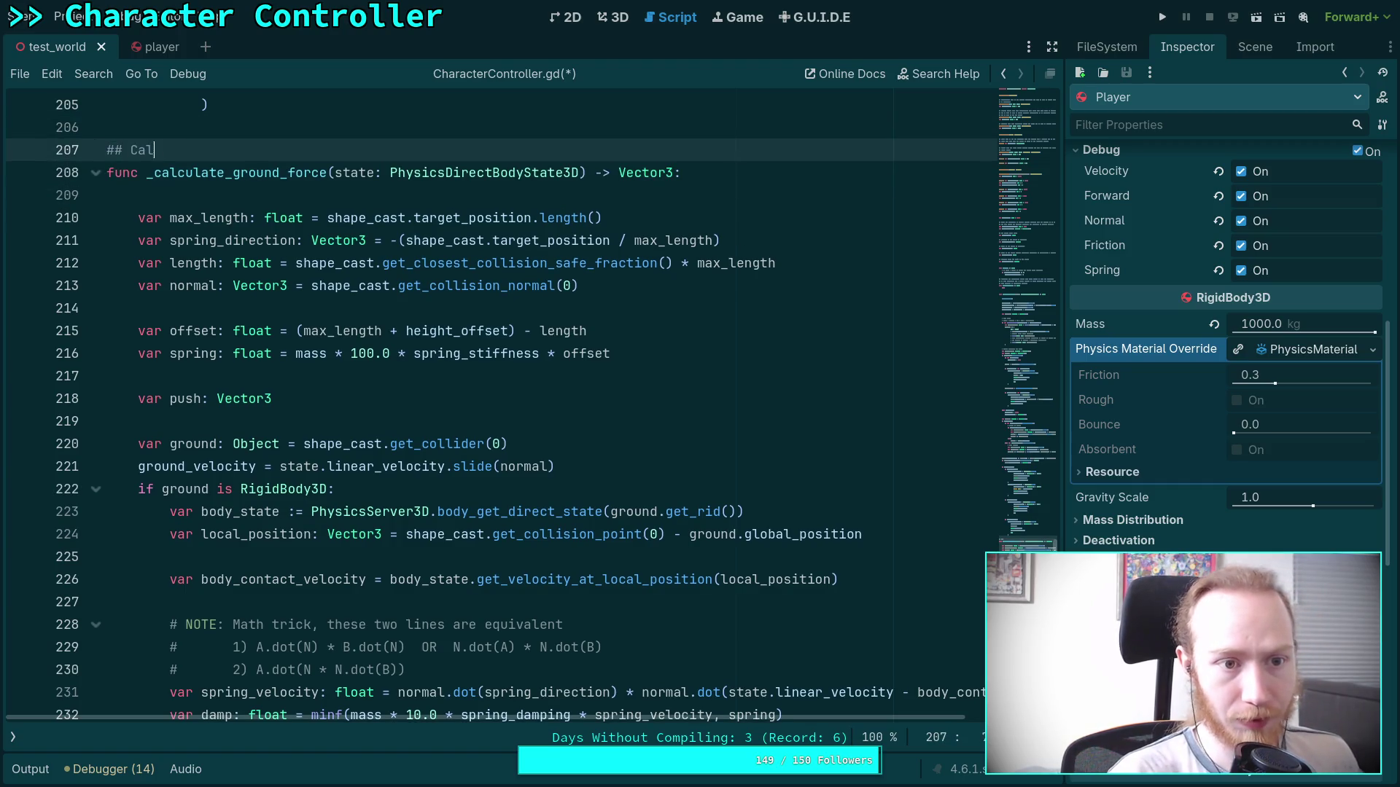
text(culate a ground)
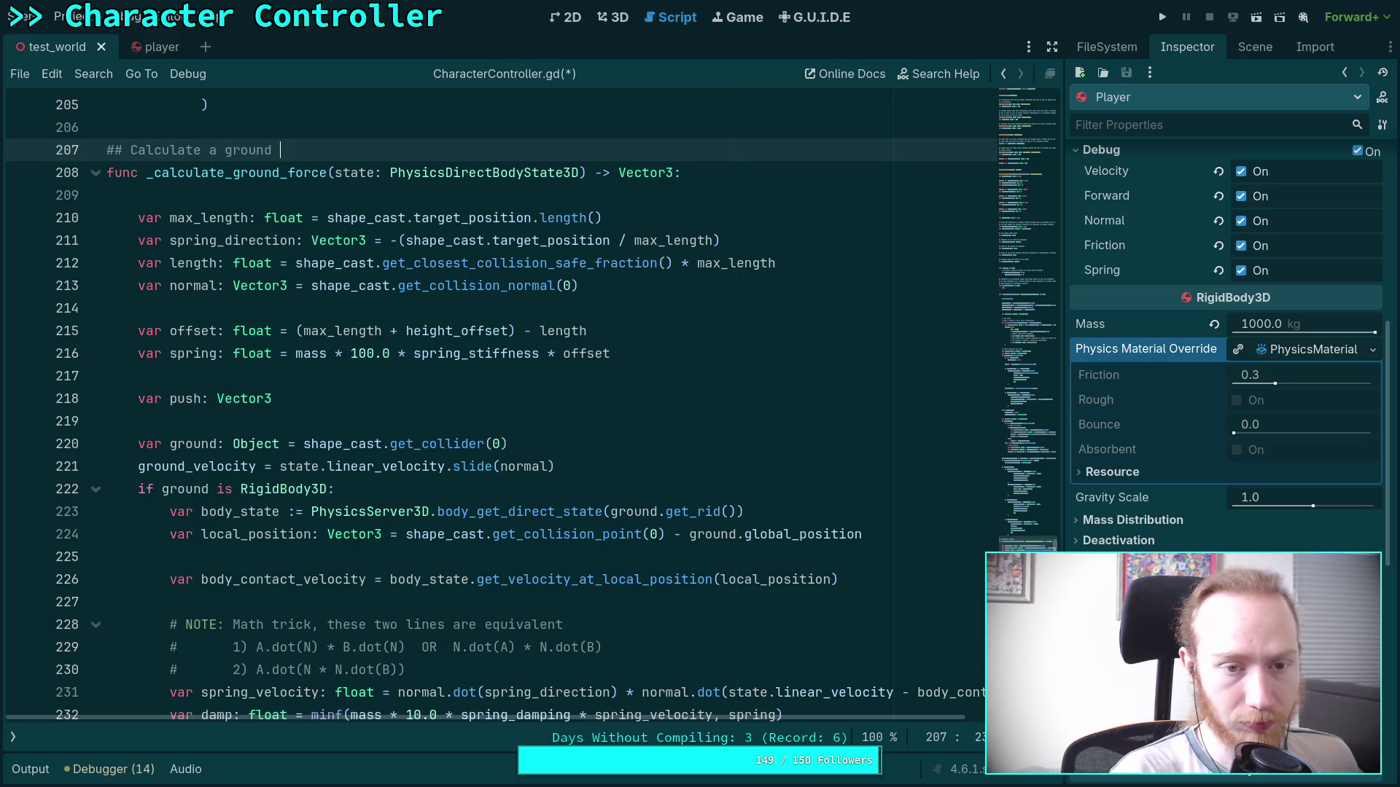
text( force )
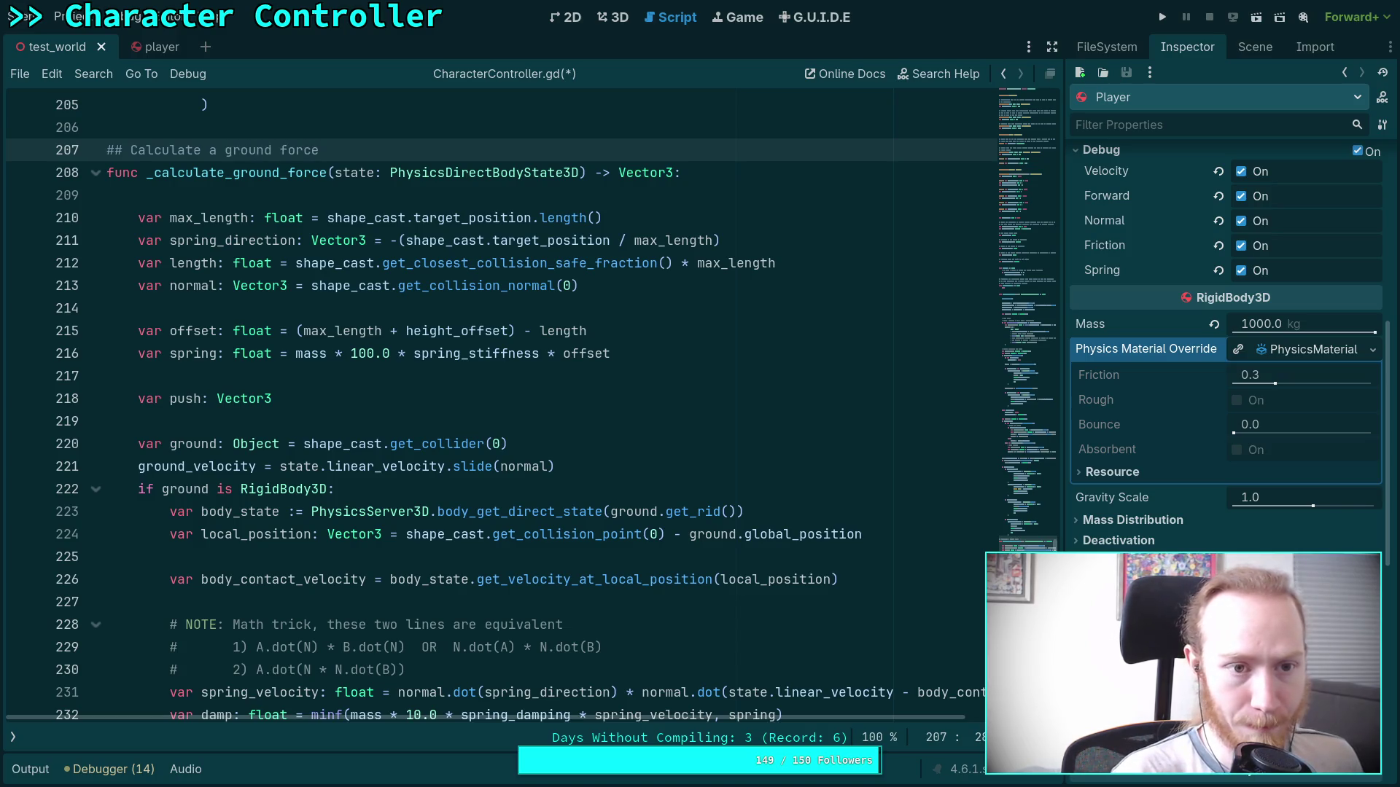
text(u)
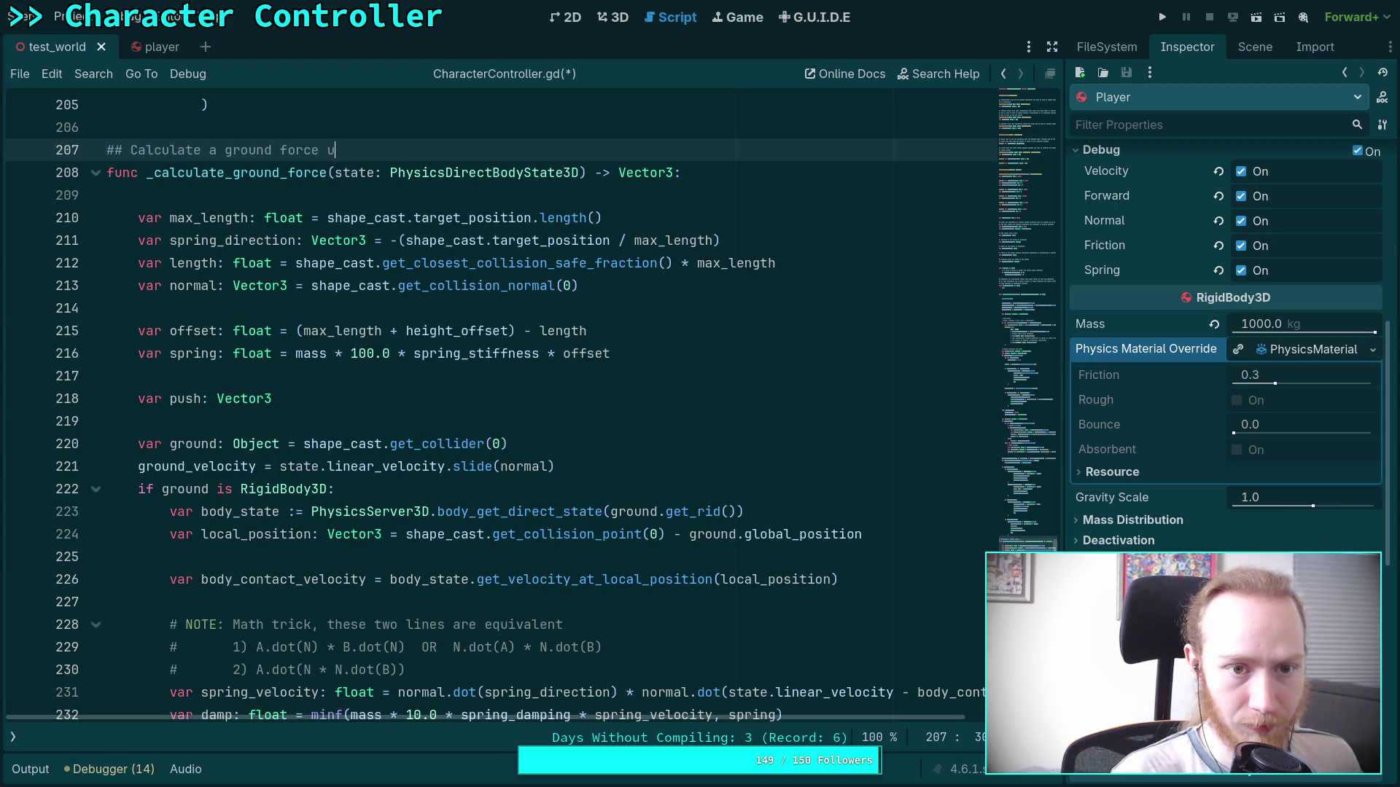
text(sing a sp)
key(BackSpace)
key(BackSpace)
text(spring-mass-d)
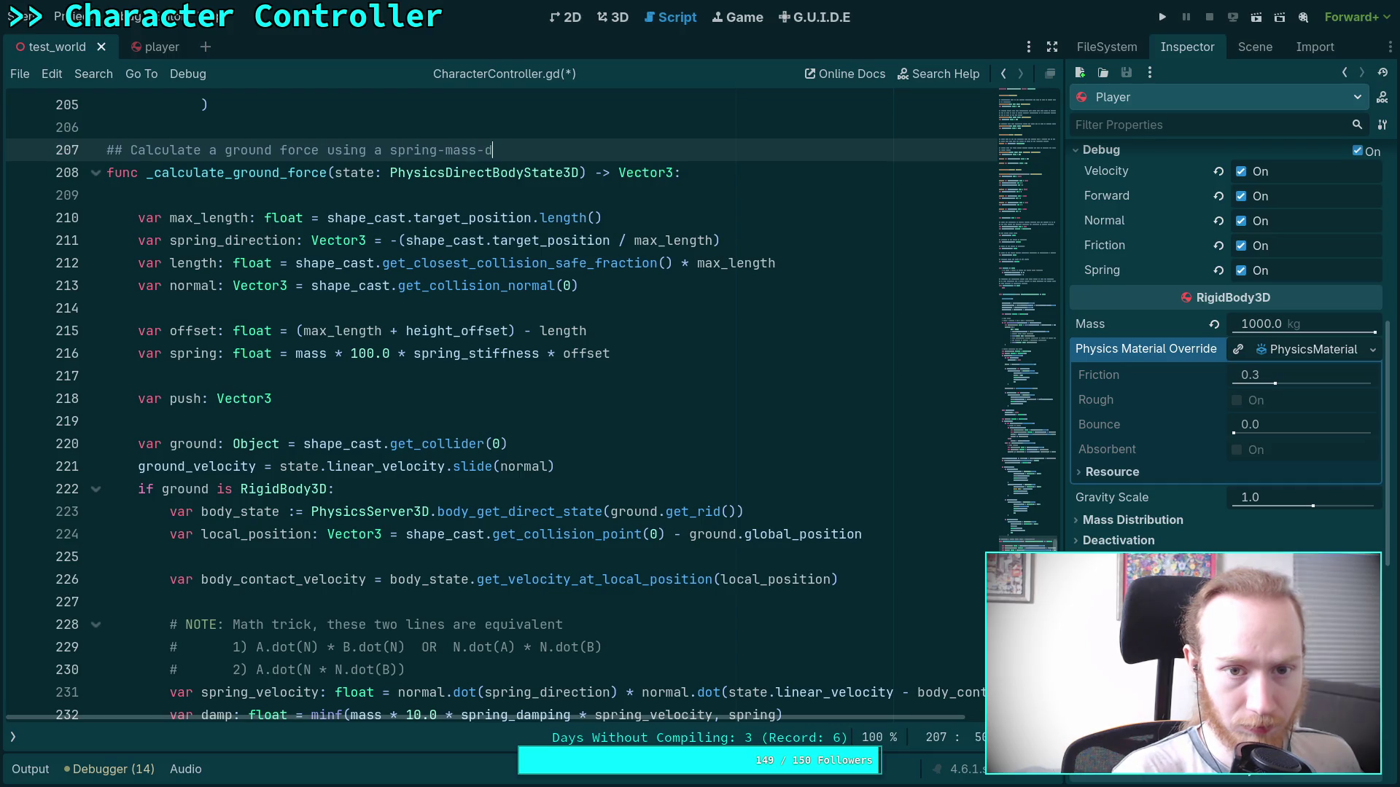
text(amper )
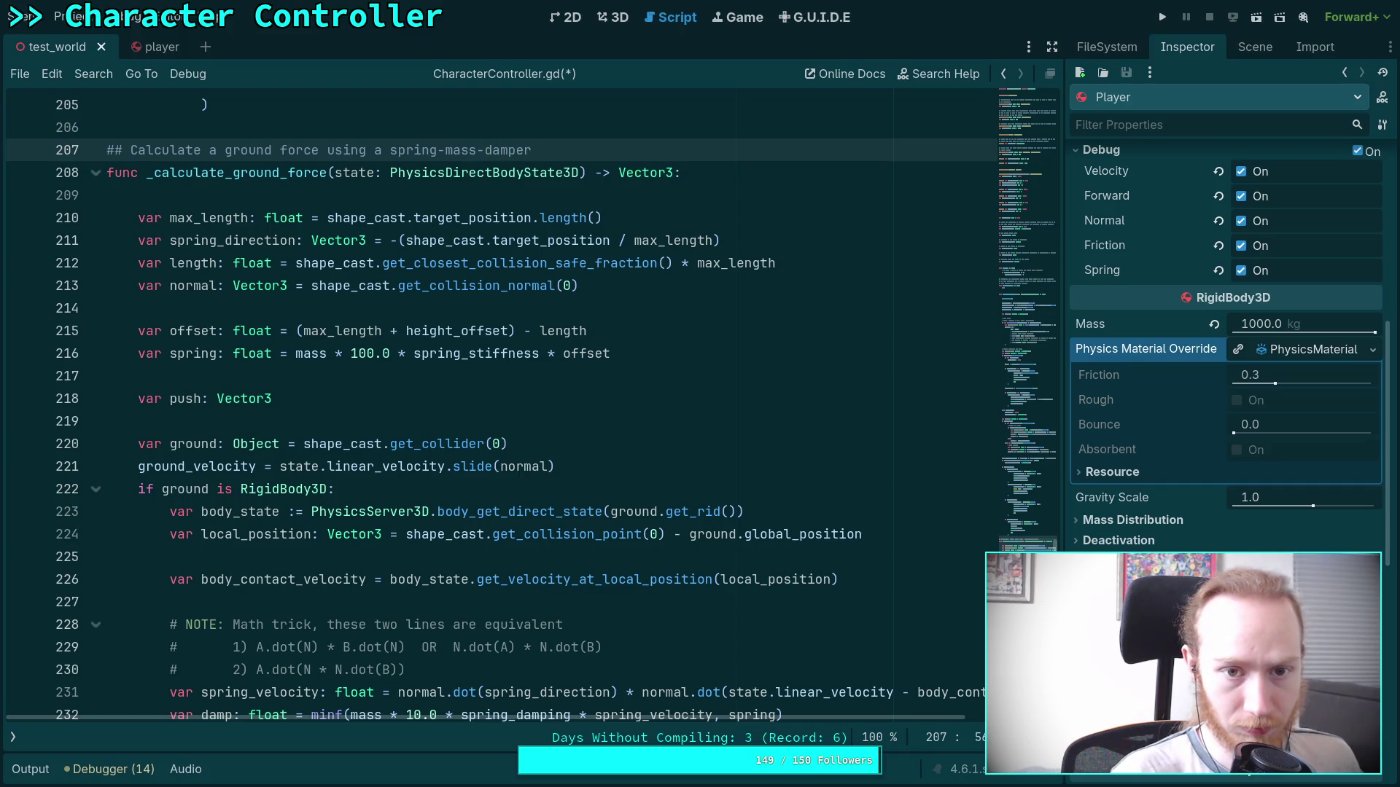
text(simul)
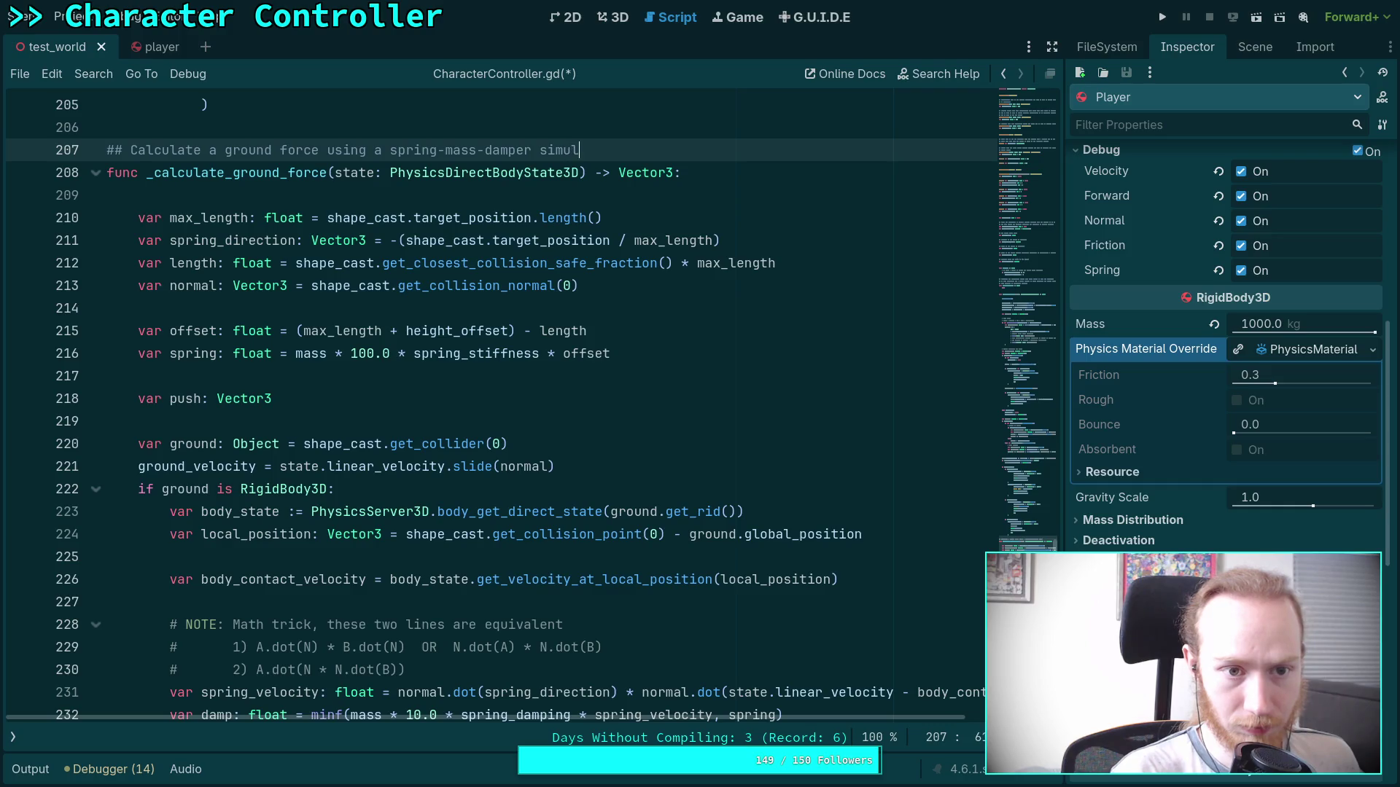
text(ation and friction )
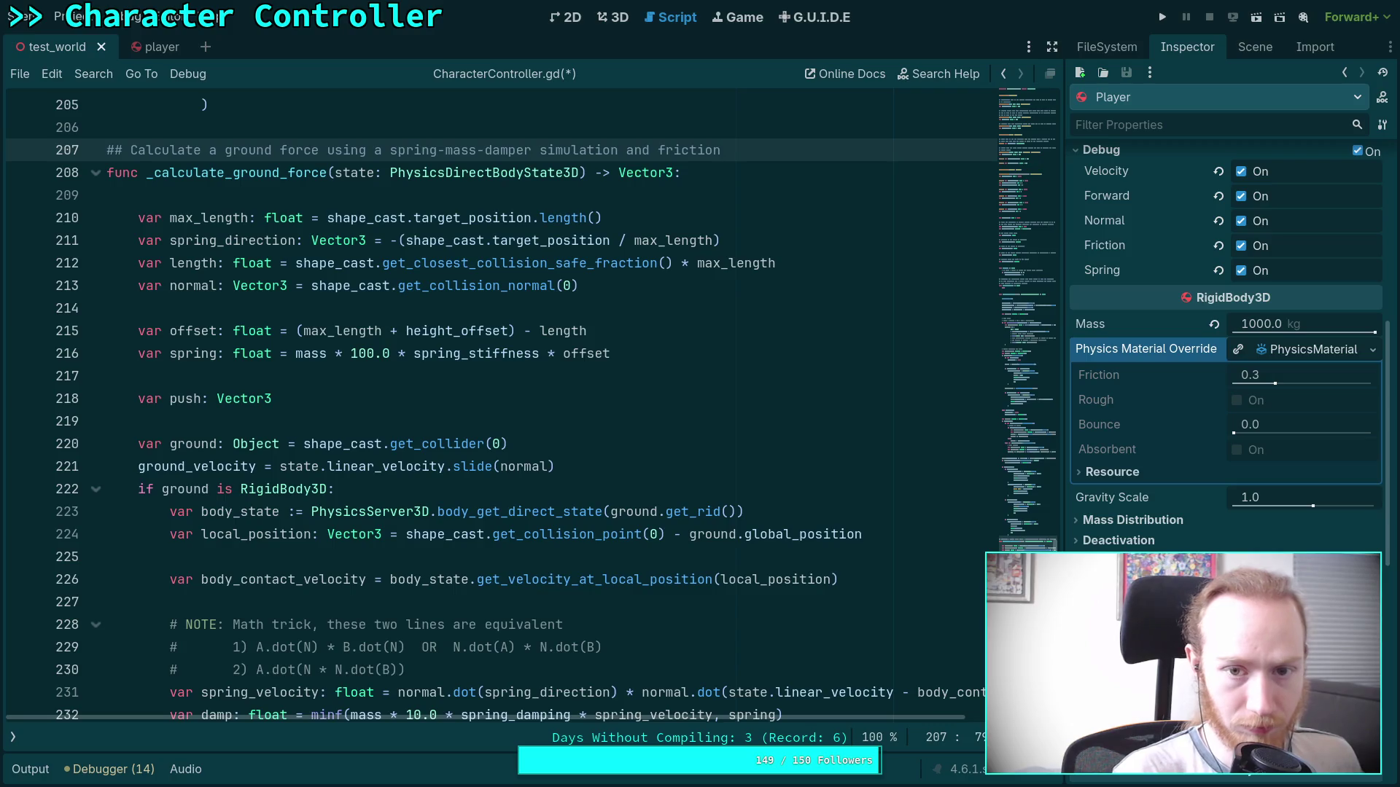
text(wis)
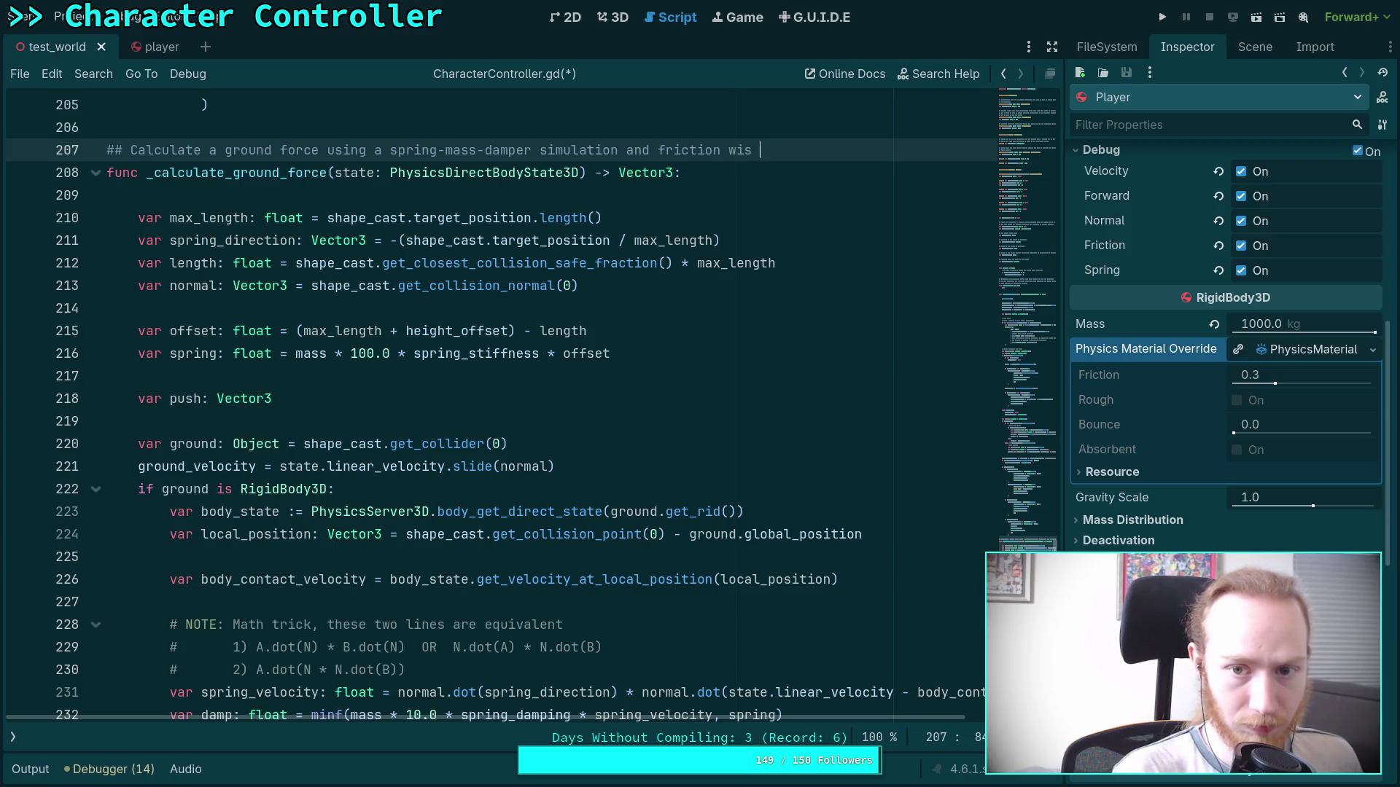
key(BackSpace)
text(th rigid body)
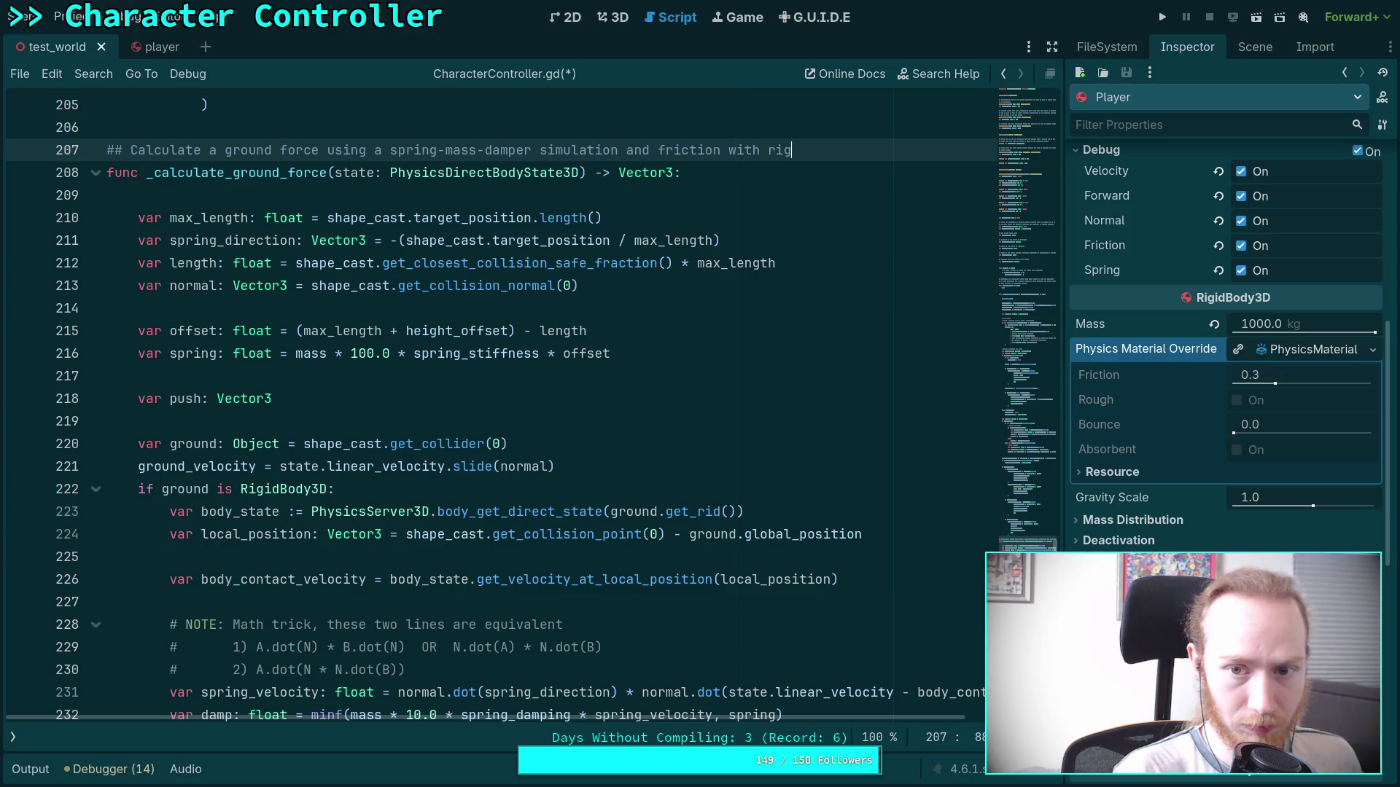
key(BackSpace)
text(ies)
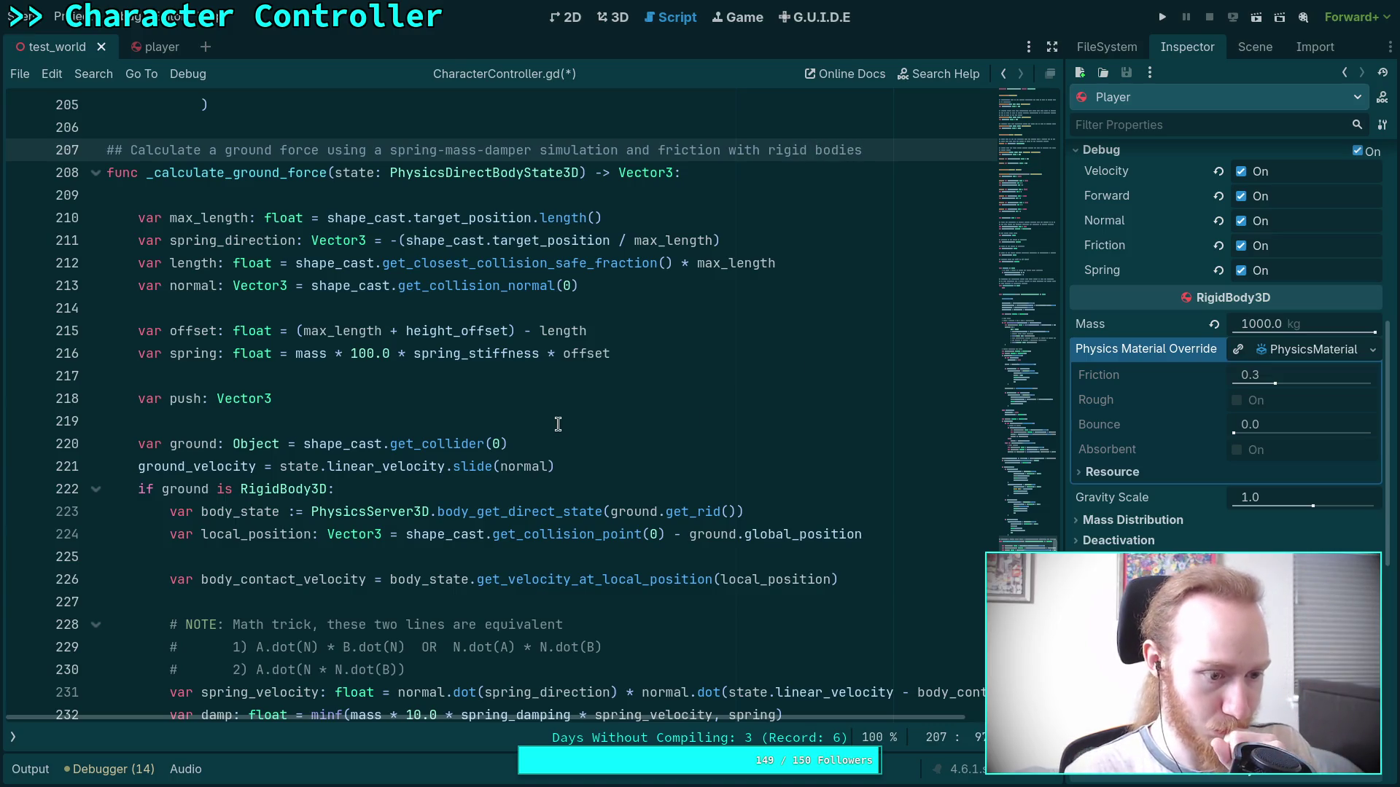
Delete ' with rigid bodies' so the comment ends at 'simulation and friction'.
click(321, 420)
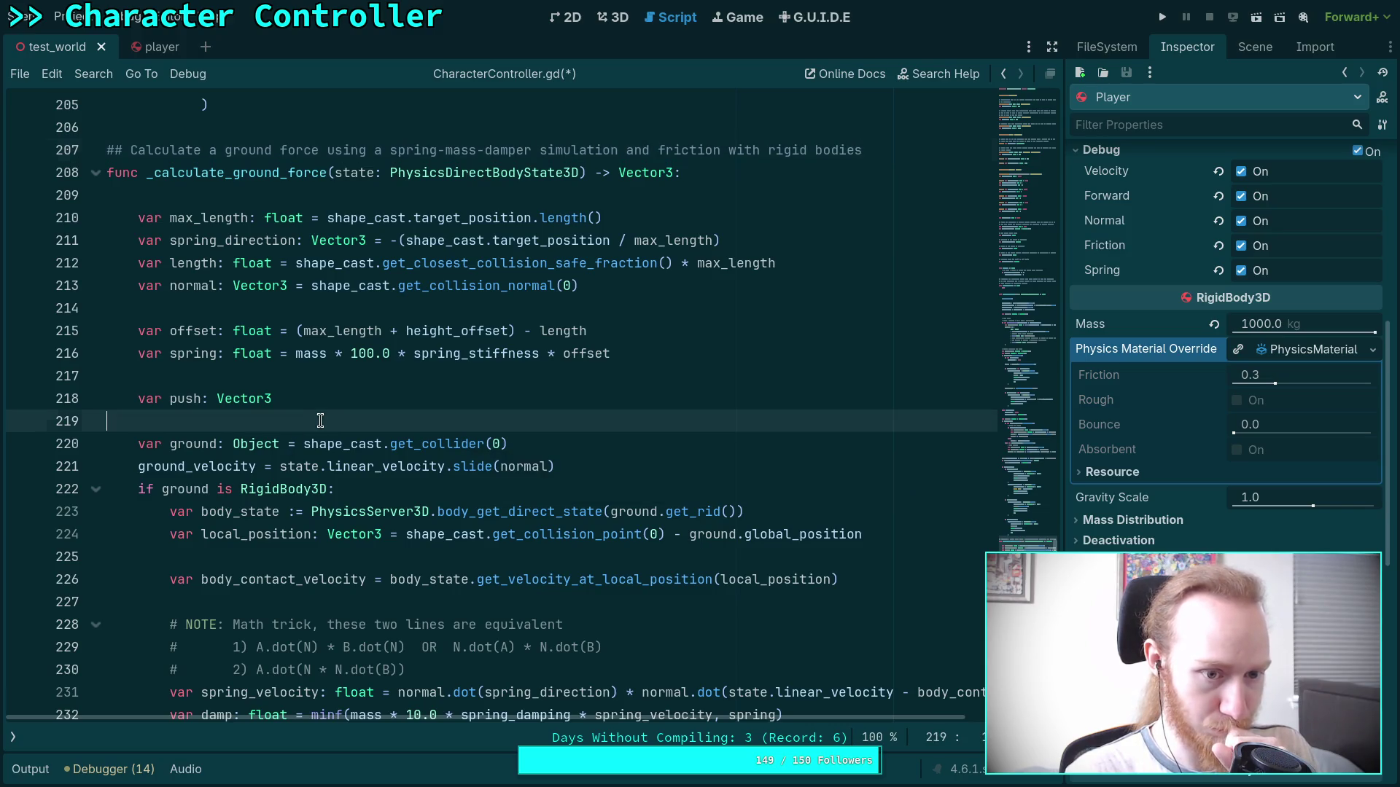
drag(873, 150, 721, 149)
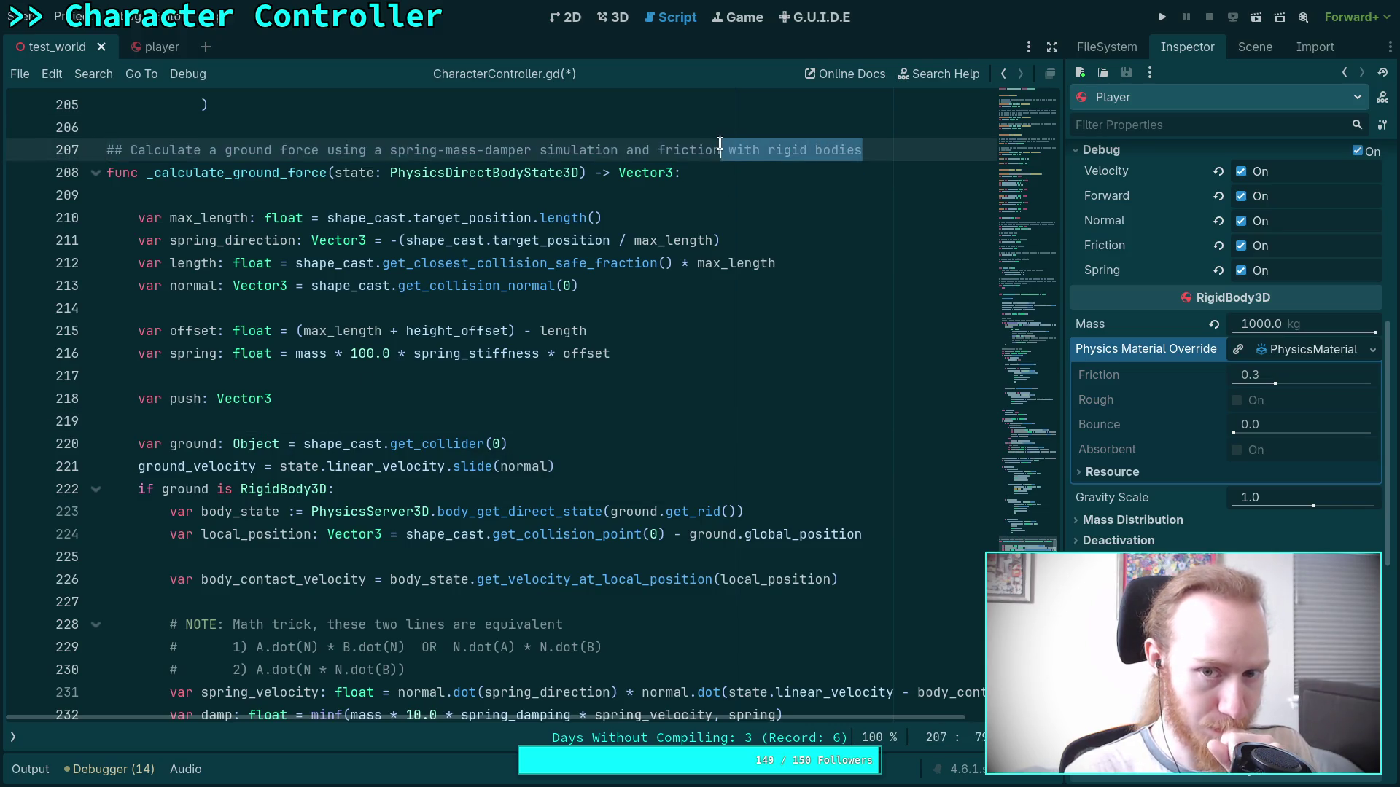
key(BackSpace)
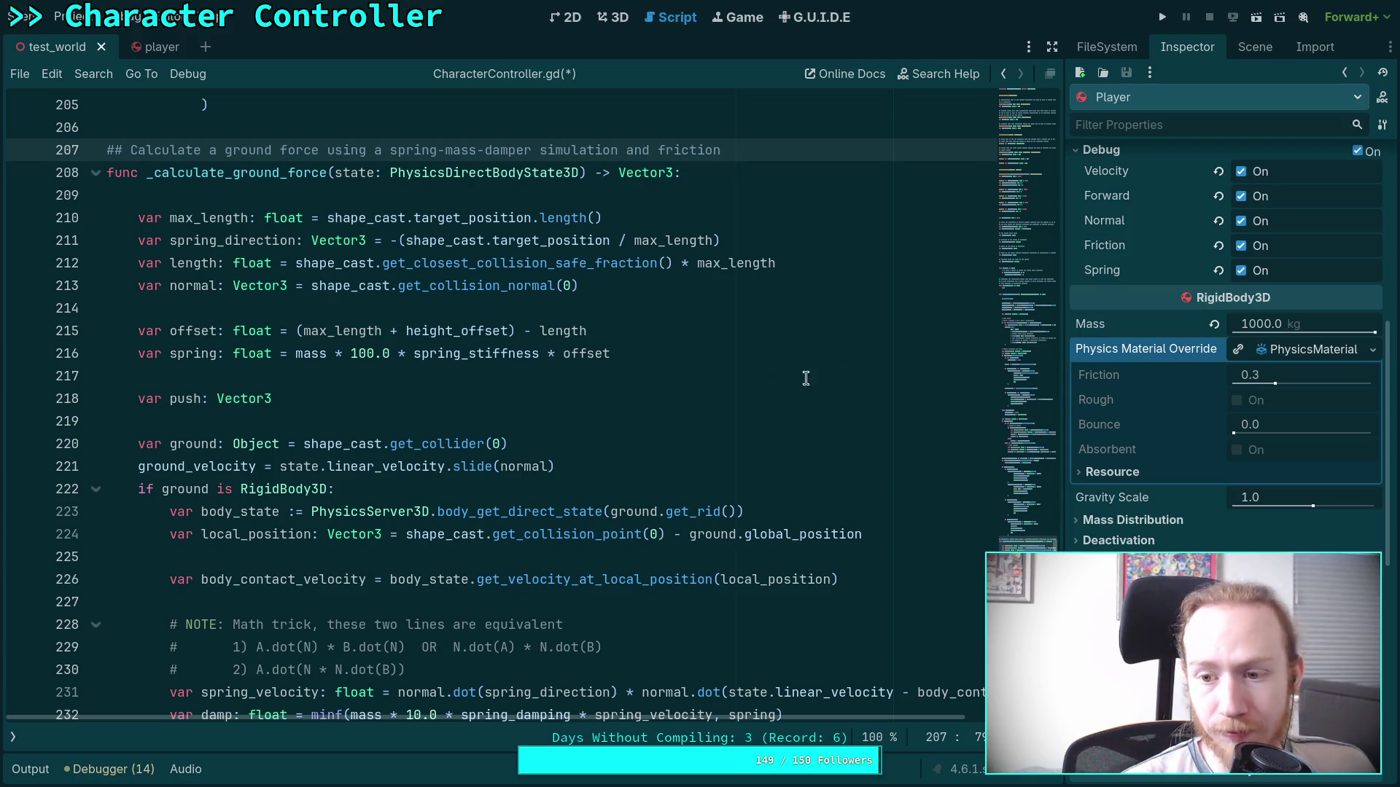
mouse_move(1106, 382)
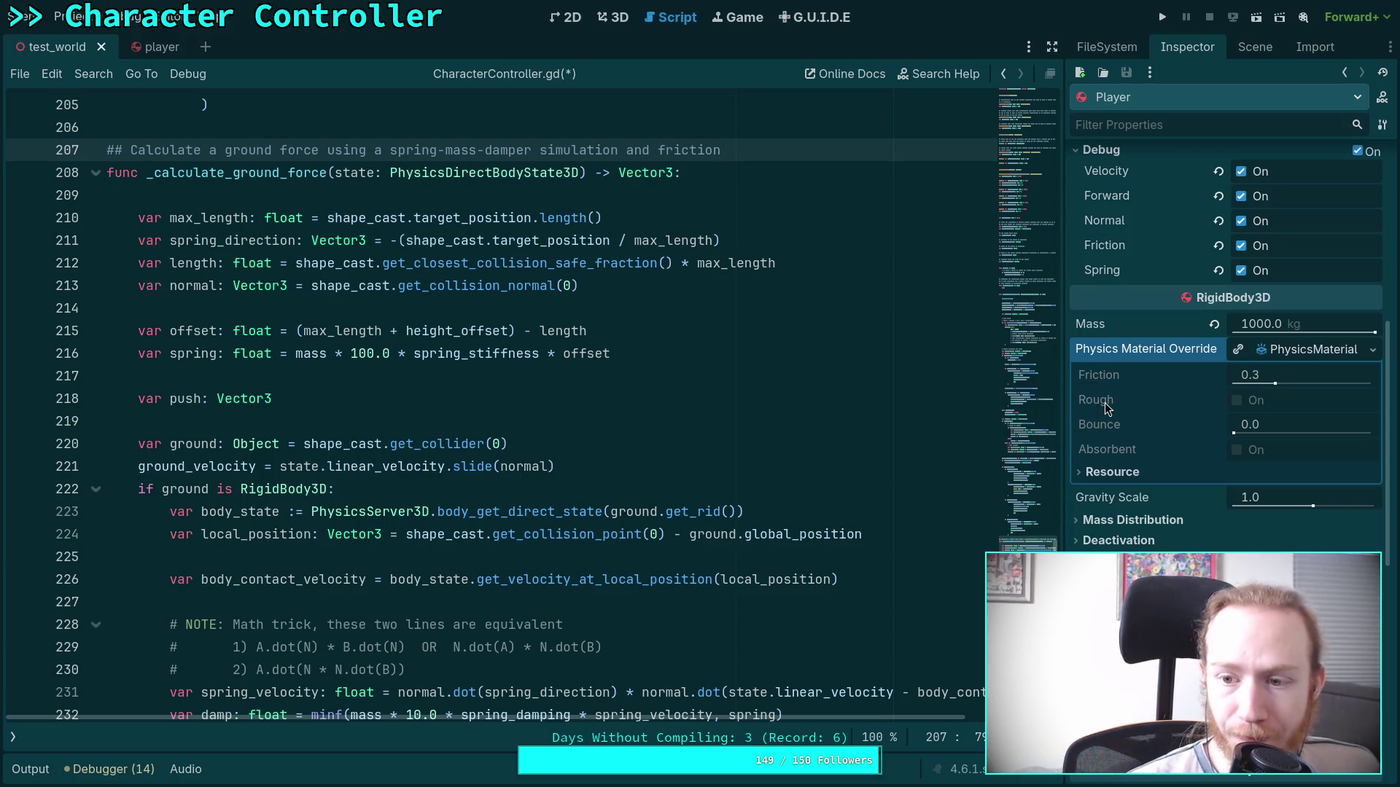
mouse_move(1114, 357)
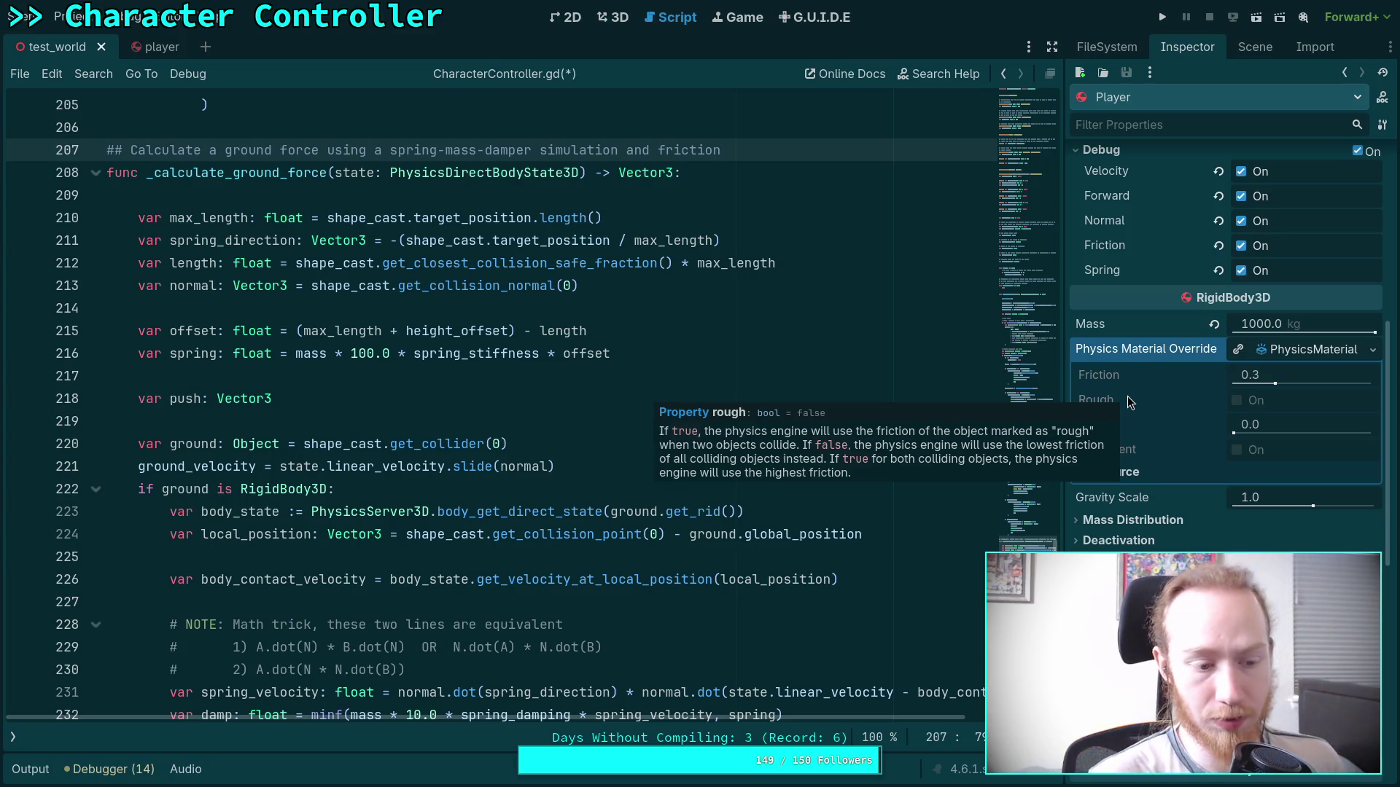
click(635, 426)
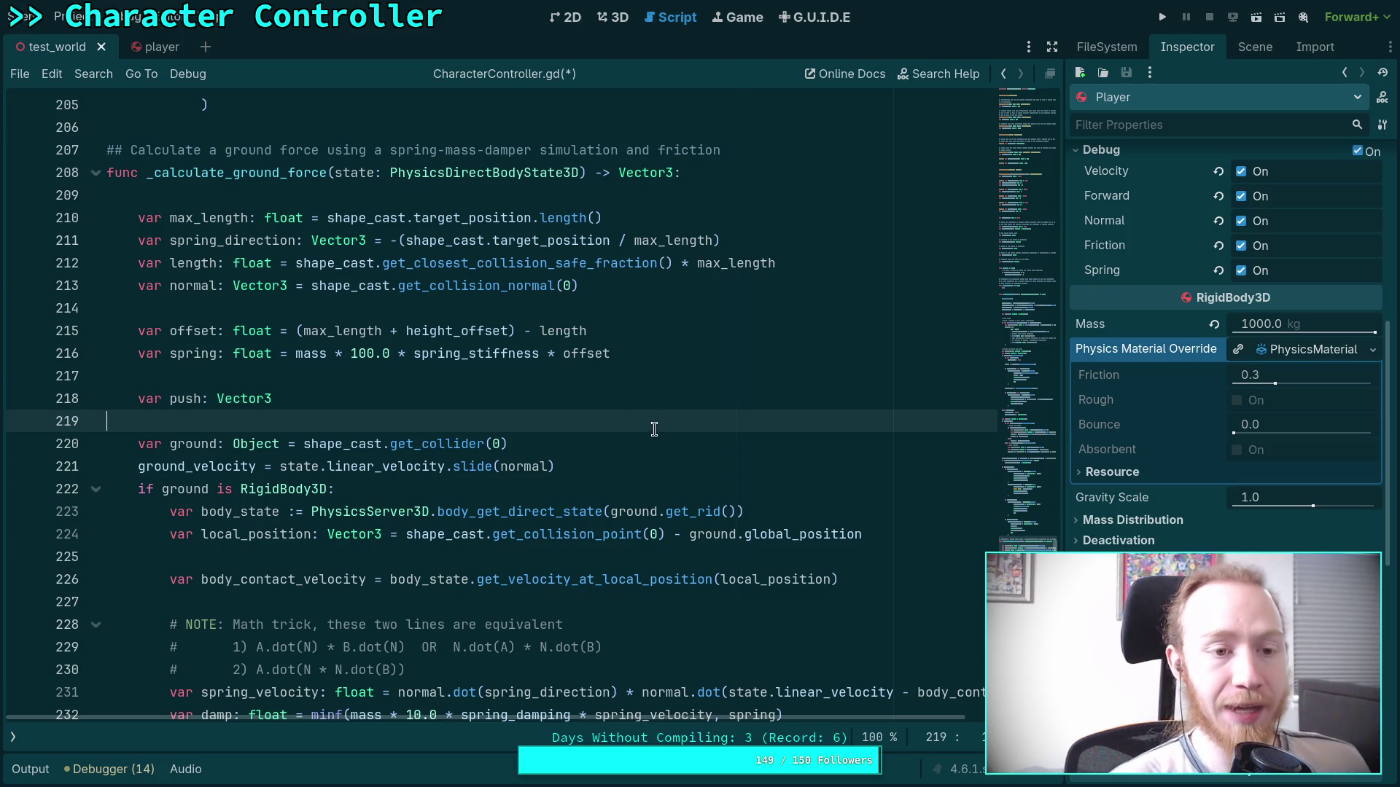
Review the script around the friction comment and highlight shape_cast's uses.
scroll(639, 430, down, 3)
scroll(640, 431, down, 6)
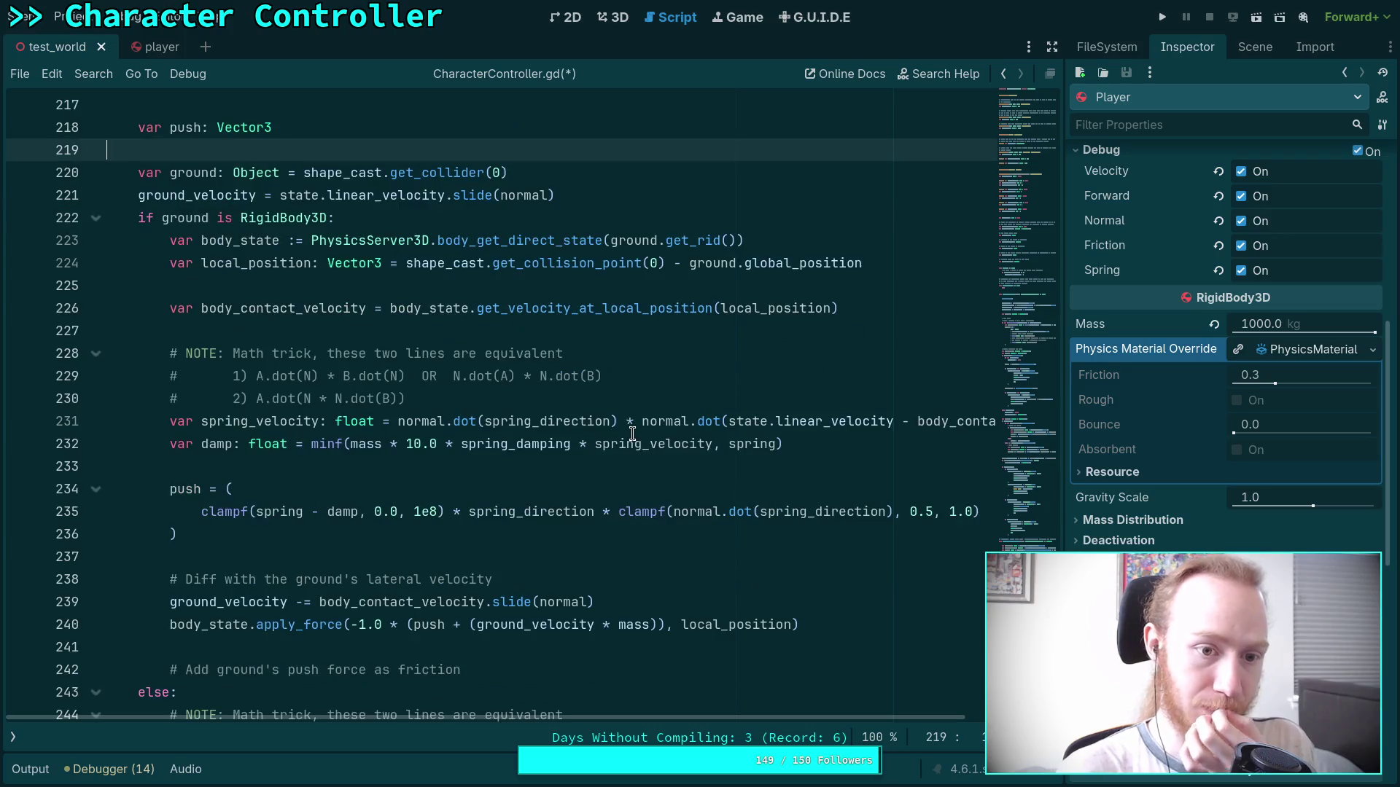
scroll(571, 428, up, 5)
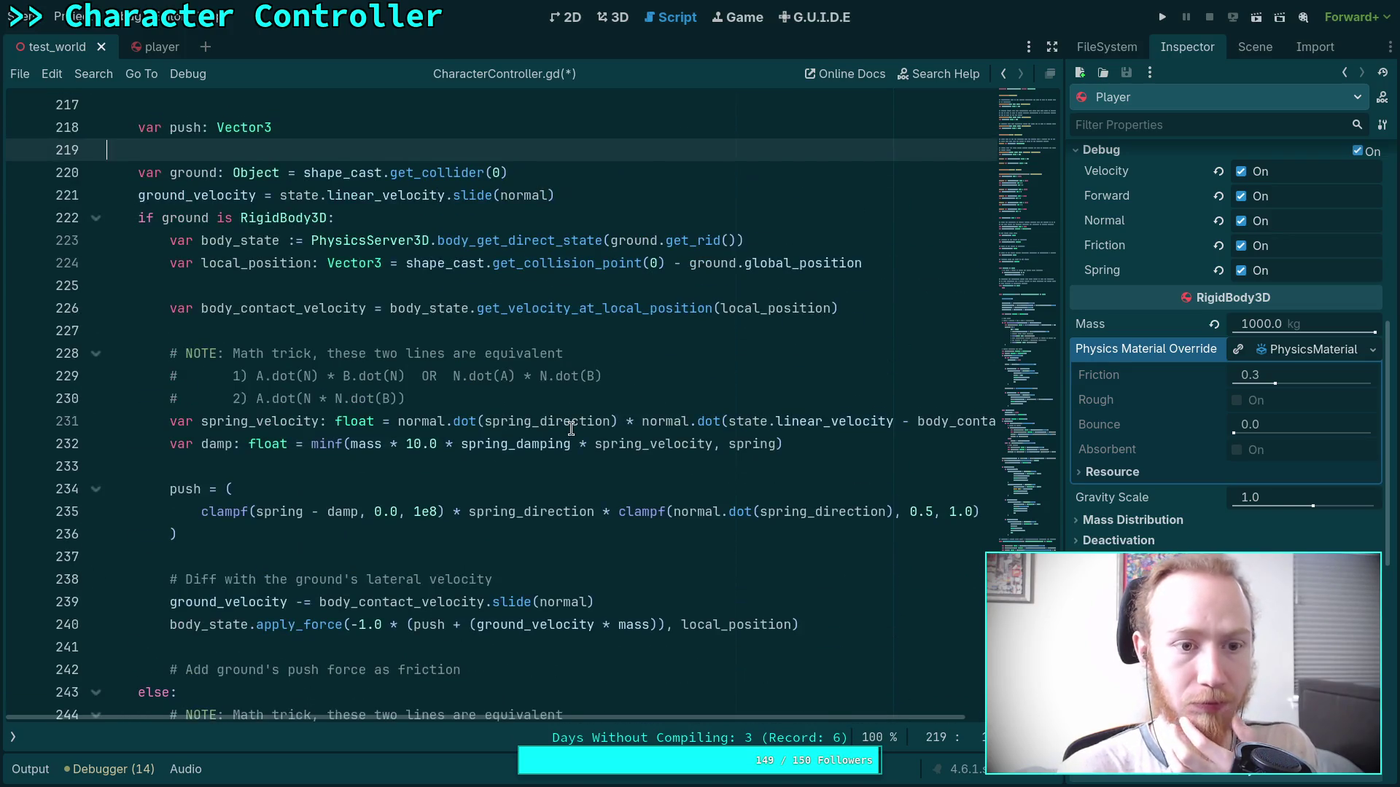
scroll(495, 400, down, 1)
click(638, 606)
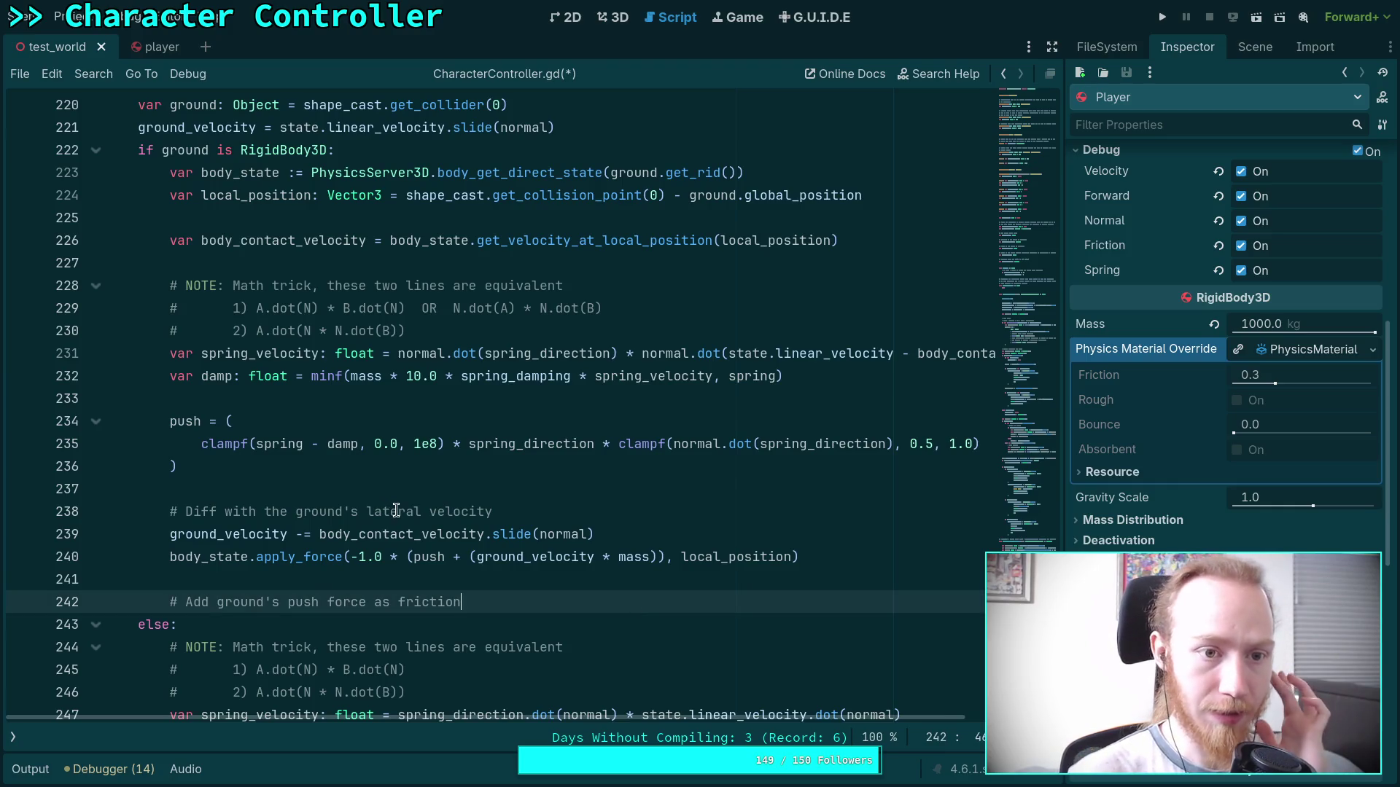
scroll(611, 530, down, 3)
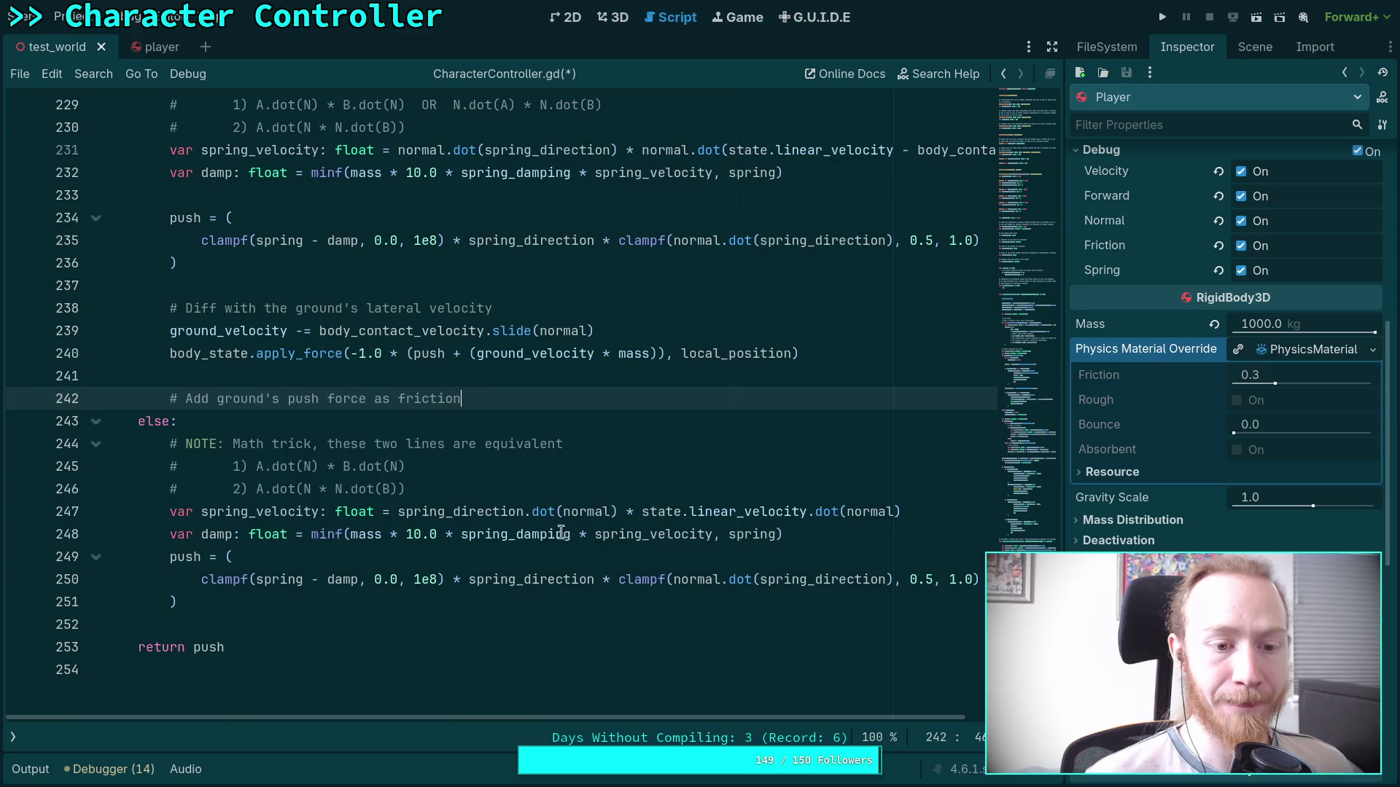
scroll(564, 532, up, 5)
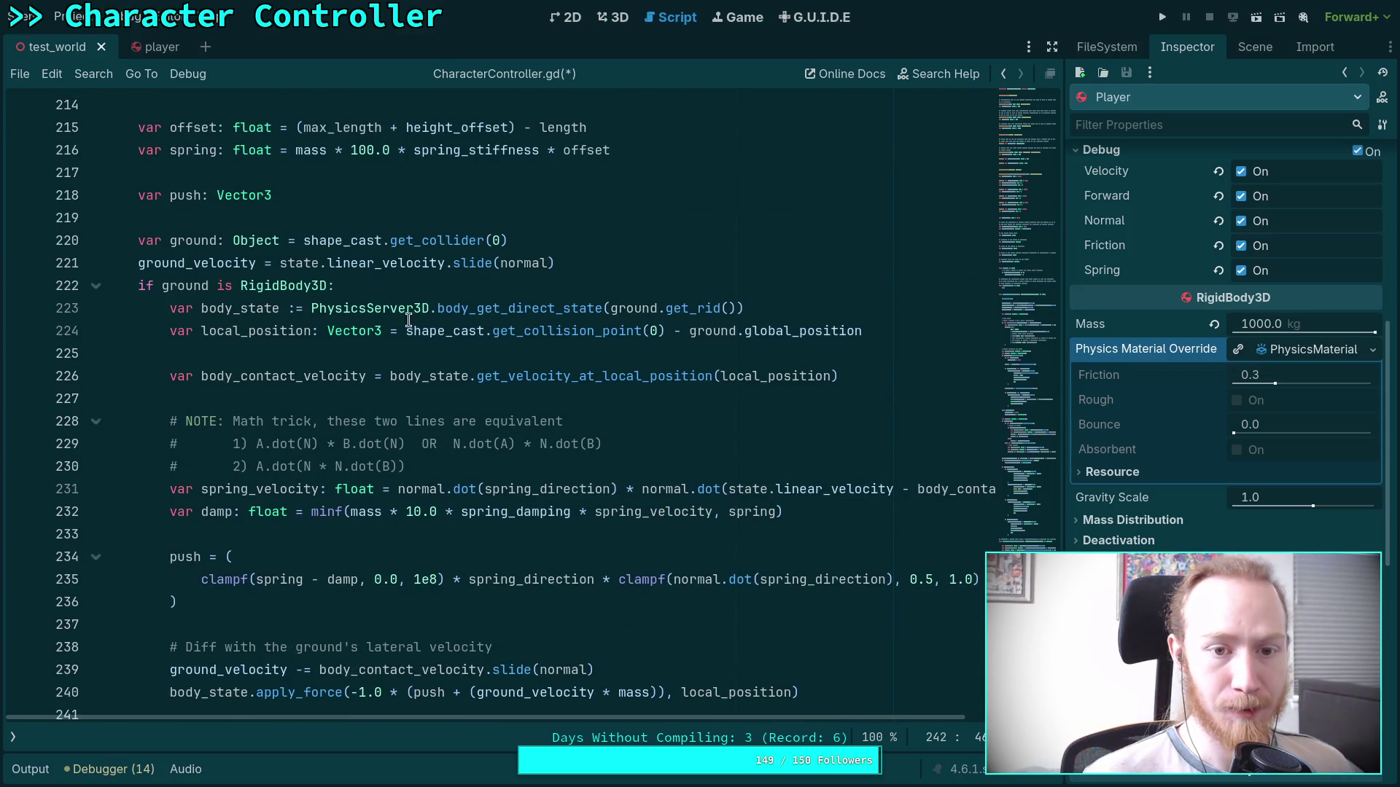
scroll(565, 353, up, 2)
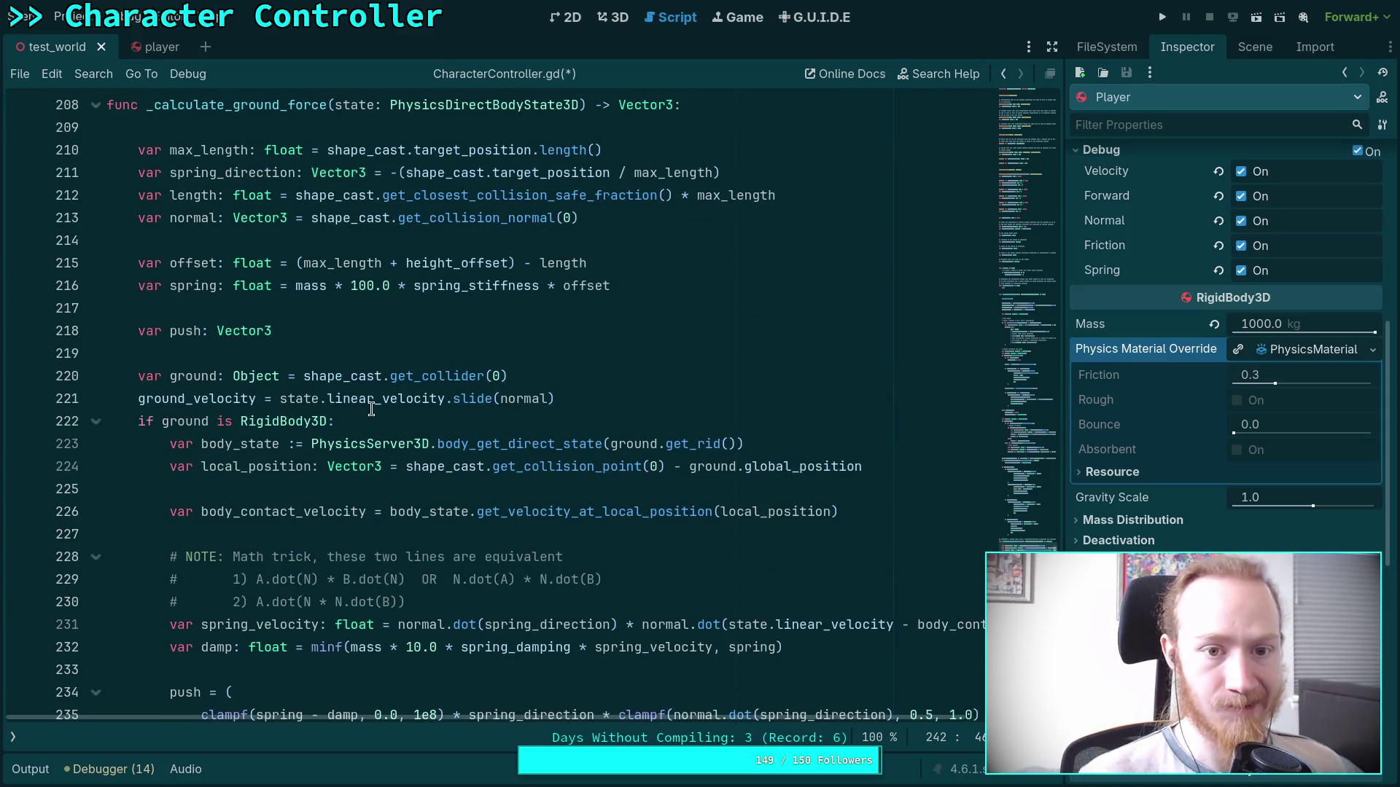
double_click(313, 375)
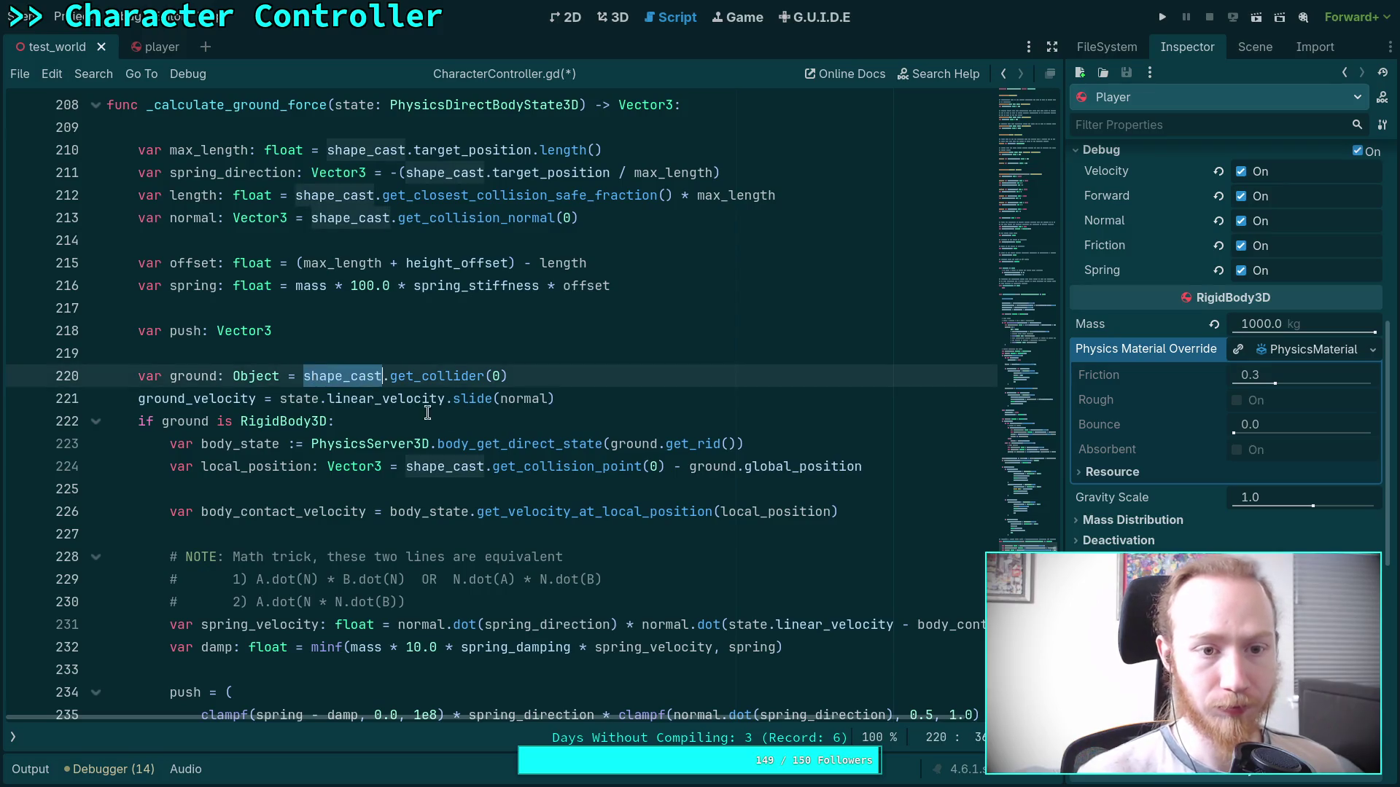
Place the caret at the end of the 'return push' line on line 253.
scroll(509, 448, up, 2)
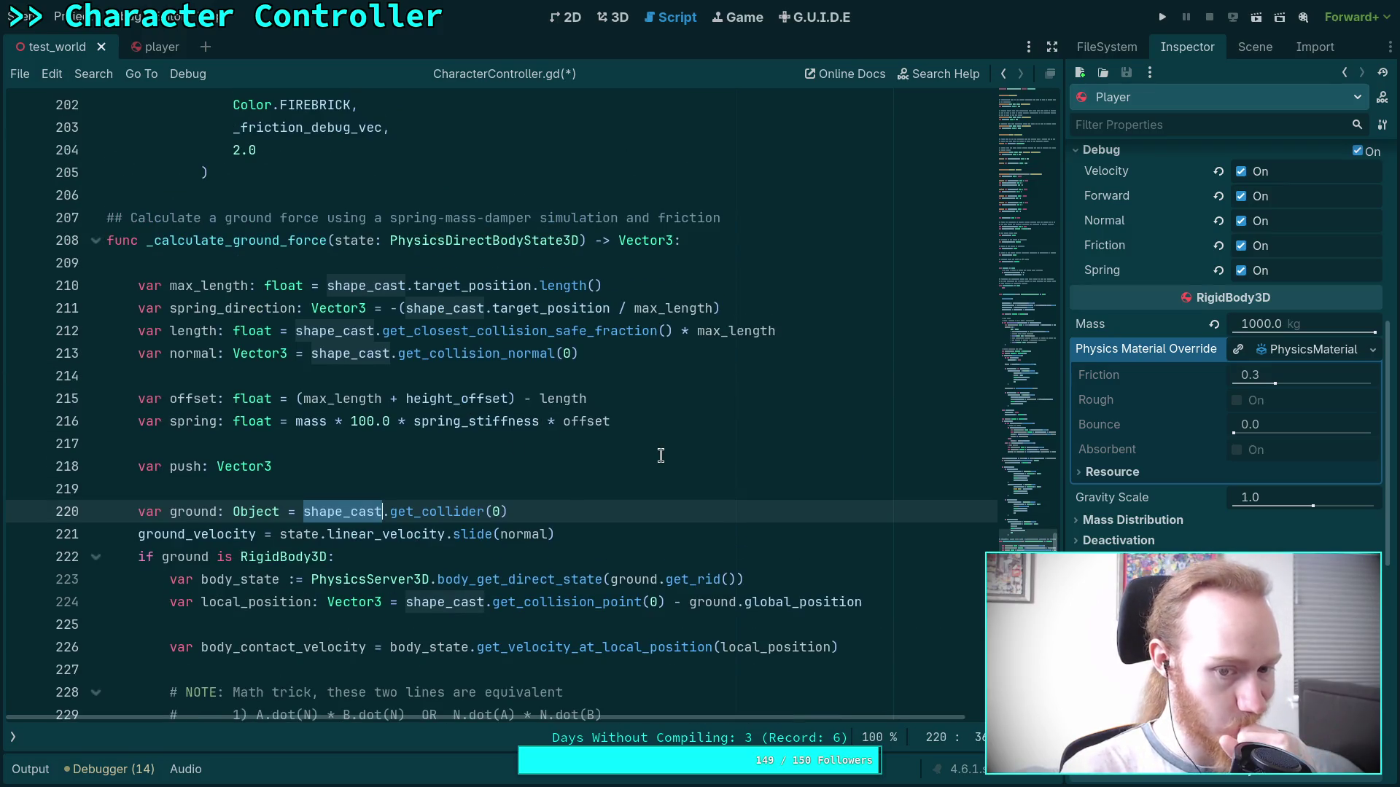
scroll(660, 455, up, 19)
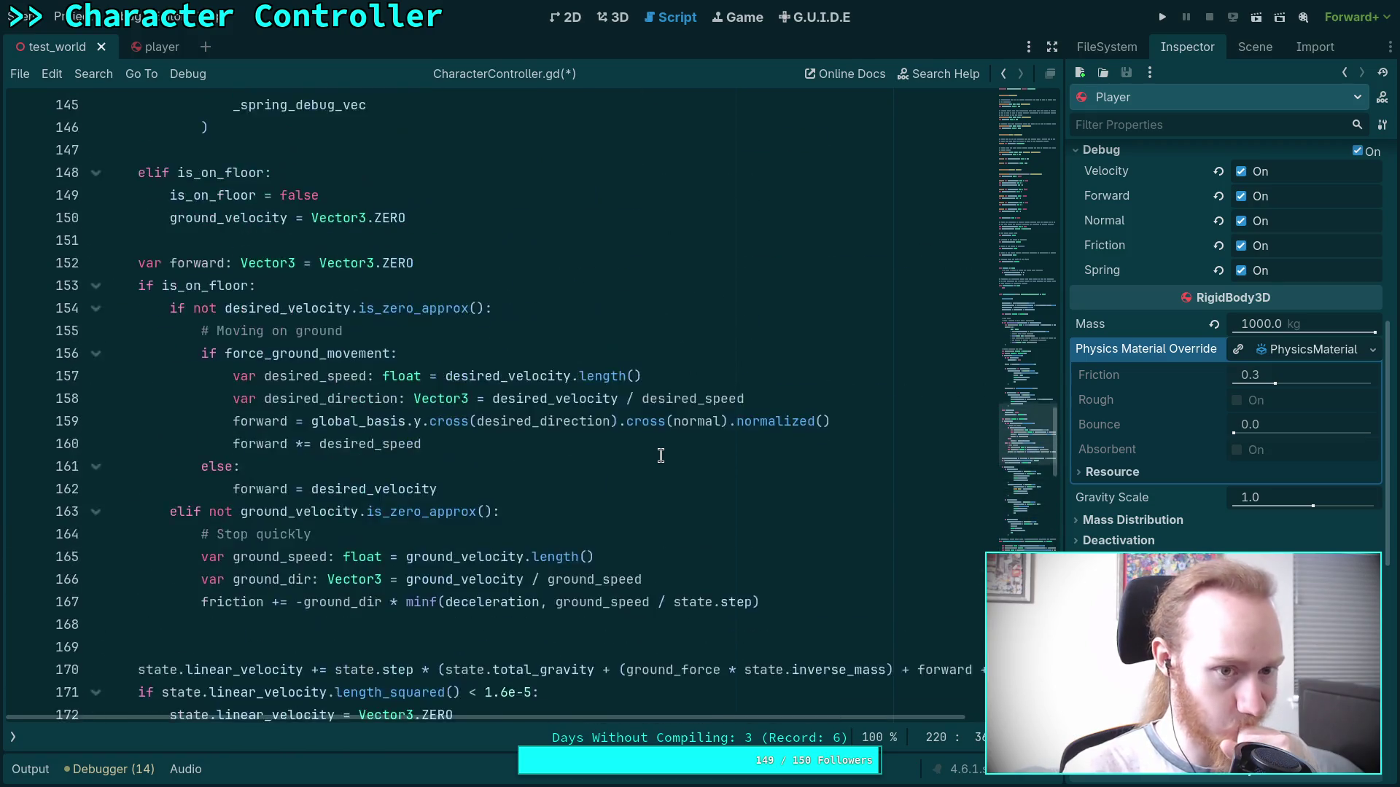
scroll(661, 456, up, 8)
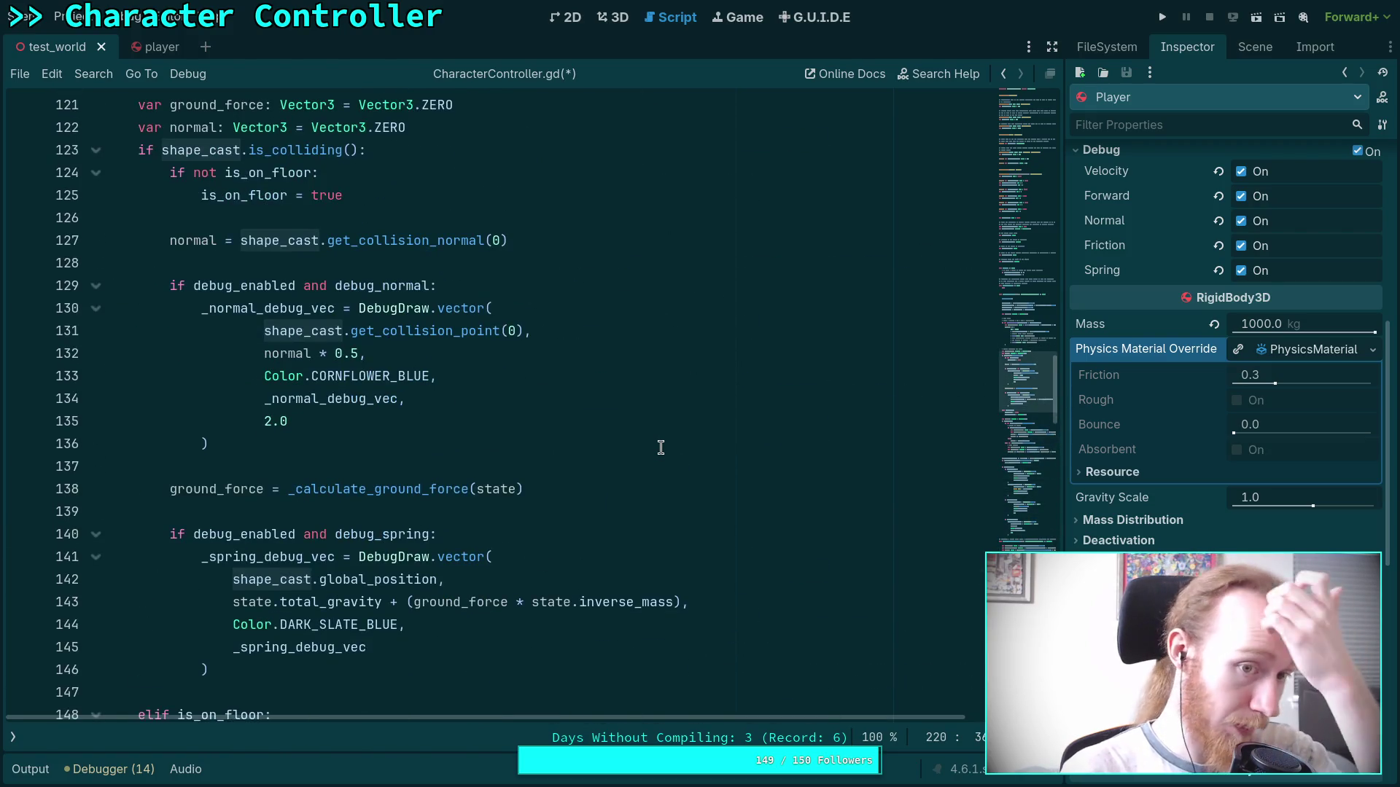
scroll(490, 508, down, 2)
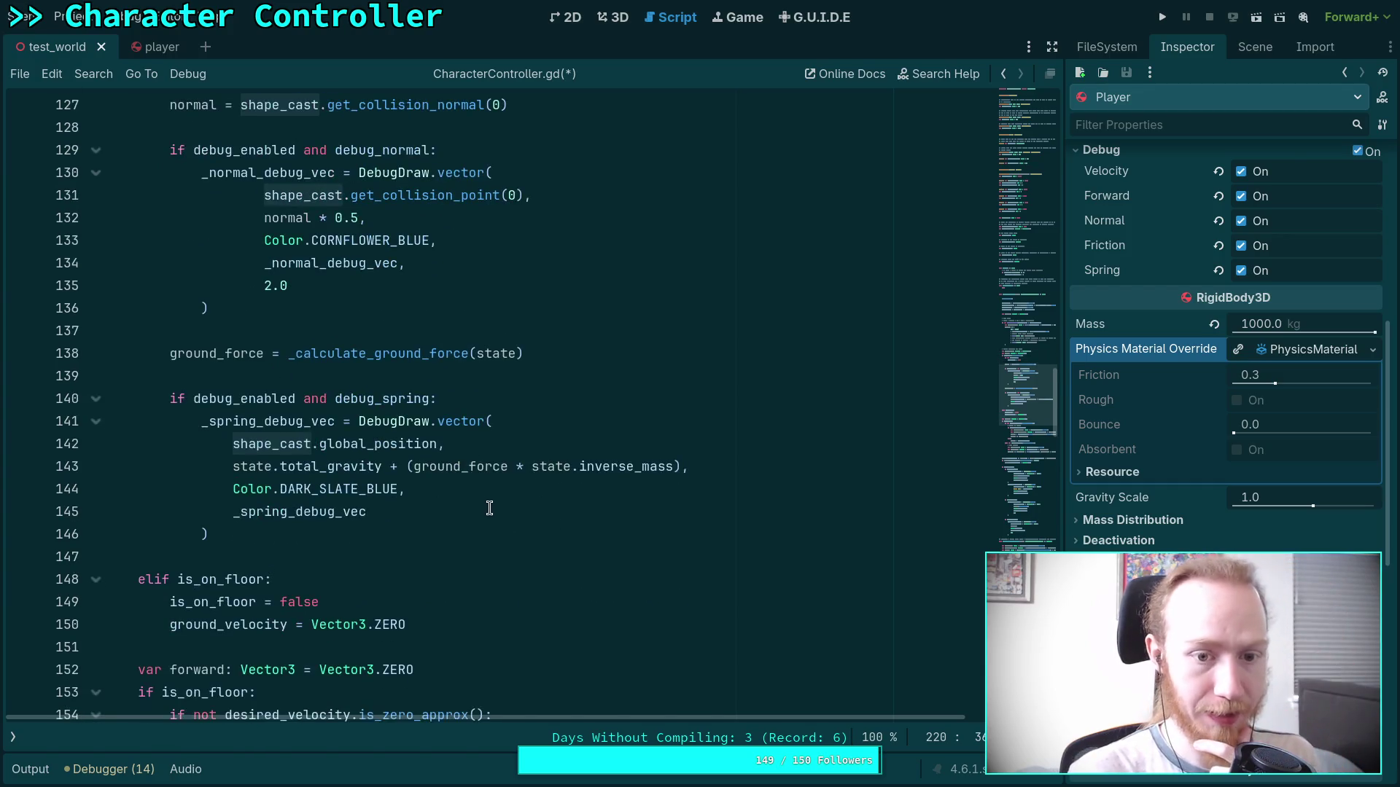
scroll(492, 503, down, 12)
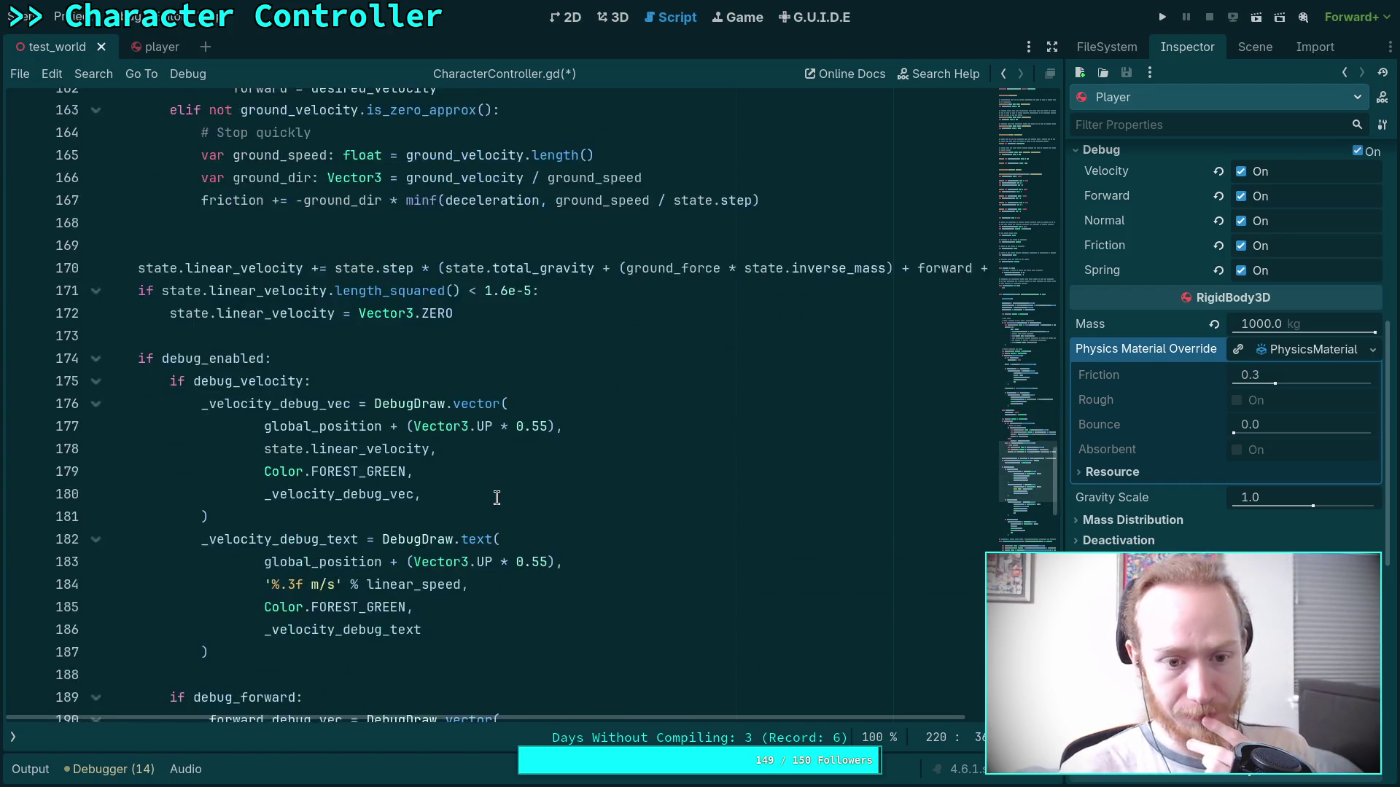
scroll(496, 498, down, 12)
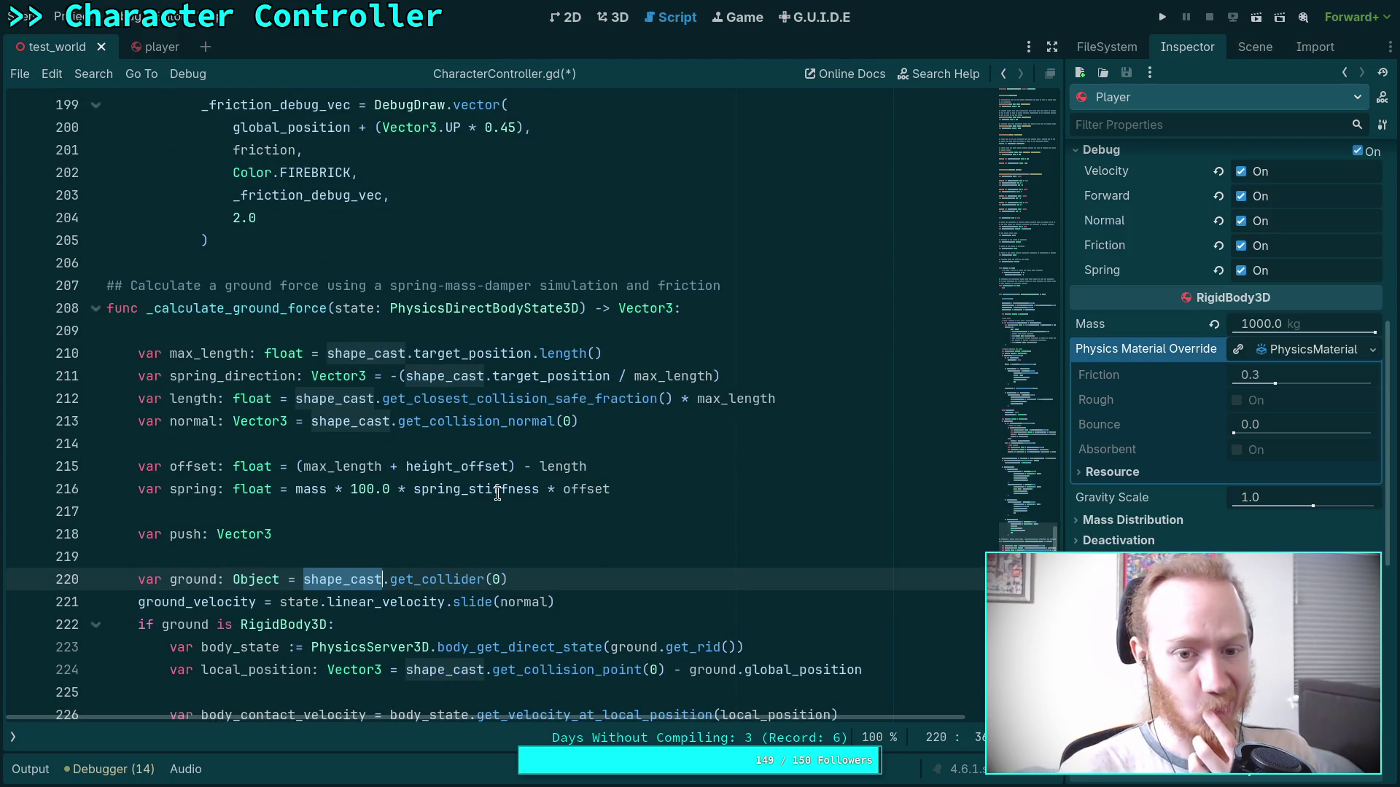
scroll(497, 493, down, 4)
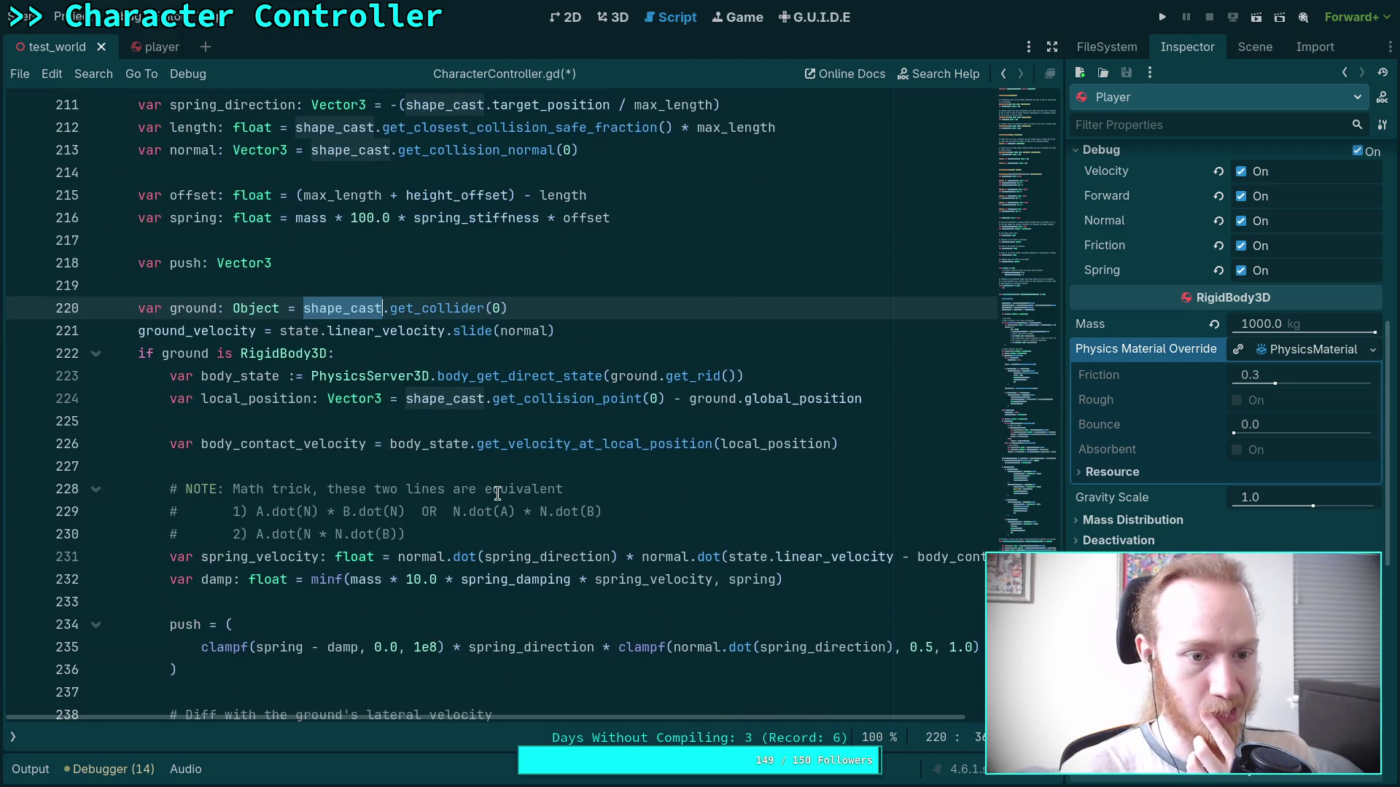
scroll(561, 347, down, 6)
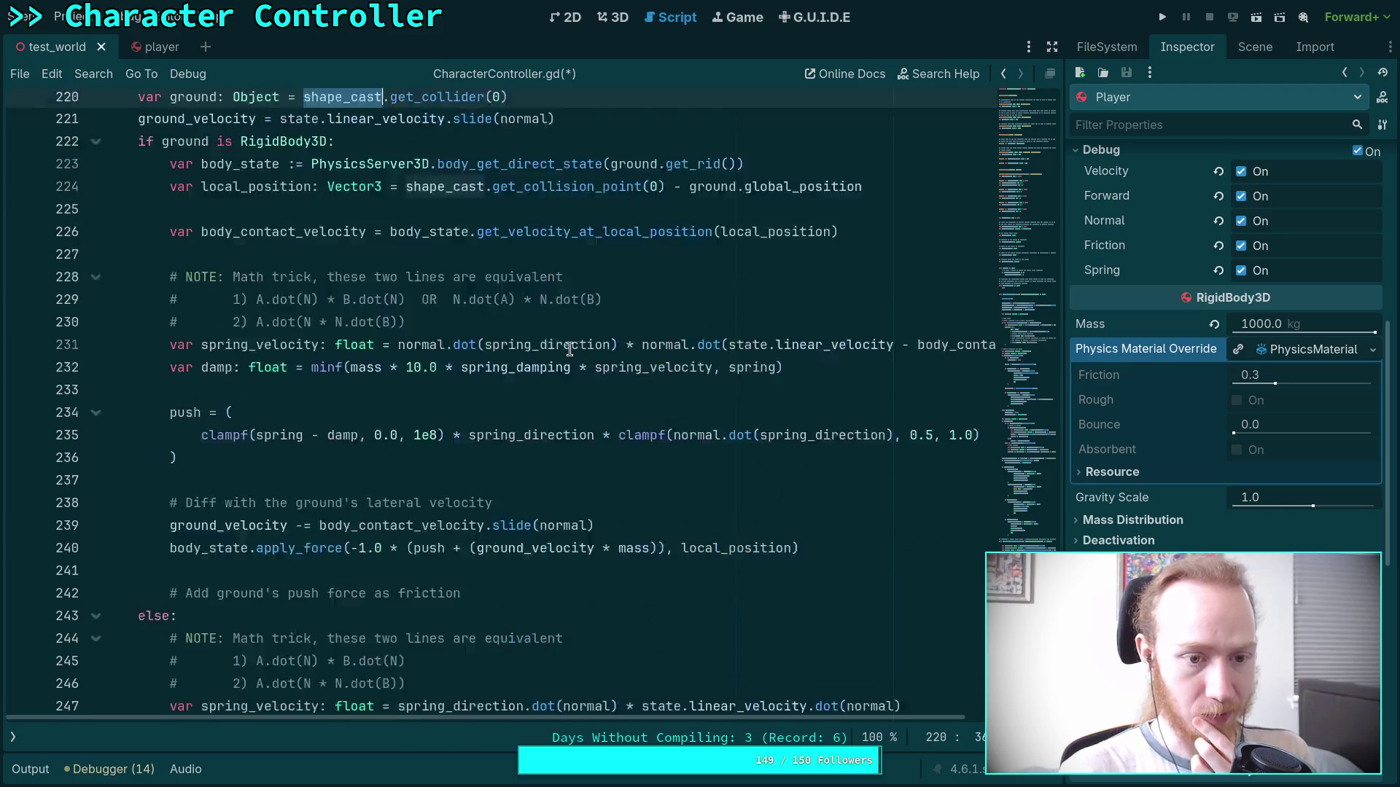
scroll(569, 349, down, 2)
click(342, 511)
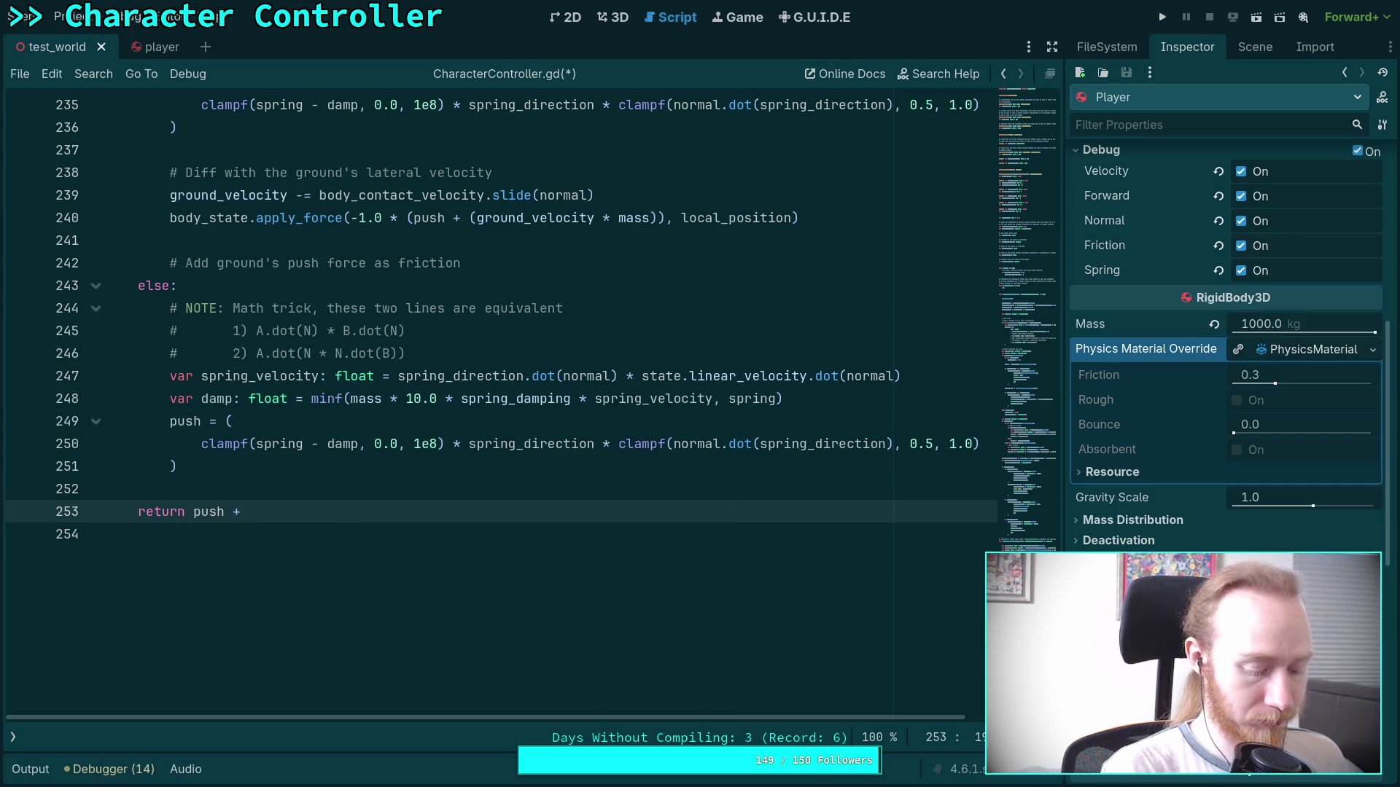
Return 'push + friction' and declare 'var friction: Vector3' below the push declaration.
text(friction)
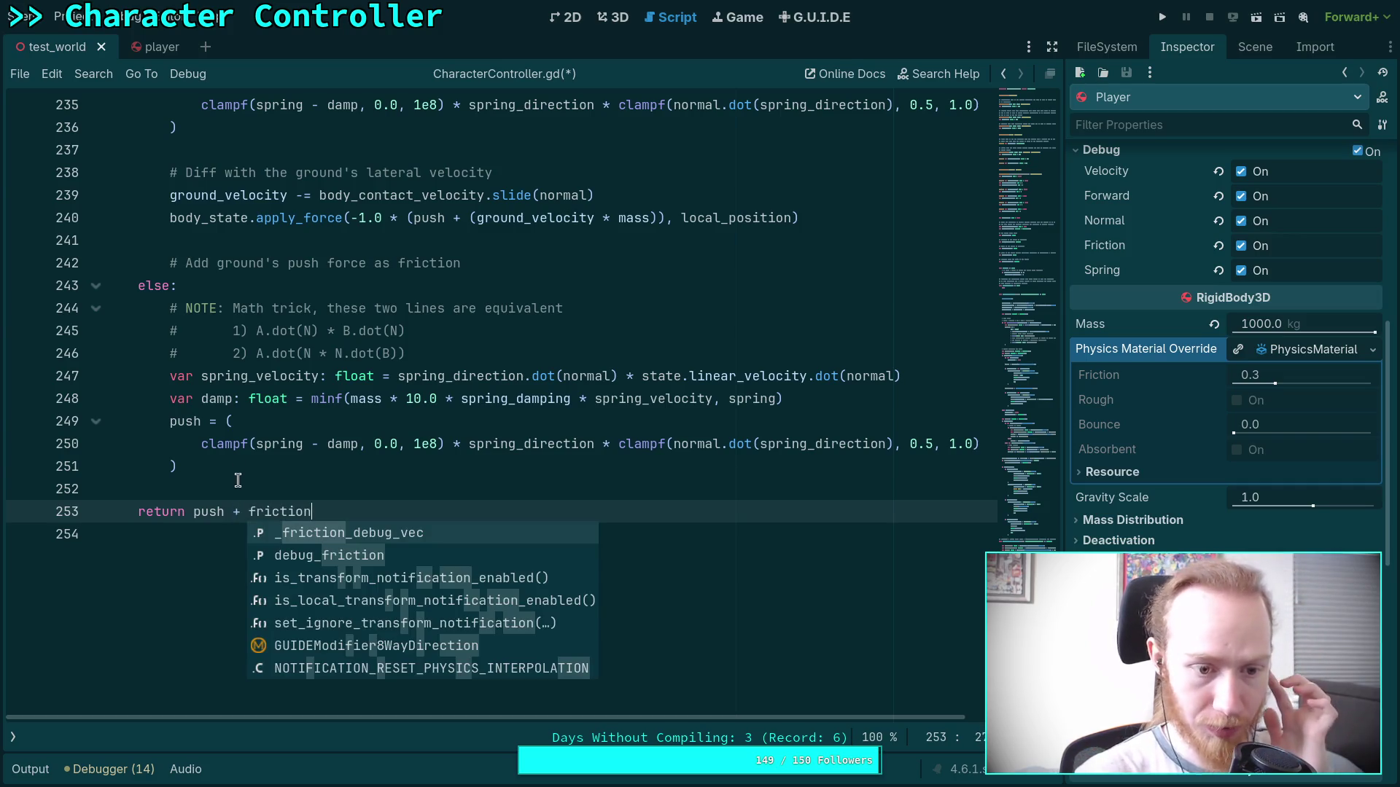
click(238, 478)
scroll(523, 432, up, 10)
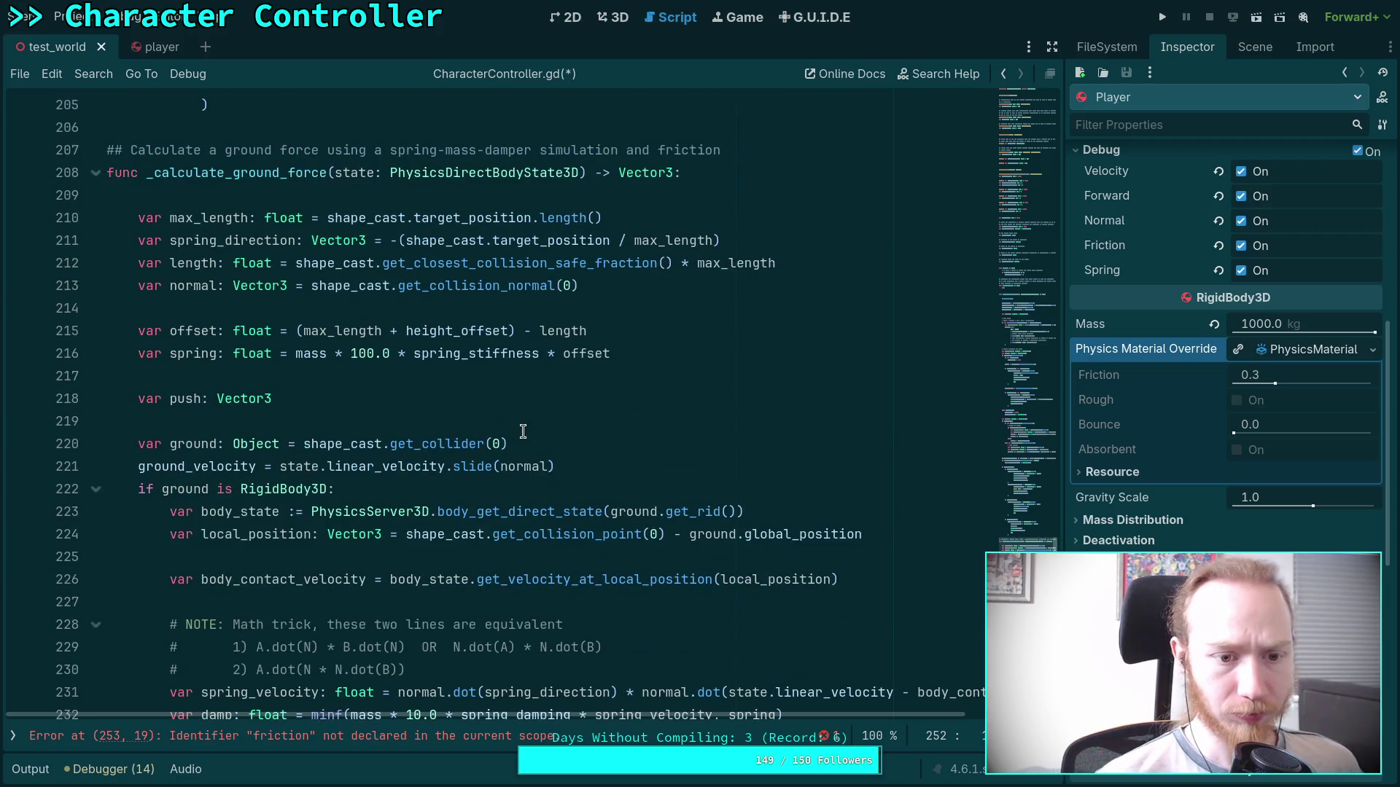
click(612, 413)
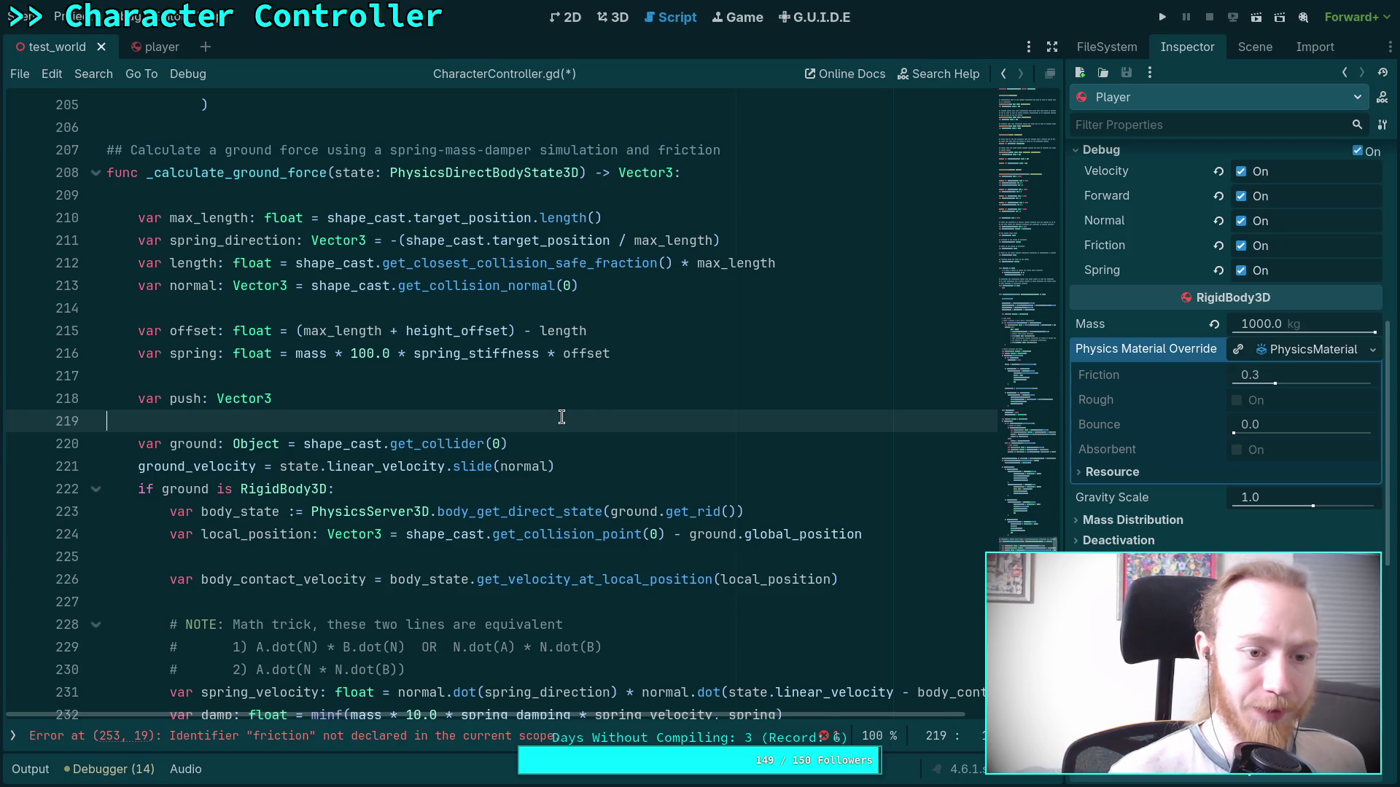
key(Return)
text(var fric)
text(tion: )
text(Vector3)
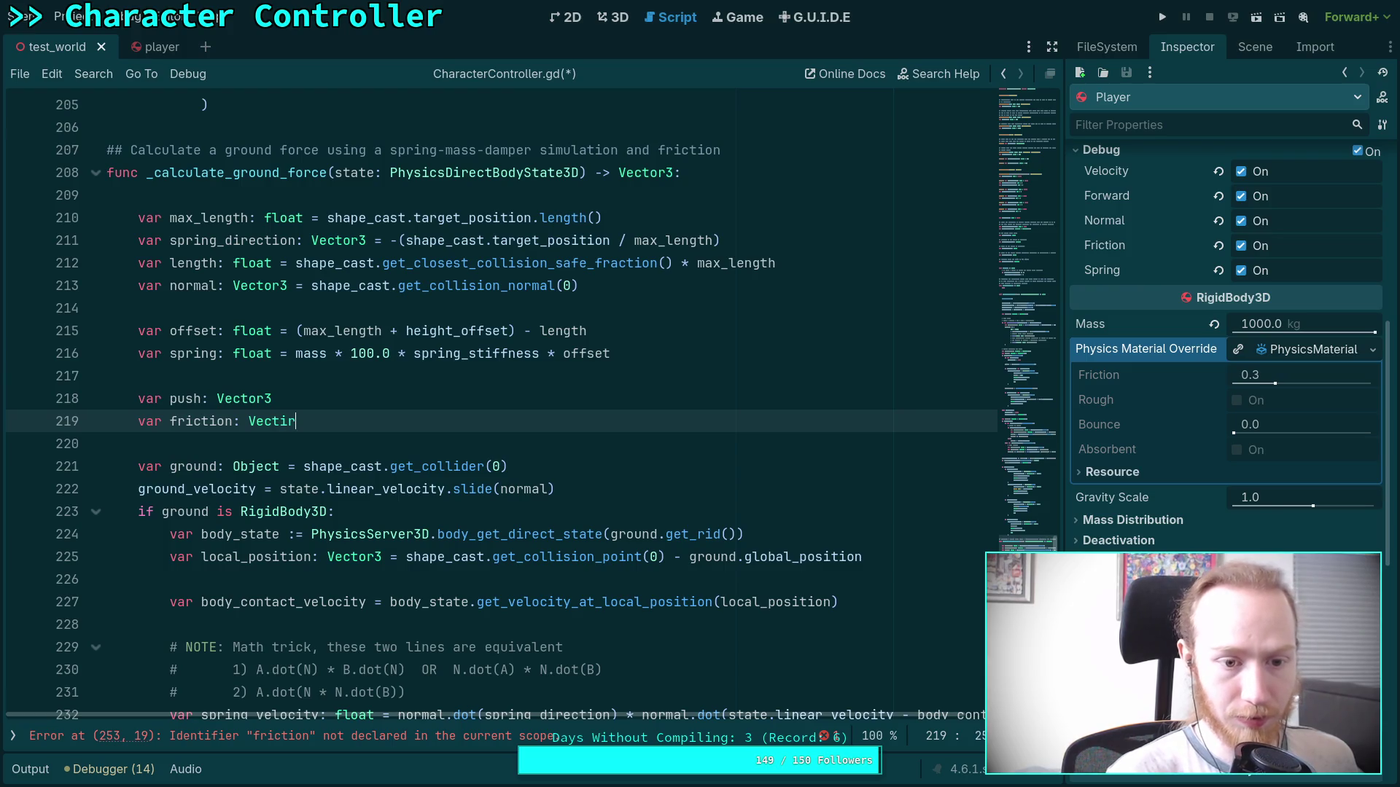
click(514, 353)
scroll(510, 343, down, 2)
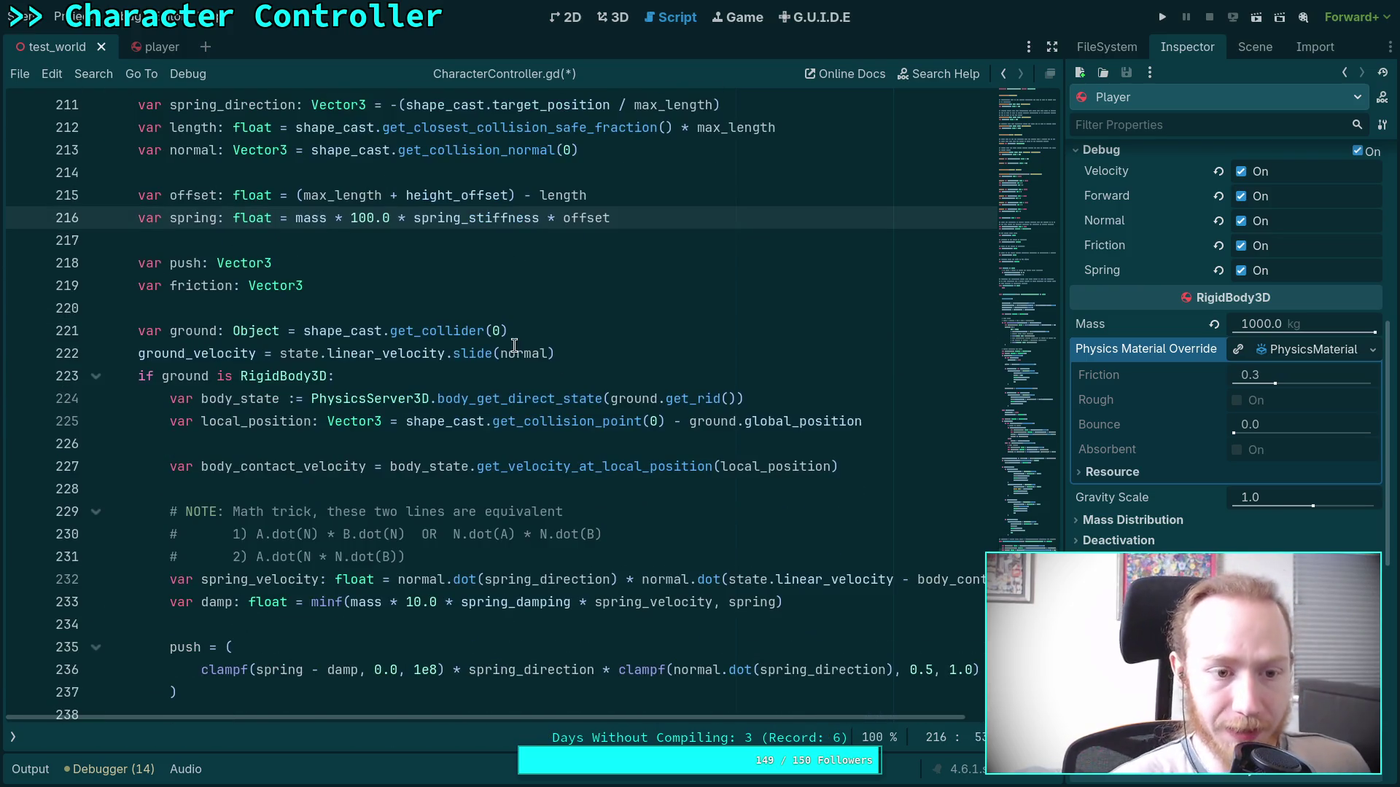
scroll(508, 344, down, 2)
scroll(508, 344, down, 2)
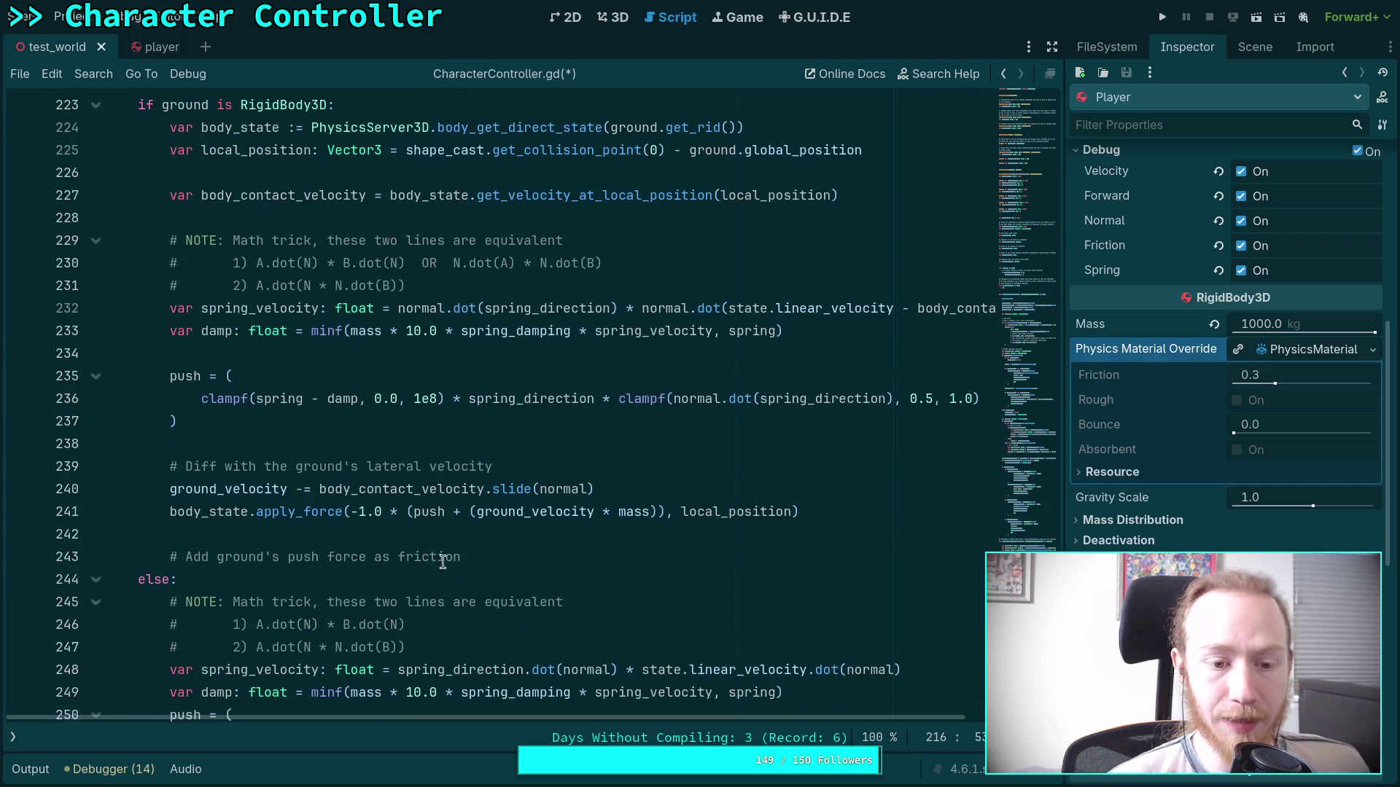
Leave one blank line below the push-as-friction comment.
click(630, 548)
key(Return)
key(Return)
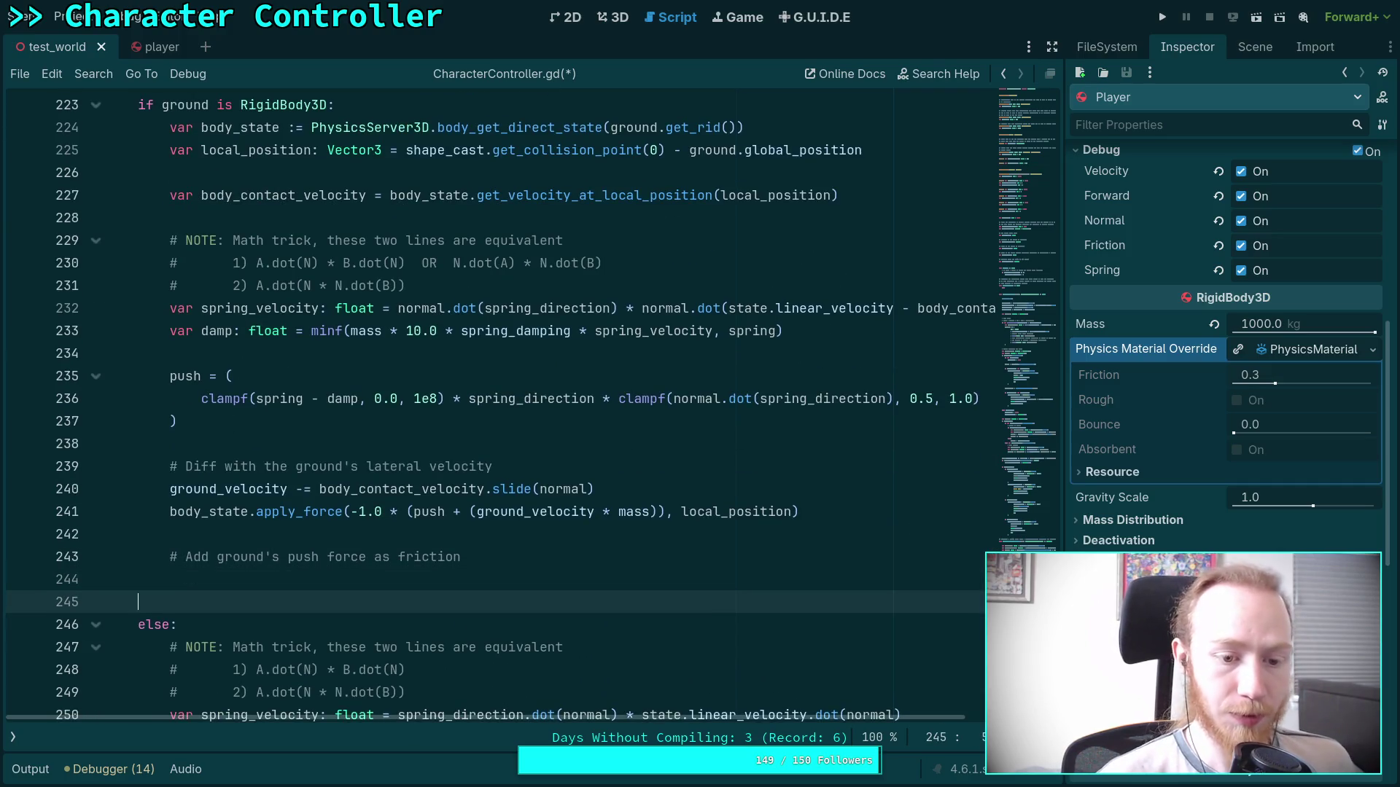
key(BackSpace)
key(BackSpace)
key(Return)
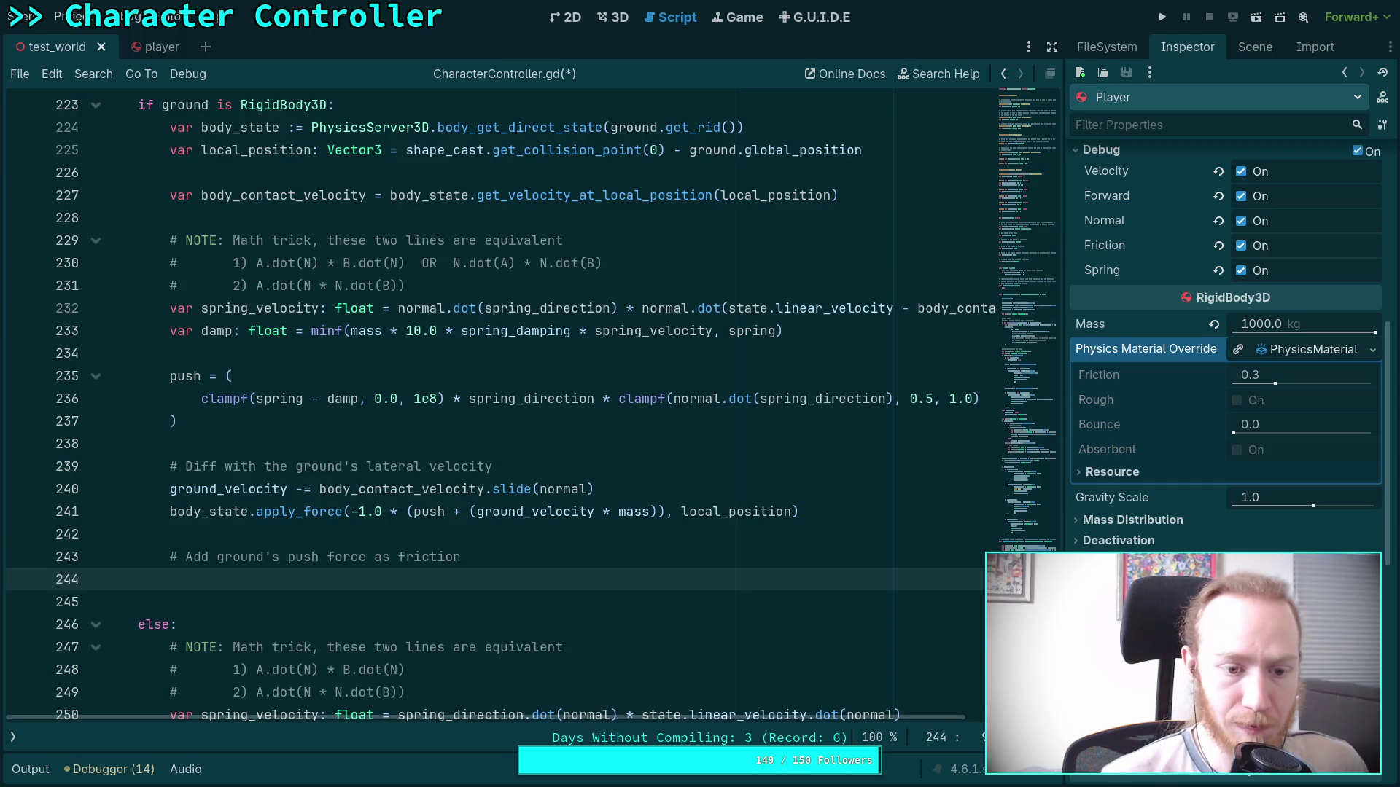
Remove 'push force as' so the comment reads '# Add ground's friction'.
drag(405, 553, 389, 554)
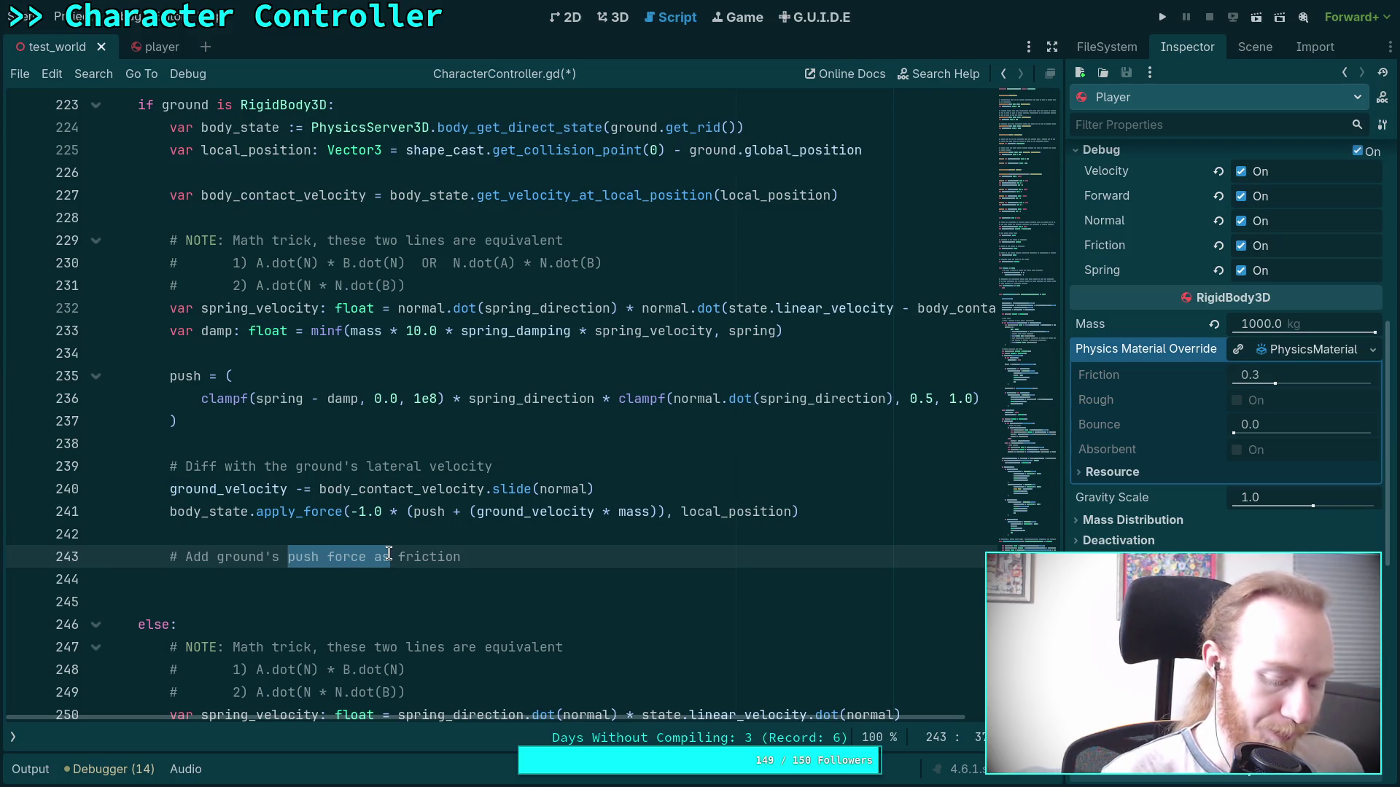
key(BackSpace)
text(l)
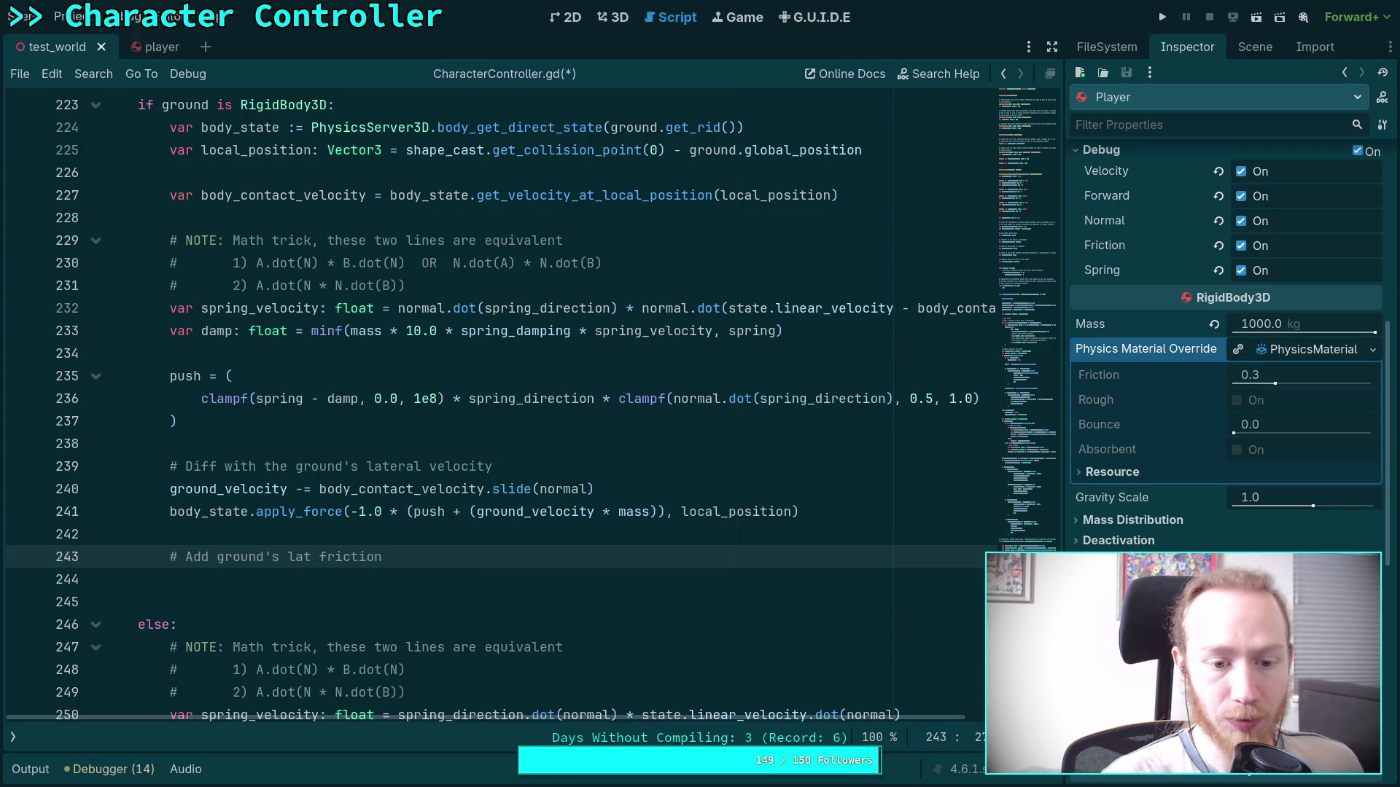
key(BackSpace)
text(lat)
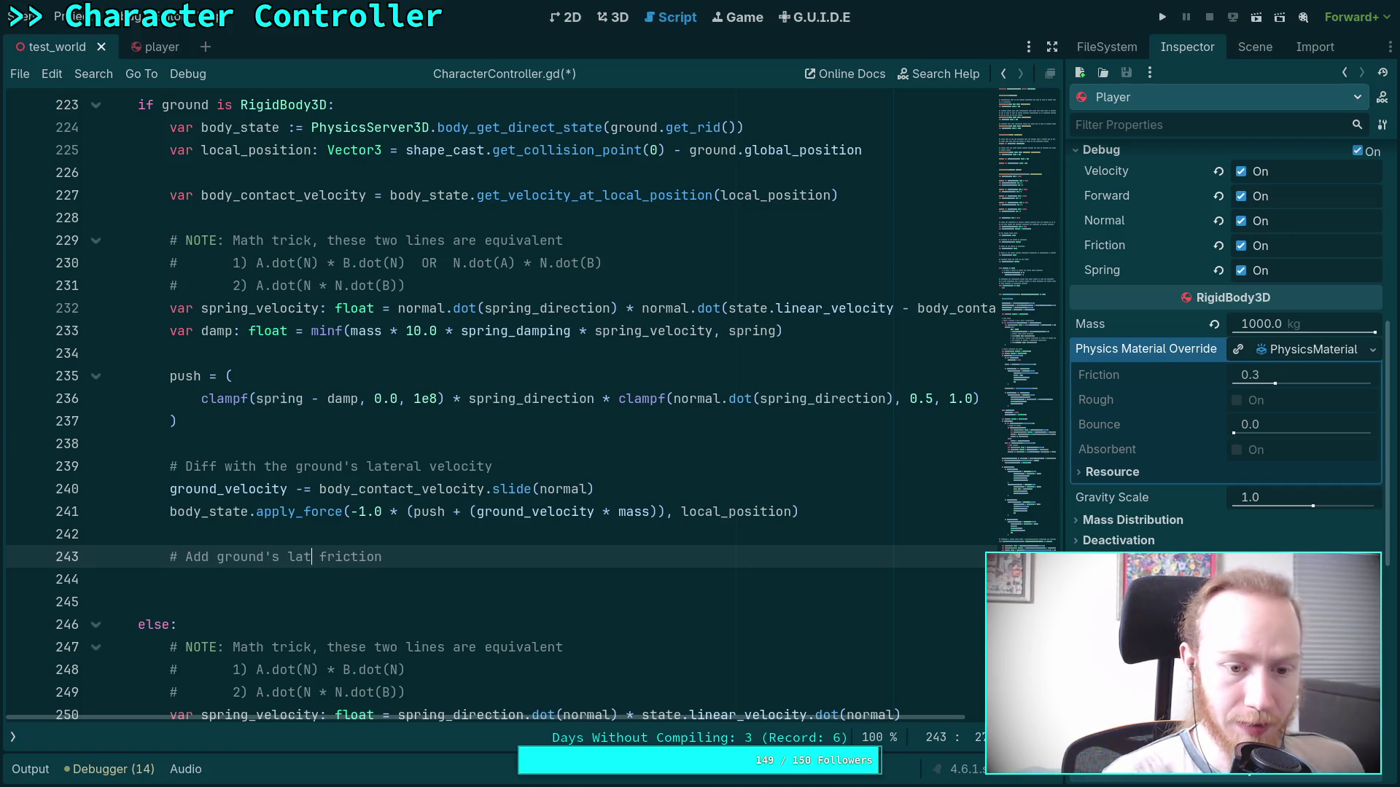
key(BackSpace)
key(BackSpace)
key(BackSpace)
text(she)
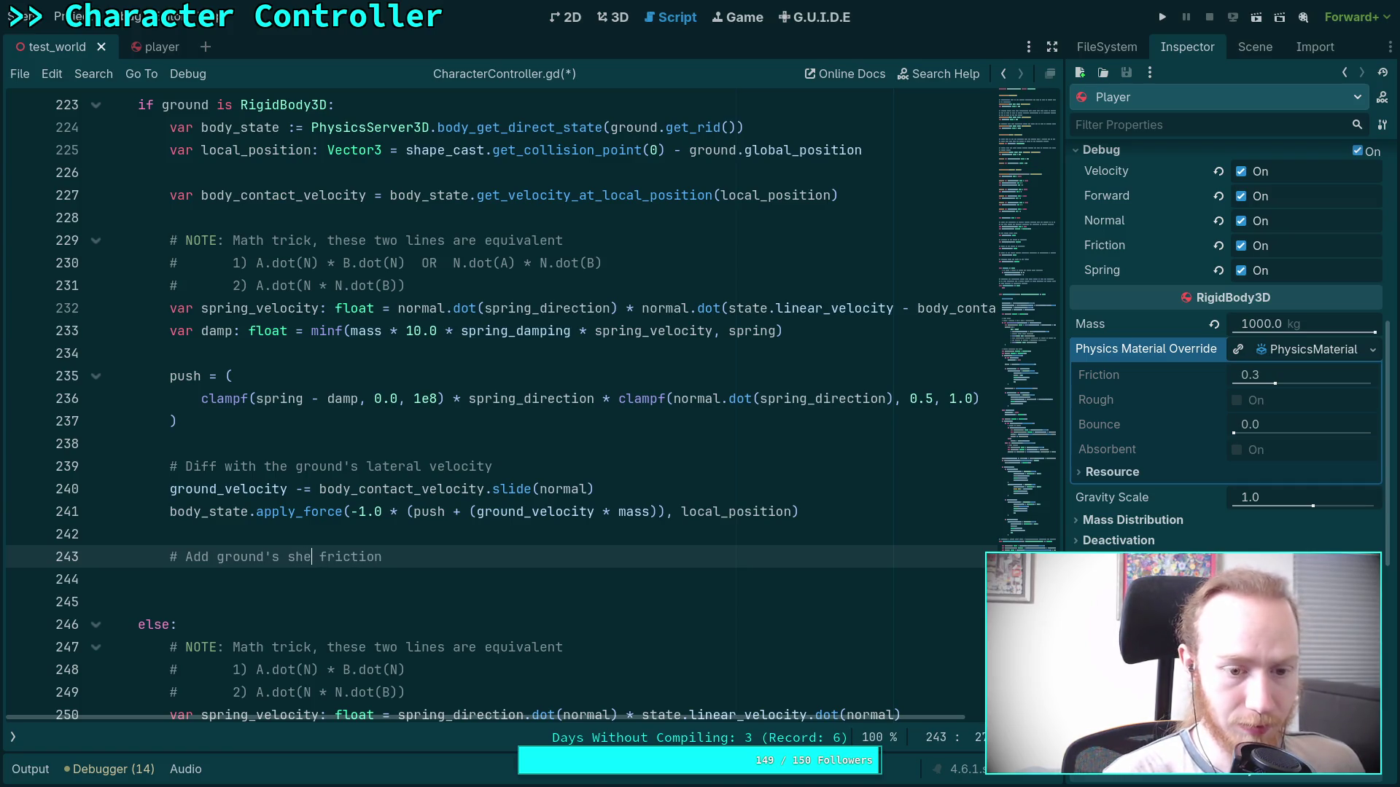
key(BackSpace)
key(BackSpace)
key(BackSpace)
key(BackSpace)
key(Down)
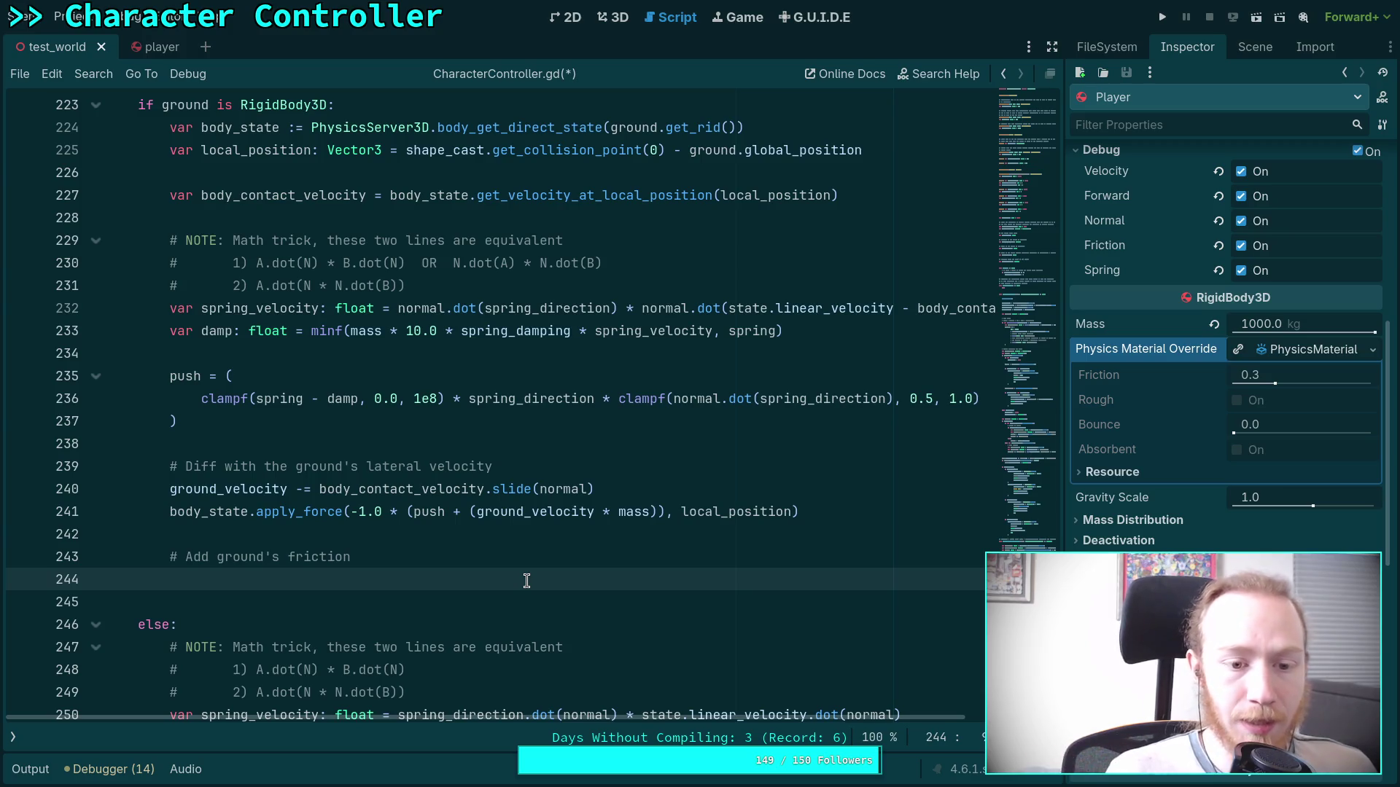
click(597, 486)
Insert an empty line after '# Diff with the ground's lateral velocity', above the ground_velocity subtraction.
drag(598, 486, 320, 488)
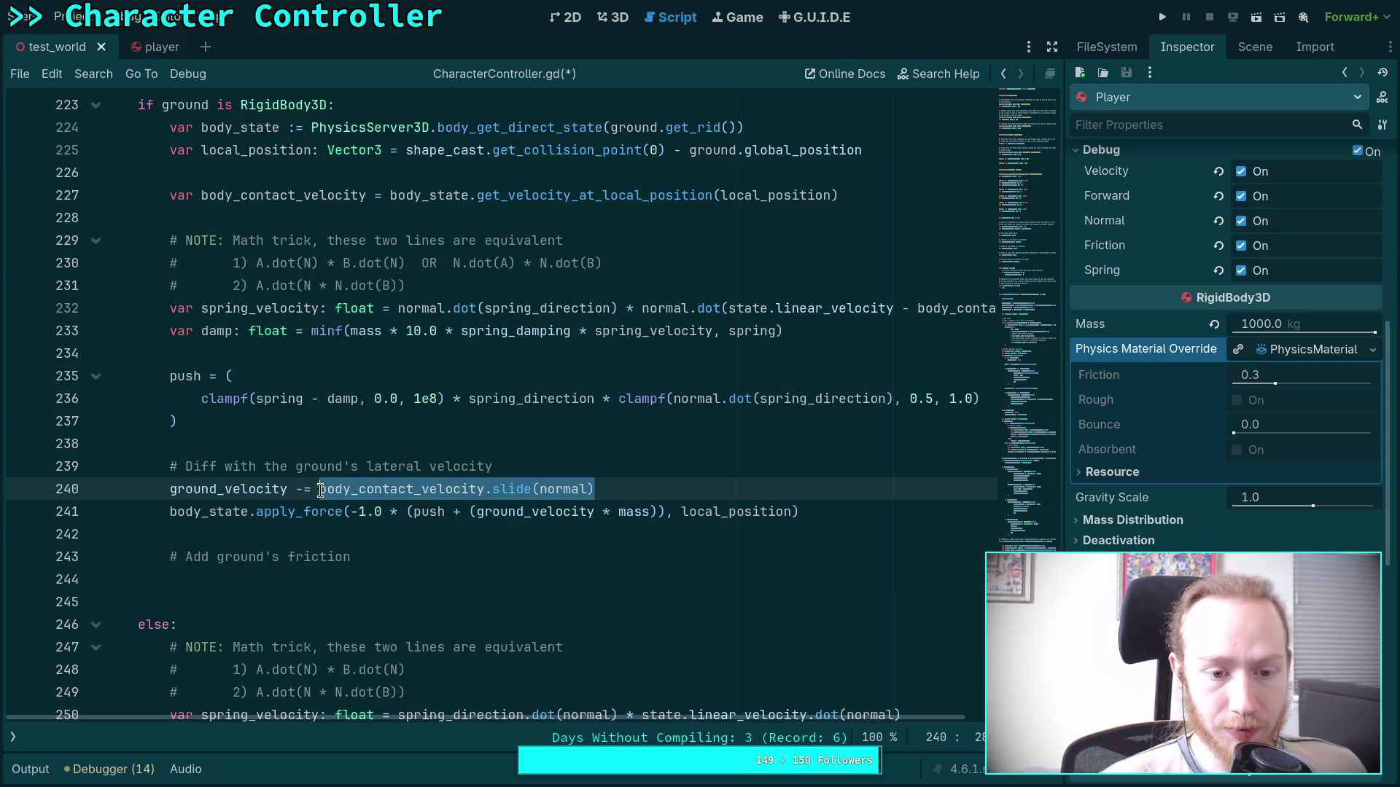
double_click(245, 489)
click(377, 583)
click(392, 487)
click(576, 464)
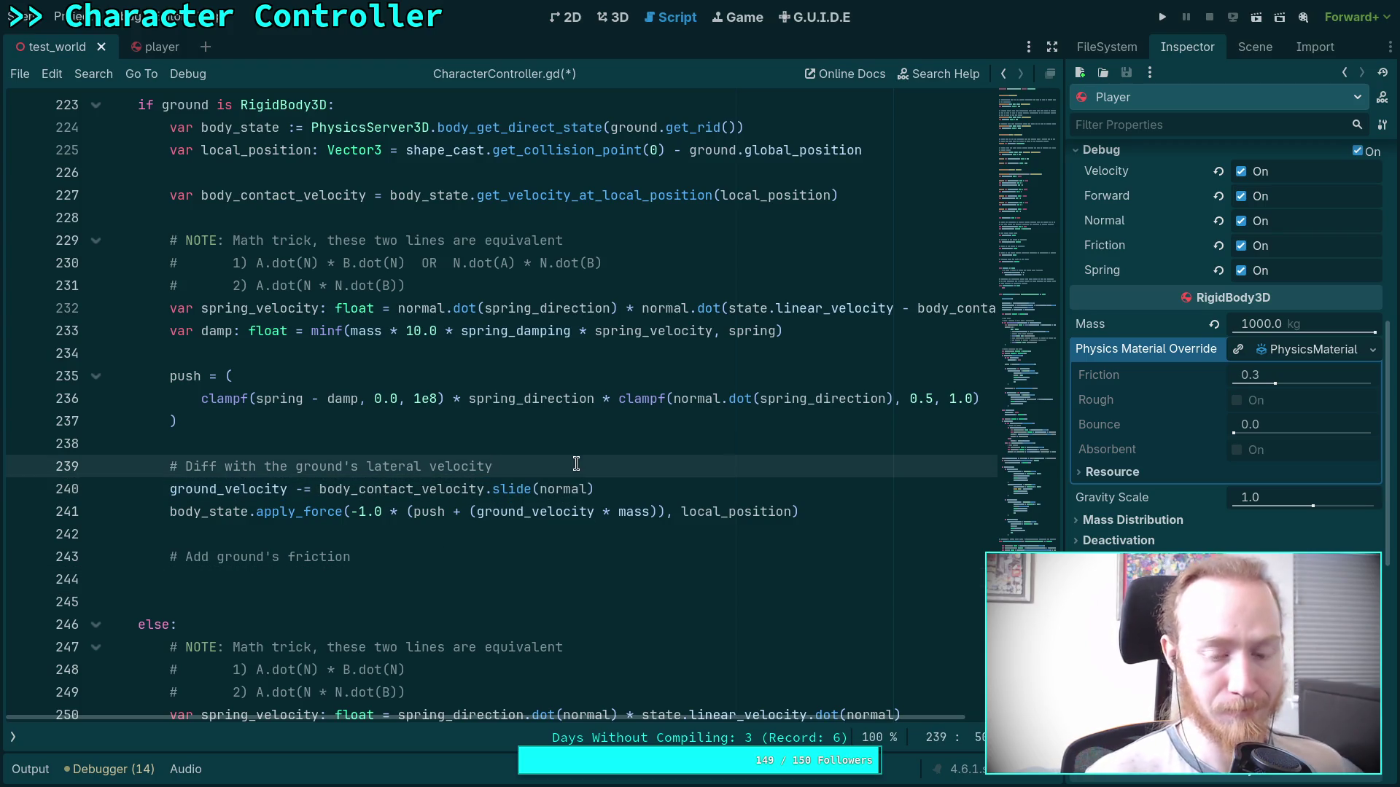
key(Return)
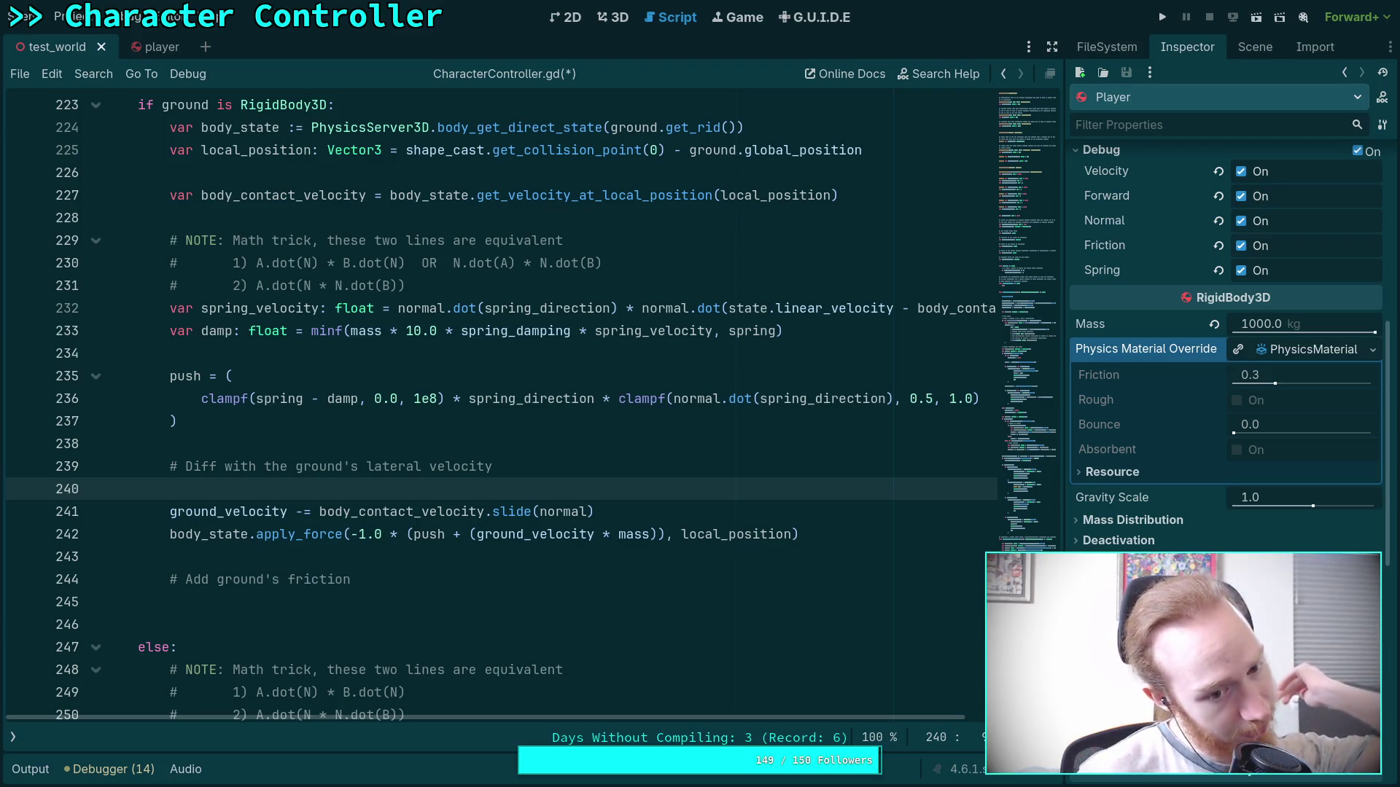
drag(837, 538, 169, 538)
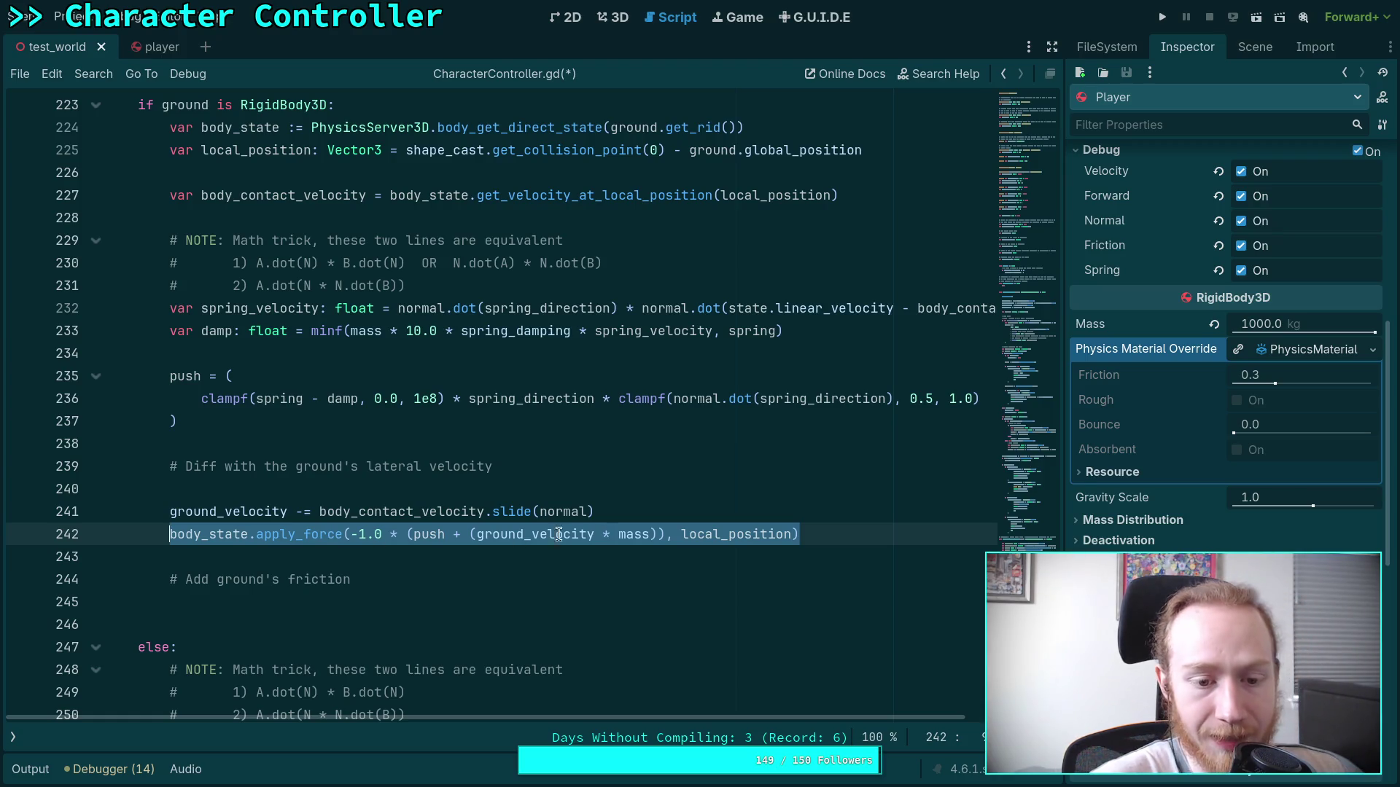
click(566, 556)
click(541, 606)
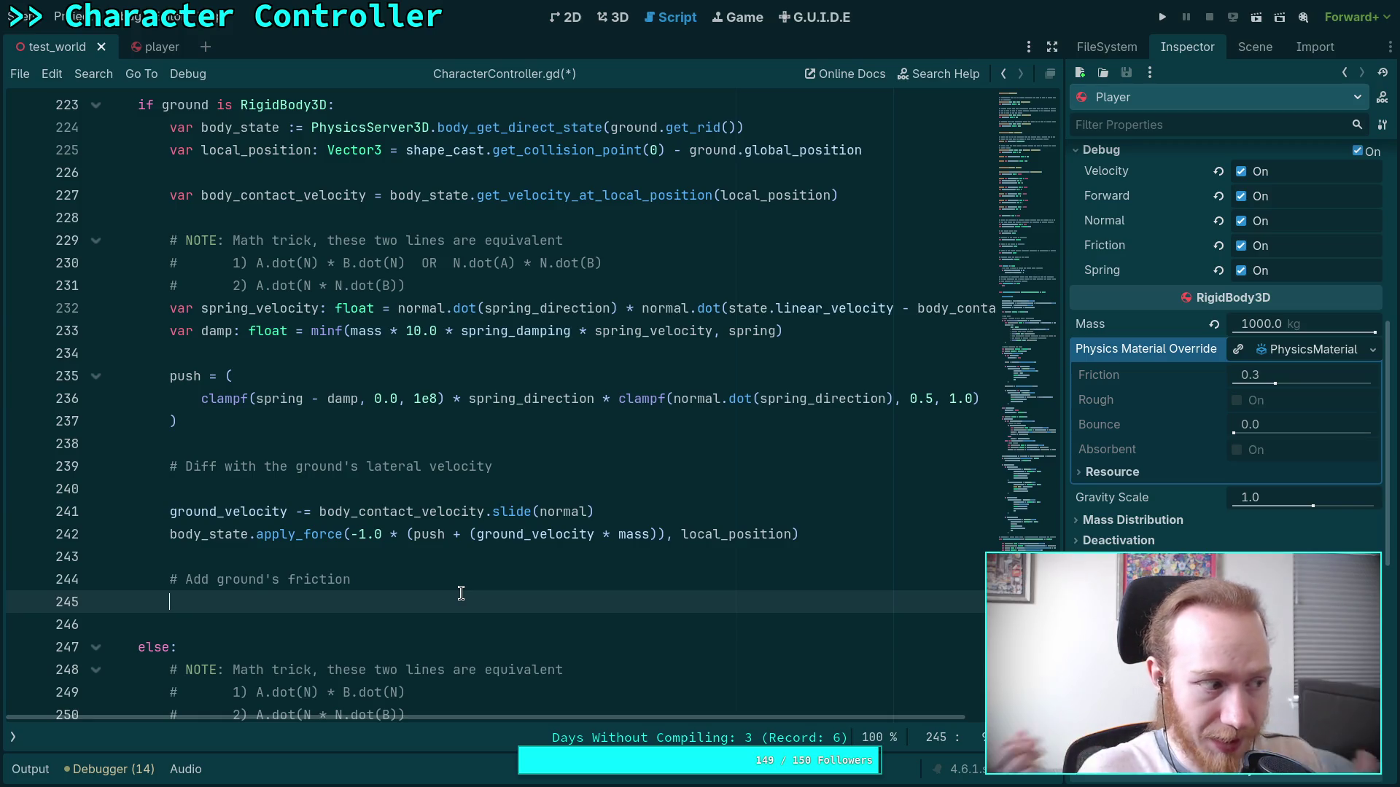
scroll(561, 536, down, 1)
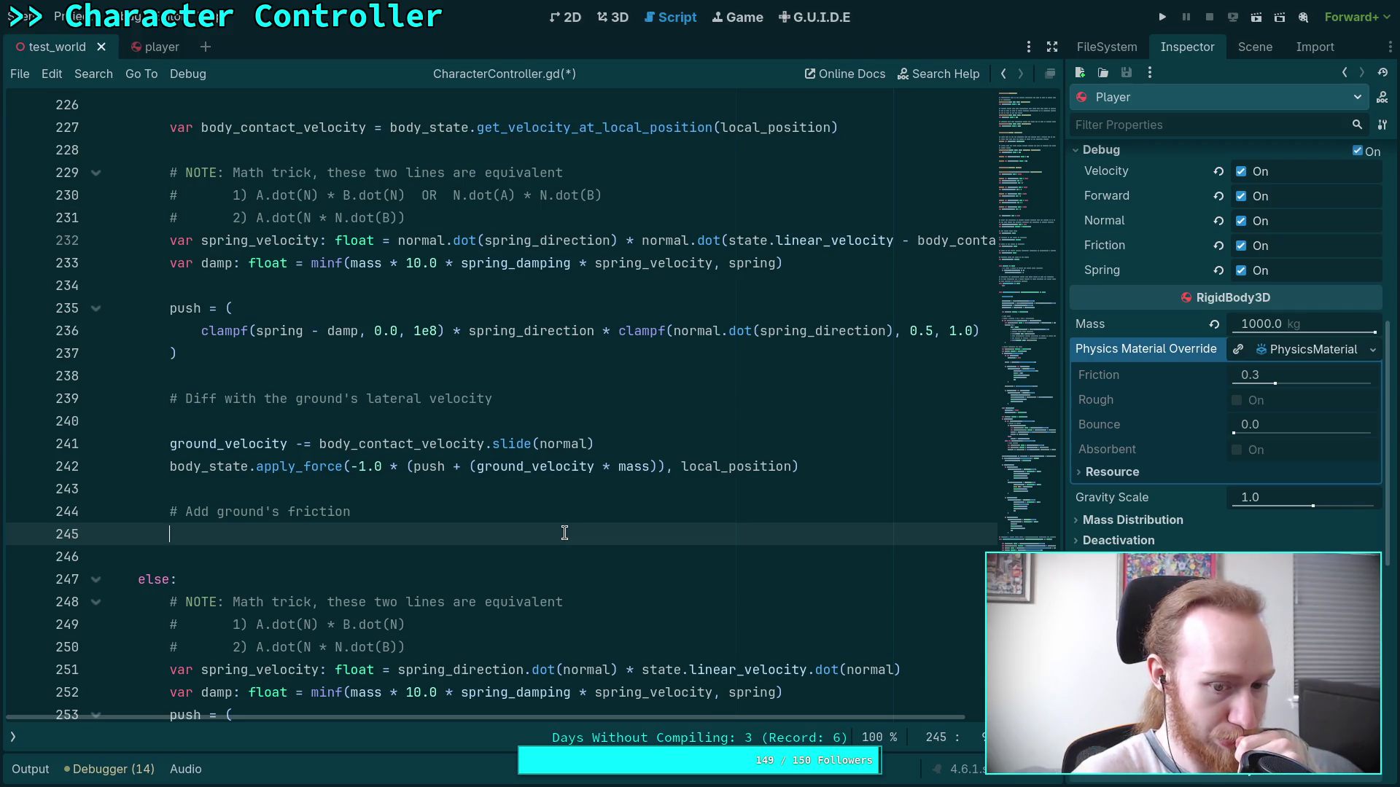
scroll(564, 532, up, 3)
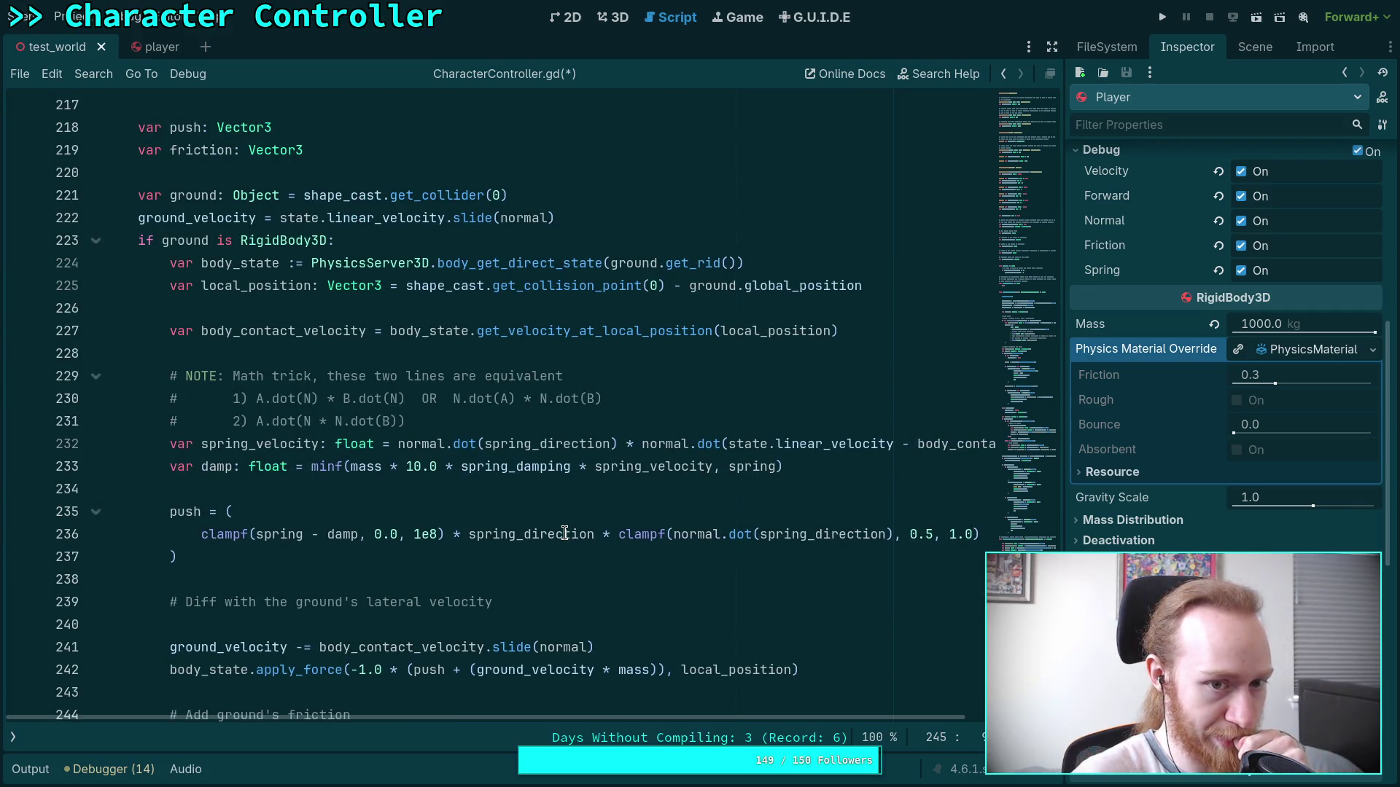
scroll(564, 533, up, 7)
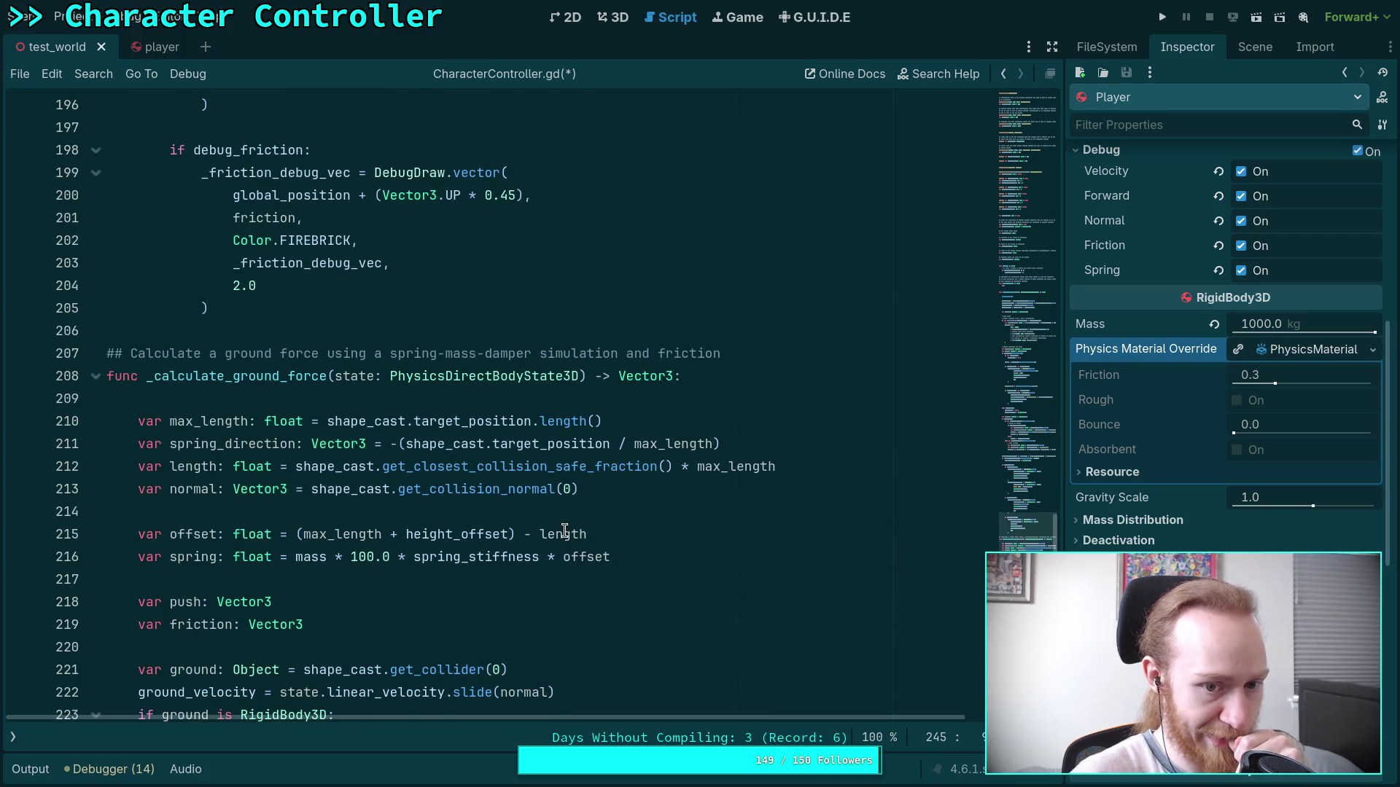
scroll(565, 530, down, 8)
scroll(564, 527, up, 6)
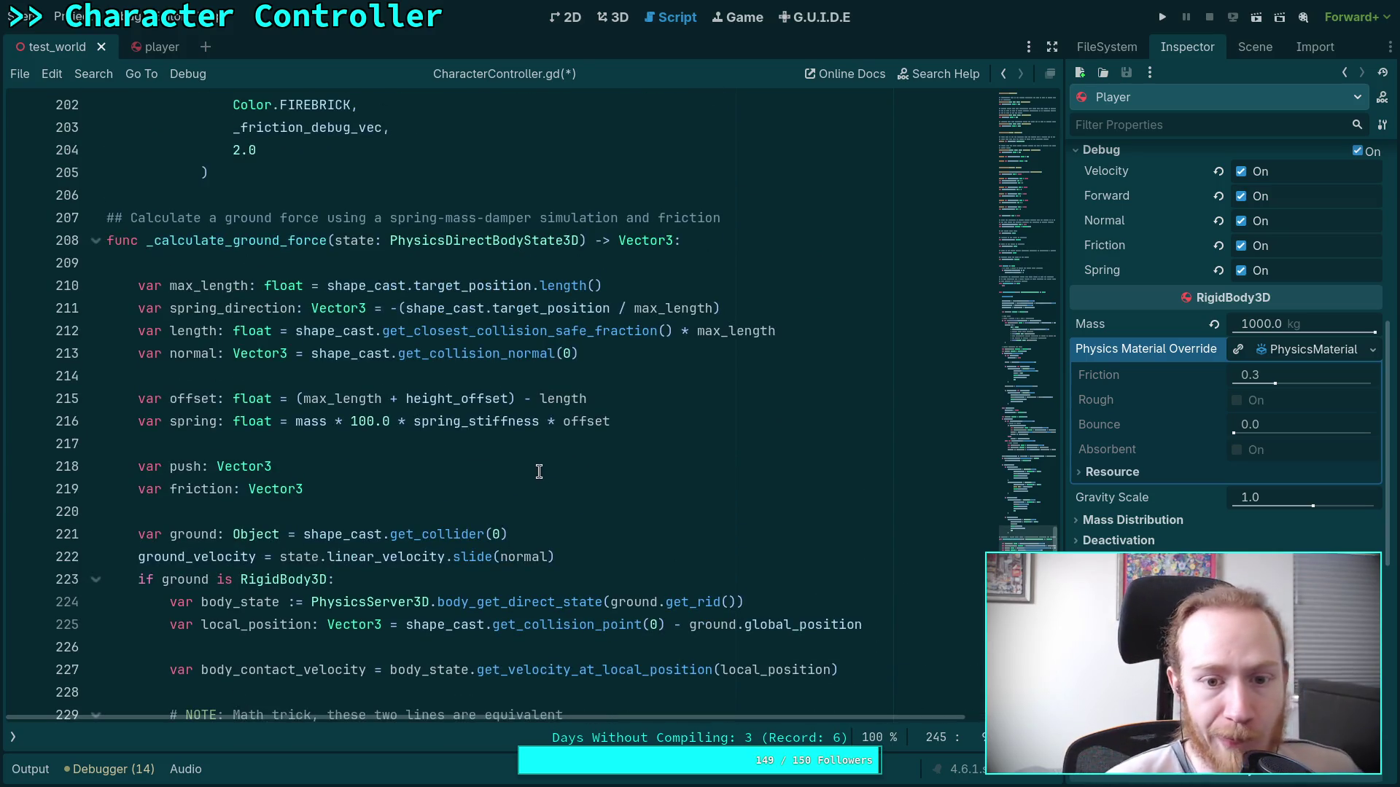
scroll(536, 472, down, 9)
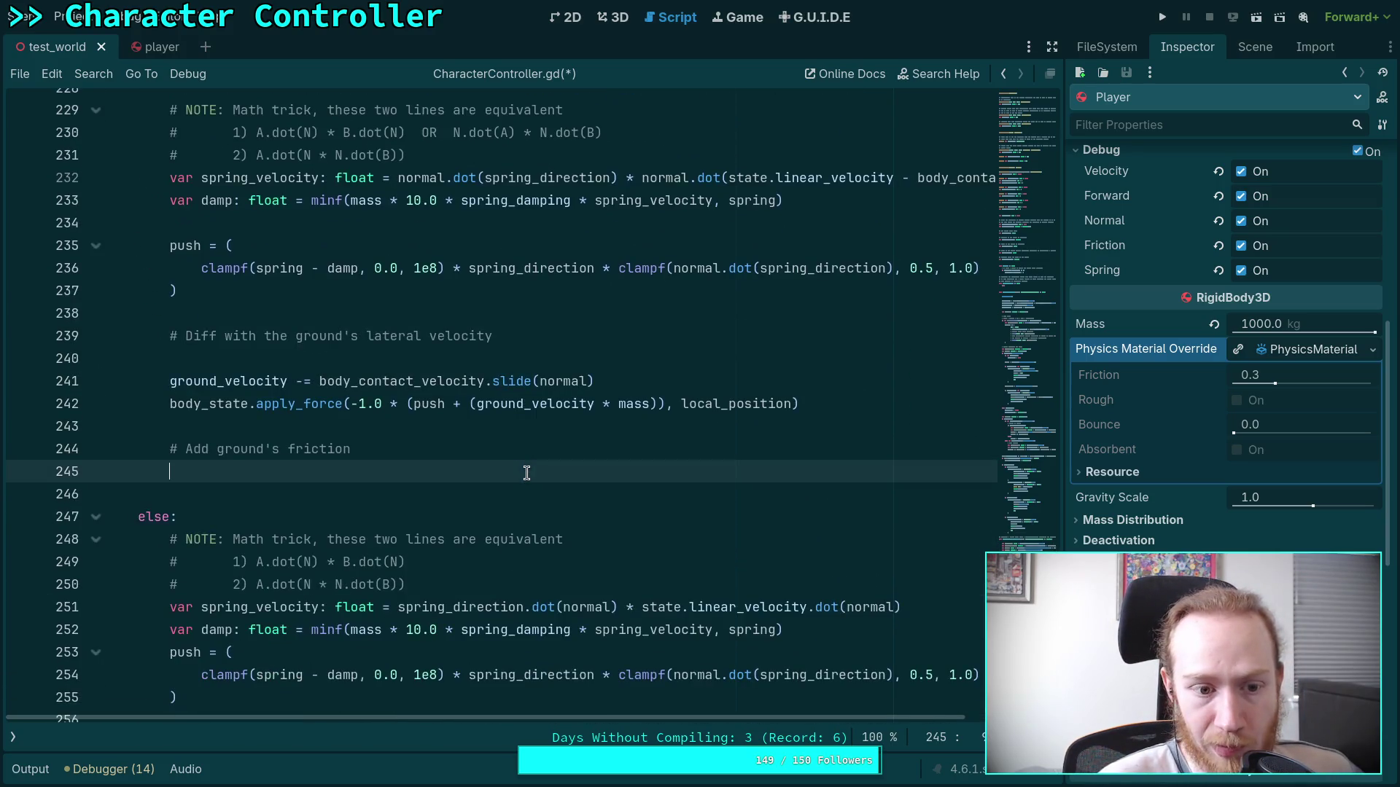
scroll(525, 466, up, 1)
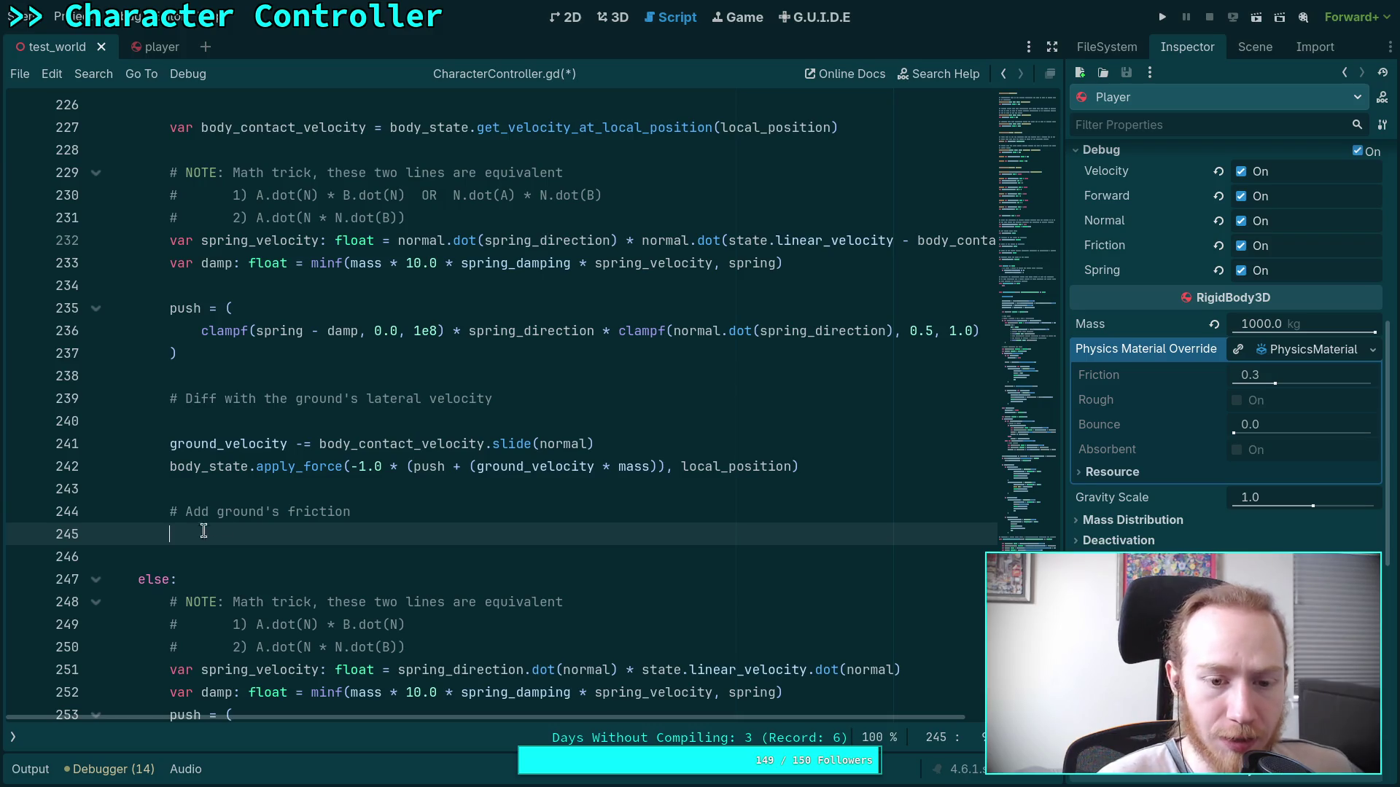
scroll(299, 511, down, 1)
scroll(299, 512, down, 1)
scroll(298, 503, up, 12)
scroll(296, 498, down, 7)
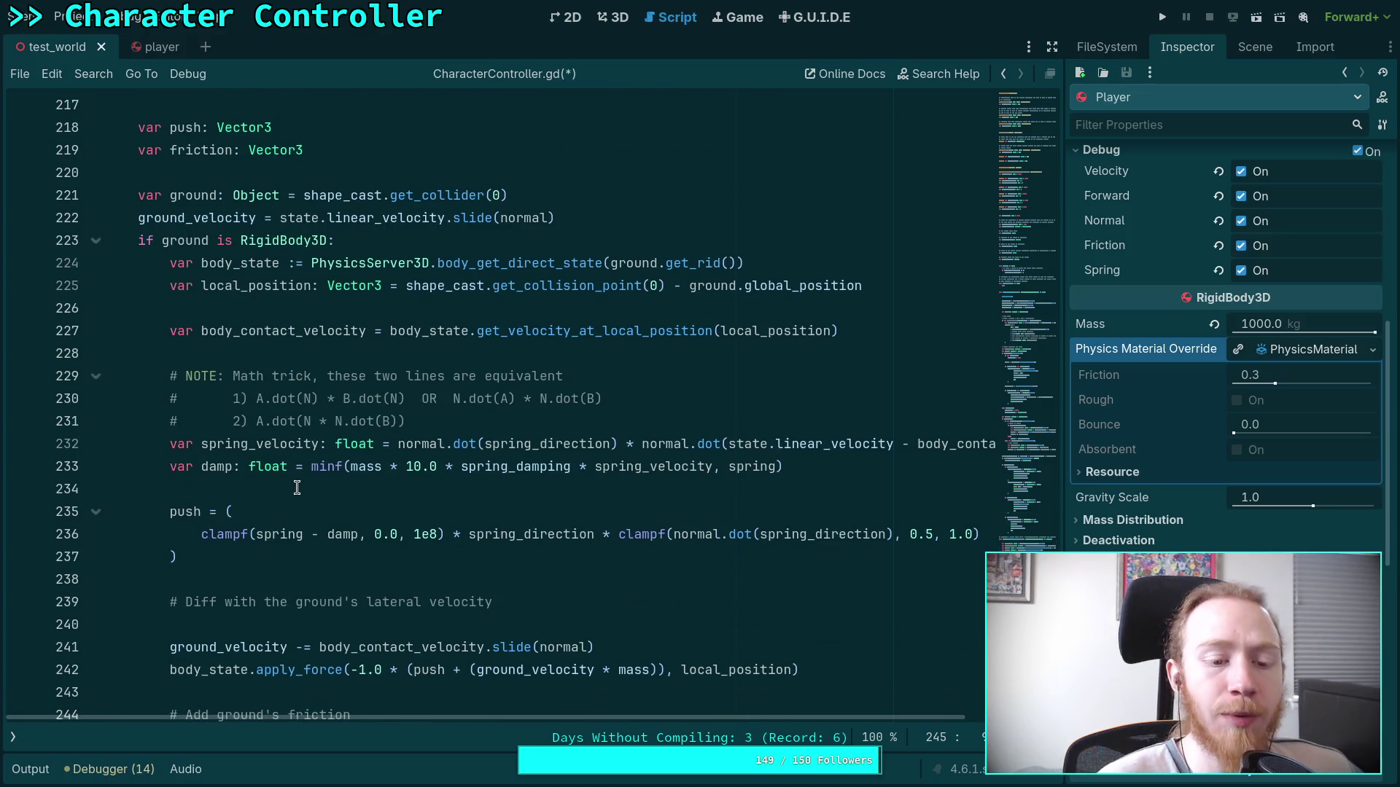
scroll(296, 494, down, 2)
double_click(415, 535)
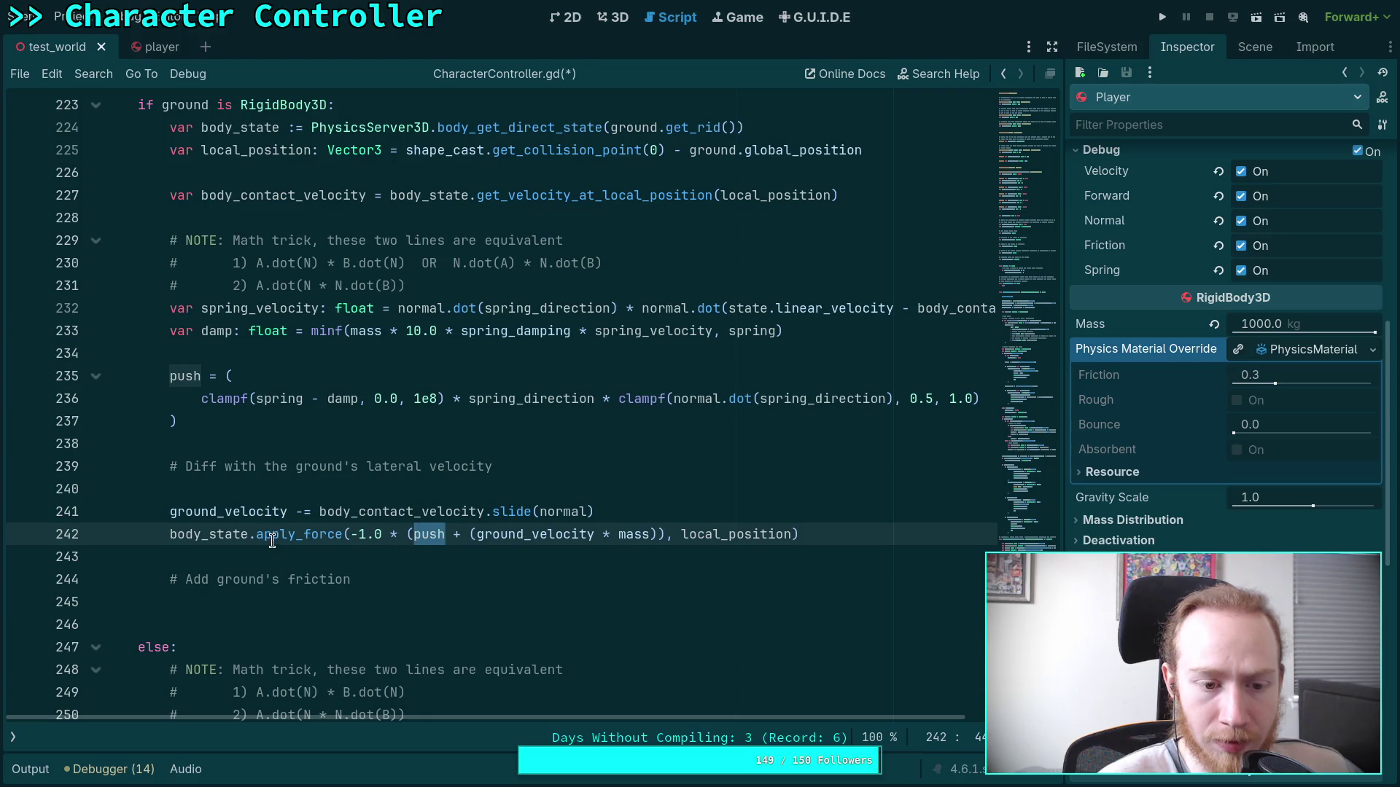
double_click(226, 534)
scroll(282, 505, up, 2)
scroll(282, 504, up, 20)
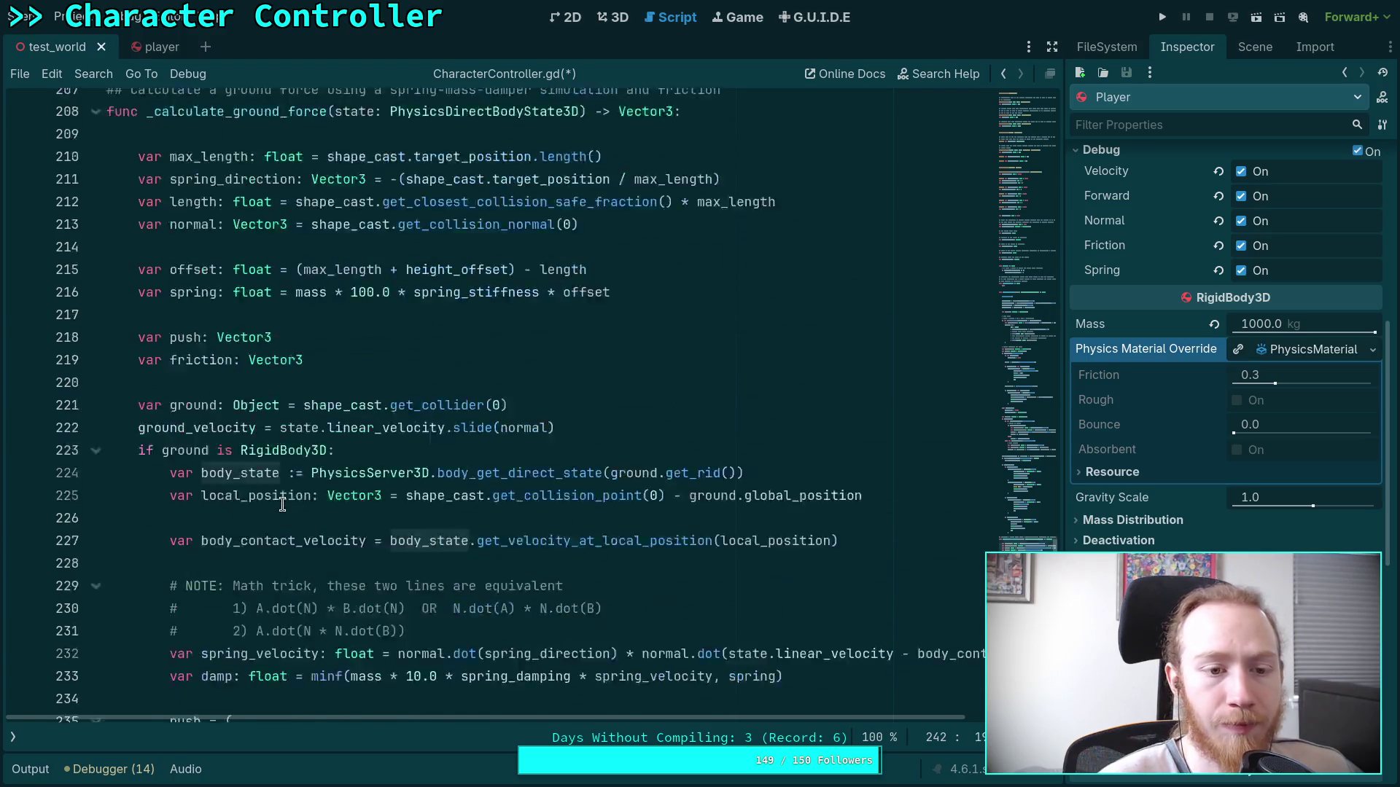
scroll(282, 504, up, 1)
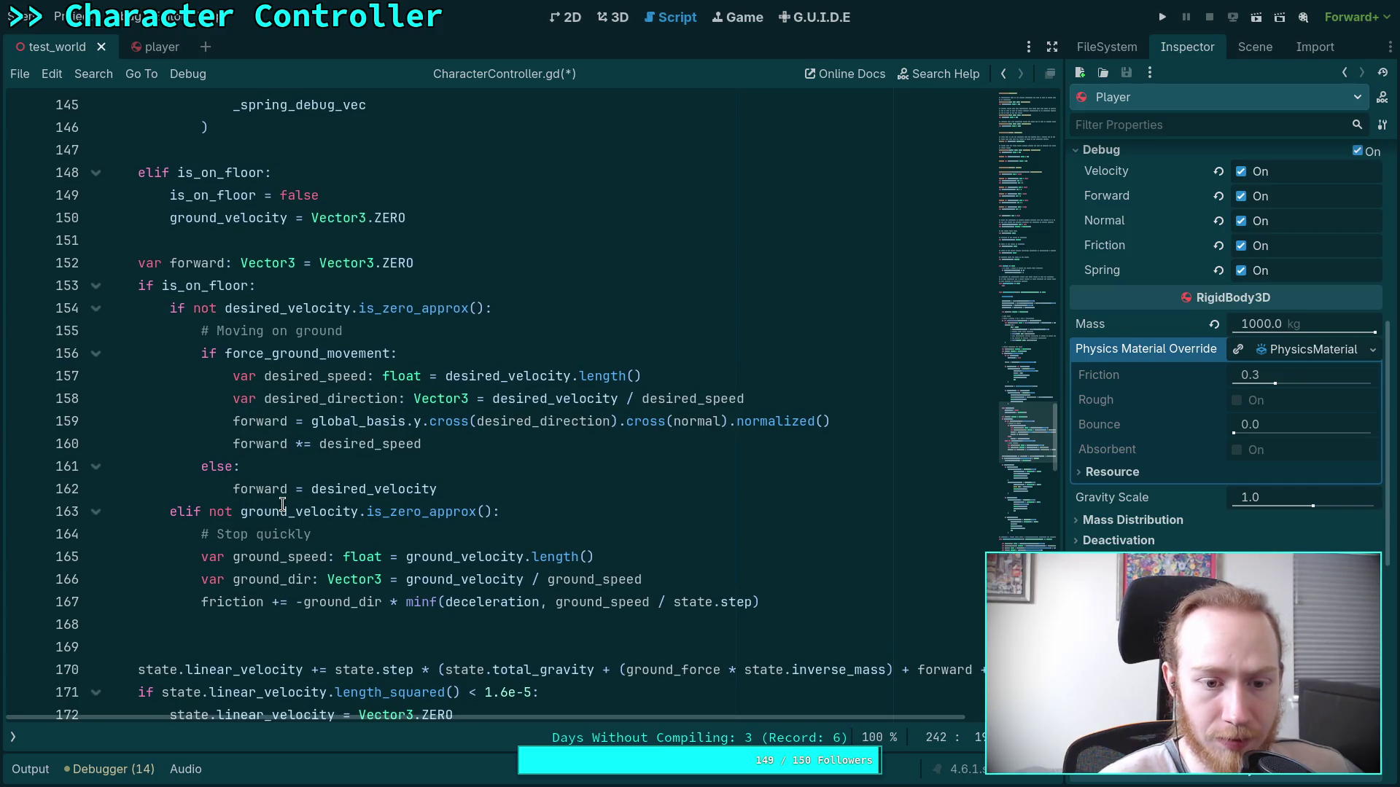
scroll(282, 504, up, 8)
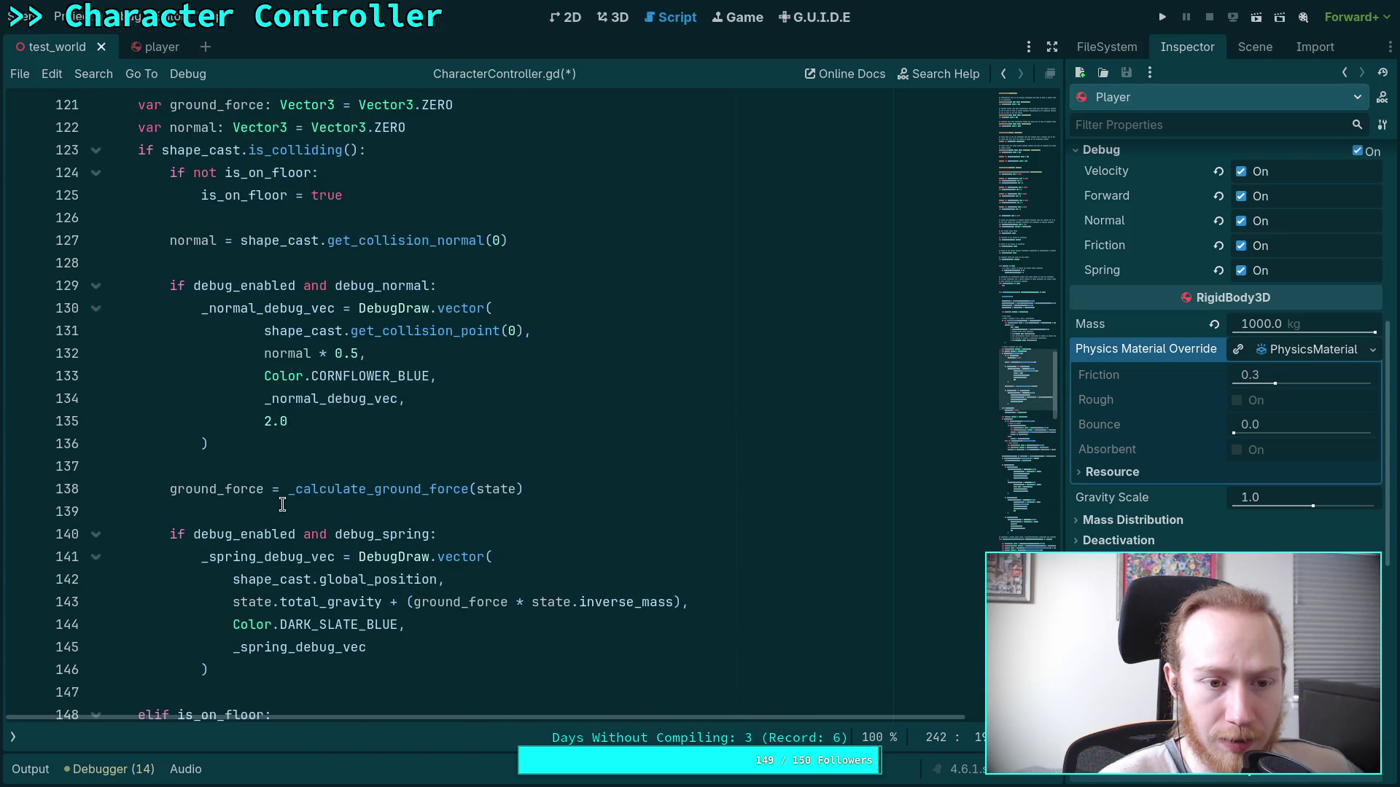
scroll(282, 505, down, 17)
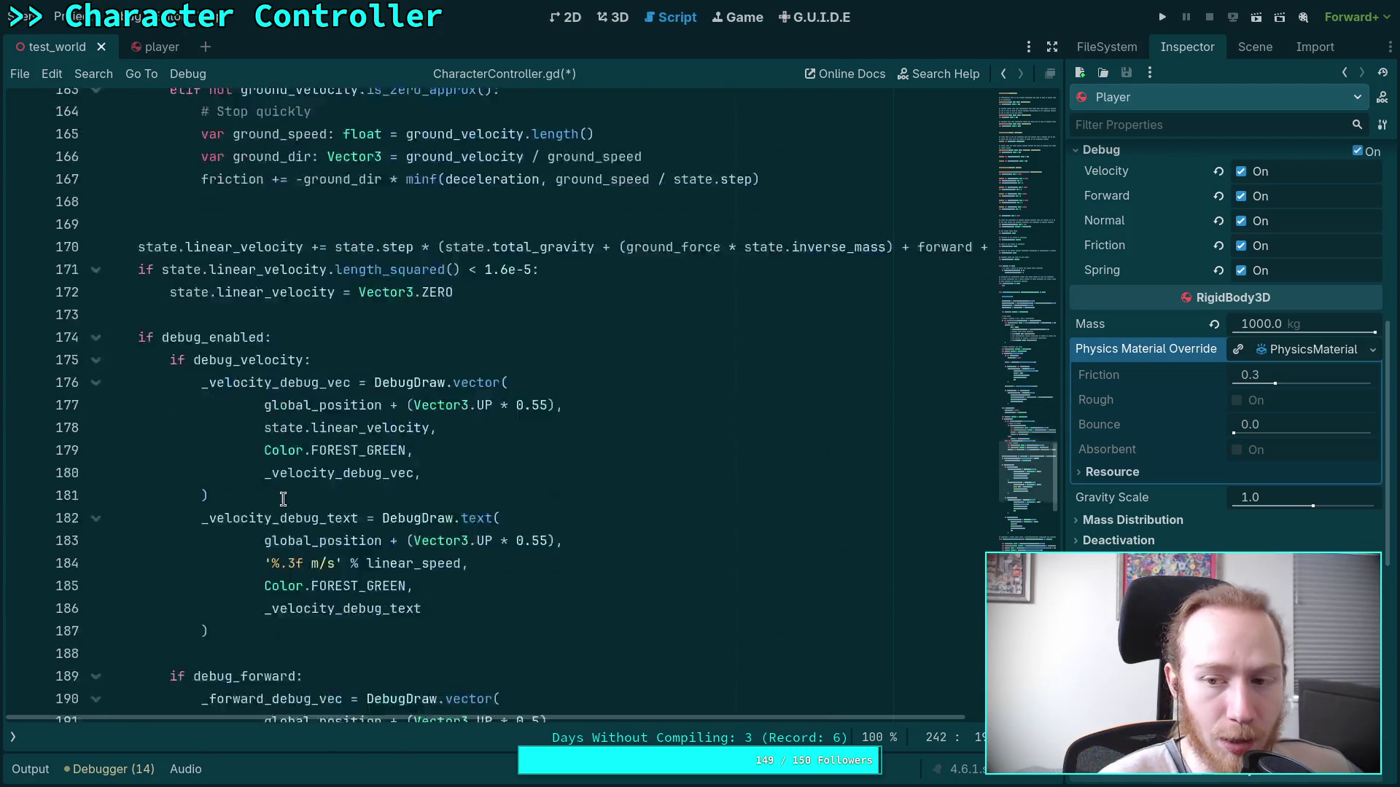
scroll(283, 499, down, 7)
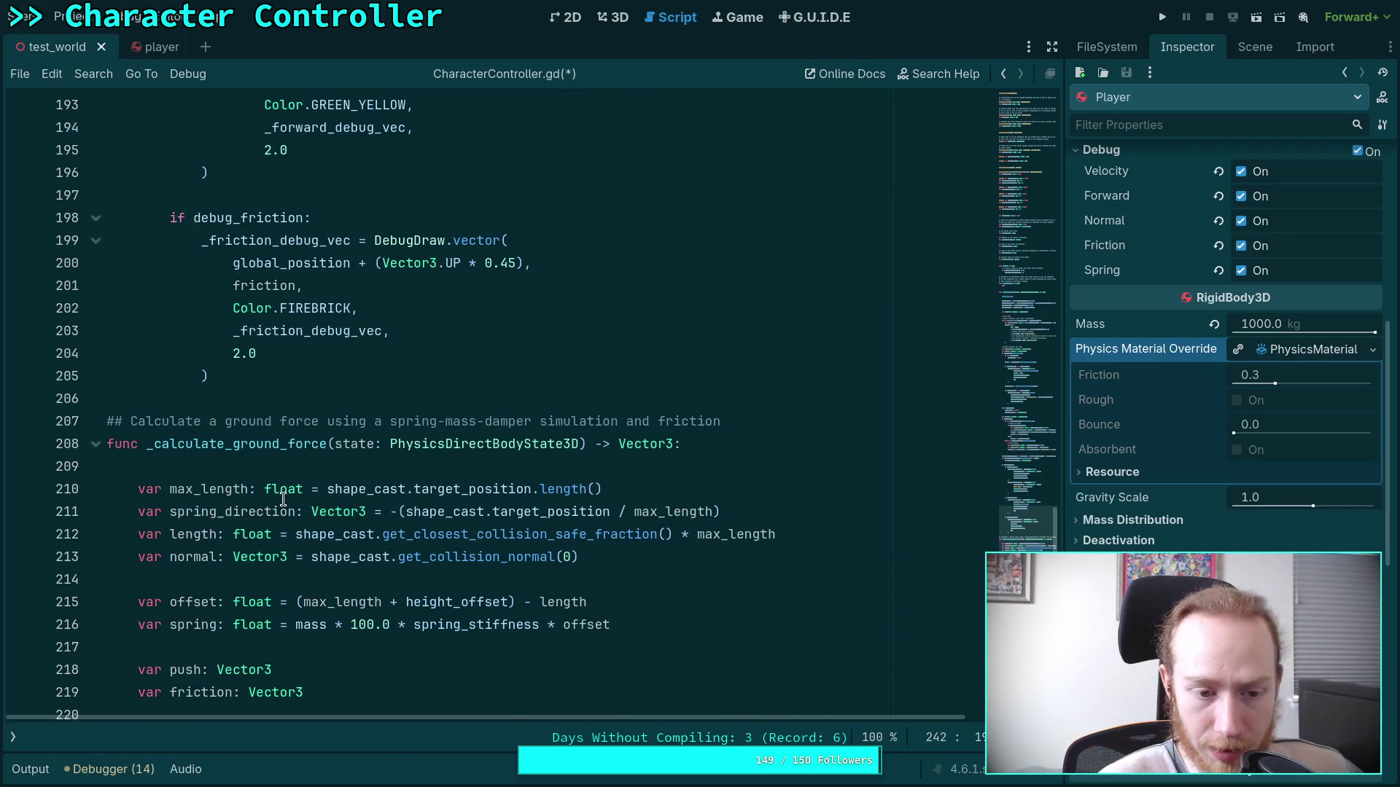
scroll(283, 500, down, 9)
scroll(297, 517, down, 1)
scroll(371, 531, up, 1)
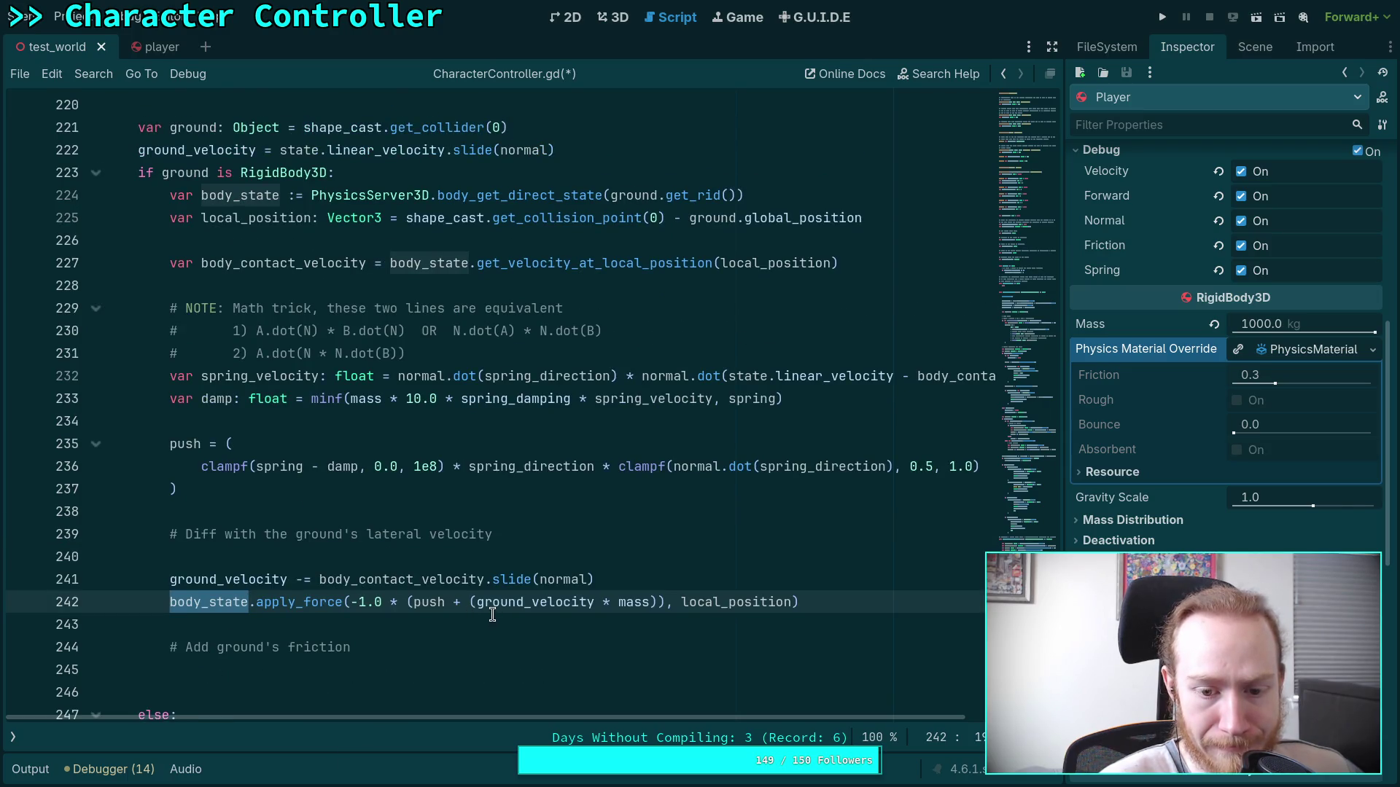
mouse_move(495, 602)
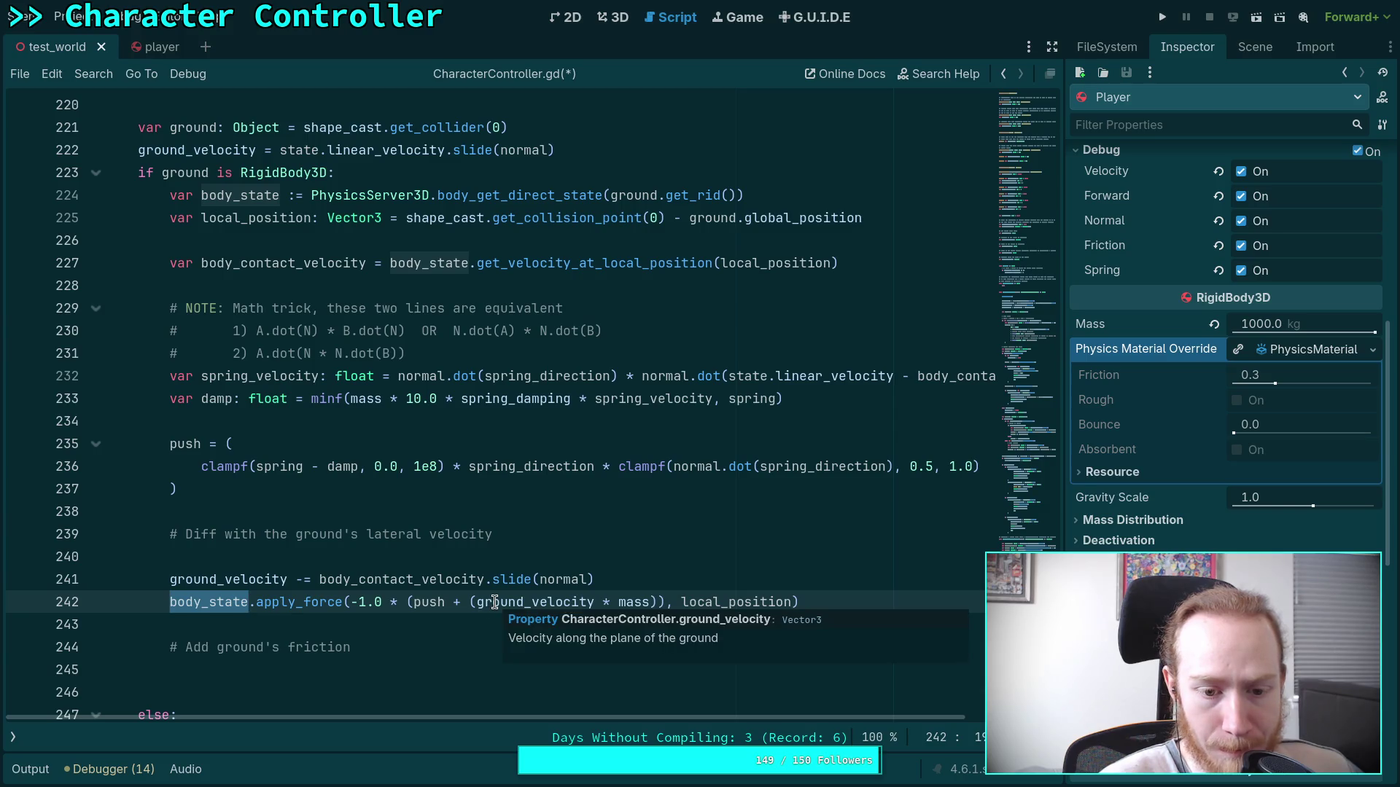
drag(470, 602, 658, 602)
scroll(570, 632, down, 1)
scroll(571, 632, down, 1)
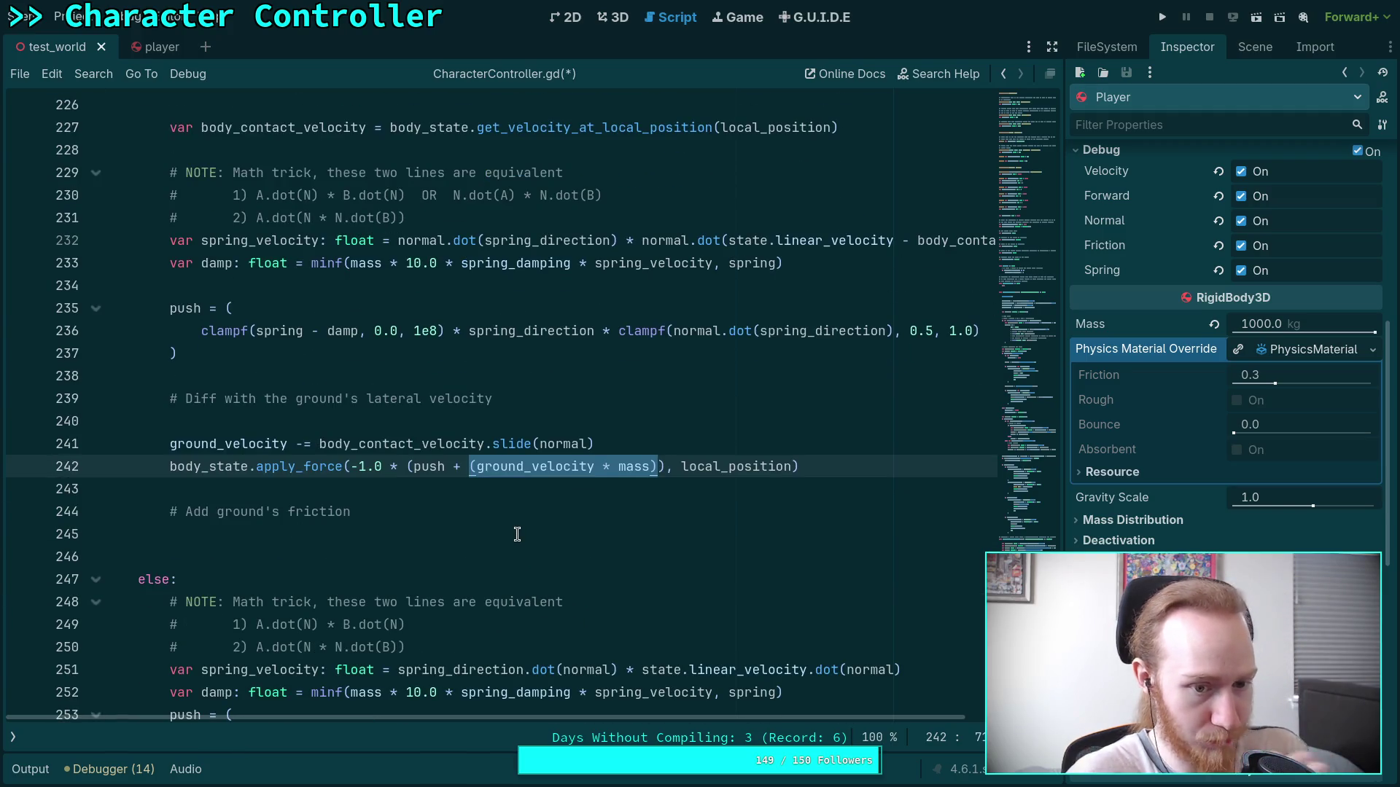
click(414, 468)
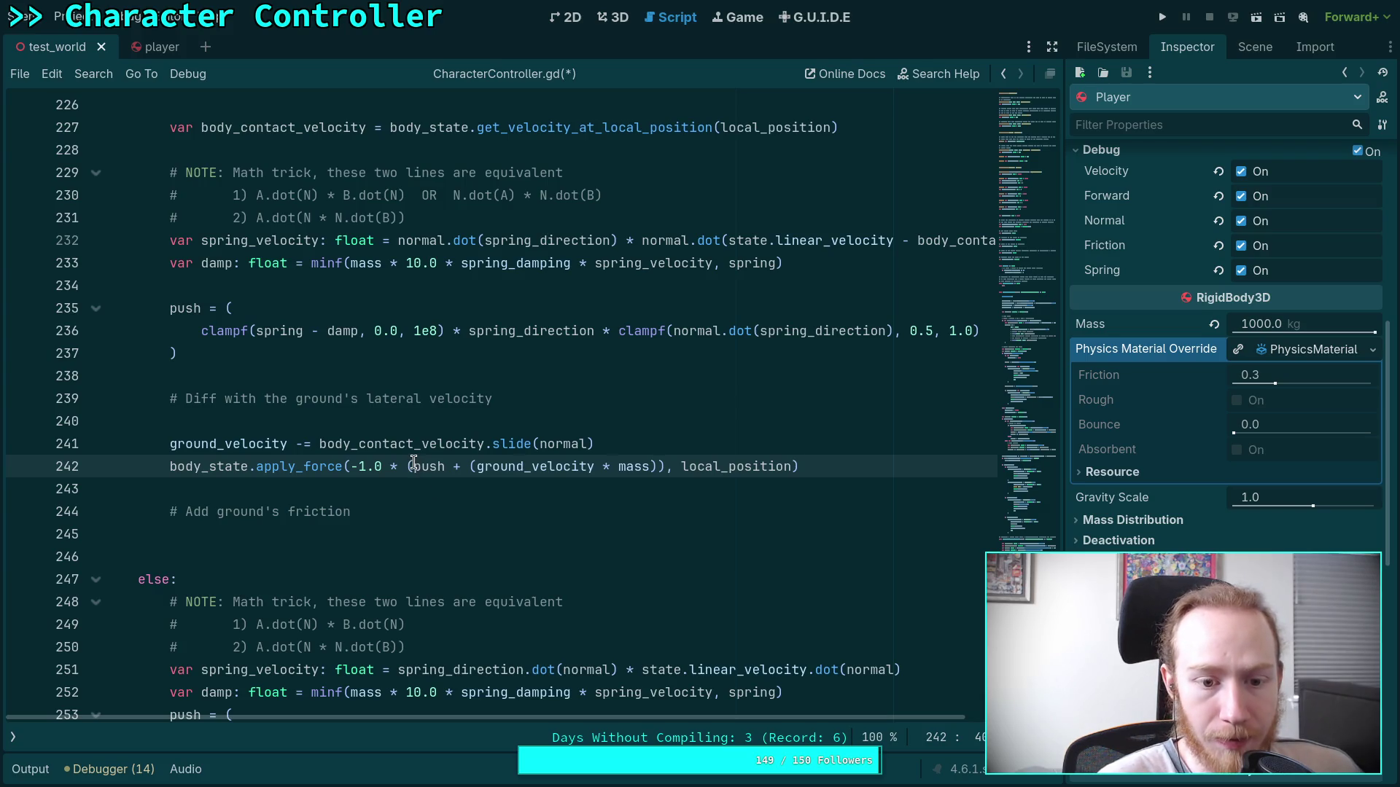
mouse_move(413, 465)
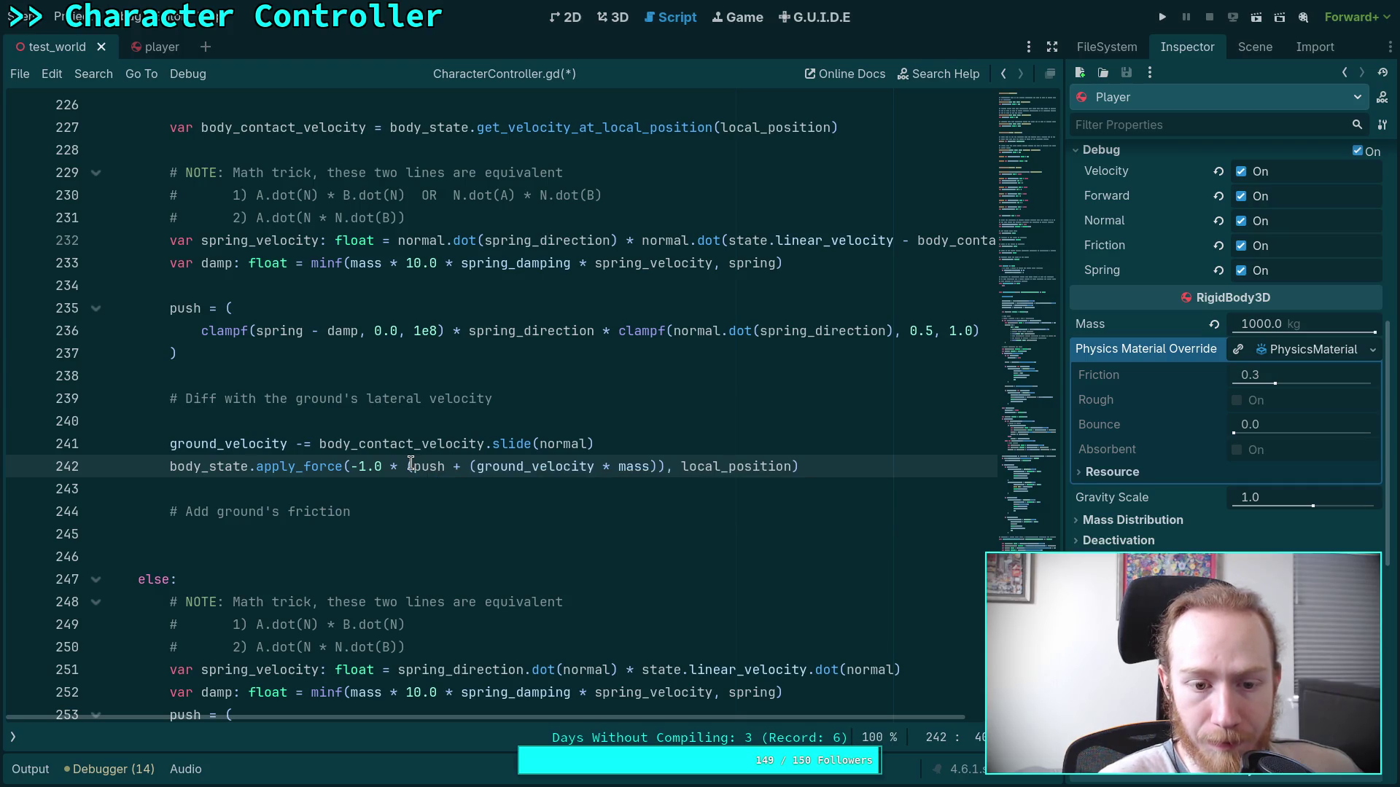
mouse_move(413, 464)
mouse_down()
mouse_move(342, 466)
mouse_move(358, 467)
mouse_move(293, 540)
mouse_up()
key(BackSpace)
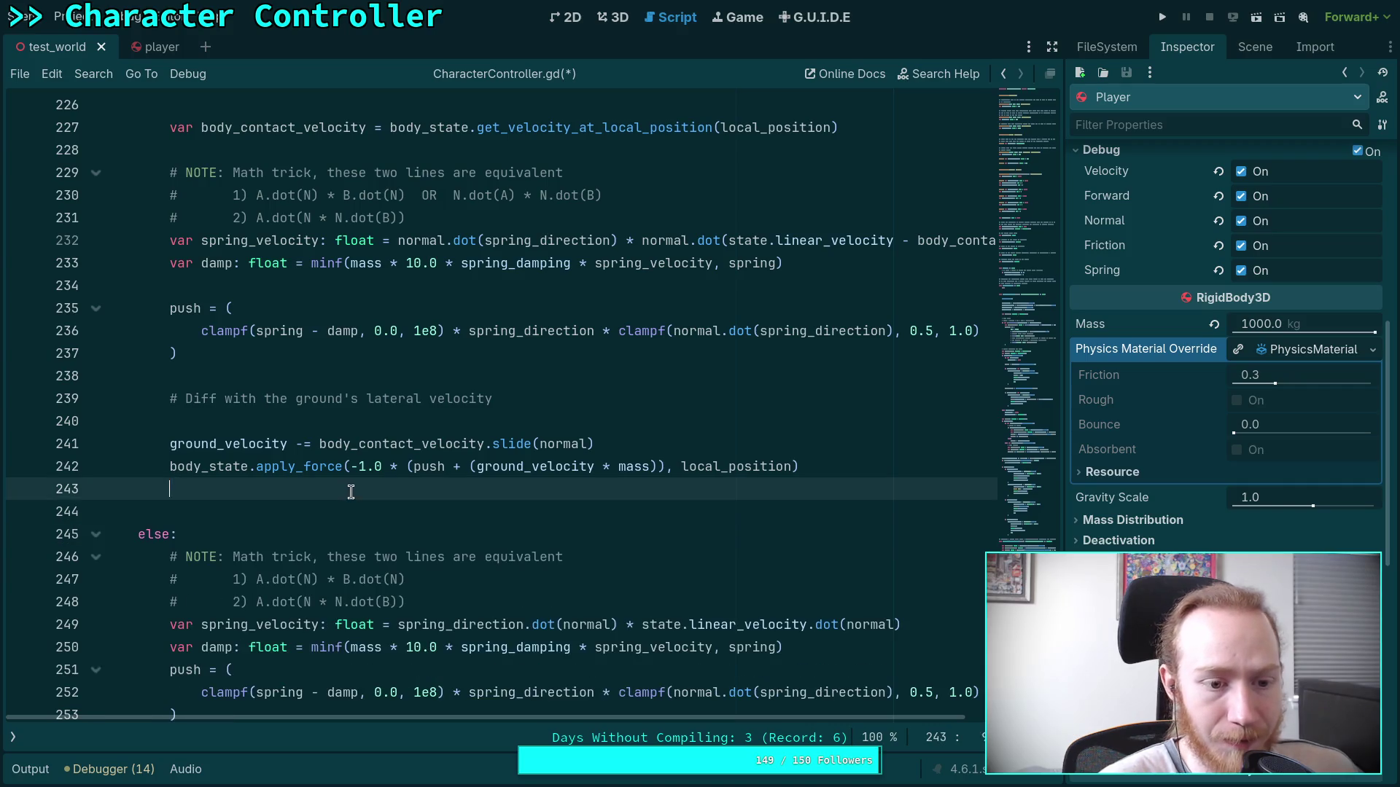
key(BackSpace)
click(293, 497)
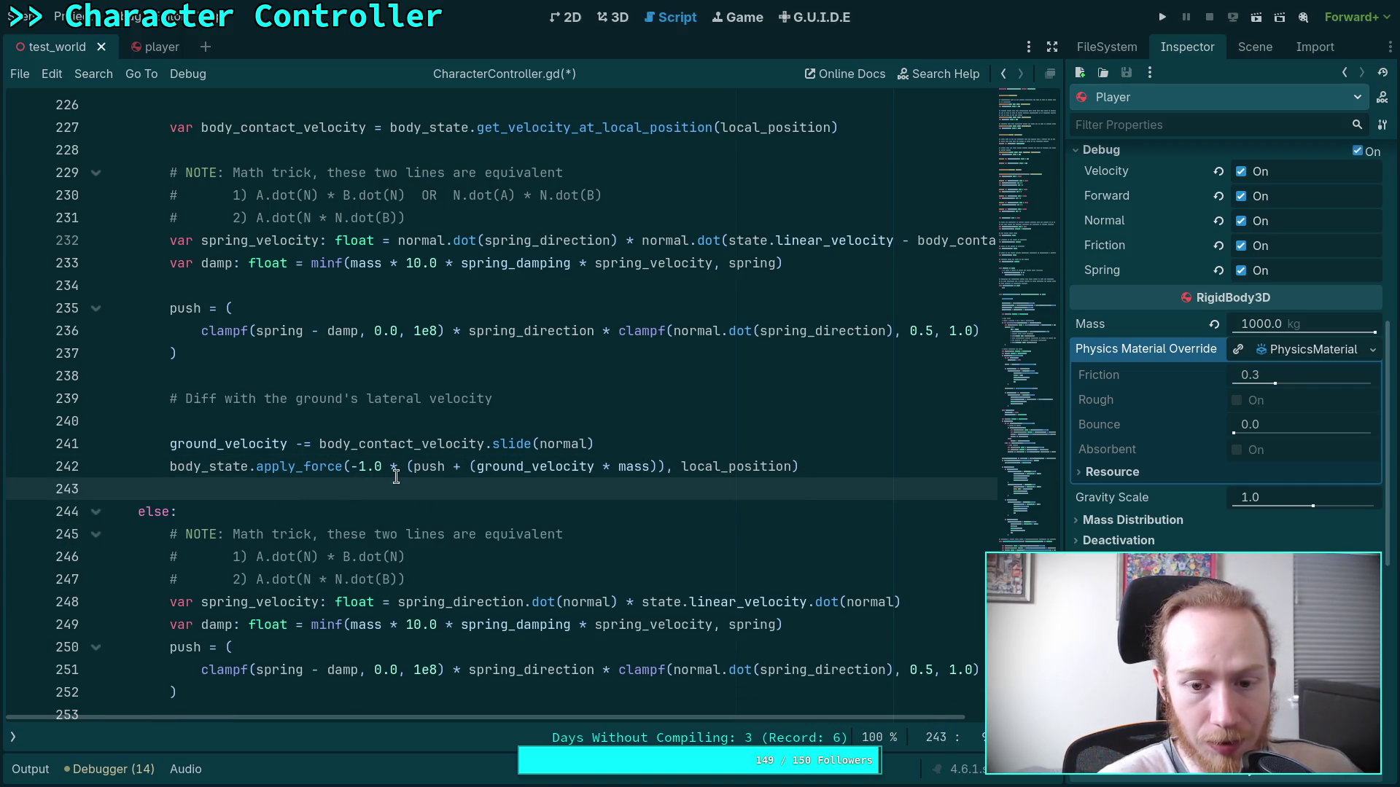
scroll(446, 482, up, 5)
scroll(458, 448, down, 4)
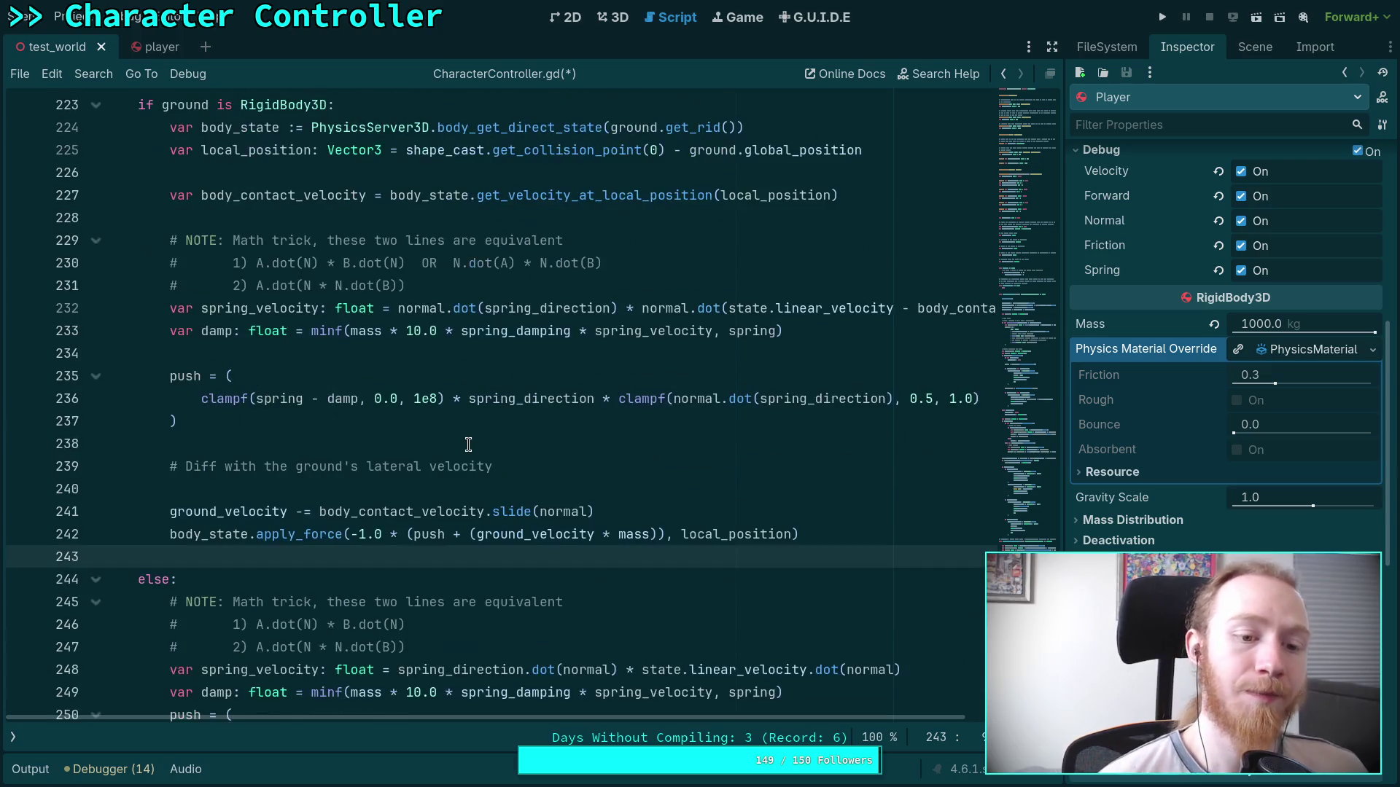
click(410, 534)
click(747, 548)
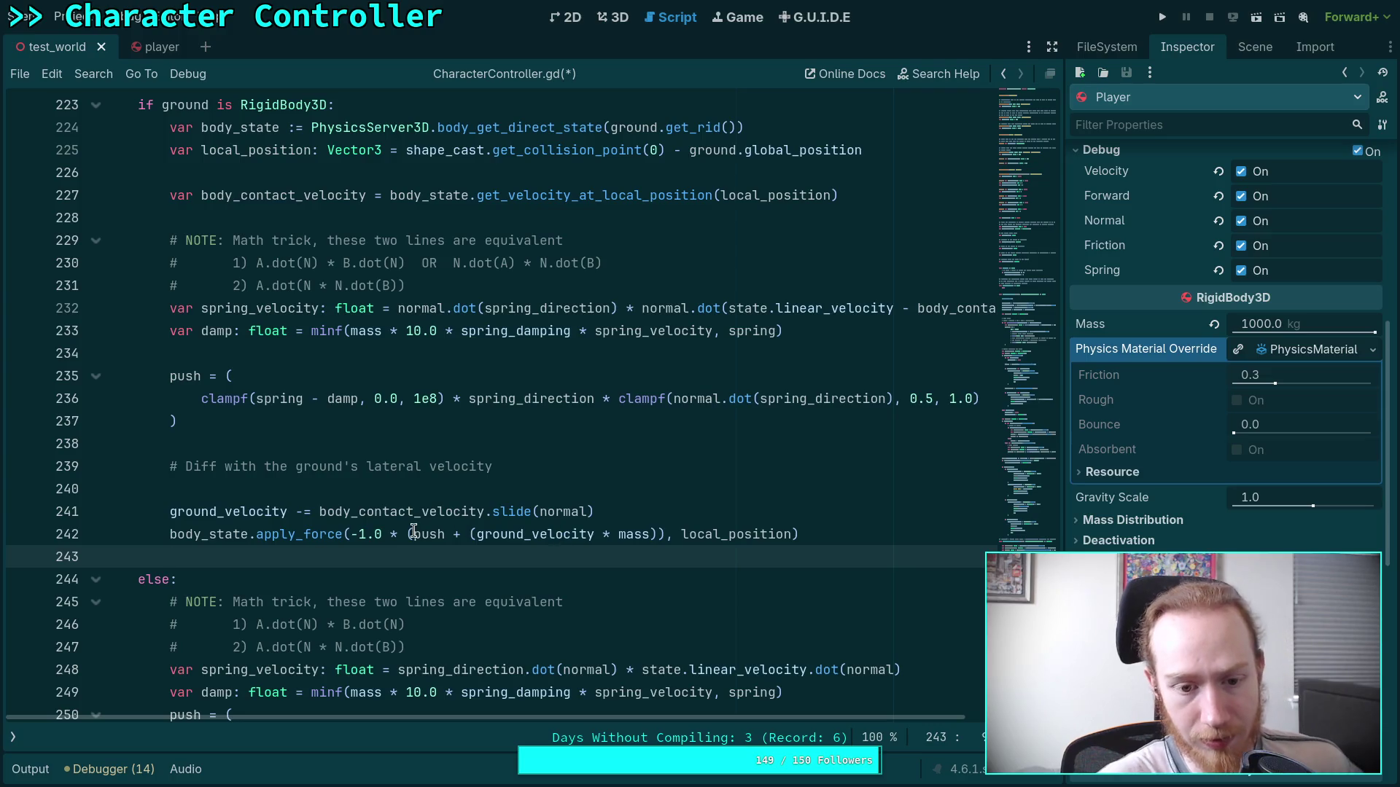
mouse_move(414, 536)
click(629, 510)
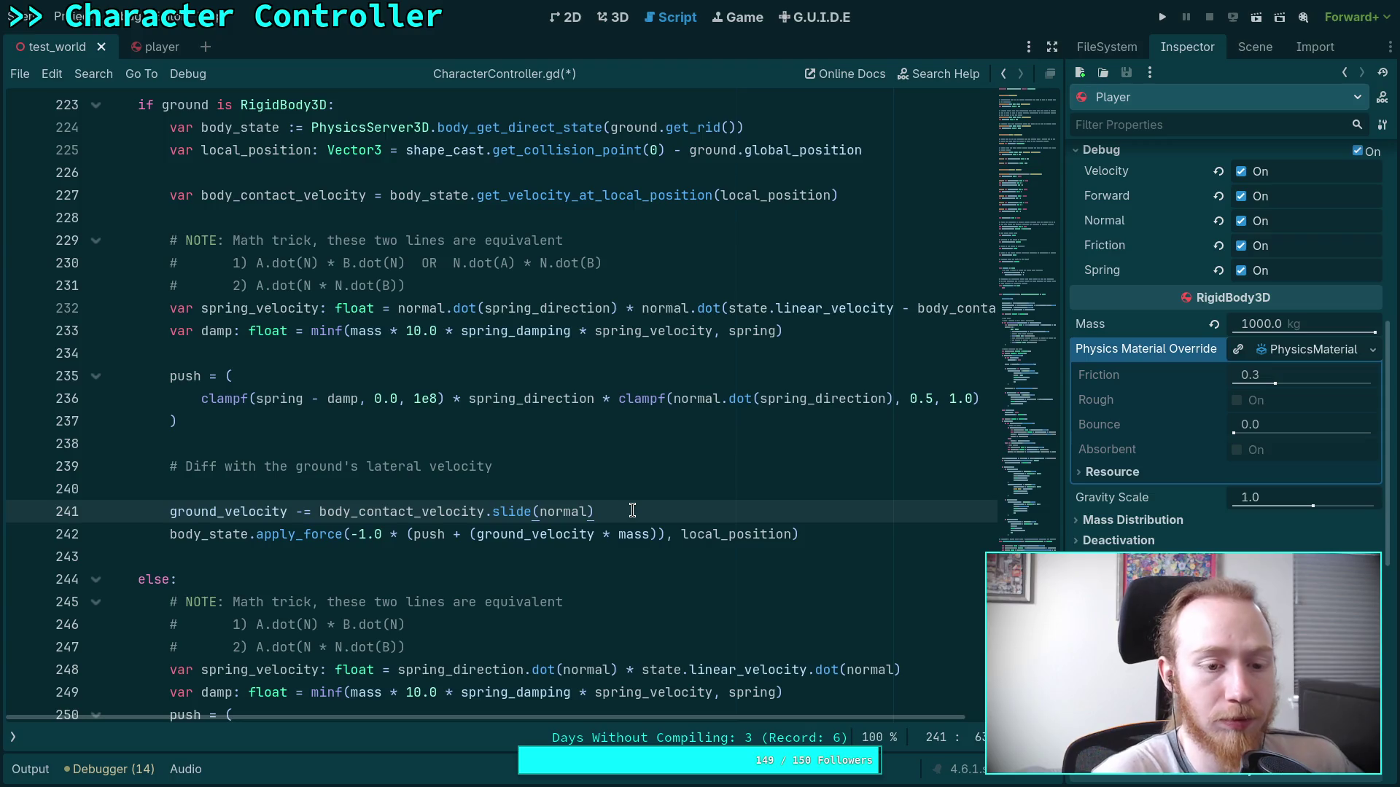
Replace (ground_velocity * mass) in apply_force with friction and move the ground_velocity line up.
drag(468, 536, 657, 545)
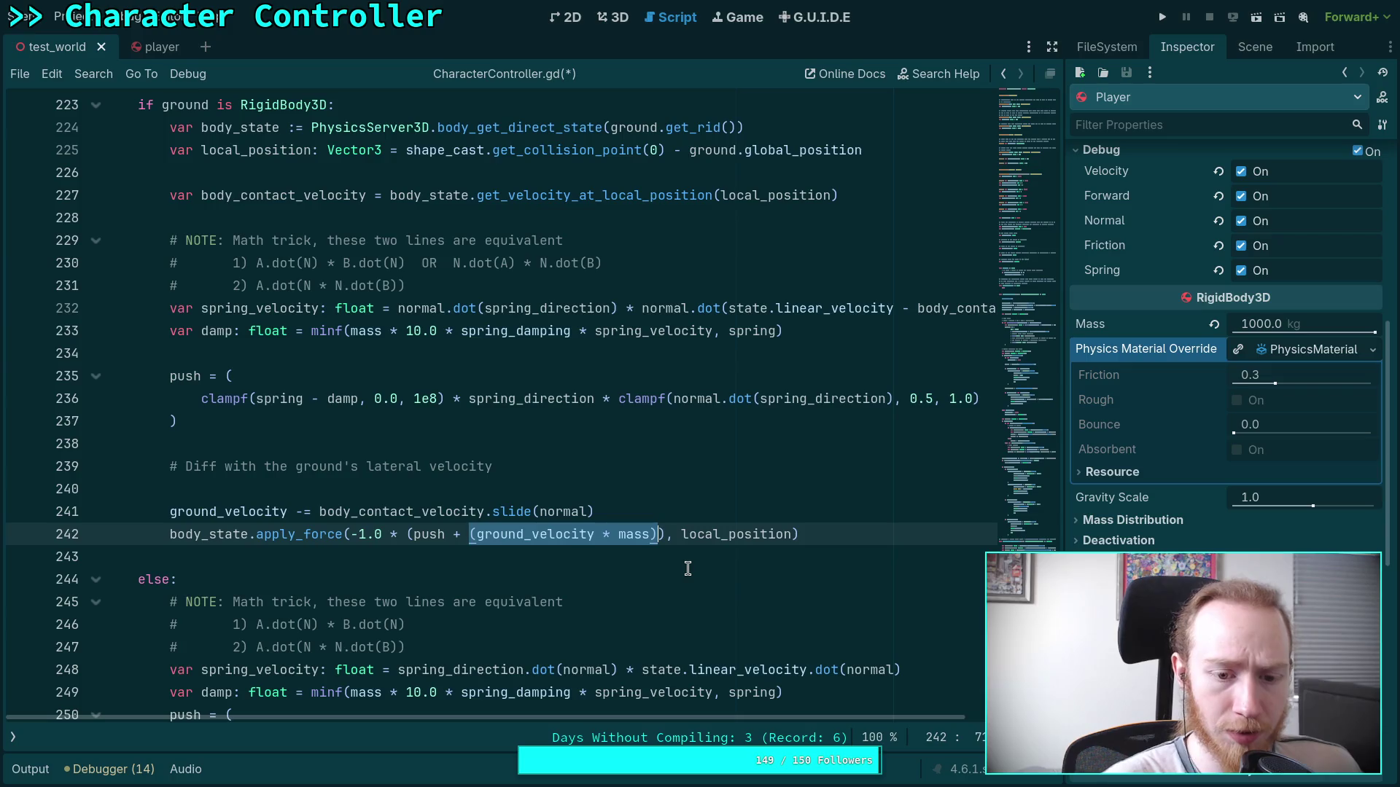
text(friti)
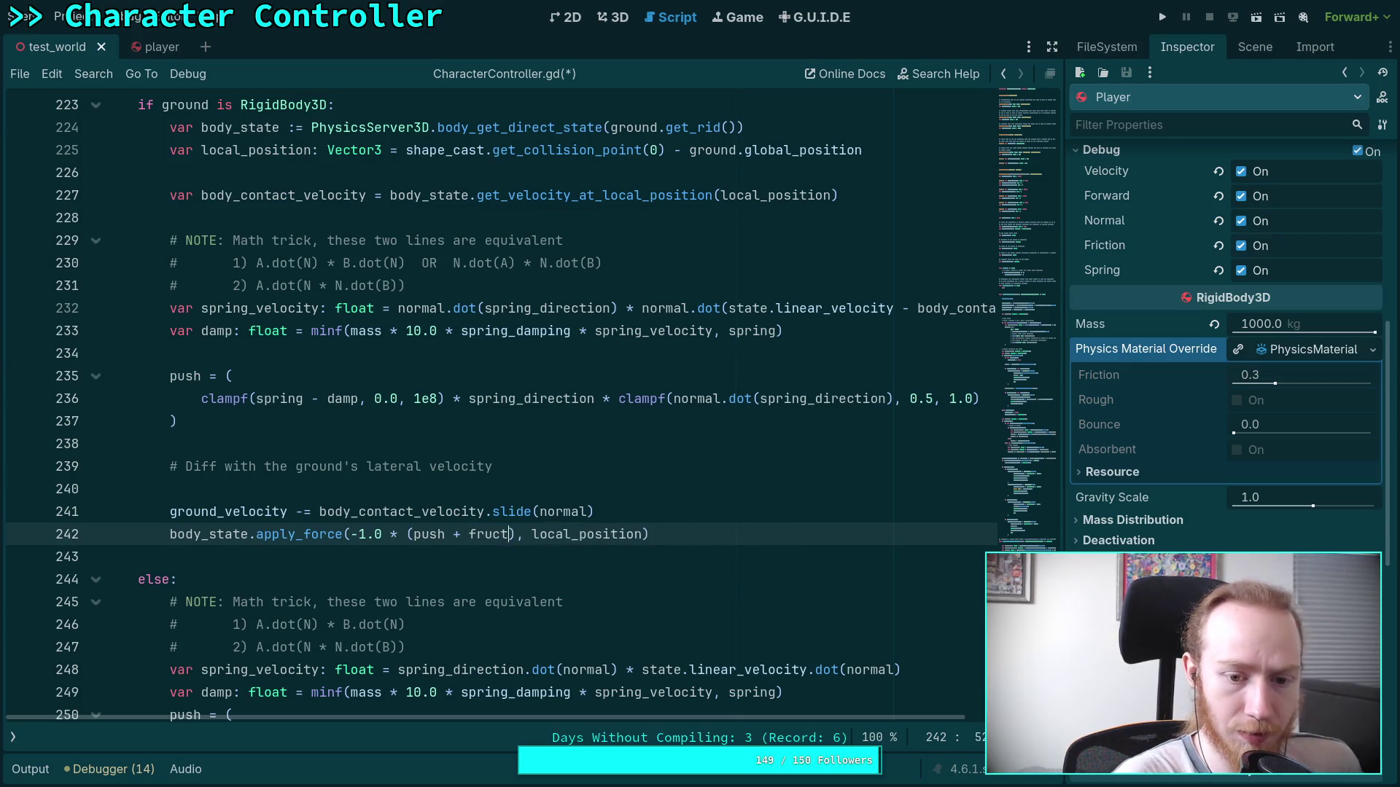
key(BackSpace)
key(BackSpace)
text(ction)
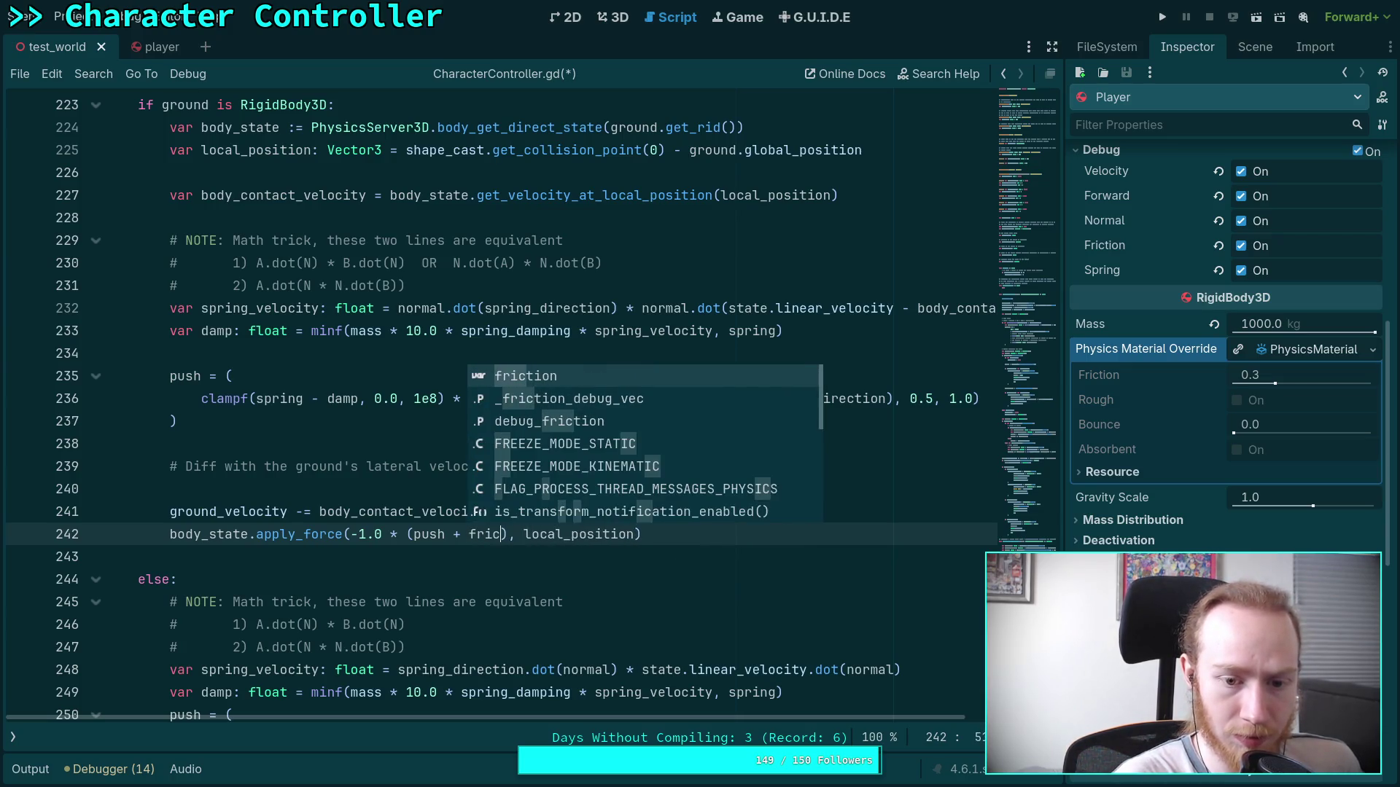
click(375, 560)
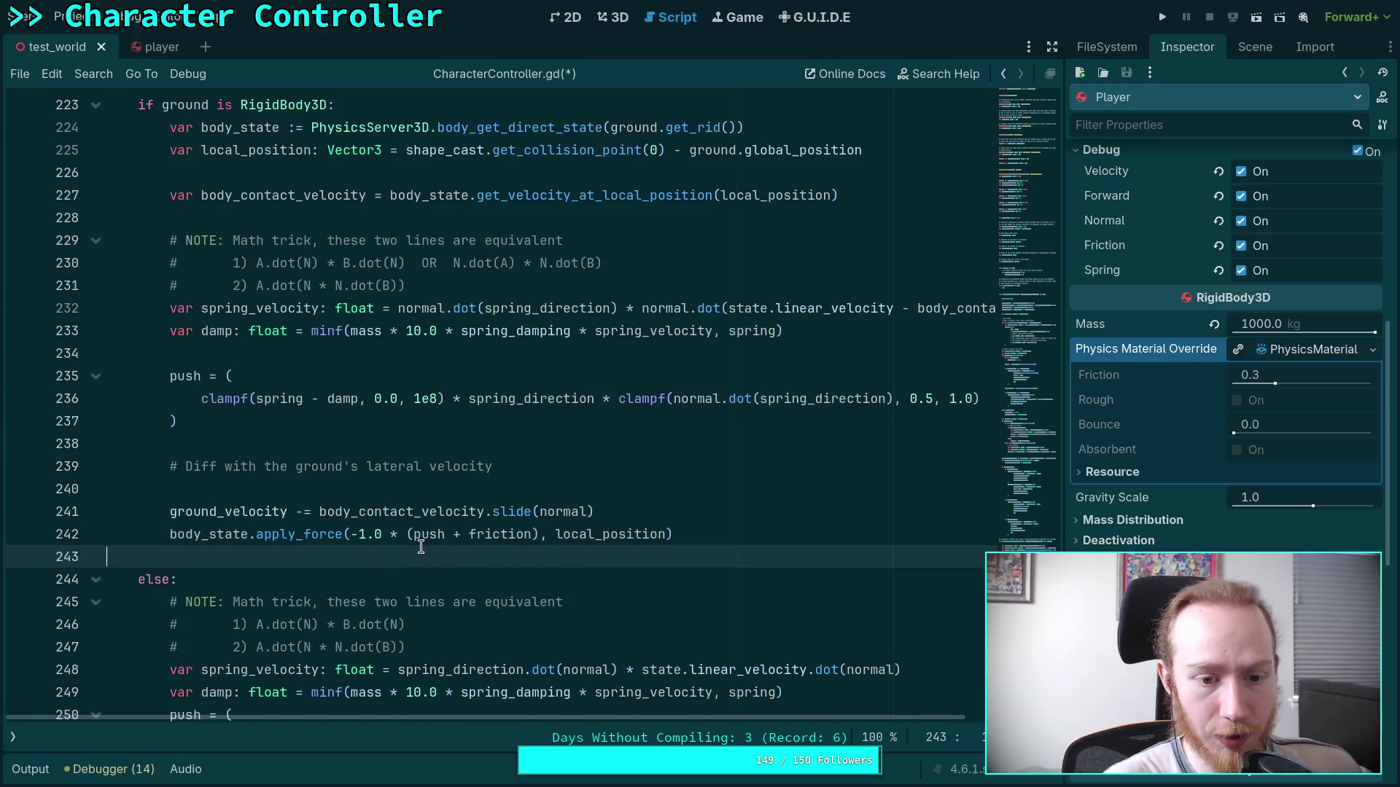
key(BackSpace)
click(501, 511)
key(alt+Up)
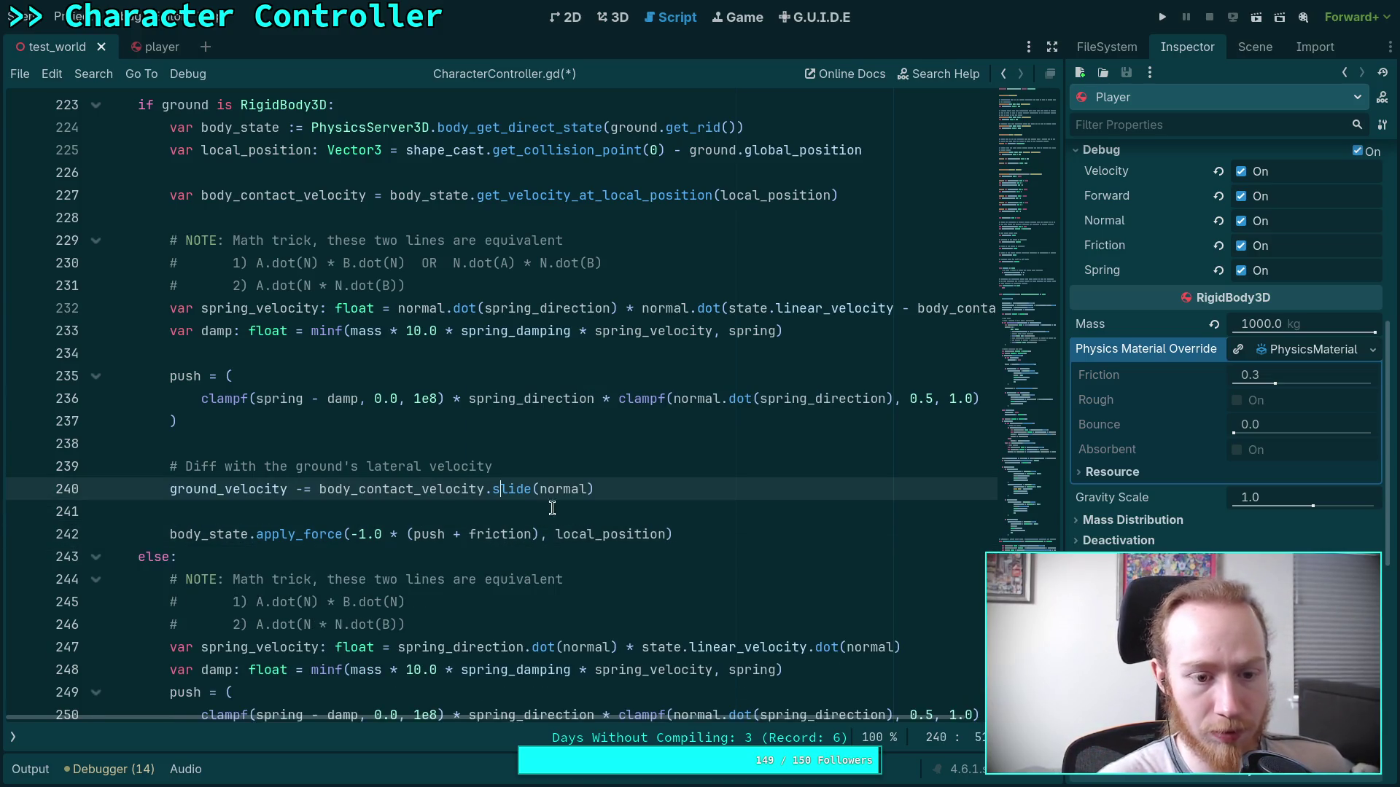
Add the comment '# Apply opposing force to body' above the apply_force call.
scroll(481, 492, down, 1)
click(426, 439)
key(Return)
text(# Appl)
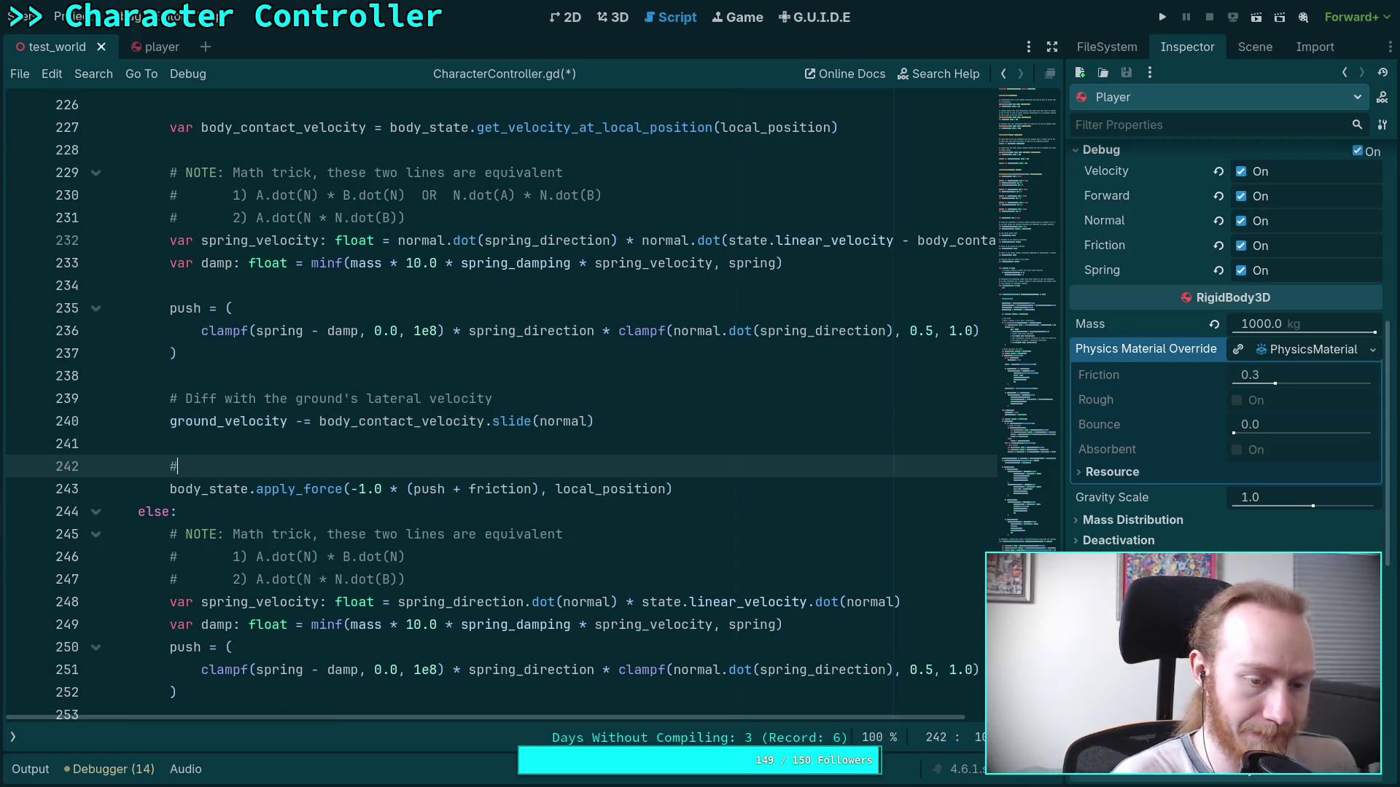
text(y opp)
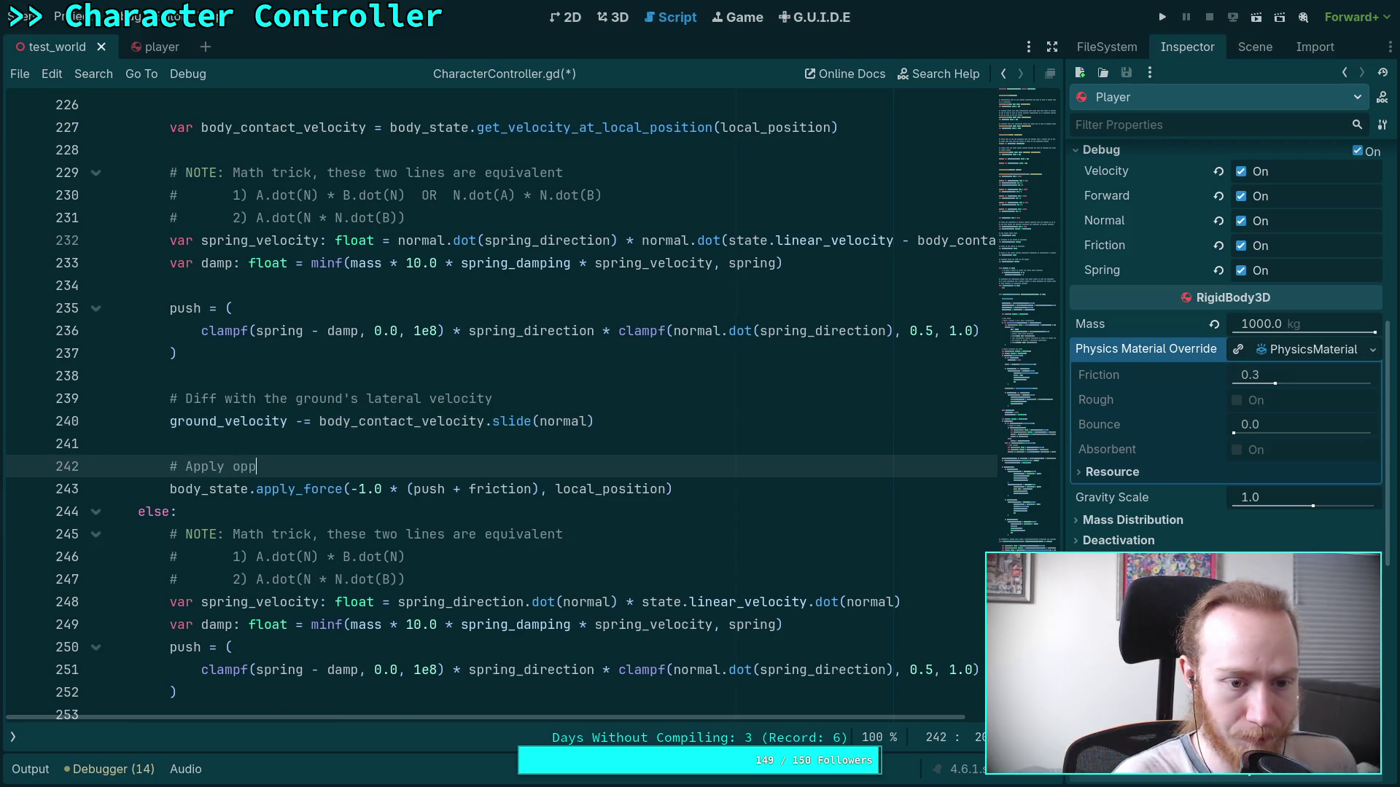
text(osing force)
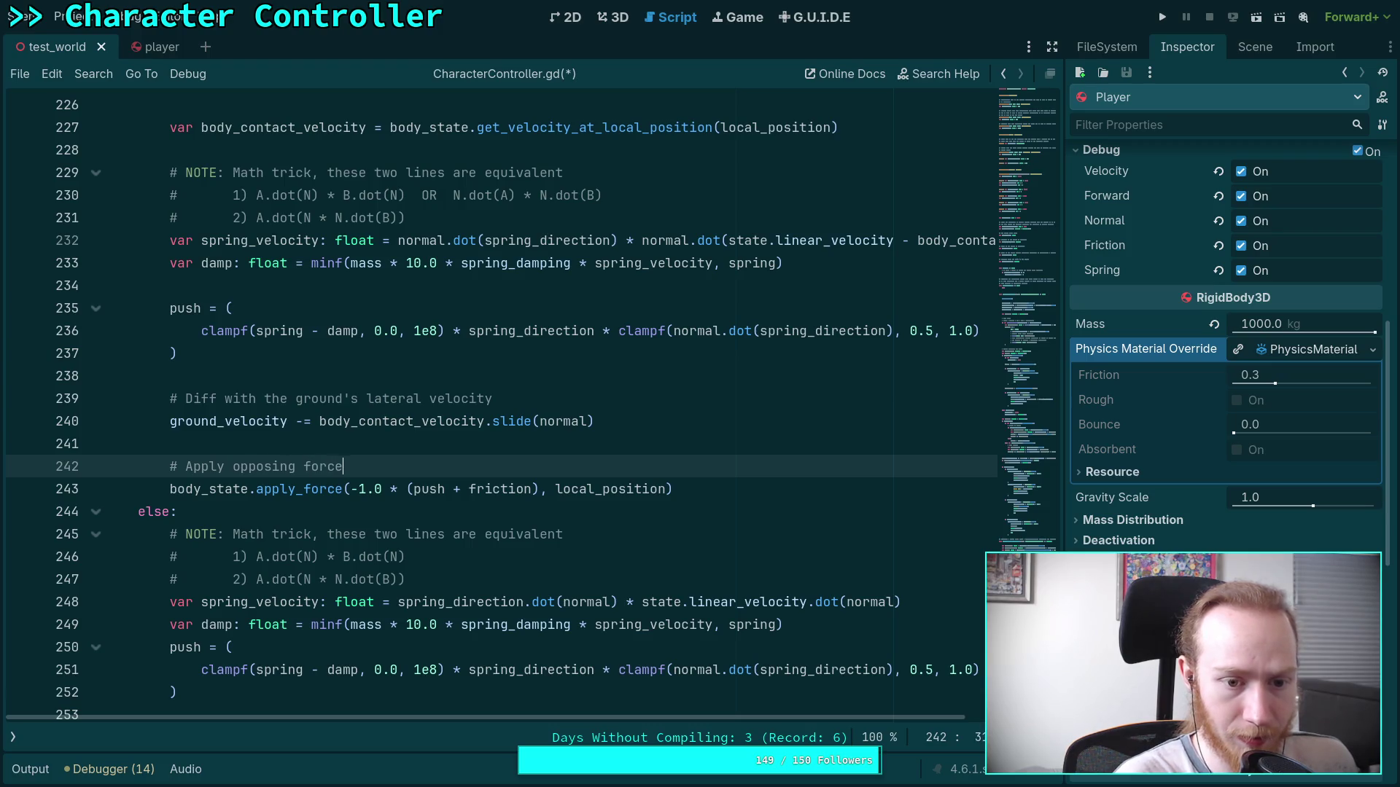
scroll(412, 422, down, 2)
text( o)
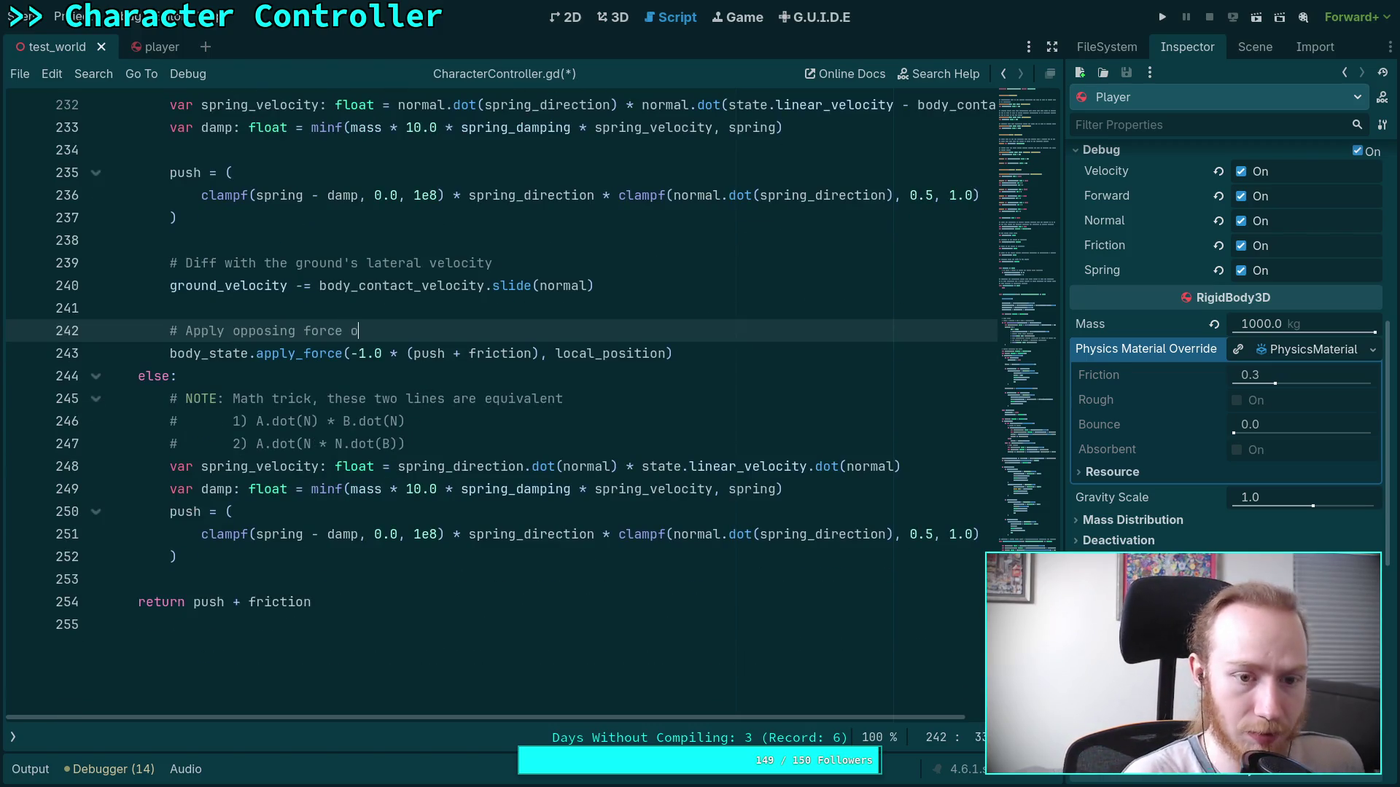
key(BackSpace)
text(to body)
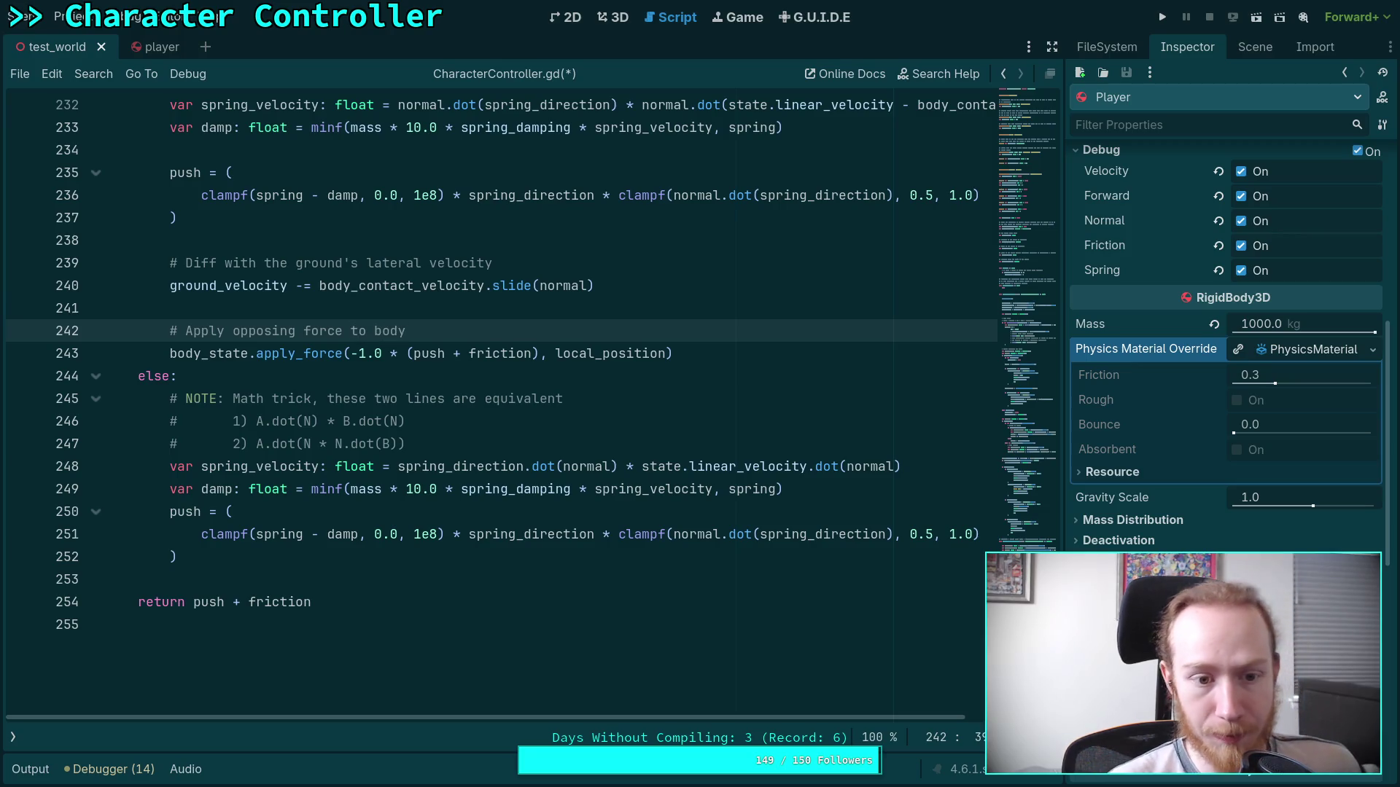
click(754, 355)
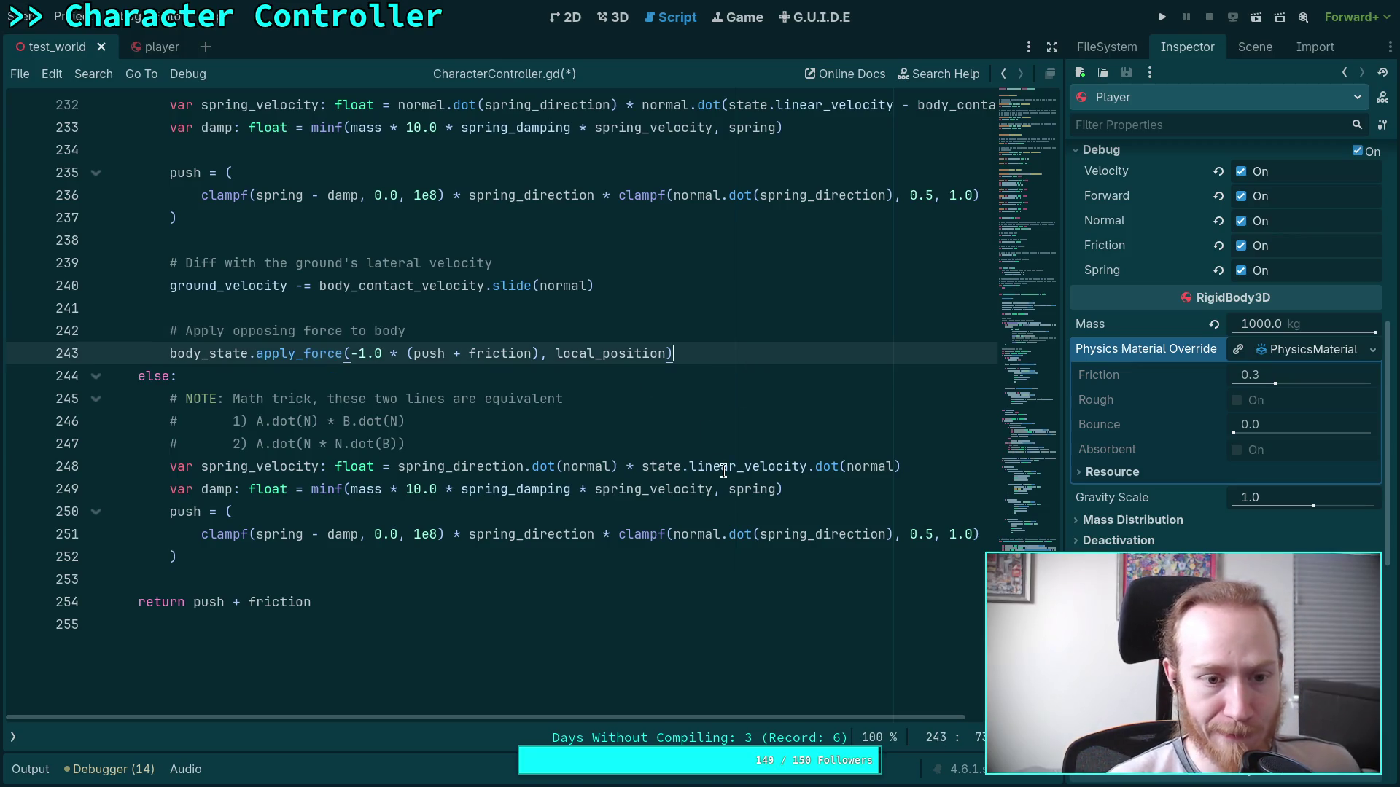
mouse_move(724, 471)
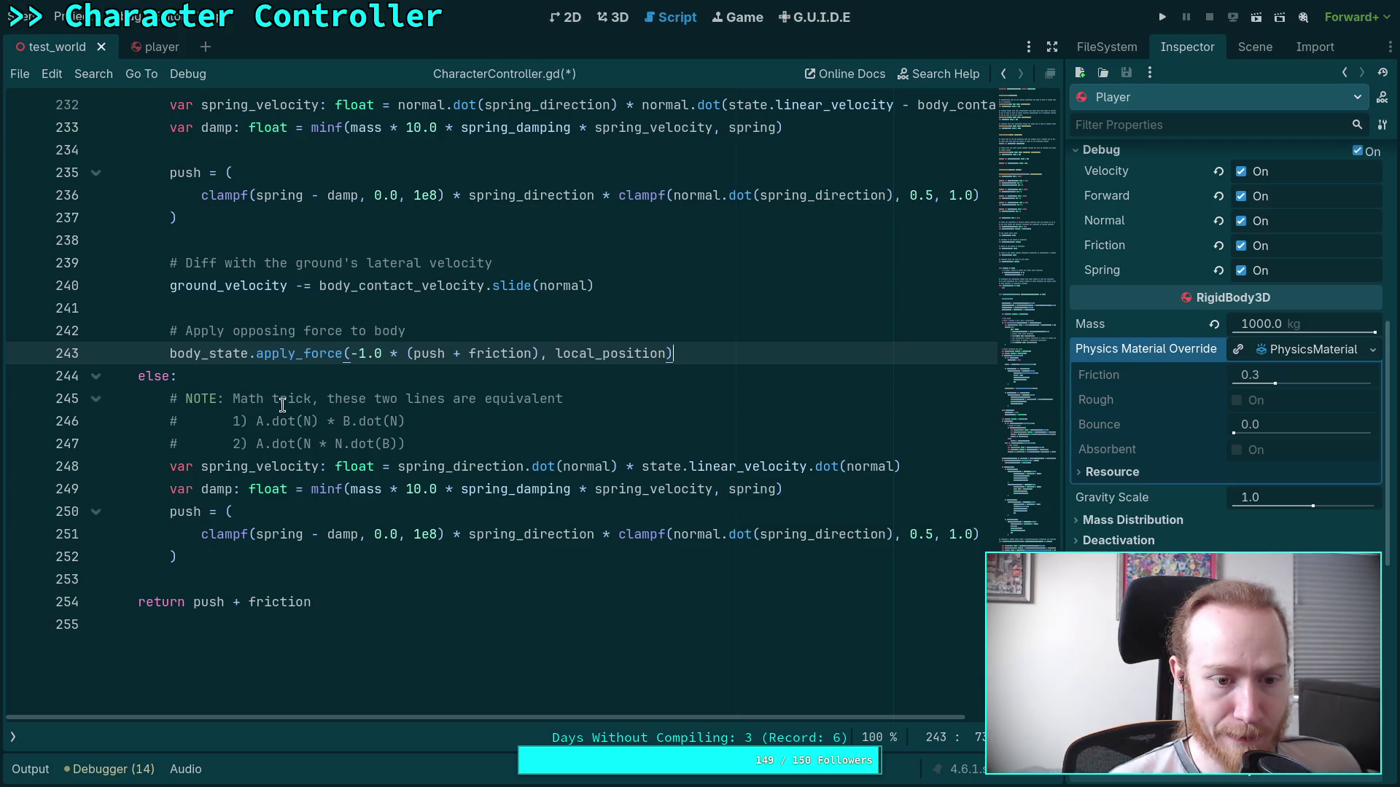
scroll(263, 557, up, 3)
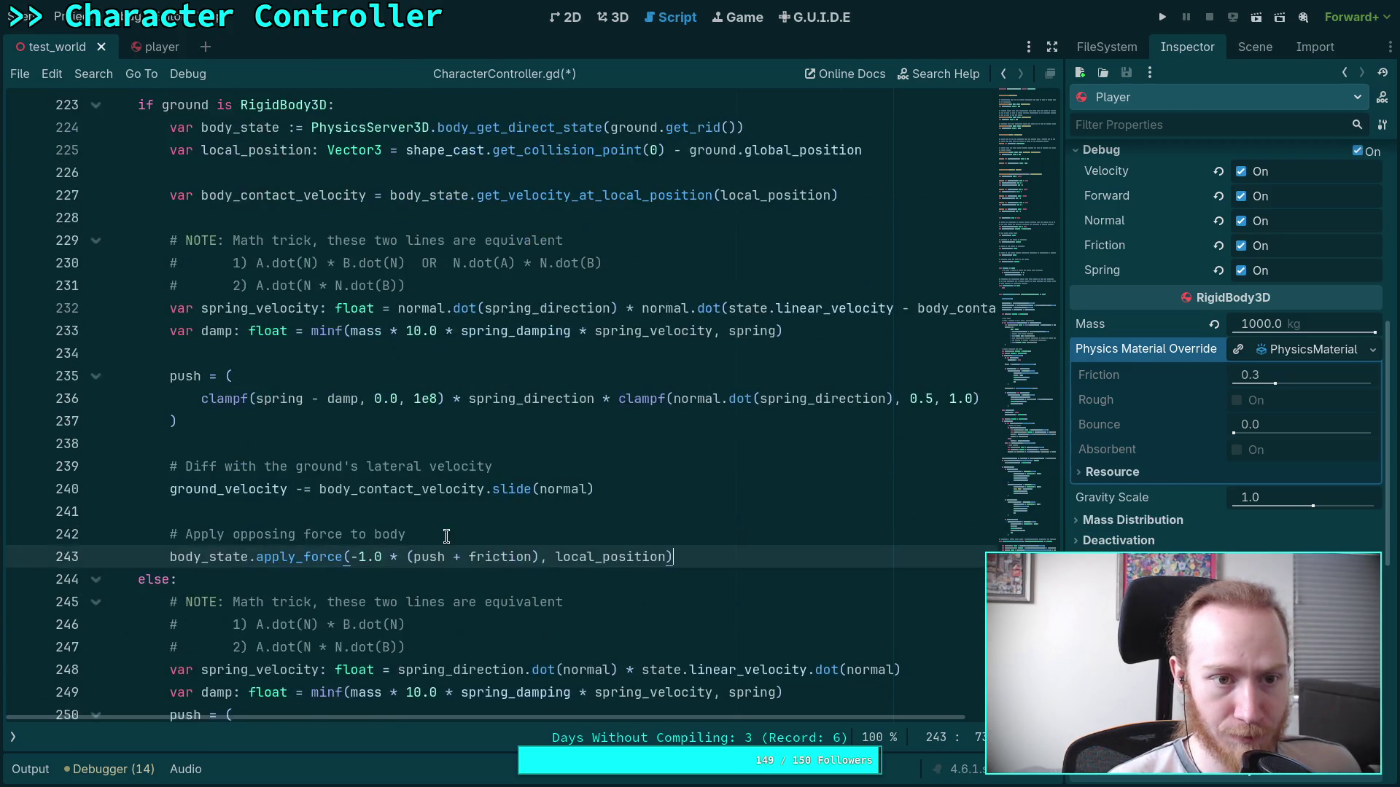
key(Return)
key(BackSpace)
text(eli)
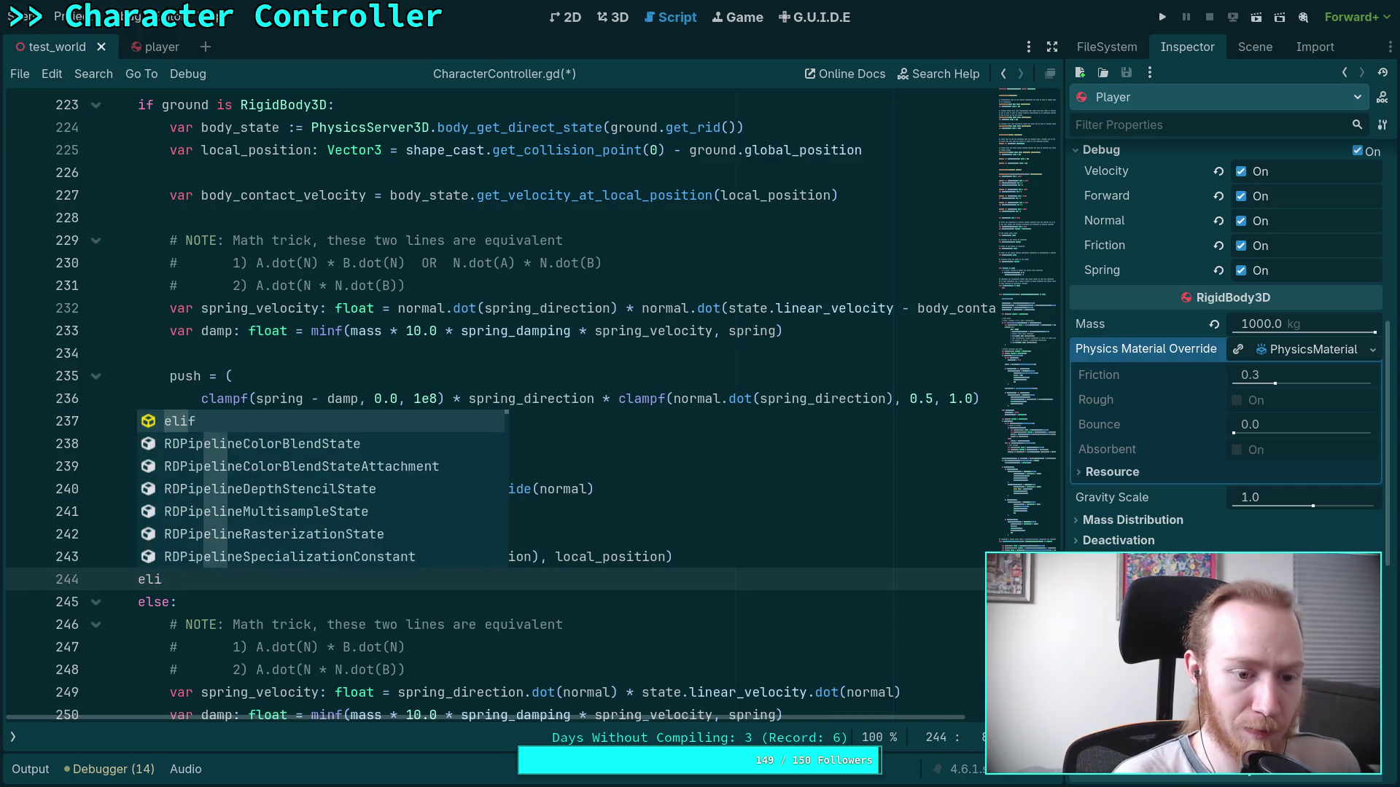
Delete the stray partial else and empty line, and start a new line after the else block.
key(BackSpace)
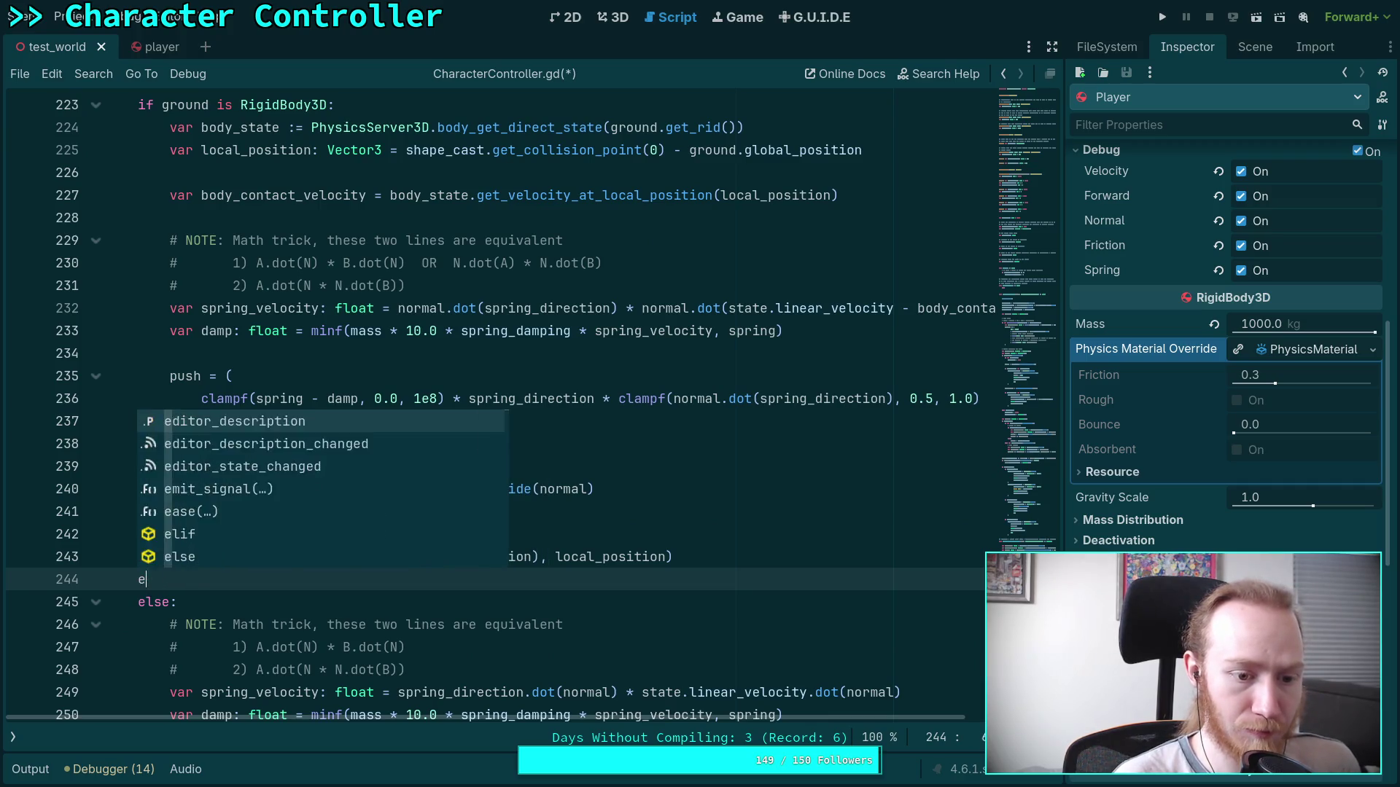
key(BackSpace)
key(BackSpace)
scroll(357, 647, down, 2)
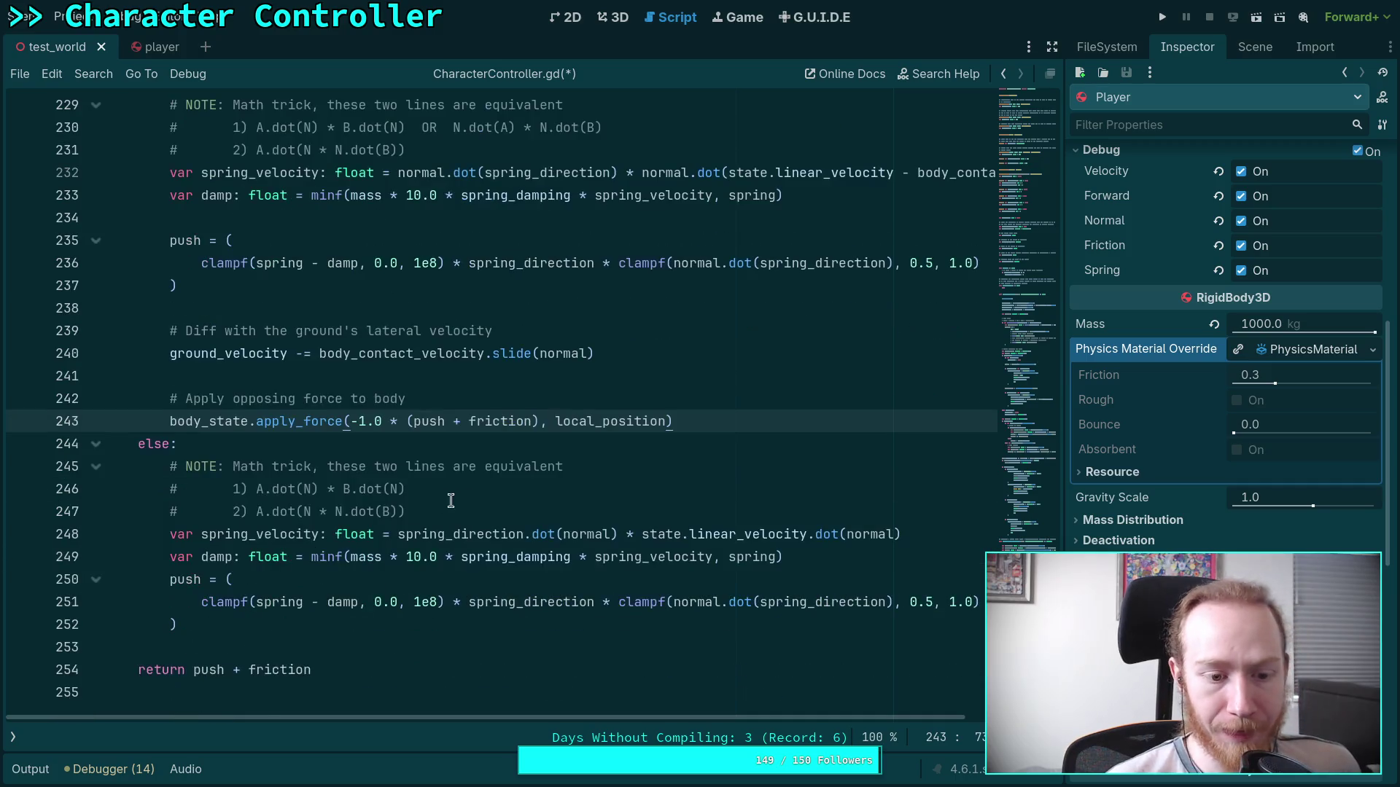
click(395, 619)
key(Return)
key(Return)
Add an 'if ground is StaticBody3D:' branch holding a placeholder pass.
text(if)
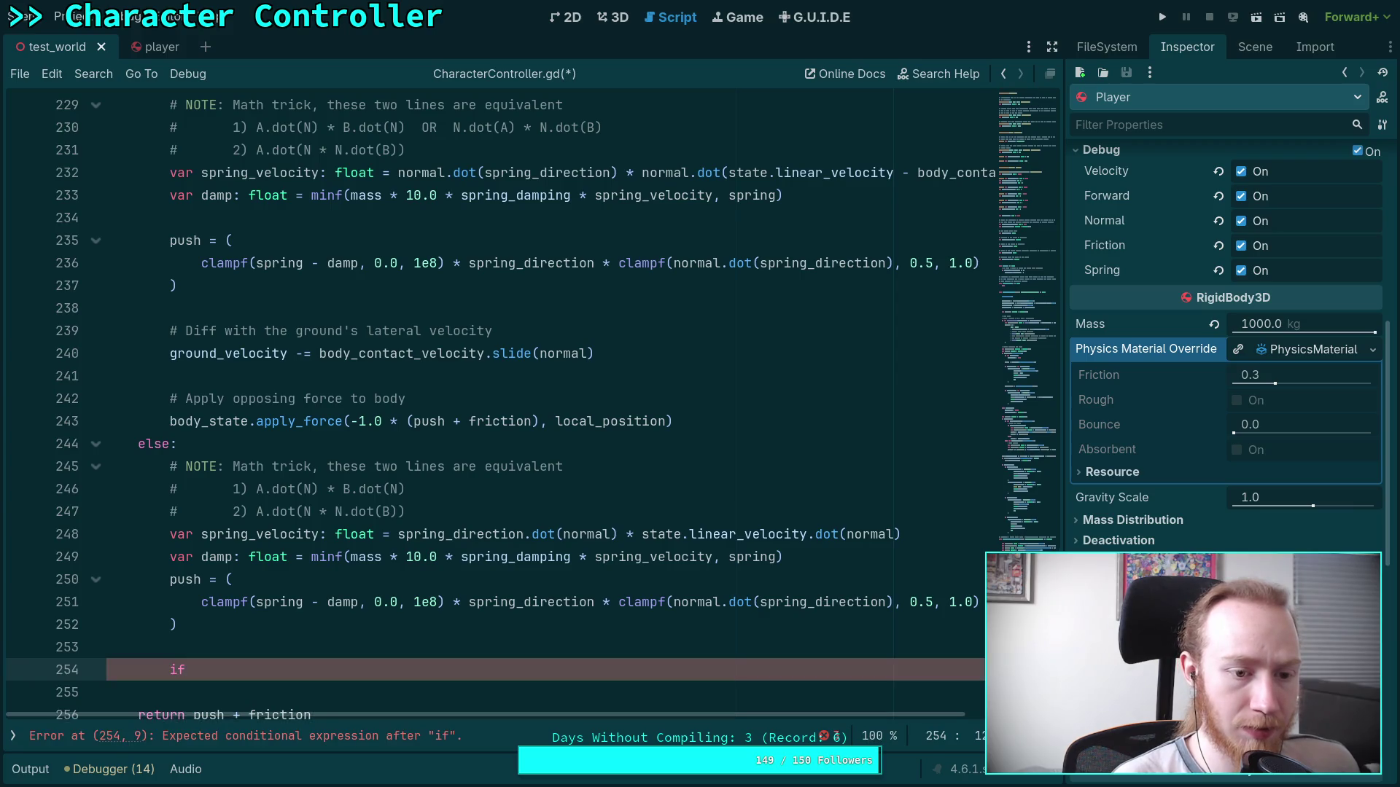
scroll(496, 401, up, 5)
scroll(496, 401, down, 5)
text(ground is Sta)
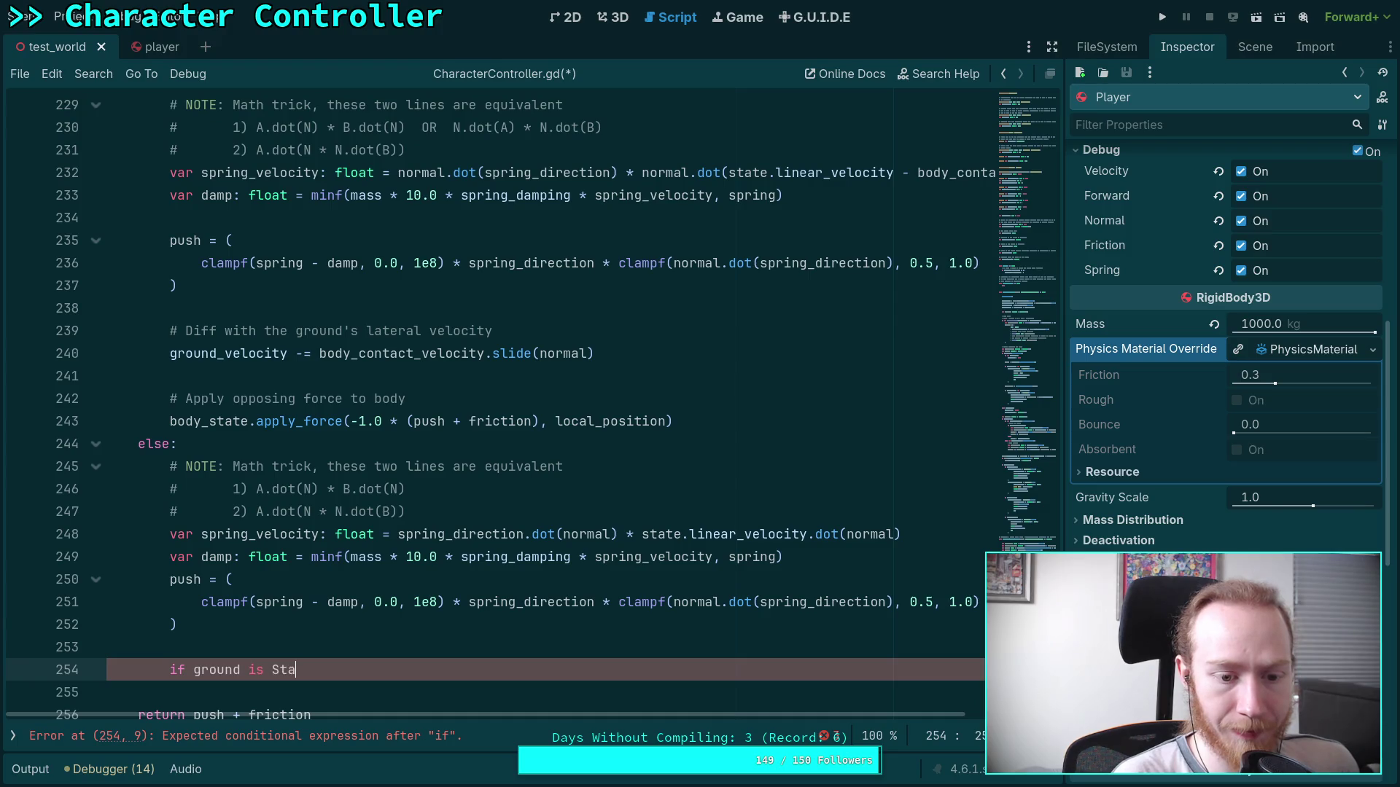
text(t)
key(Return)
text(:)
key(Return)
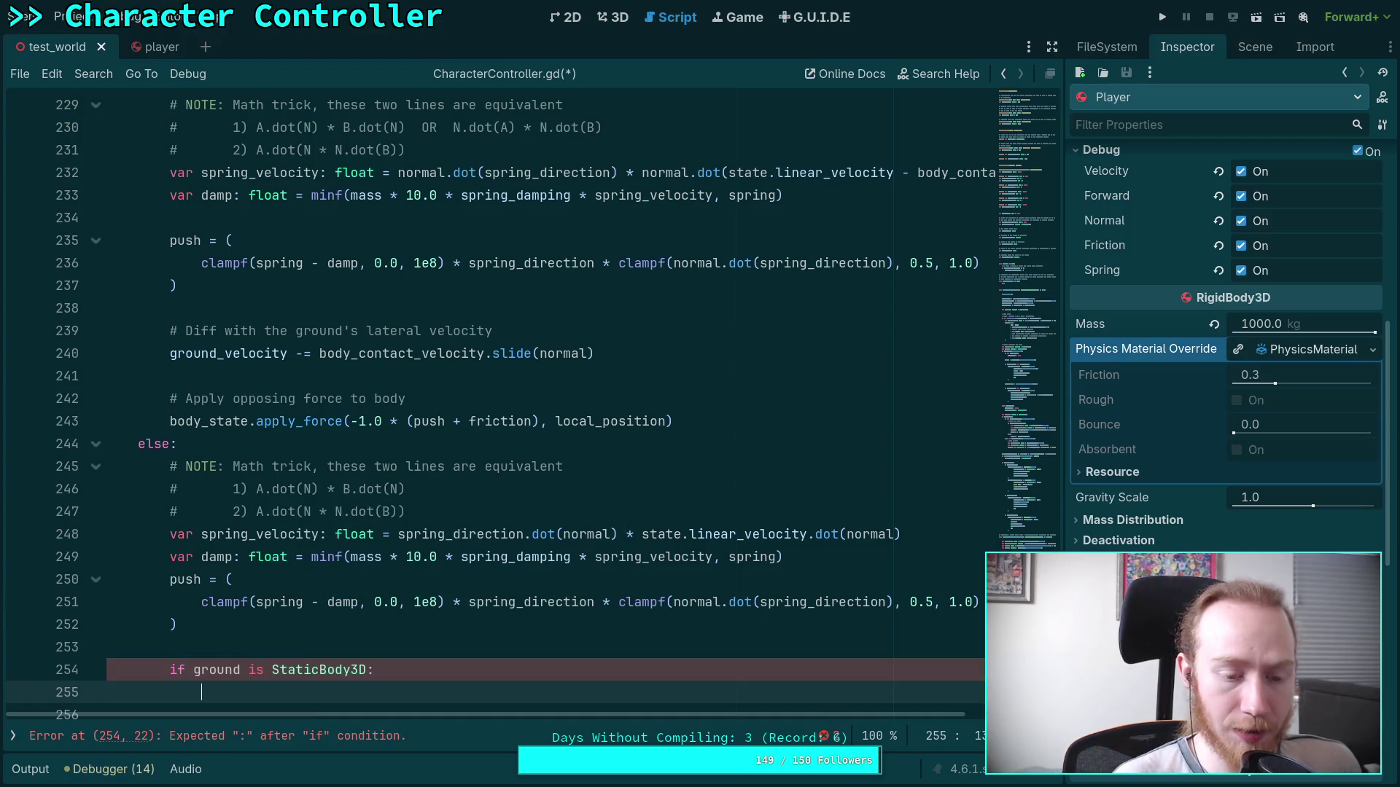
text(pass)
right_click(332, 667)
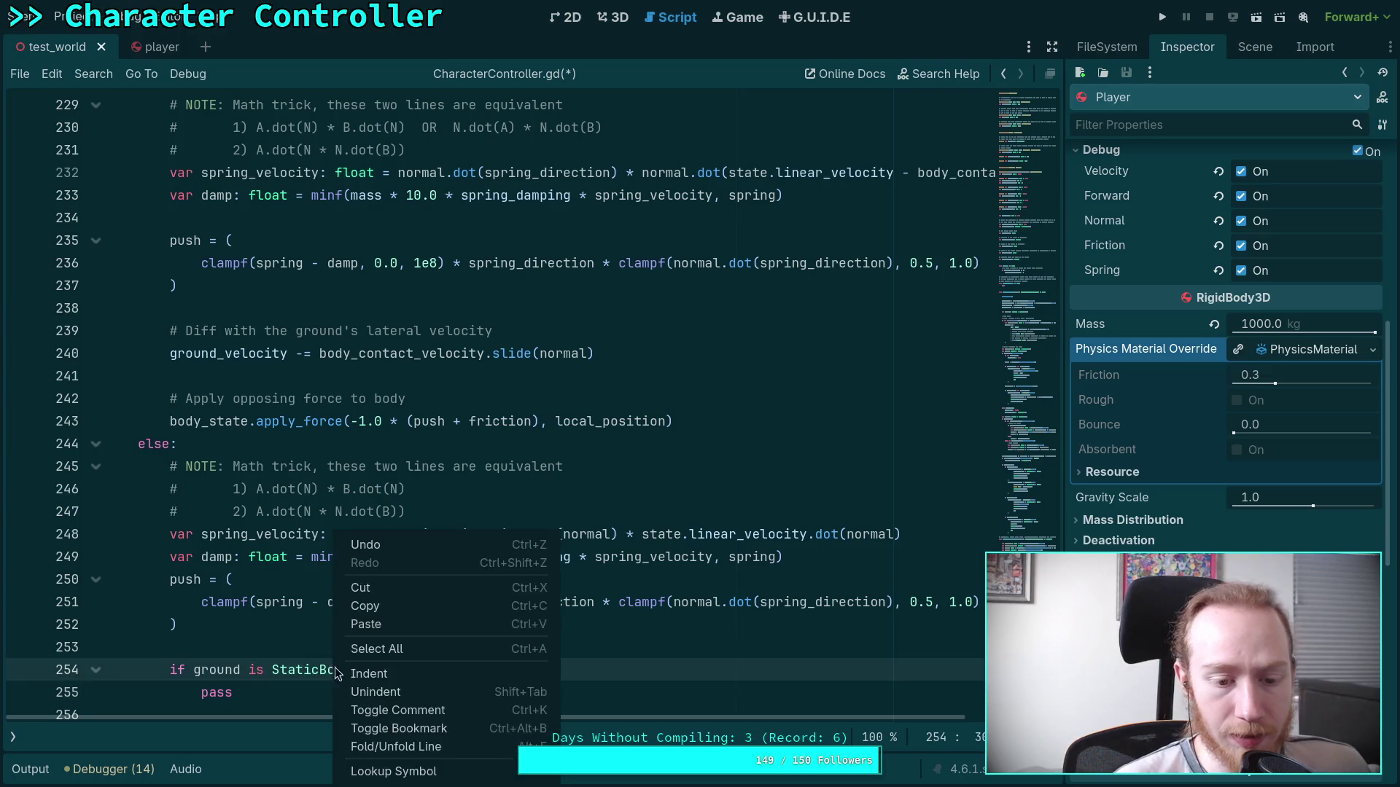
Look up StaticBody3D to view its class reference, including constant_linear_velocity and physics_material_override.
click(394, 771)
scroll(408, 490, down, 4)
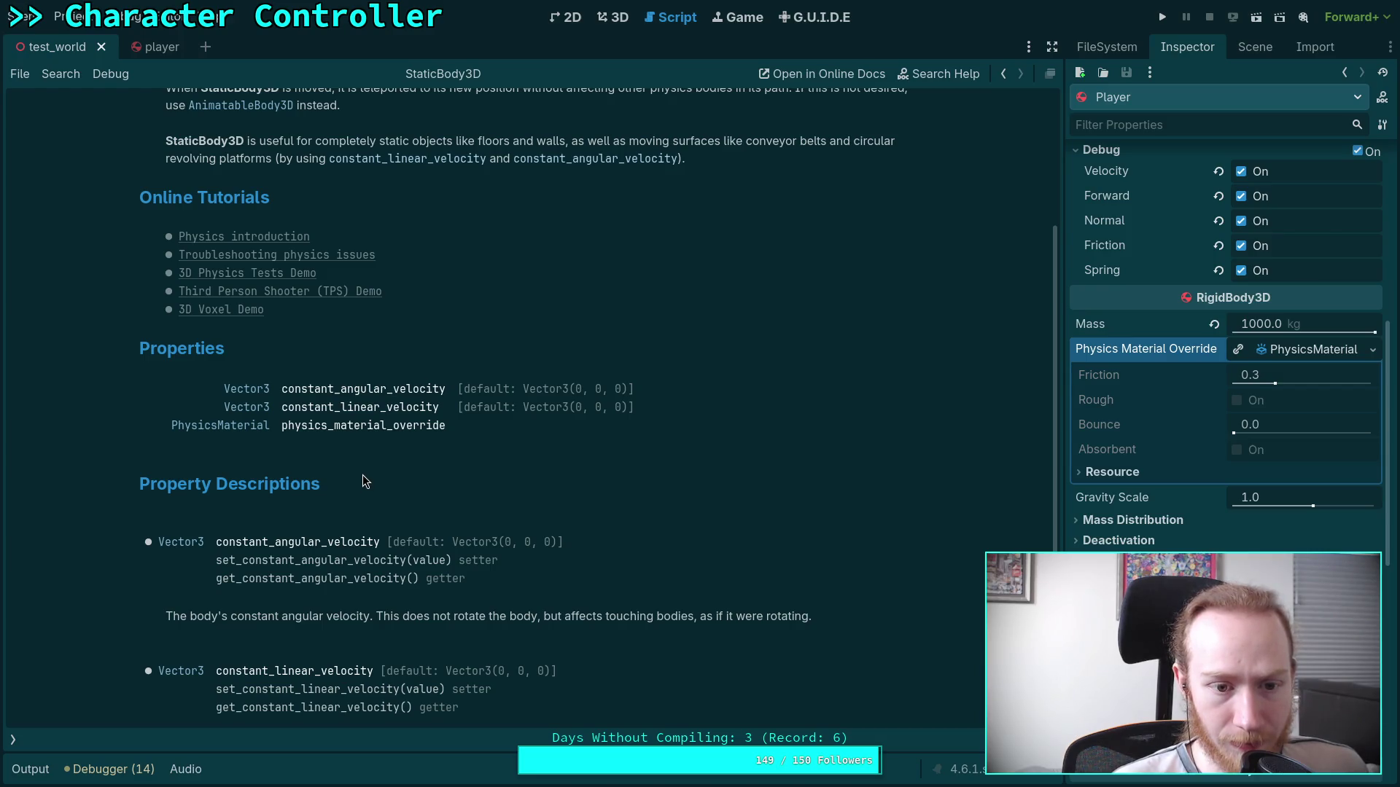
scroll(364, 472, up, 4)
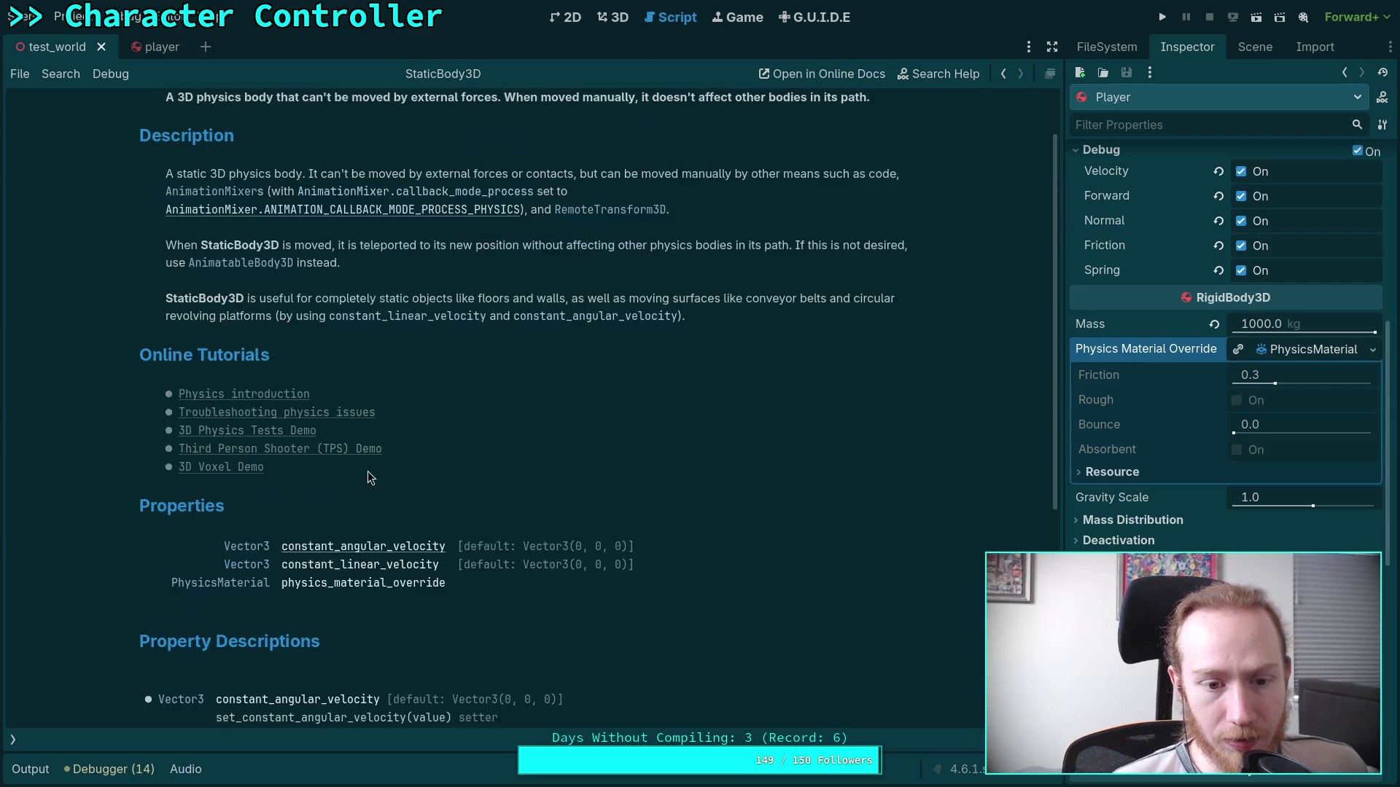
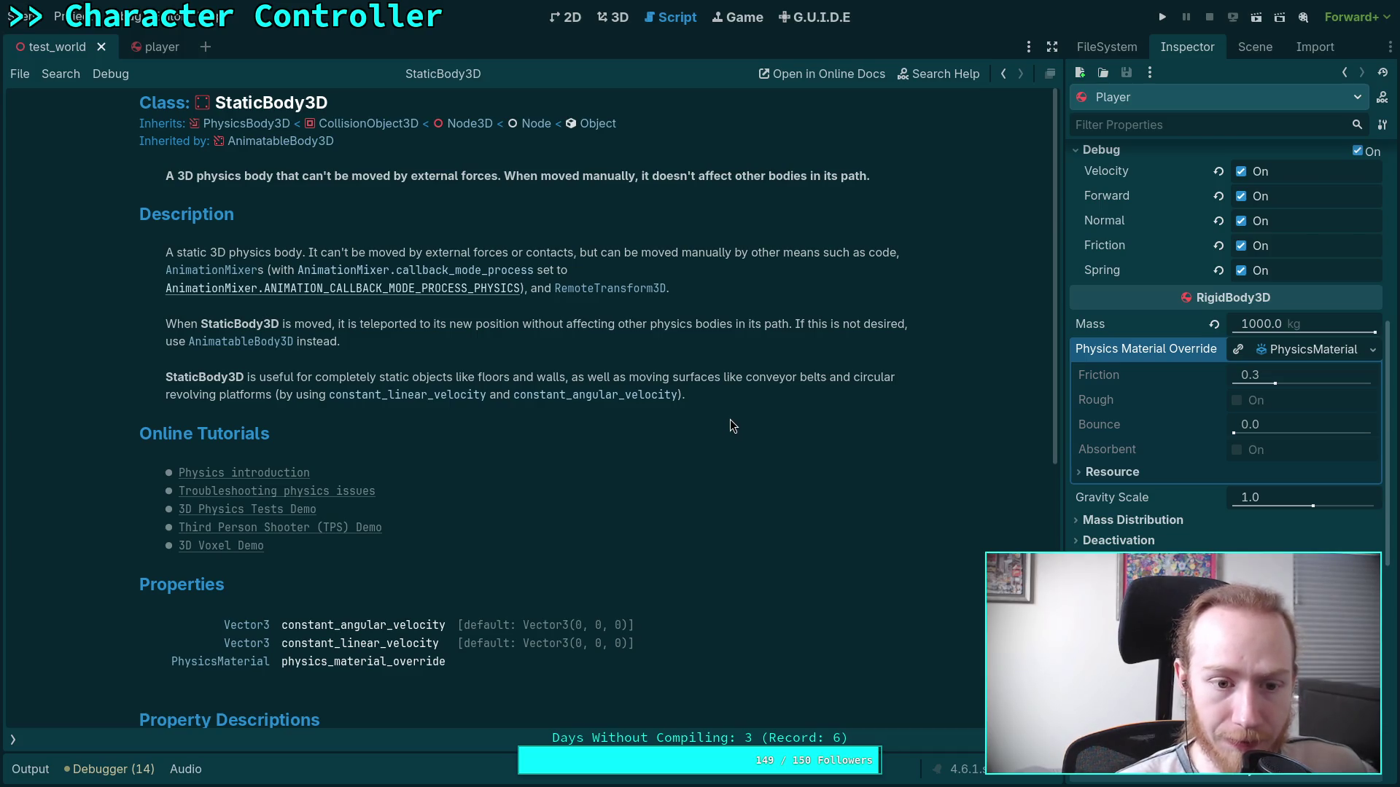
Highlight 'circular revolving platforms' in the StaticBody3D help and reread the page.
drag(874, 379, 271, 394)
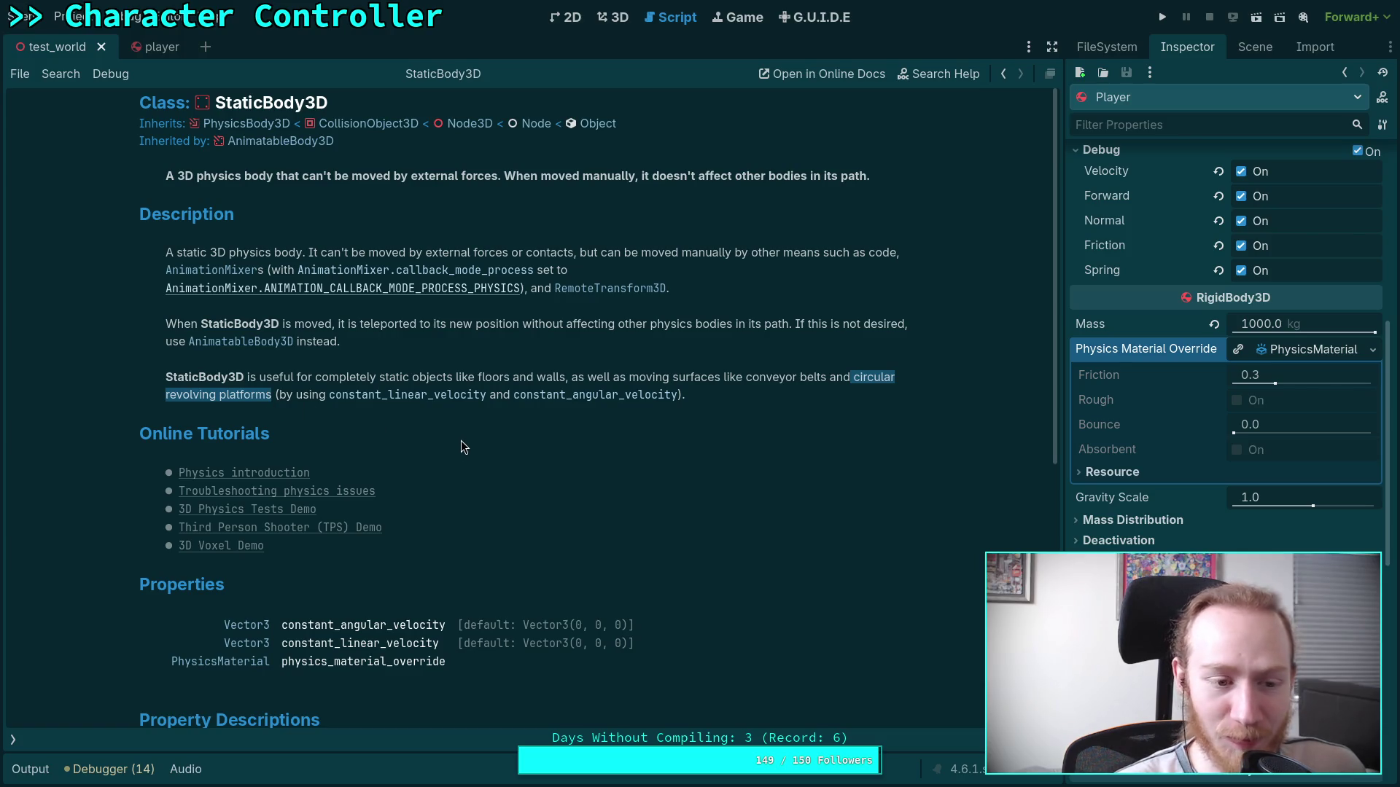
scroll(461, 443, down, 6)
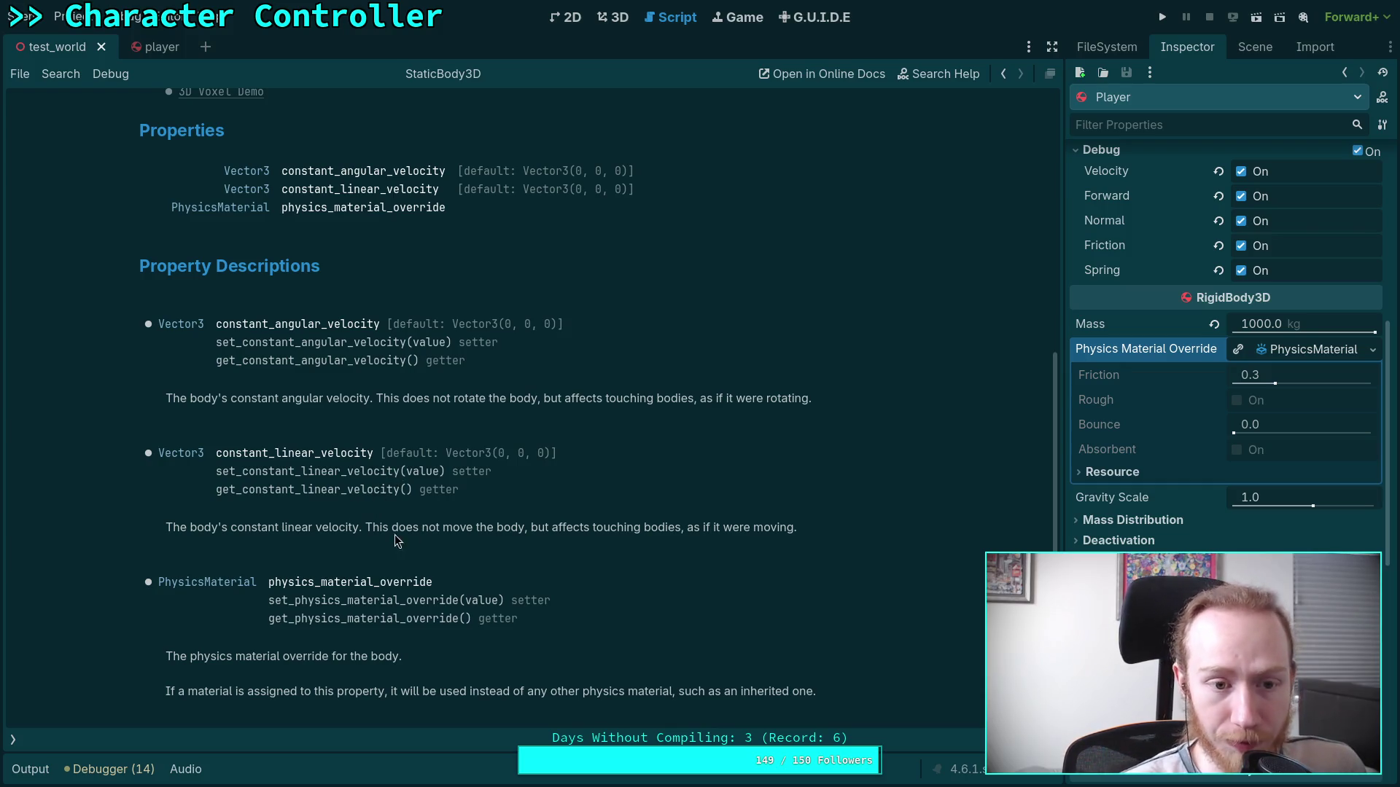
click(12, 741)
click(78, 129)
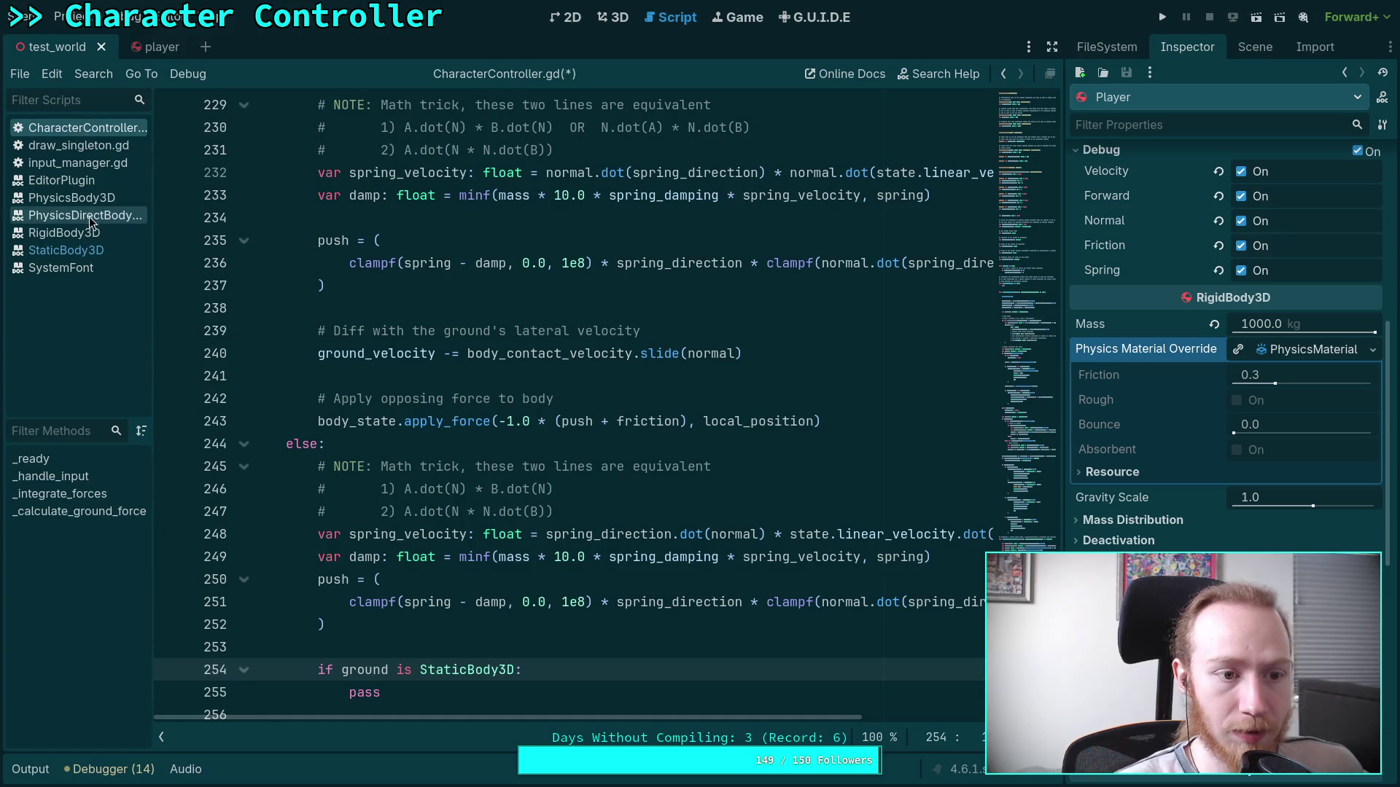
click(69, 252)
scroll(476, 610, up, 5)
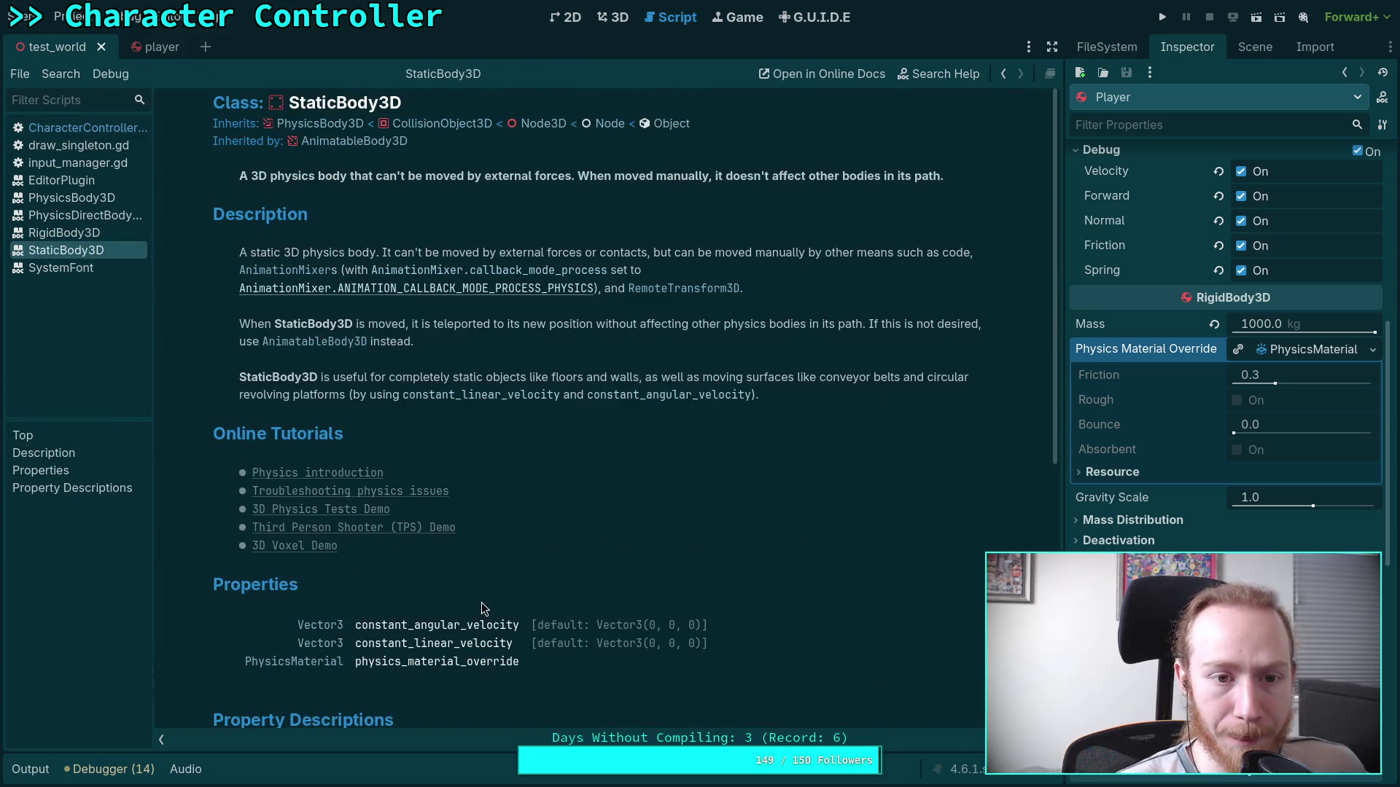
Read the PhysicsBody3D and PhysicalBone3D reference pages through the inheritance links.
click(331, 125)
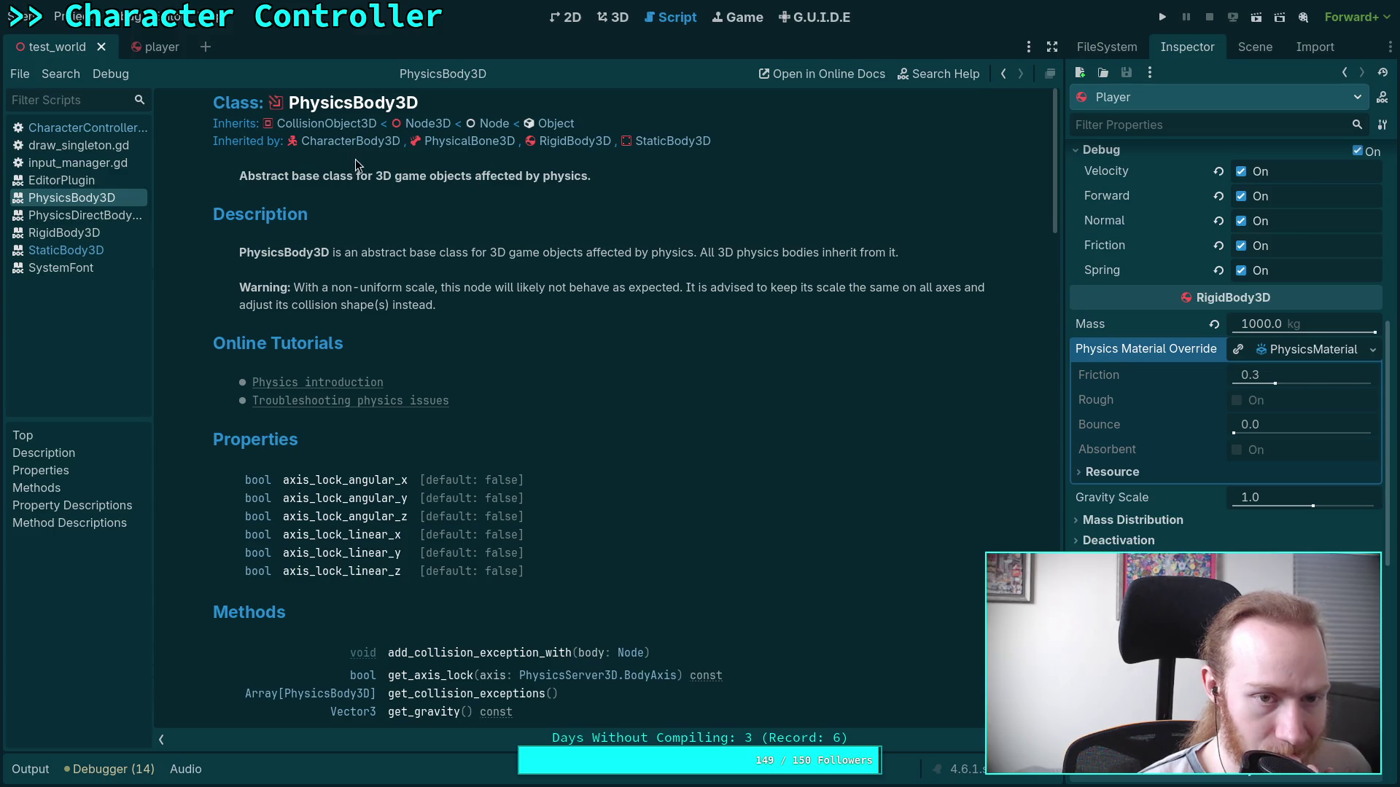
click(481, 146)
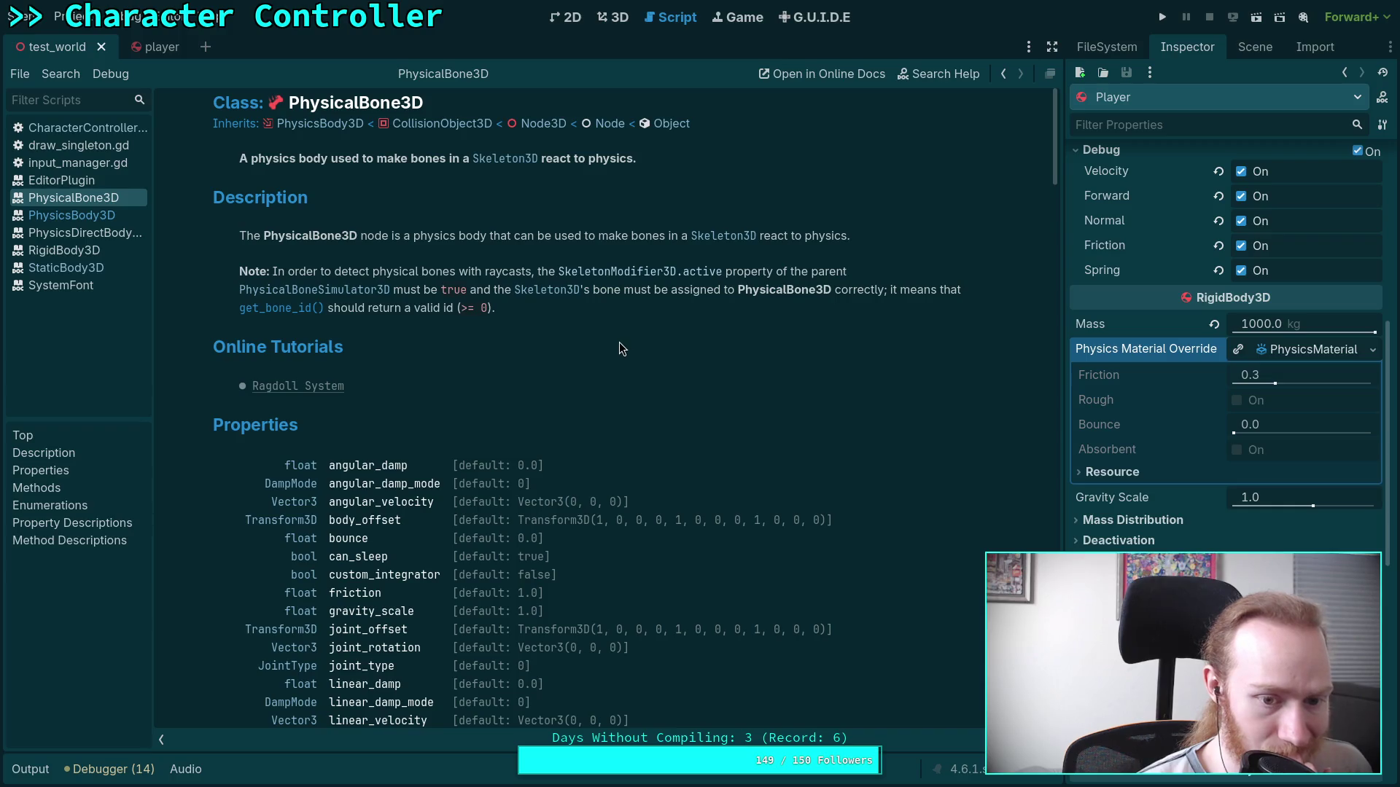
scroll(619, 343, down, 4)
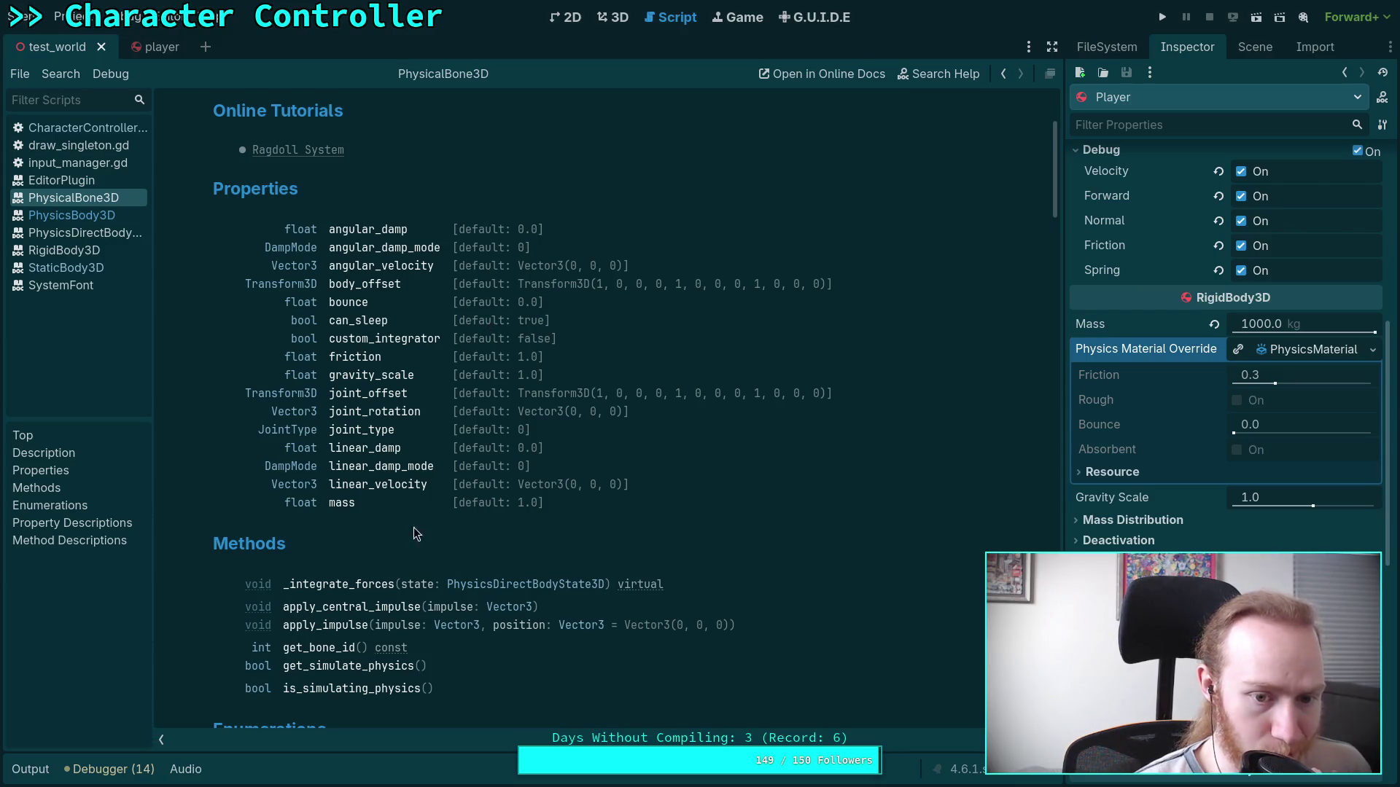
scroll(431, 273, up, 3)
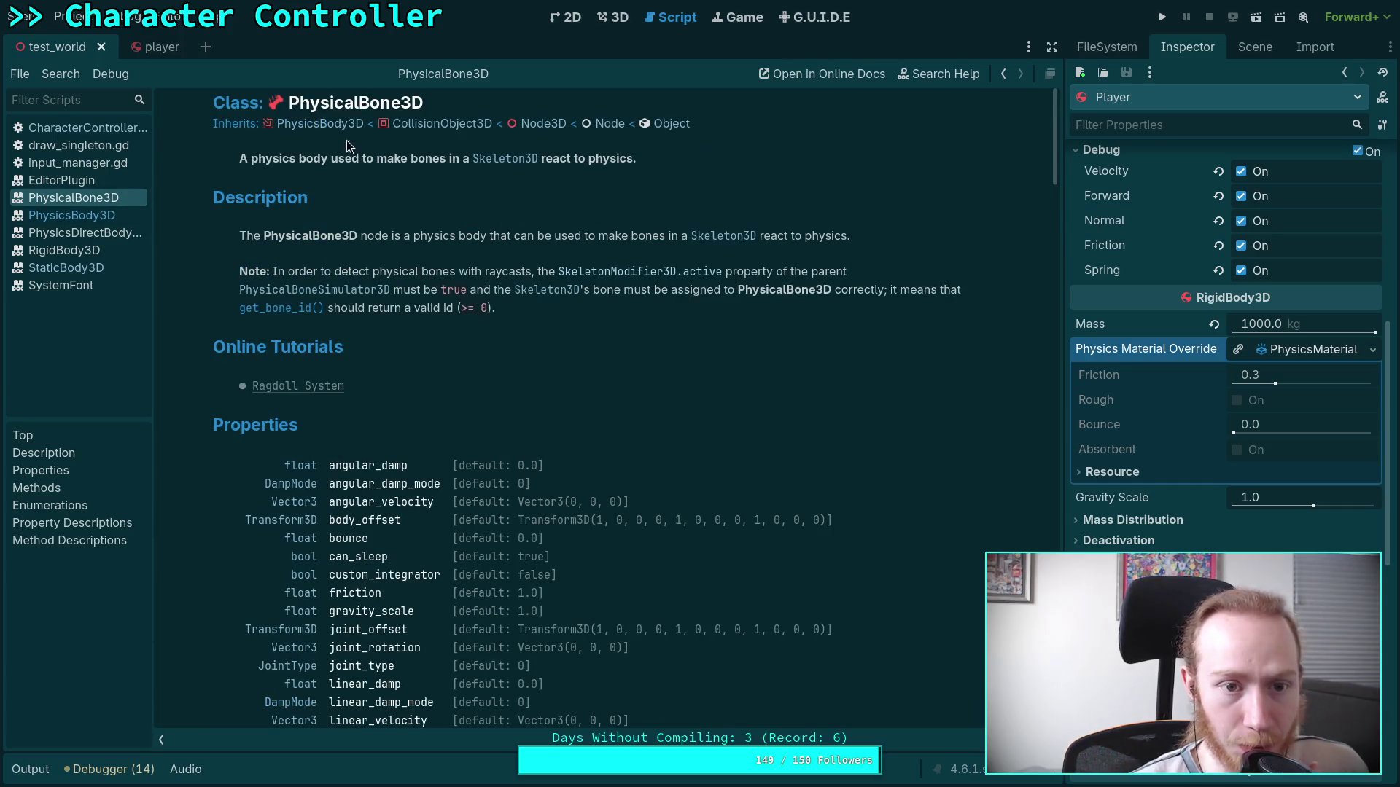
click(319, 123)
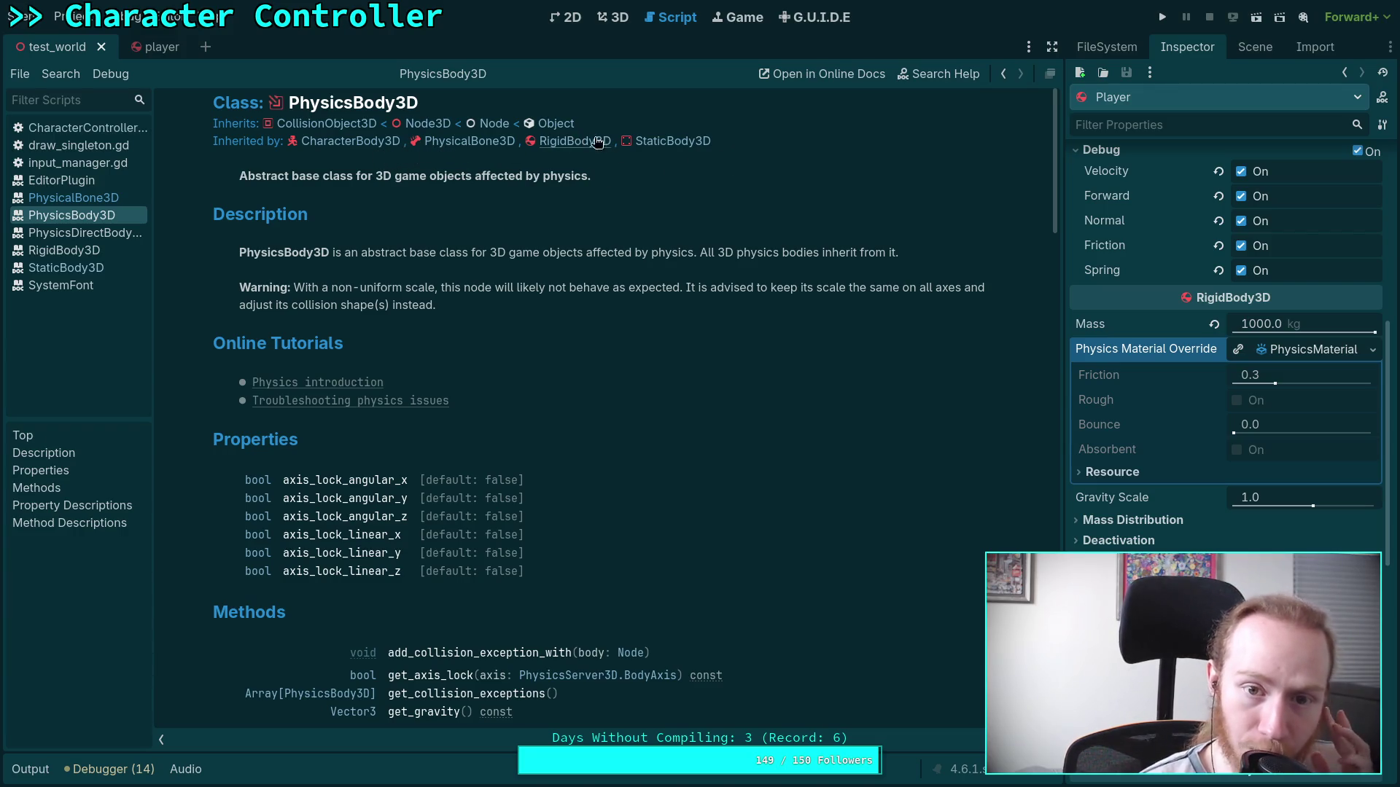
click(80, 197)
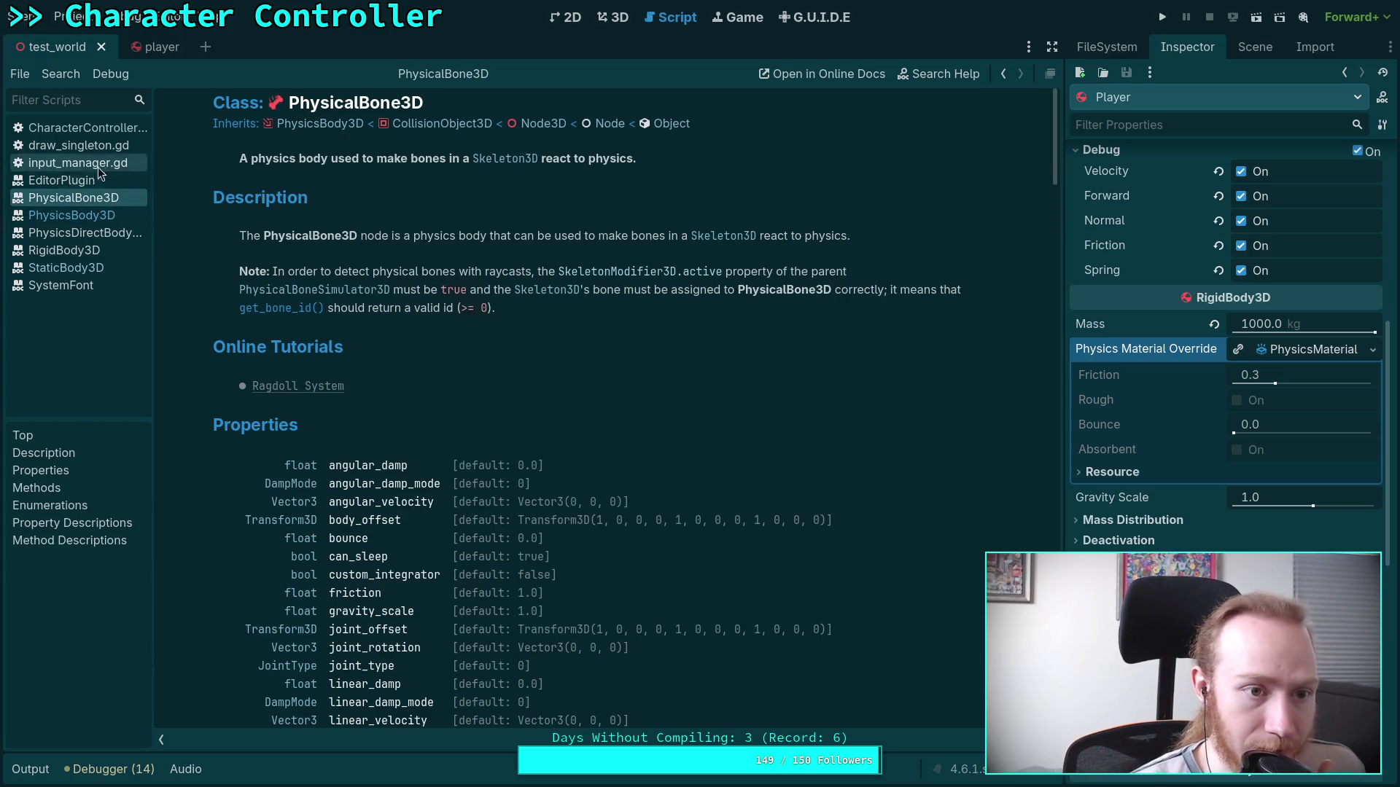
Return to CharacterController.gd at the StaticBody3D check on line 254.
click(107, 132)
scroll(586, 474, down, 5)
click(586, 475)
scroll(463, 477, up, 4)
scroll(483, 467, down, 3)
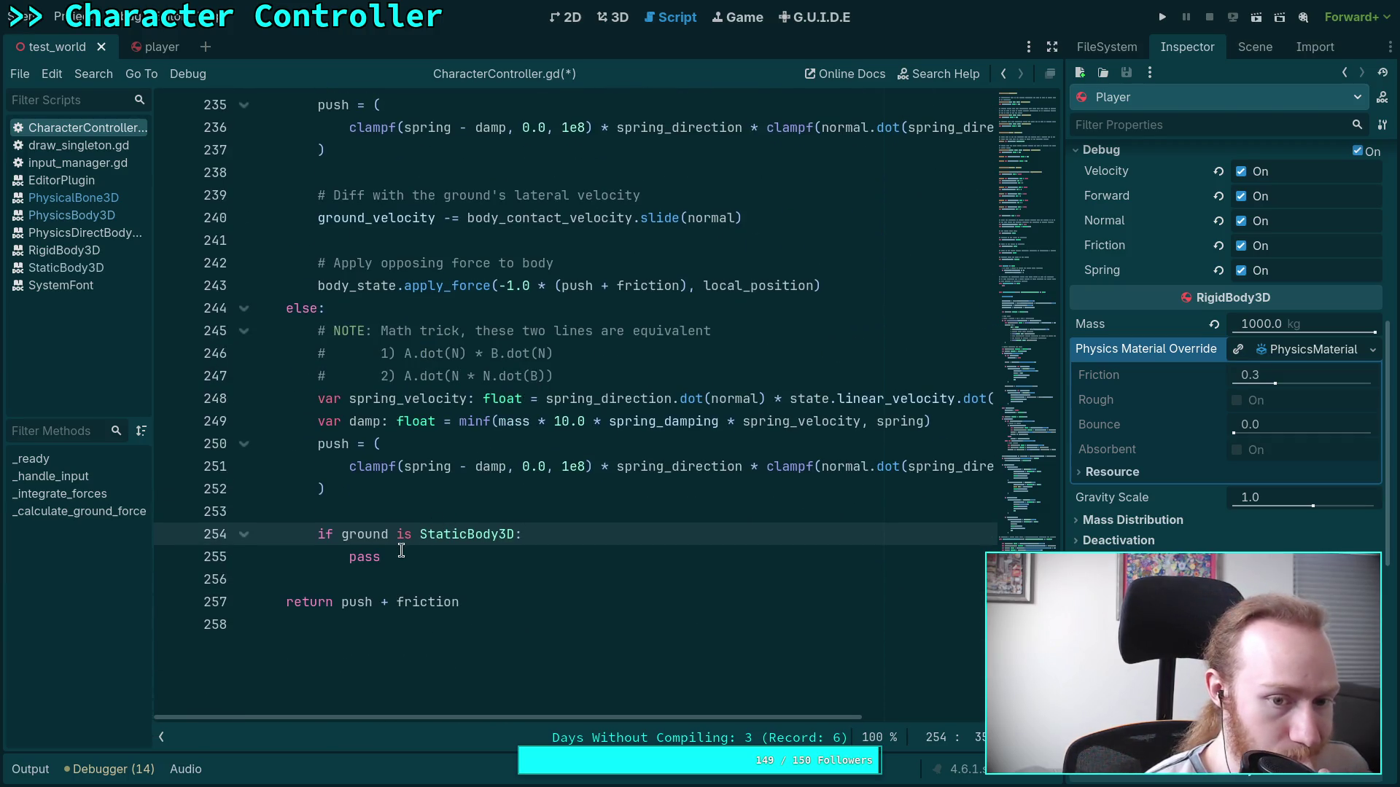
Add a blank line after the apply_force call on line 243.
scroll(400, 556, up, 3)
scroll(422, 539, up, 3)
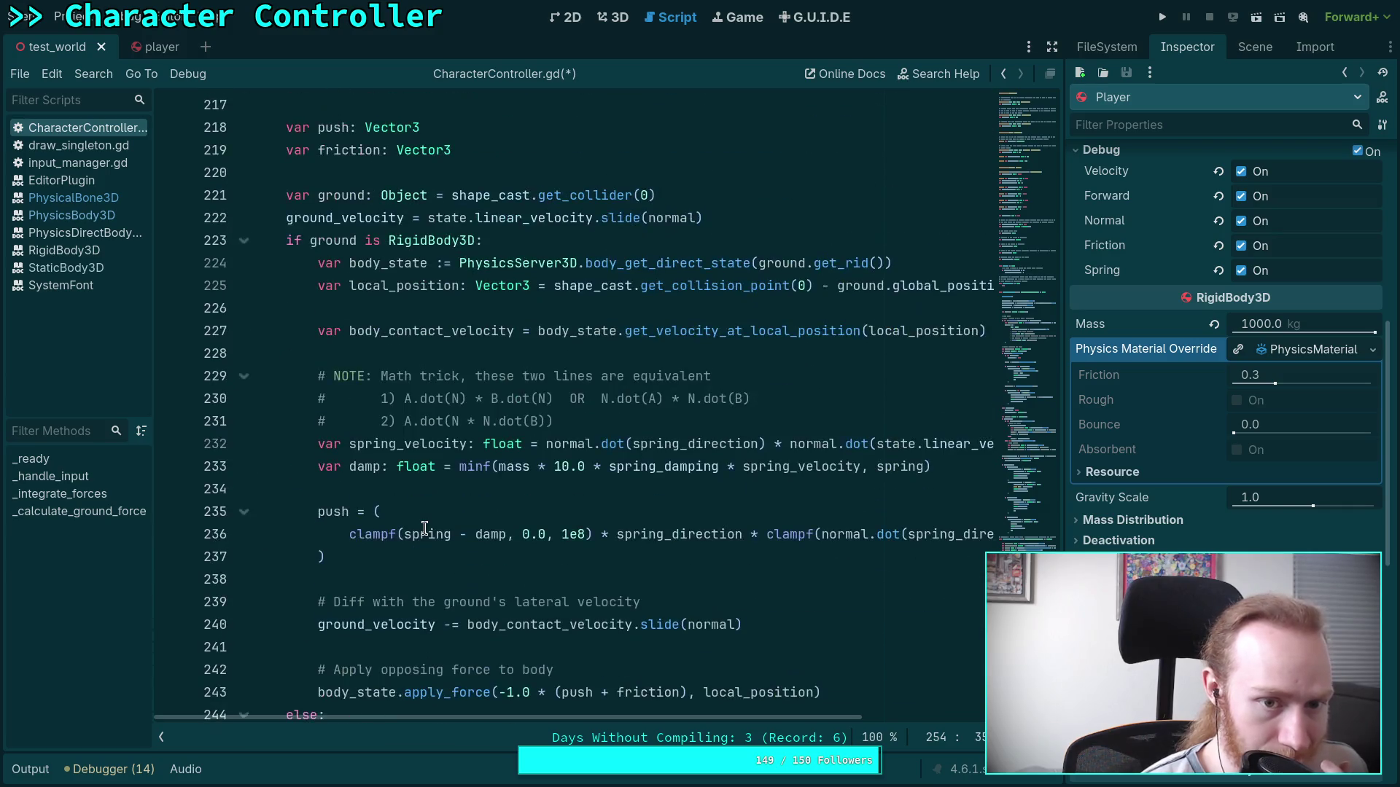
scroll(436, 510, down, 2)
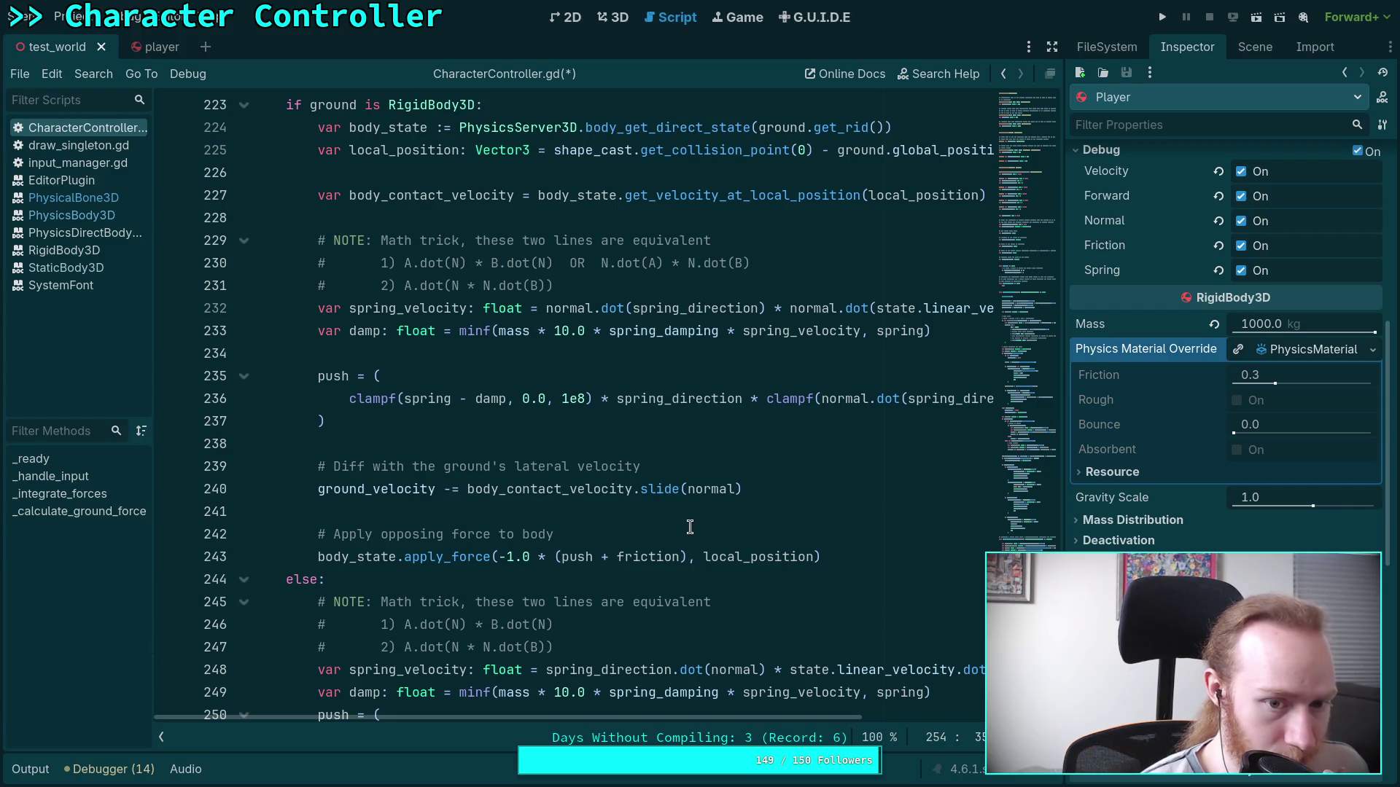
click(863, 559)
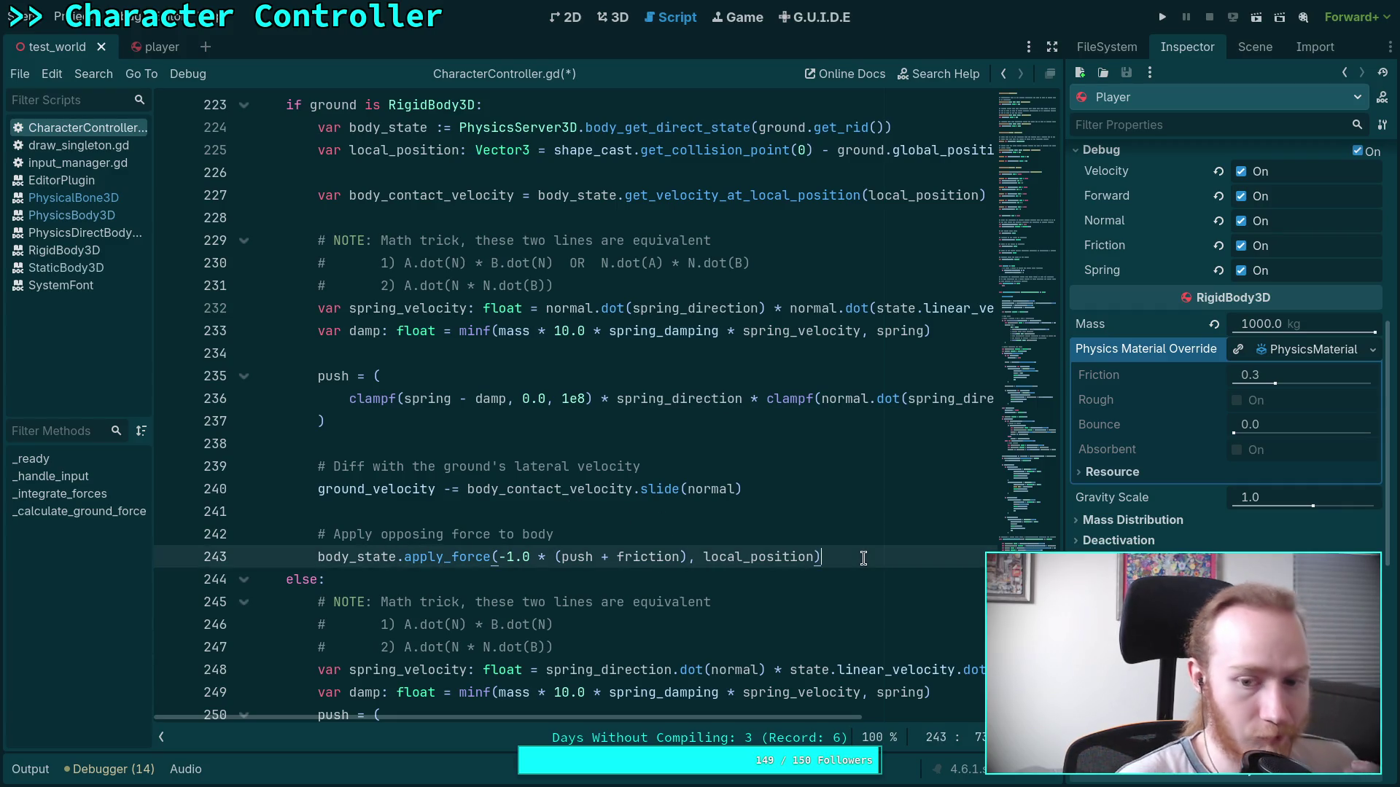
key(Return)
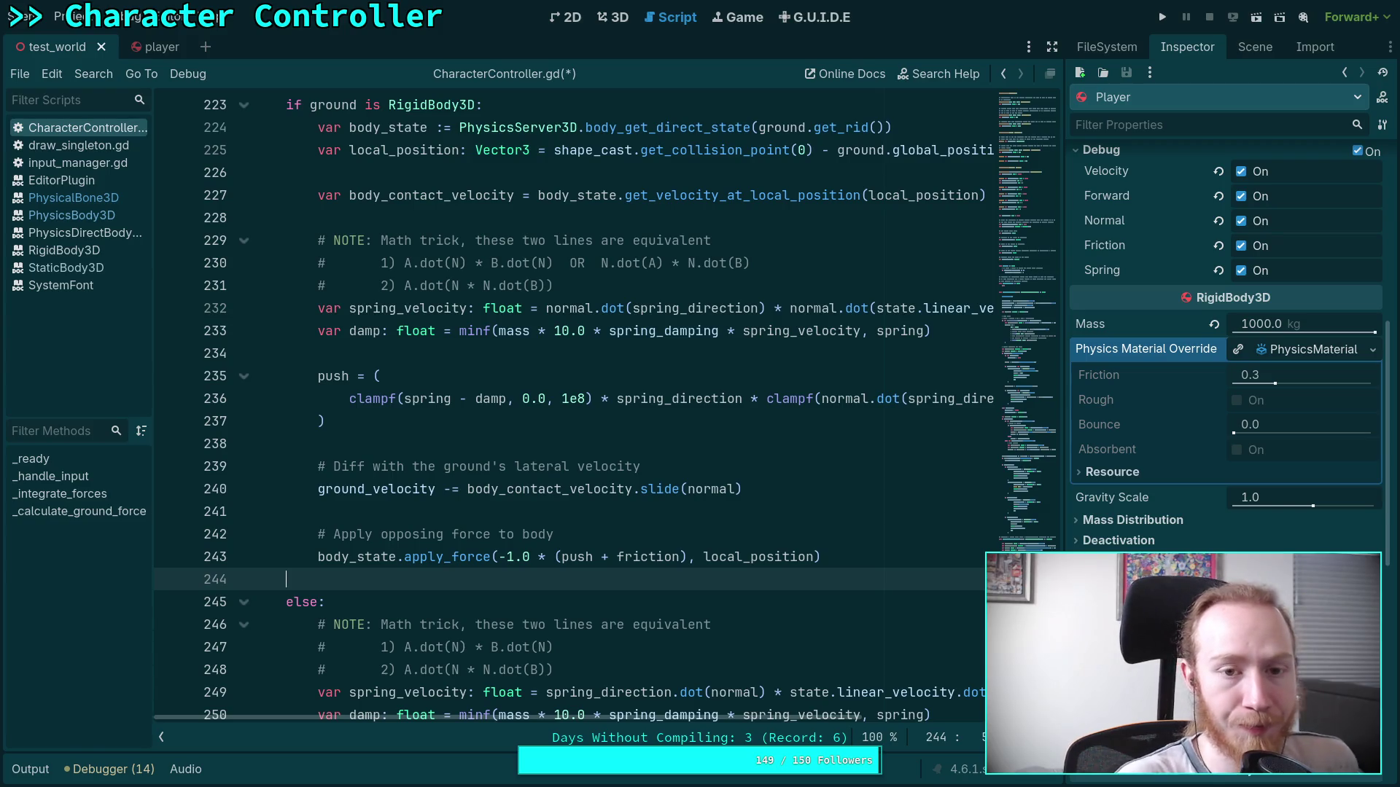
right_click(435, 106)
click(337, 375)
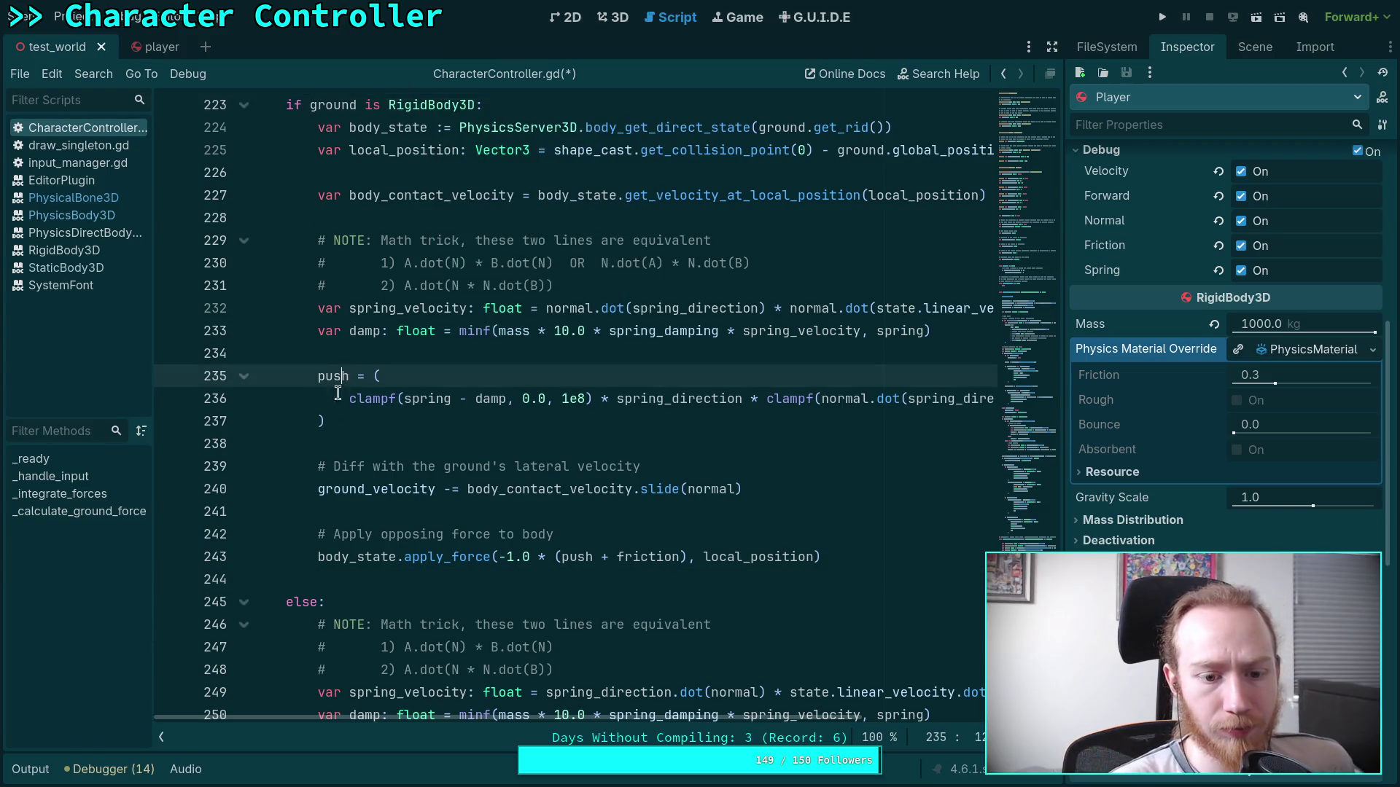
click(370, 580)
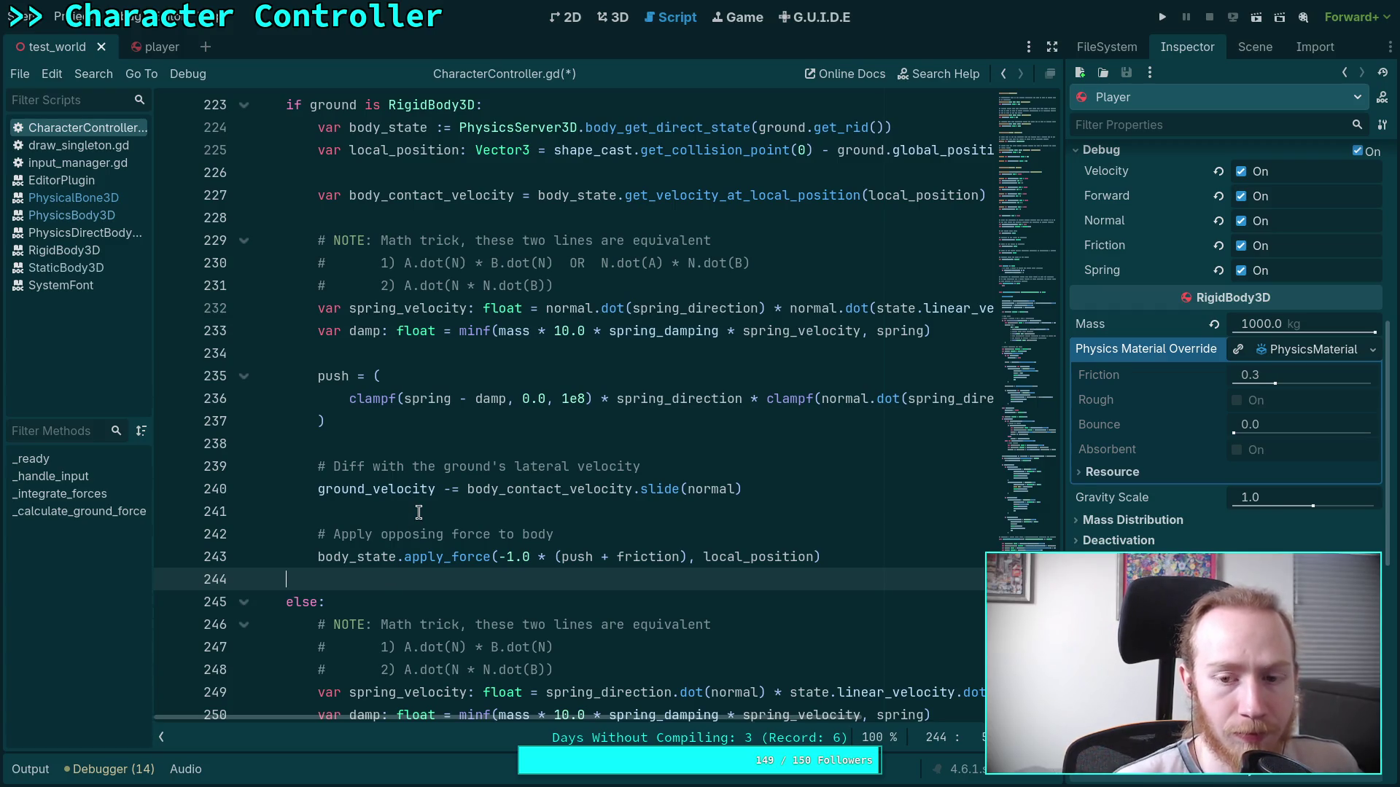
Start a new body_state line below the apply_force call.
click(389, 127)
click(871, 558)
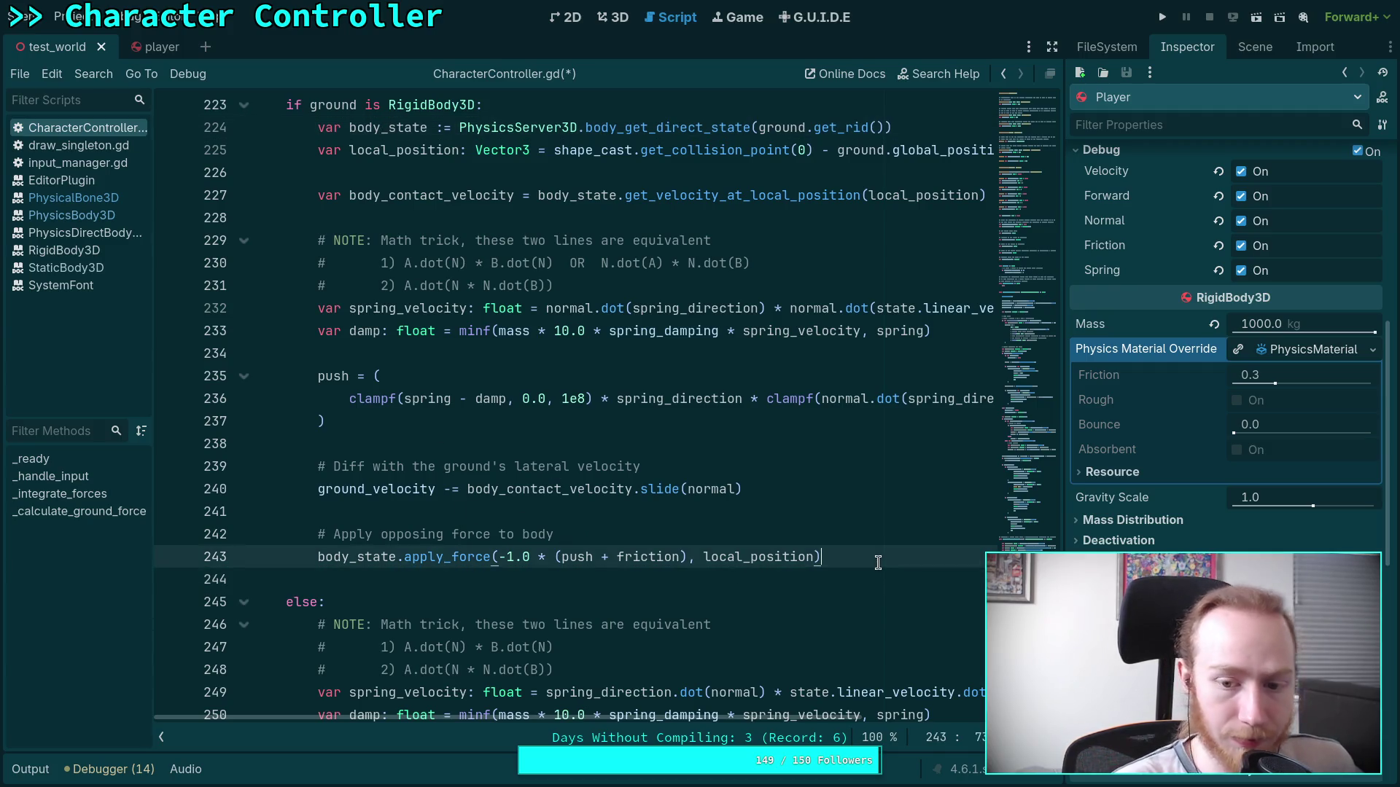
key(Return)
key(Return)
text(body)
key(Return)
Browse body_state's member suggestions looking for a friction property.
text(fri)
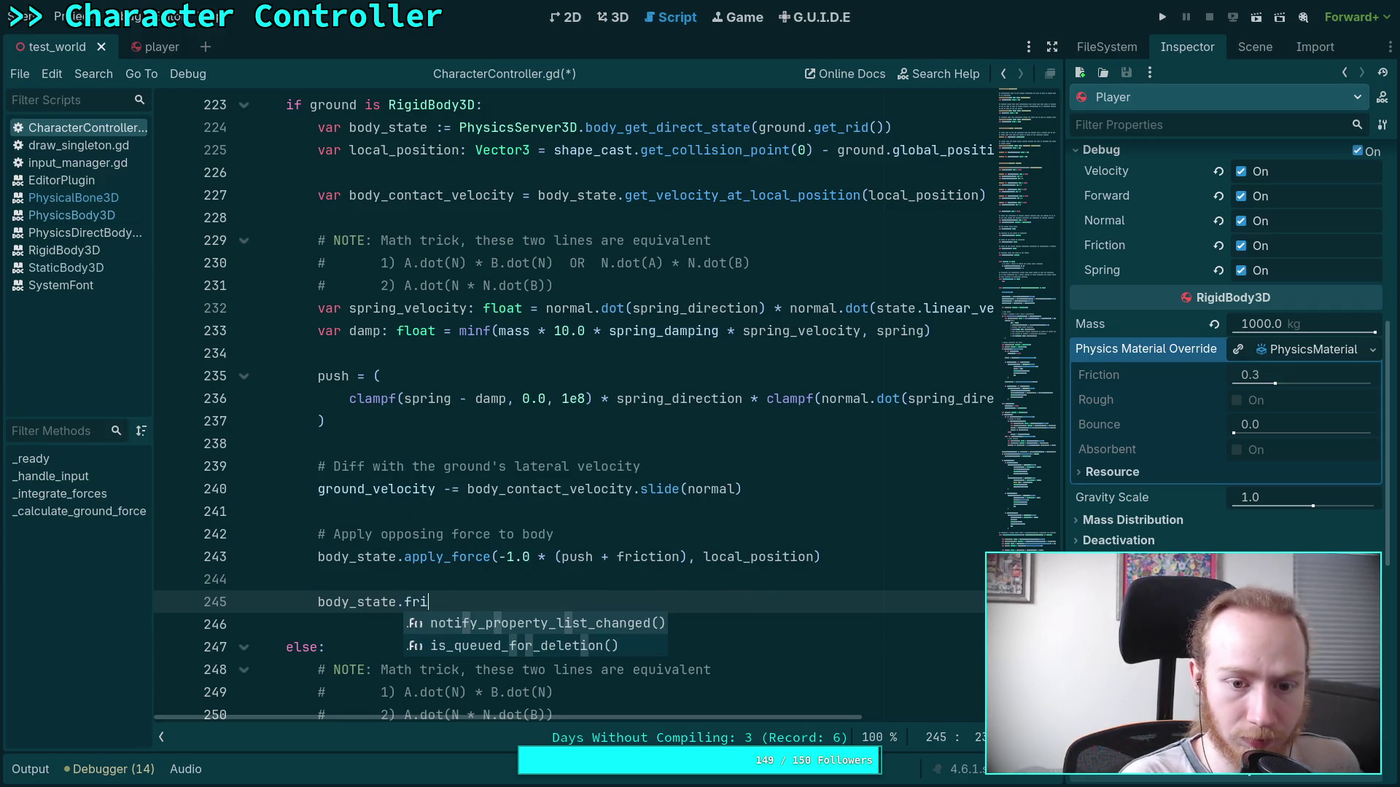
key(BackSpace)
key(BackSpace)
key(BackSpace)
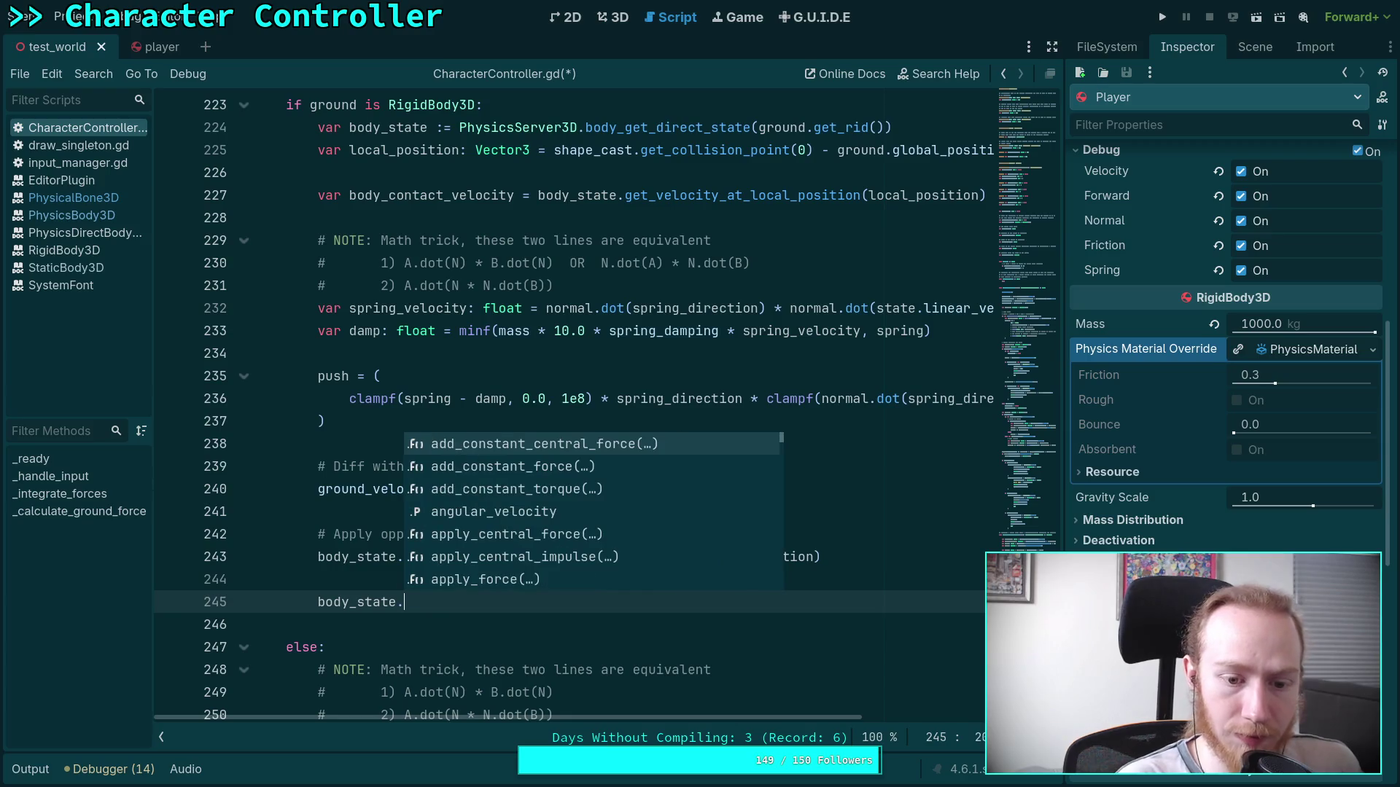
key(Down)
key(Down)
key(Down)
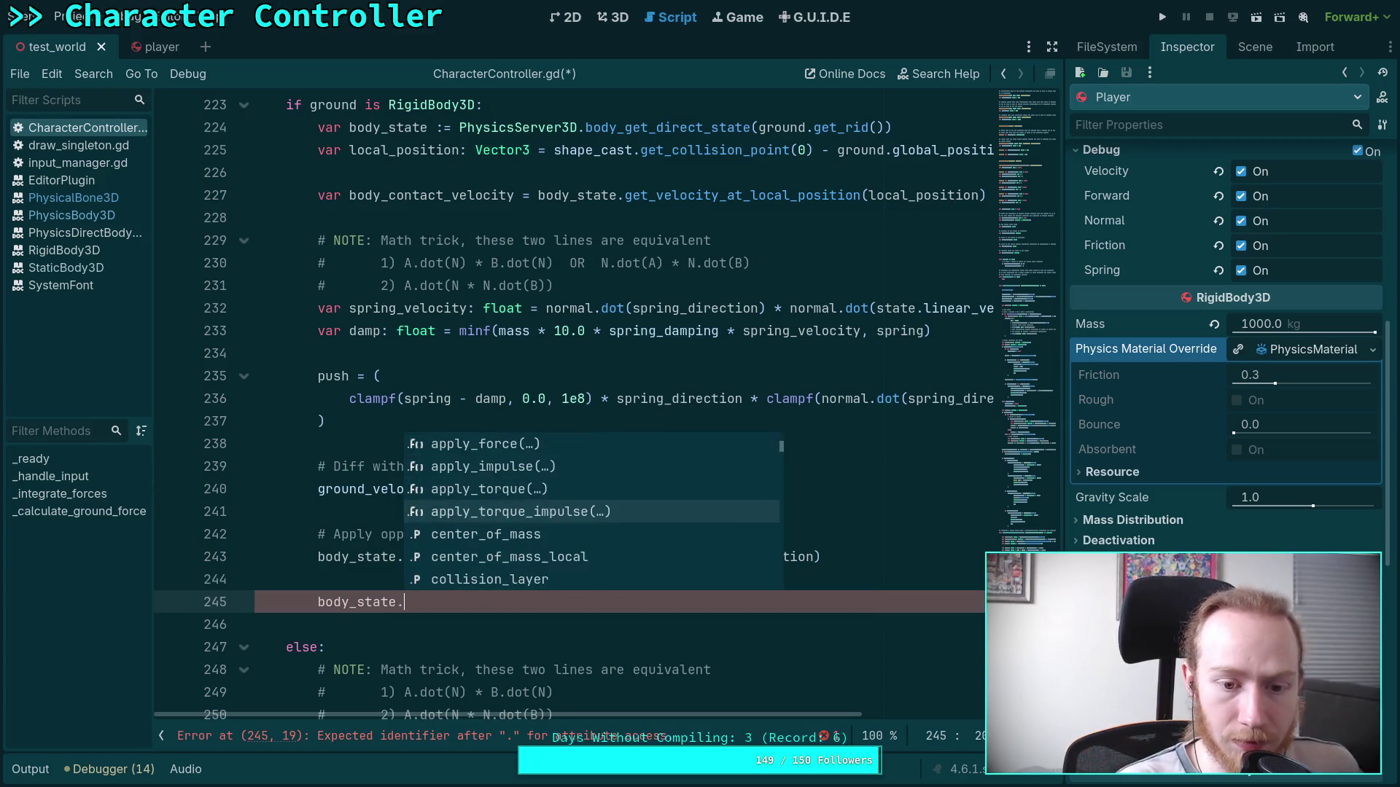
key(Down)
key(Down)
key(Down)
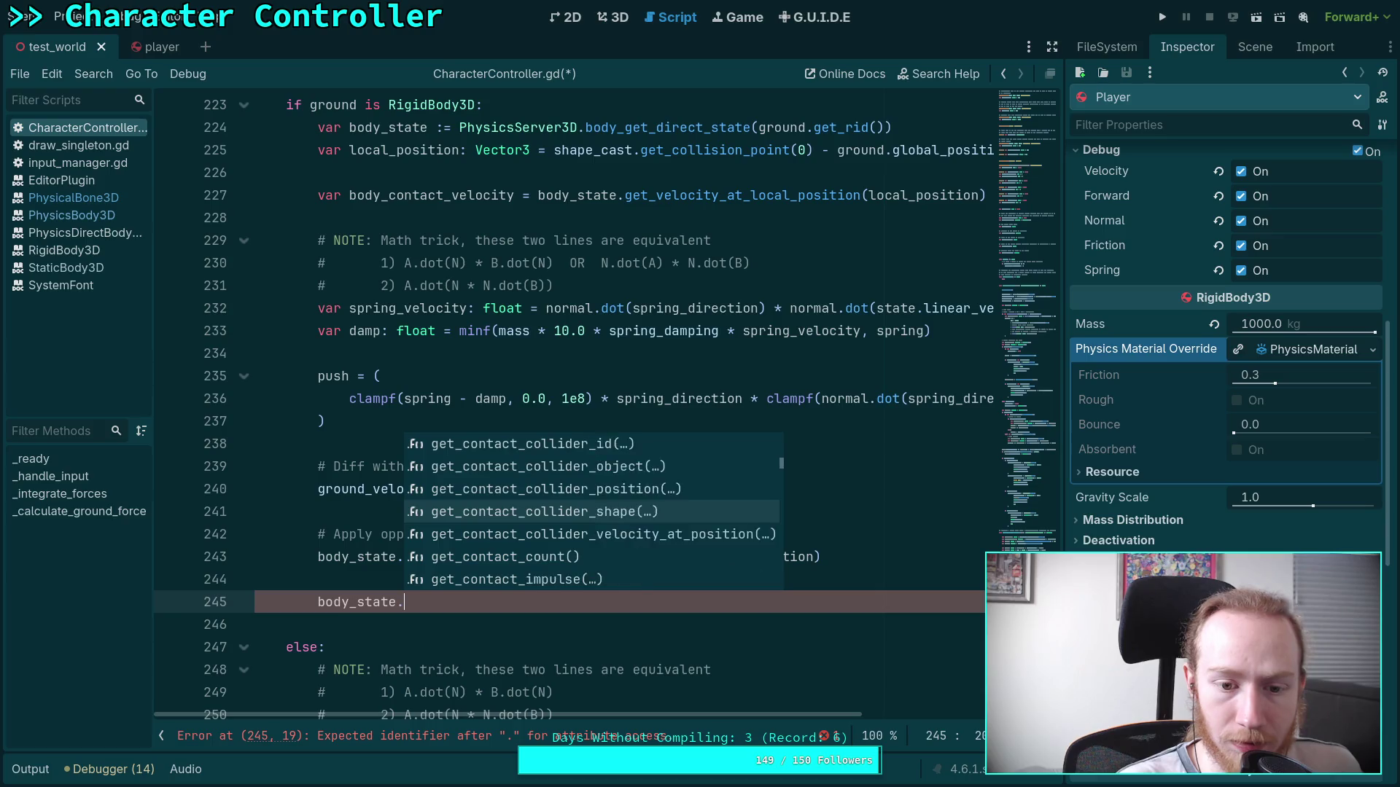
key(Down)
key(Down)
key(Down)
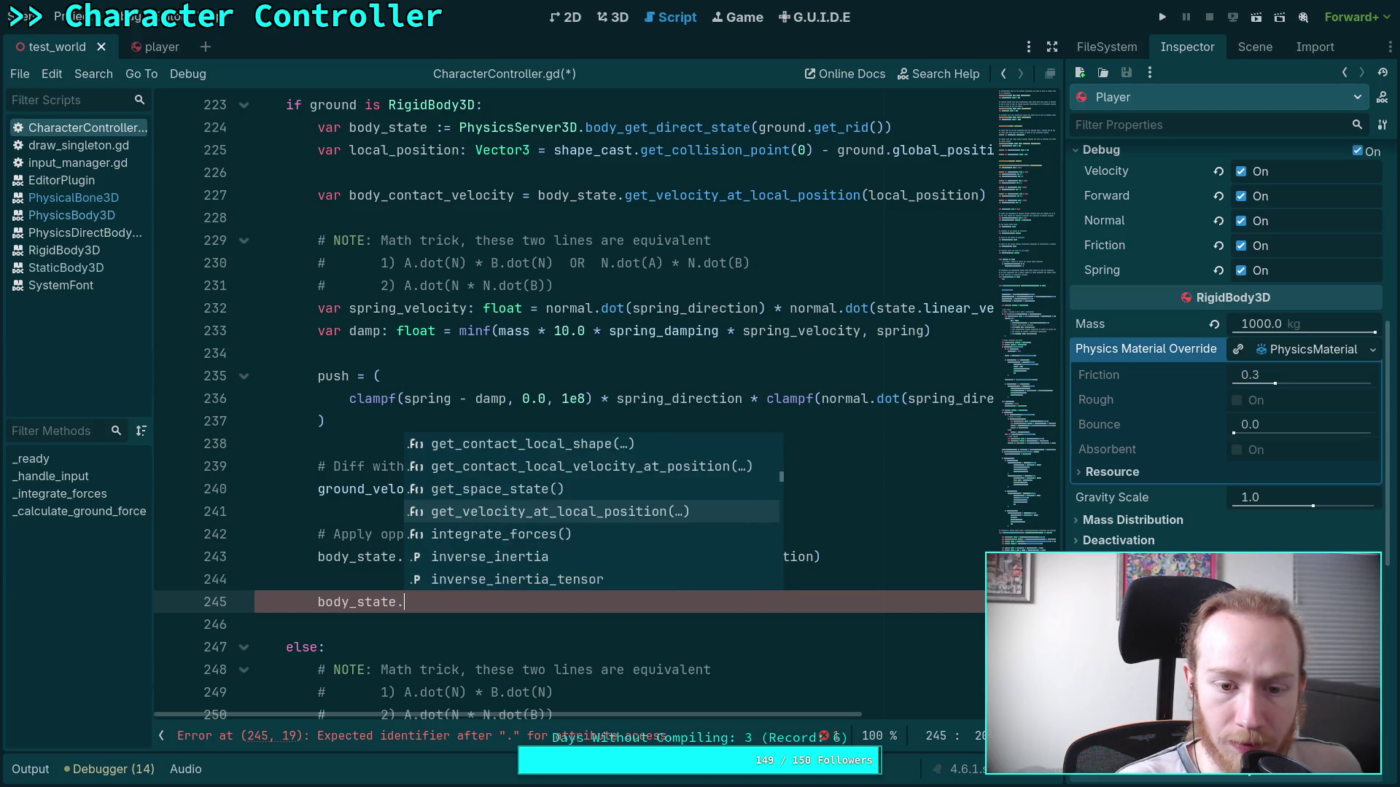
key(Down)
key(Down)
key(Down)
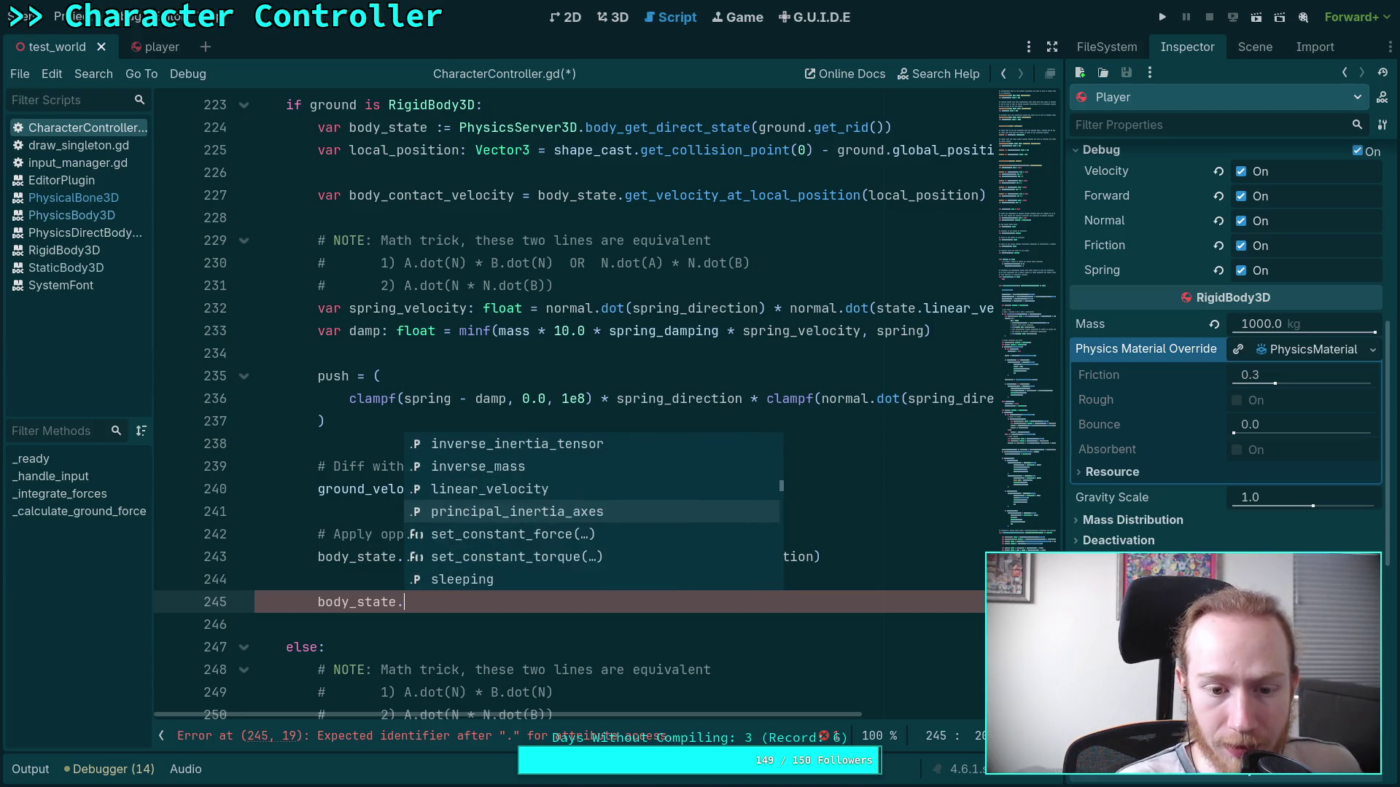
key(Down)
key(Down)
key(Down)
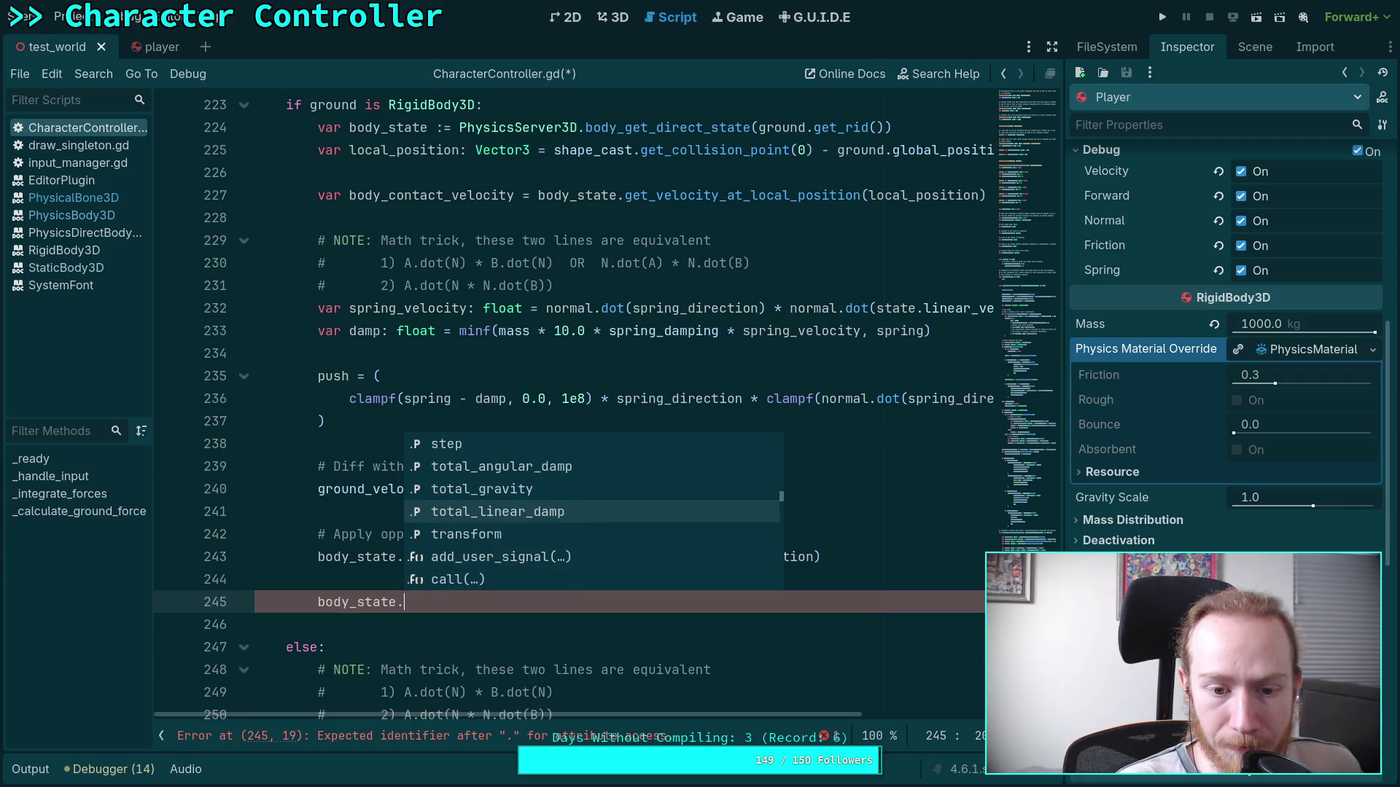
key(Up)
key(Up)
key(Up)
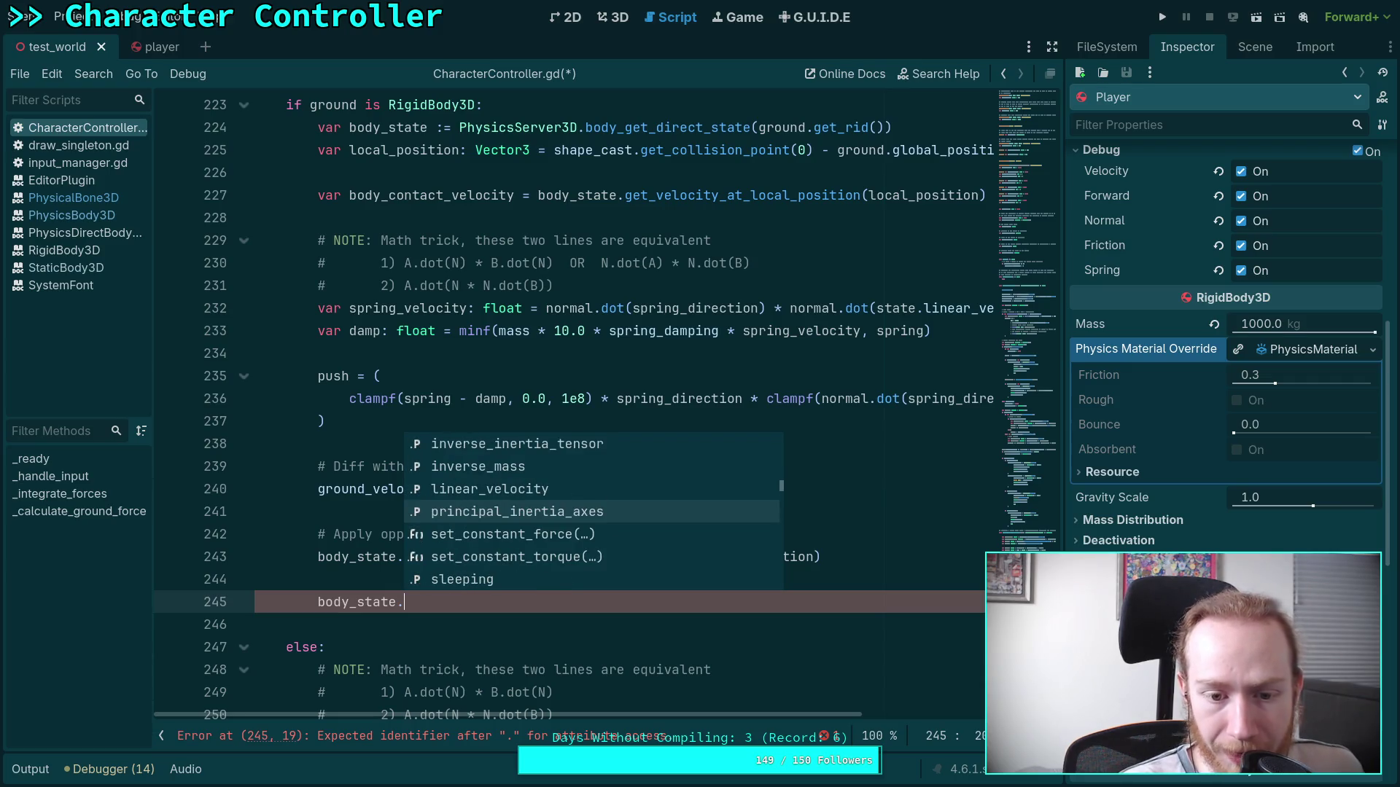
key(Up)
key(Up)
key(Up)
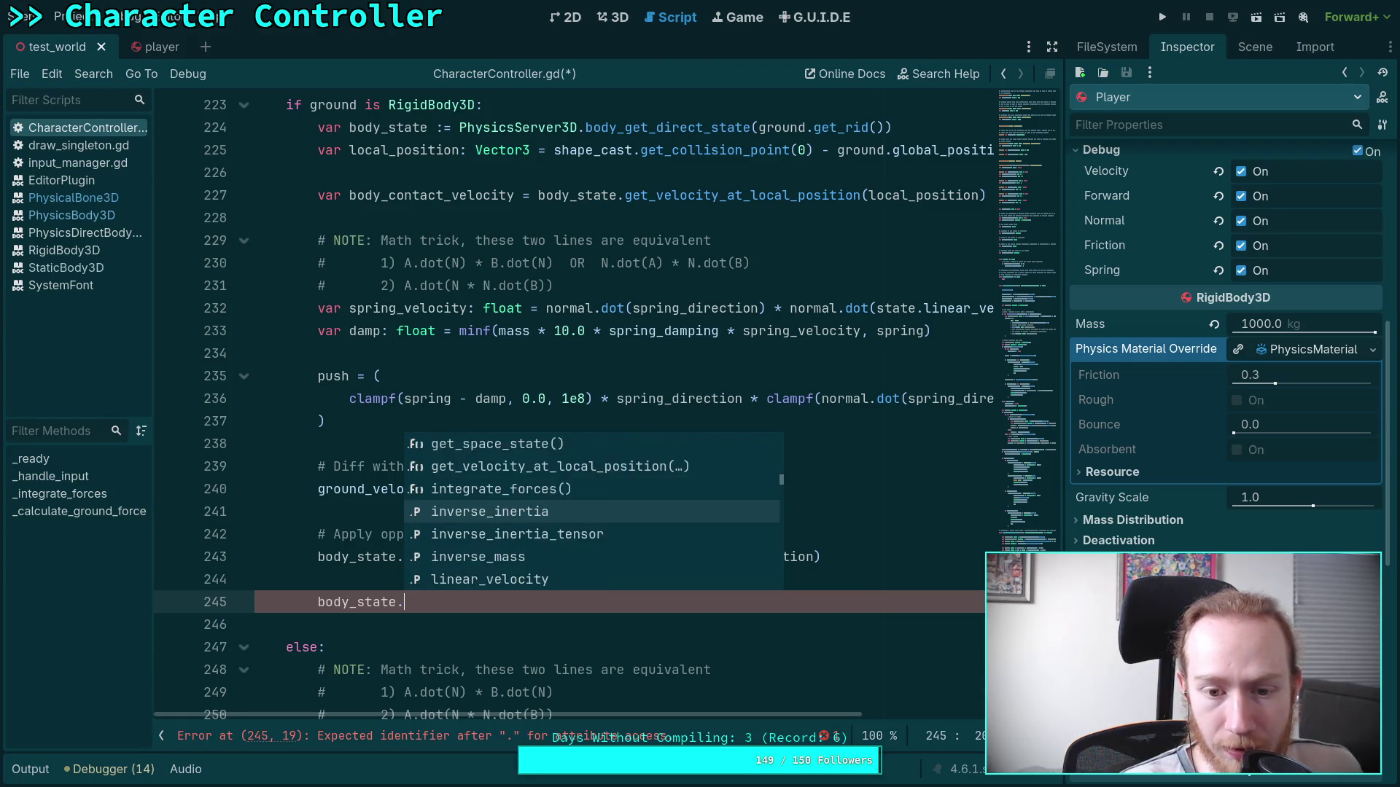
key(Up)
key(Up)
key(Up)
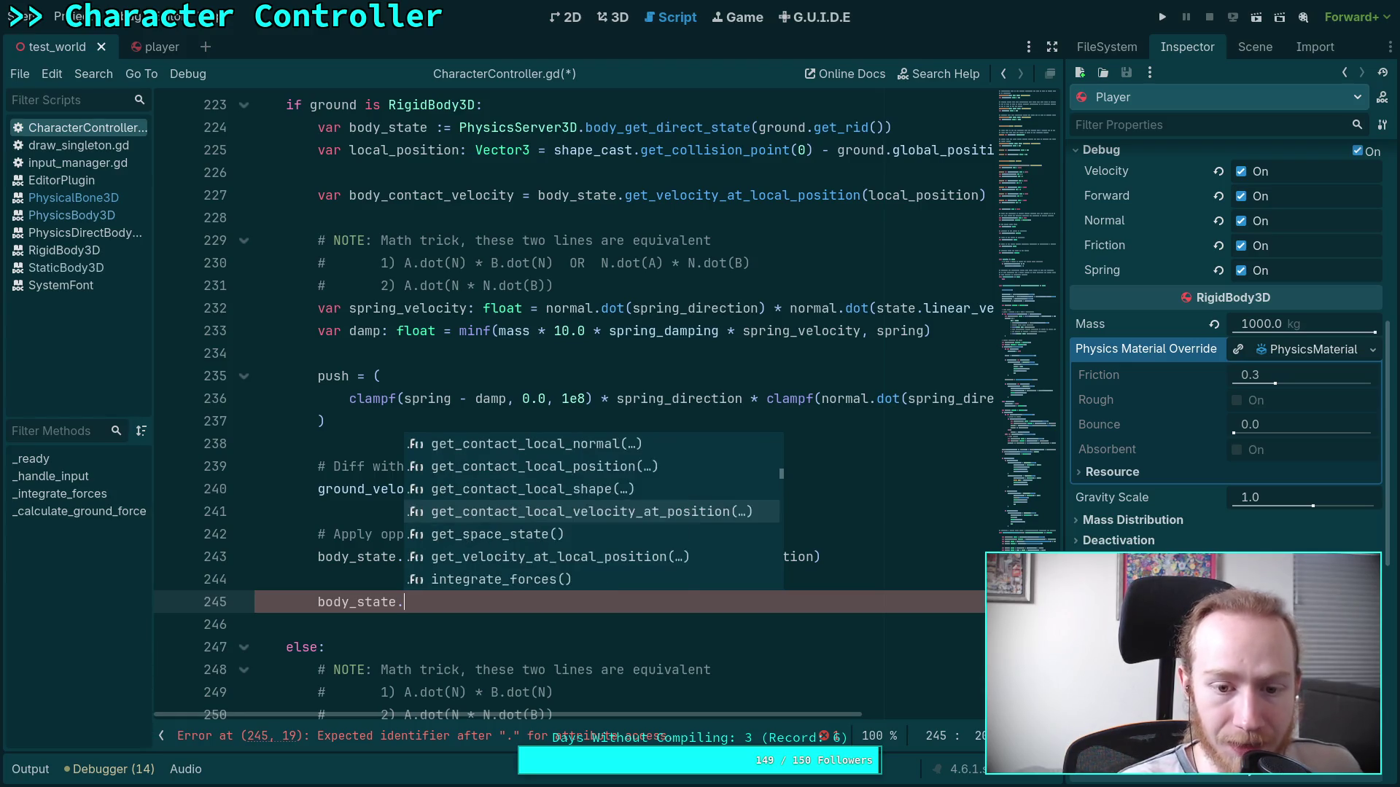
key(Up)
key(Up)
key(Up)
key(Up)
key(Up)
key(Up)
key(Up)
key(Up)
key(Up)
key(Up)
key(Up)
key(Up)
key(Up)
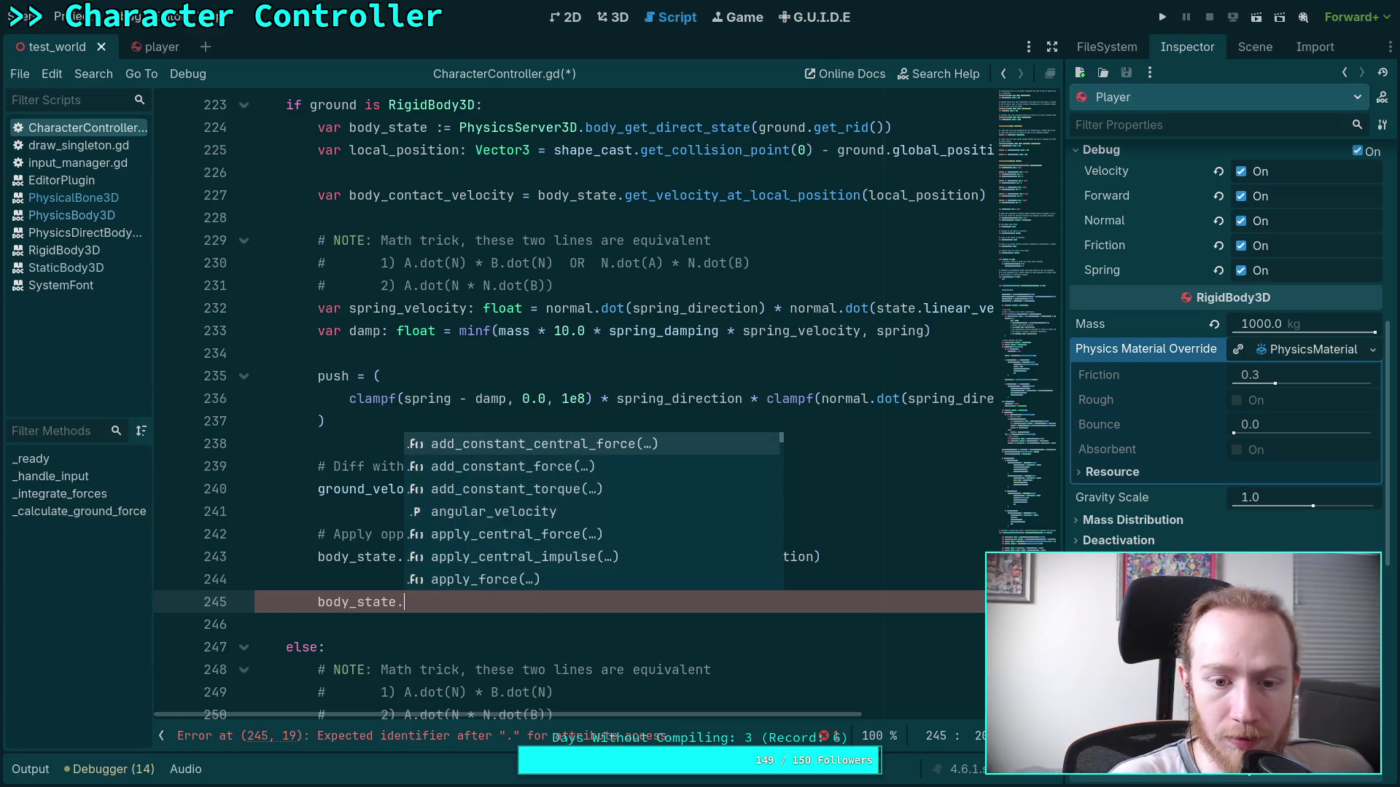
Delete the unfinished body_state line and go to the end of line 224.
key(Escape)
key(BackSpace)
key(BackSpace)
key(BackSpace)
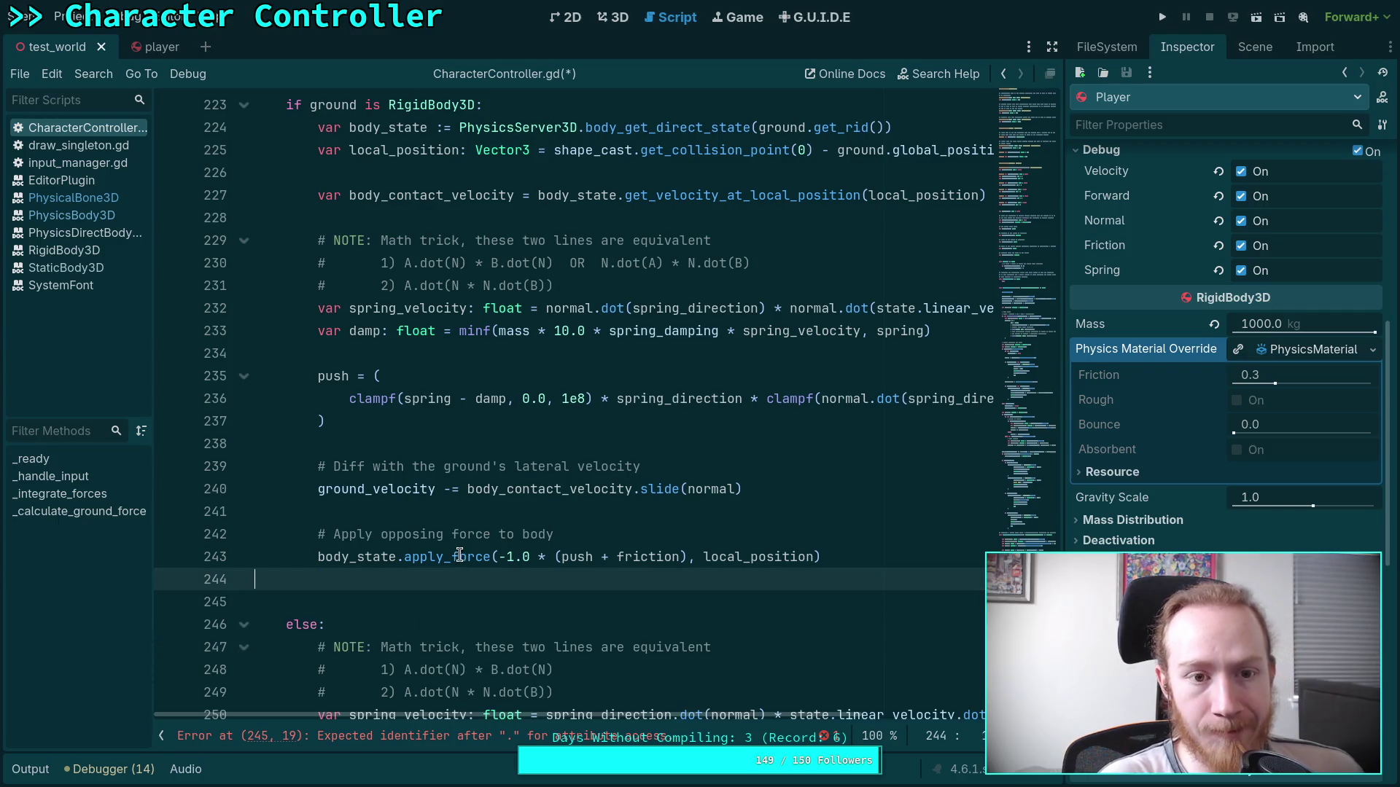
scroll(459, 554, up, 2)
click(938, 260)
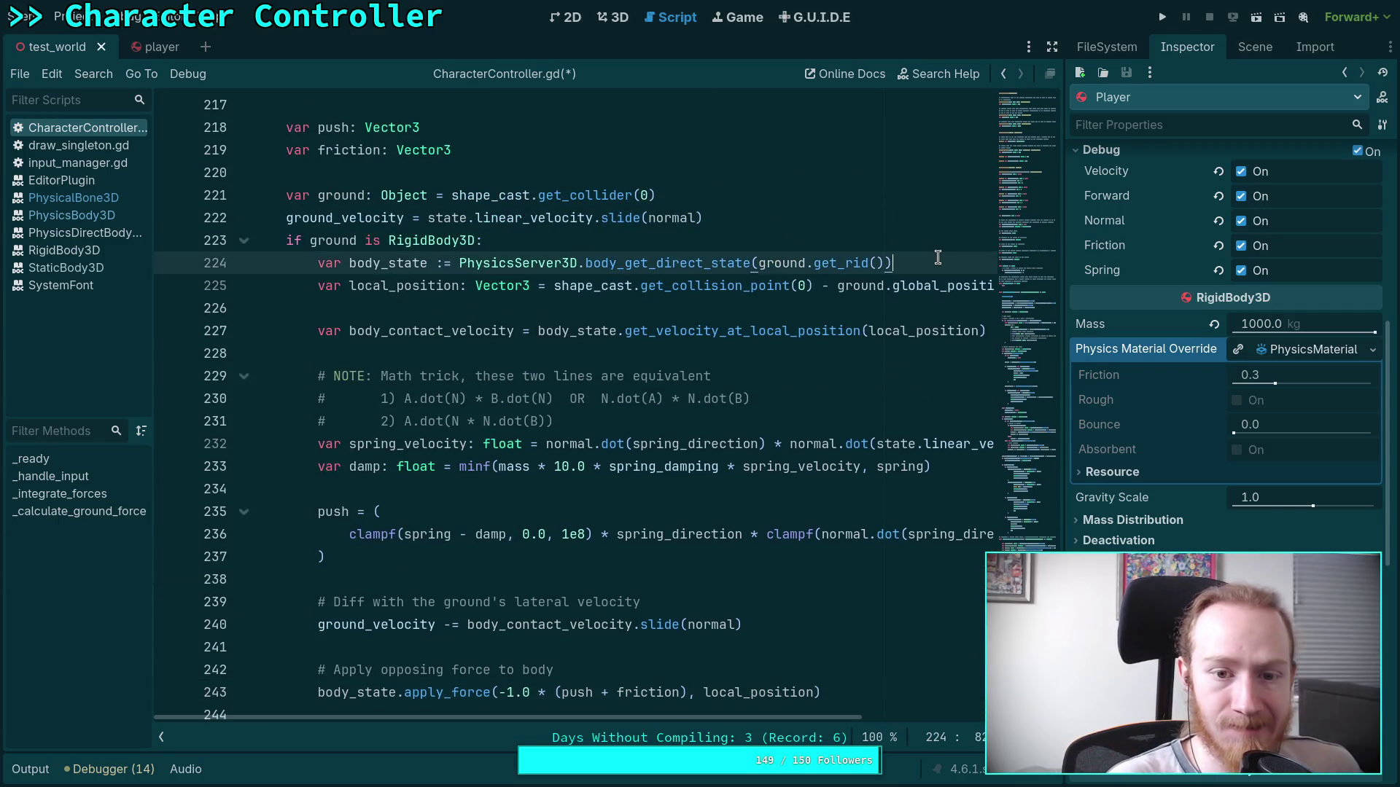
On a new line 225, insert a PhysicsServer3D.body_get_param call.
key(Return)
text(Physics)
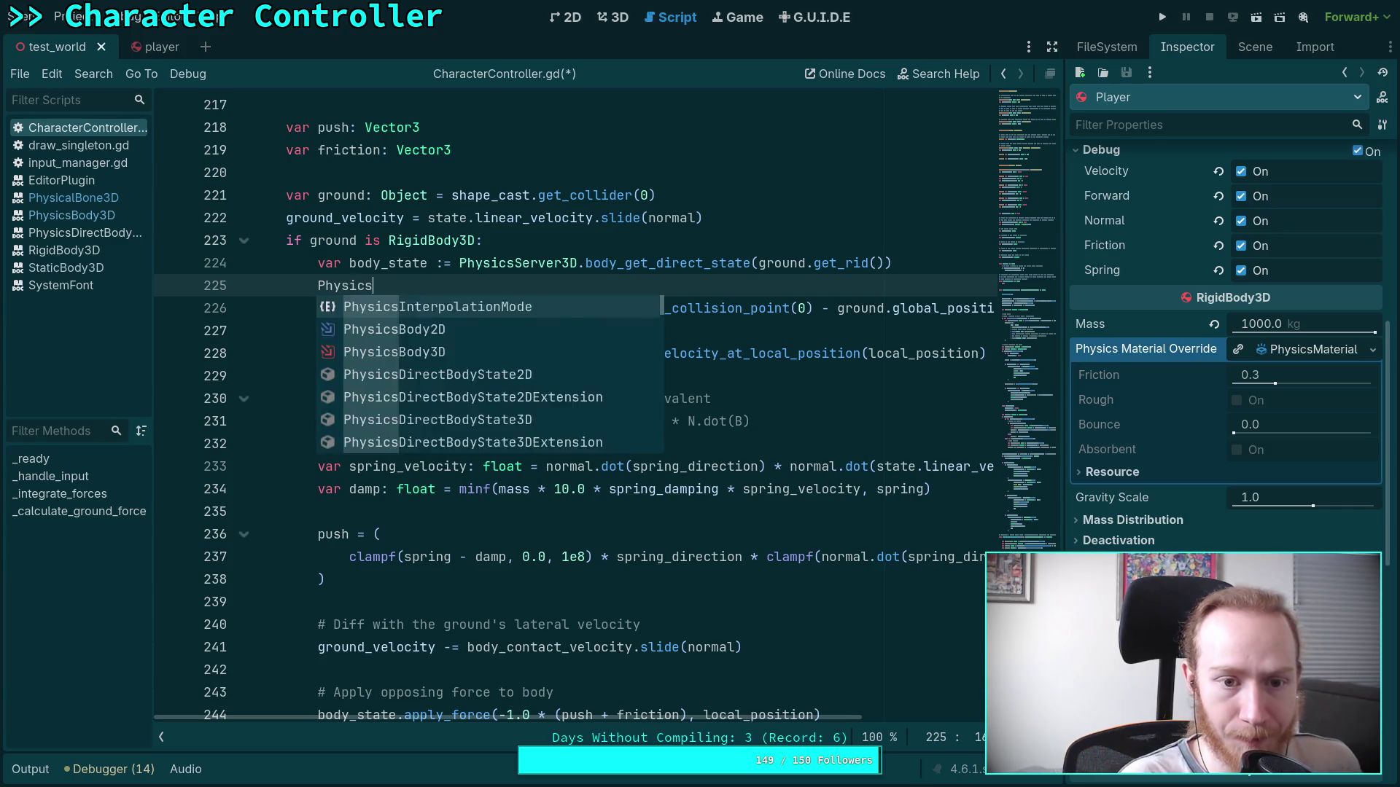
text(Server)
key(Down)
key(Down)
key(Down)
key(Return)
text(.)
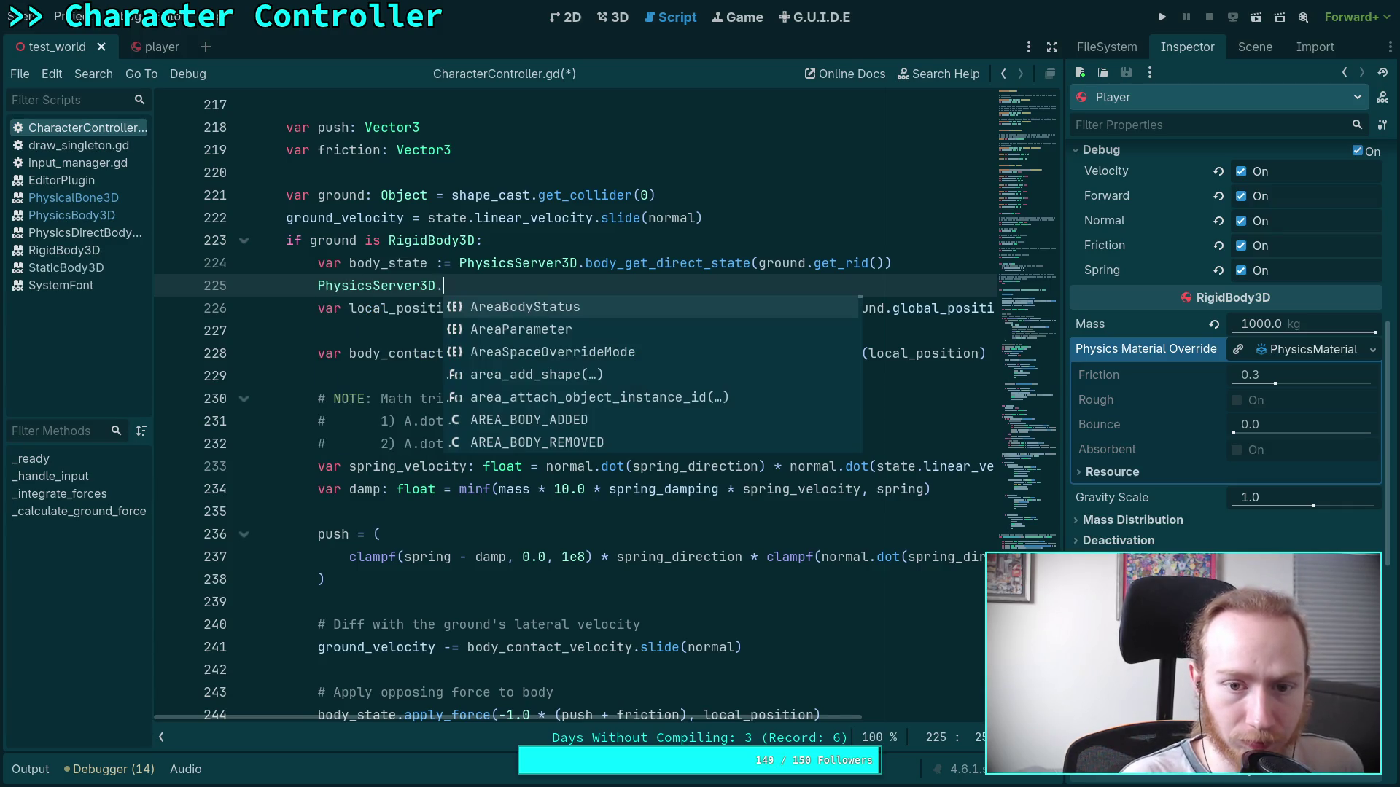
text(body_)
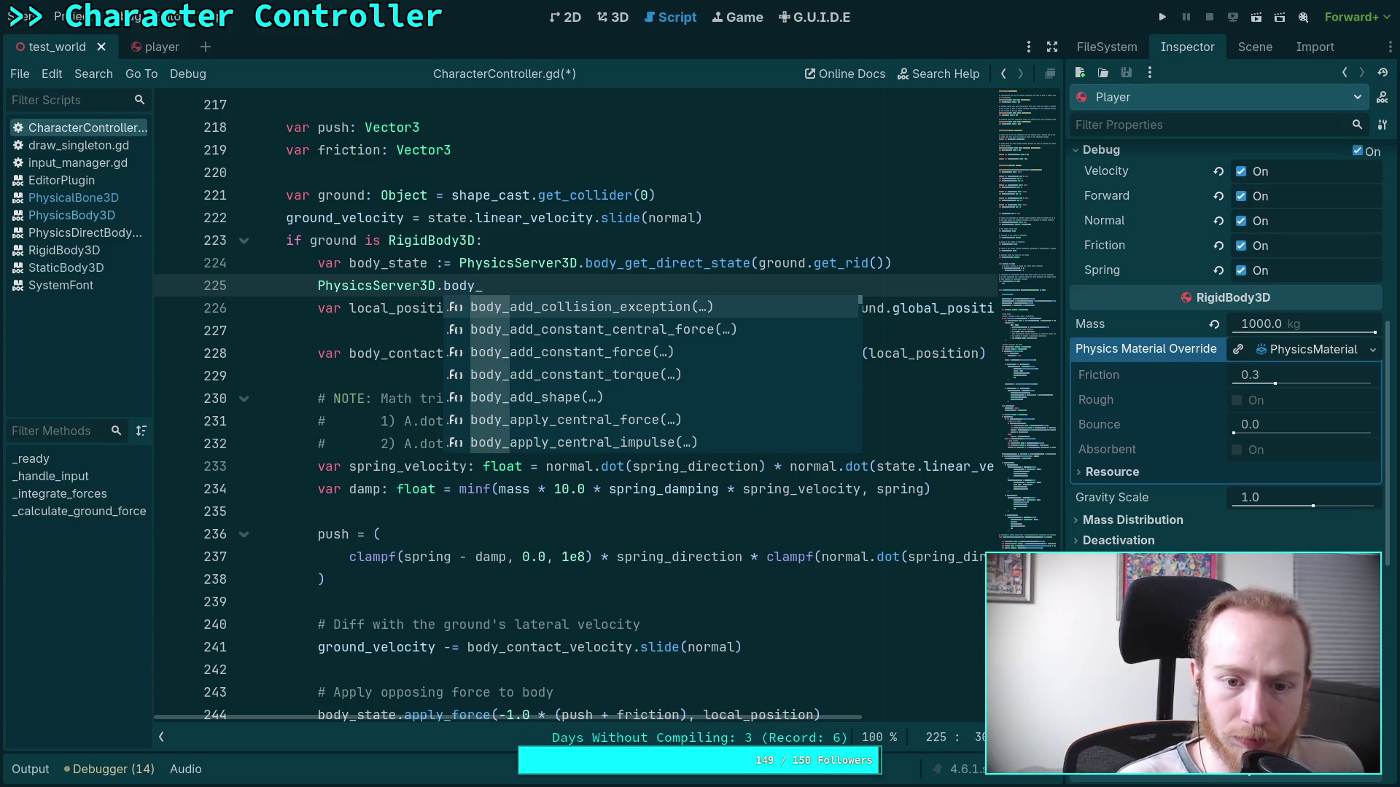
key(Down)
text(get)
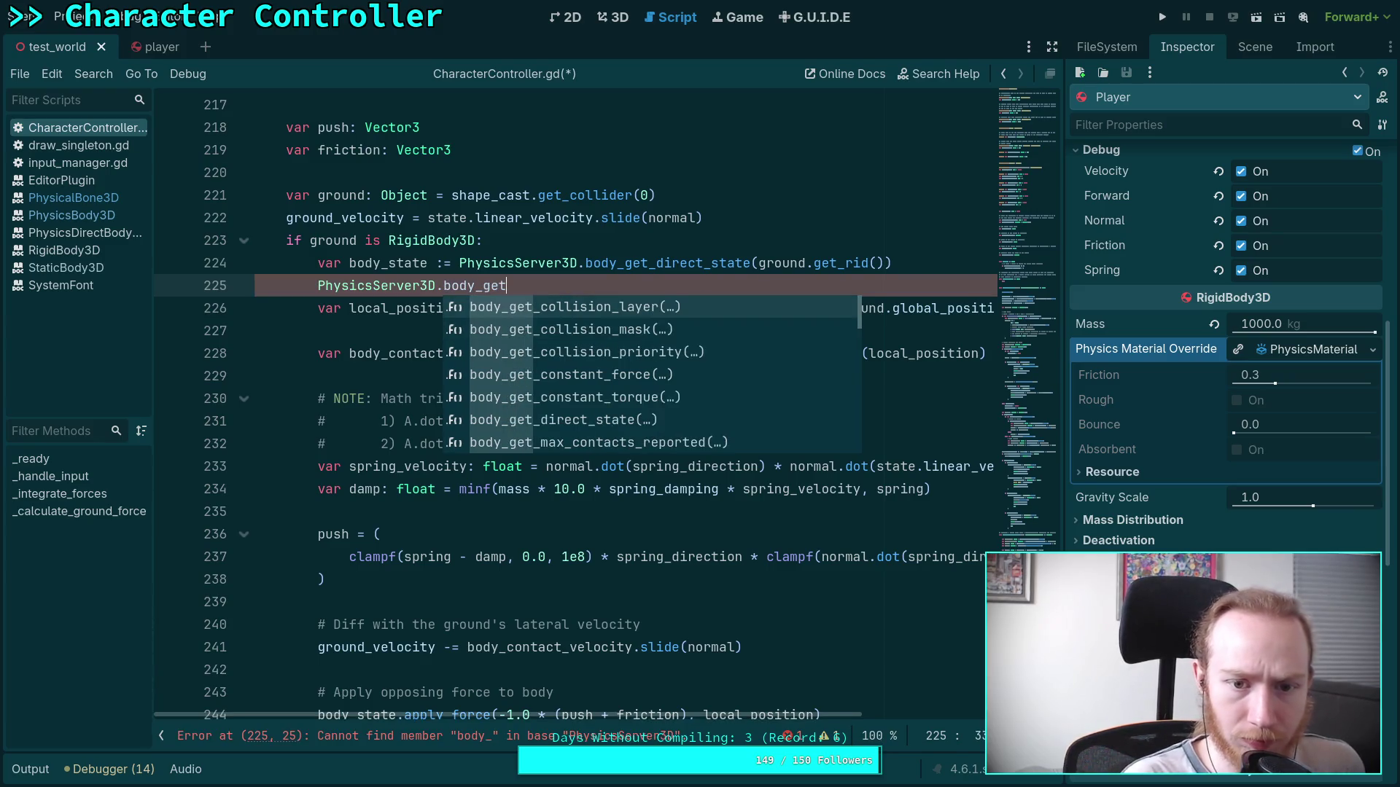
key(Down)
key(Down)
key(Down)
key(Down)
key(Down)
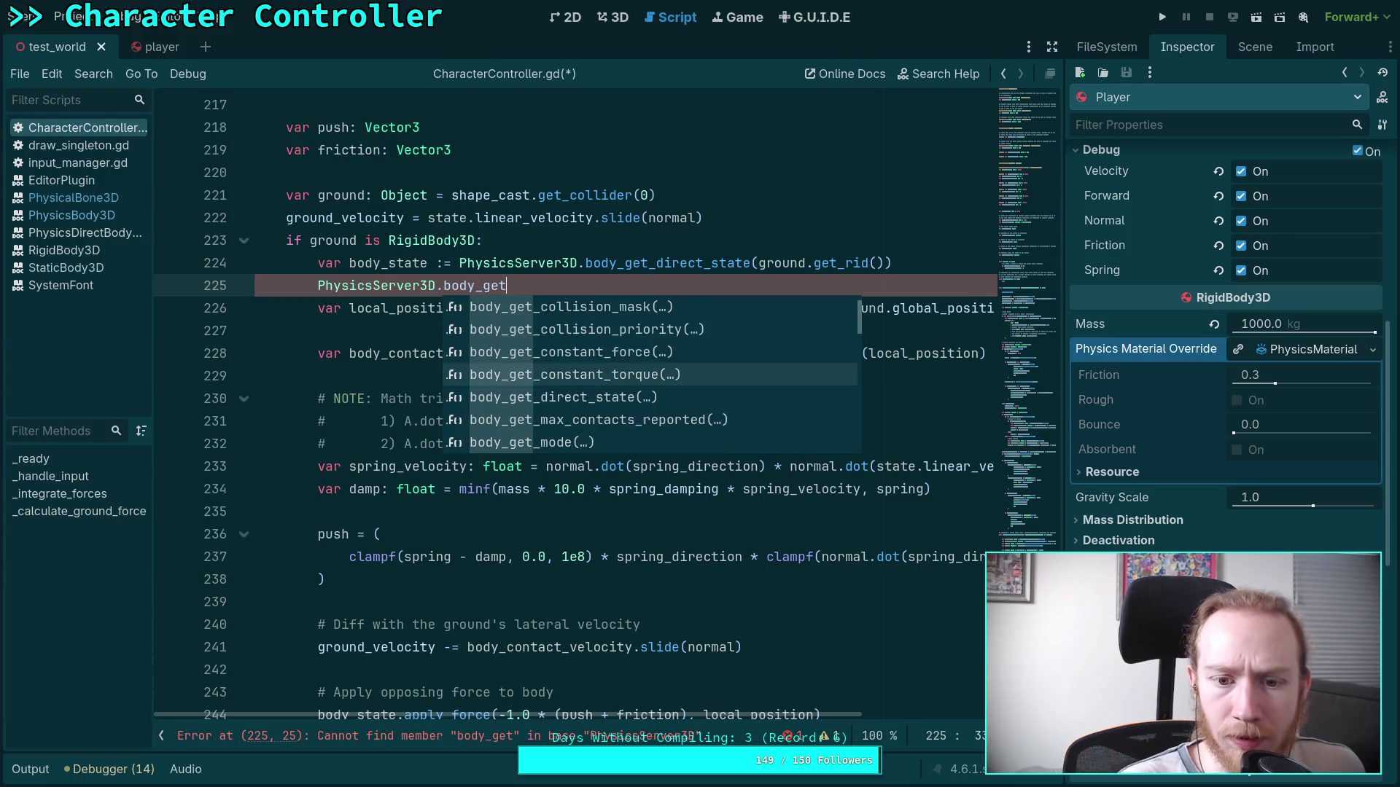
key(Down)
key(Down)
key(Down)
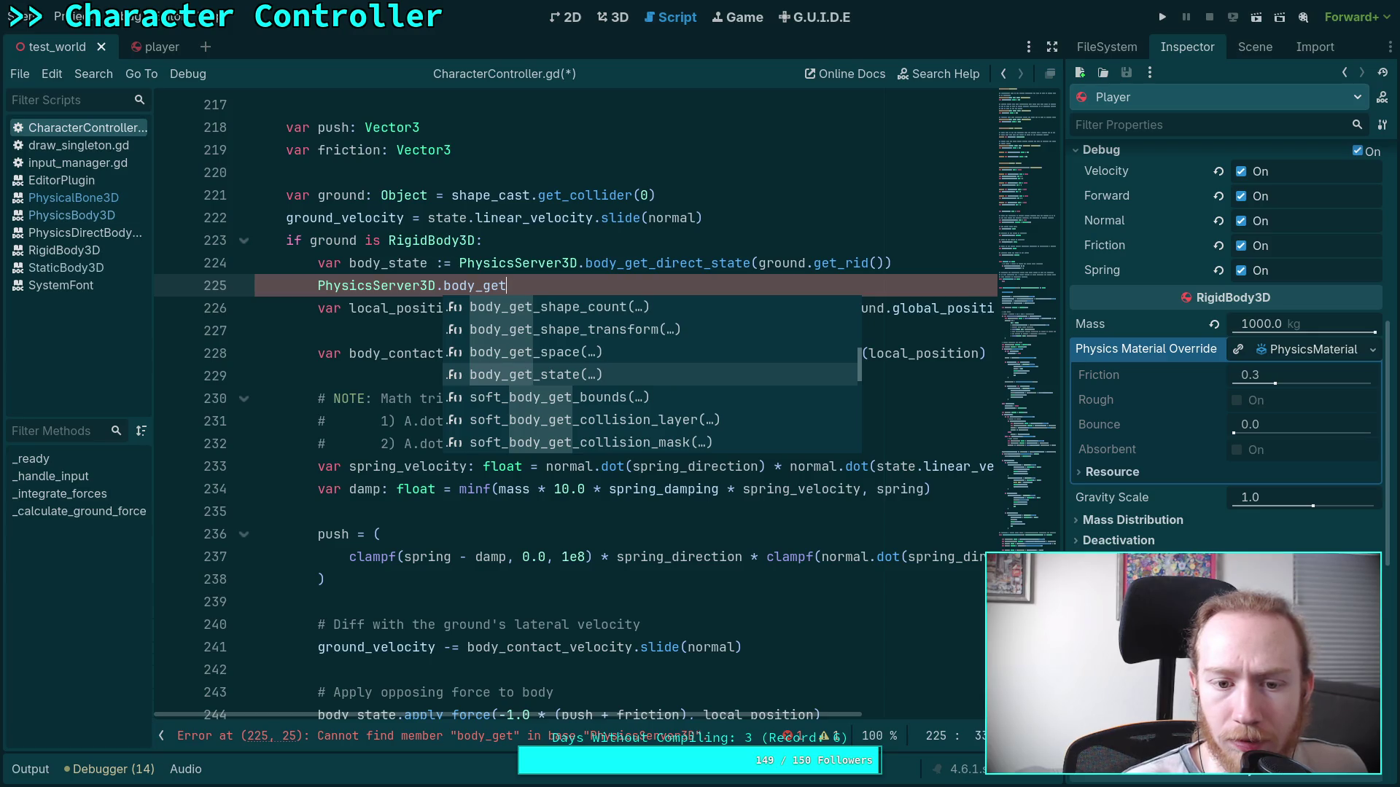
key(Up)
key(Up)
key(Up)
key(Up)
key(Up)
key(Up)
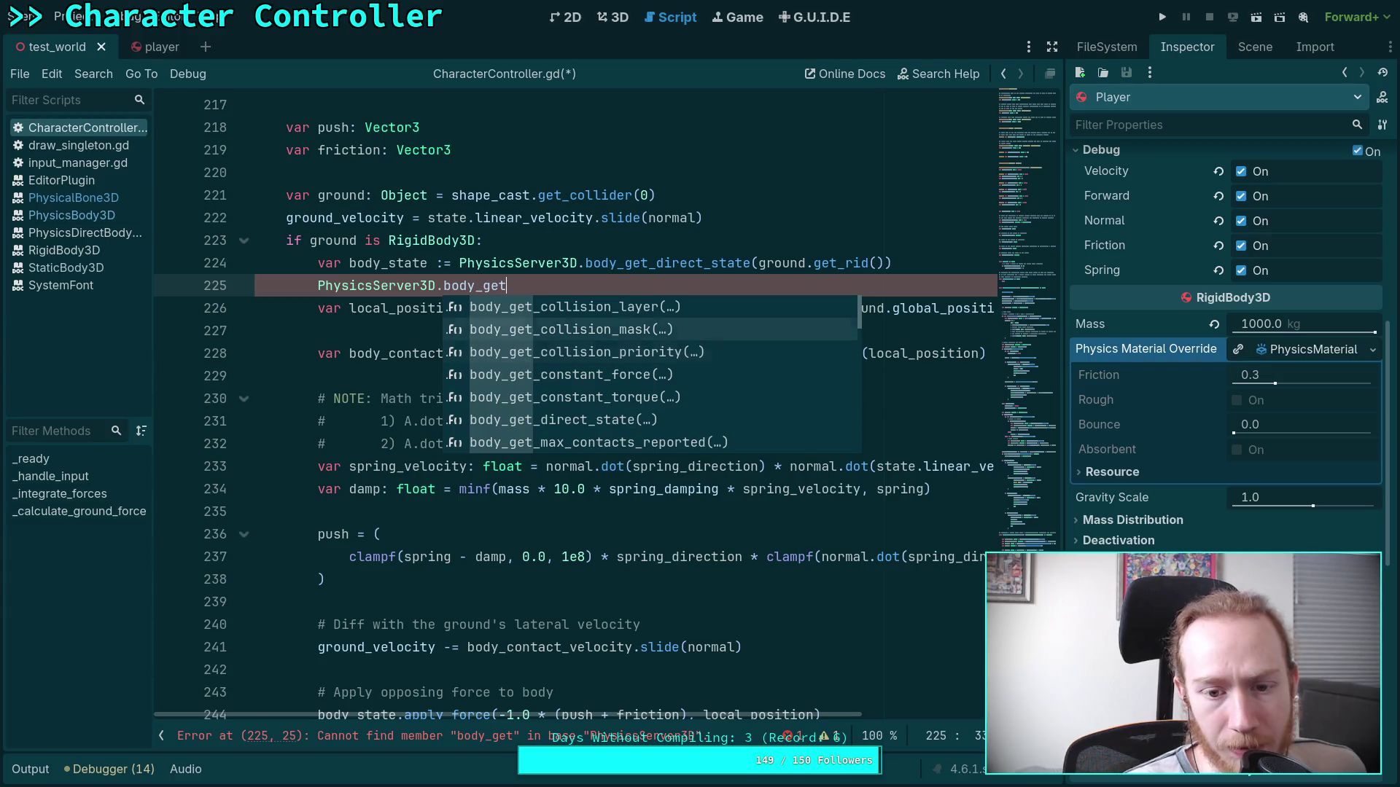
key(Down)
key(Down)
key(Down)
key(Return)
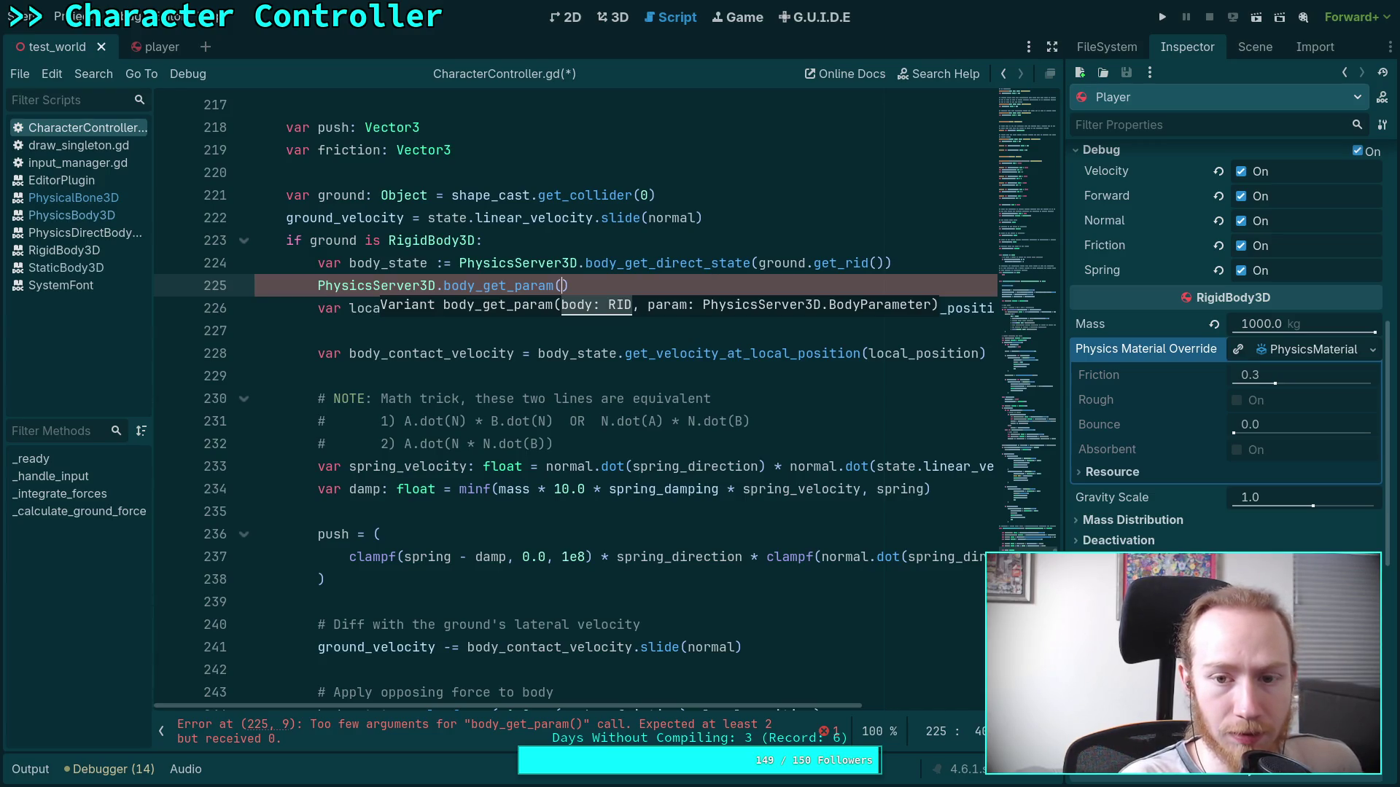
Pass ground.get_rid() as the first argument and browse the BODY_PARAM options for friction.
text(ground.get_r)
key(Return)
text(,)
key(Escape)
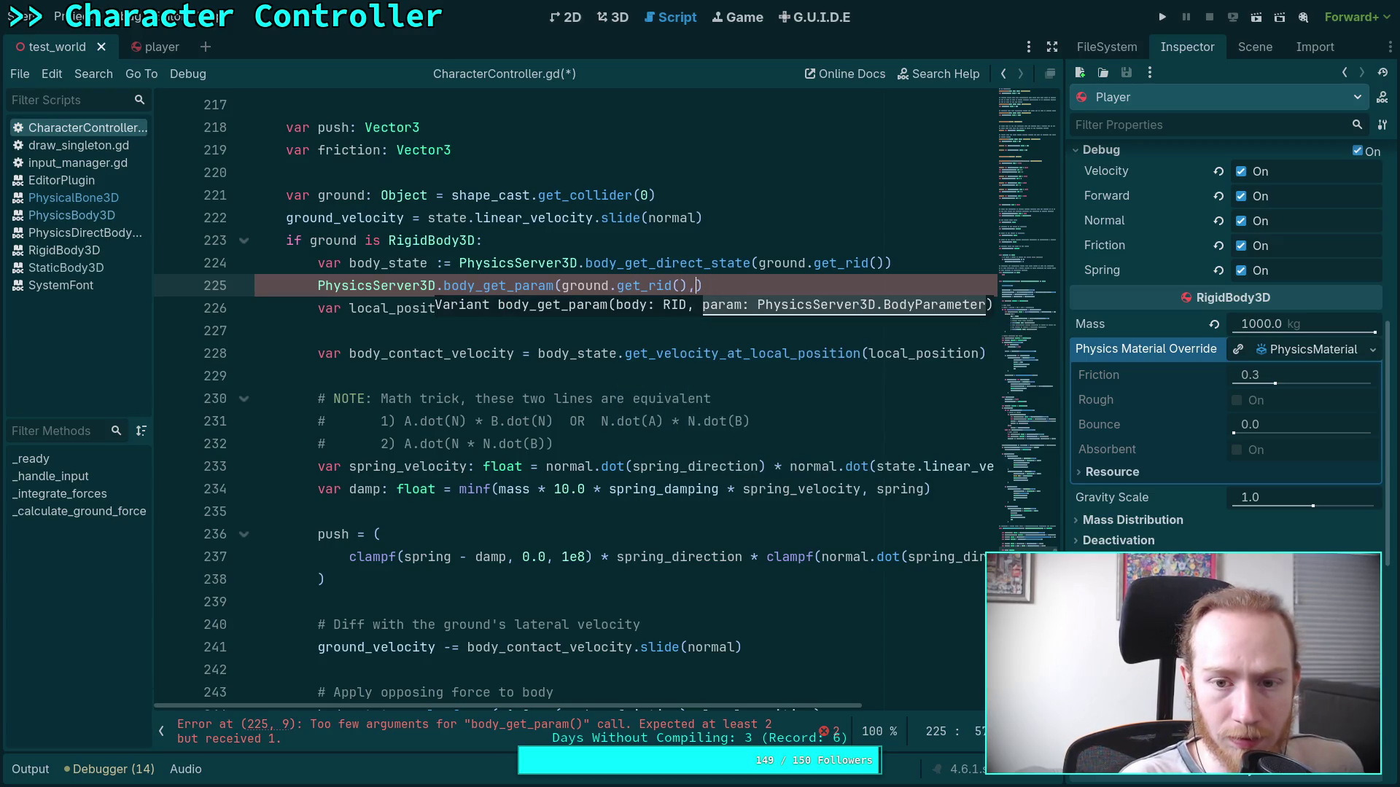
key(Down)
key(Down)
key(Down)
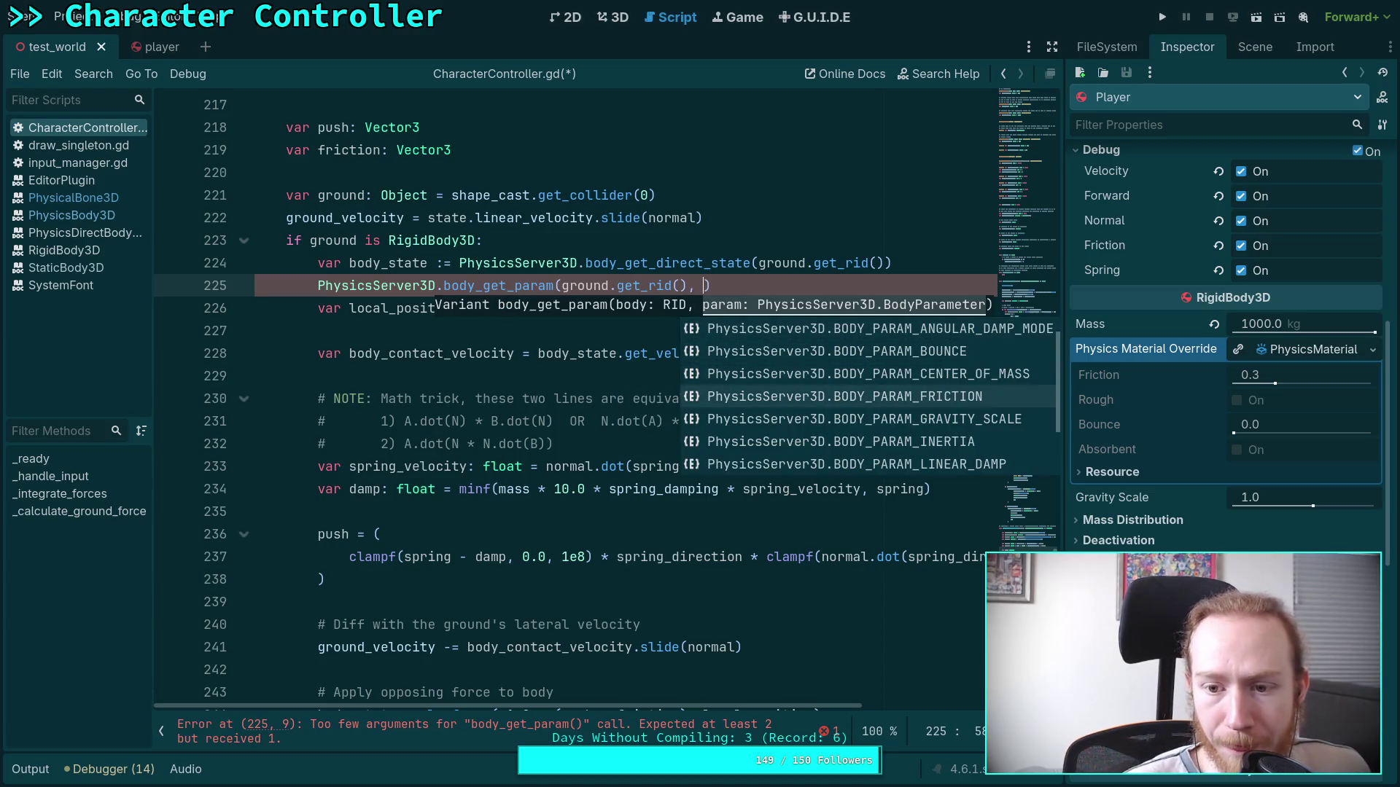
key(Down)
key(Down)
key(Down)
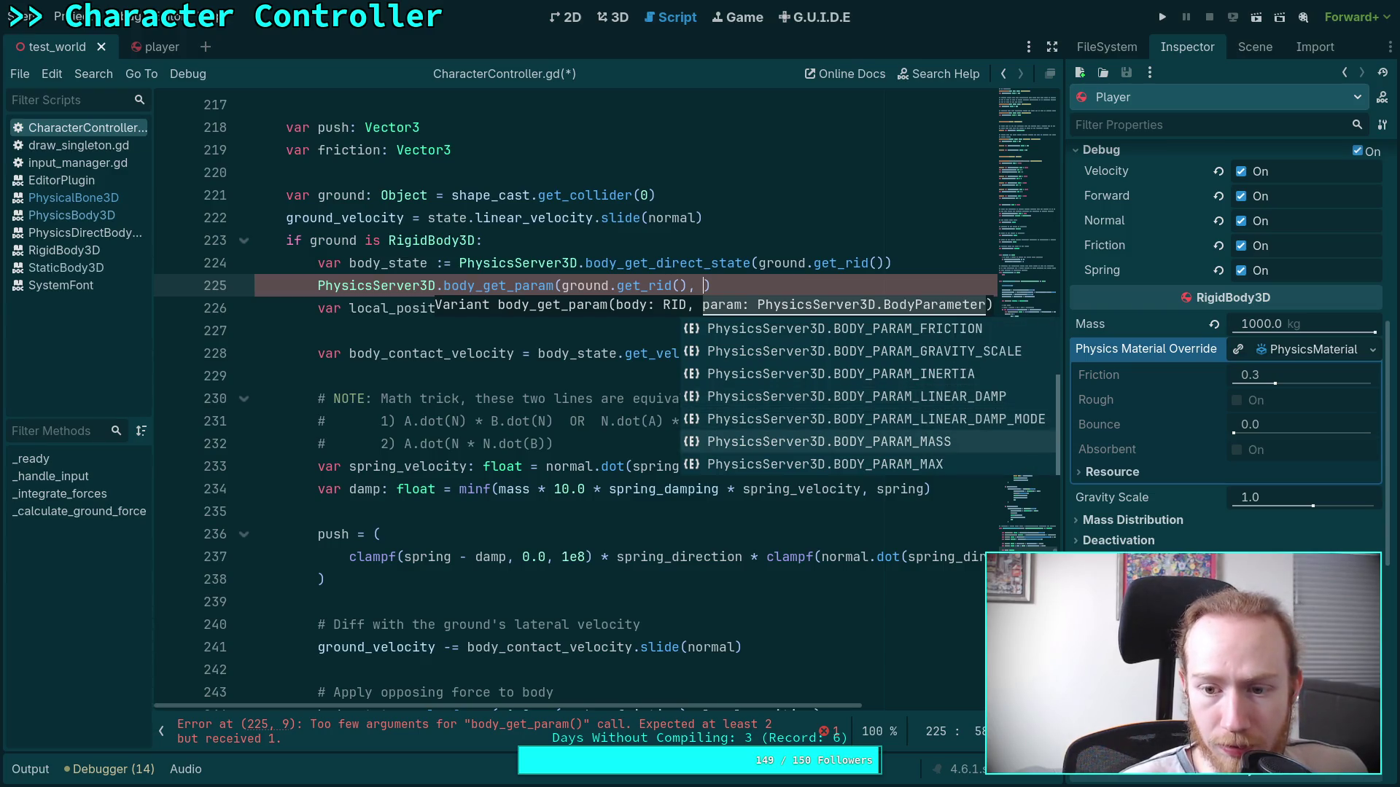
key(Up)
key(Up)
key(Up)
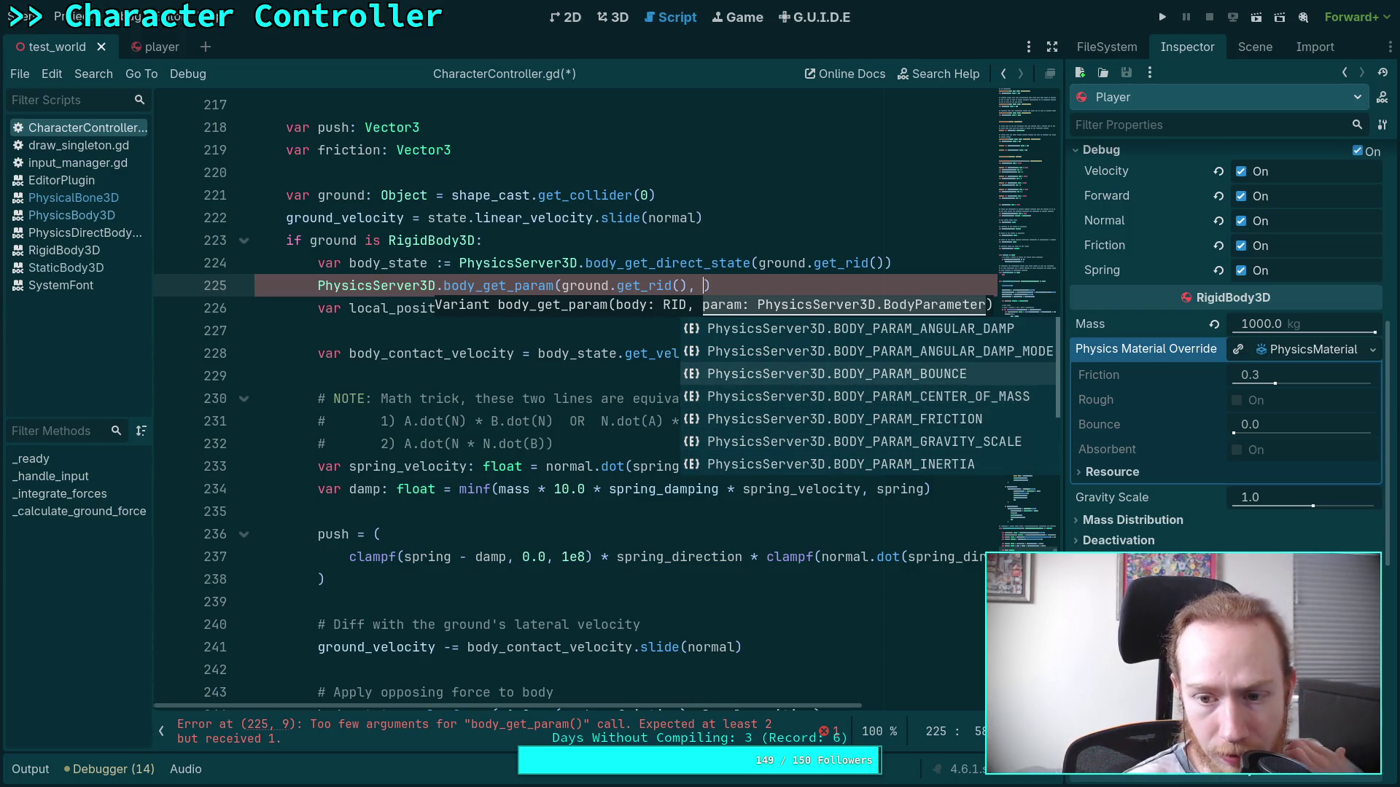
key(Down)
key(Down)
key(Down)
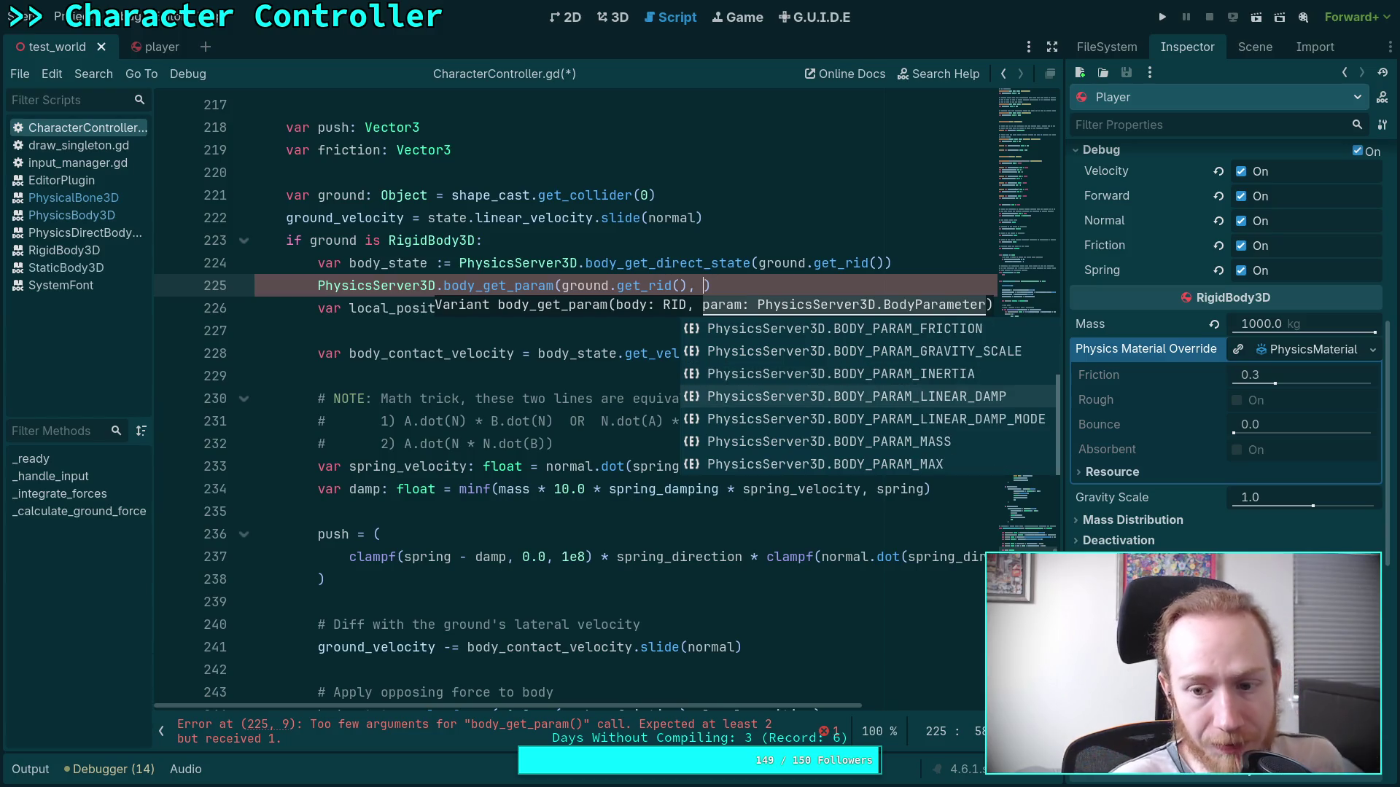
key(Up)
key(Up)
key(Up)
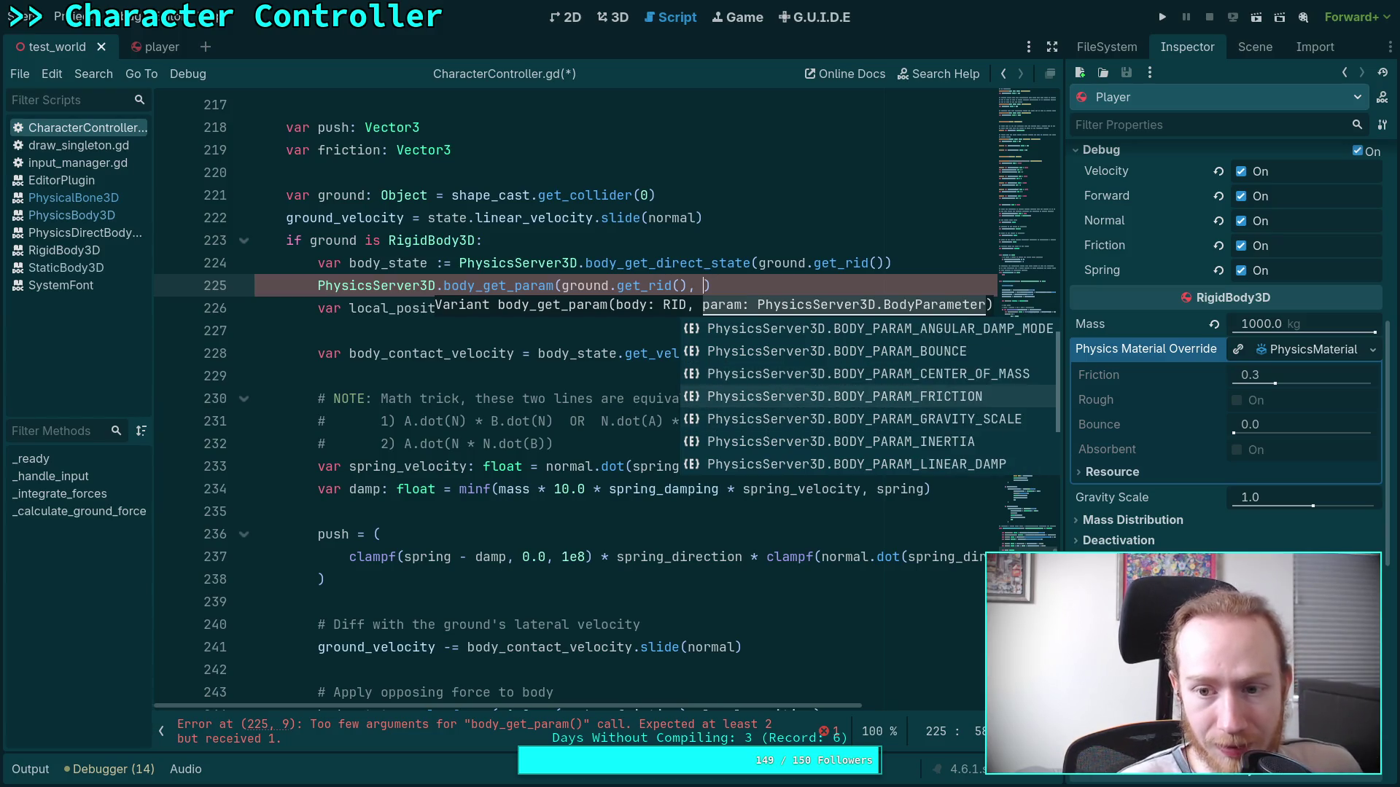
click(918, 271)
right_click(498, 262)
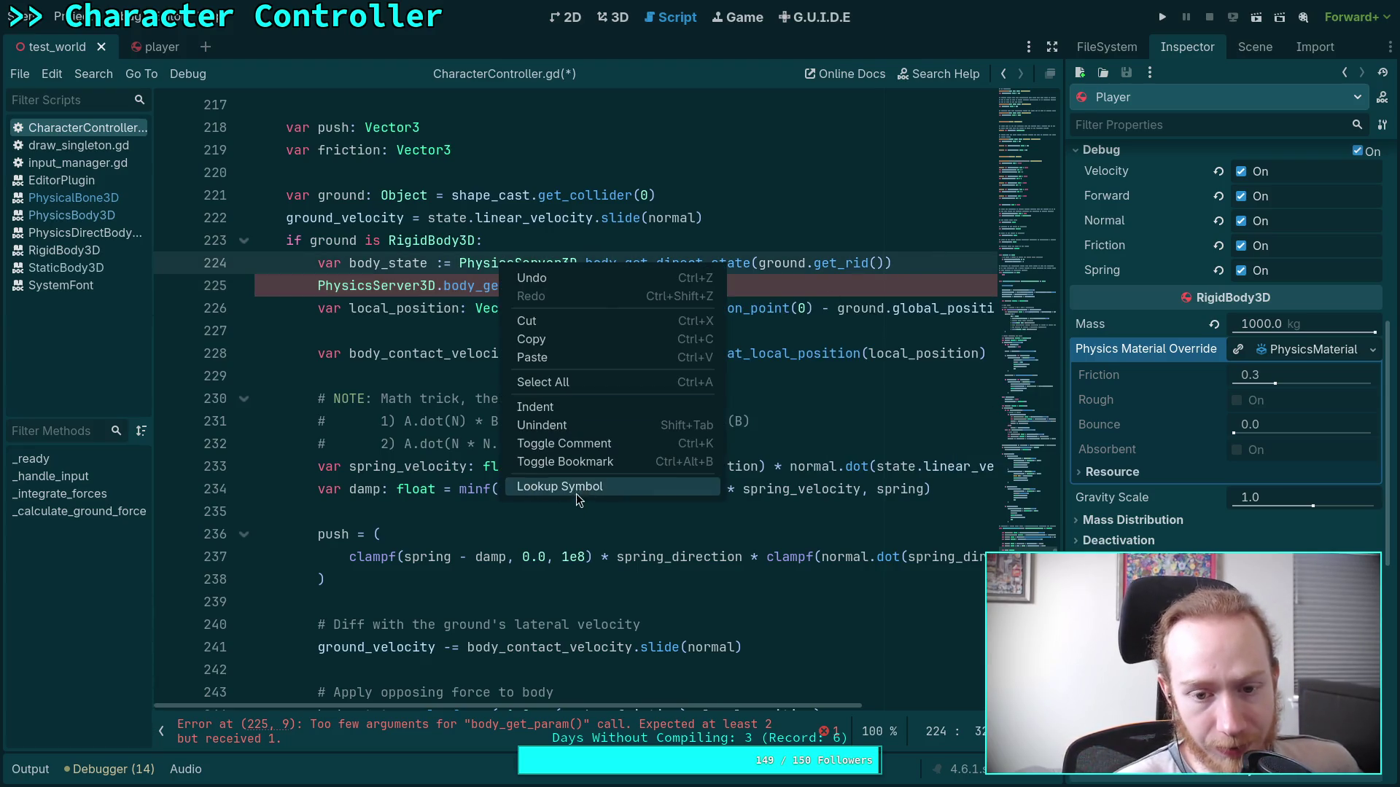
Open the PhysicsServer3D help and scroll past the joint and area enums to BodyParameter.
click(574, 487)
scroll(603, 467, down, 10)
scroll(590, 411, down, 8)
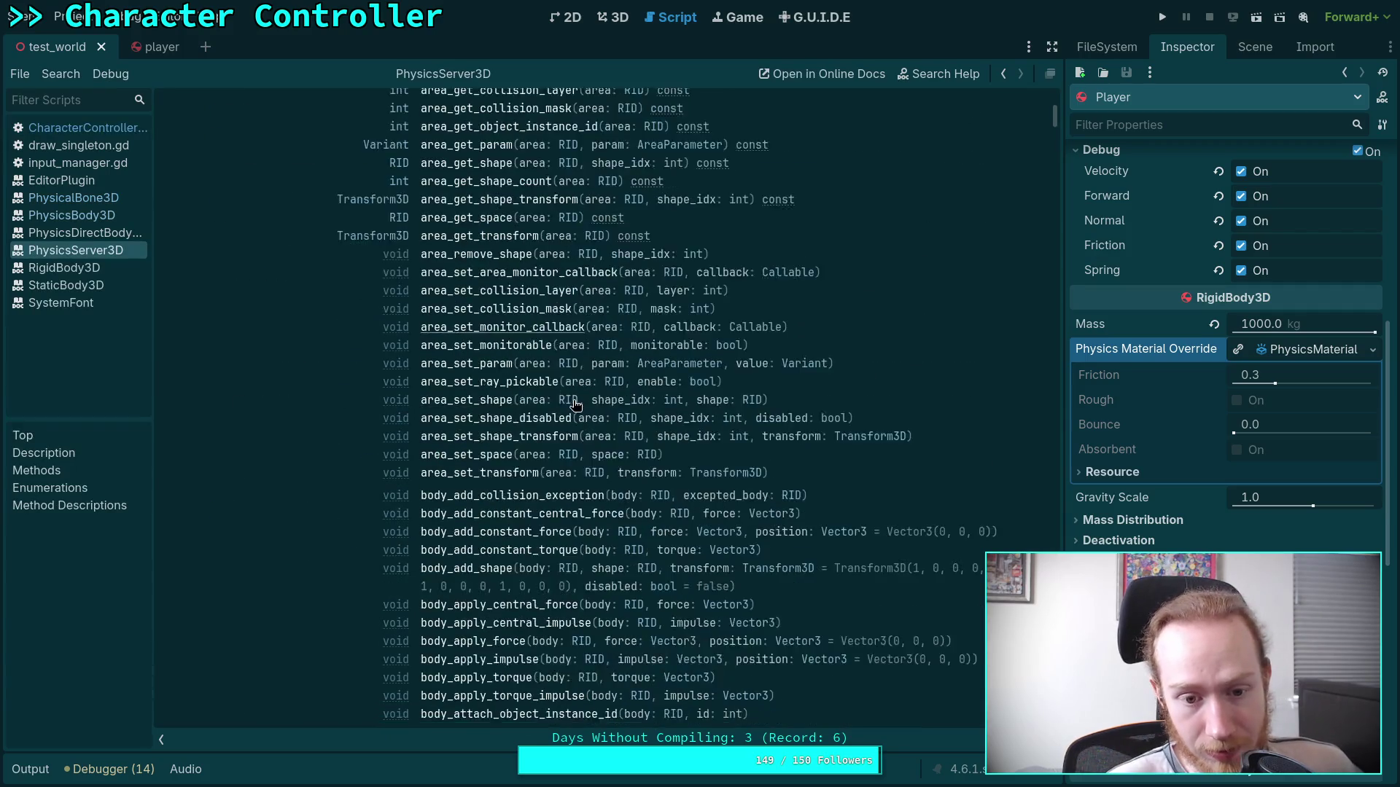
scroll(572, 472, down, 4)
scroll(573, 472, down, 3)
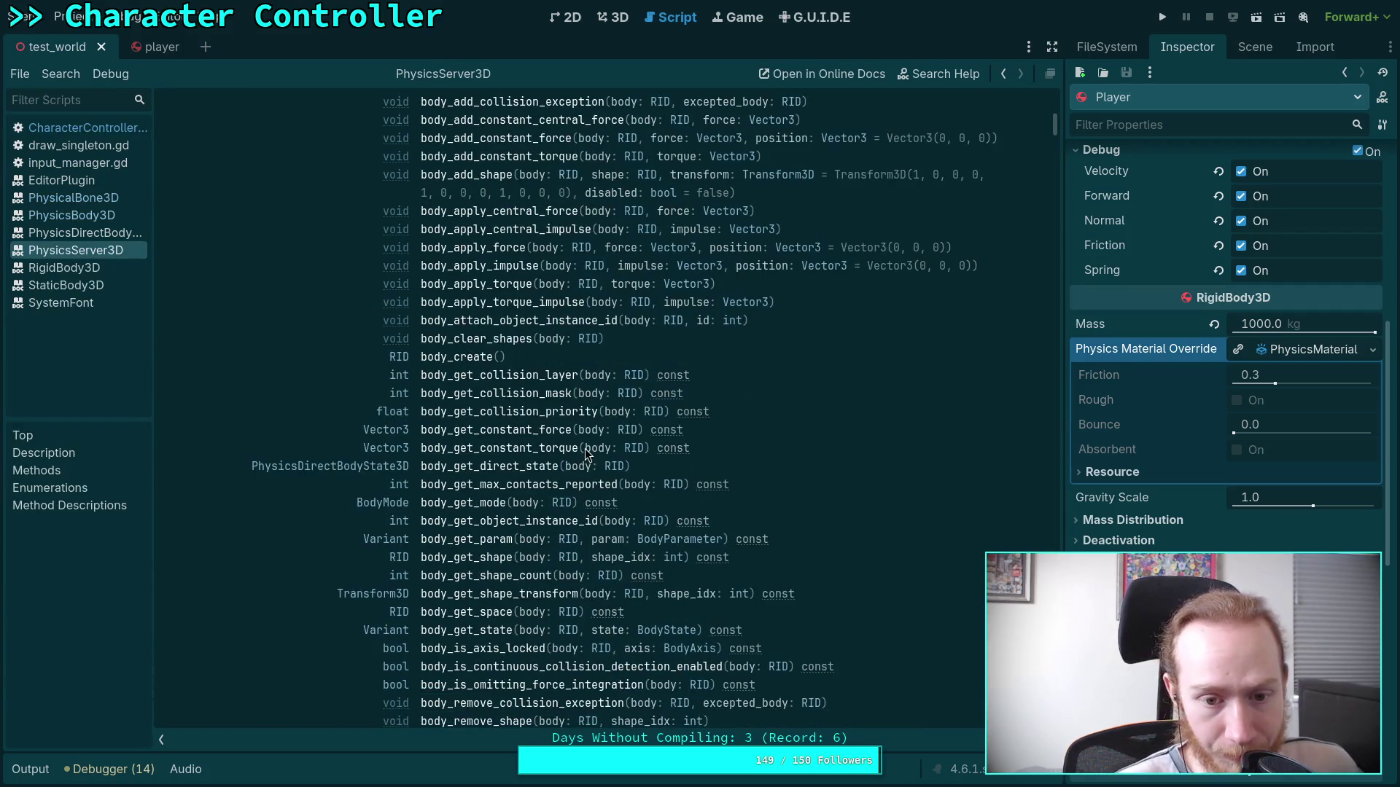
scroll(653, 474, down, 1)
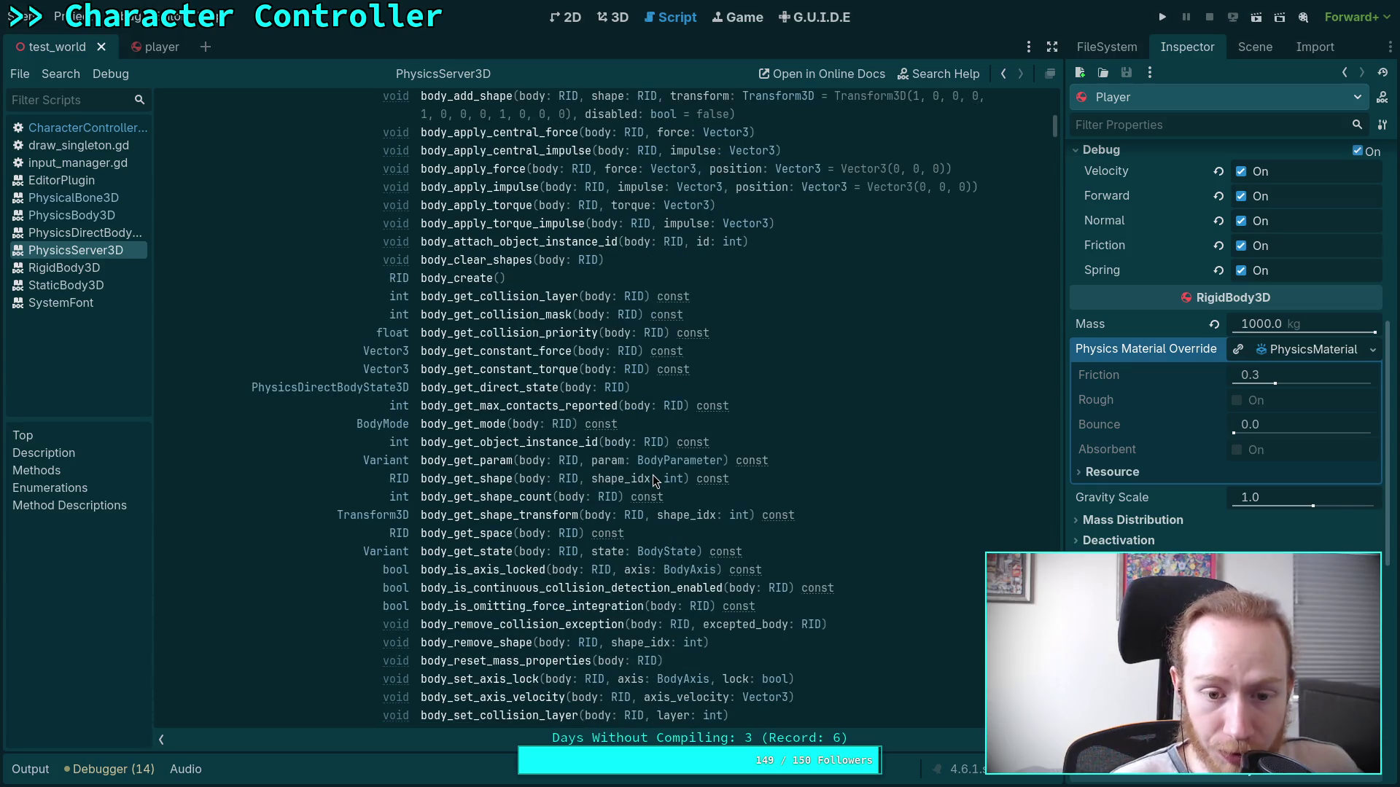
scroll(653, 475, down, 6)
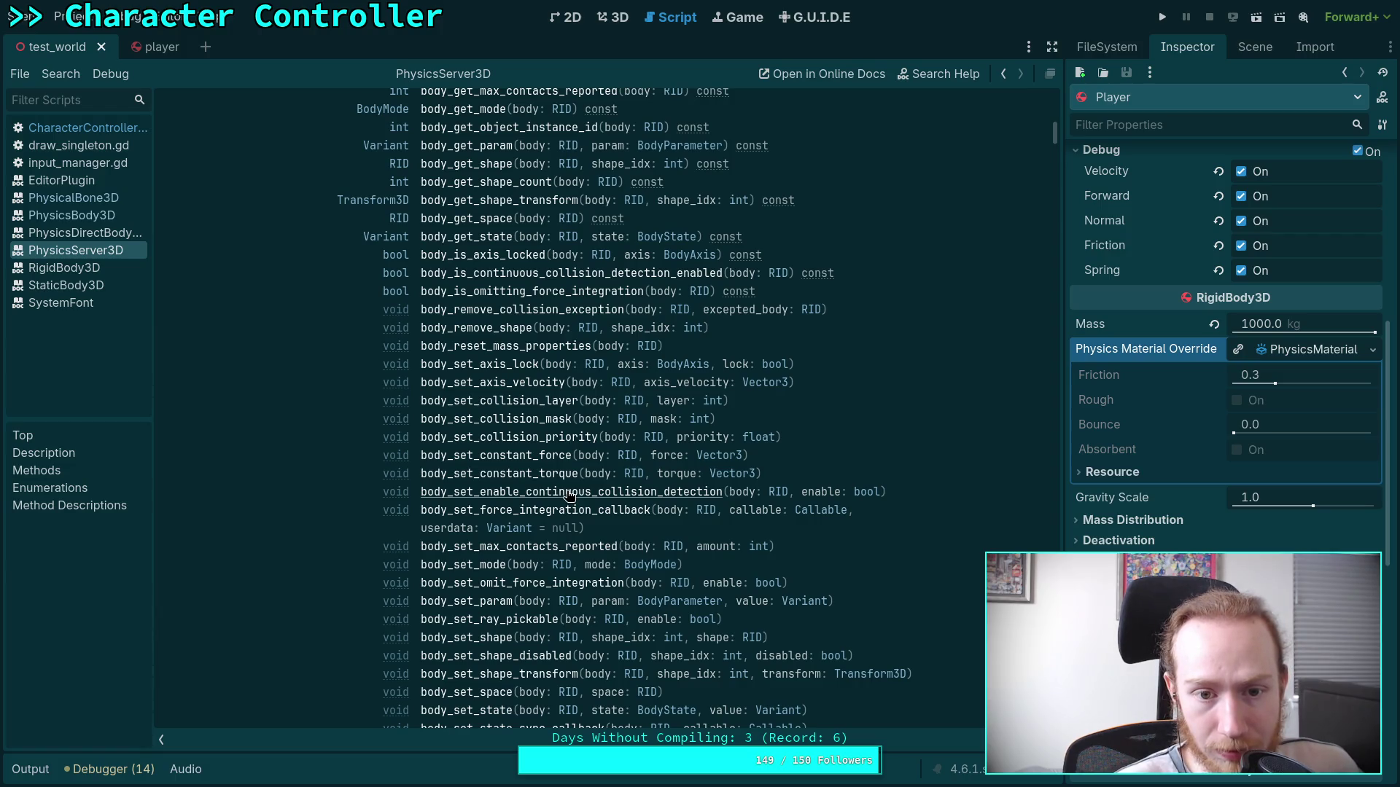
scroll(571, 496, up, 2)
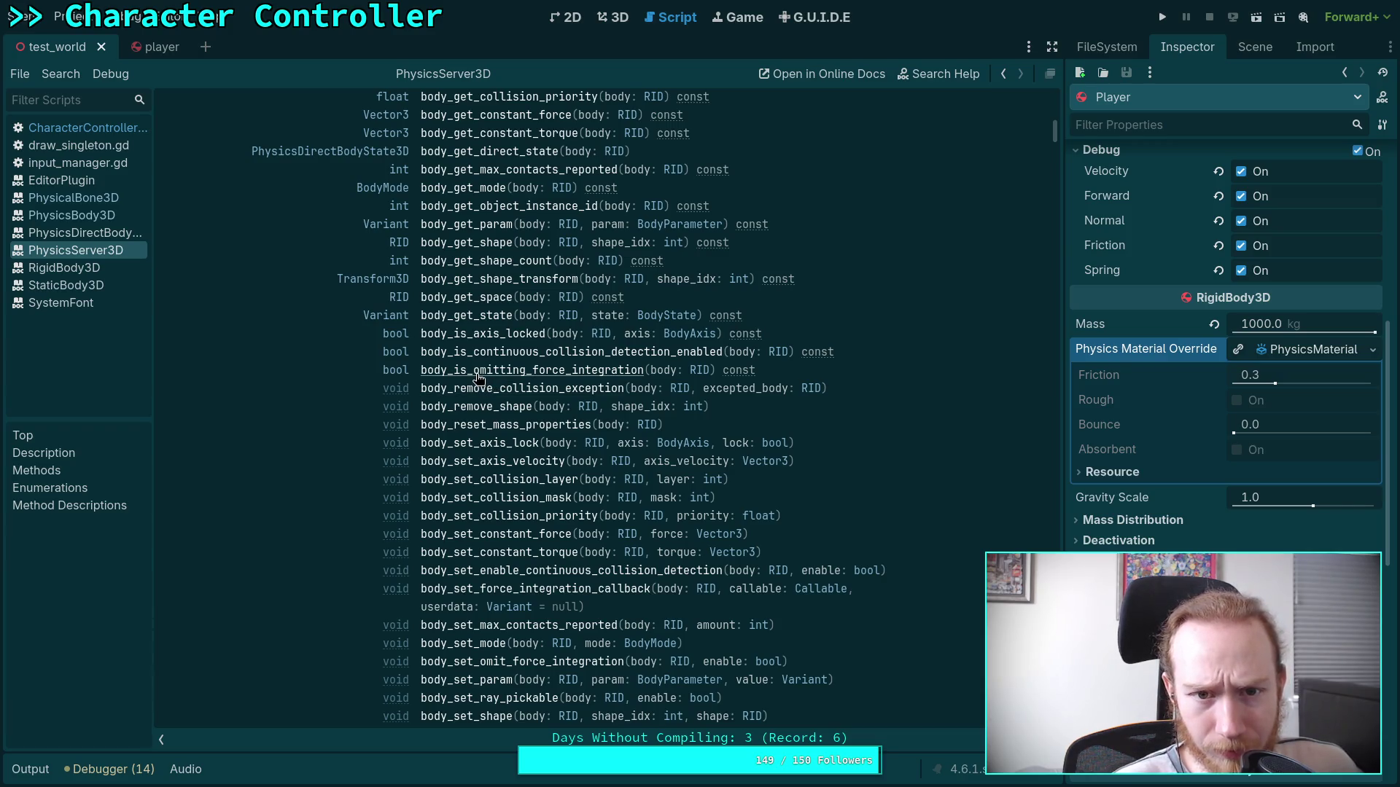
scroll(478, 377, down, 6)
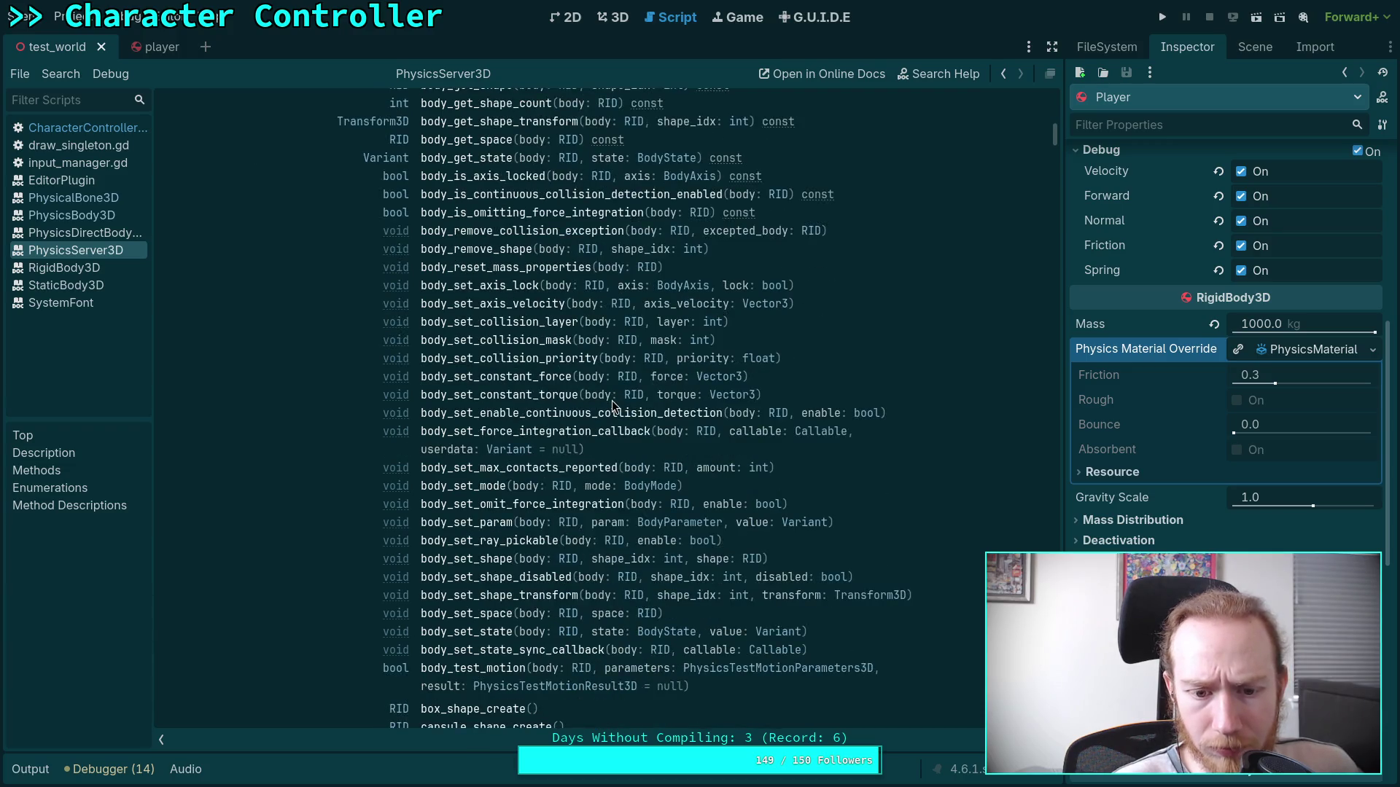
scroll(688, 456, down, 2)
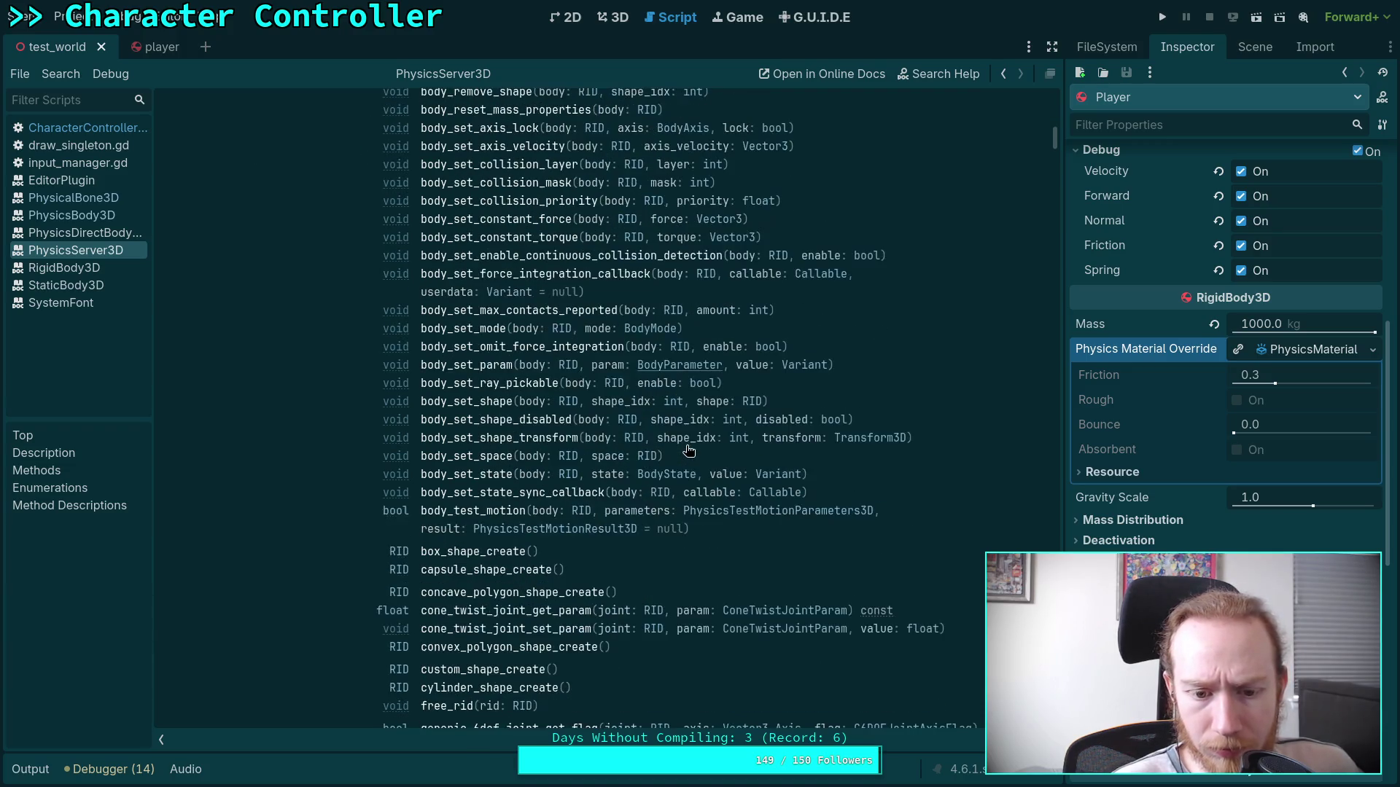
scroll(688, 451, down, 6)
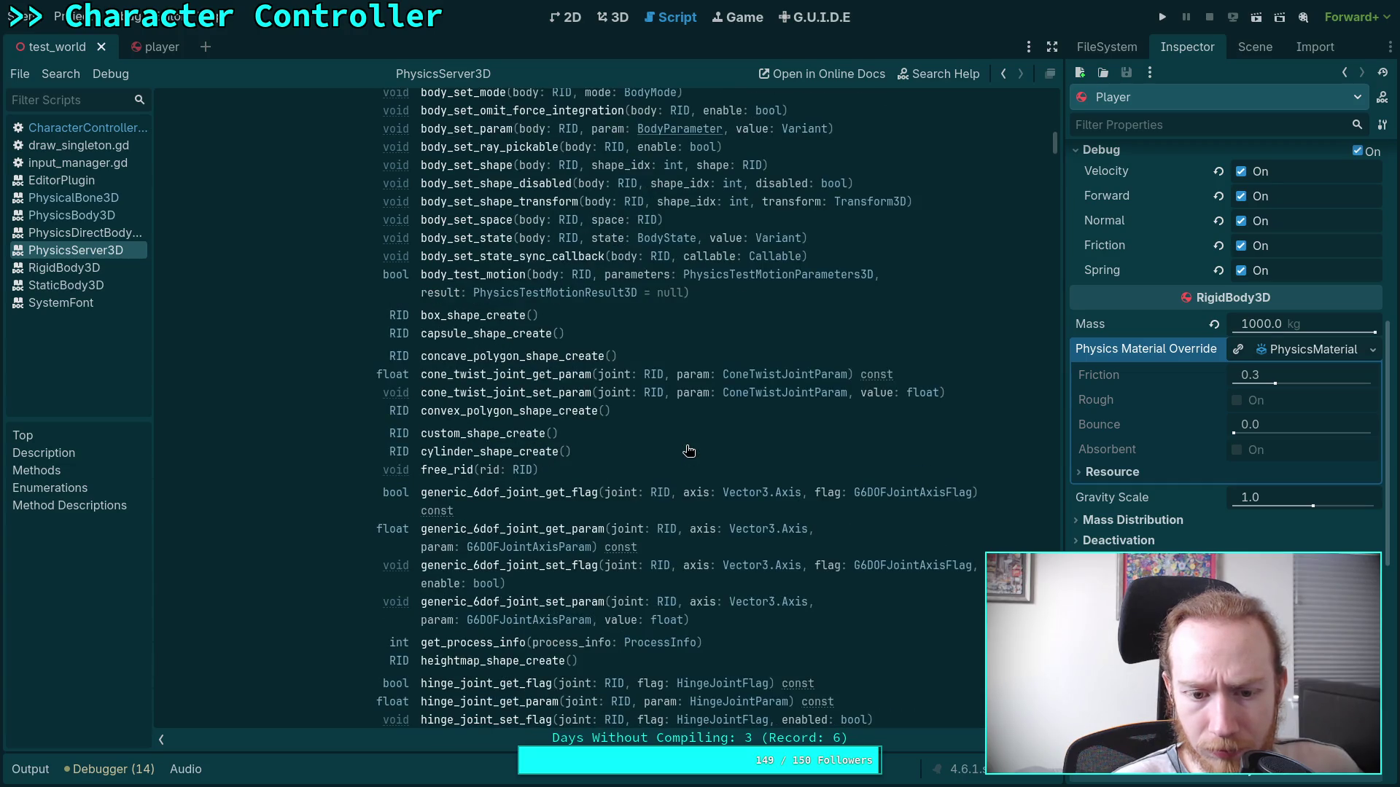
scroll(688, 451, down, 6)
scroll(688, 450, down, 2)
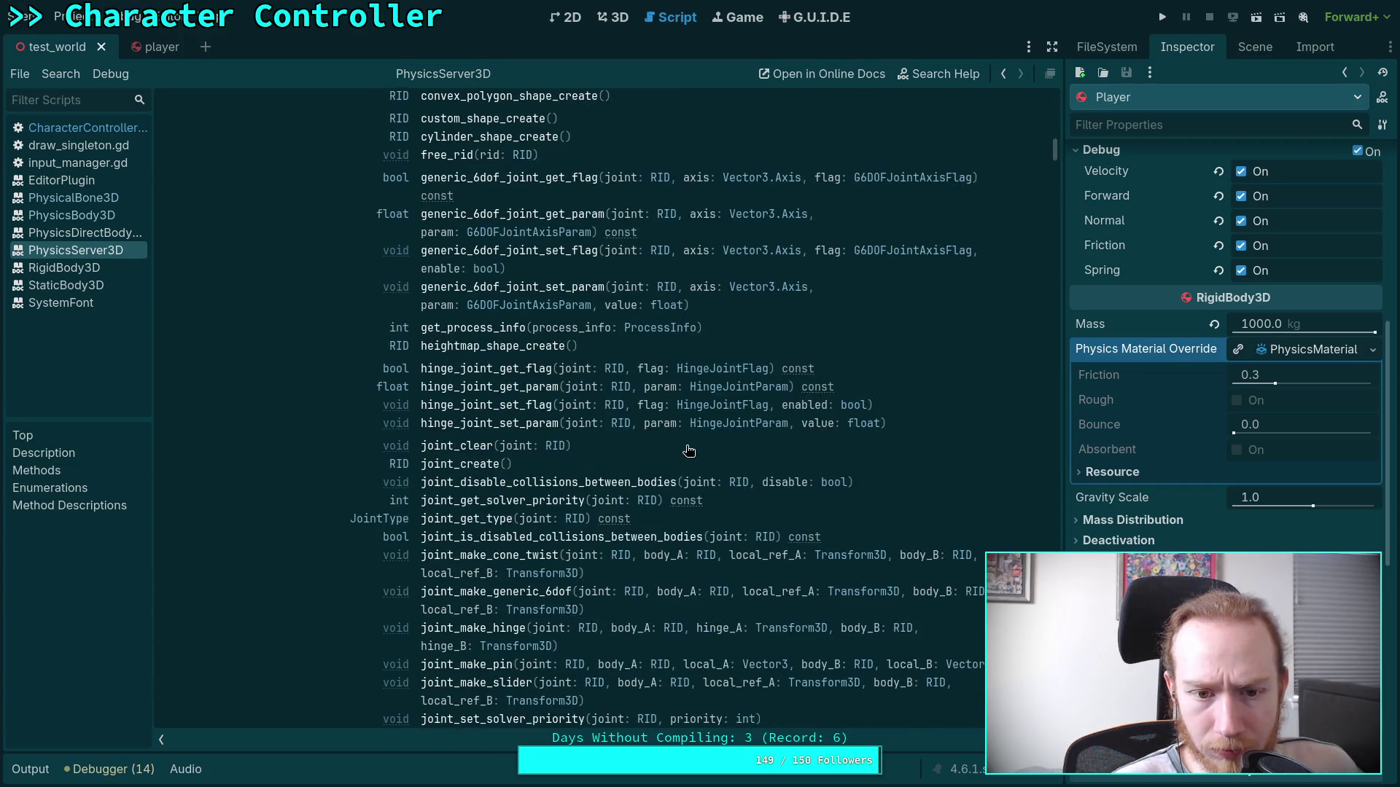
scroll(688, 451, down, 4)
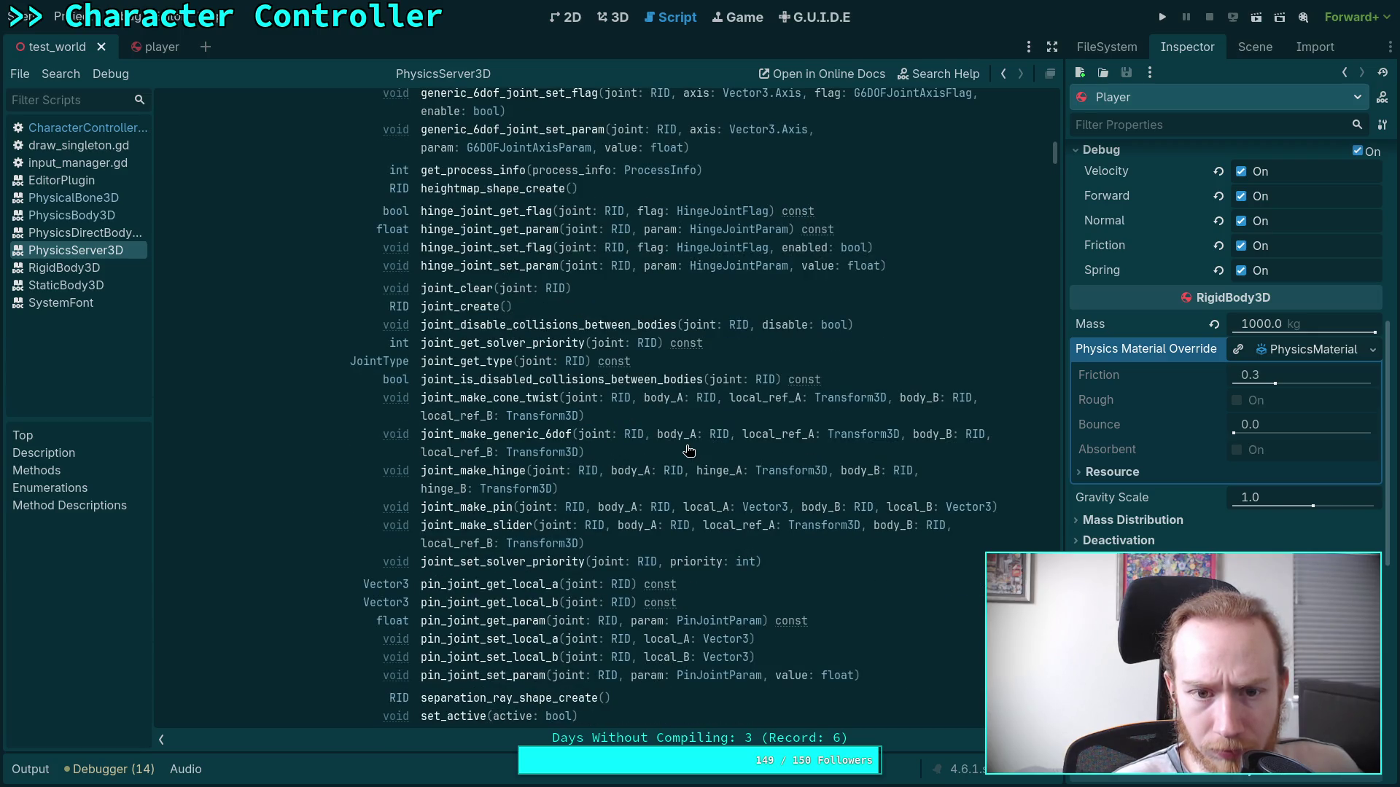
scroll(689, 451, down, 8)
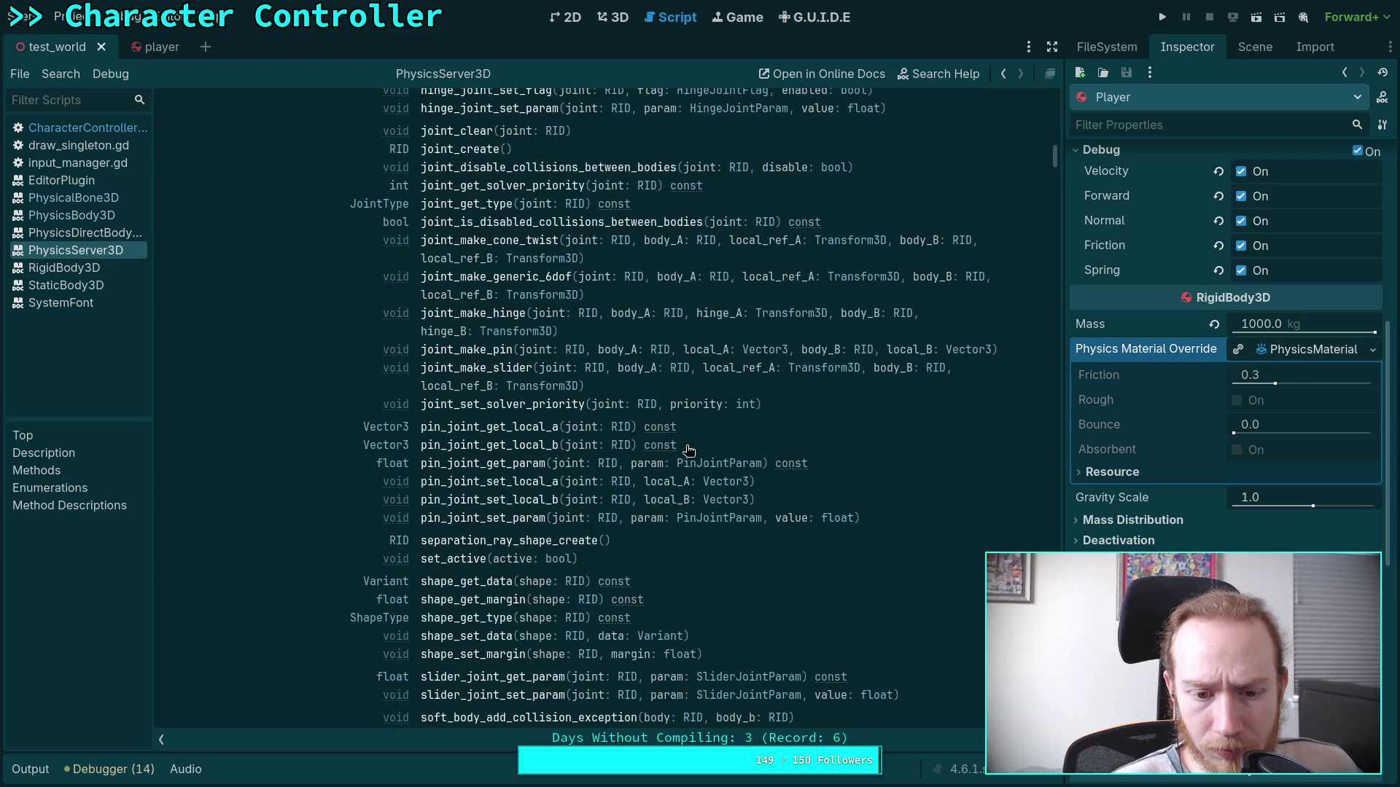
scroll(688, 450, down, 2)
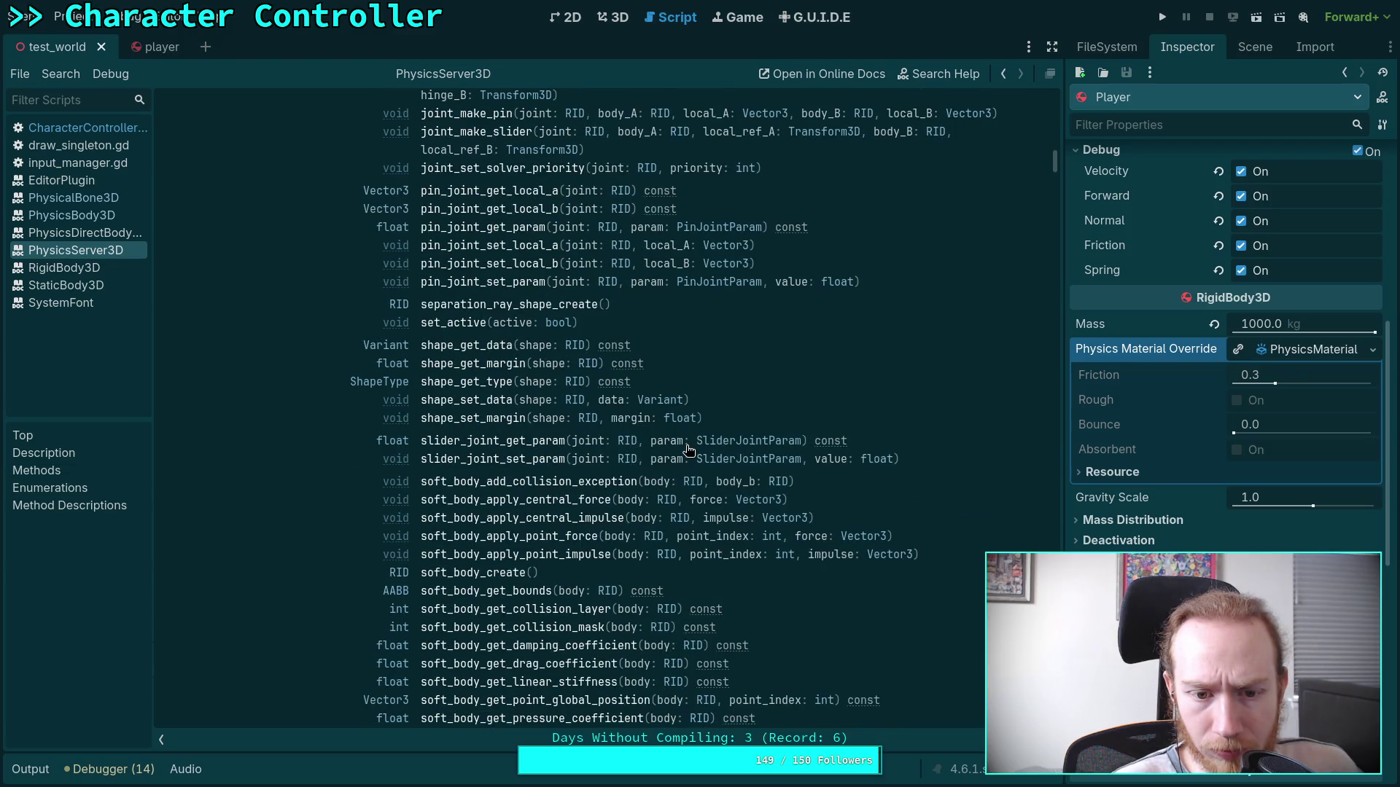
scroll(689, 451, down, 8)
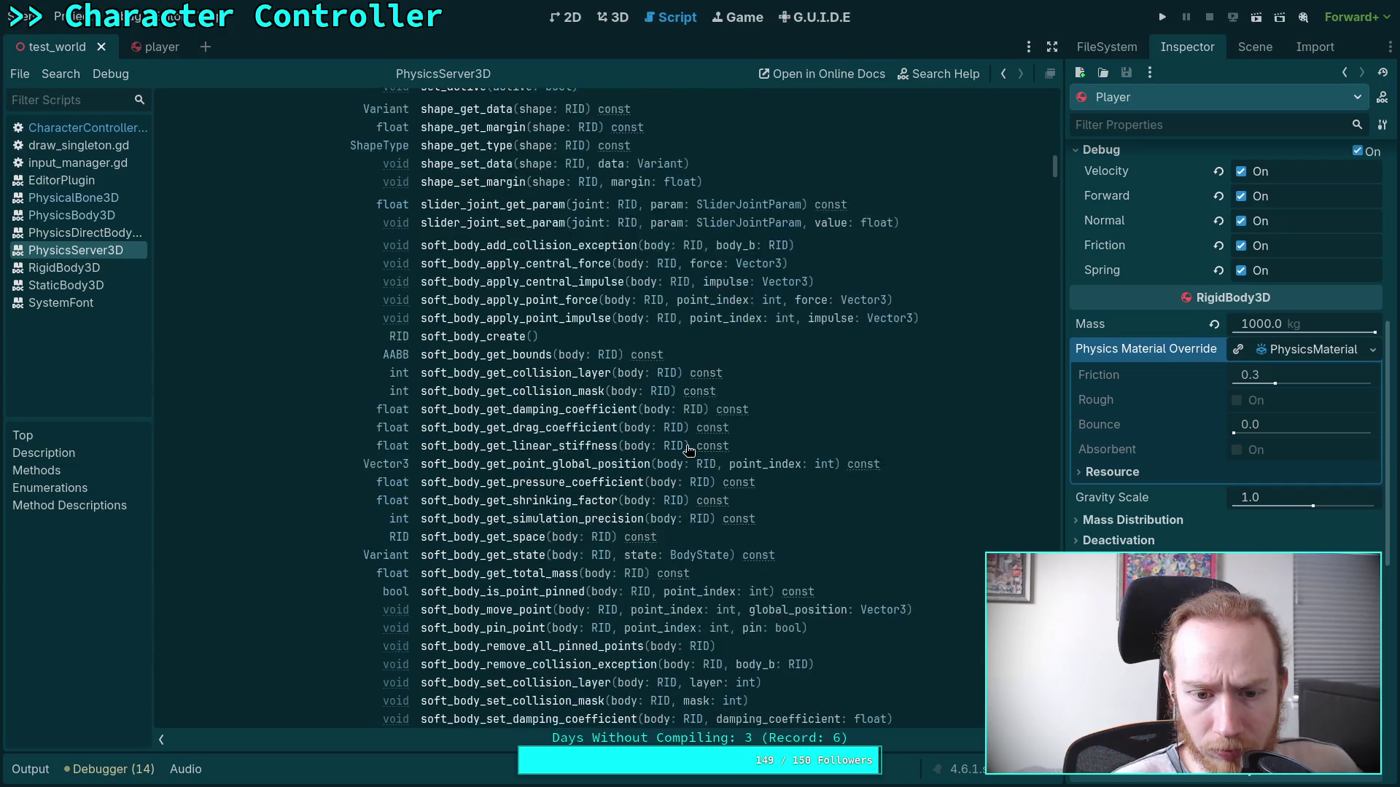
scroll(688, 451, down, 14)
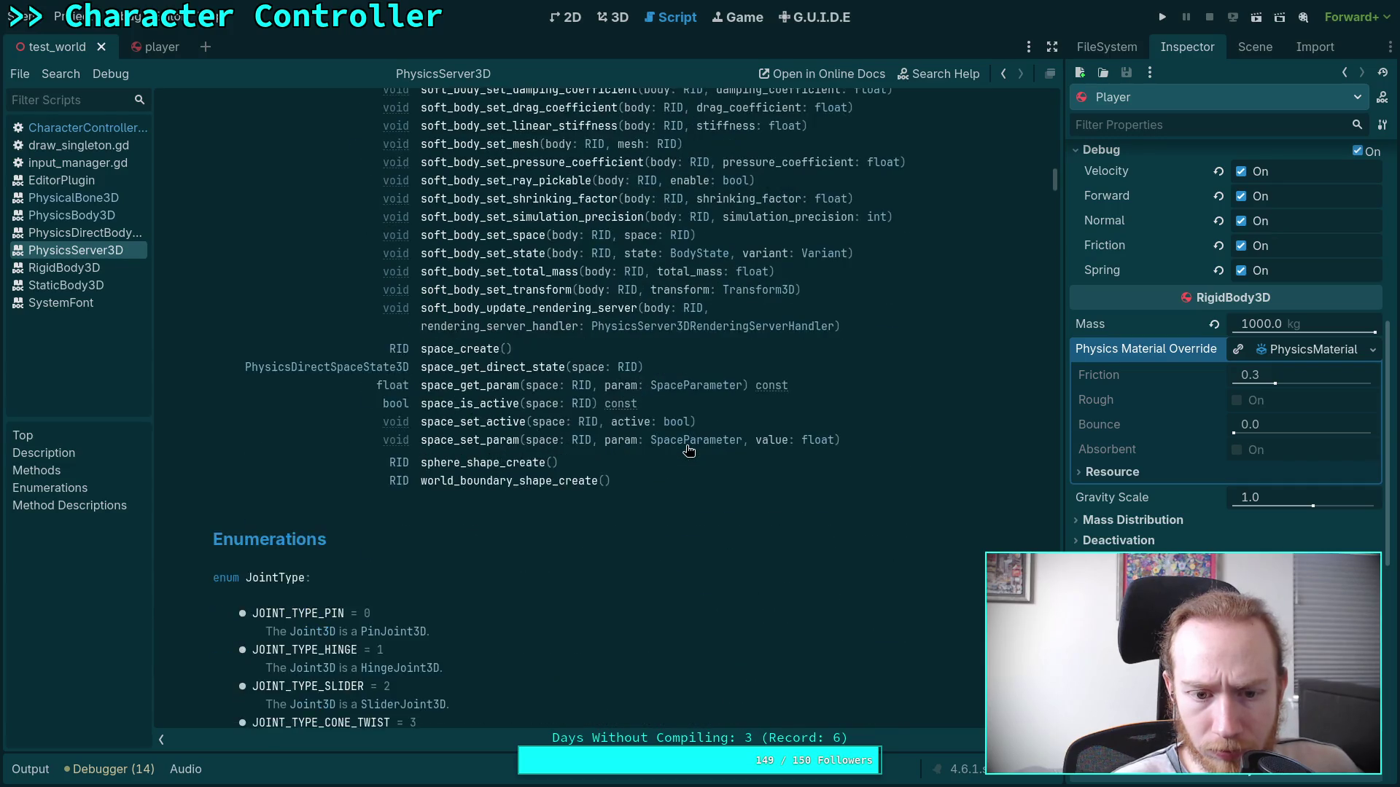
scroll(689, 451, down, 20)
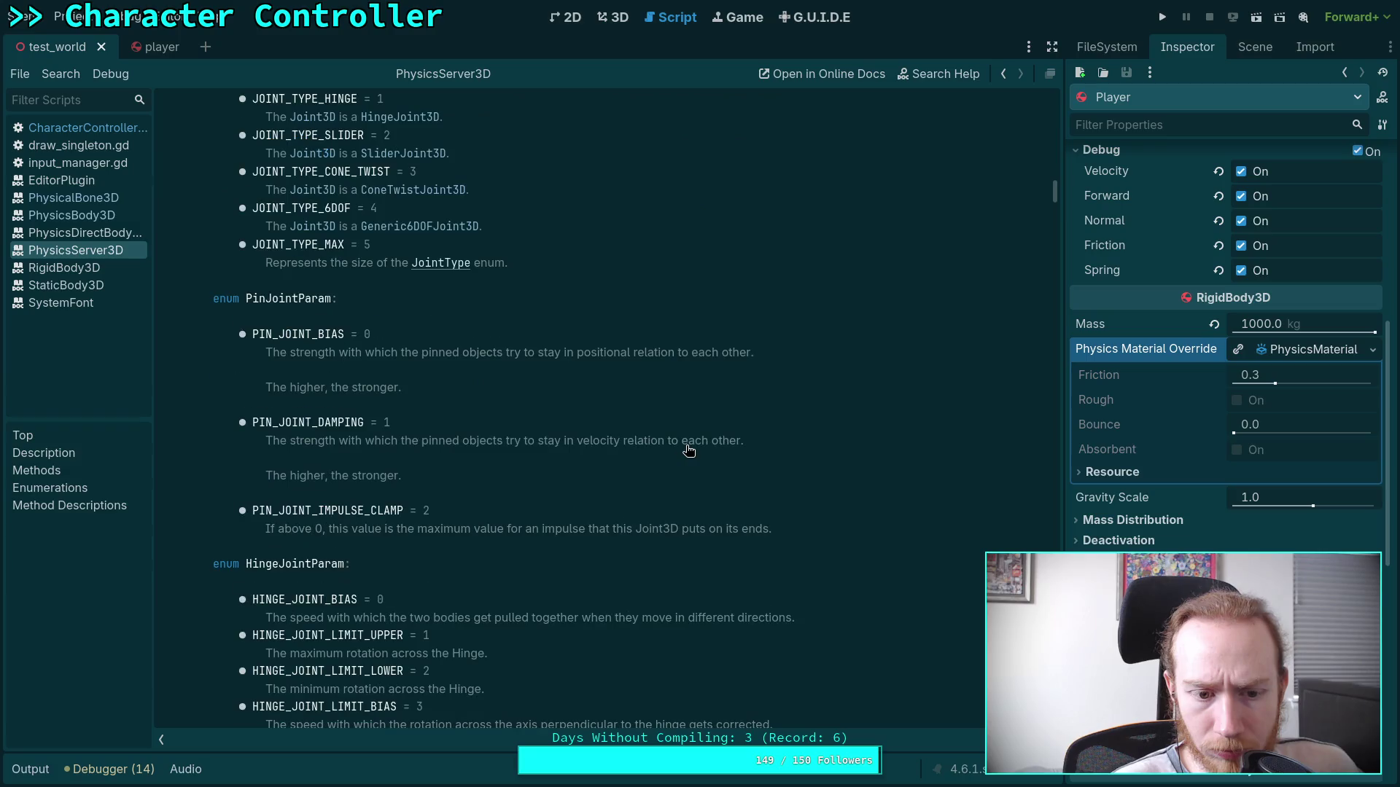
scroll(688, 451, down, 6)
scroll(688, 451, down, 20)
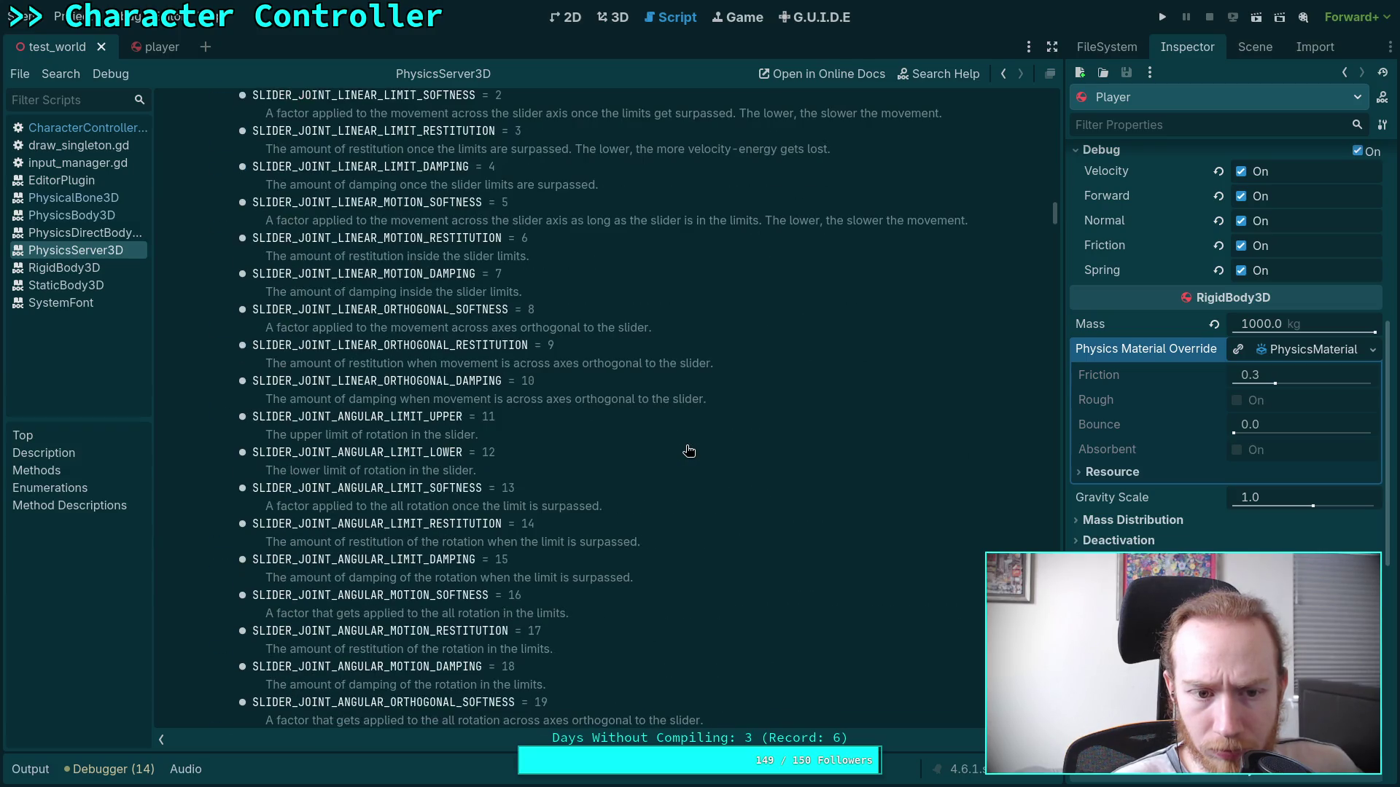
scroll(688, 451, down, 20)
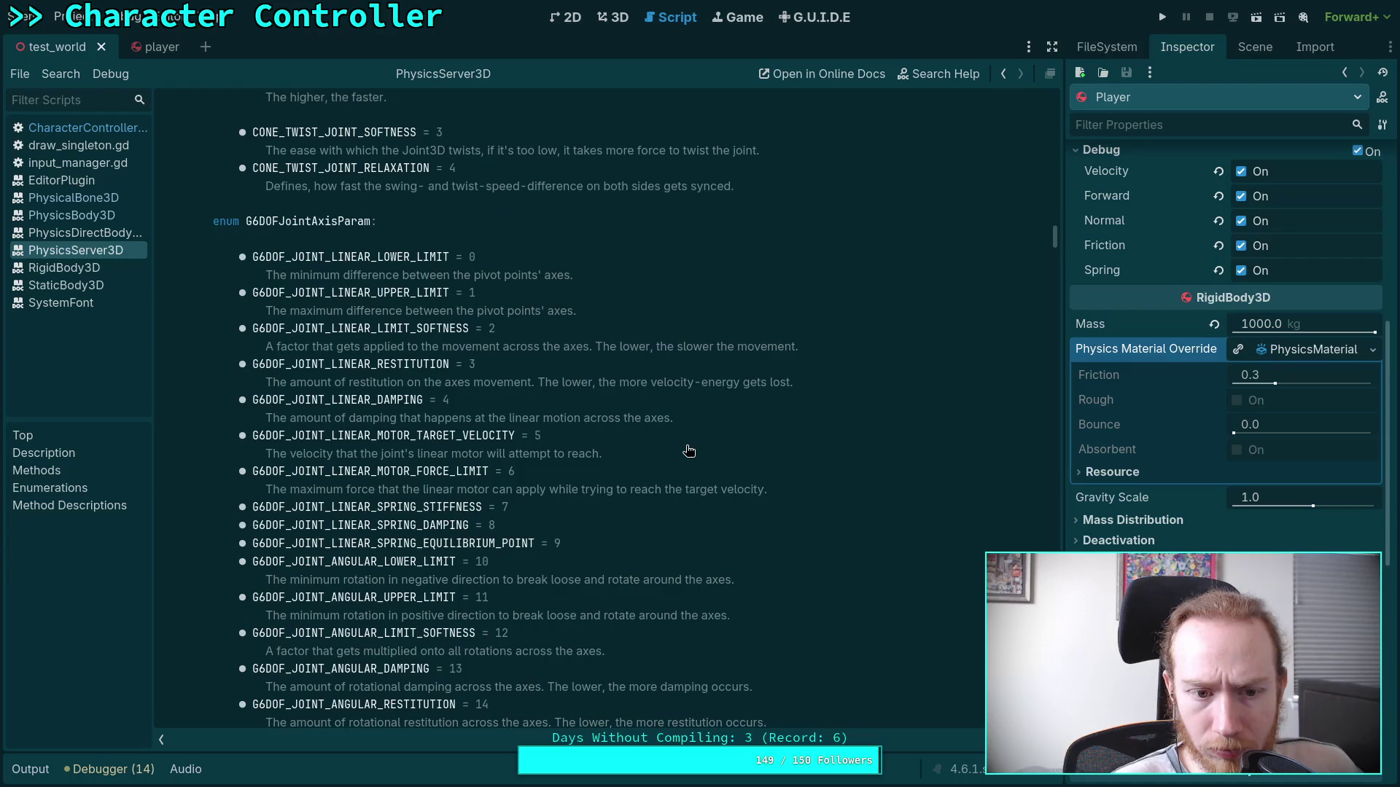
scroll(688, 450, down, 16)
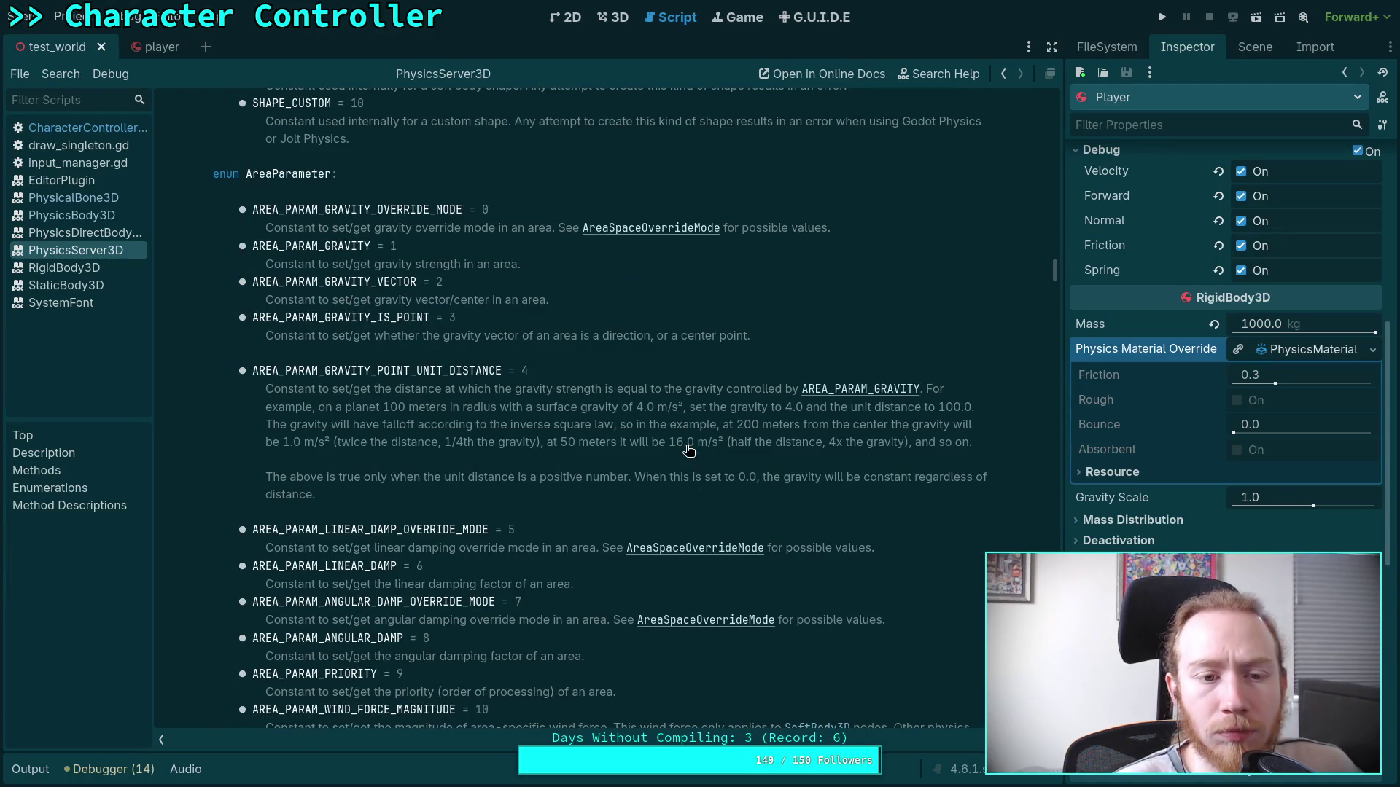
scroll(688, 450, down, 6)
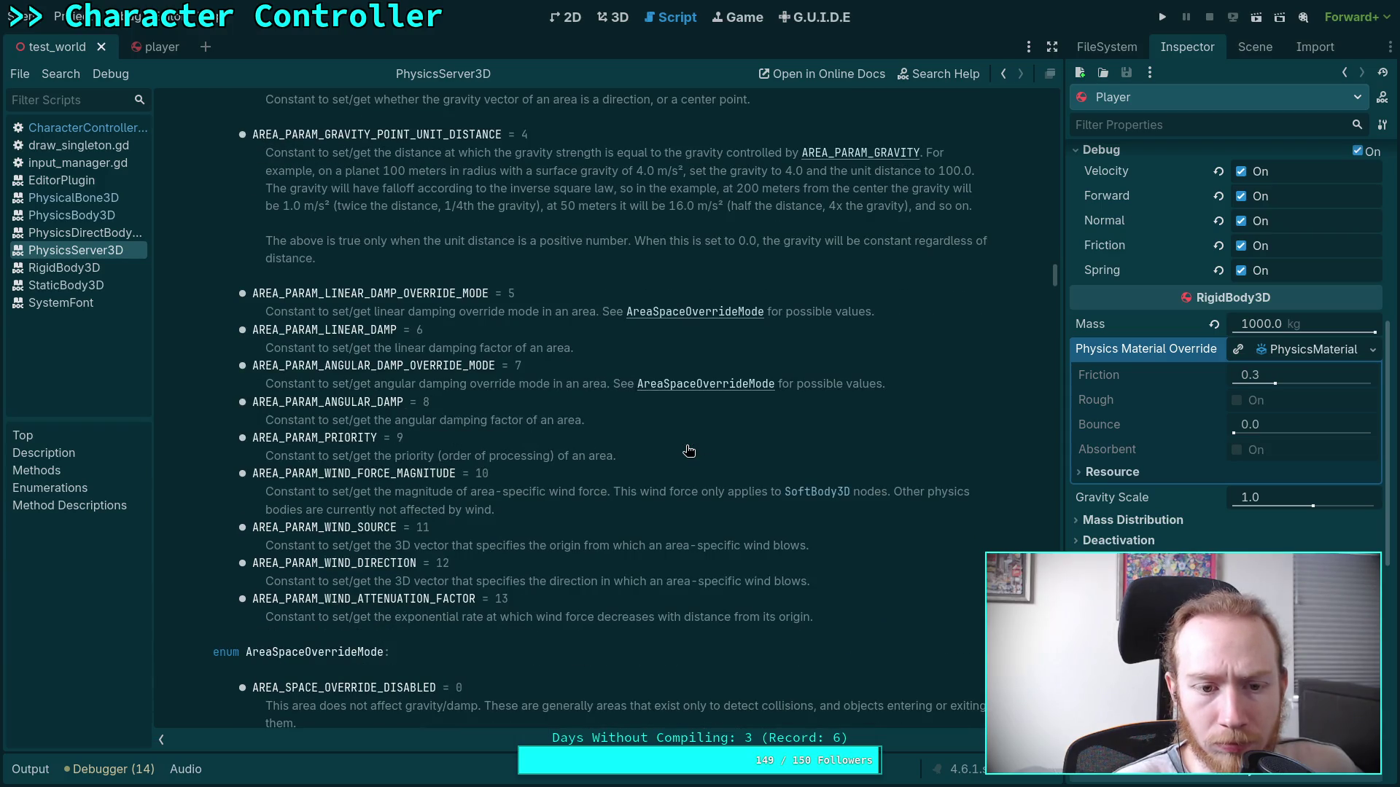
scroll(688, 450, down, 6)
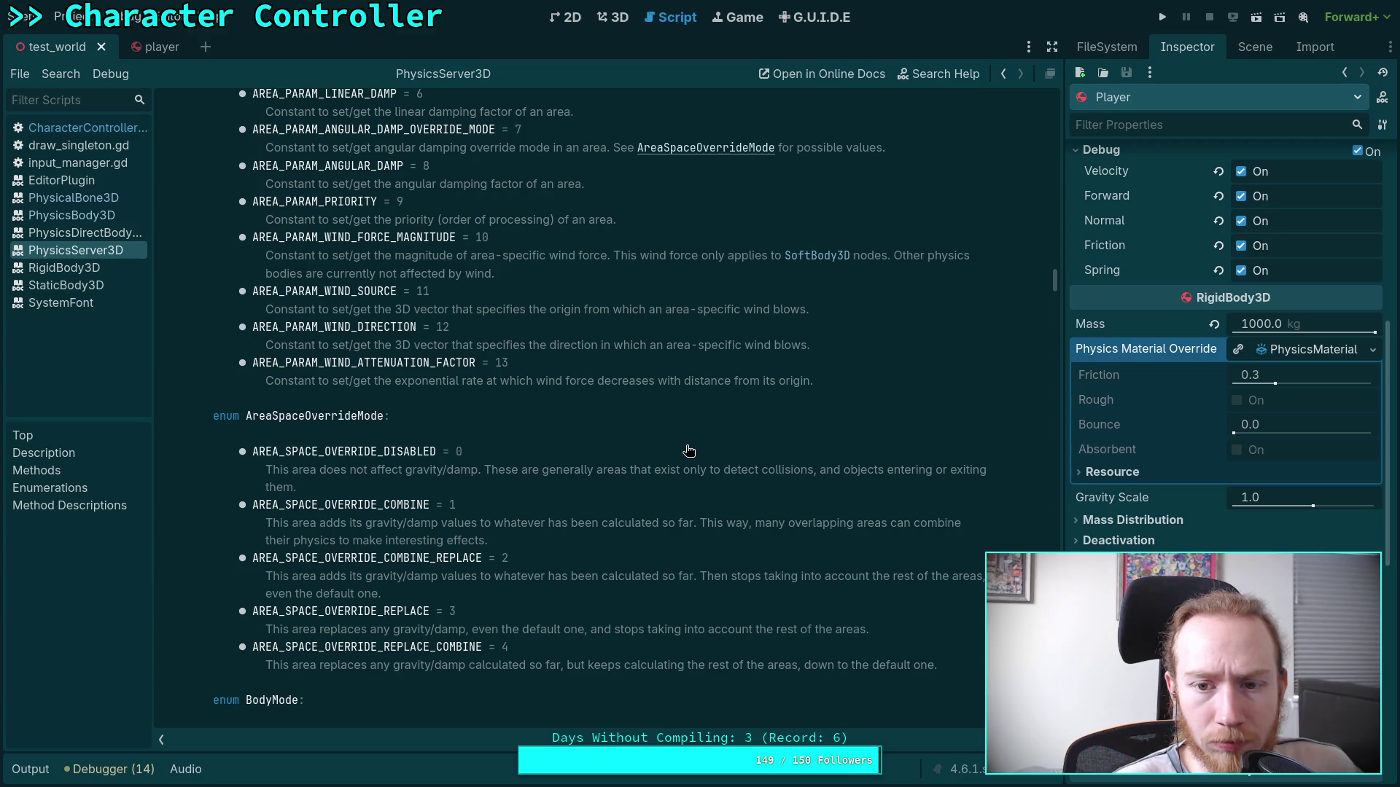
scroll(688, 450, down, 10)
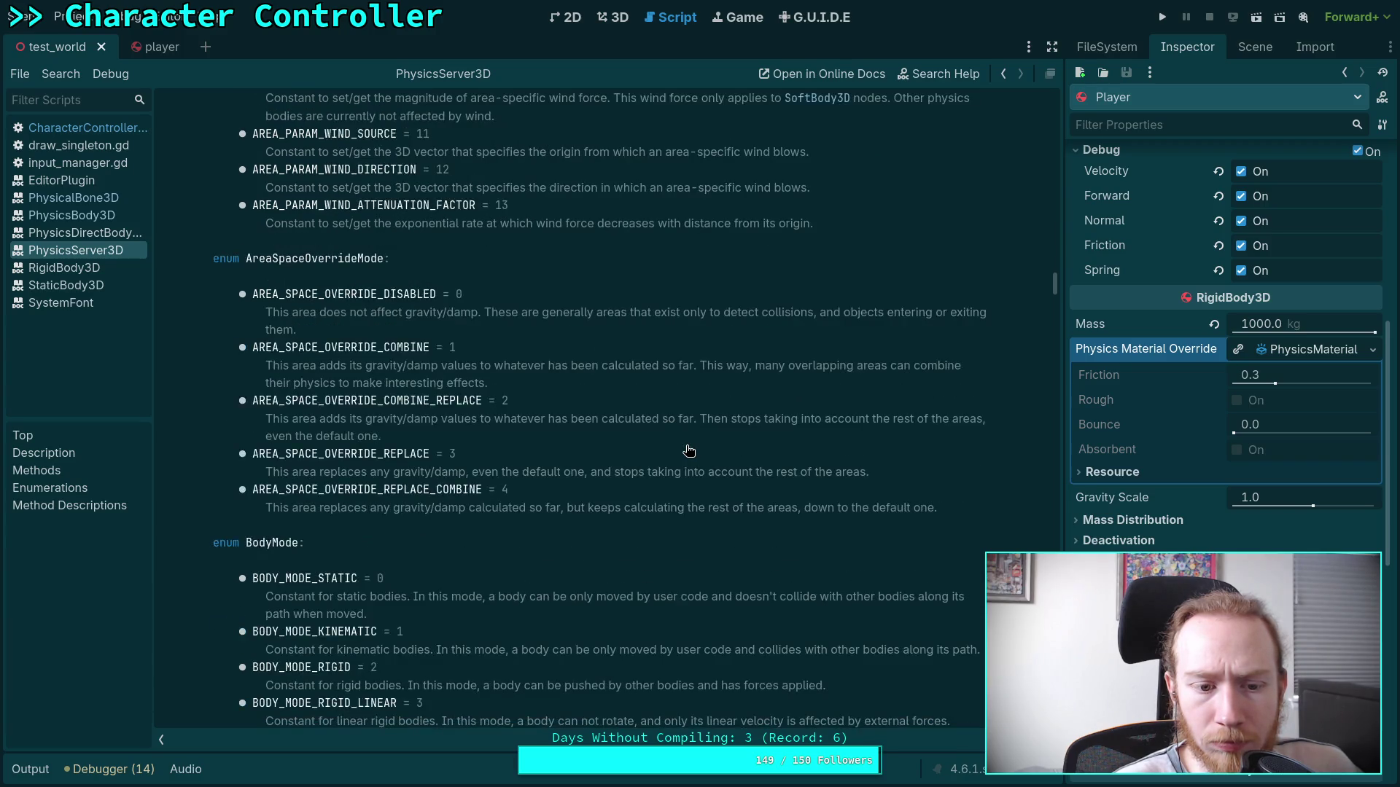
scroll(688, 450, down, 6)
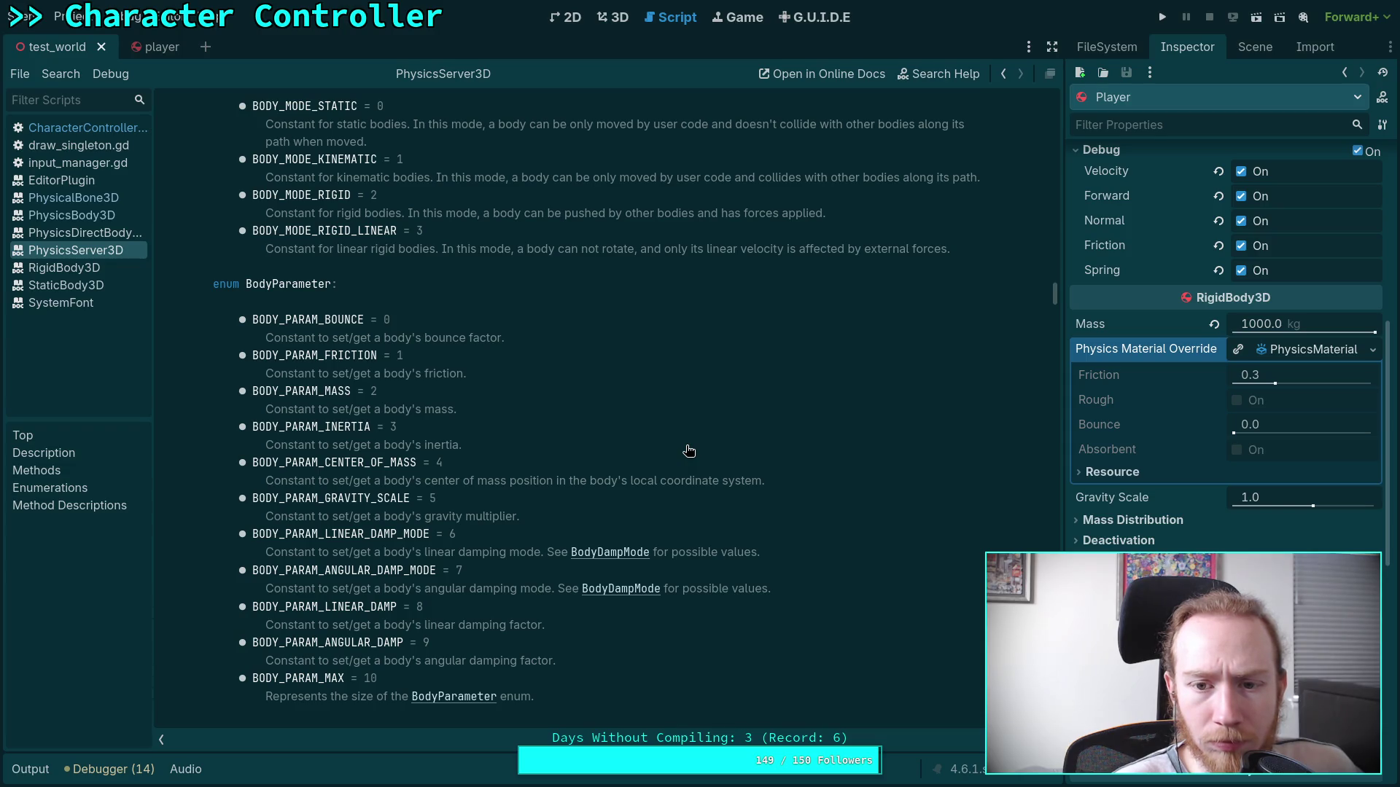
Search the PhysicsServer3D page for 'friction' to locate BODY_PARAM_FRICTION.
scroll(688, 451, down, 2)
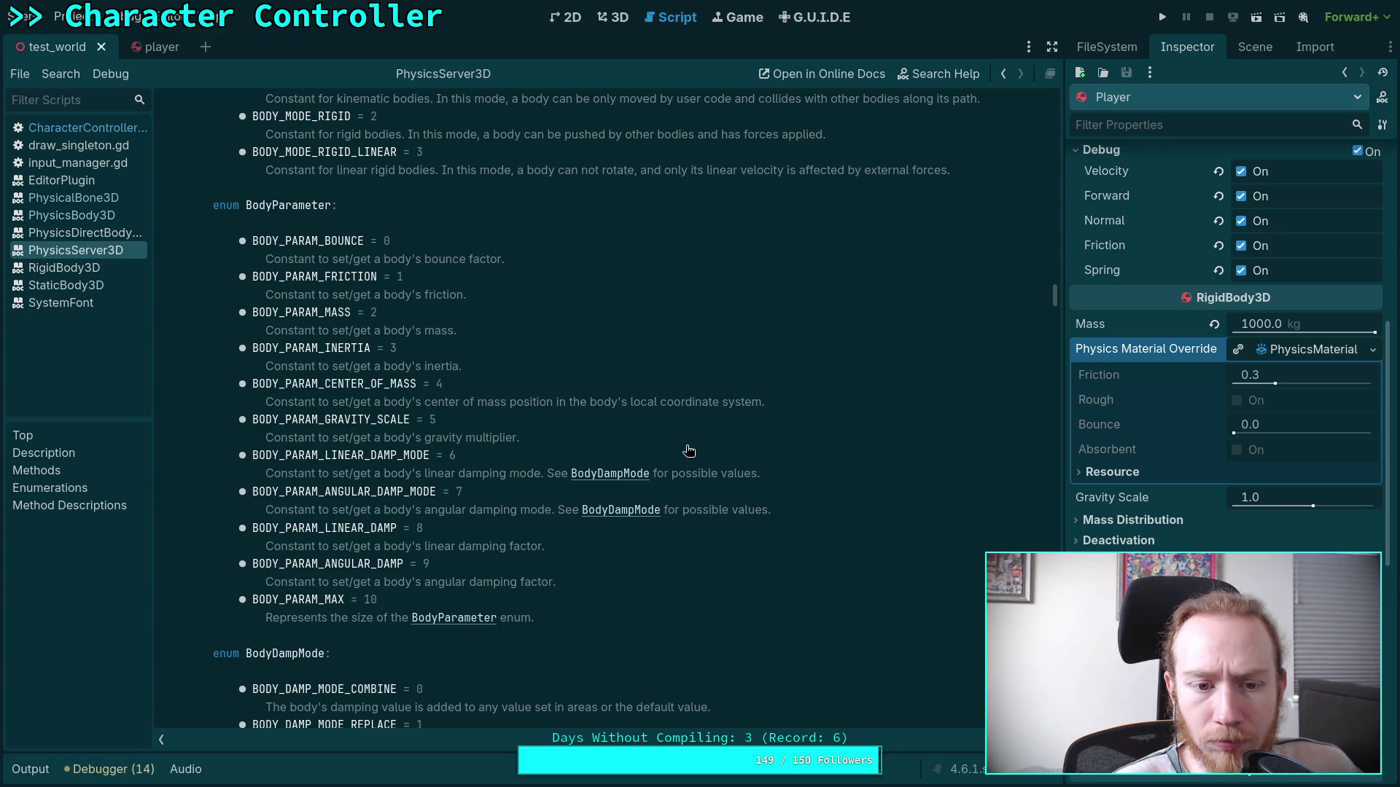
scroll(688, 450, down, 2)
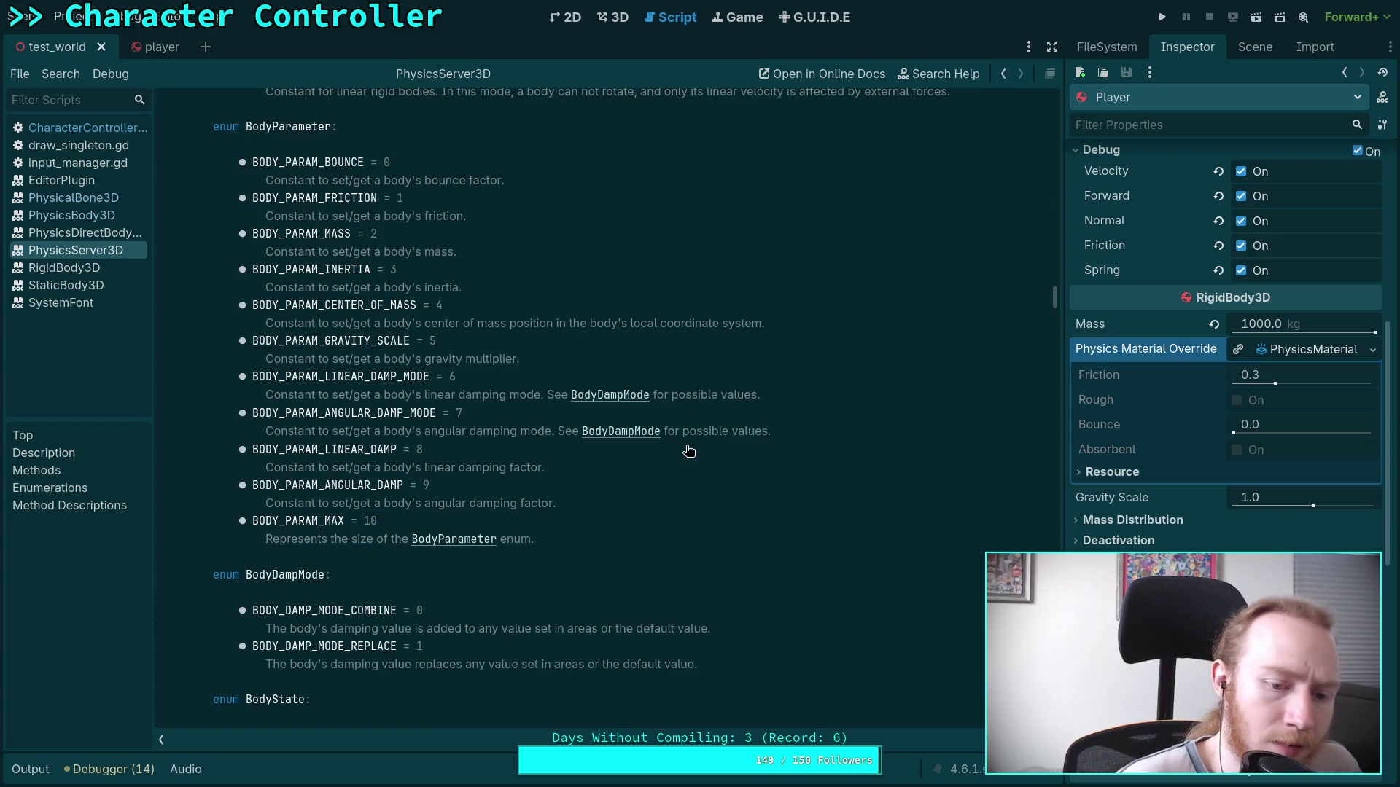
scroll(688, 451, down, 10)
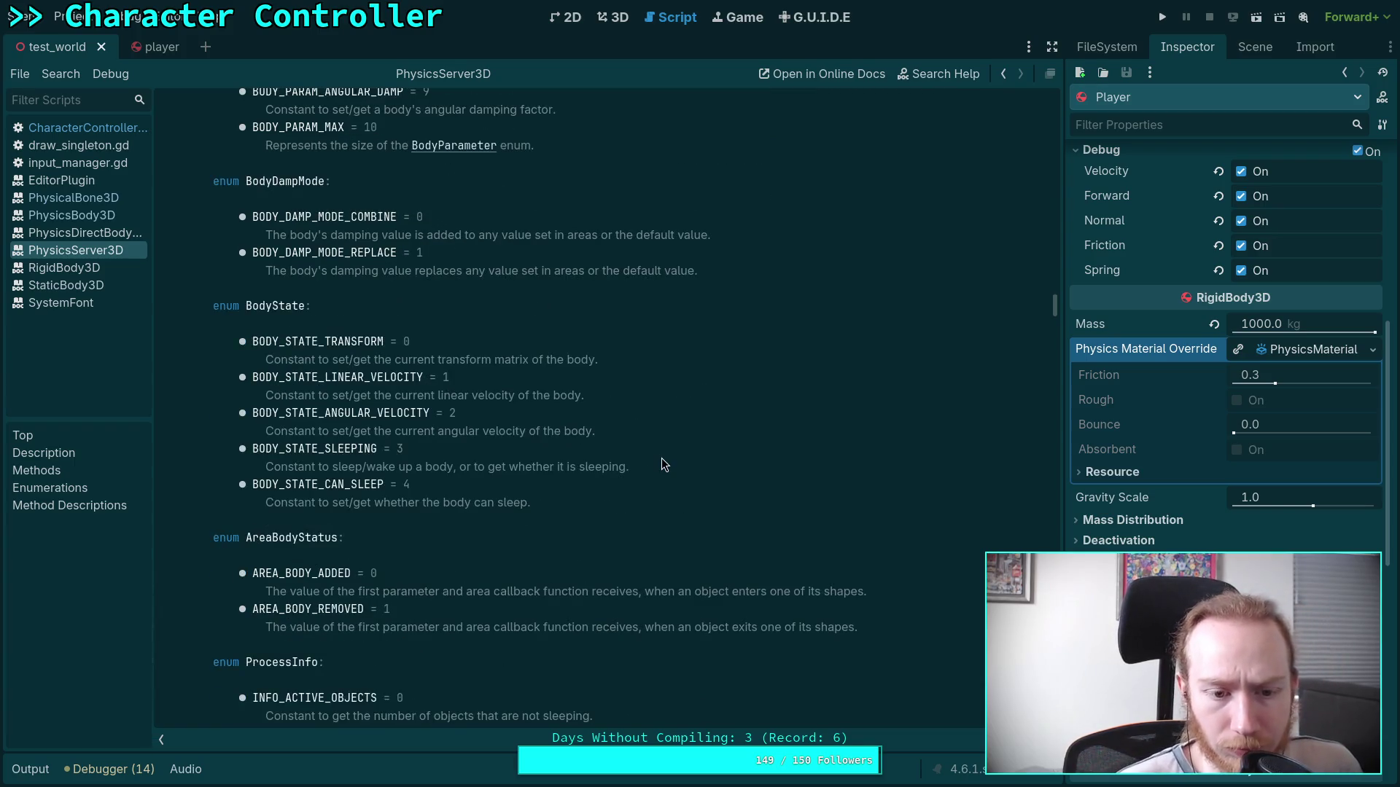
scroll(645, 462, down, 8)
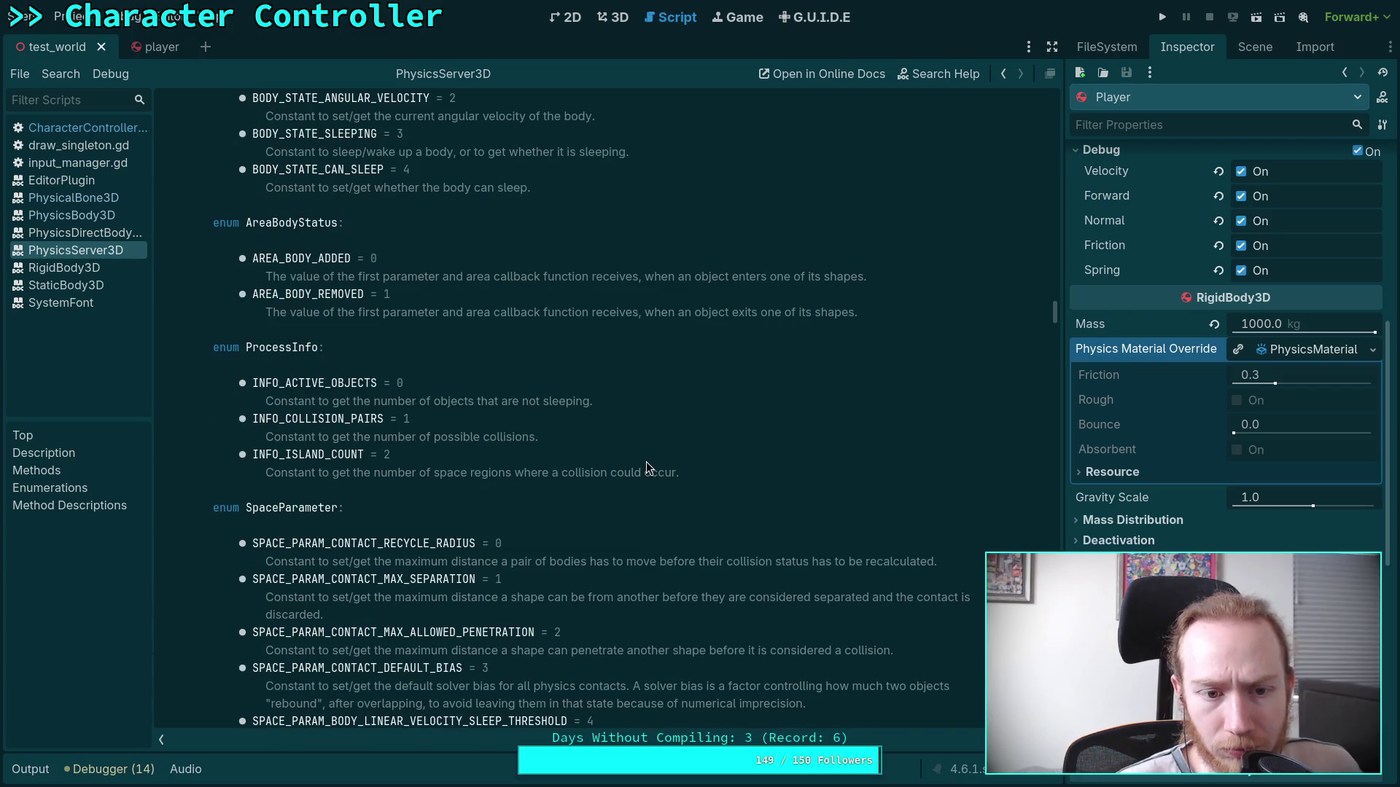
scroll(646, 461, down, 4)
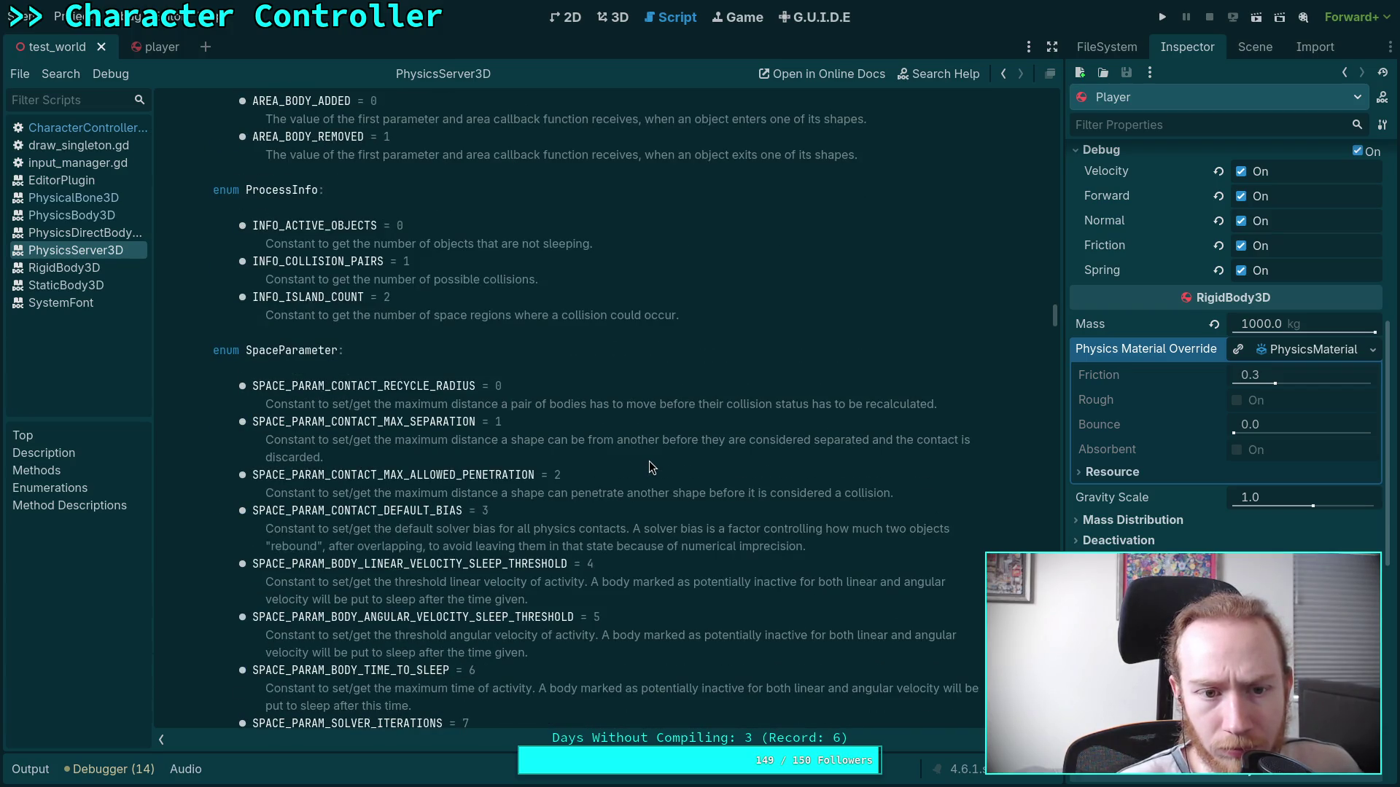
scroll(651, 467, down, 8)
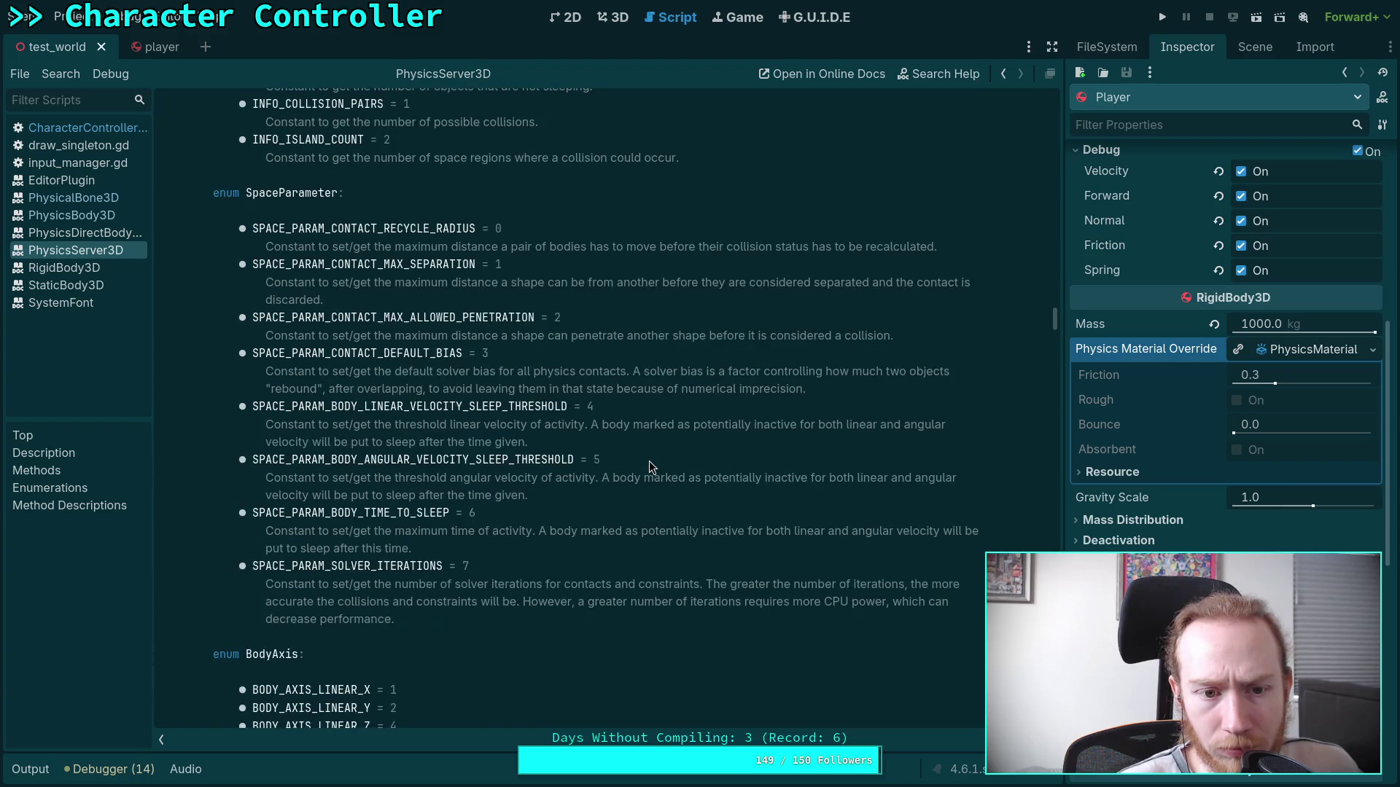
scroll(650, 466, down, 10)
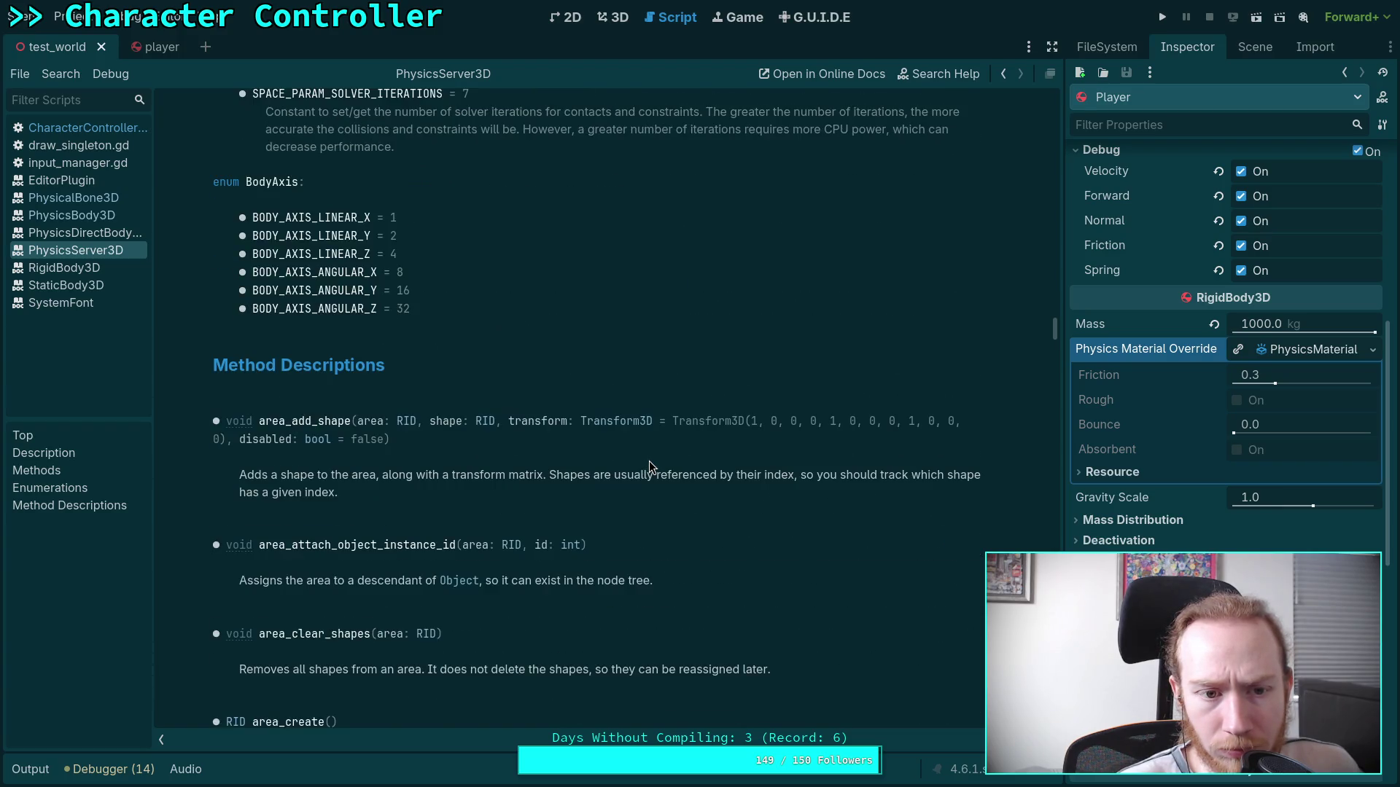
scroll(651, 467, down, 18)
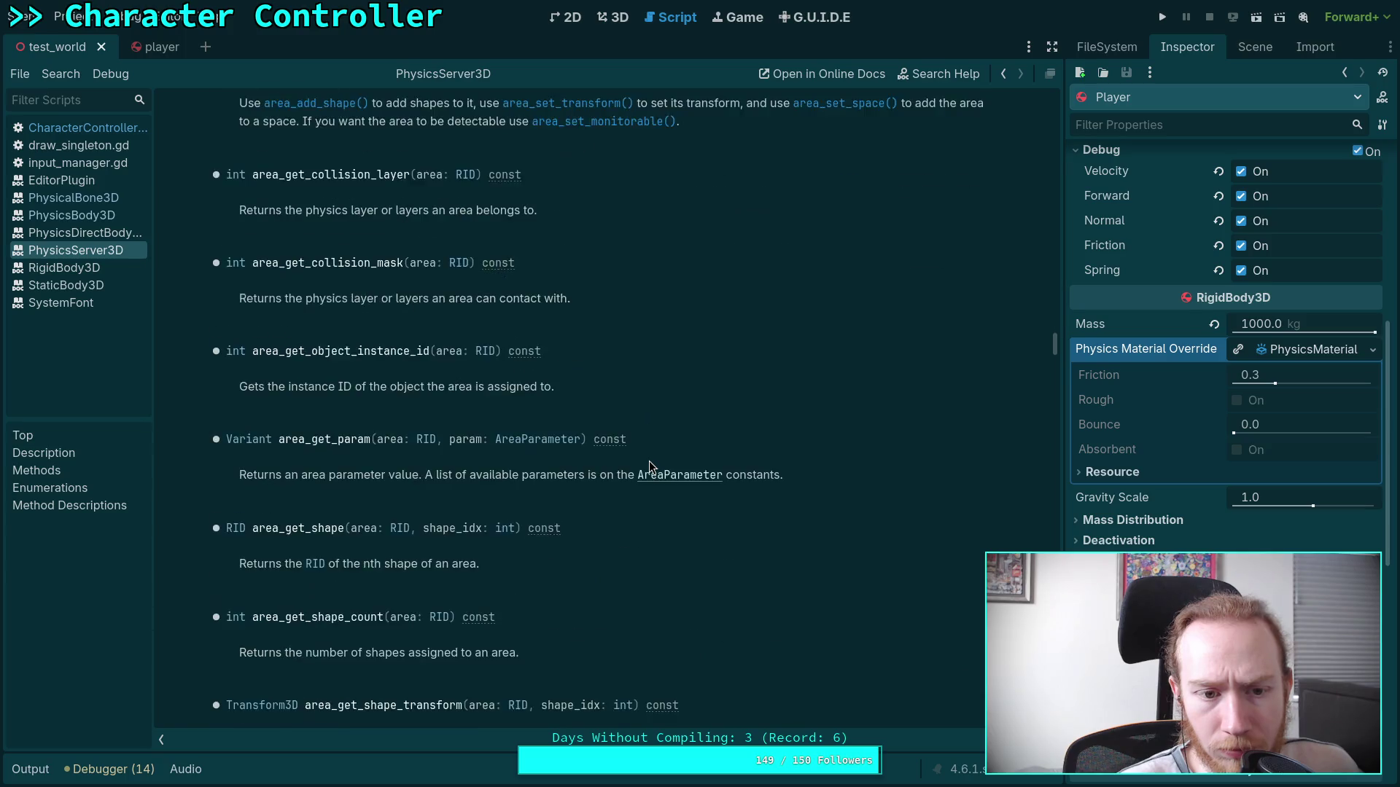
scroll(651, 468, down, 16)
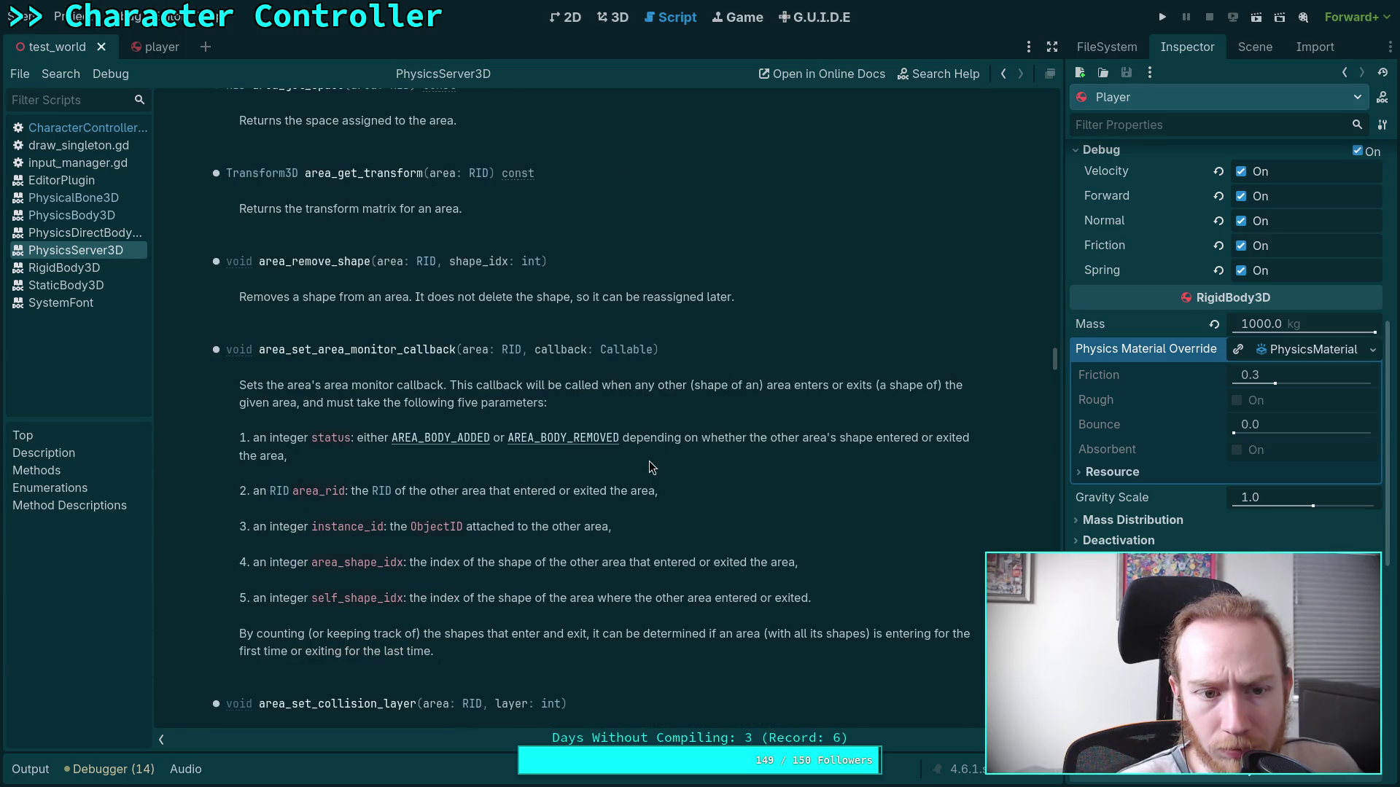
scroll(651, 467, down, 8)
key(ctrl+f)
text(fr)
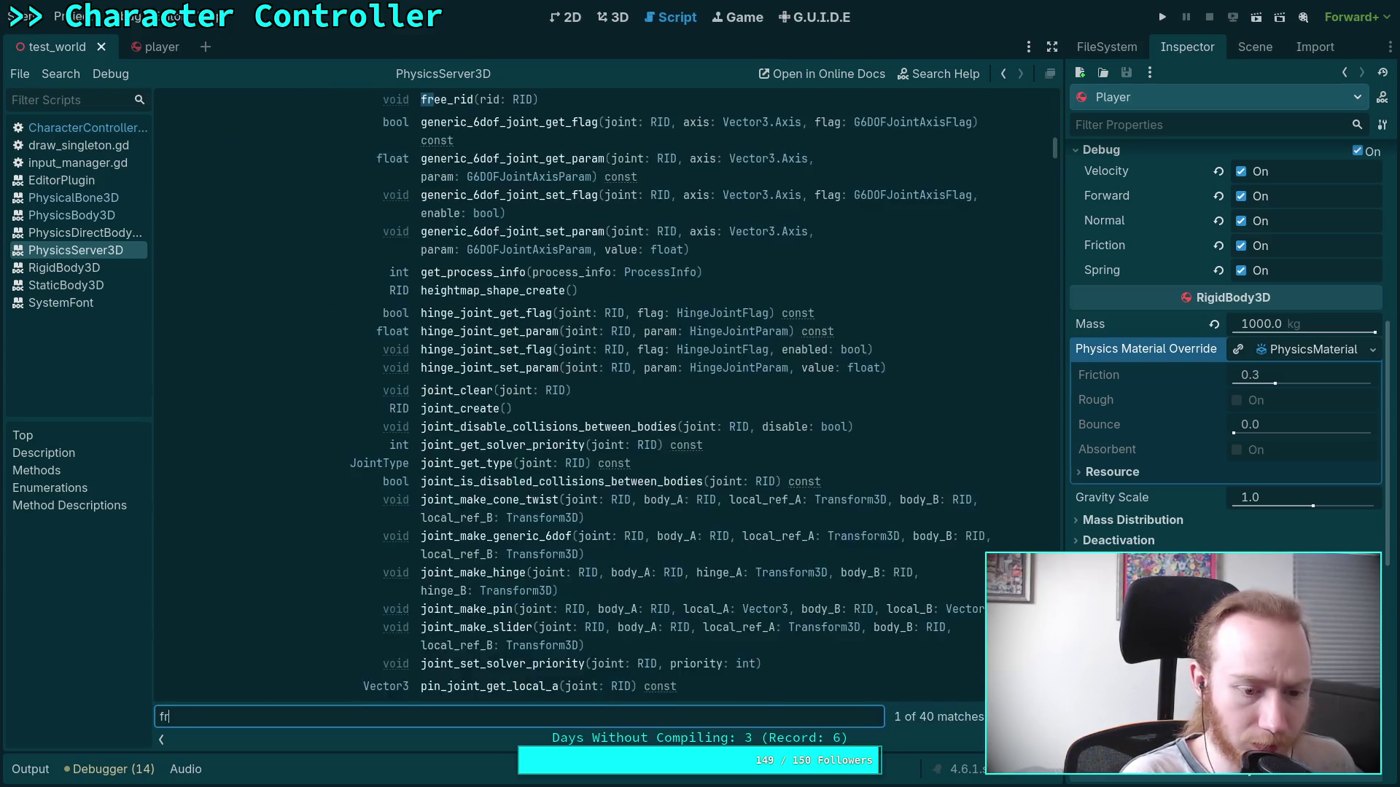
text(iction)
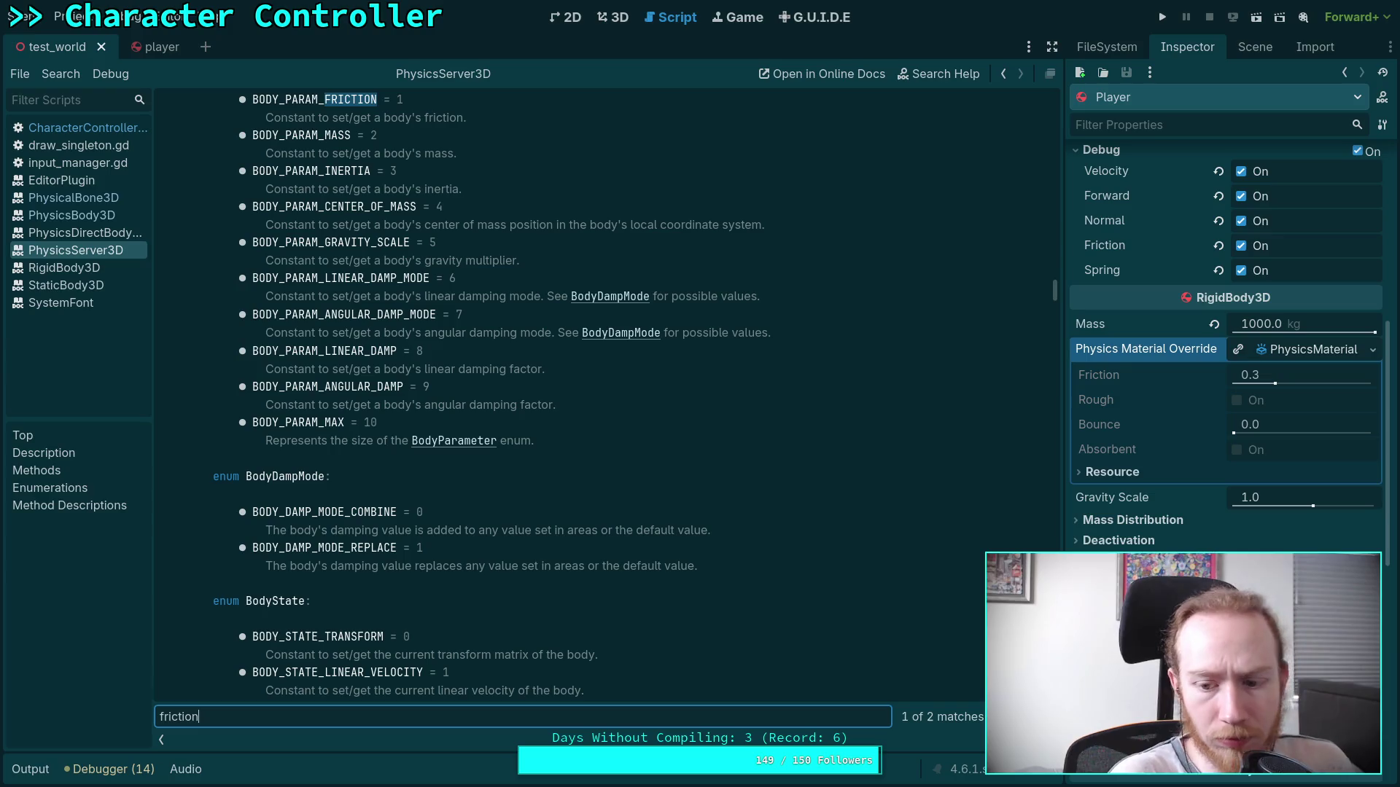
key(Return)
key(Return)
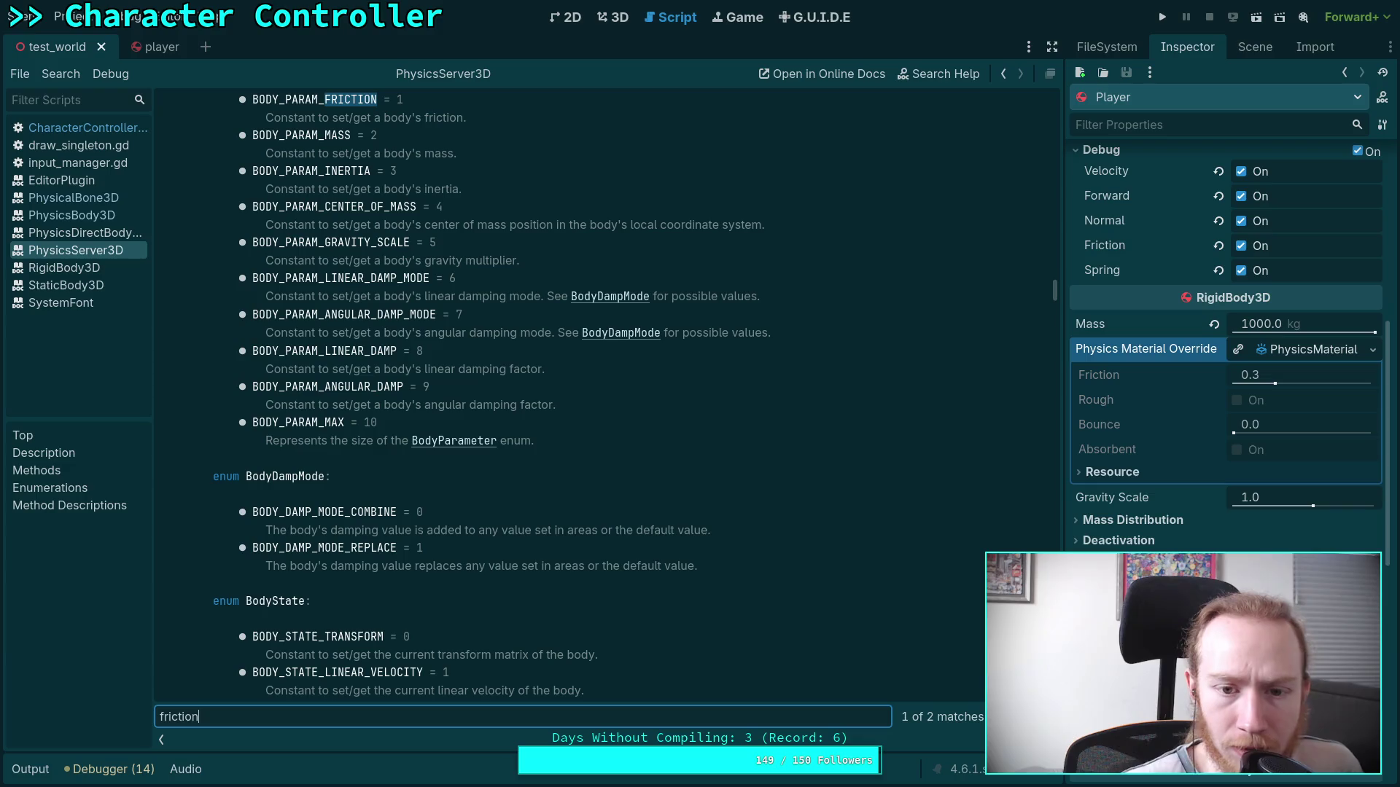
Close the search and return to the CharacterController.gd script.
key(Escape)
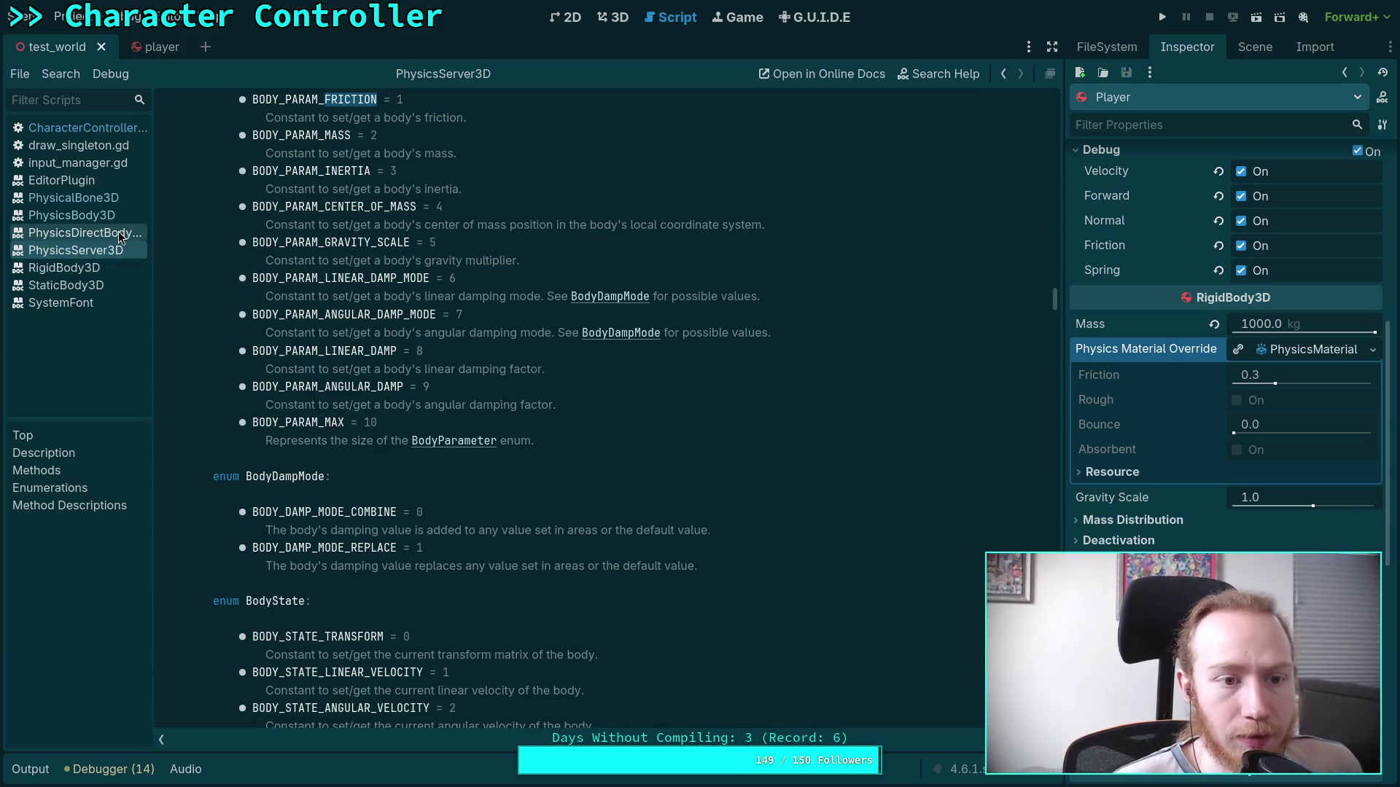
click(81, 232)
click(73, 128)
Review the ground-force code, highlighting spring_velocity and push to see their uses.
scroll(656, 350, up, 2)
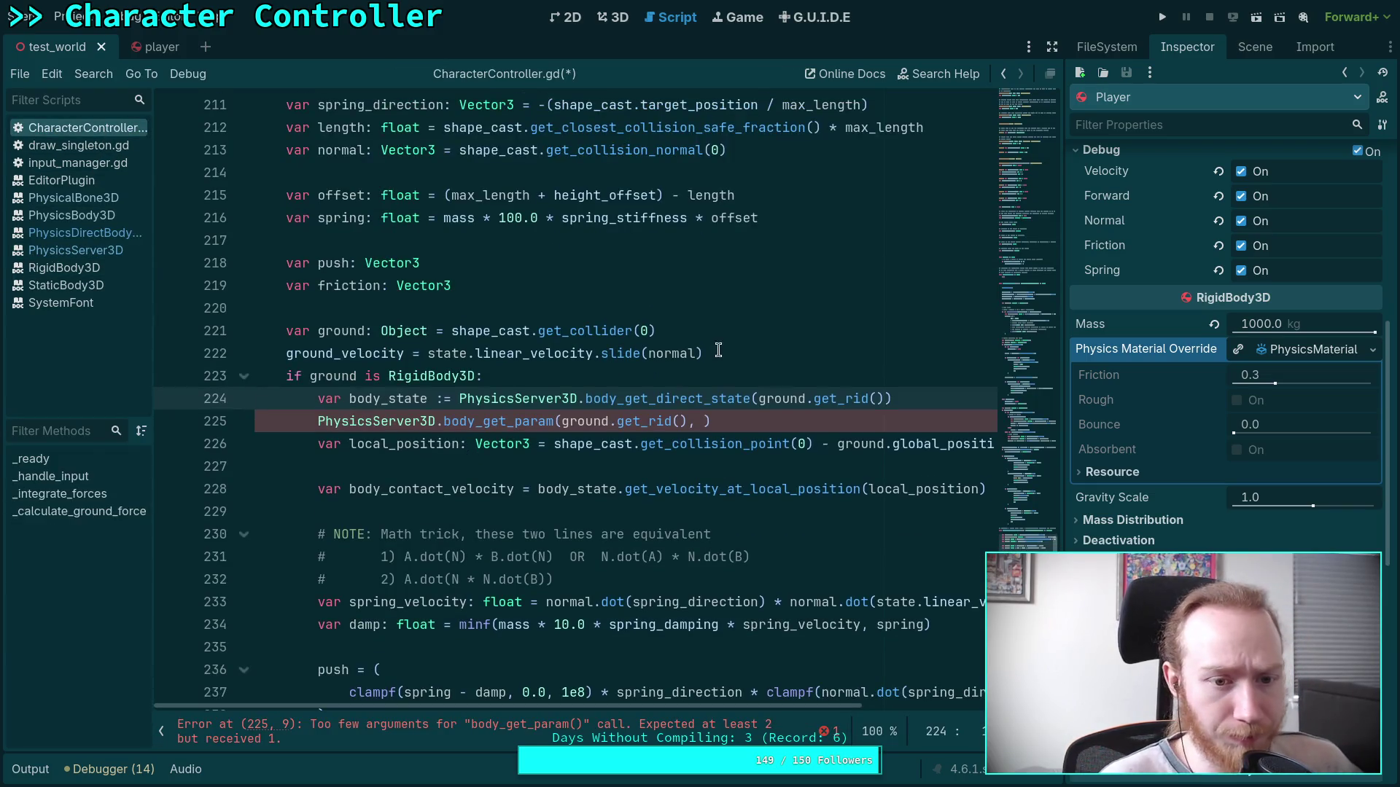
click(783, 353)
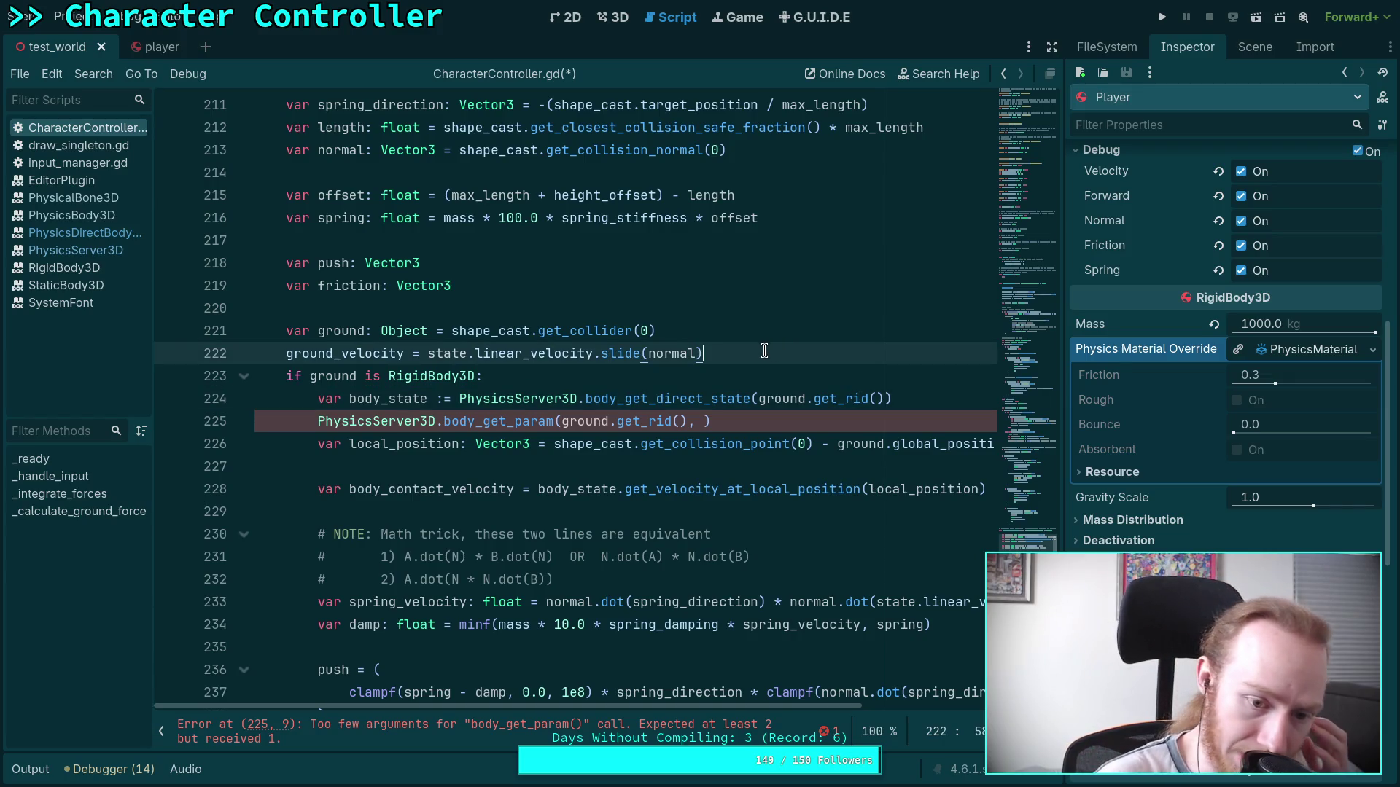
scroll(755, 353, down, 4)
scroll(497, 511, up, 2)
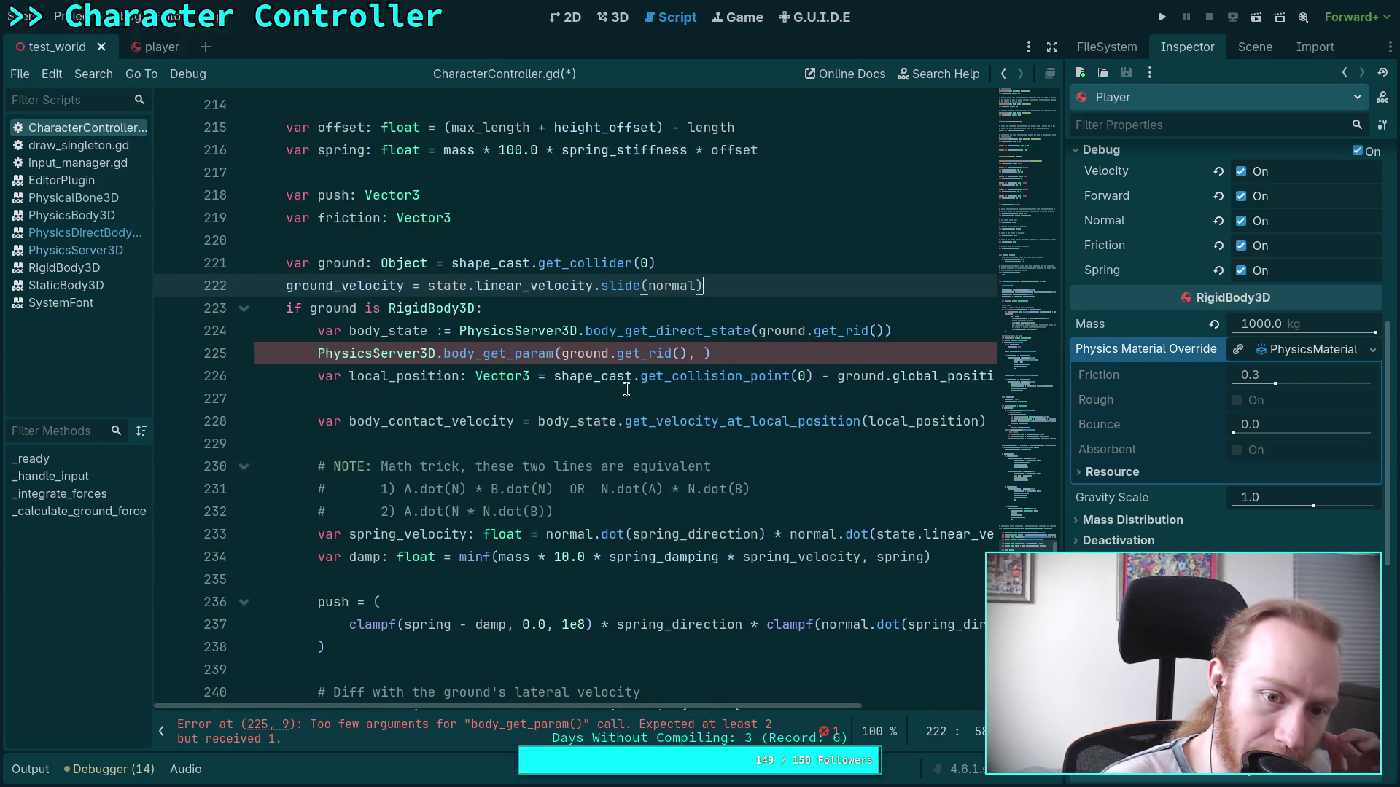
scroll(692, 394, up, 1)
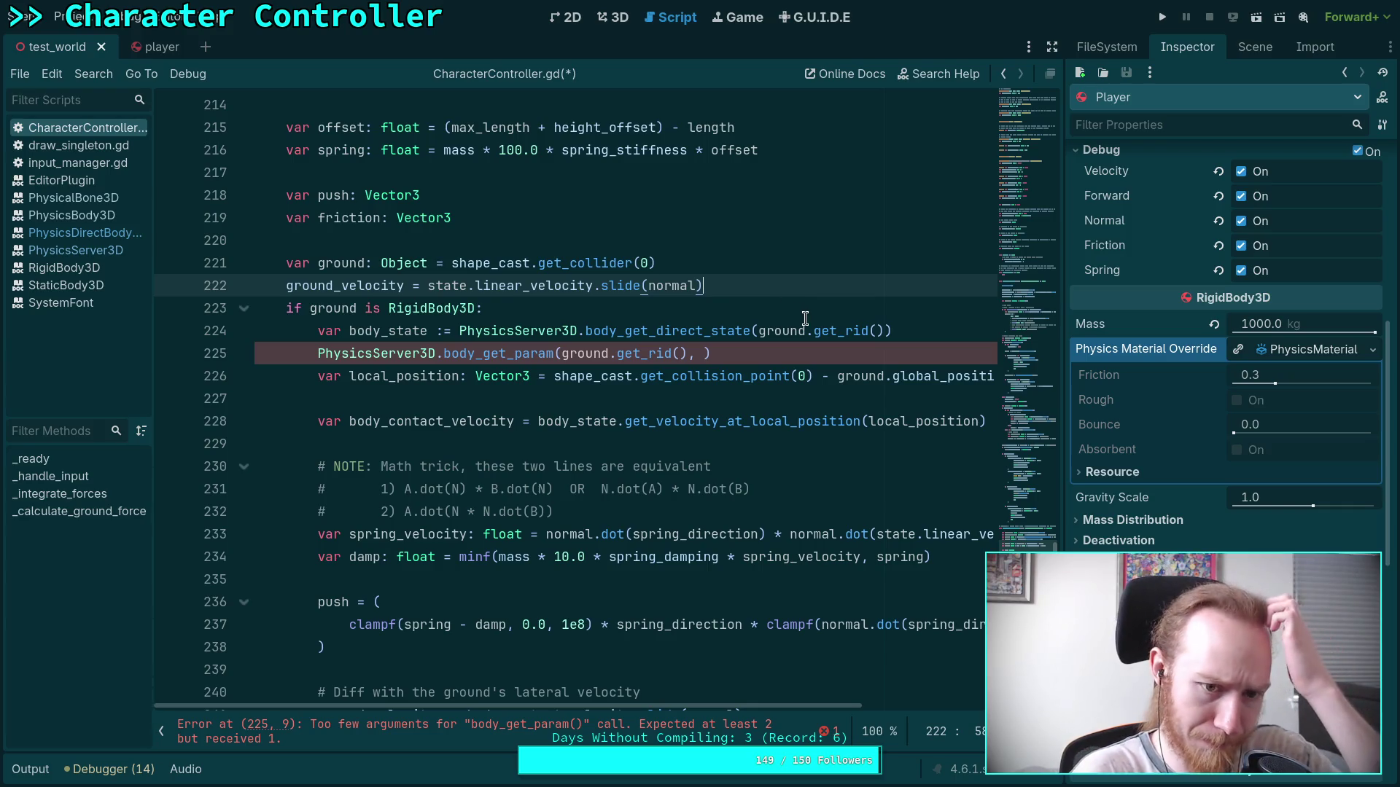
scroll(729, 328, down, 8)
scroll(464, 443, down, 1)
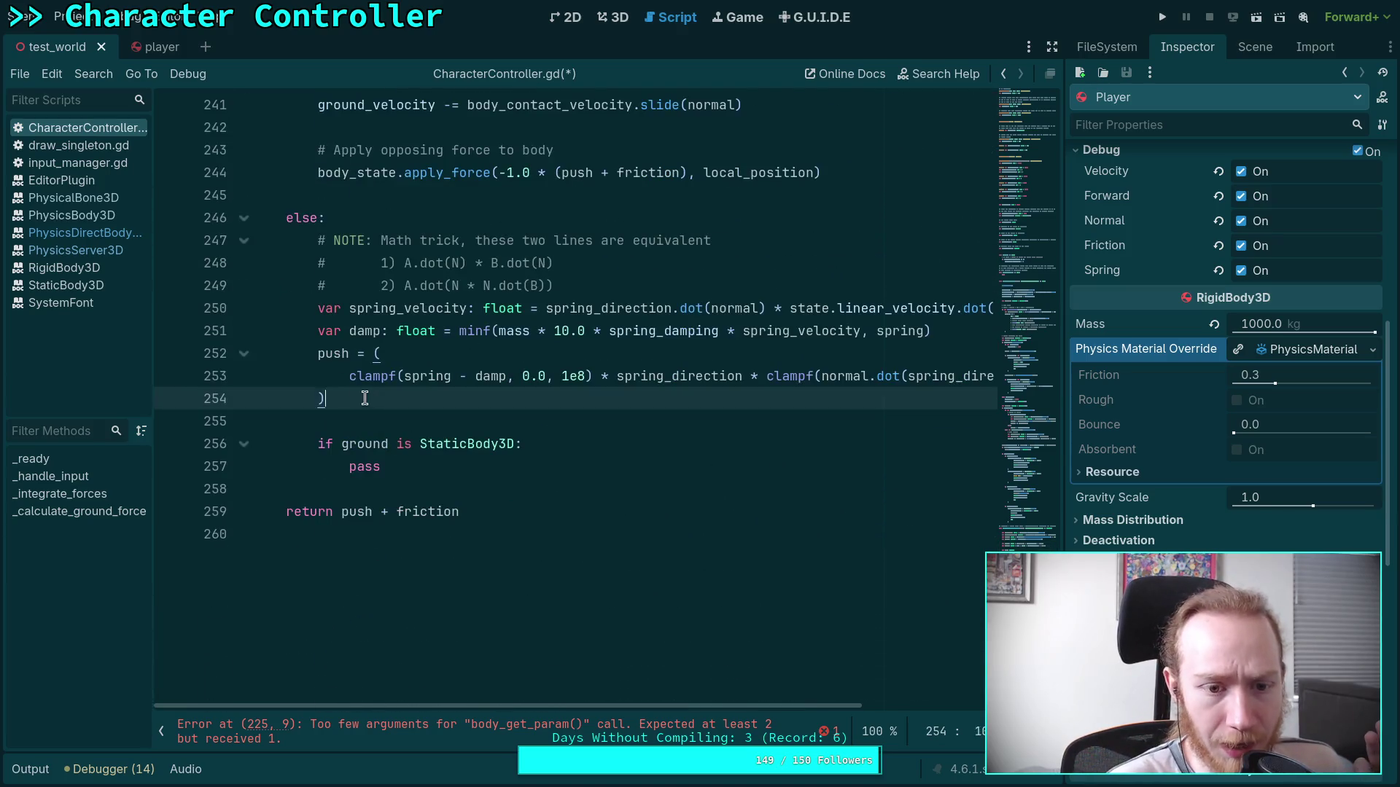
drag(369, 398, 316, 353)
double_click(412, 308)
scroll(499, 337, up, 5)
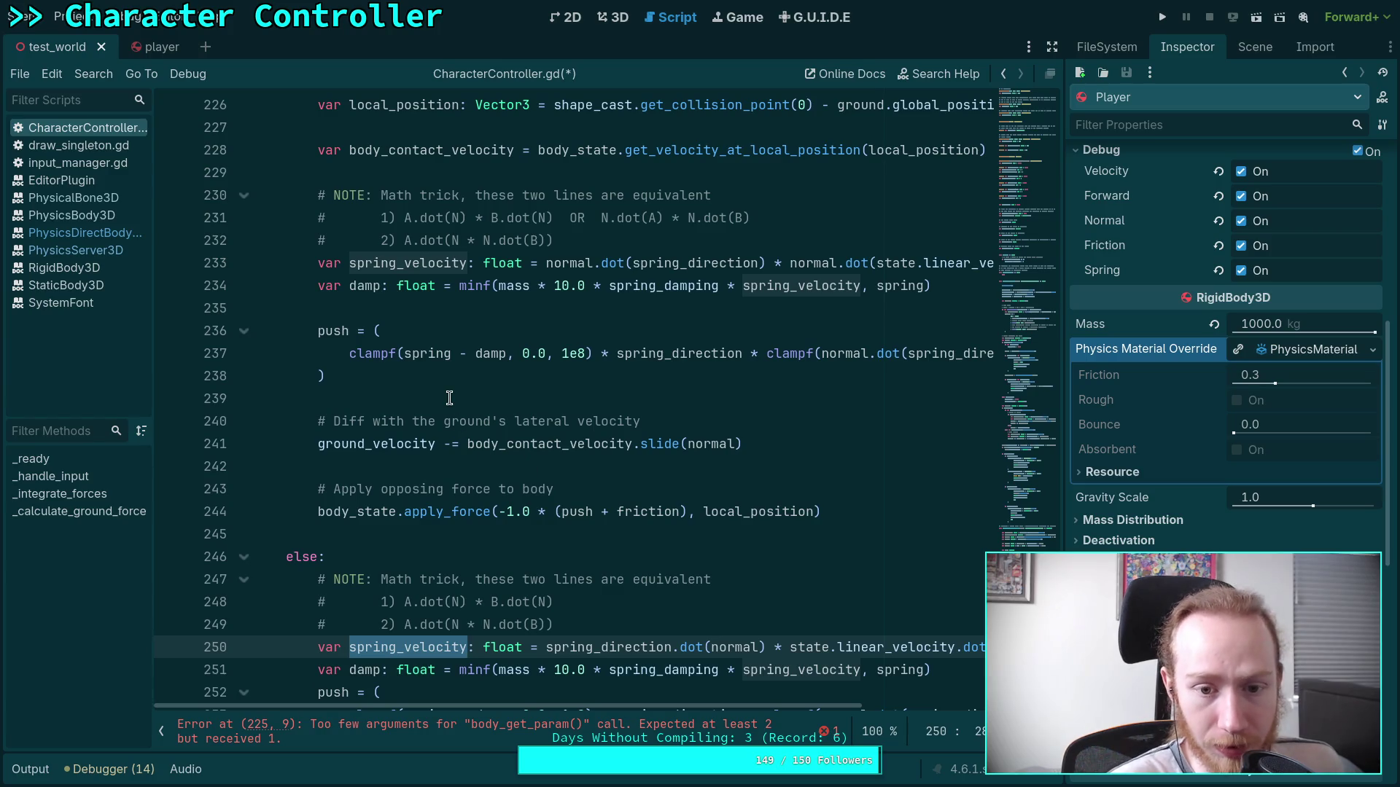
drag(563, 515, 581, 516)
double_click(581, 516)
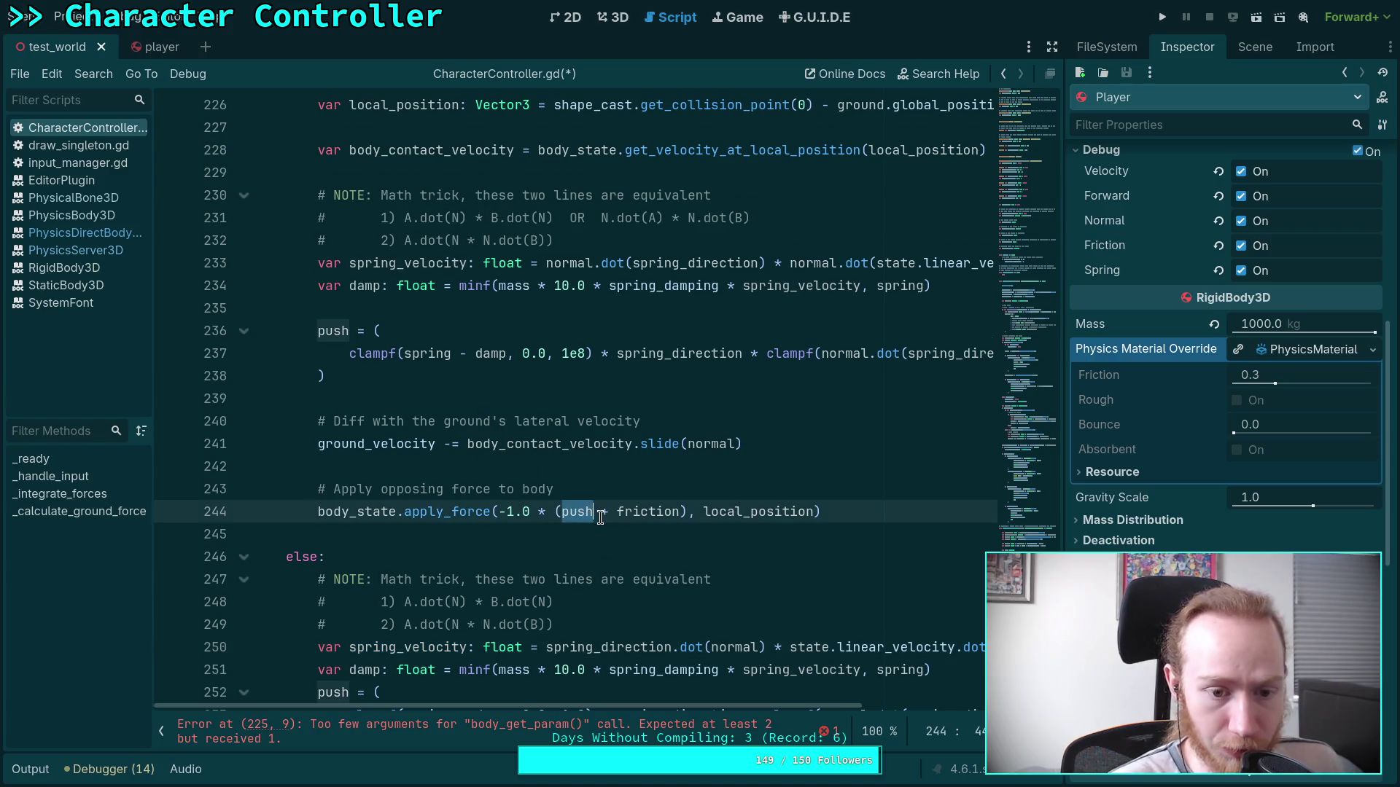
scroll(576, 503, down, 3)
scroll(573, 490, up, 9)
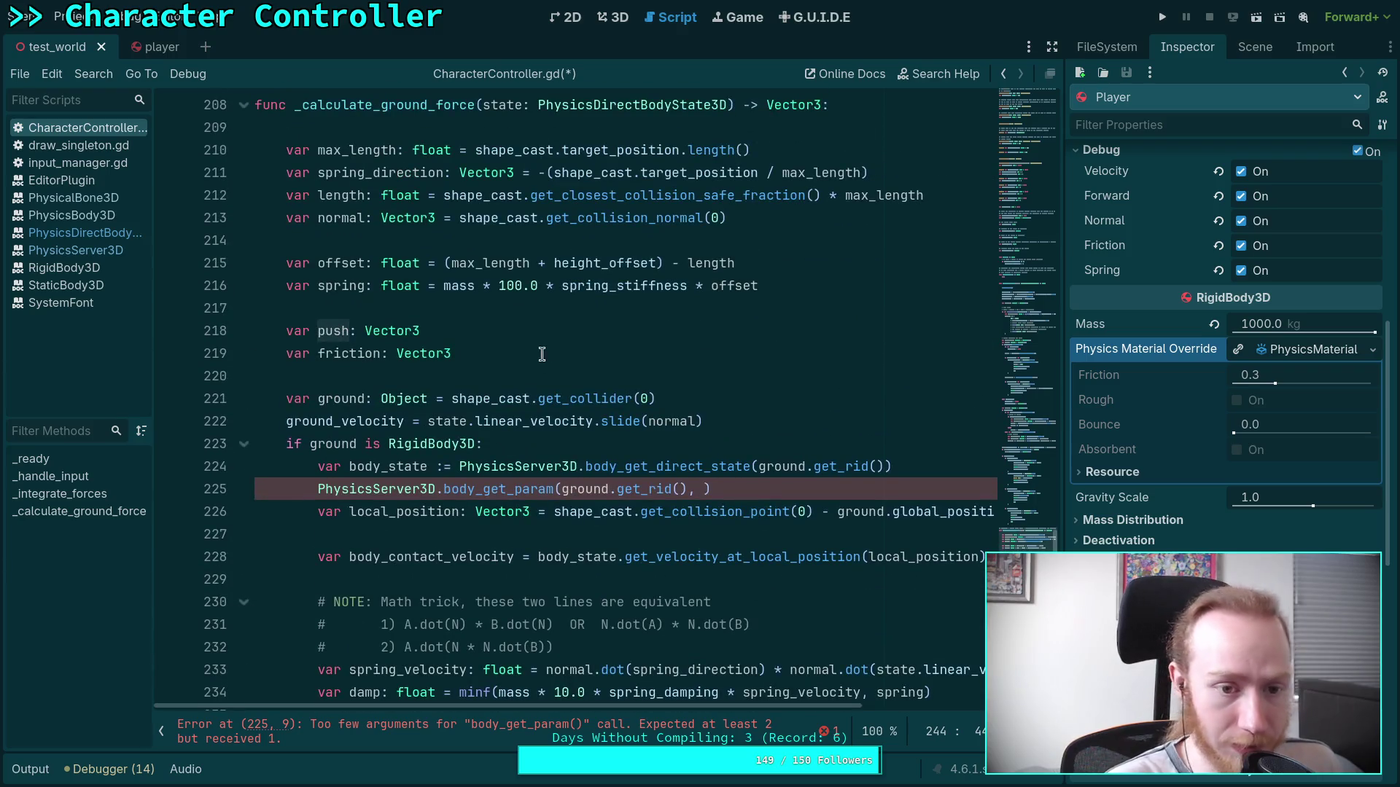
Add a blank line after line 222 and begin typing 'if ground'.
click(772, 421)
key(Return)
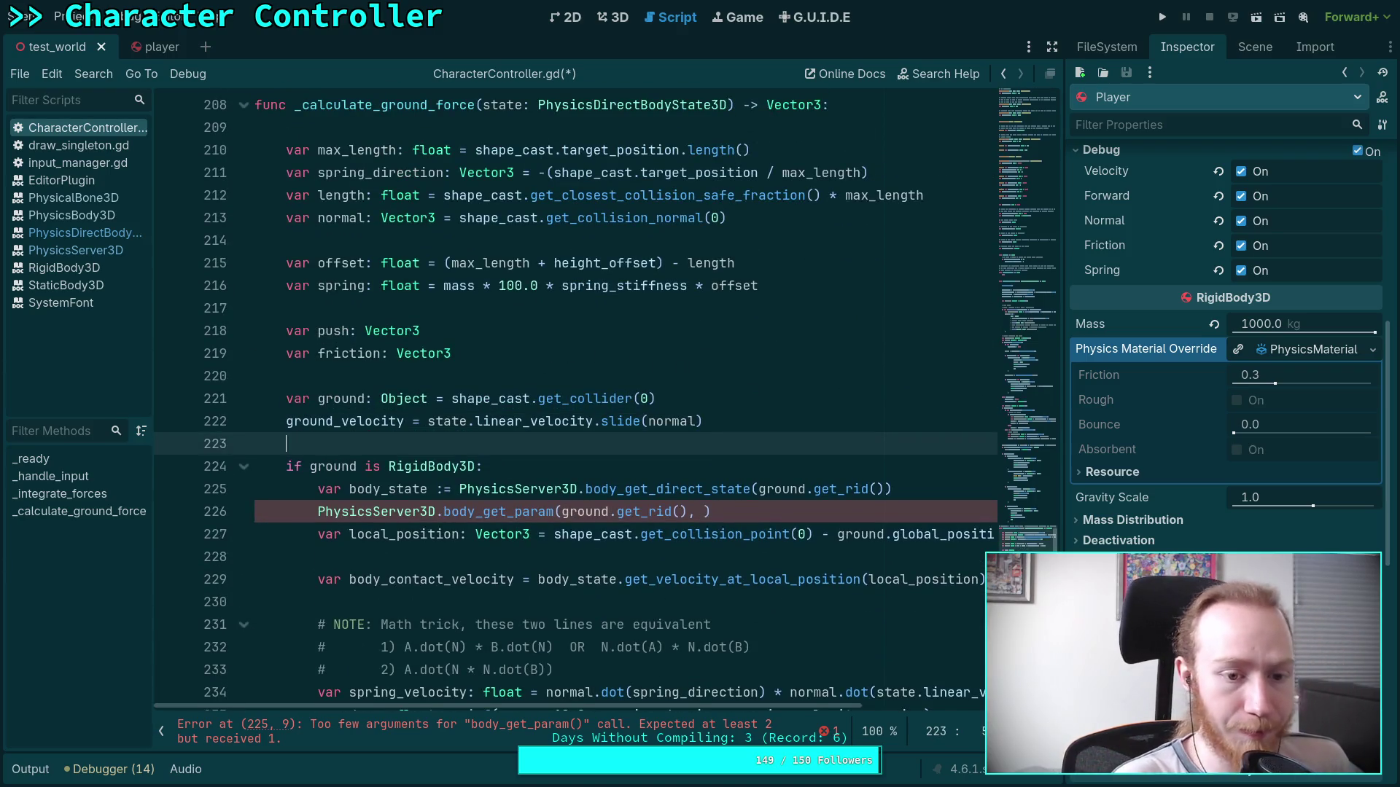
mouse_move(623, 491)
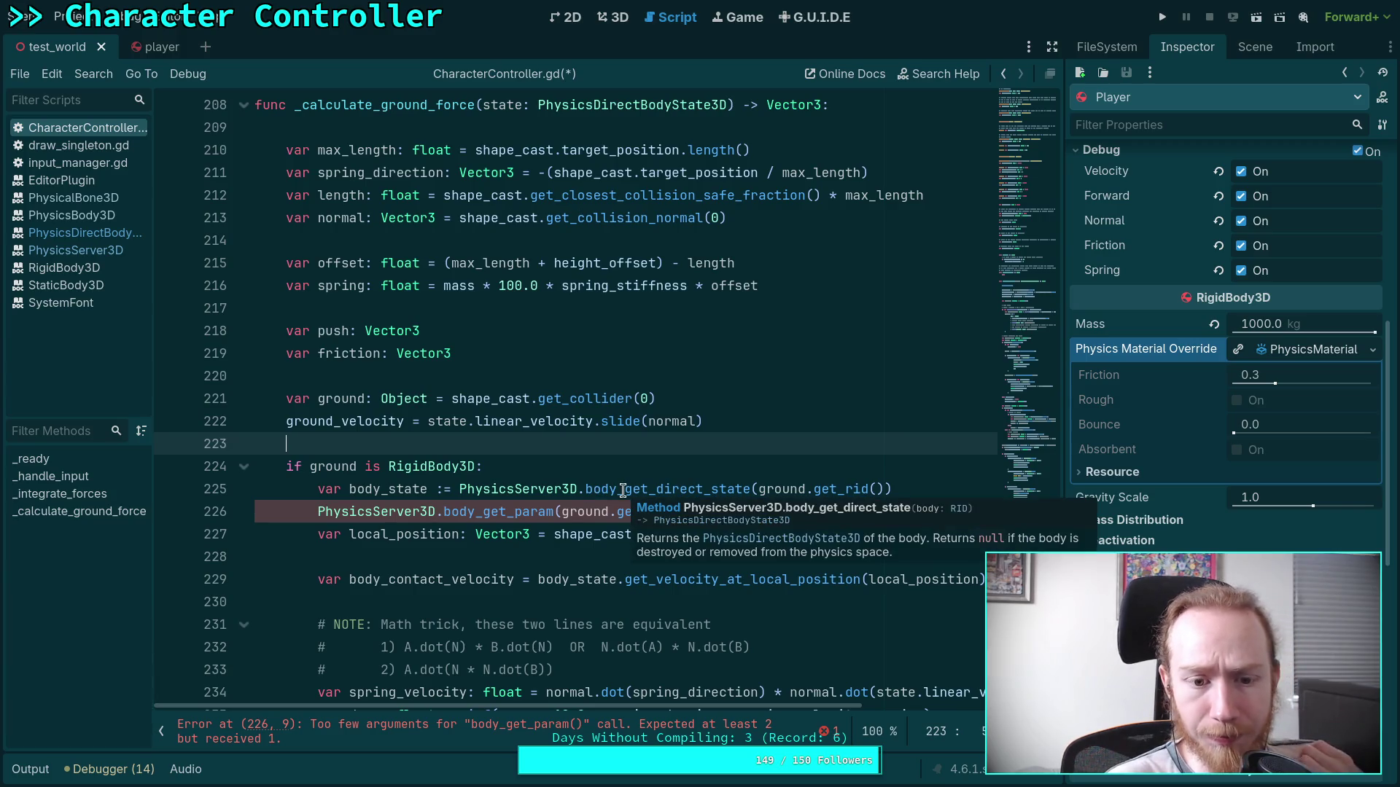
text(if )
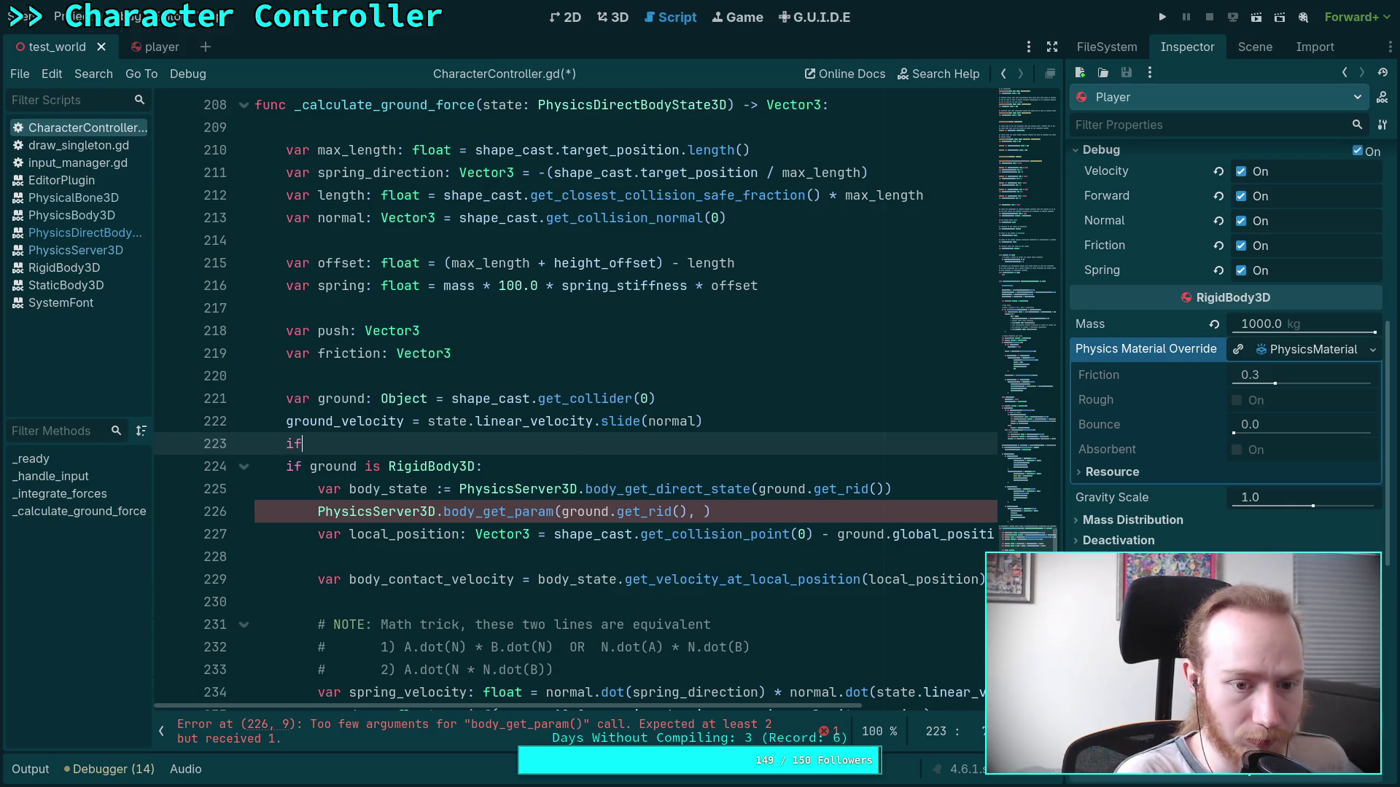
text(ground is PhysicsBody3D:)
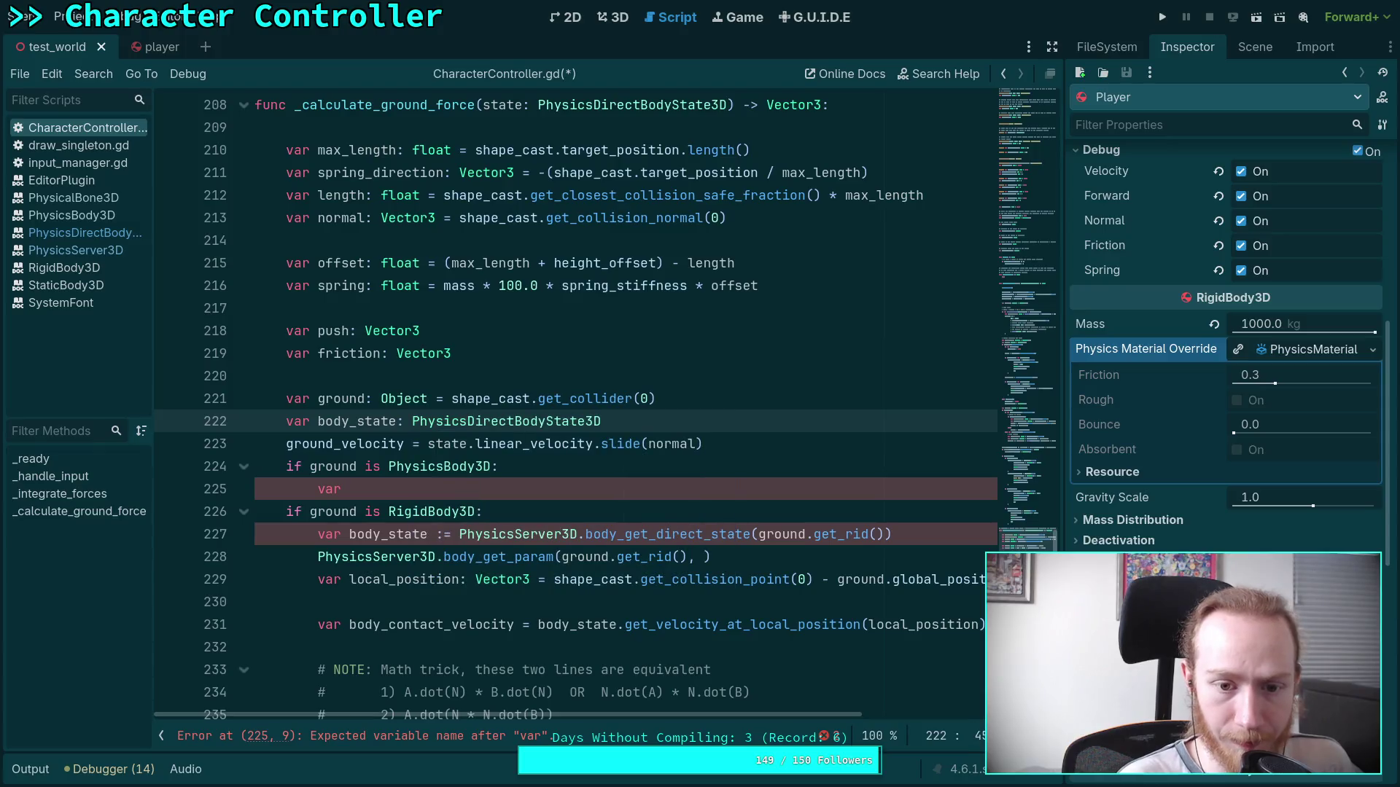
Give the body_state declaration of type PhysicsDirectBodyState3D a default value of null.
key(BackSpace)
key(BackSpace)
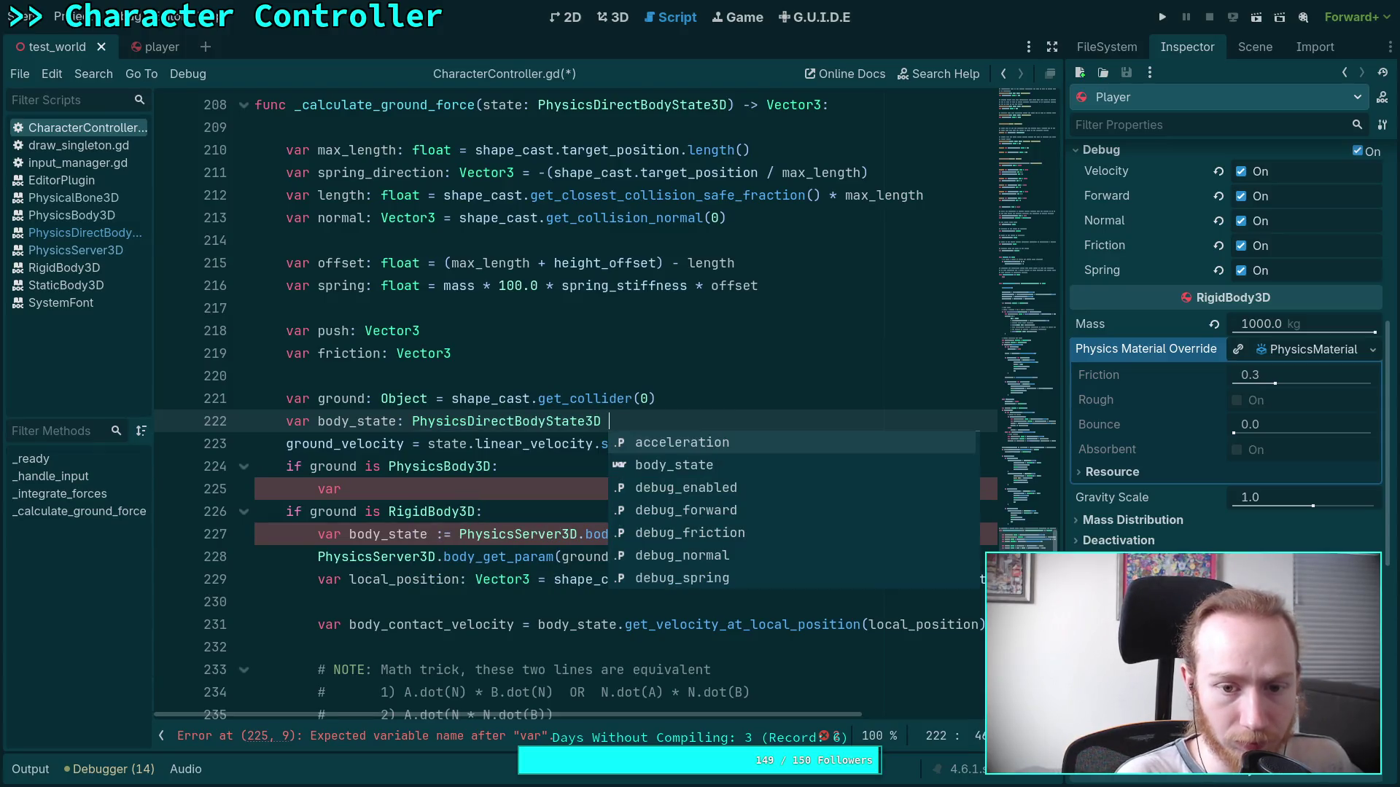
click(464, 421)
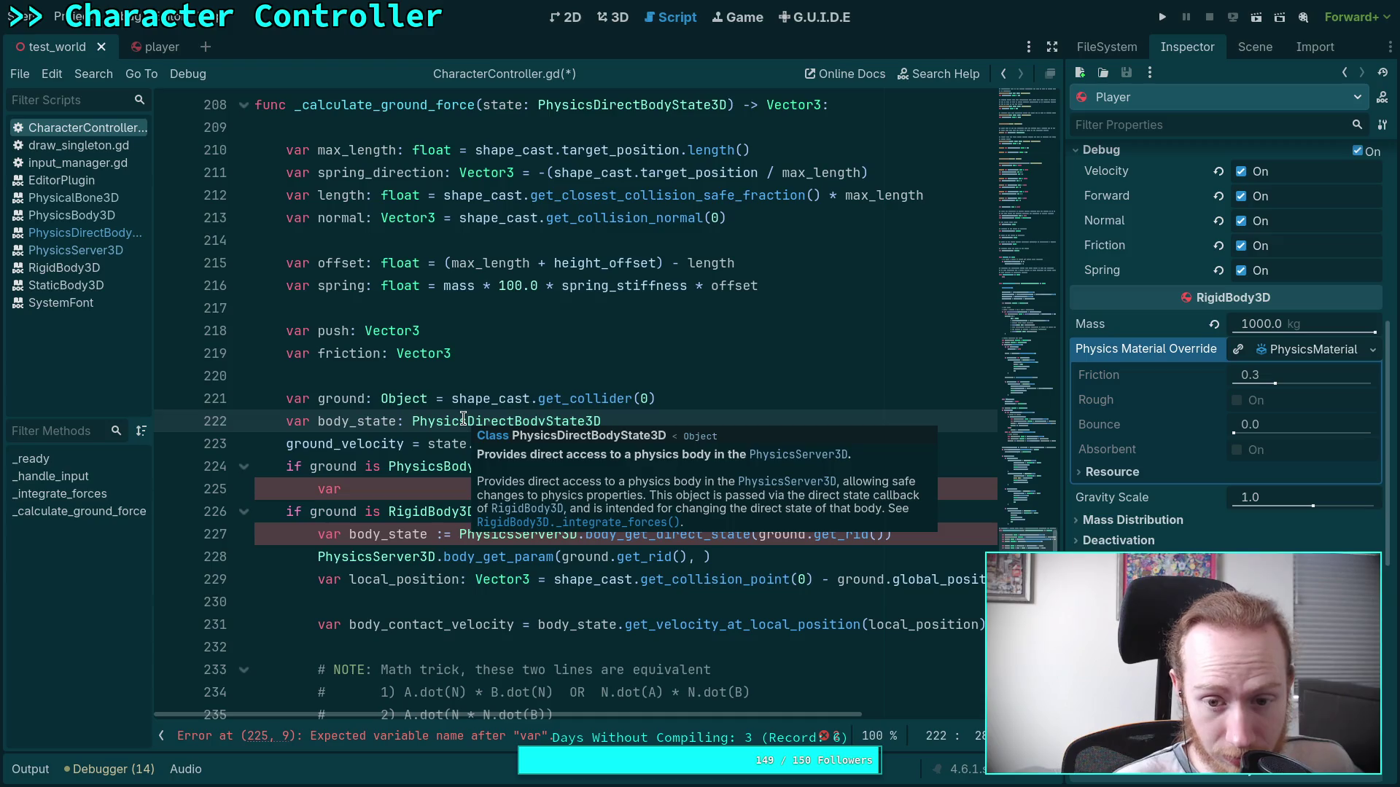
click(694, 417)
text(= null)
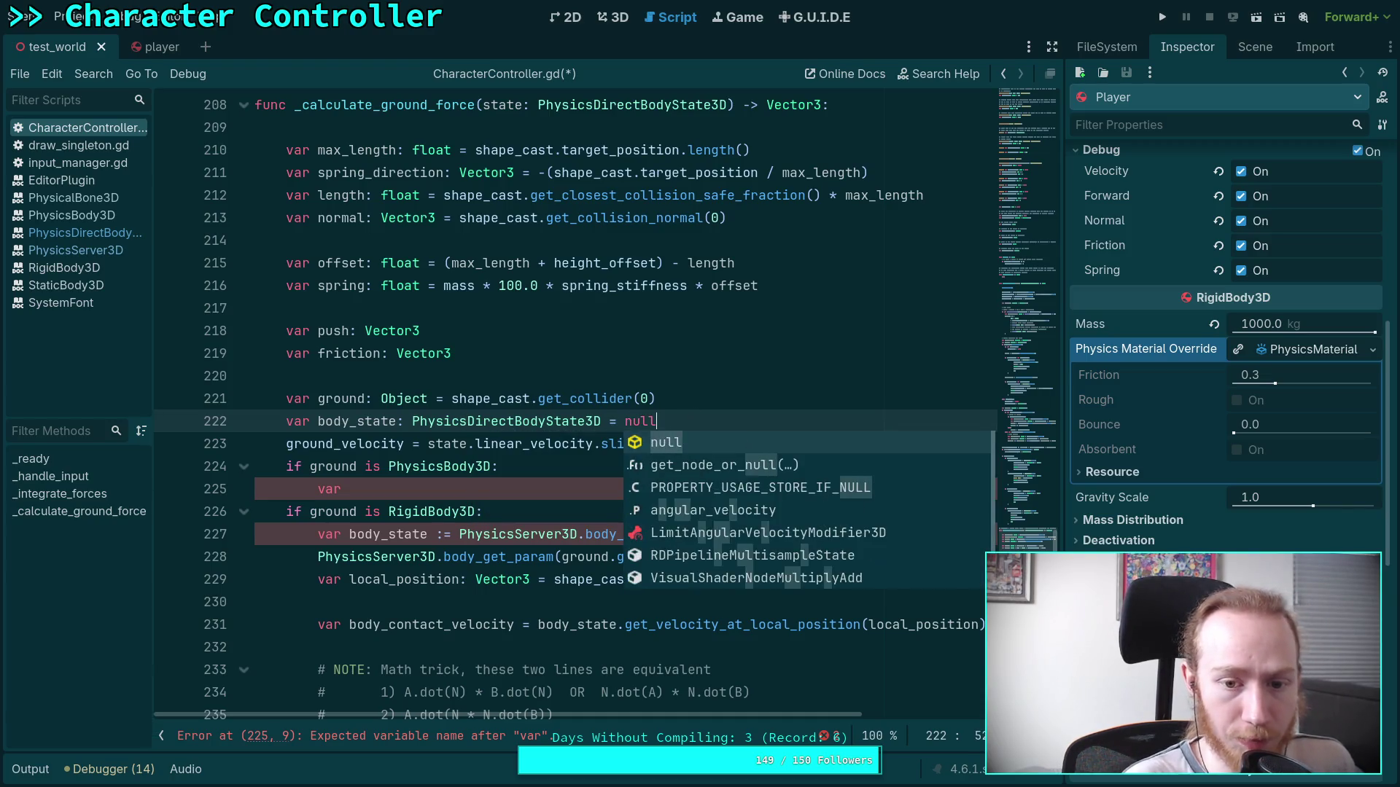
key(Escape)
Move the body_state assignment into the PhysicsBody3D check as a plain '=' without var.
scroll(617, 479, down, 1)
click(438, 421)
click(348, 467)
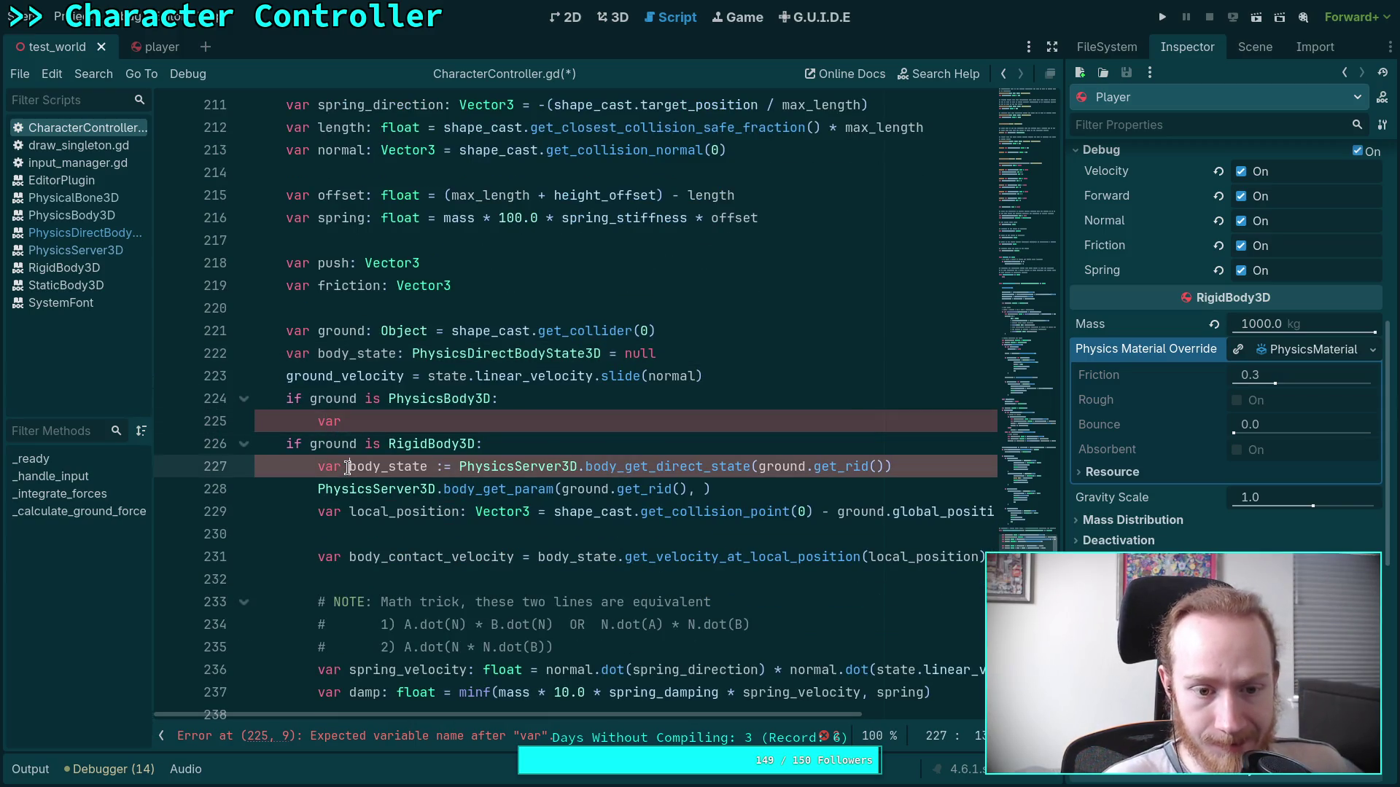
key(BackSpace)
key(BackSpace)
key(BackSpace)
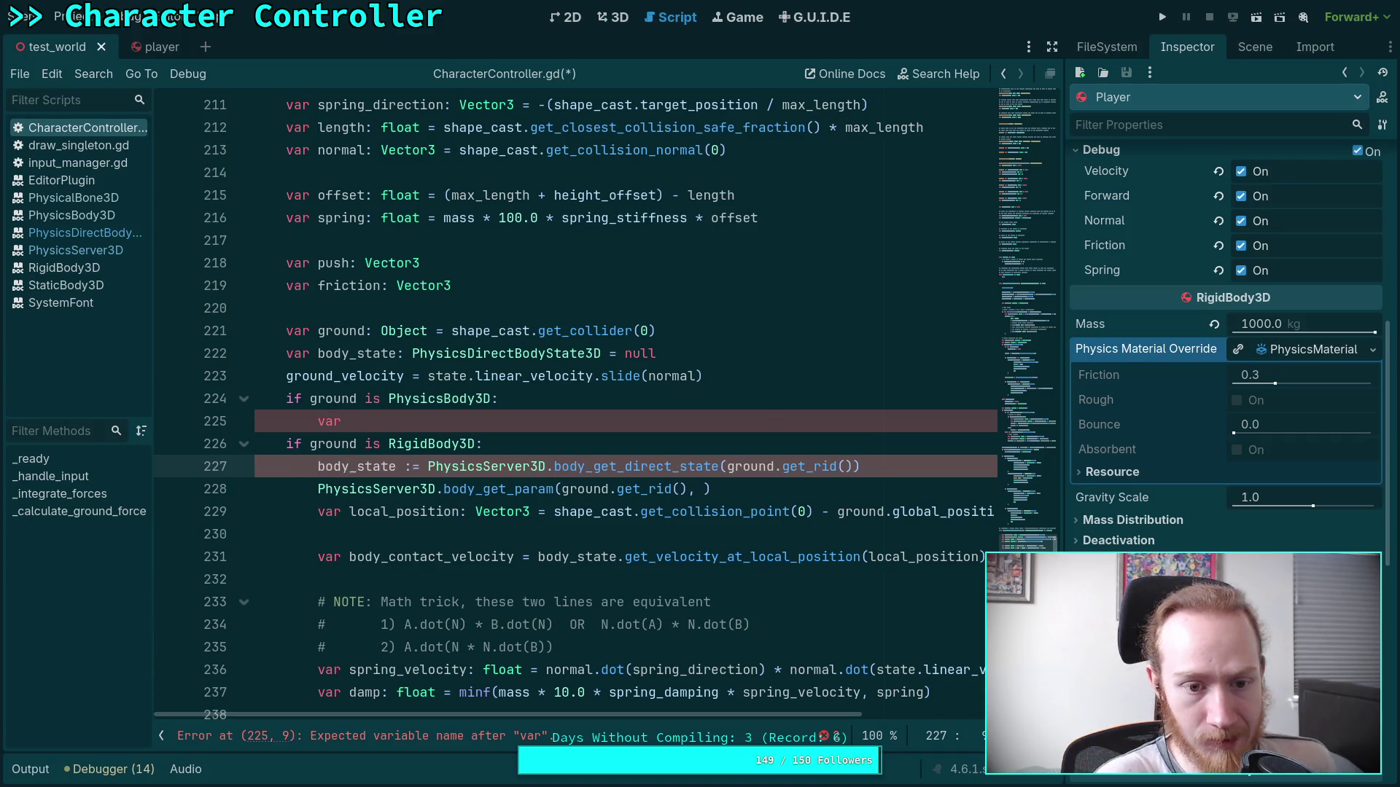
key(alt+Up)
key(alt+Up)
click(410, 422)
key(BackSpace)
click(854, 448)
key(BackSpace)
key(BackSpace)
key(BackSpace)
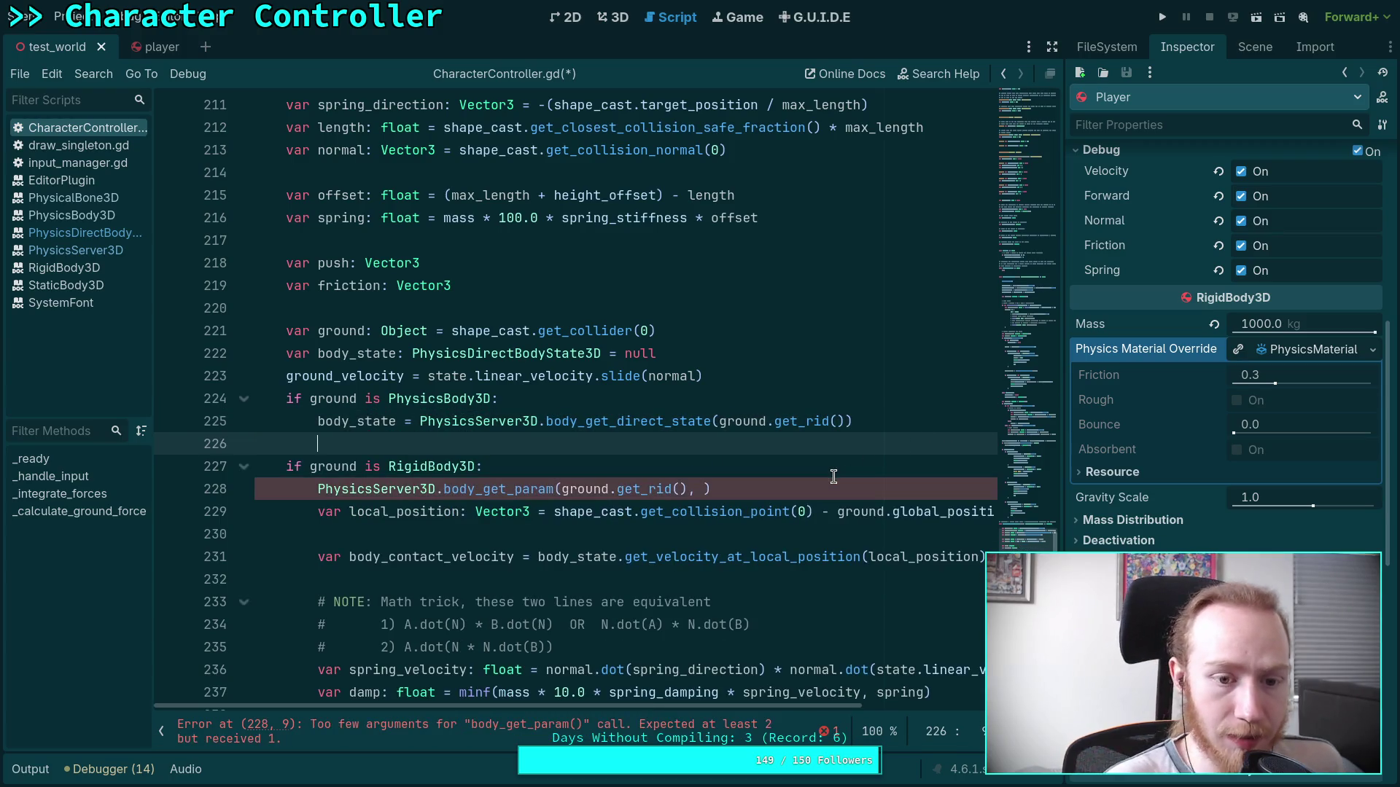
Add blank-line spacing before the RigidBody3D check.
key(Return)
key(Up)
click(780, 372)
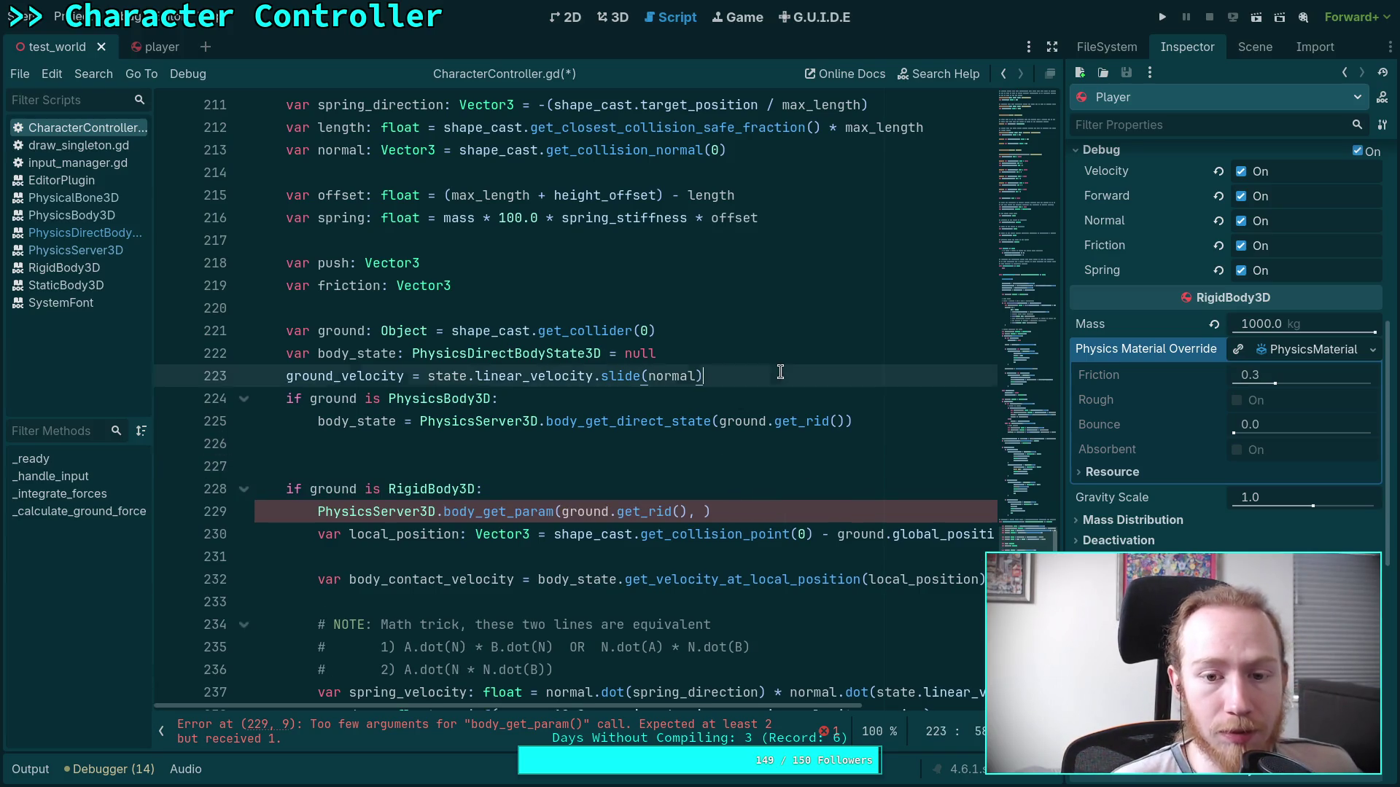
key(Up)
key(Up)
key(Up)
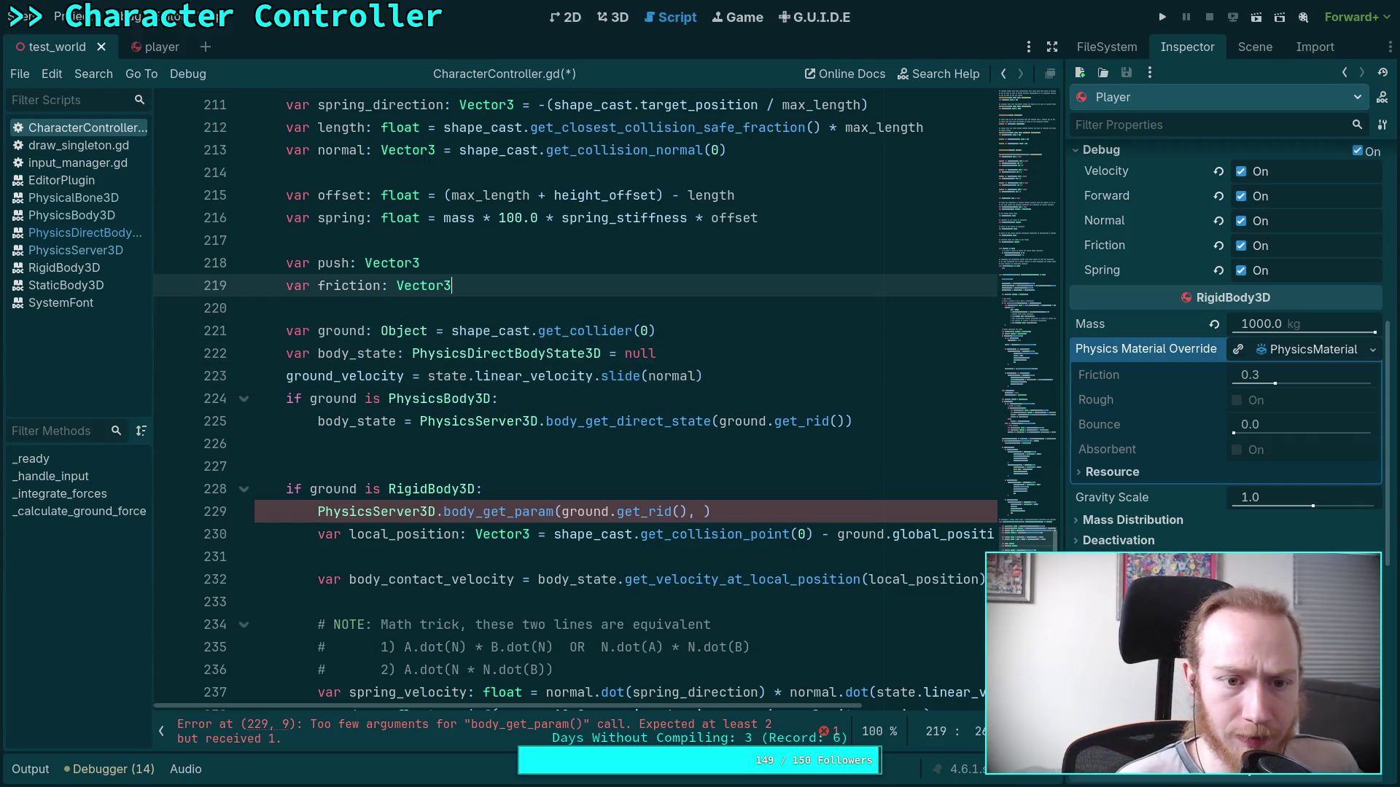
Declare 'var friction_coef: float = 0.0' below body_state and select the 0.0 default.
key(Down)
key(Down)
key(Down)
key(End)
key(Return)
text(valr)
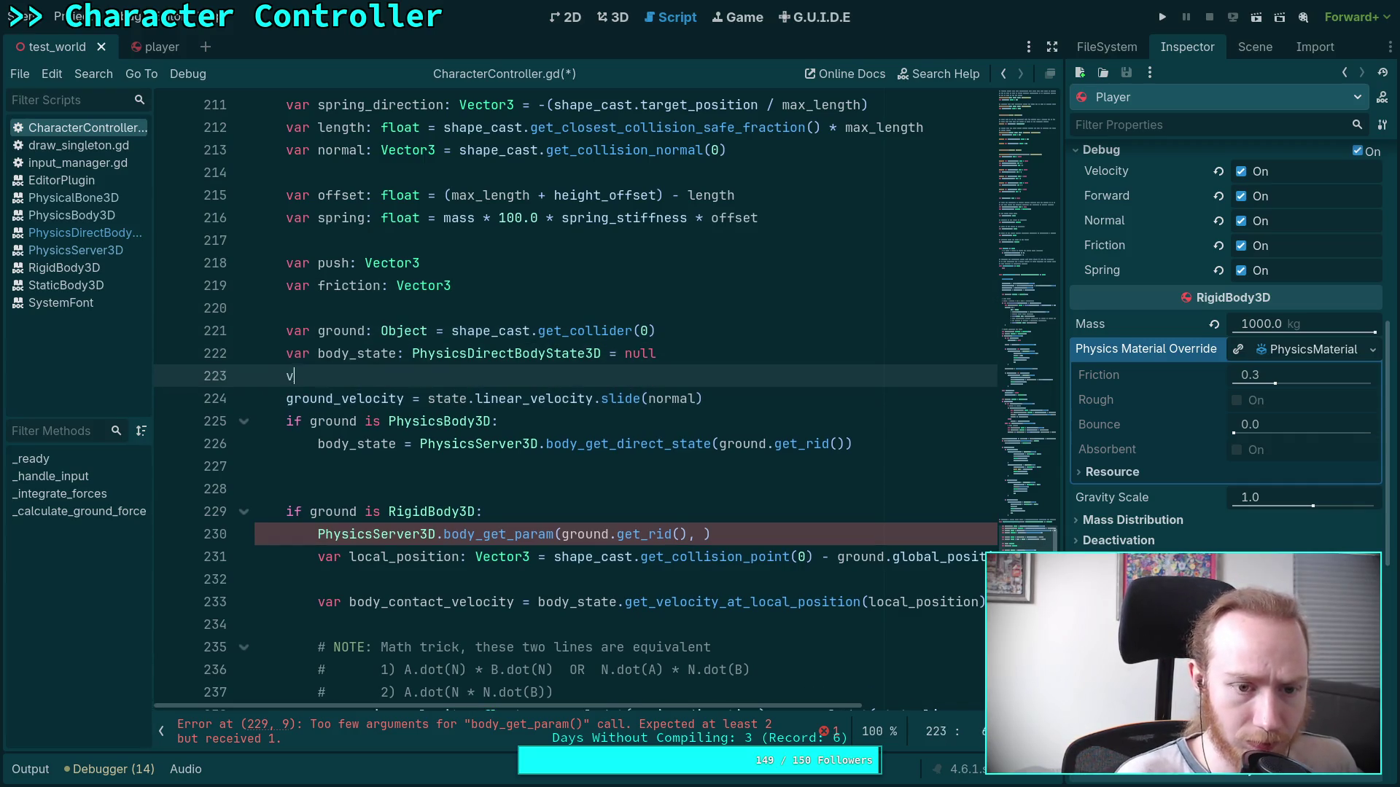
key(BackSpace)
key(BackSpace)
text(fri)
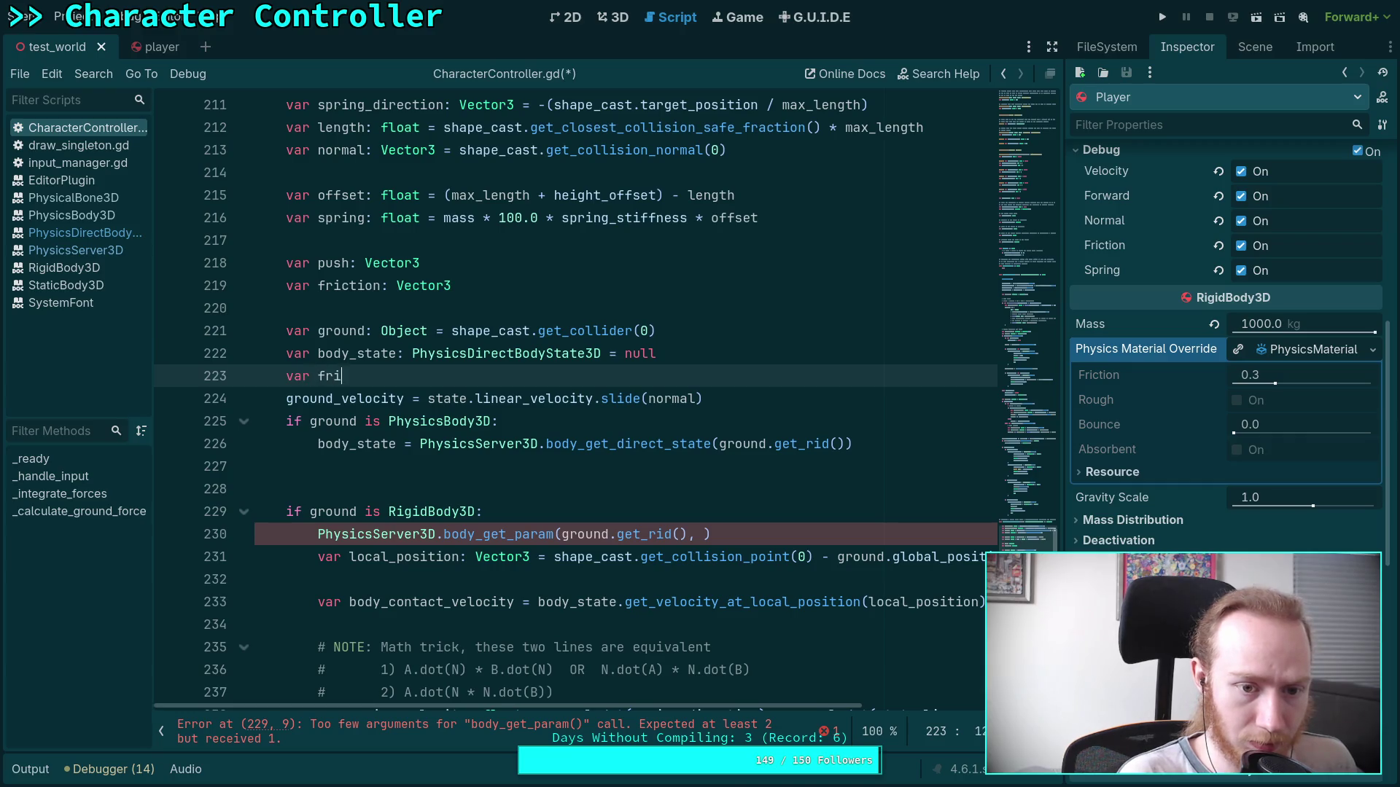
text(ction_coef)
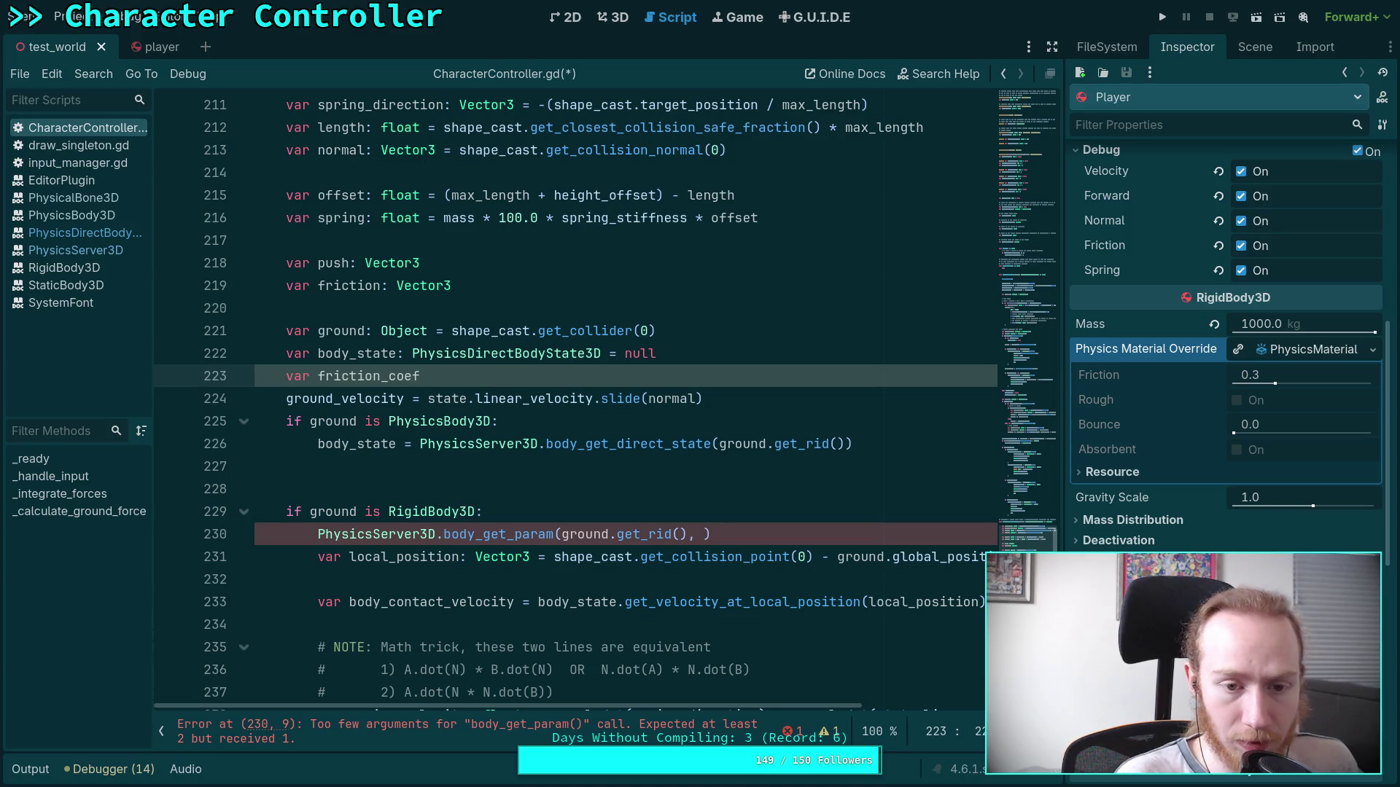
text(: float = 0.0)
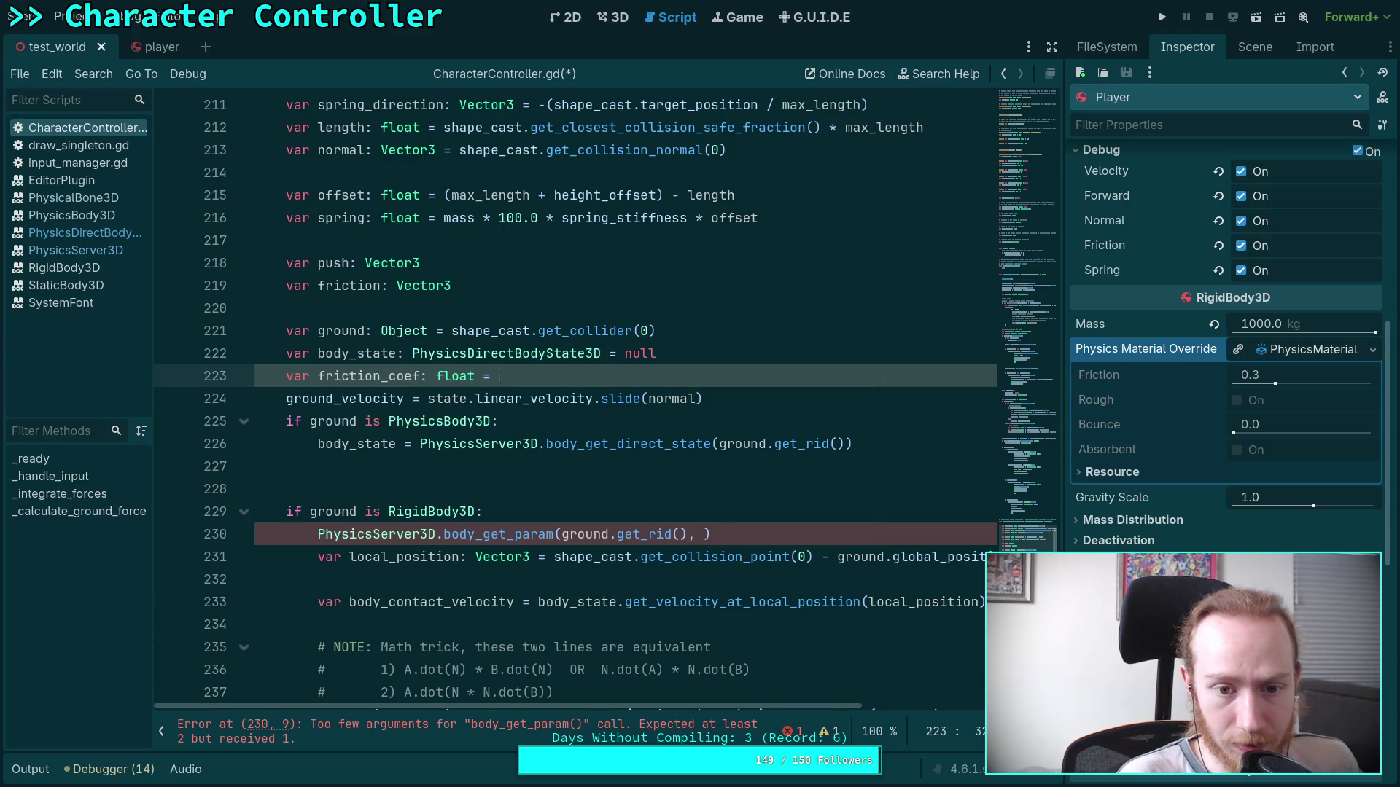
drag(523, 376, 498, 372)
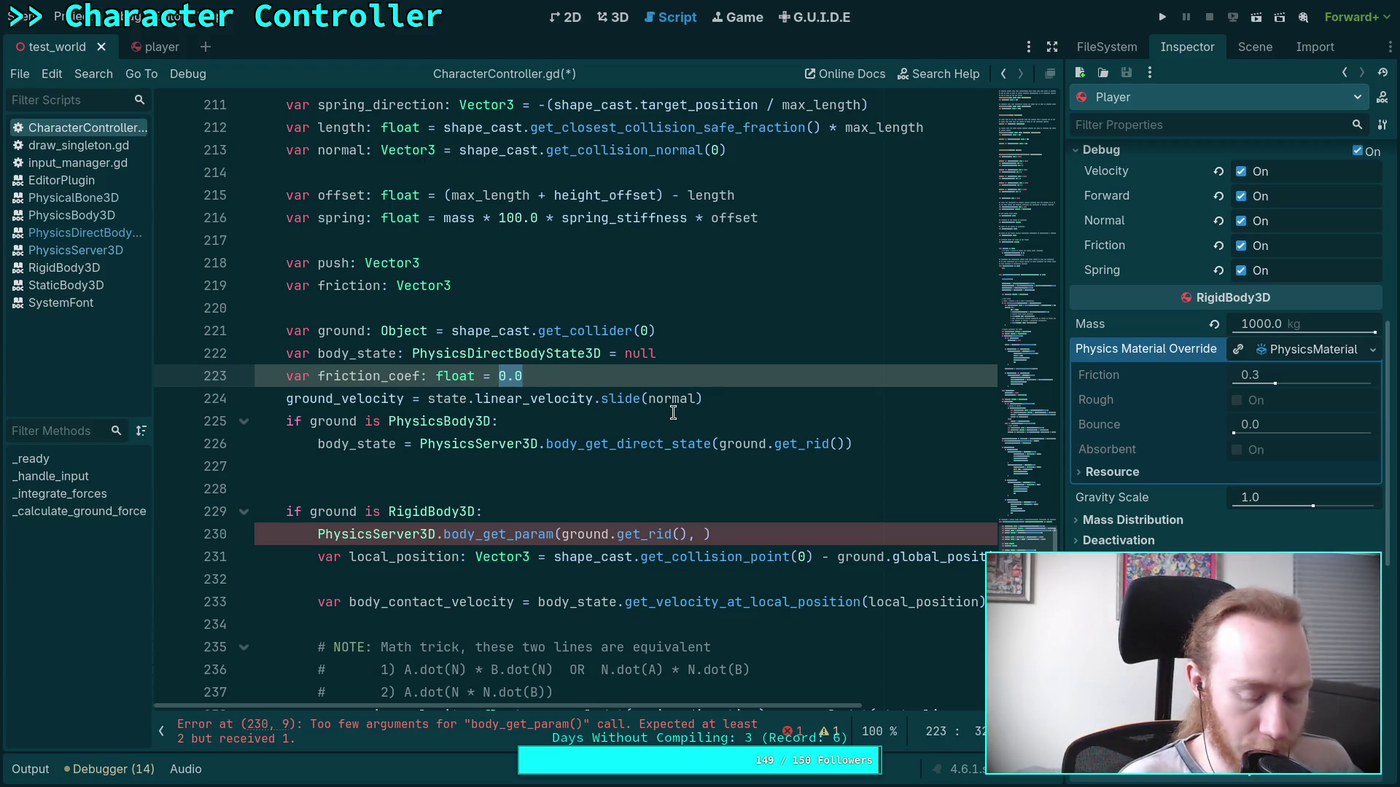
Browse state.get_ suggestions for a friction getter, then clear the attempts.
text(state.)
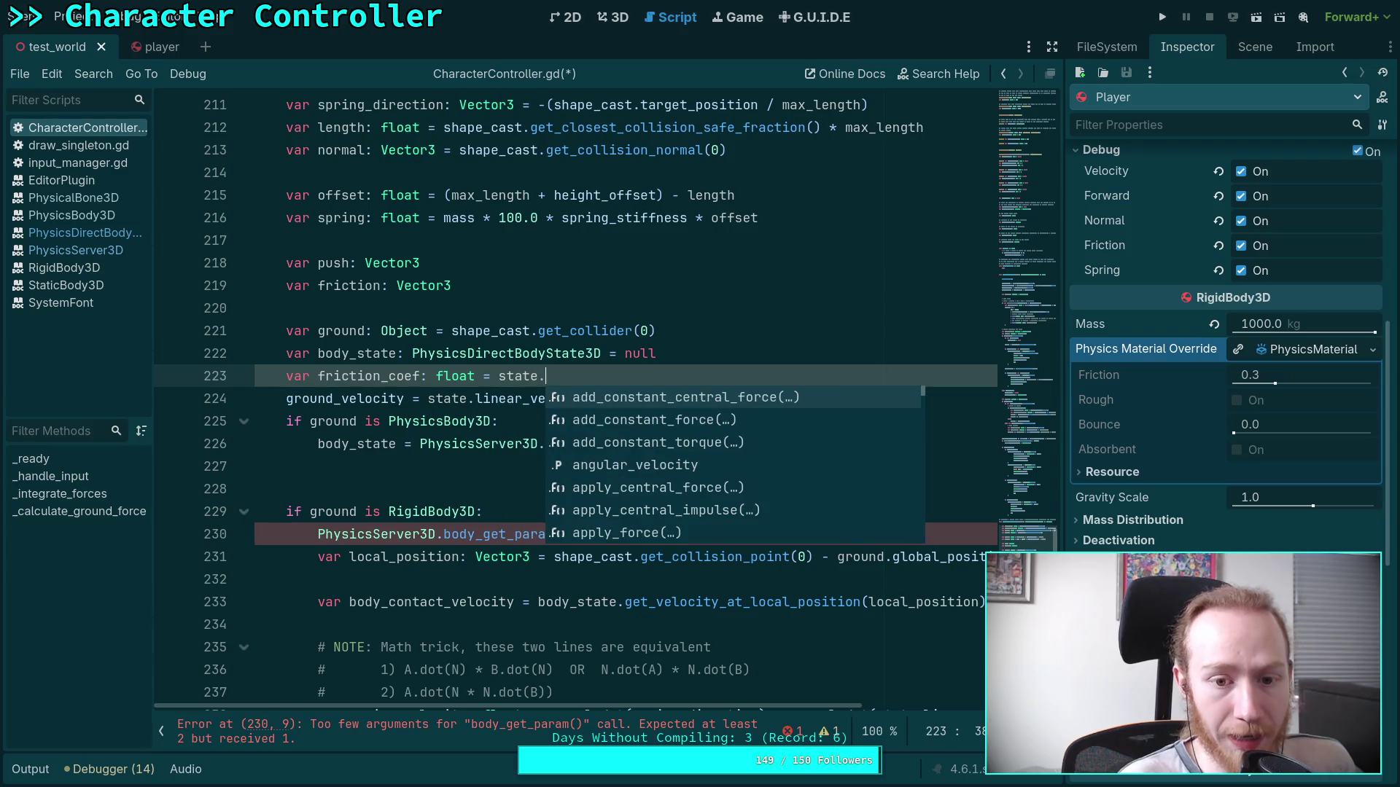
text(f)
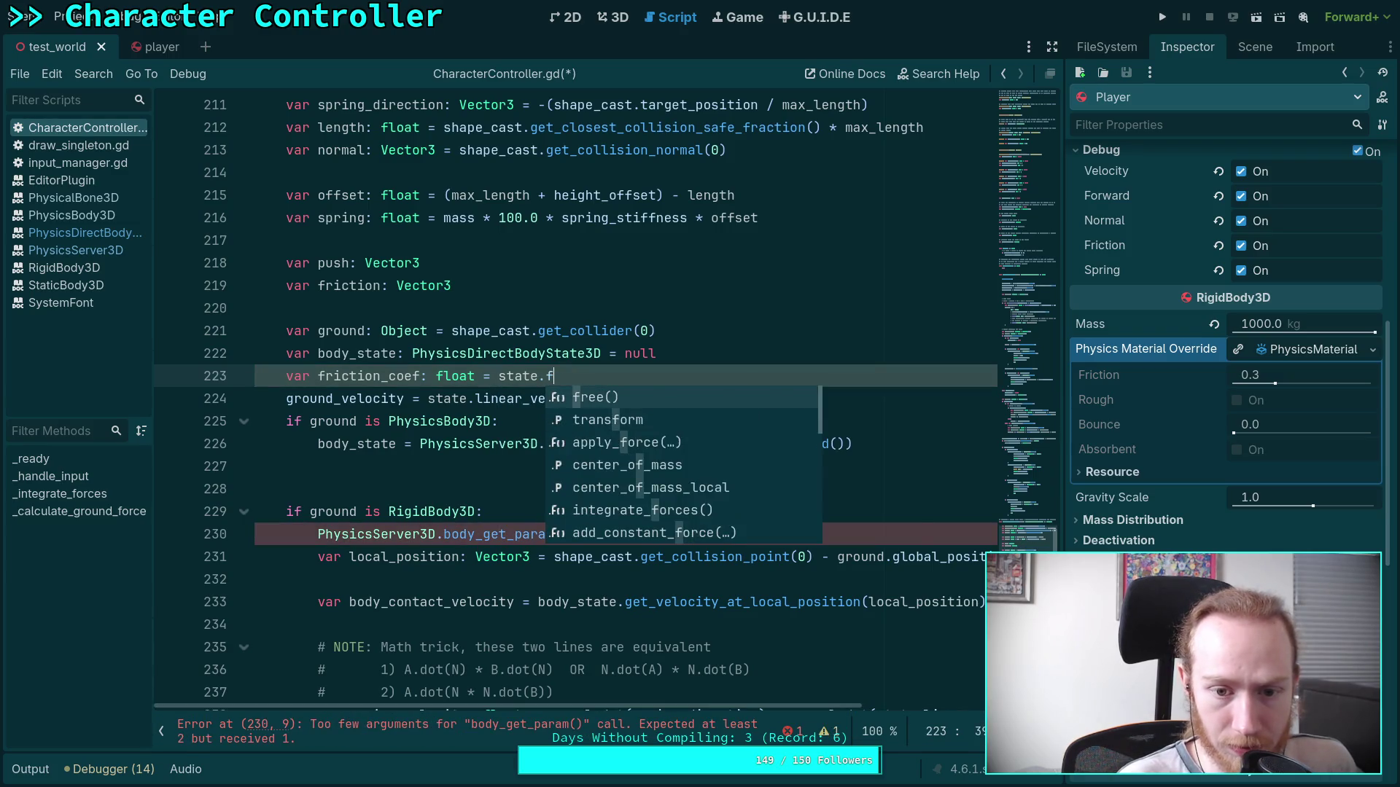
key(BackSpace)
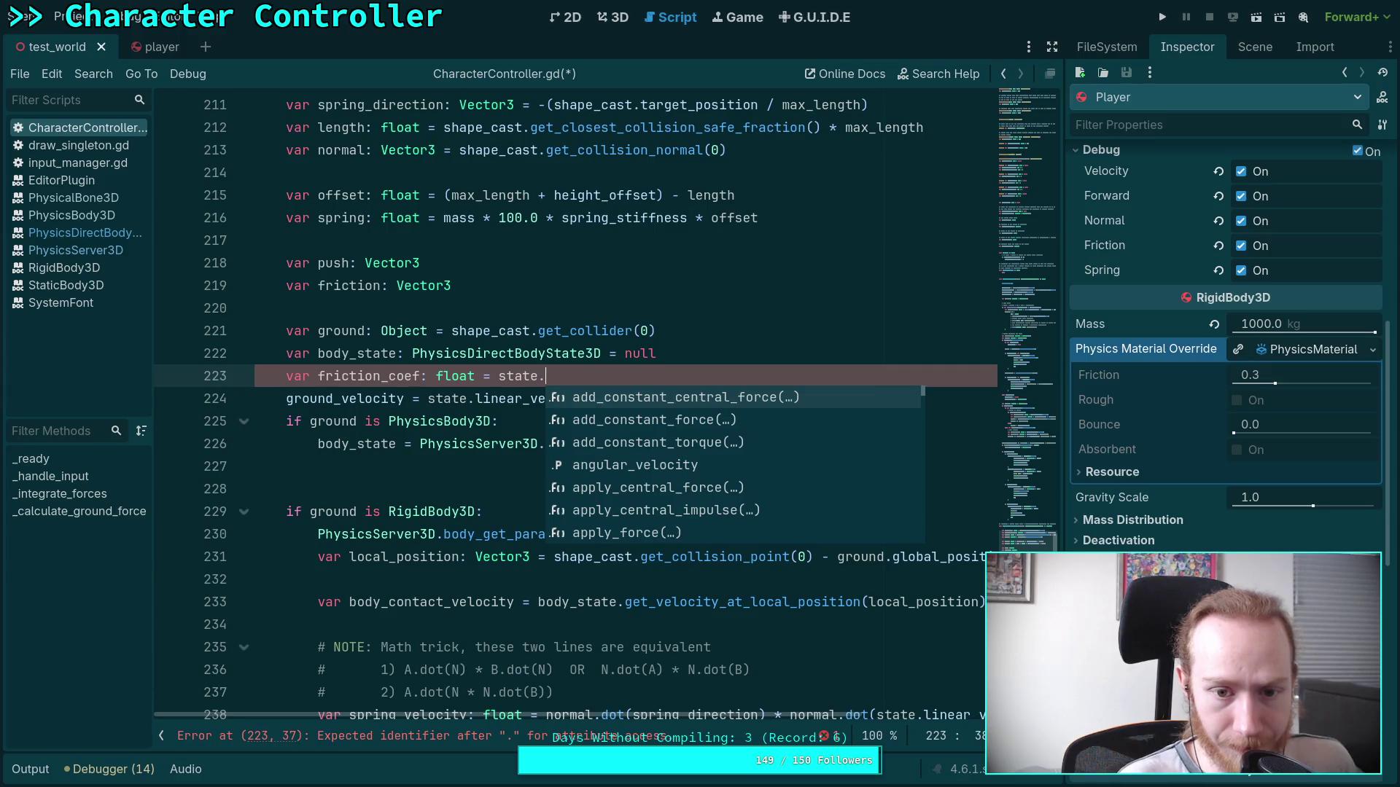
text(get_)
key(Down)
key(Down)
key(Down)
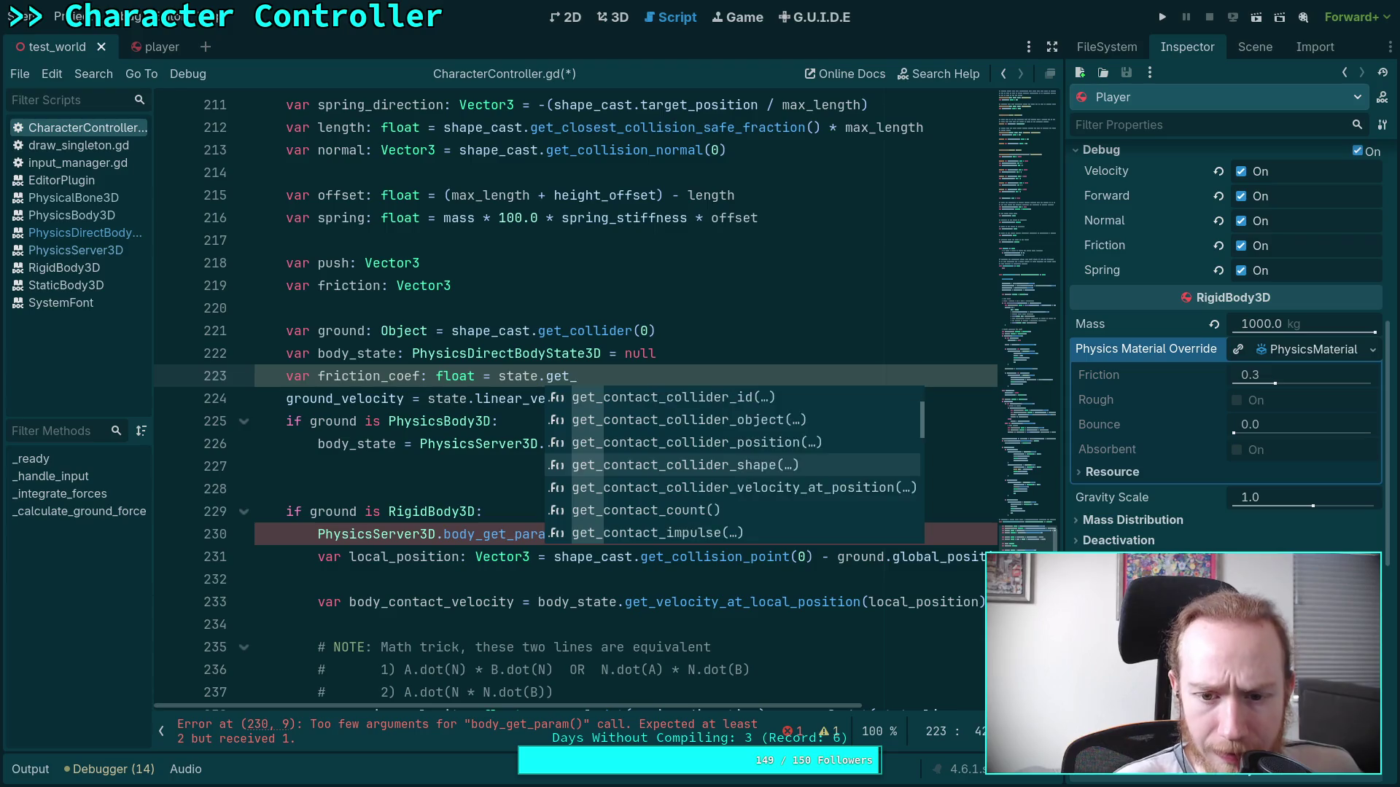
key(Down)
key(Down)
key(Down)
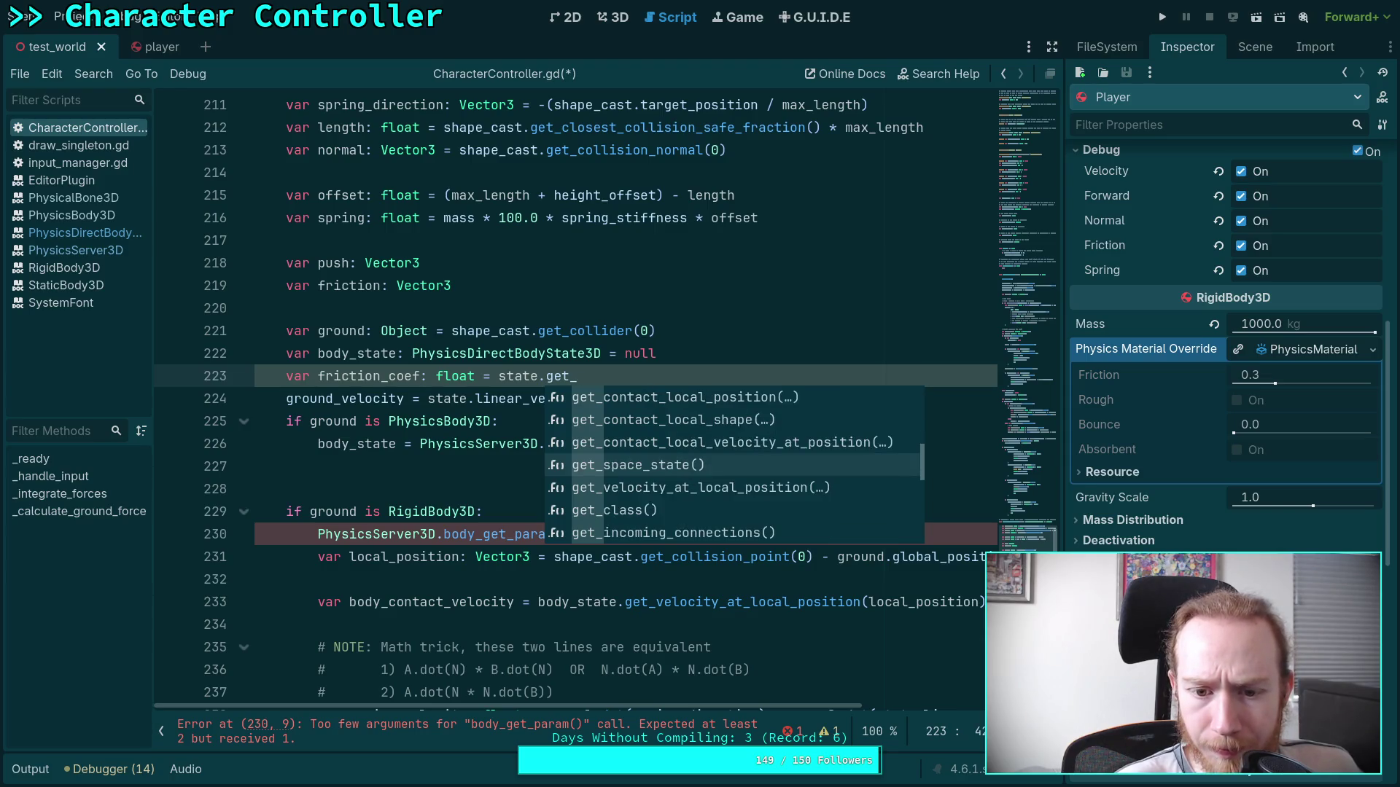
key(Down)
key(Down)
key(Down)
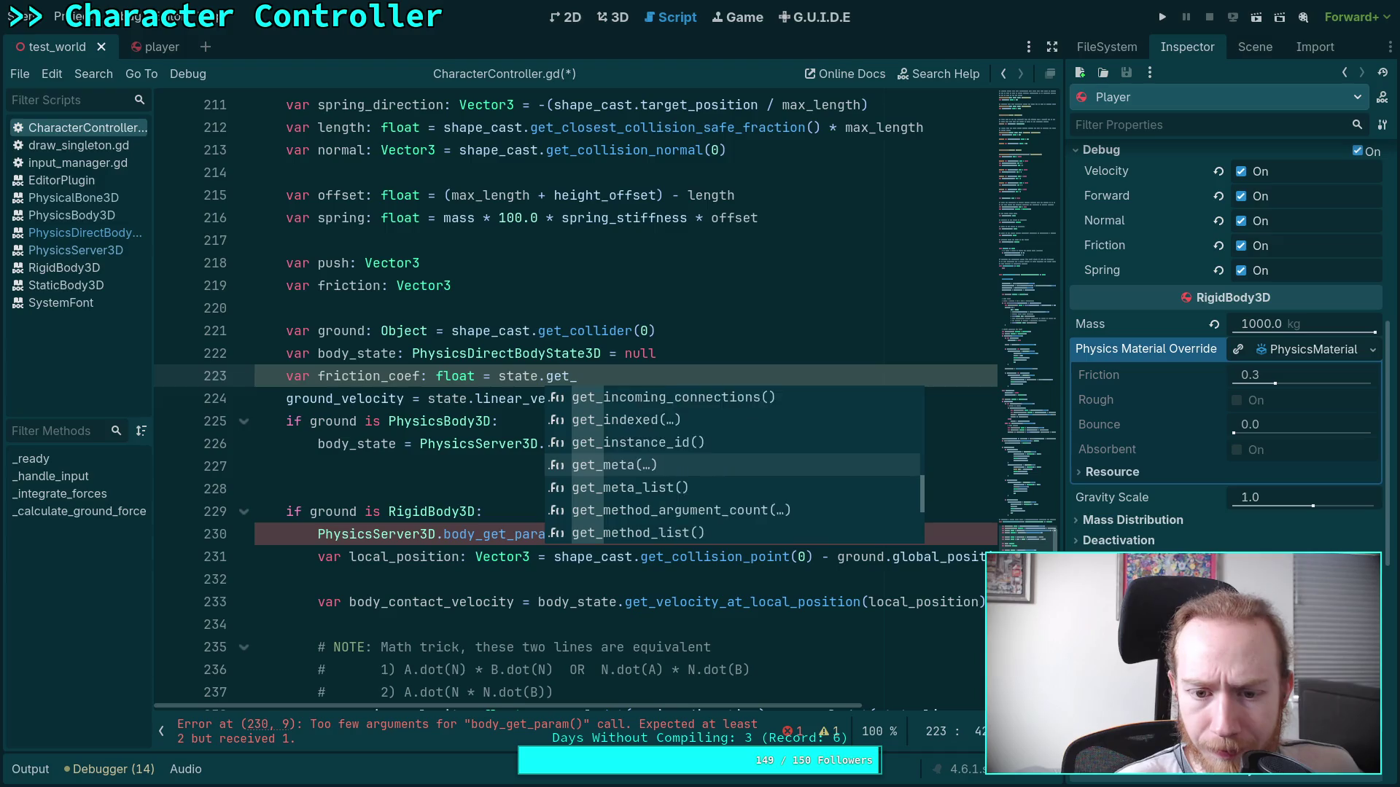
key(Up)
key(Up)
key(Up)
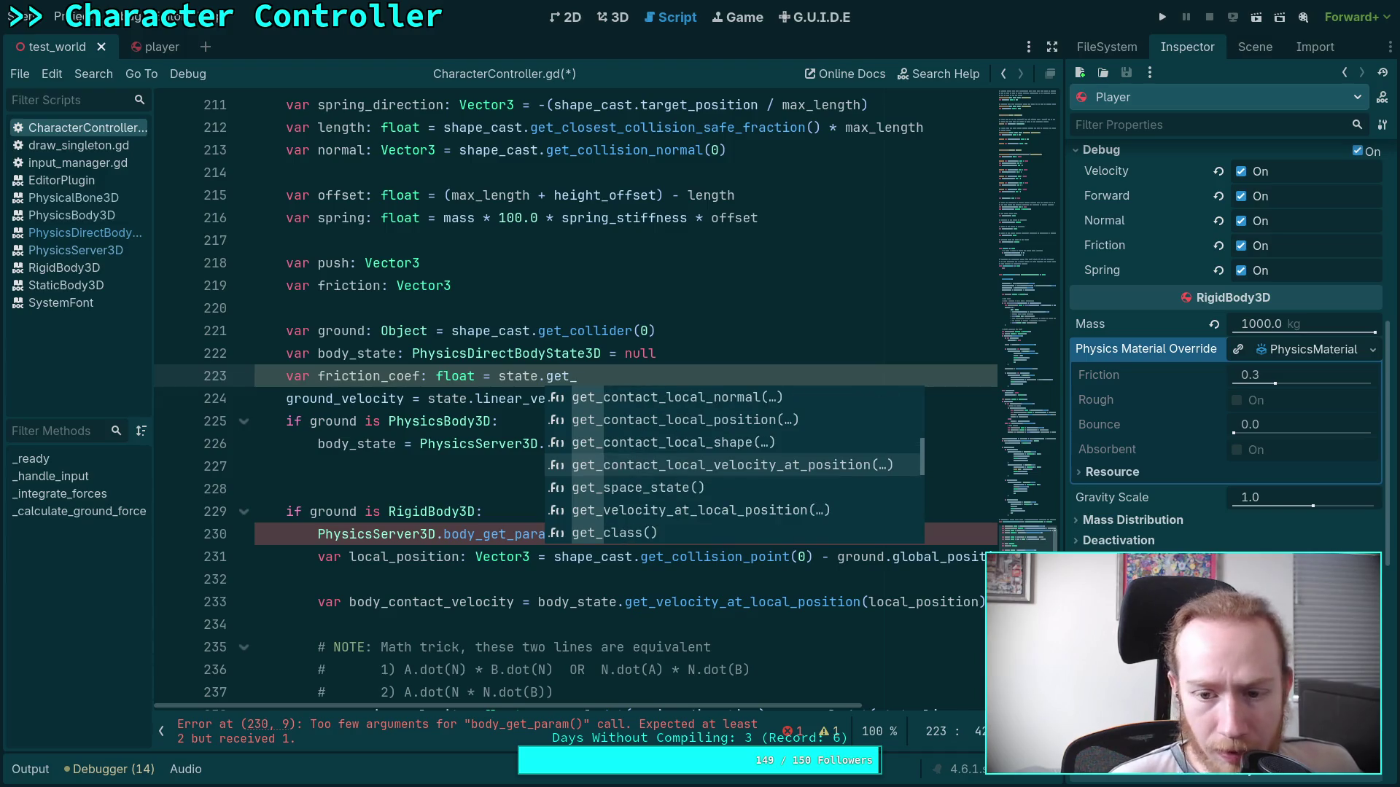
key(BackSpace)
key(BackSpace)
key(BackSpace)
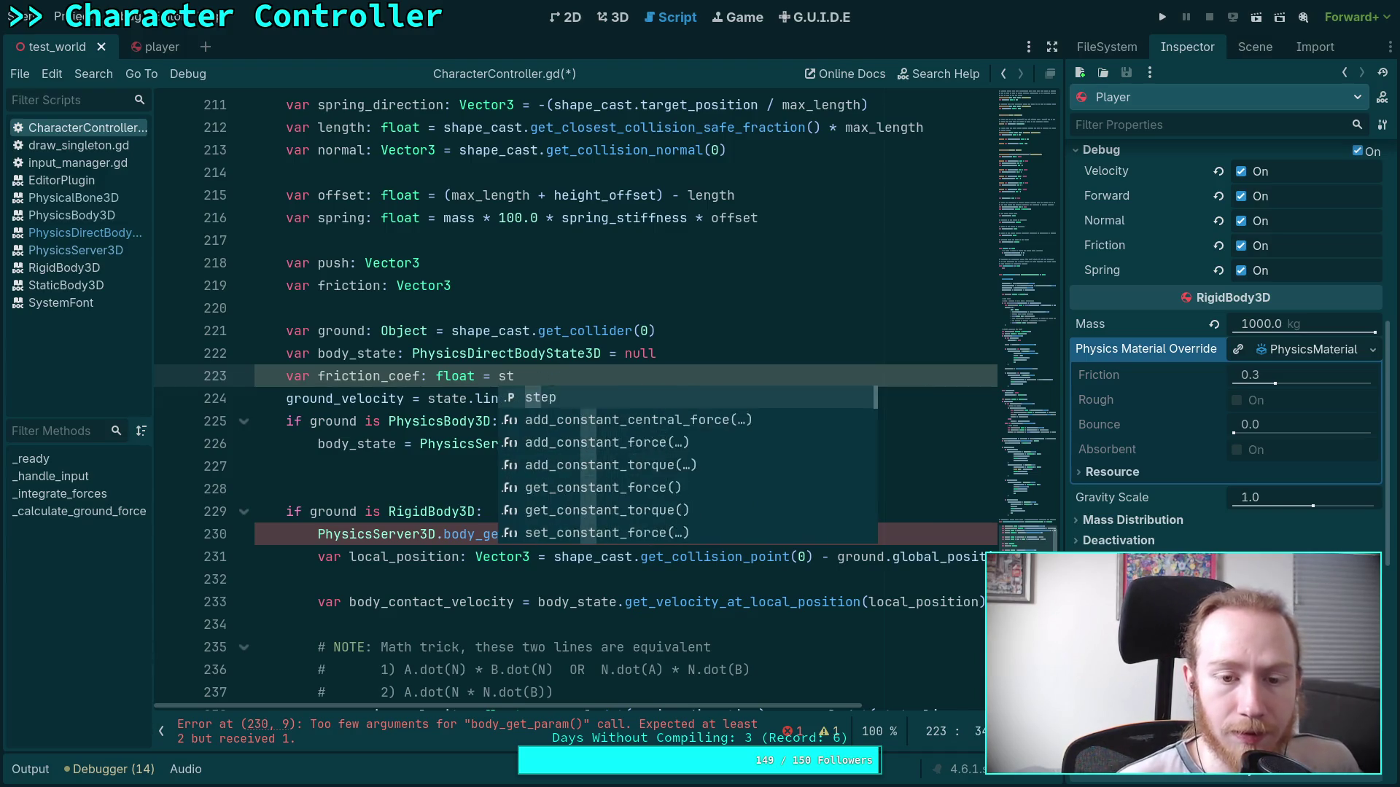
text(fric)
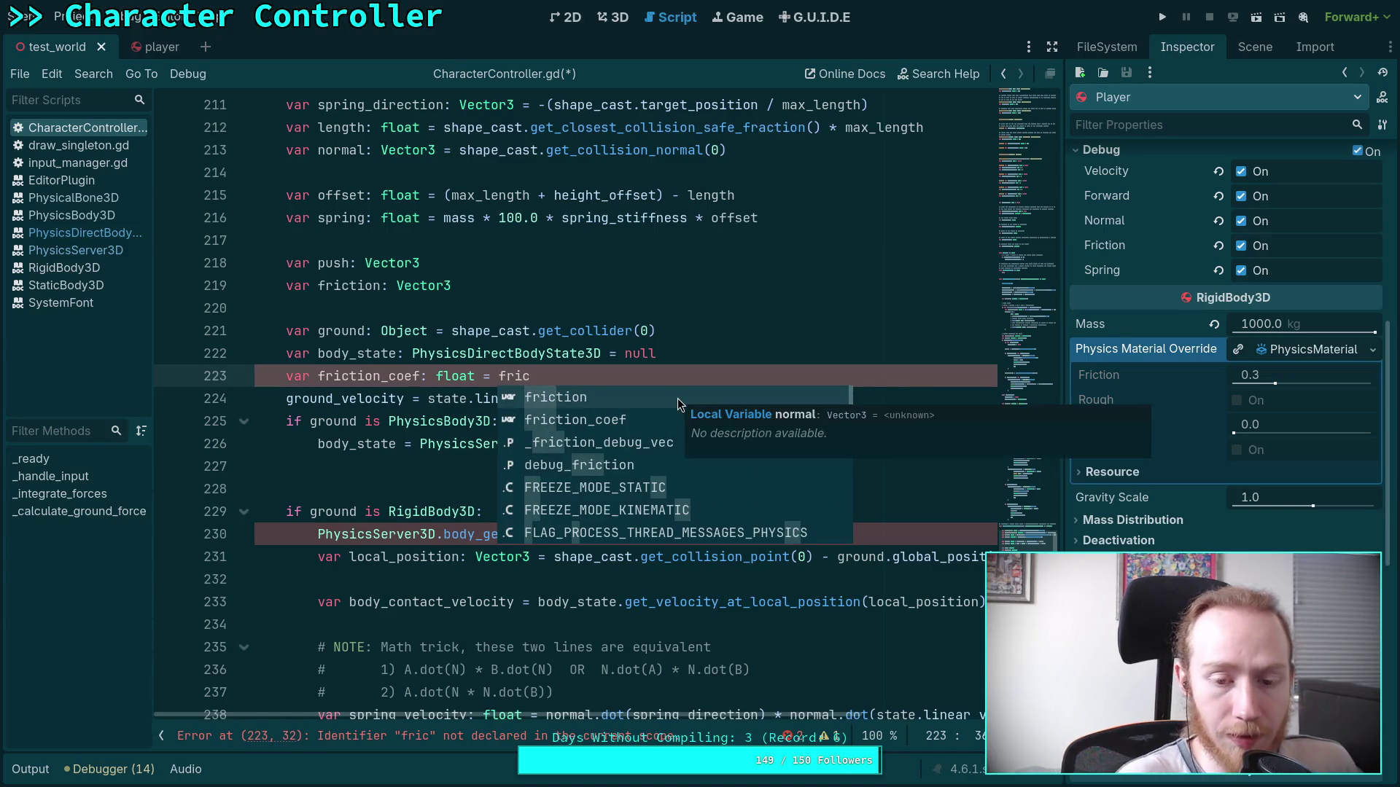
key(BackSpace)
key(BackSpace)
key(BackSpace)
key(BackSpace)
text(phy)
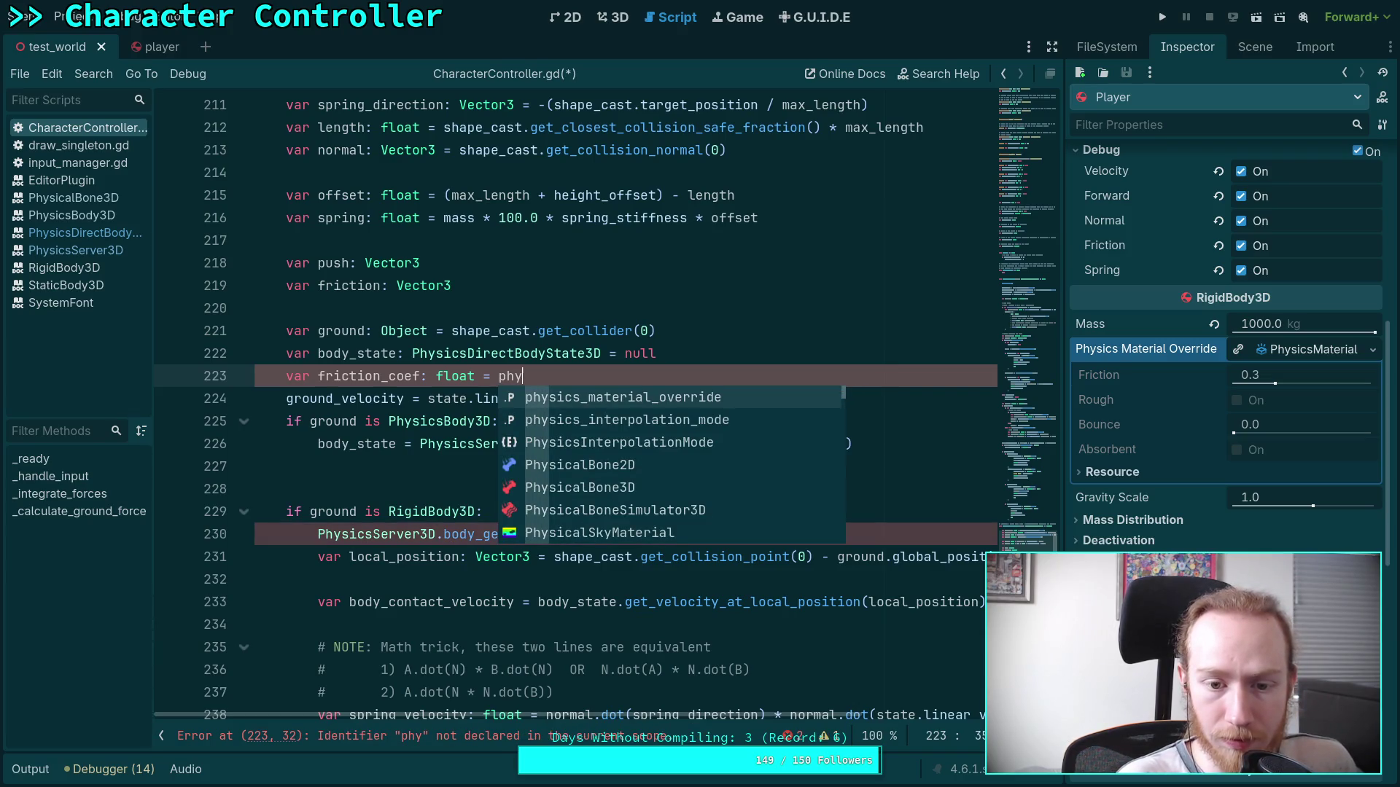
key(BackSpace)
key(BackSpace)
key(BackSpace)
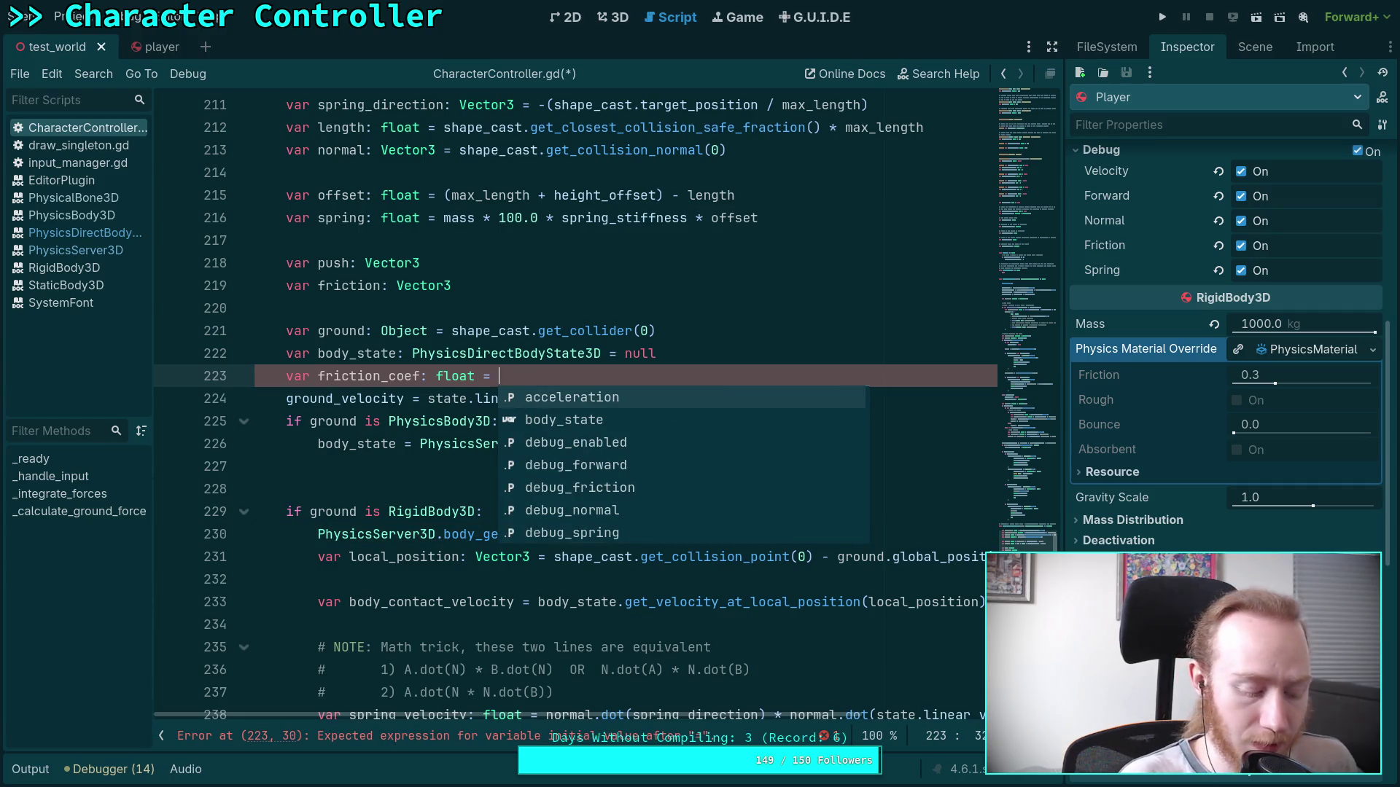
Set friction_coef to PhysicsServer3D.body_get_param(get_rid(), PhysicsServer3D.BODY_PARAM_FRICTION).
text(PhysicsSer)
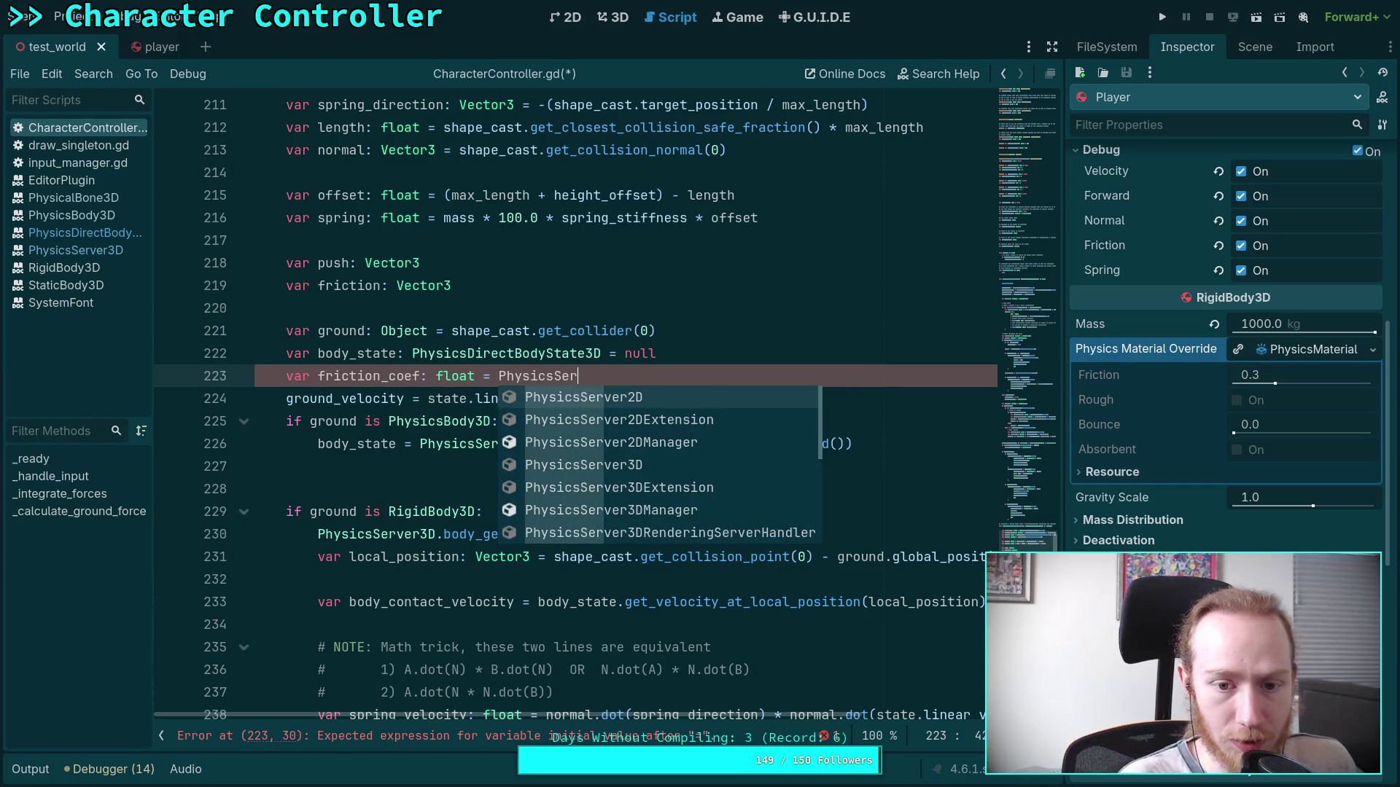
key(Down)
key(Down)
key(Down)
key(Return)
text(b)
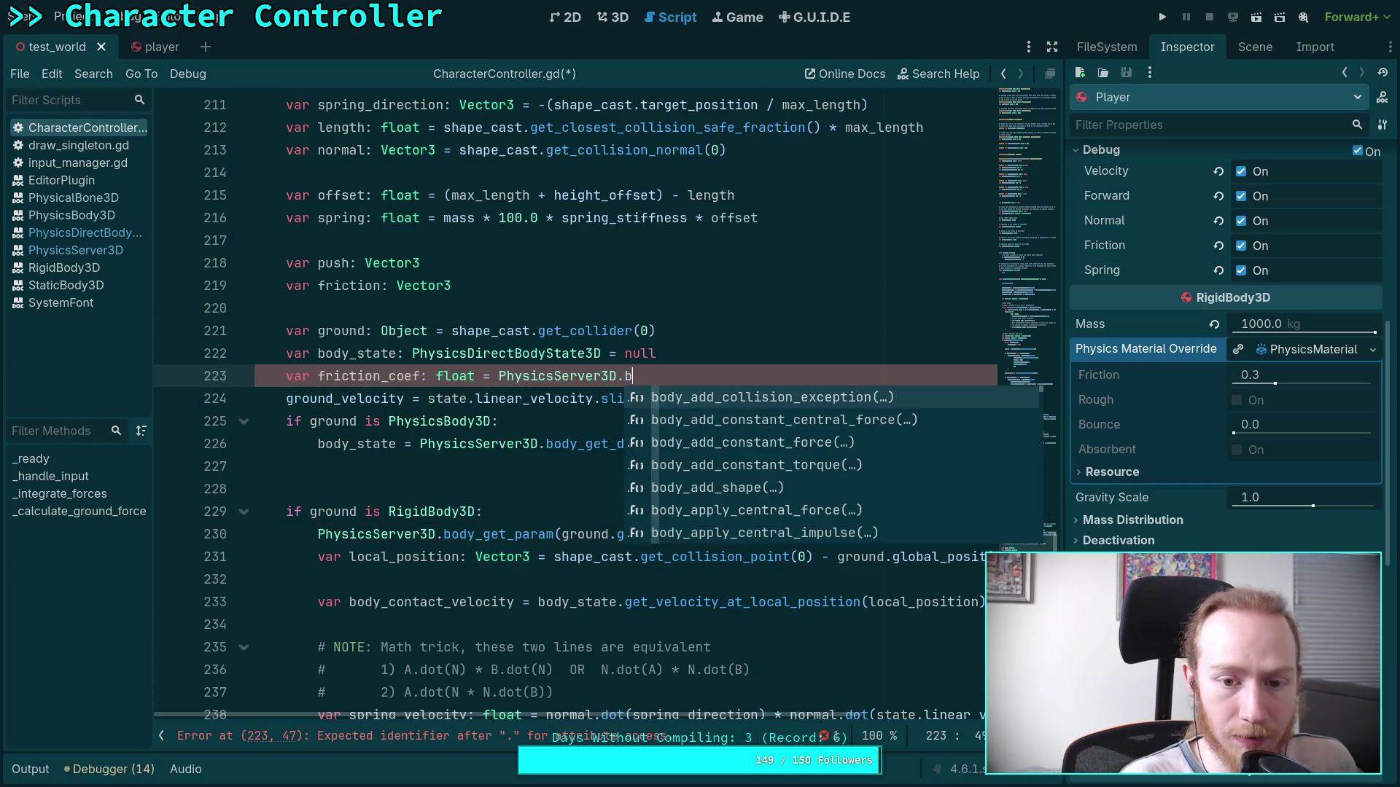
text(ody_get_pa)
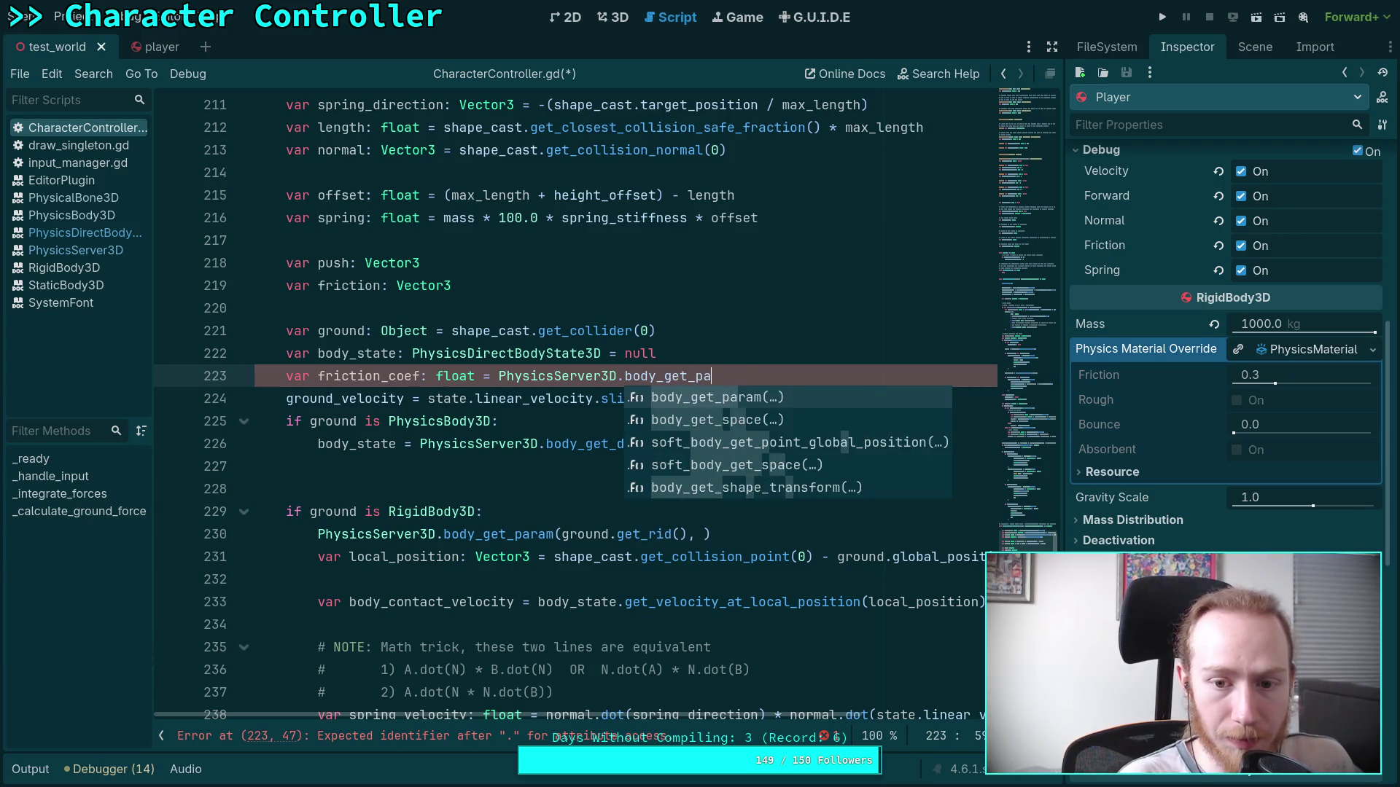
key(Return)
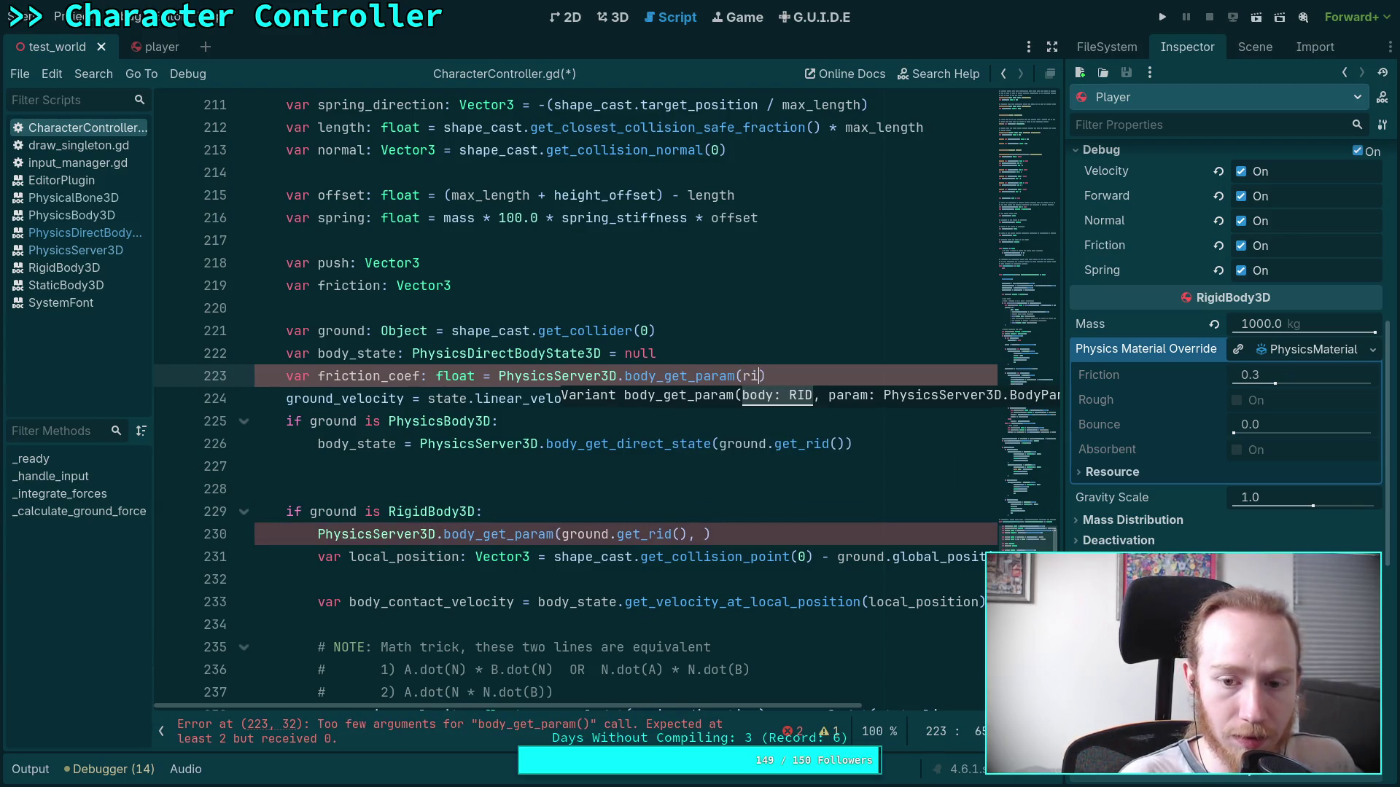
text(d)
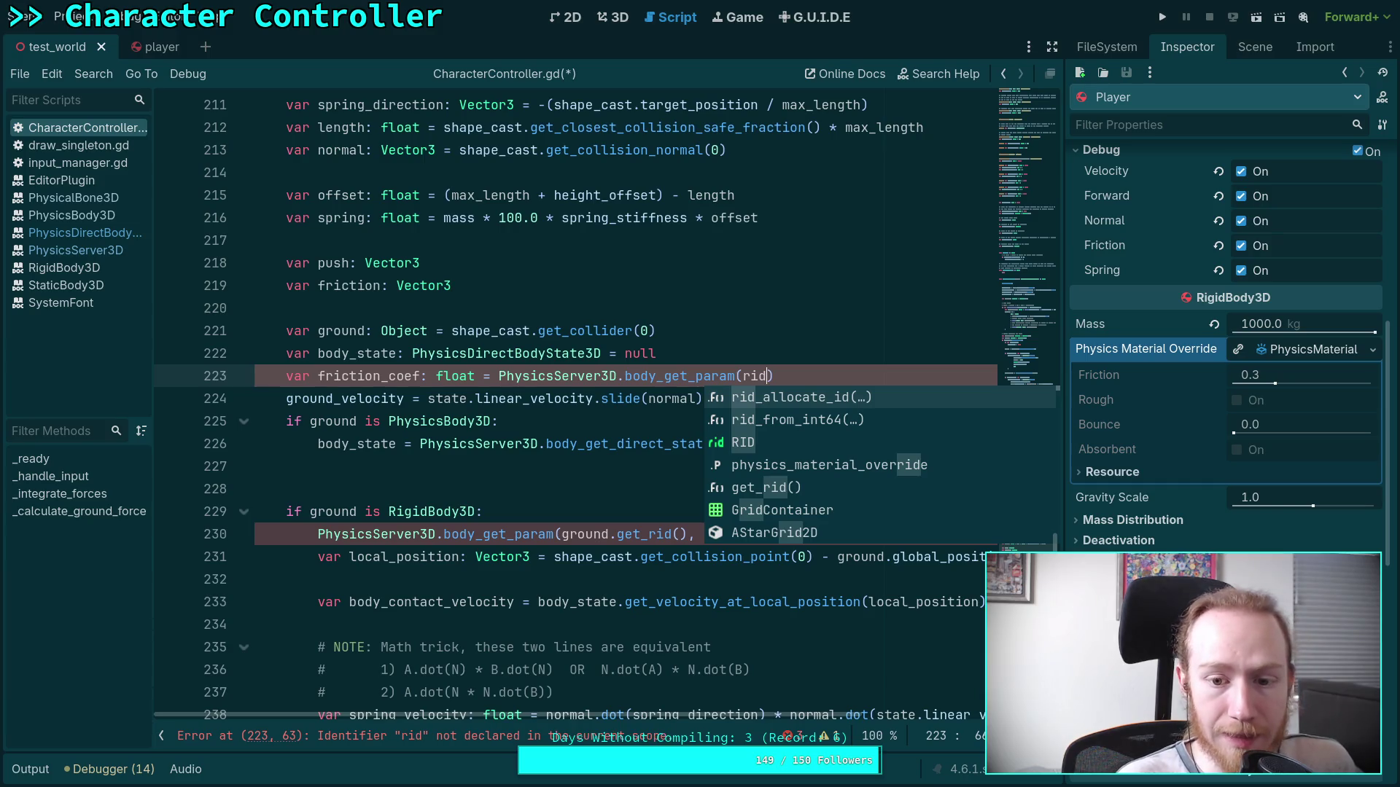
key(Down)
key(Down)
key(Down)
key(Return)
text(,)
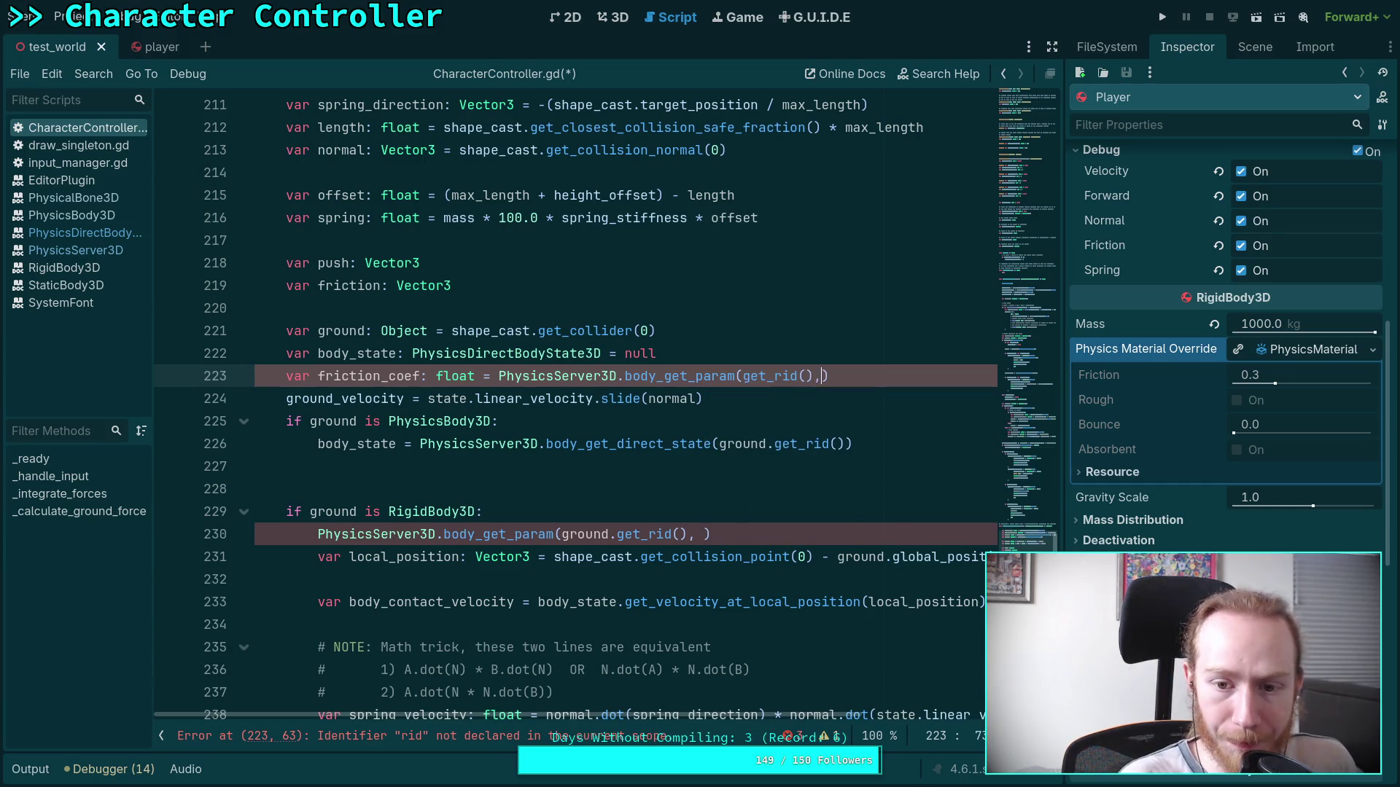
key(Down)
key(Down)
key(Down)
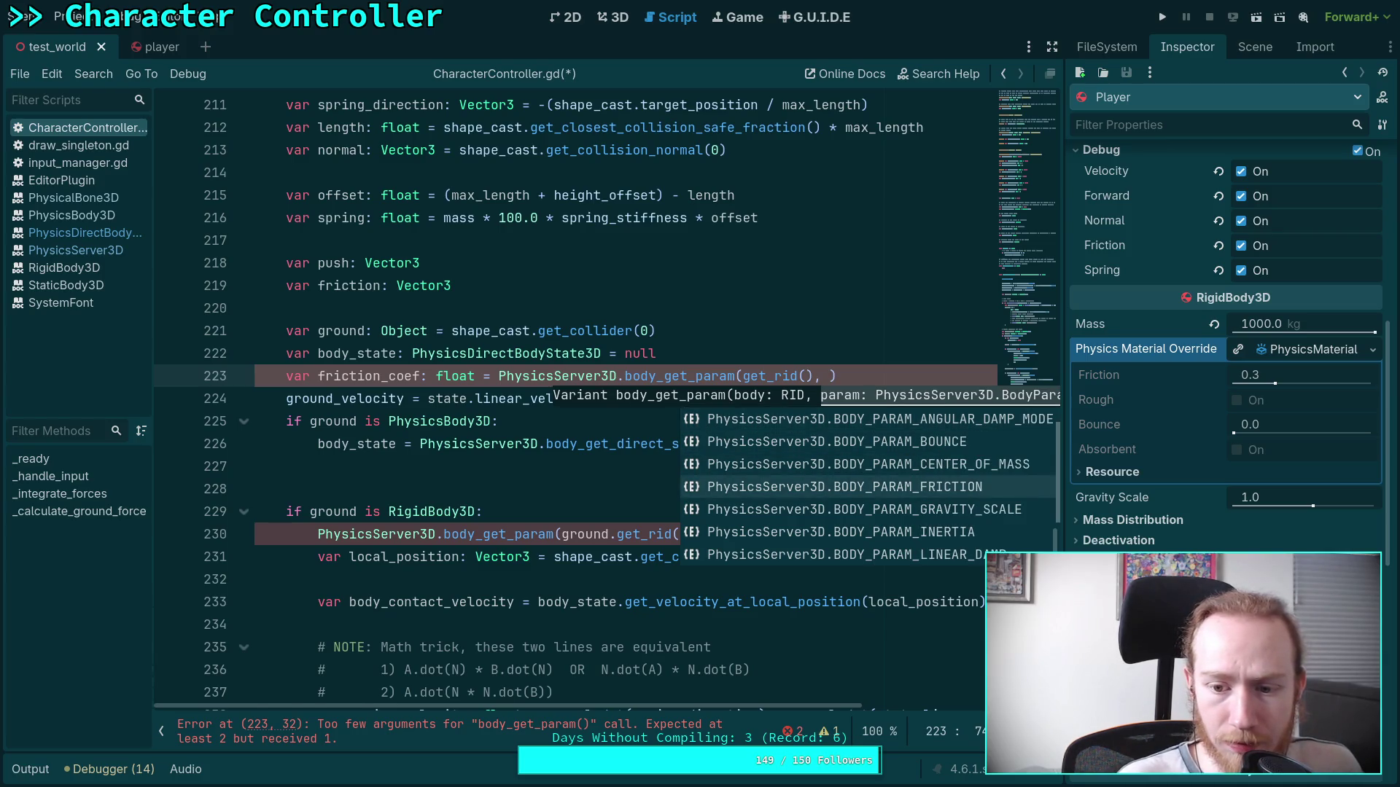
key(Return)
key(Down)
key(Down)
key(Down)
key(Down)
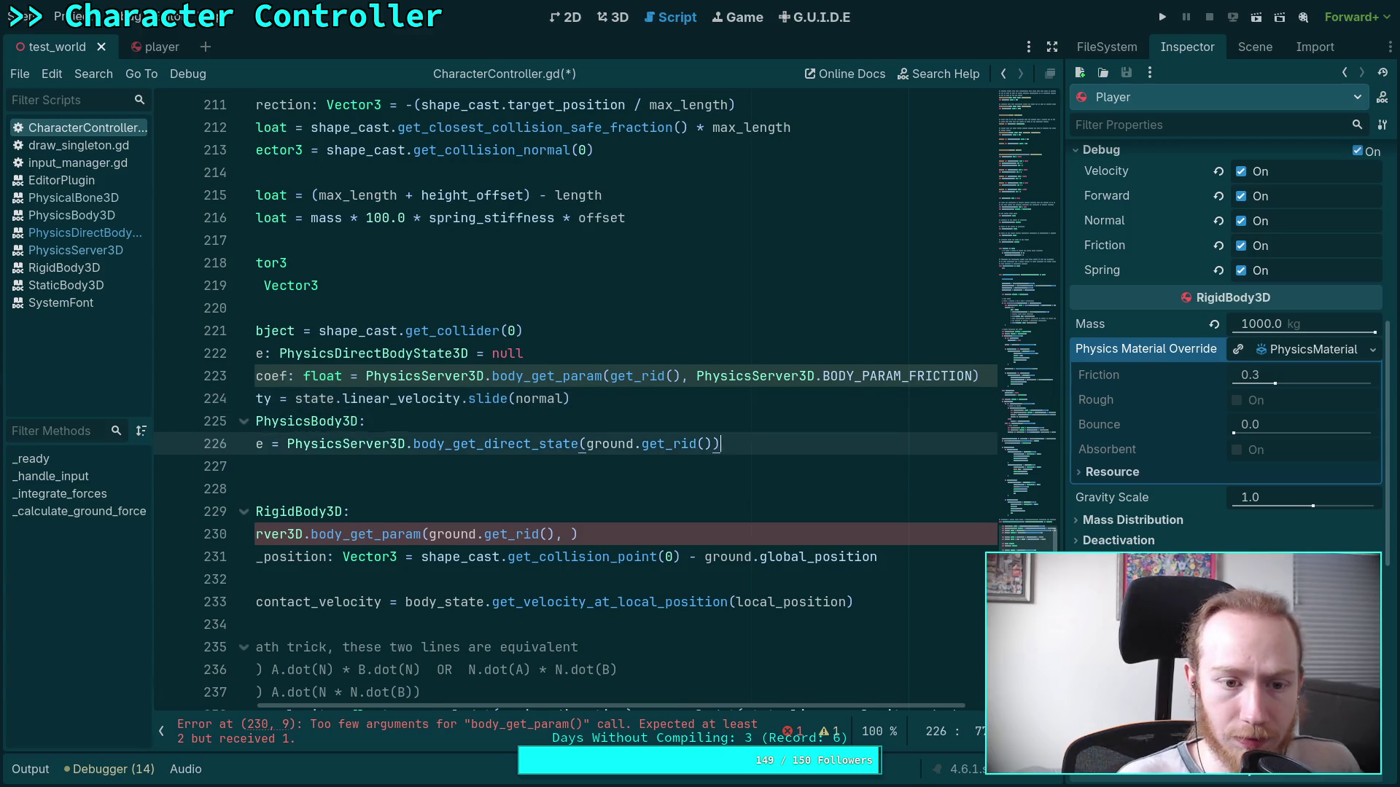
key(Up)
key(Up)
click(255, 489)
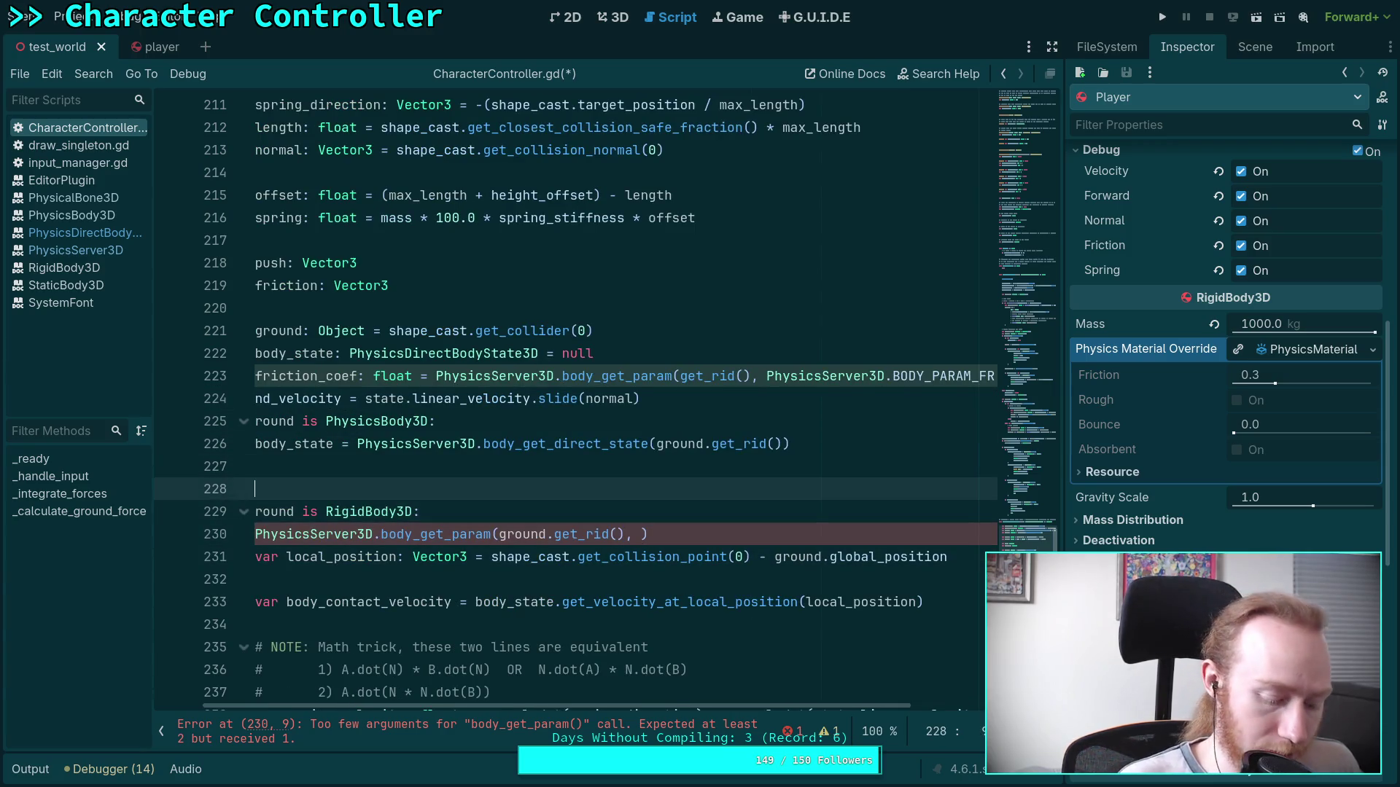
Hide the script list, widen the code editor, and add a blank line after friction_coef.
click(161, 731)
drag(1066, 443, 1099, 442)
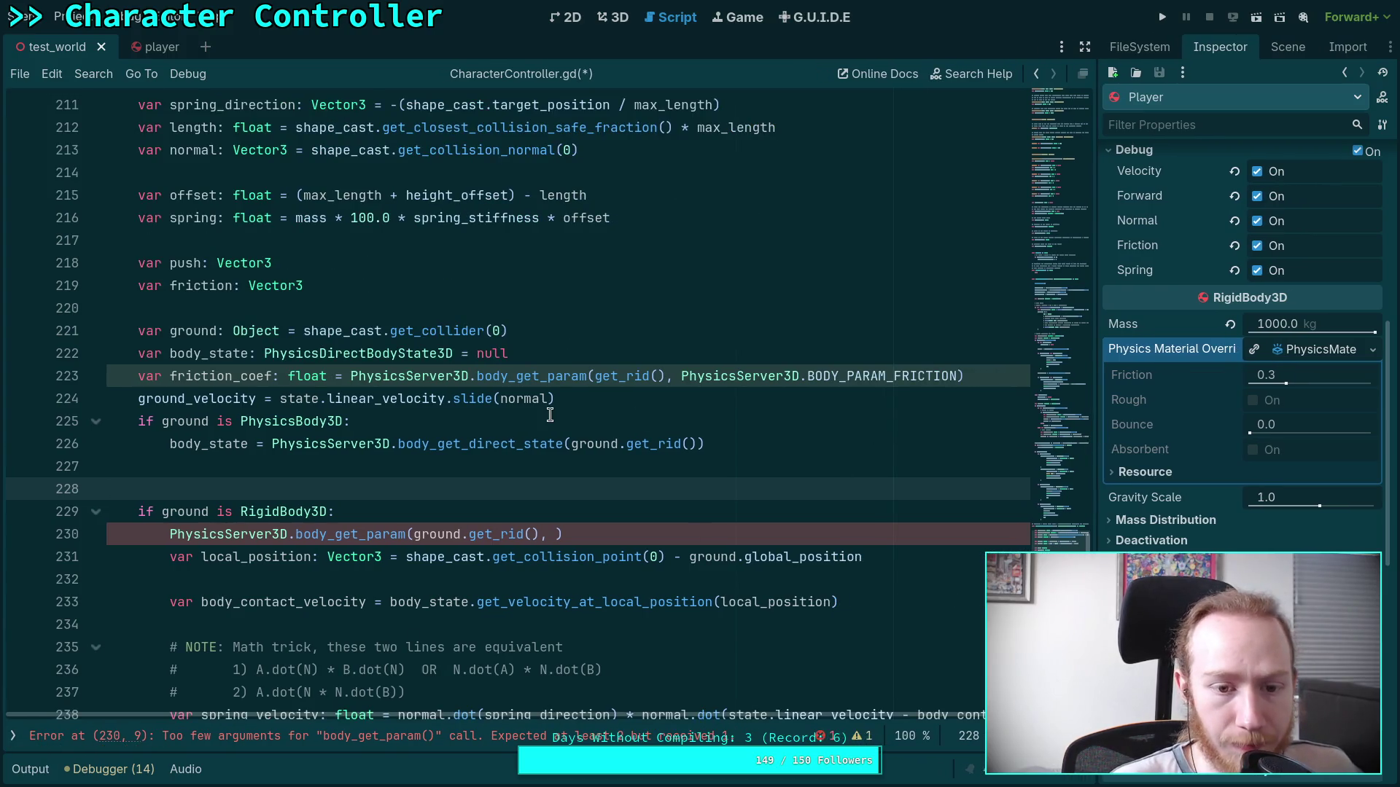
click(137, 398)
key(Return)
click(420, 490)
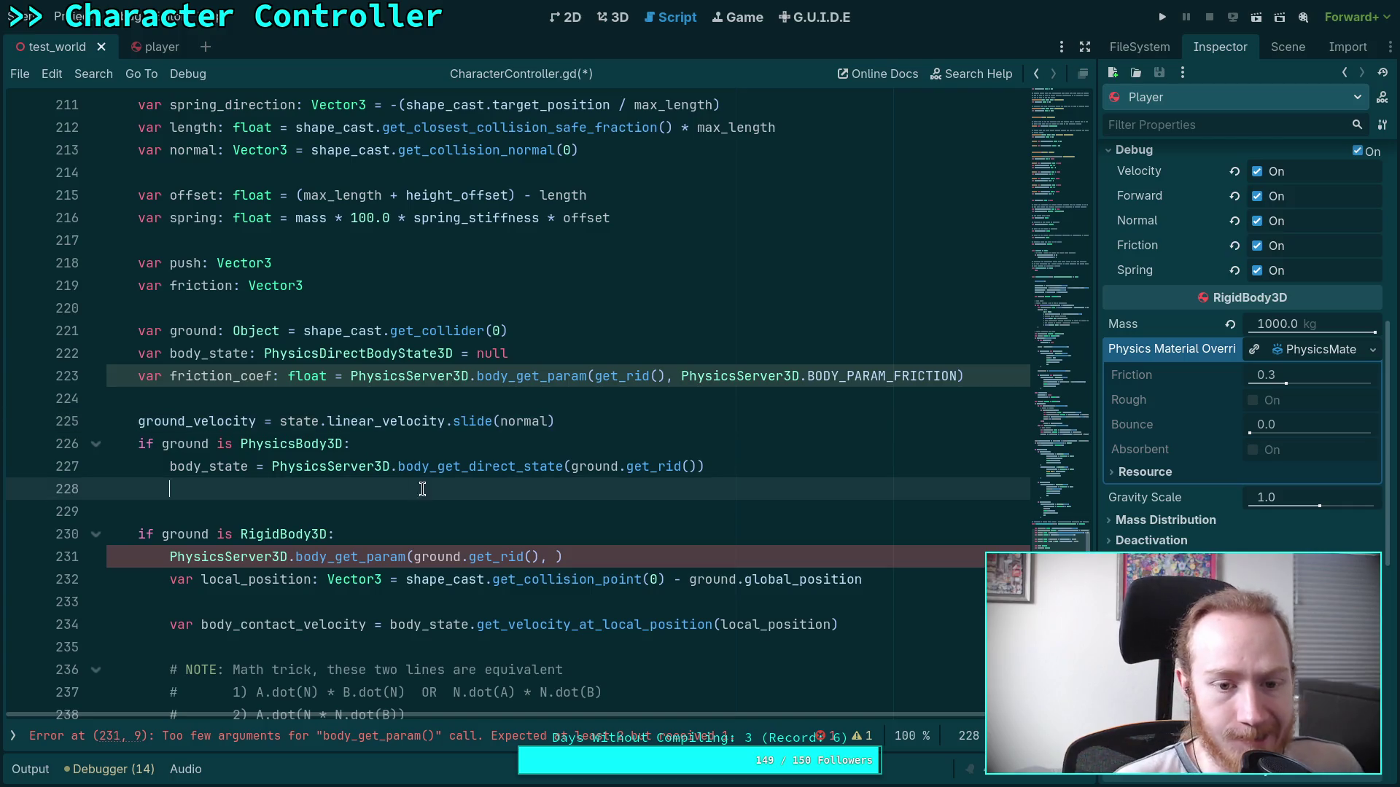
click(672, 437)
click(662, 417)
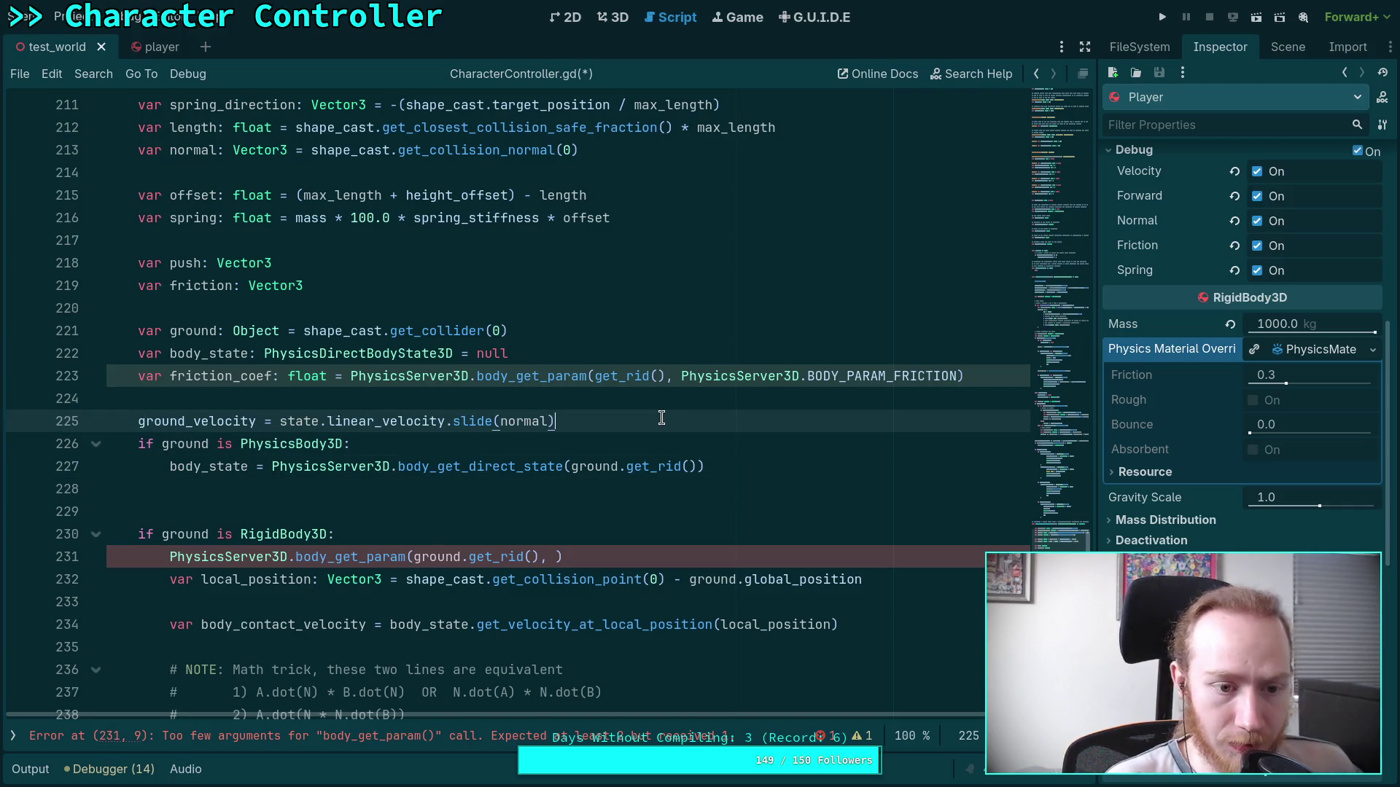
Add a blank line after ground_velocity and check the normal variable on line 213.
key(Return)
click(635, 418)
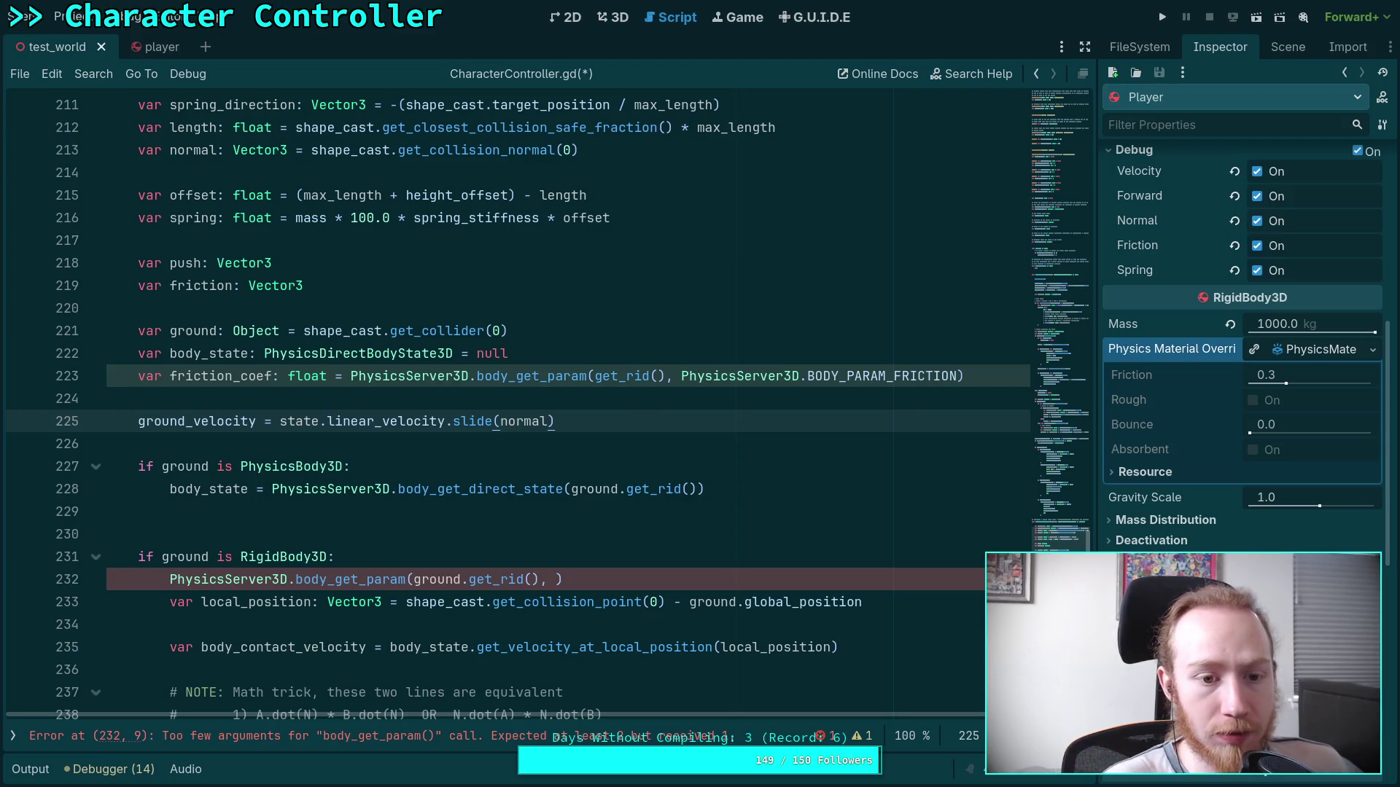
scroll(444, 381, up, 2)
double_click(202, 286)
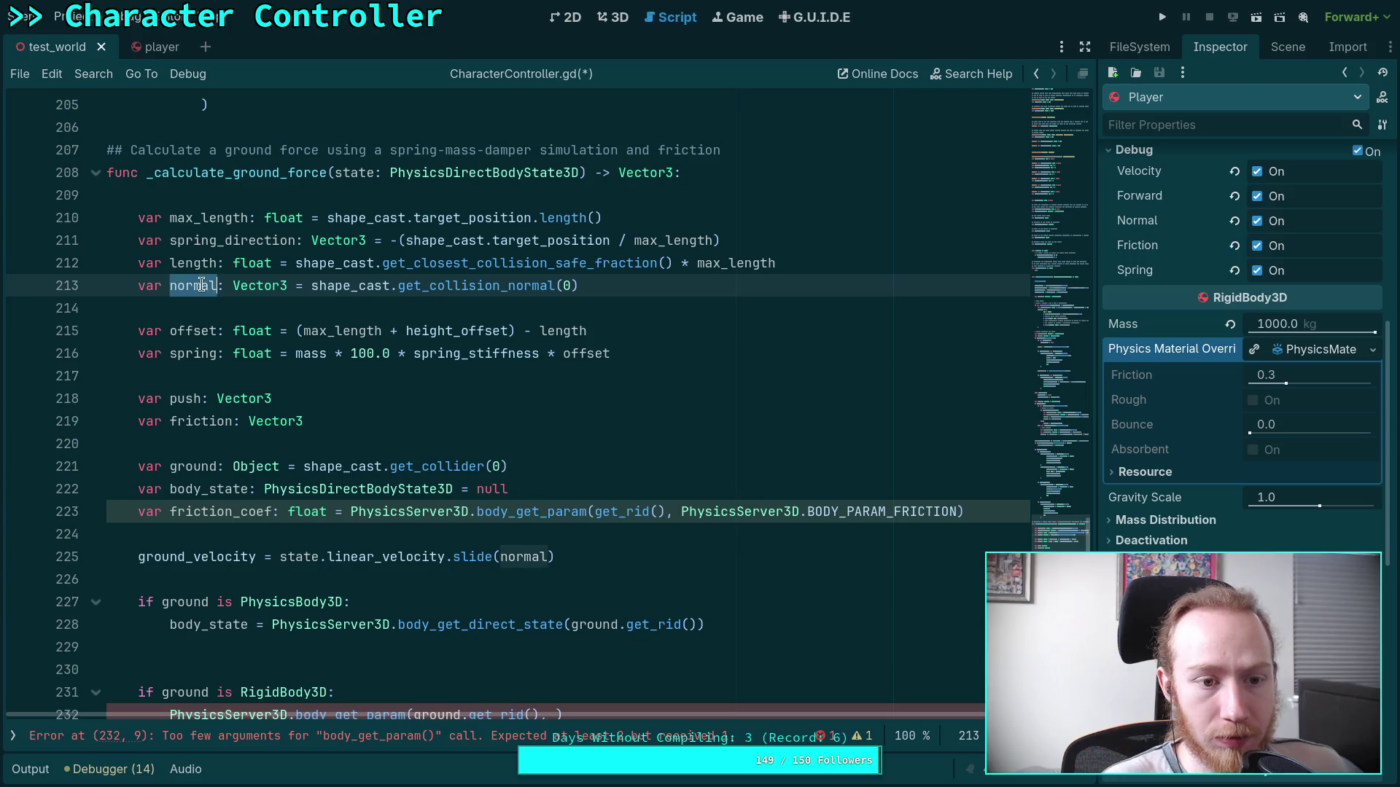
scroll(396, 498, up, 5)
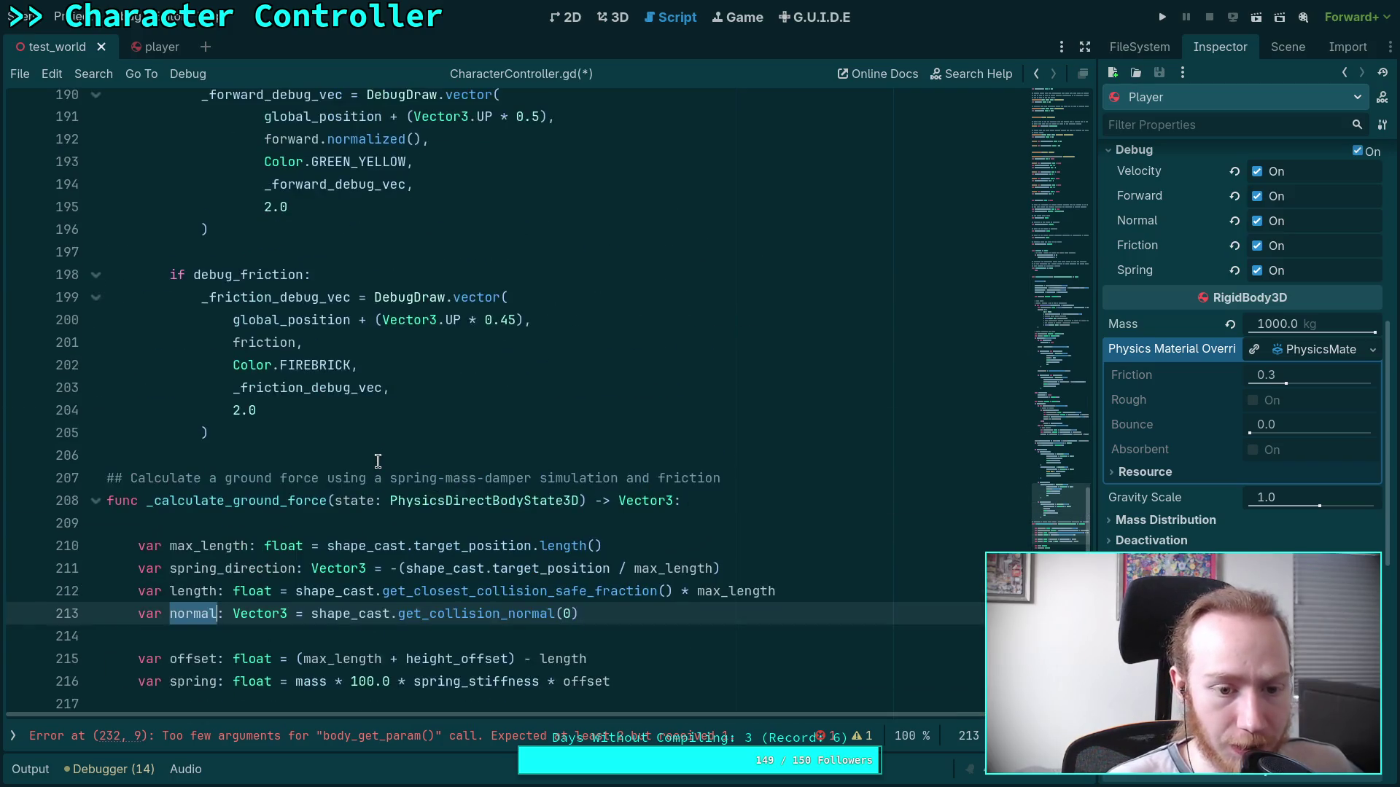
scroll(378, 461, up, 20)
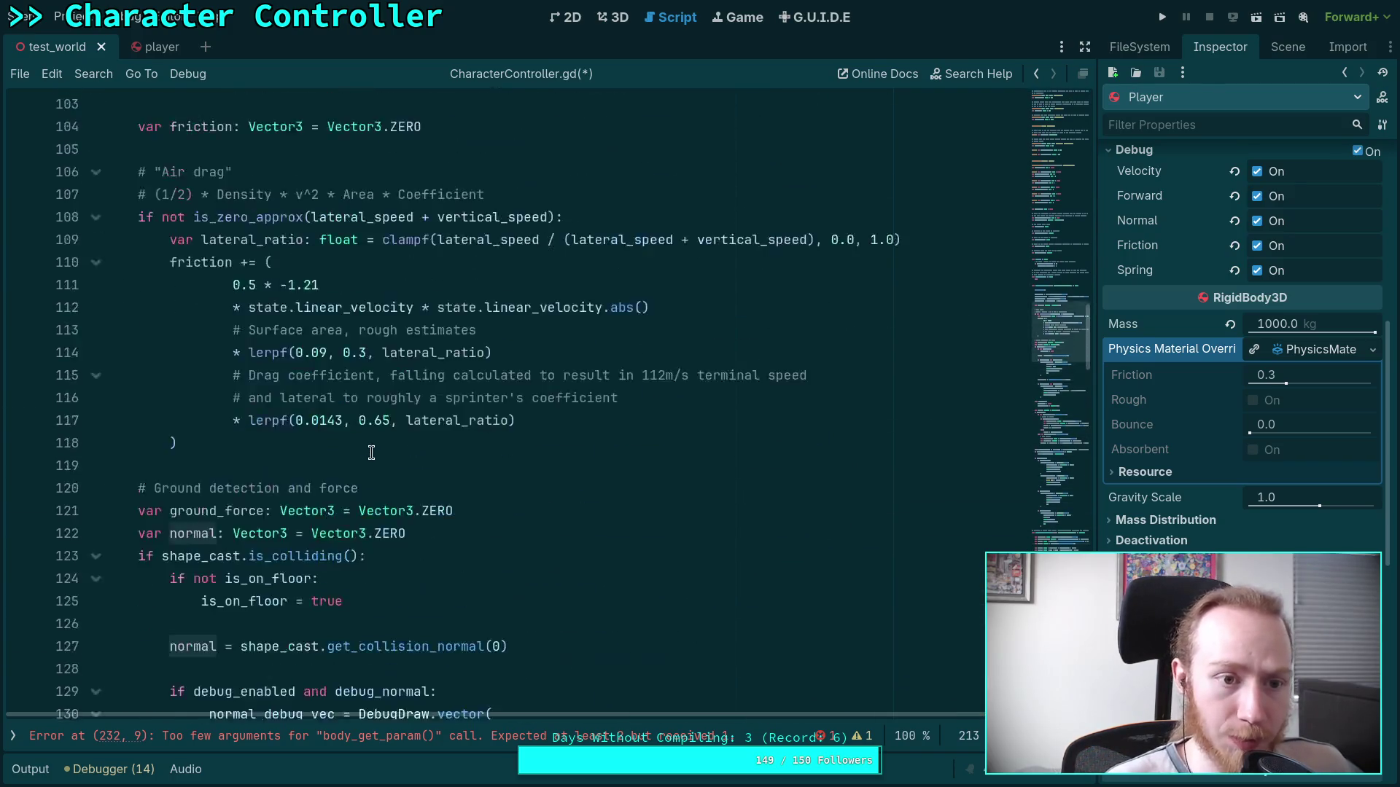
scroll(354, 460, up, 6)
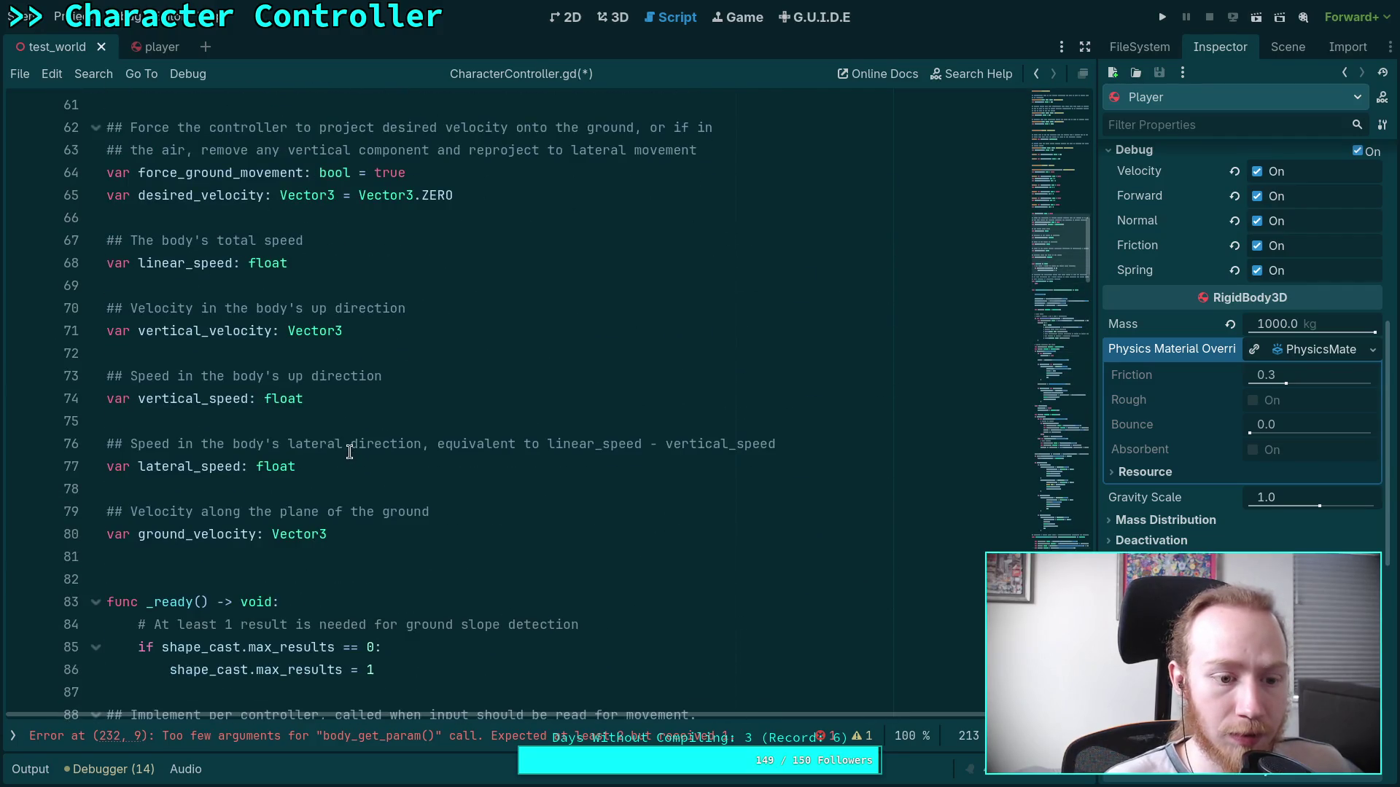
scroll(349, 452, down, 2)
Declare 'var ground_normal: Vector3' at line 80 with a '## Normal of the ground…' doc comment.
click(440, 352)
key(Return)
key(Return)
text(v)
key(BackSpace)
key(Up)
text(ground)
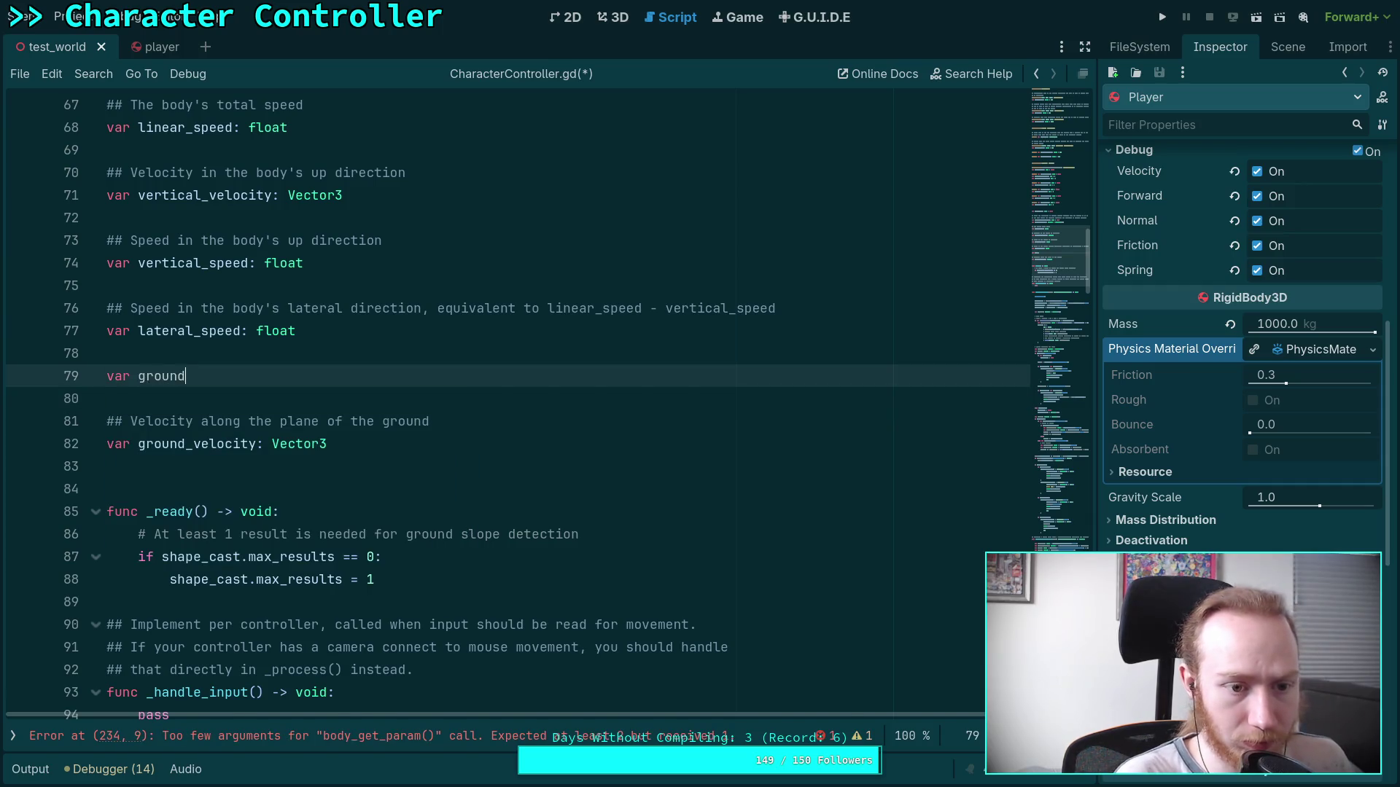
text(_normal: Vector3)
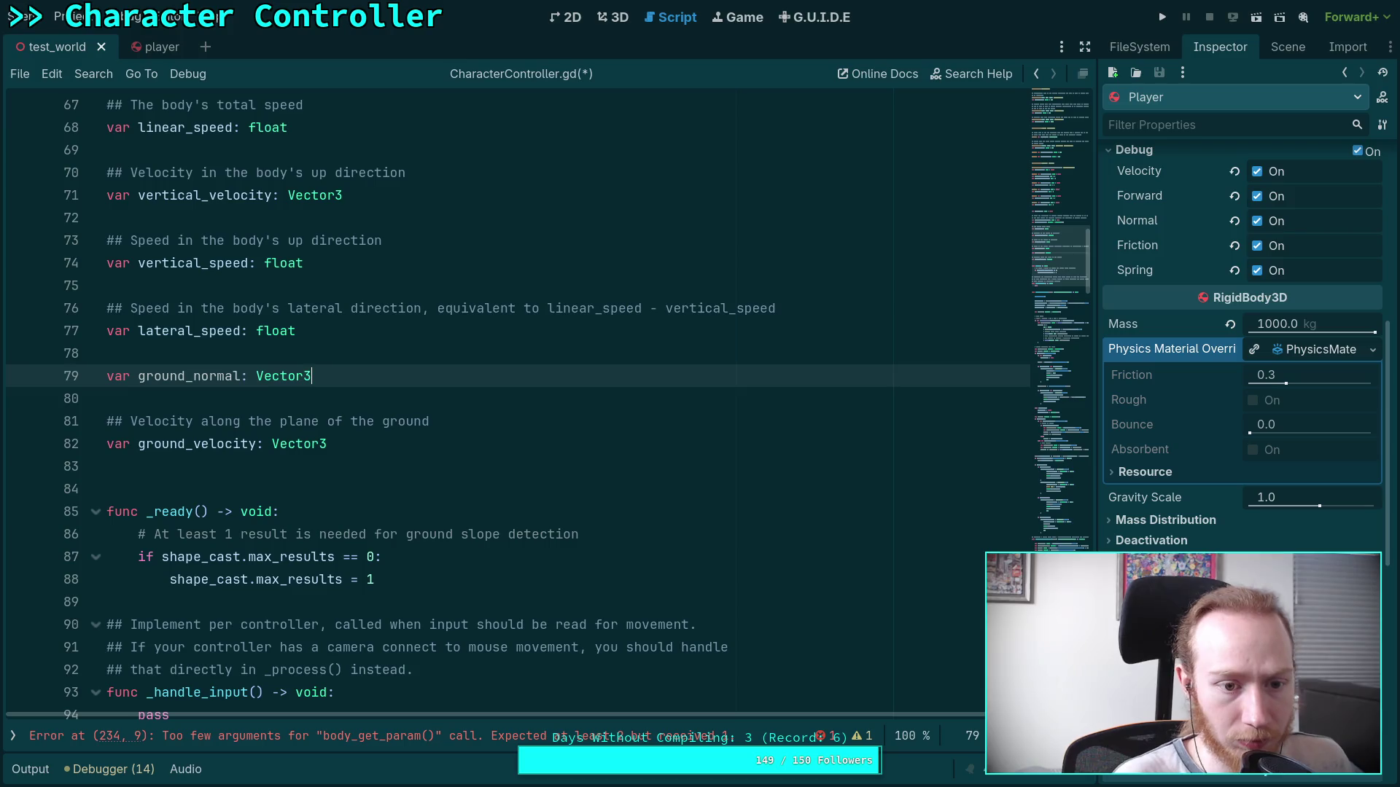
key(Up)
key(Return)
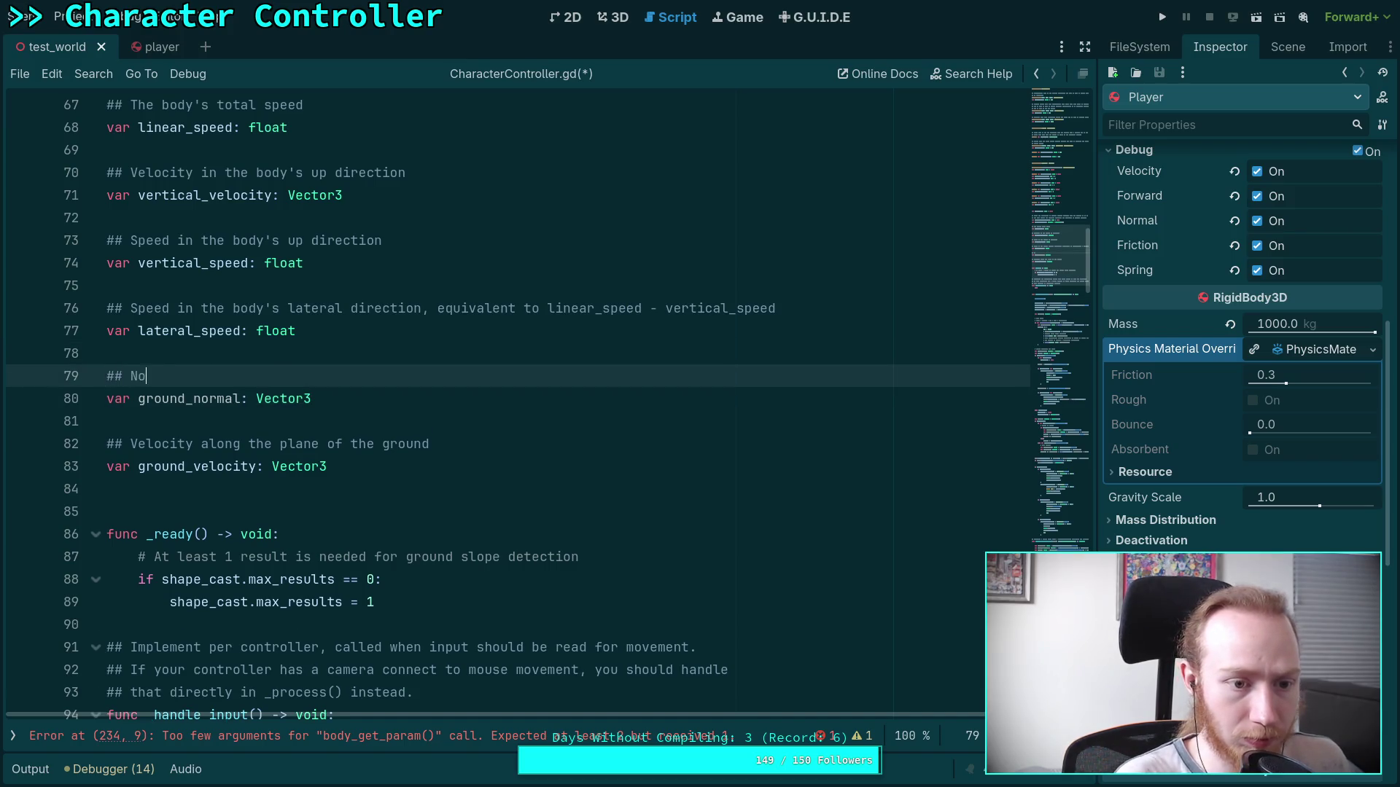
text(rmal of the ground, is ZERO when no ground)
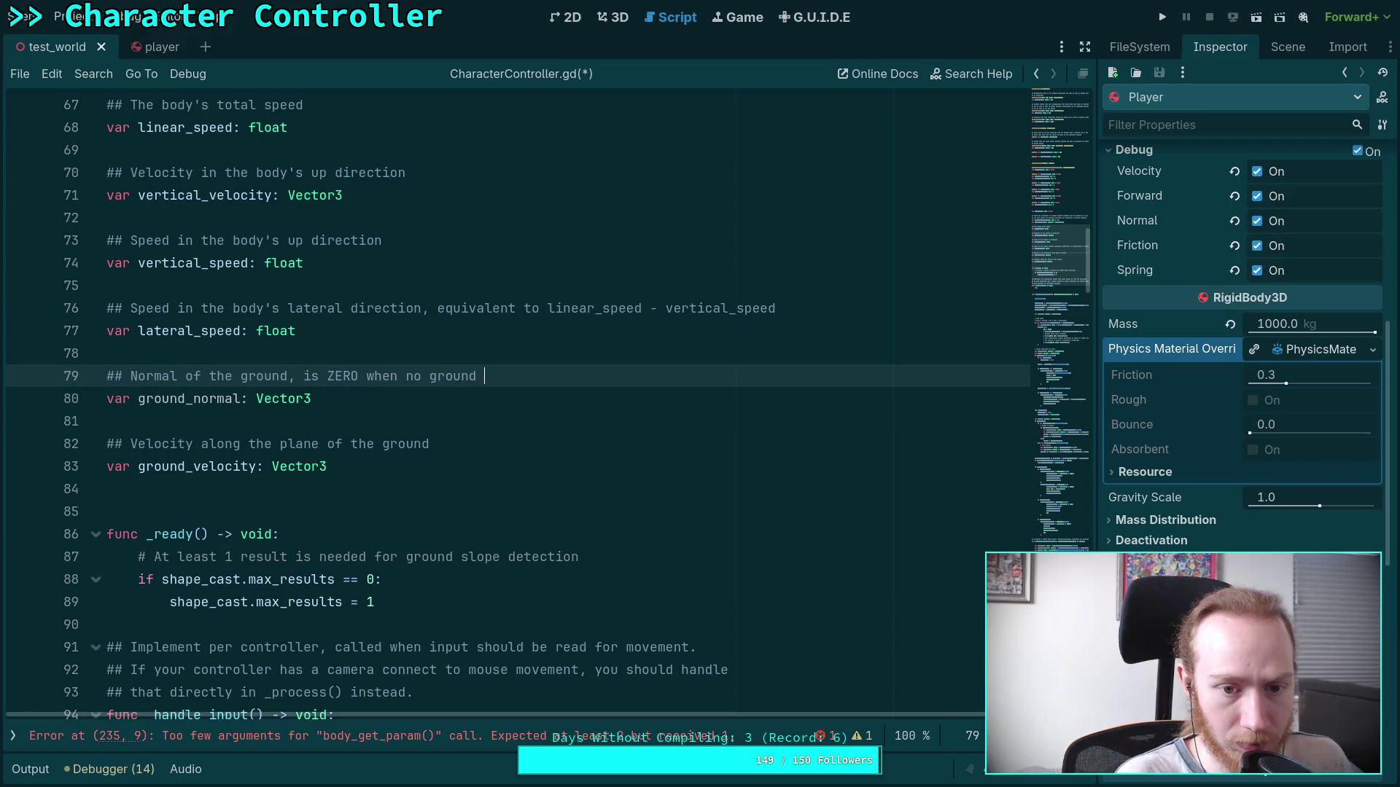
text(ted)
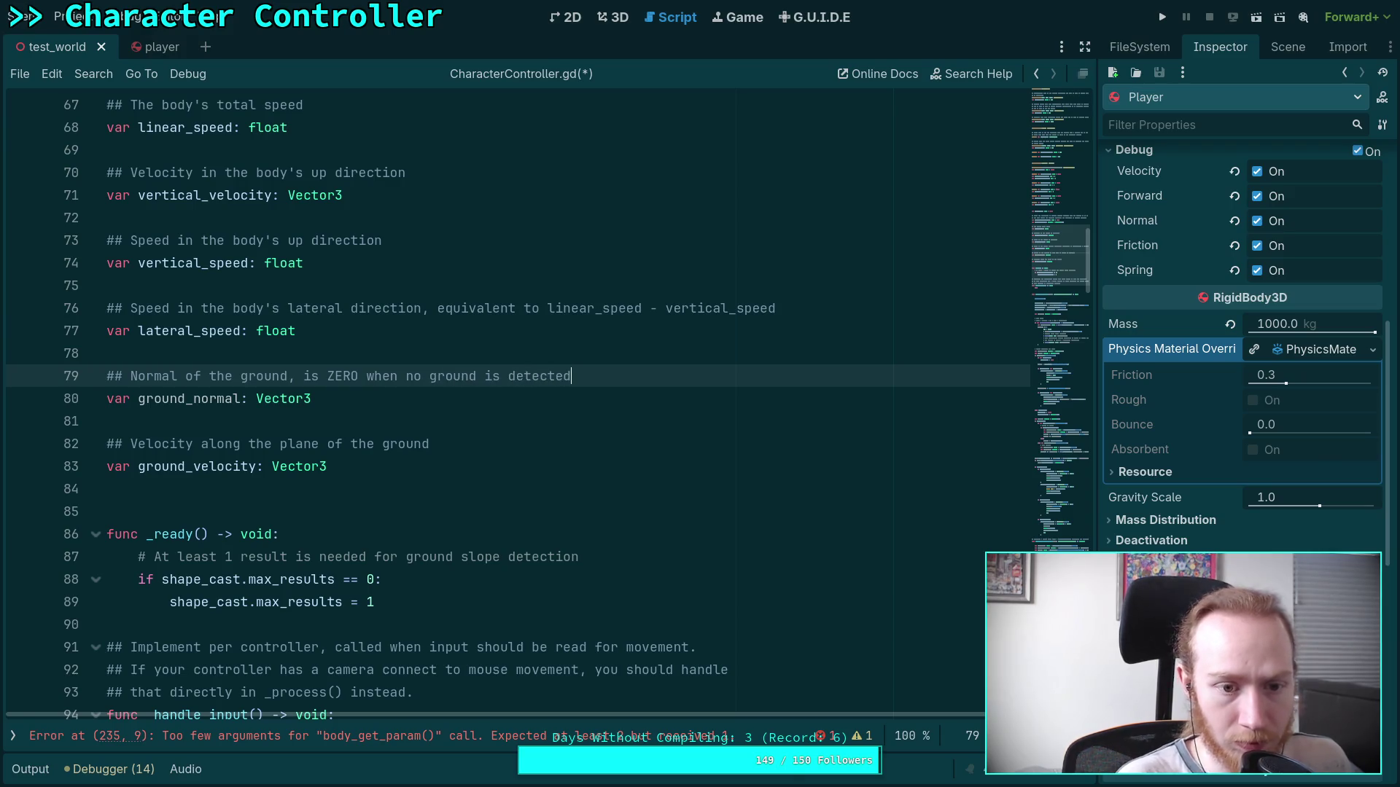
scroll(339, 362, down, 13)
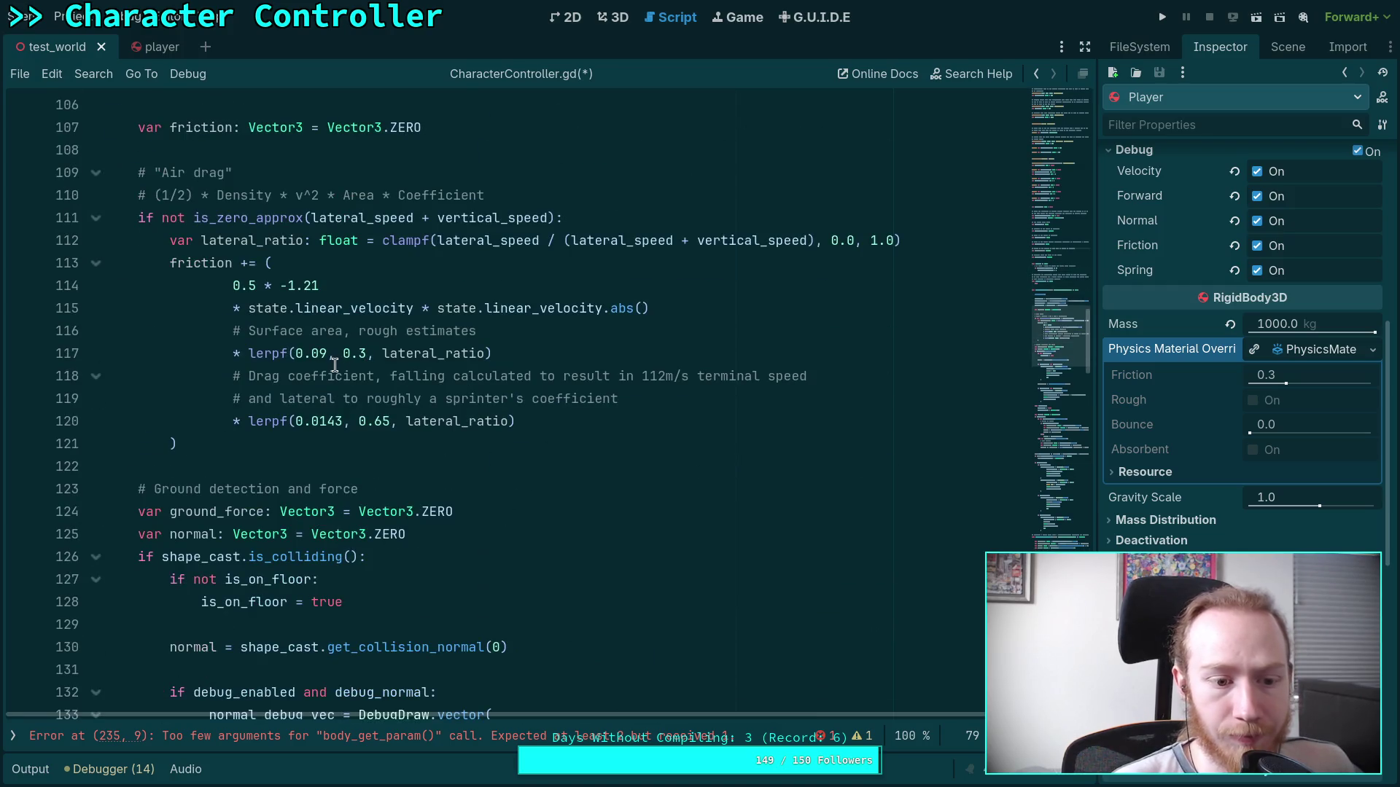
Delete the local normal declaration on line 125 and rename normal to ground_normal on line 129.
scroll(336, 364, down, 3)
click(168, 331)
drag(139, 330, 514, 330)
key(BackSpace)
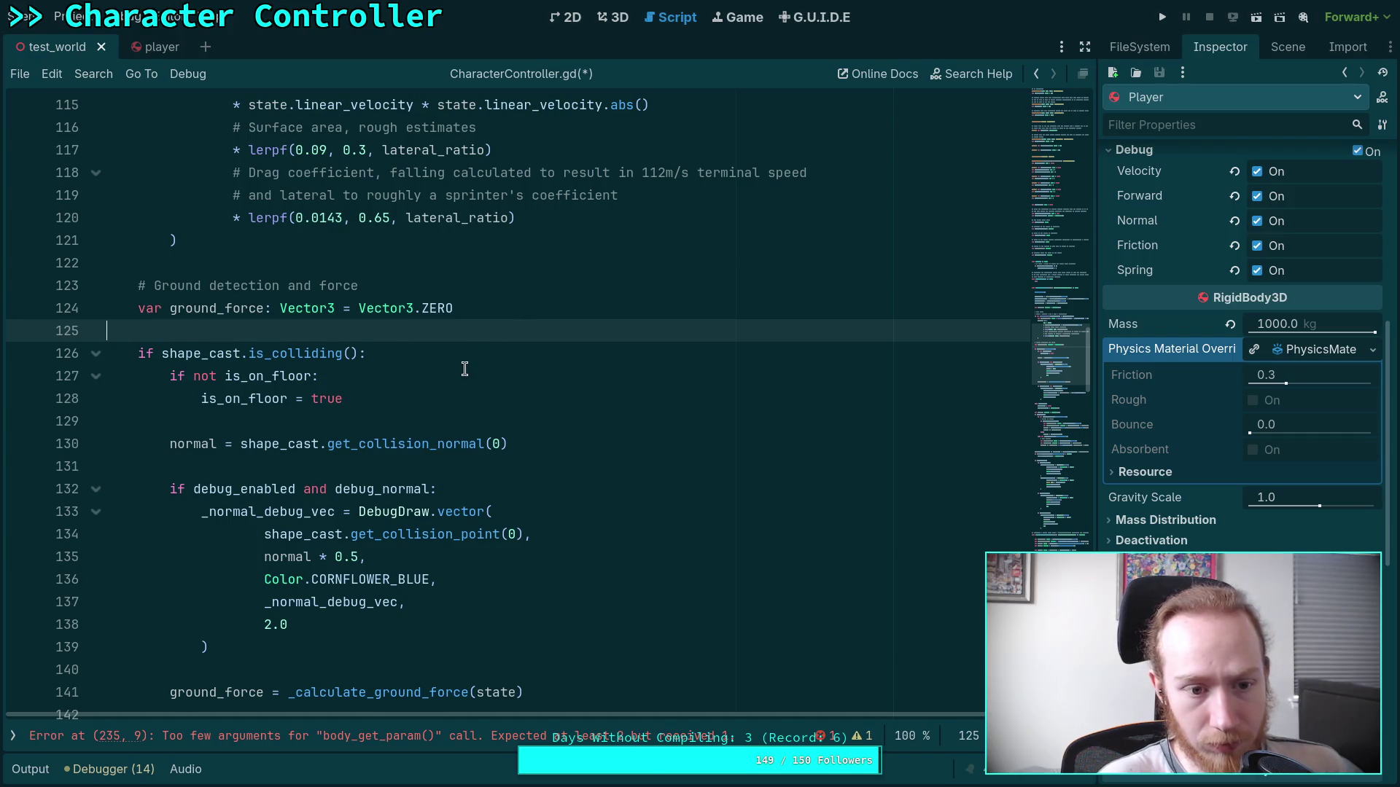
key(BackSpace)
scroll(465, 369, down, 2)
click(167, 286)
text(ground_)
click(240, 245)
Add 'ground_normal = Vector3.ZERO' below line 152 in the elif branch.
scroll(241, 245, down, 5)
click(564, 475)
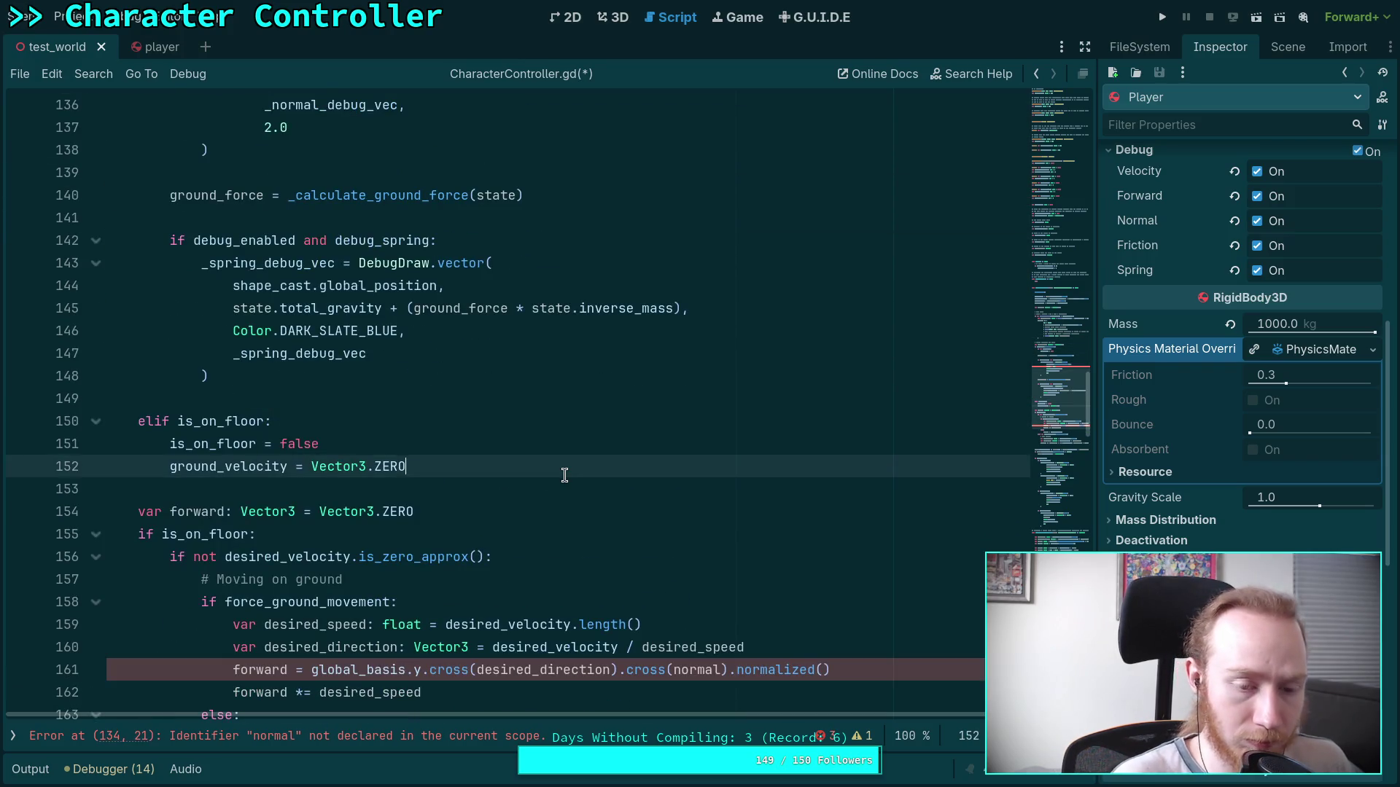
key(Return)
text(ground_normal )
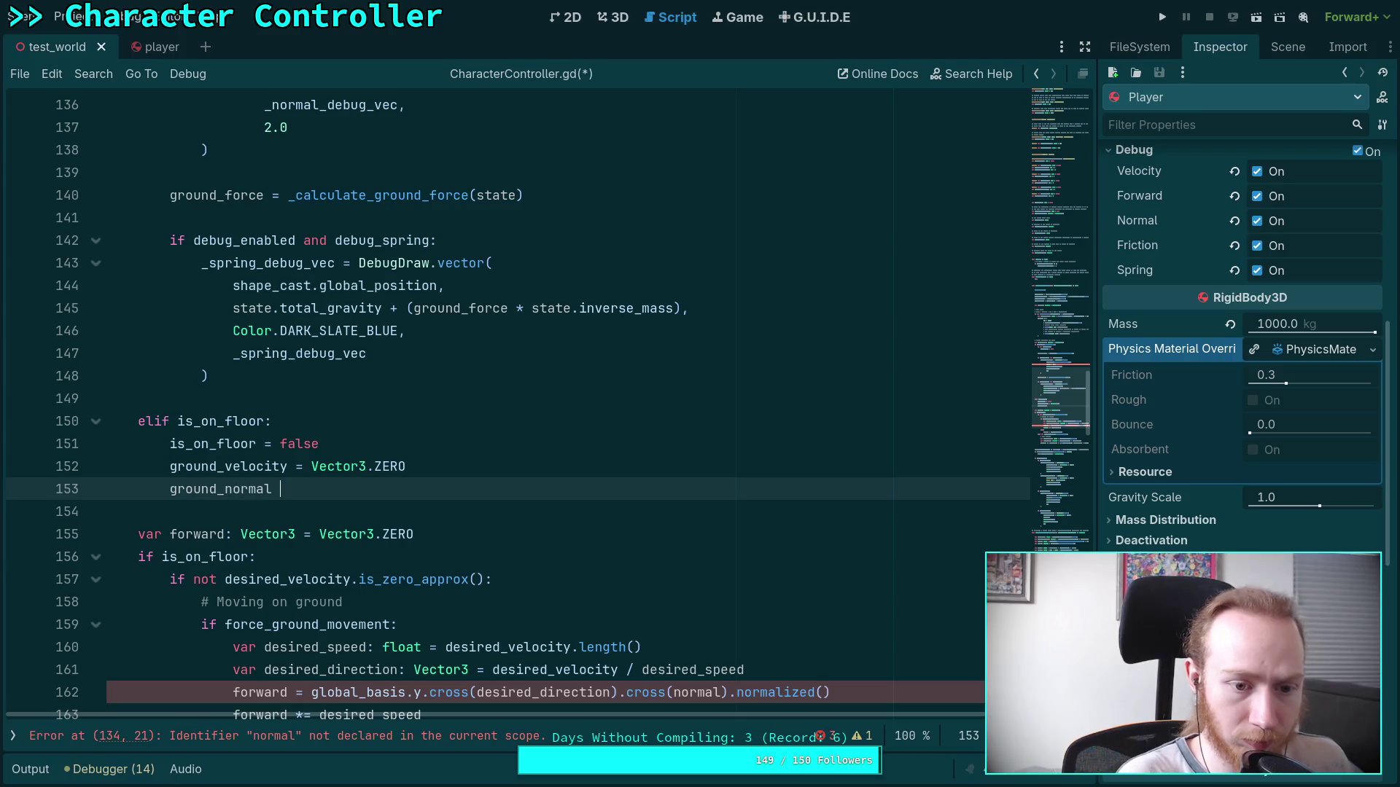
text(= Vector3.ZERO)
click(515, 441)
Rename normal to ground_normal on lines 162 and 134.
scroll(504, 437, down, 3)
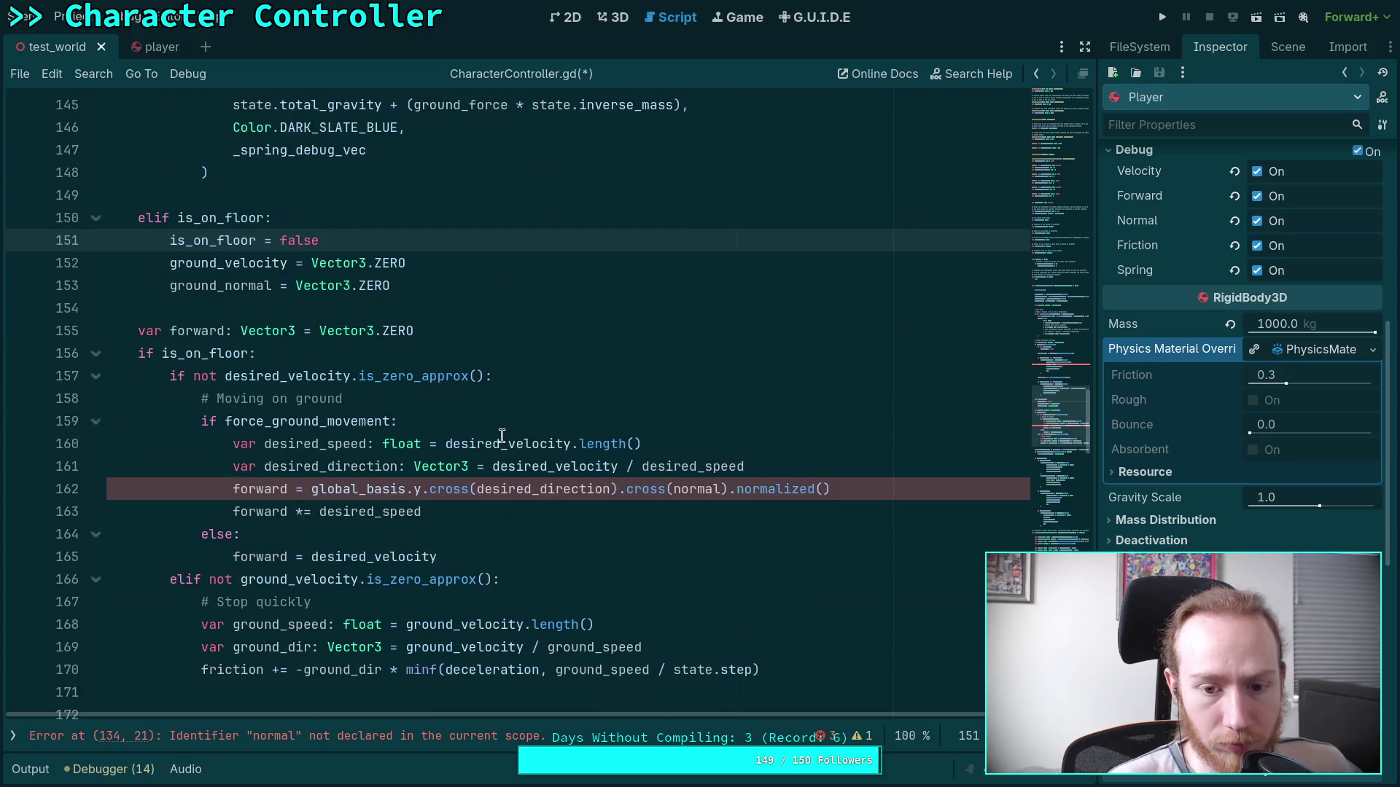
click(654, 498)
double_click(698, 489)
text(ground_normal)
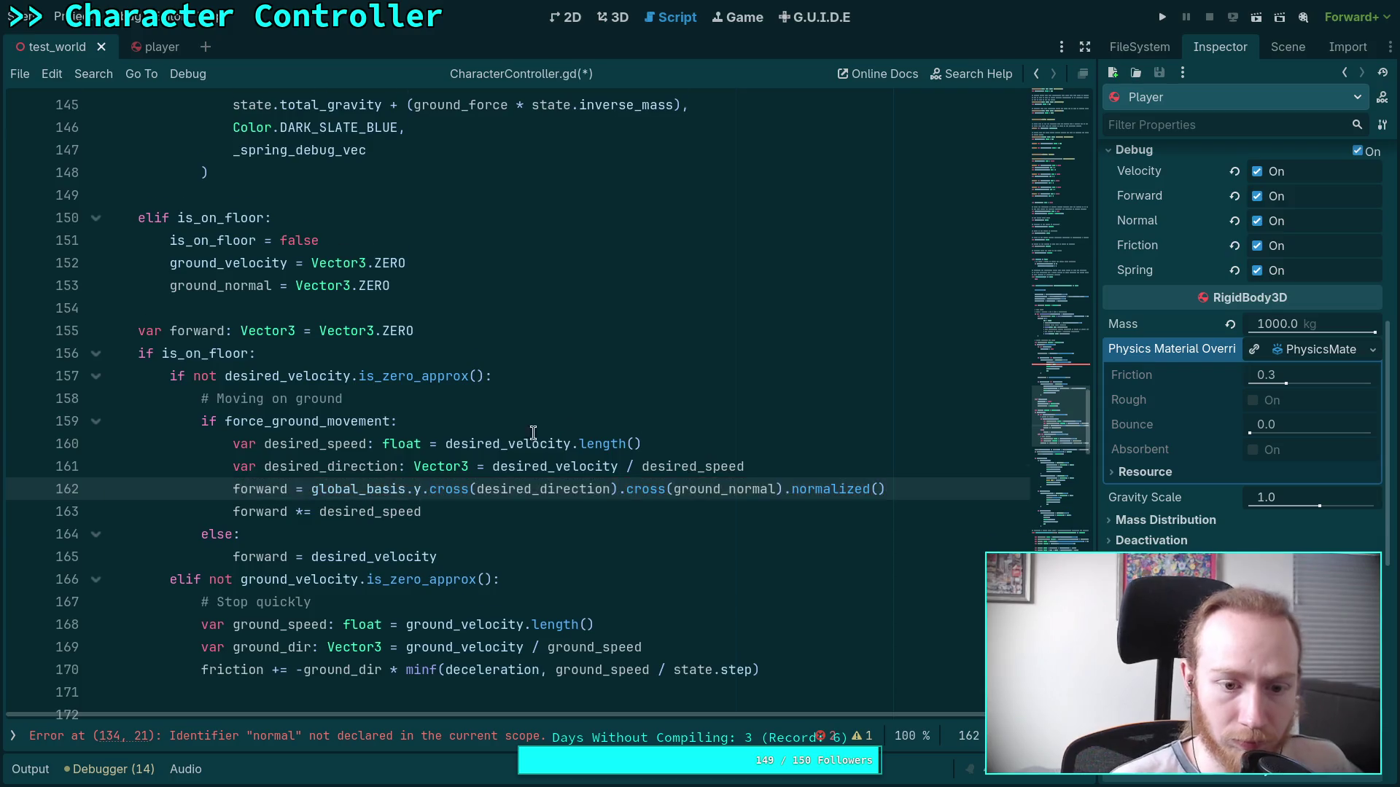
scroll(546, 436, down, 18)
scroll(666, 428, up, 16)
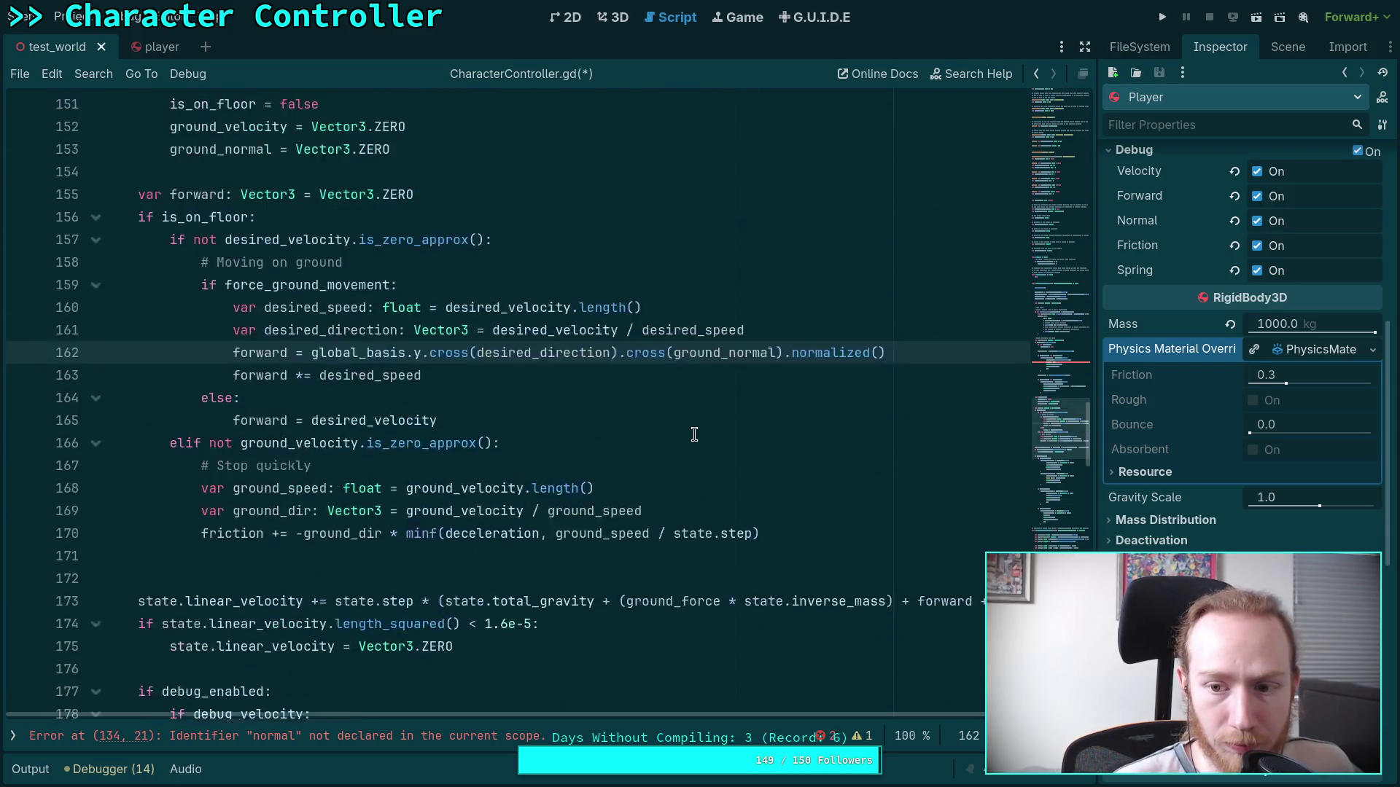
scroll(694, 435, up, 10)
double_click(282, 398)
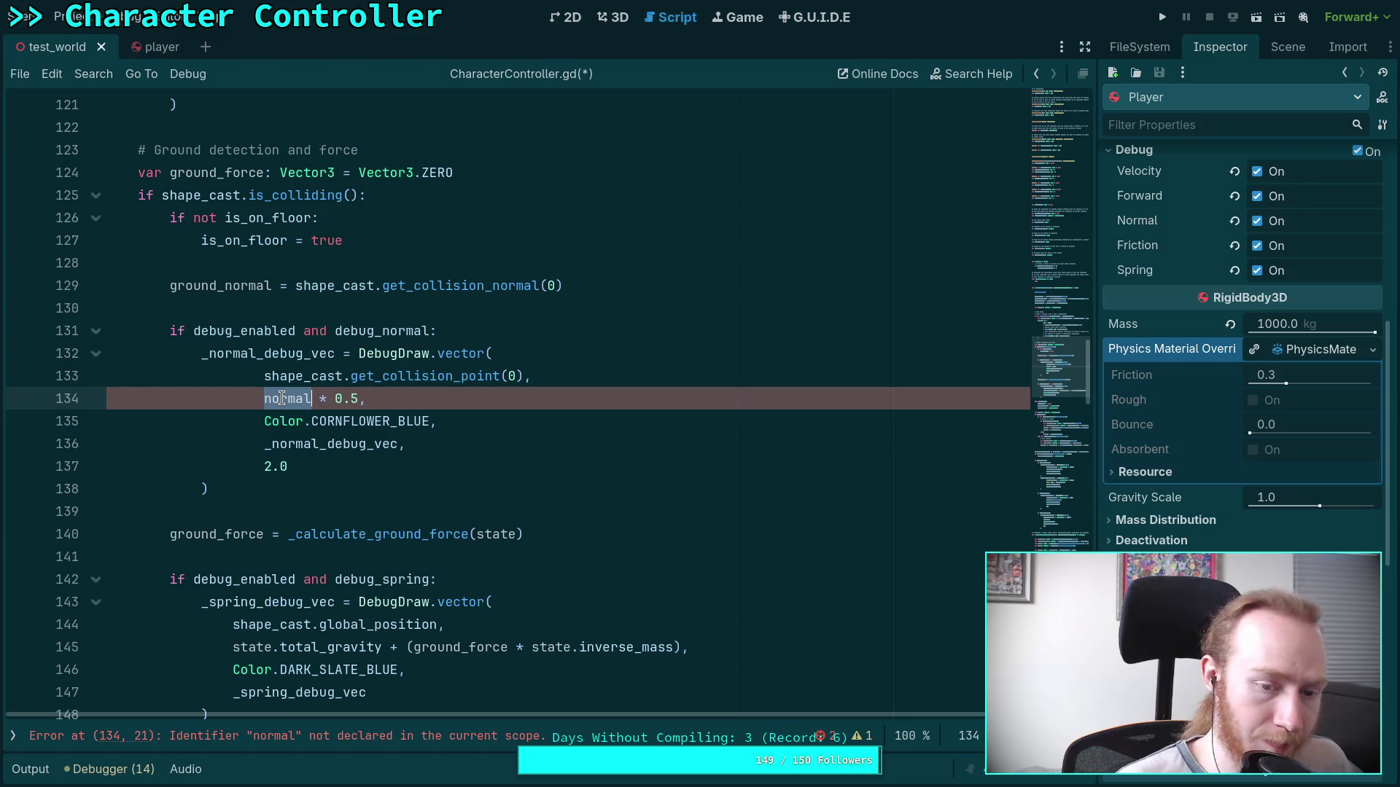
text(ground_normal)
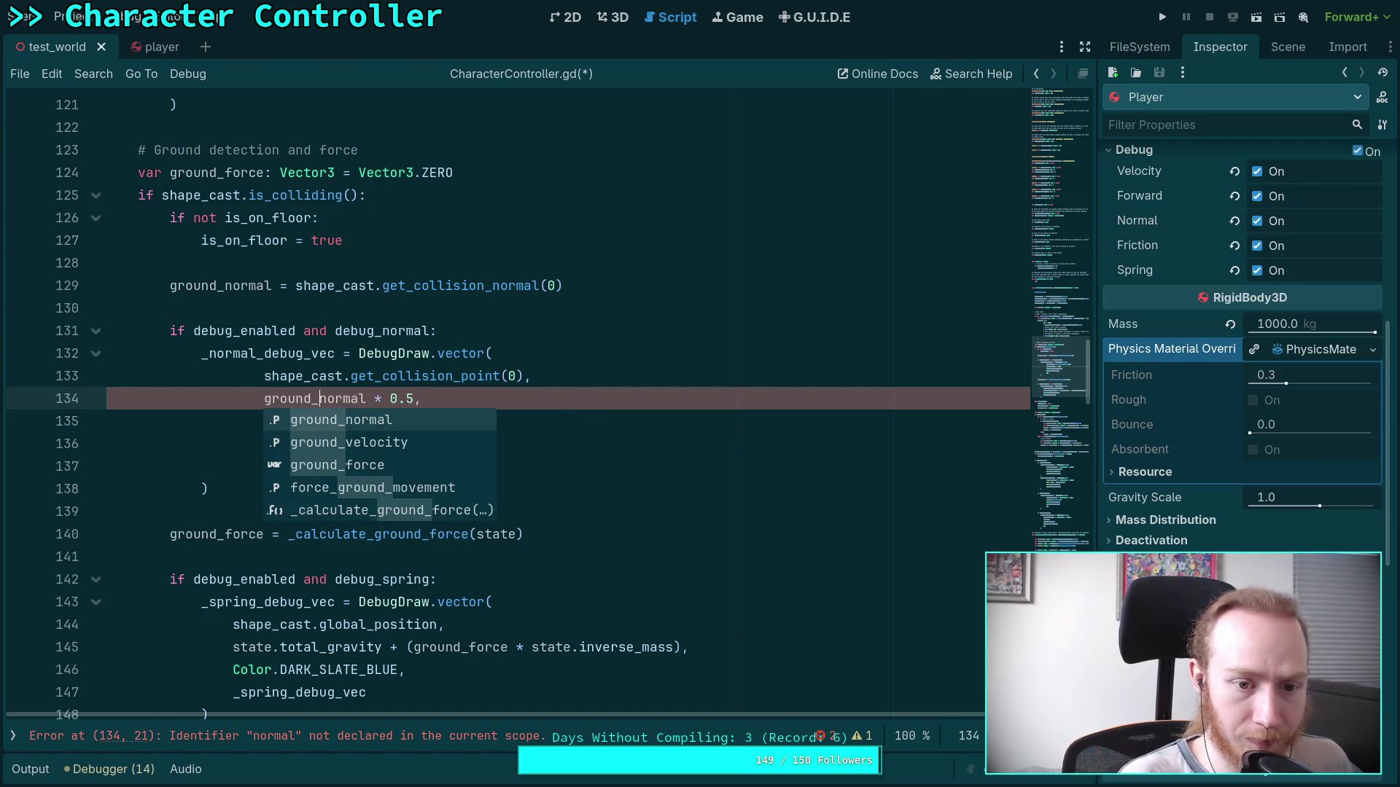
click(396, 339)
scroll(444, 452, down, 15)
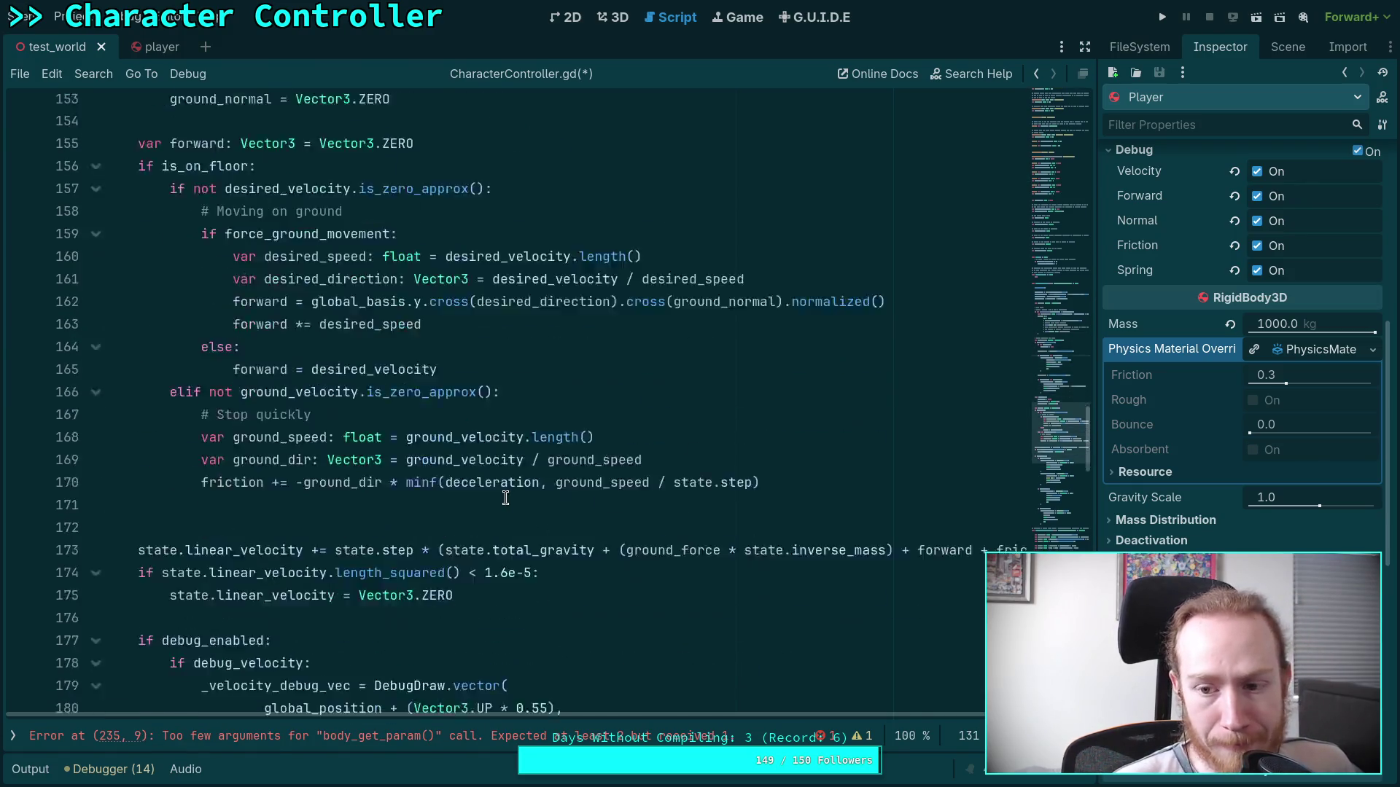
scroll(505, 498, down, 18)
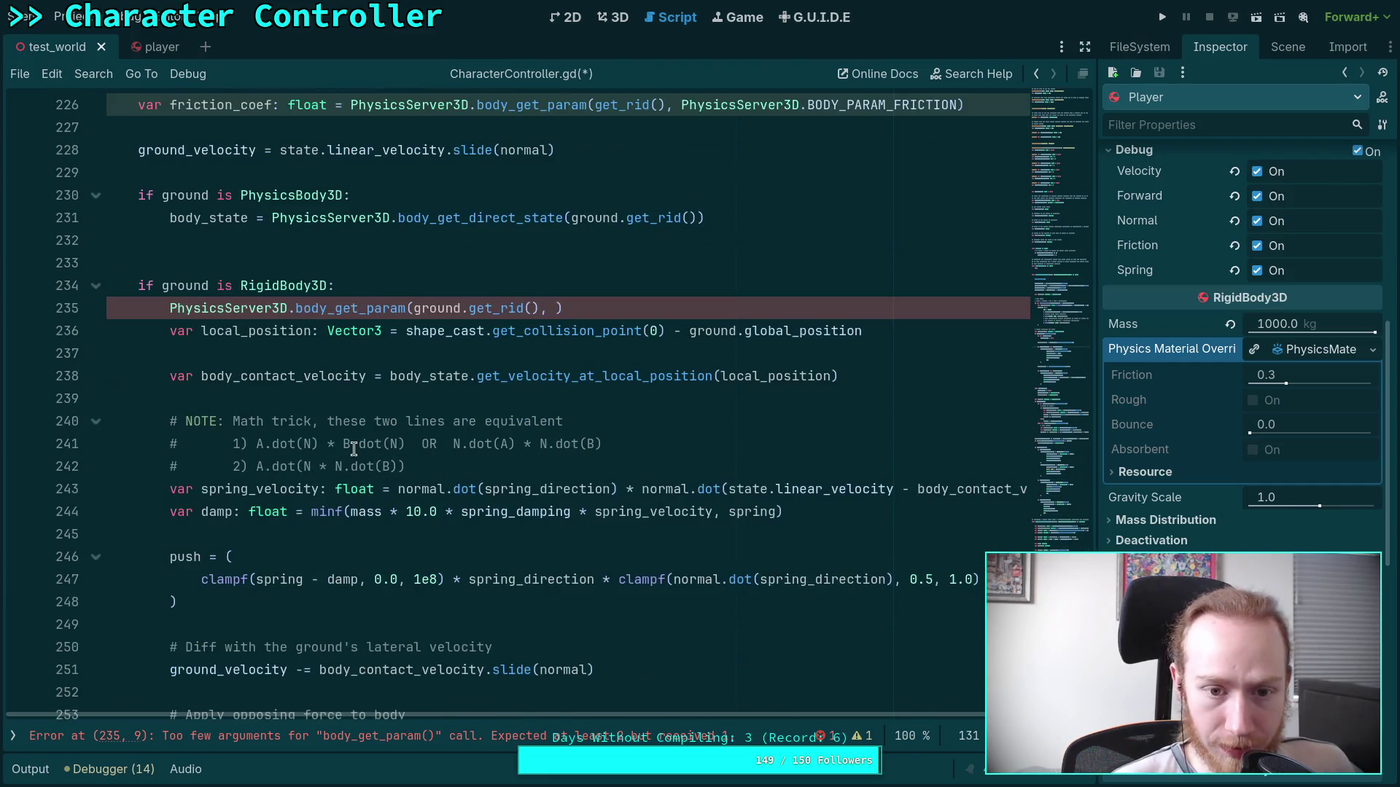
Delete the local normal declaration and change slide(normal) to slide(ground_normal).
scroll(354, 448, up, 5)
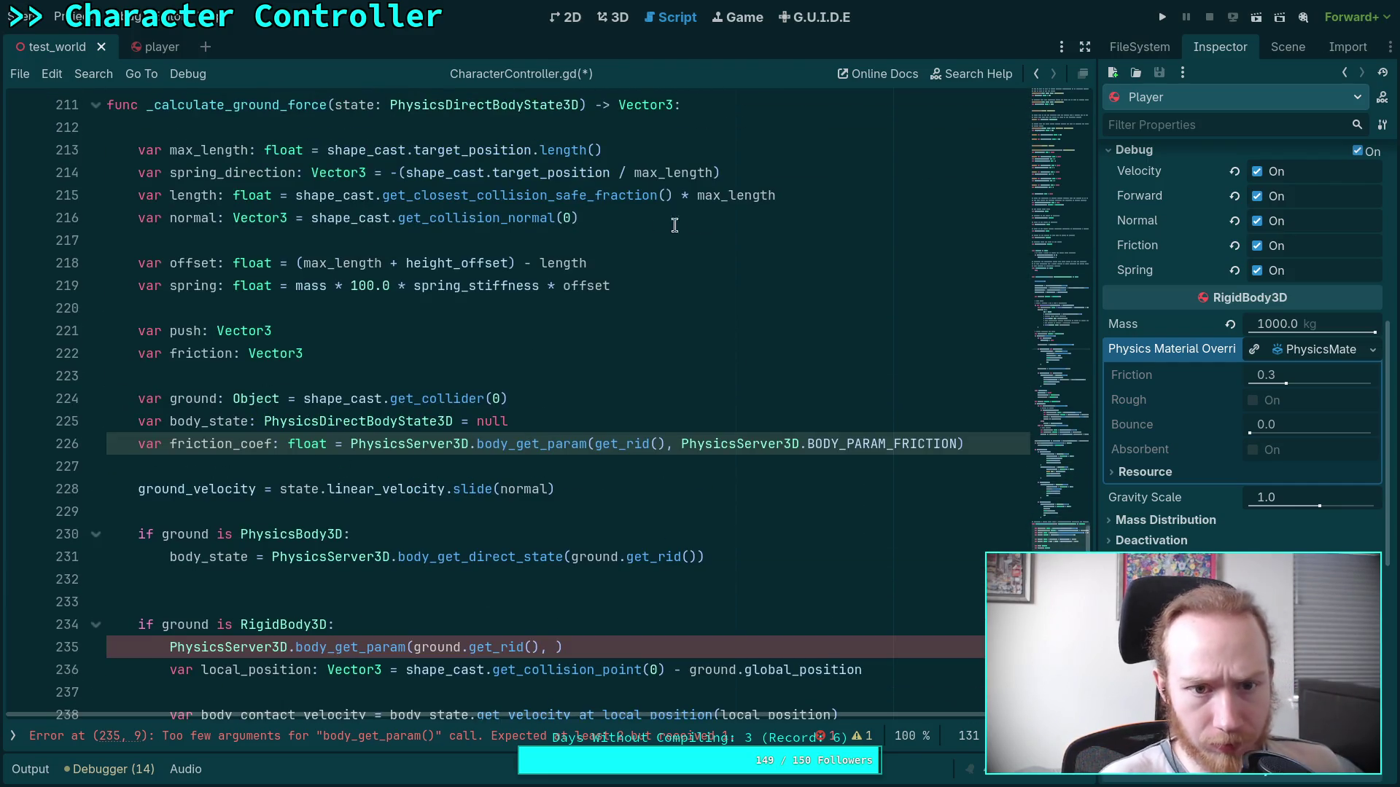
drag(658, 226, 828, 193)
key(BackSpace)
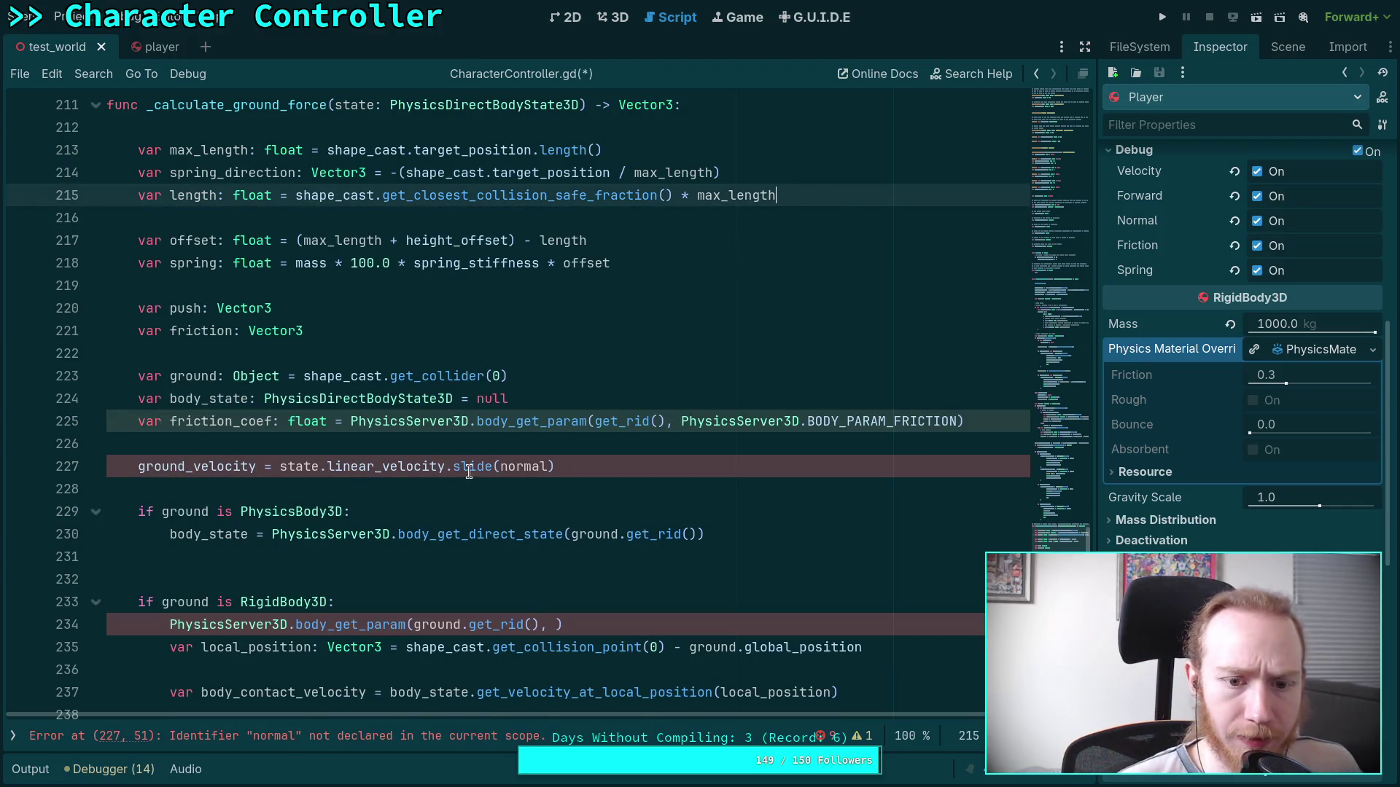
click(510, 464)
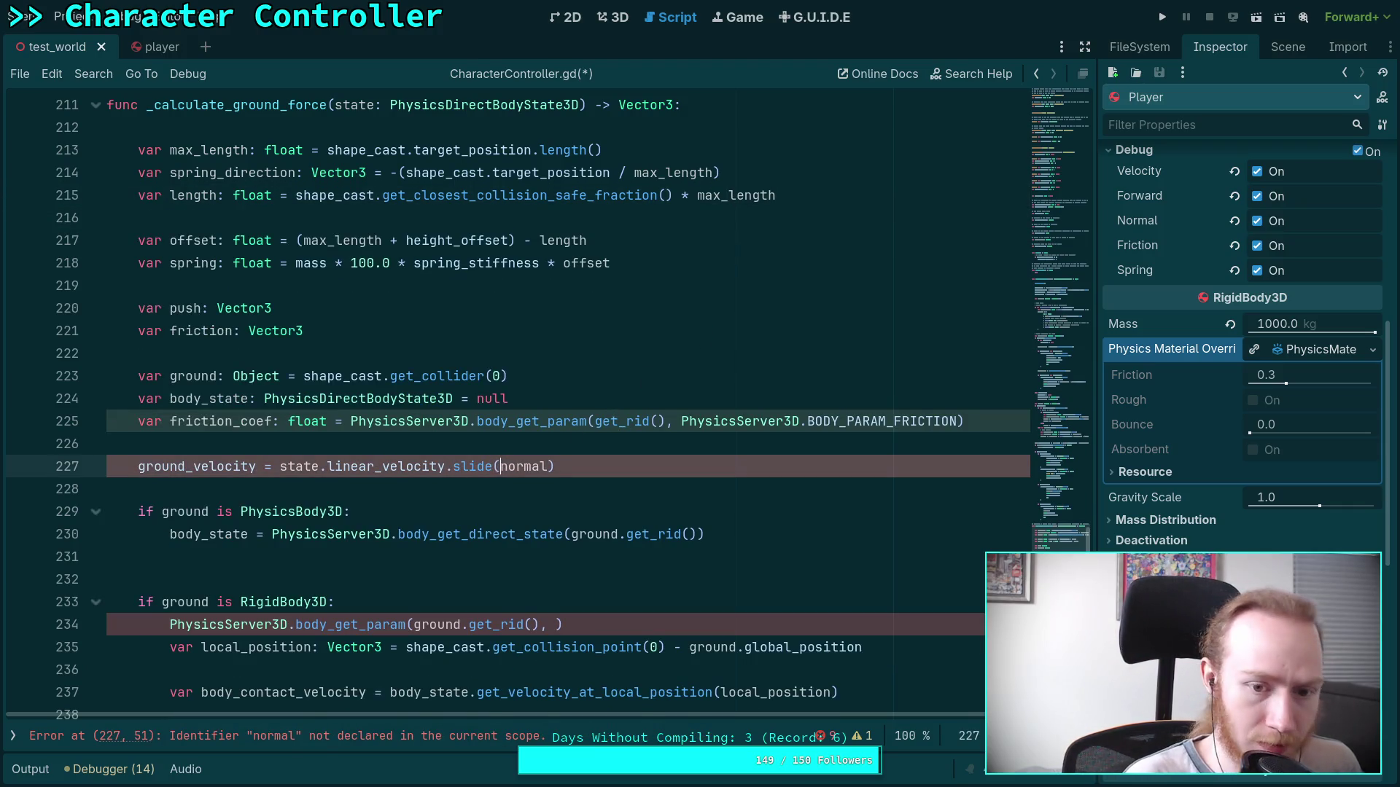
text(ground_)
Cut the ground_velocity assignment line out of _calculate_ground_force and remove the leftover blank line.
double_click(217, 470)
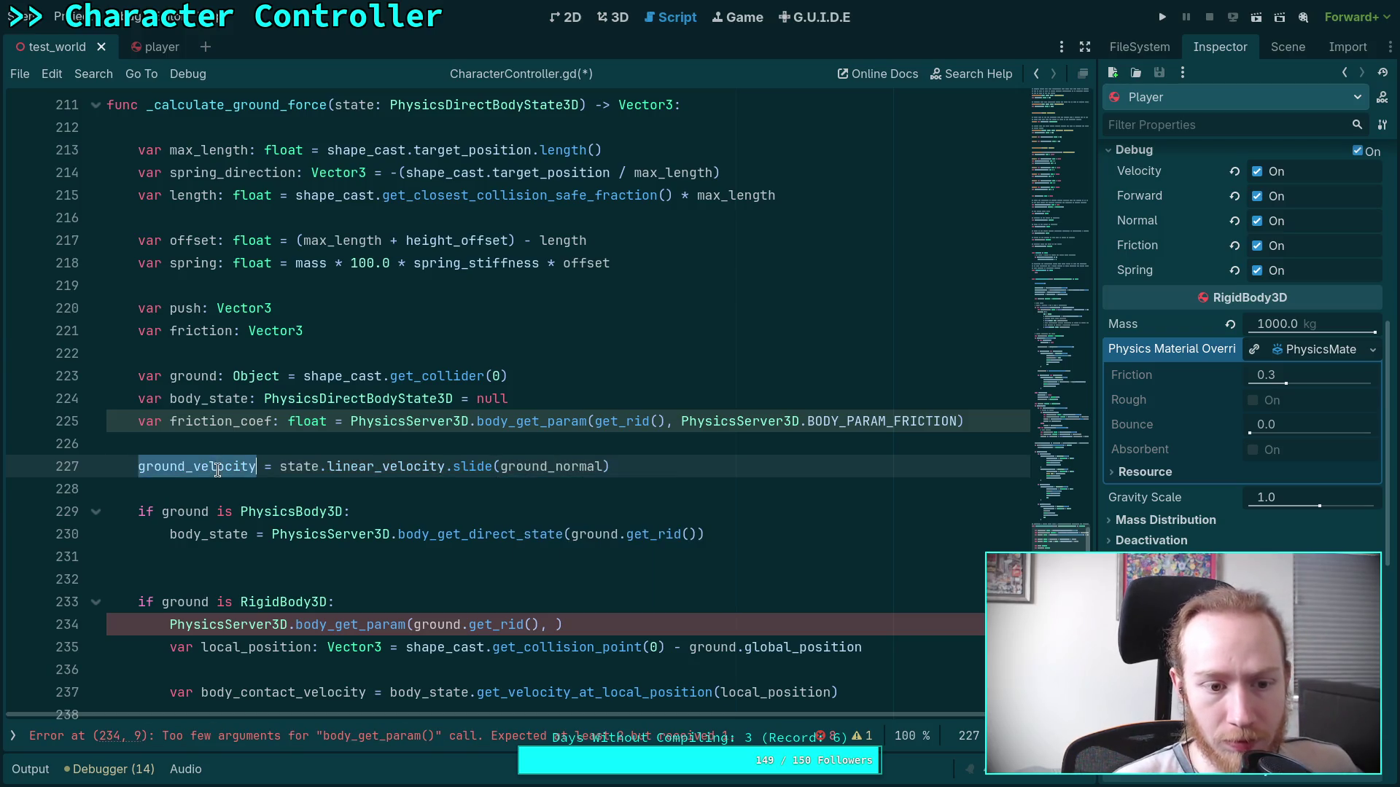
click(632, 464)
double_click(201, 463)
scroll(754, 513, down, 6)
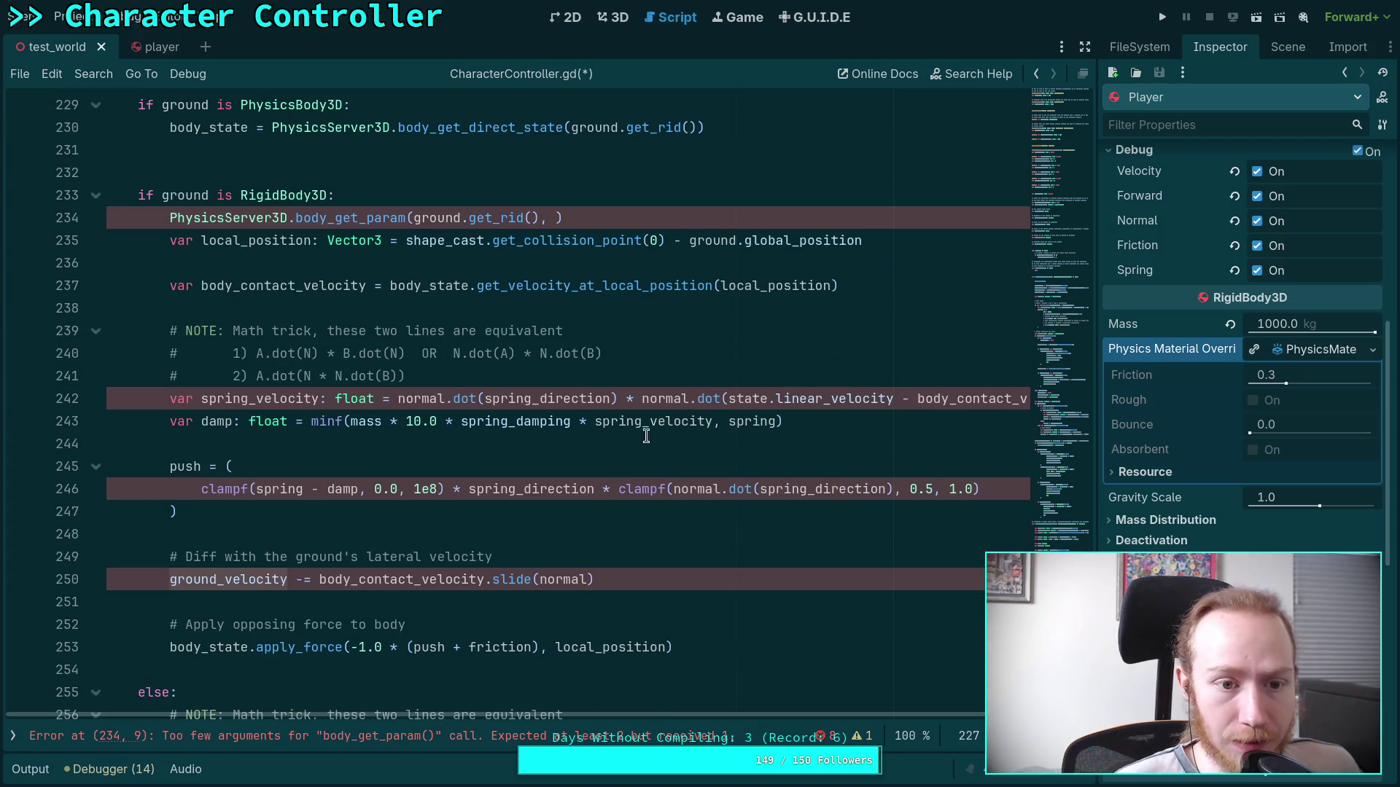
scroll(646, 443, down, 6)
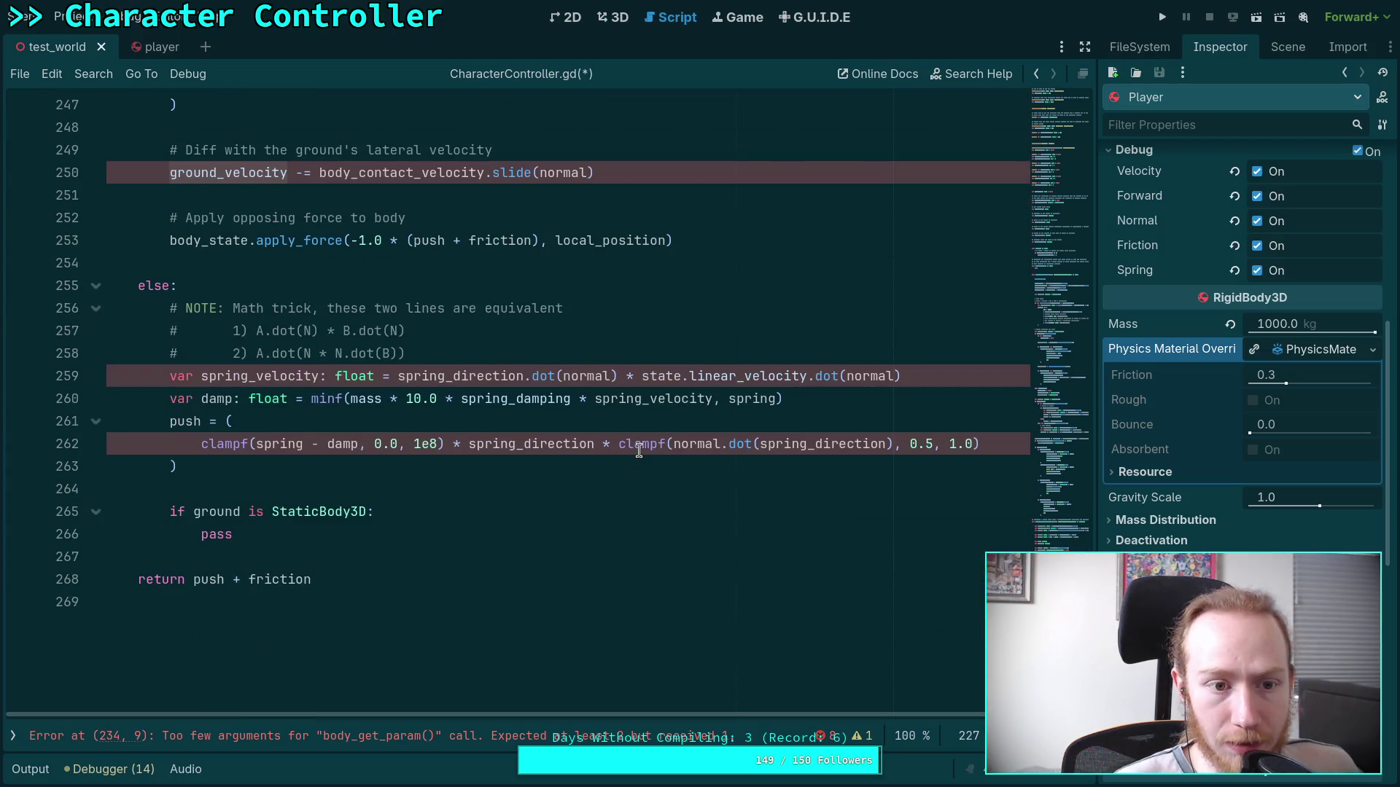
scroll(430, 379, up, 9)
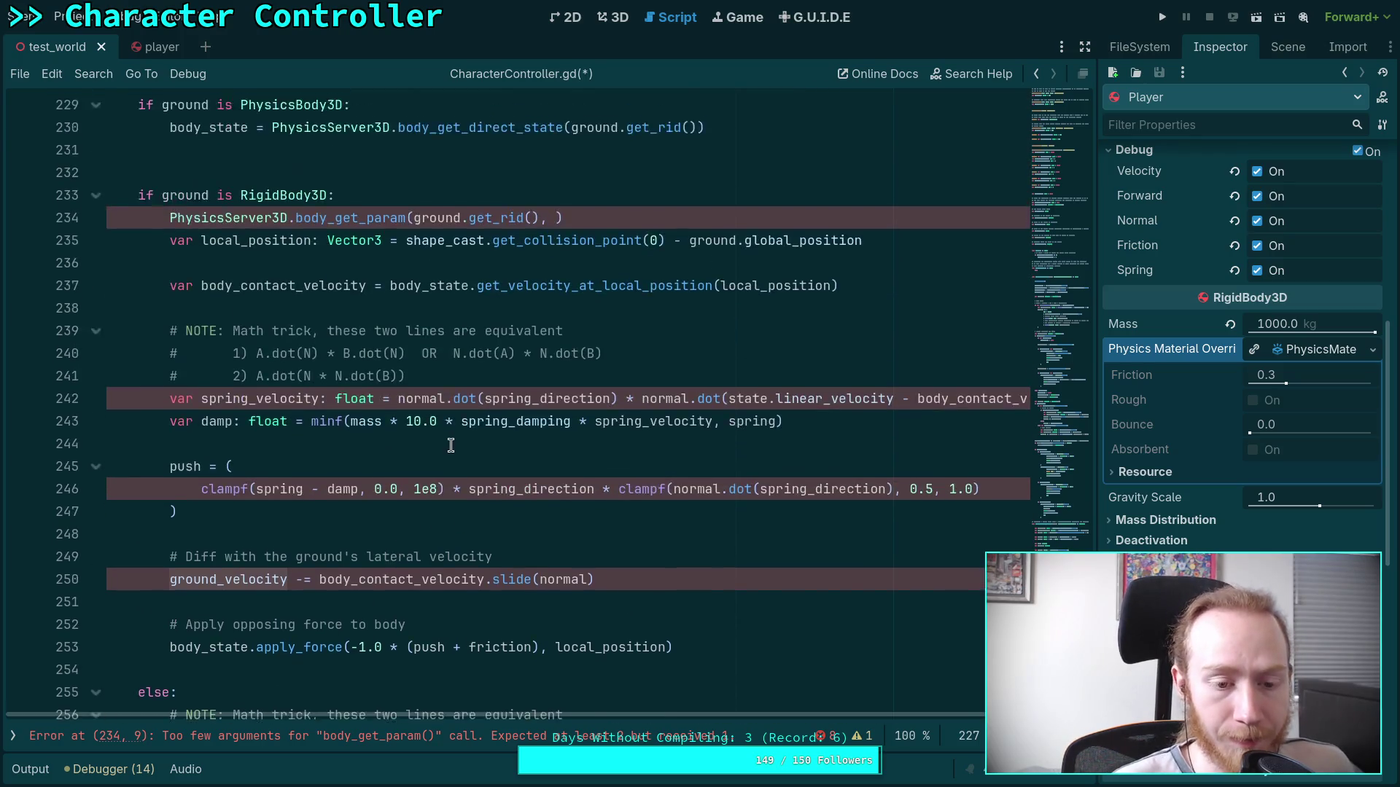
scroll(465, 444, up, 1)
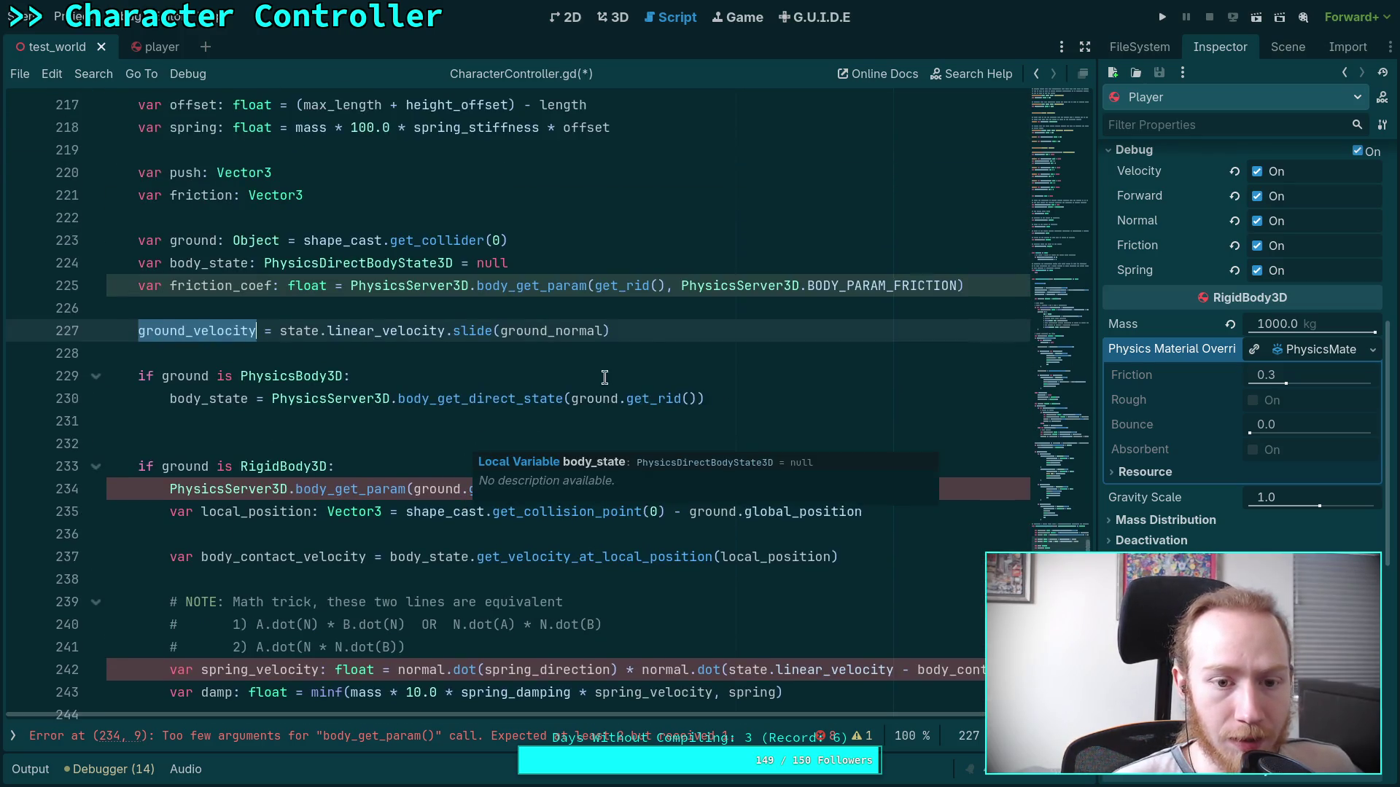
click(674, 309)
drag(673, 327, 674, 307)
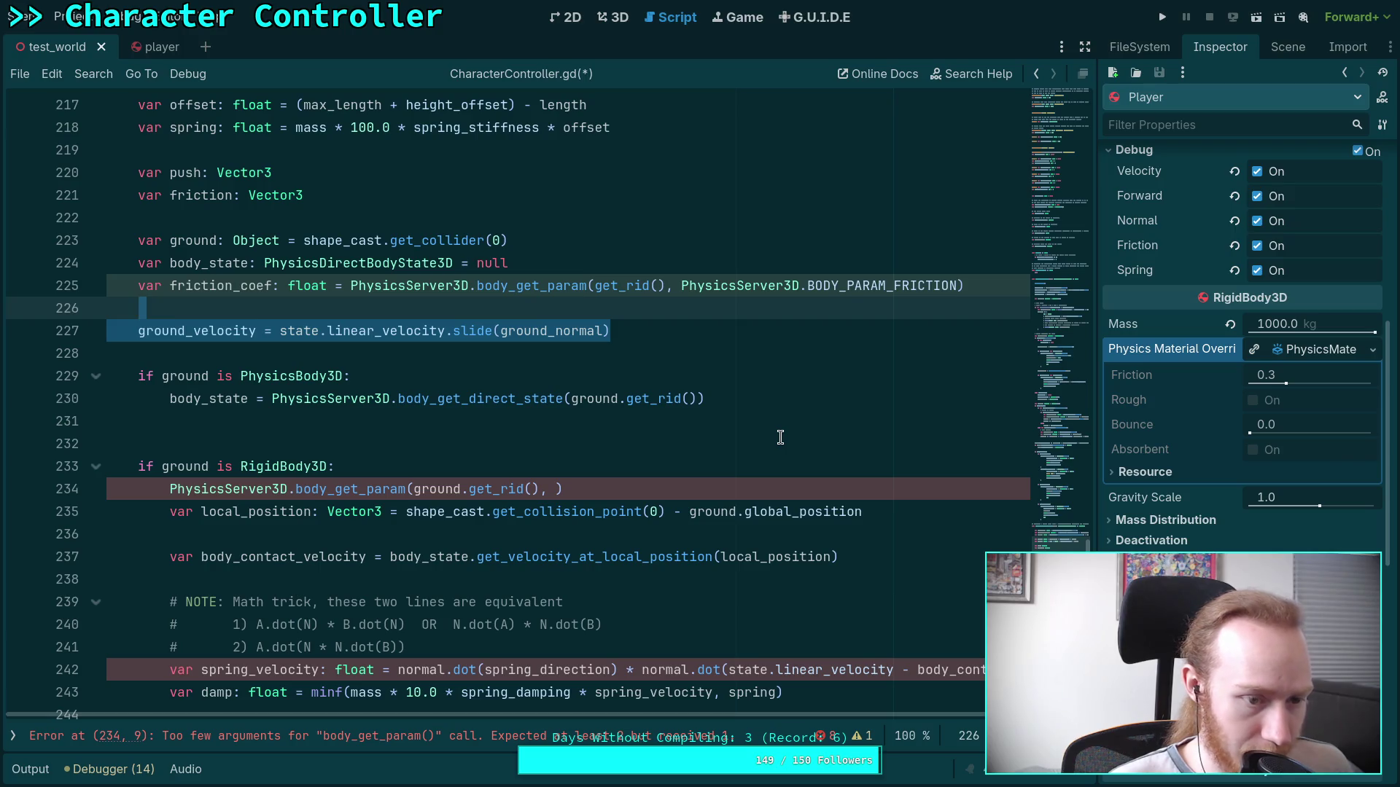
key(ctrl+x)
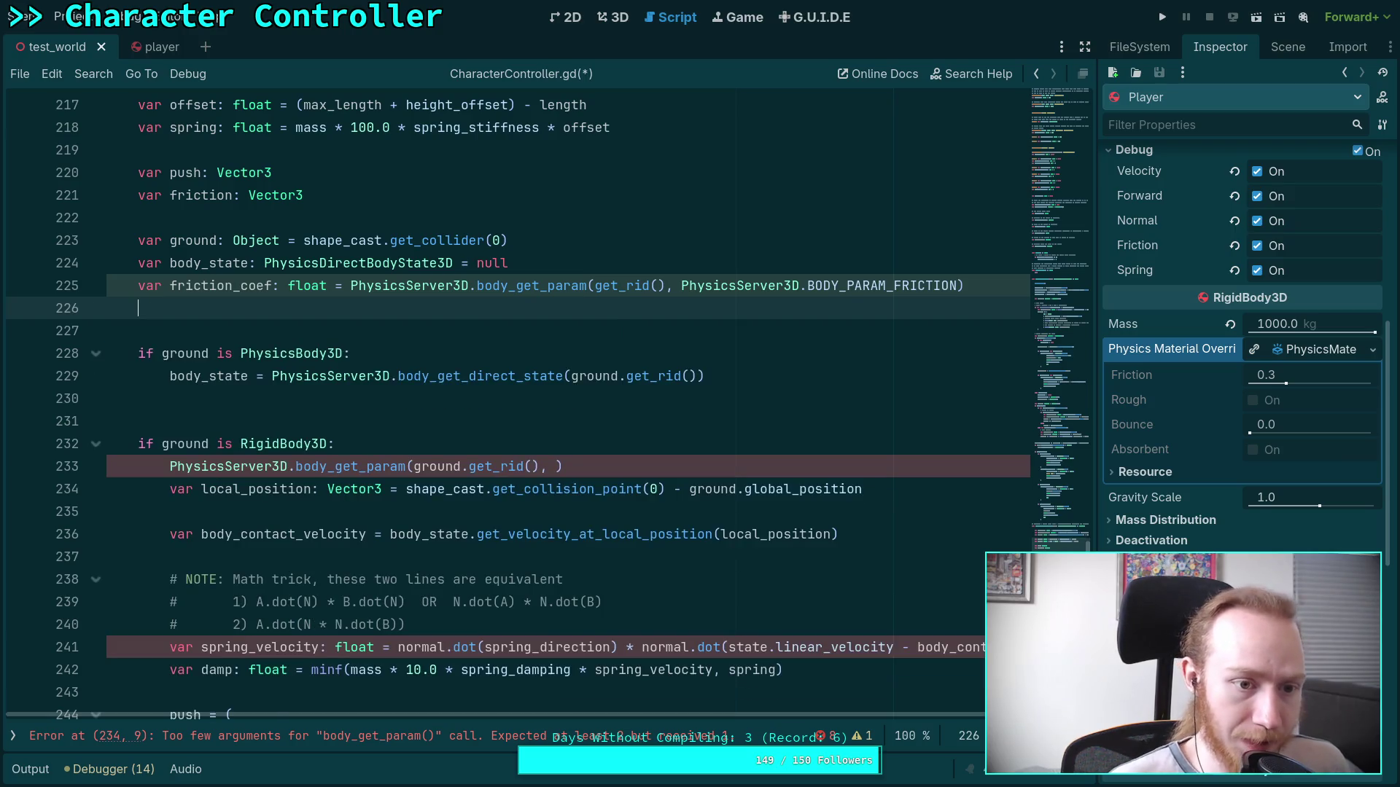
key(BackSpace)
scroll(1059, 536, down, 6)
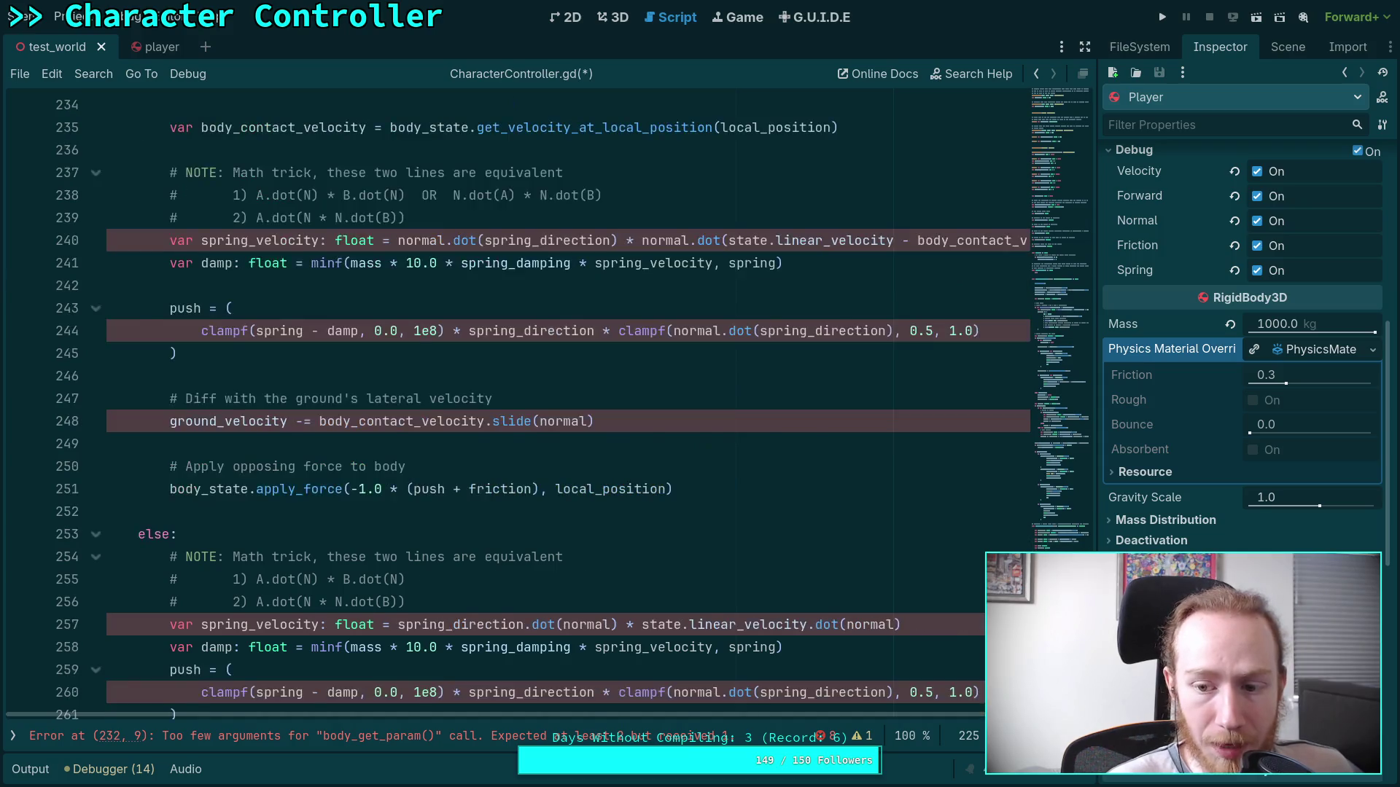
scroll(1059, 536, up, 5)
mouse_move(1059, 535)
mouse_down()
mouse_move(1049, 322)
mouse_move(1030, 376)
mouse_up()
Paste the ground_velocity assignment directly below the ground_normal line at 129, removing the blank line.
click(577, 250)
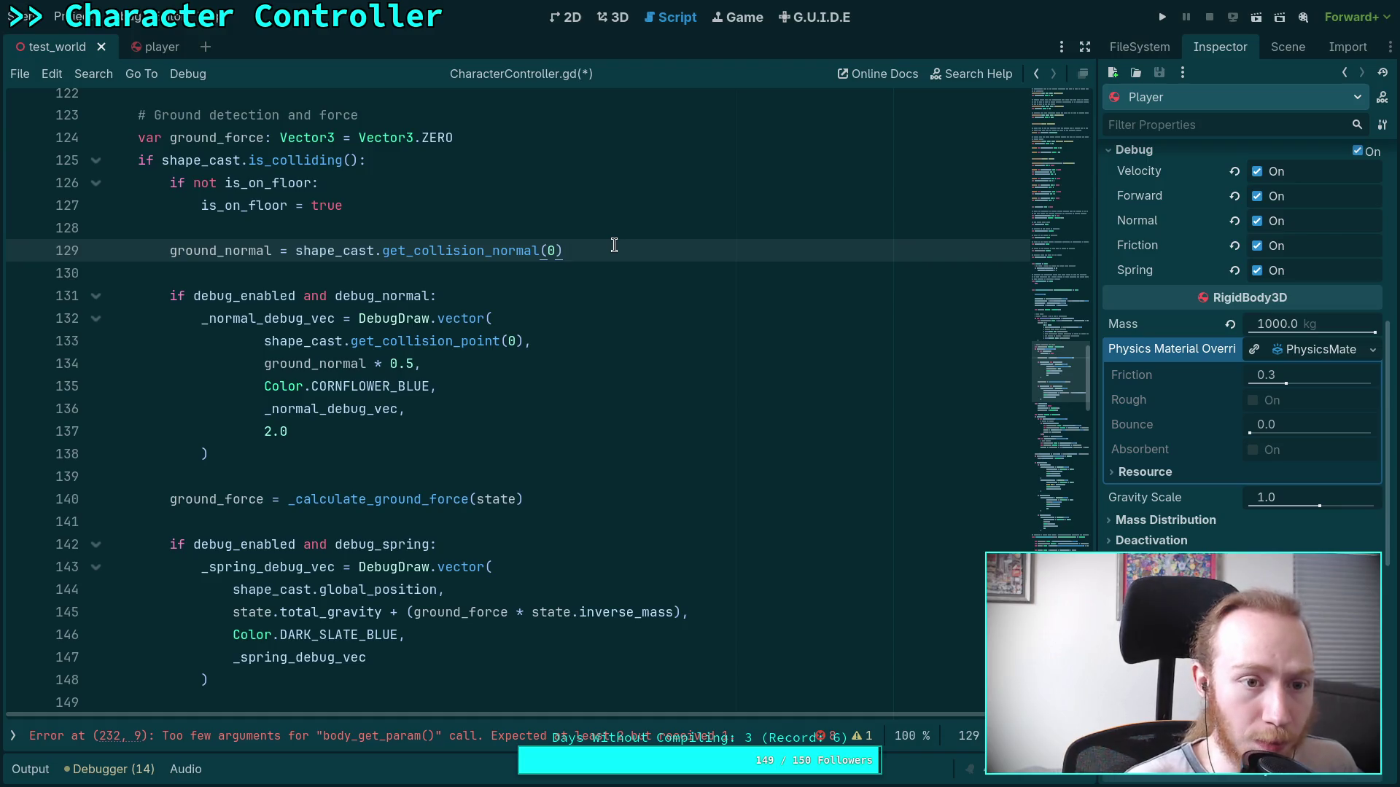
key(ctrl+v)
click(161, 295)
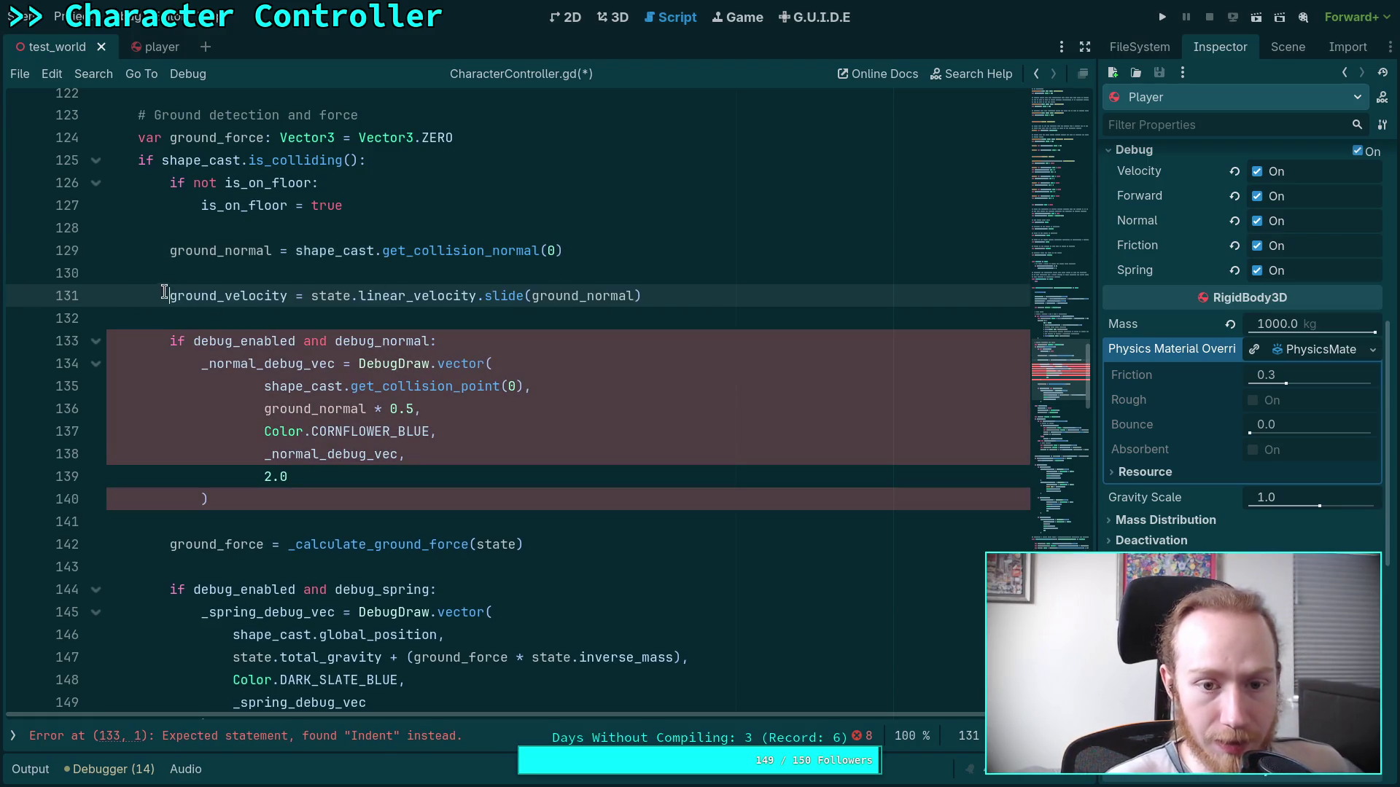
click(365, 277)
key(BackSpace)
Reset ground_normal to Vector3.ZERO in the off-floor elif branch and save the script.
scroll(555, 337, down, 1)
scroll(556, 336, down, 3)
scroll(525, 376, up, 2)
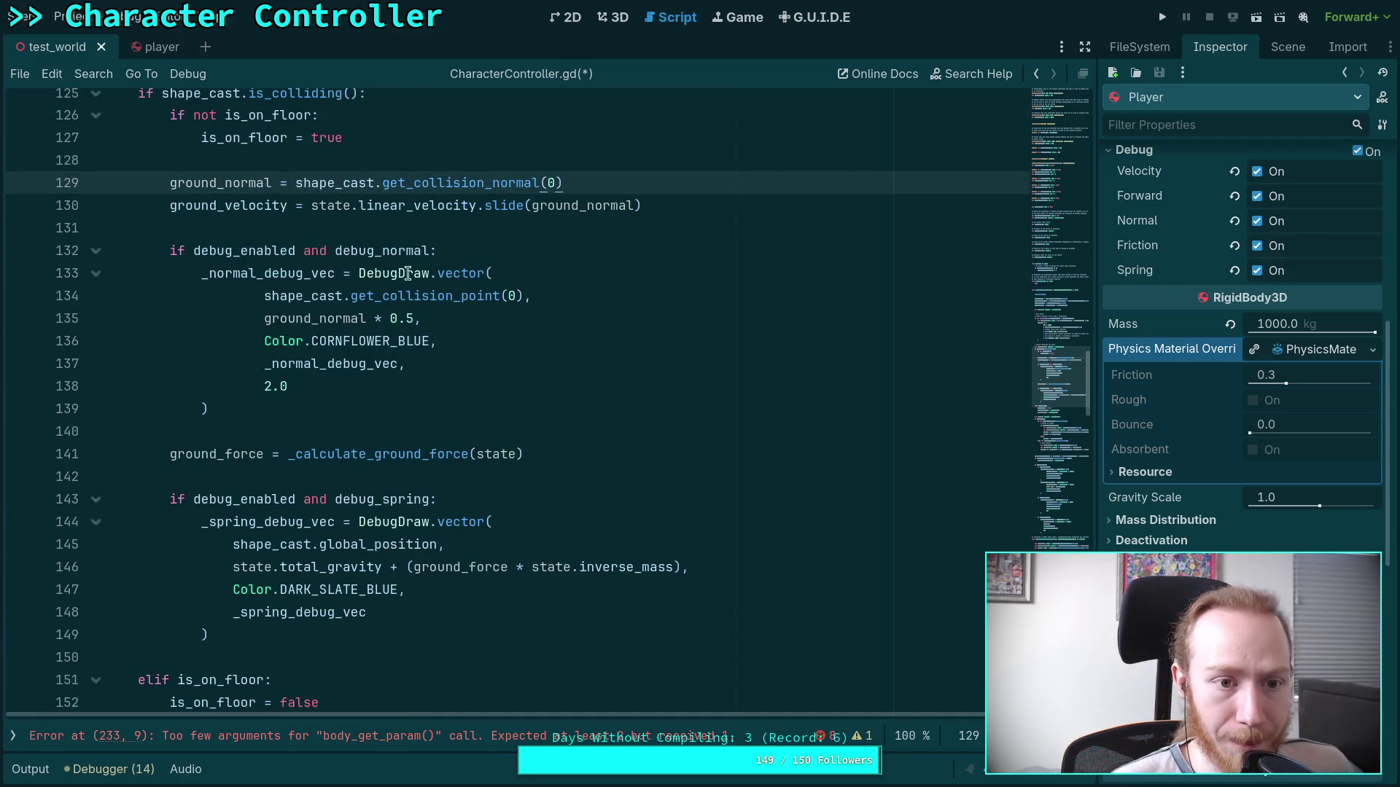
double_click(567, 207)
scroll(573, 270, down, 2)
click(289, 612)
key(alt+Up)
key(ctrl+s)
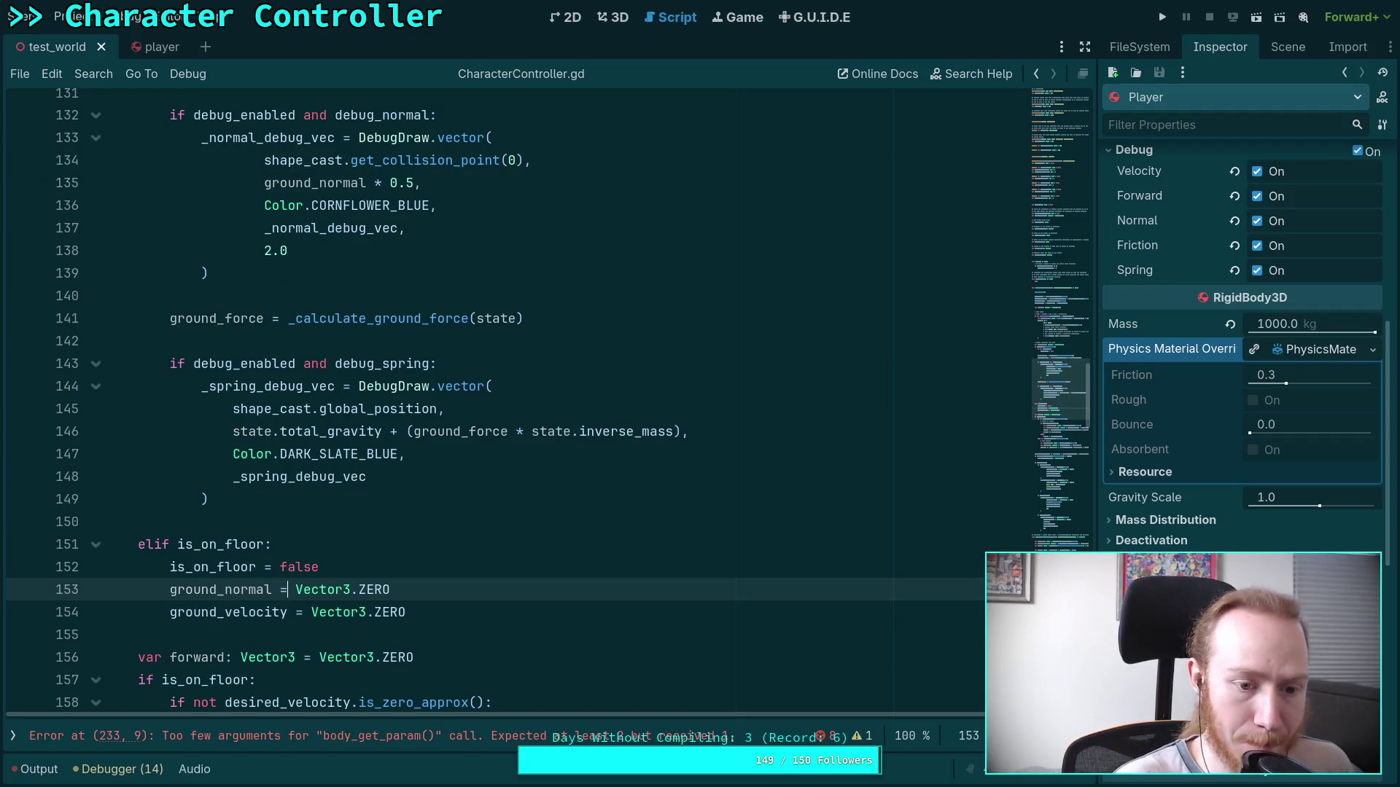
Review the script and select the _calculate_ground_force call name.
scroll(324, 432, up, 2)
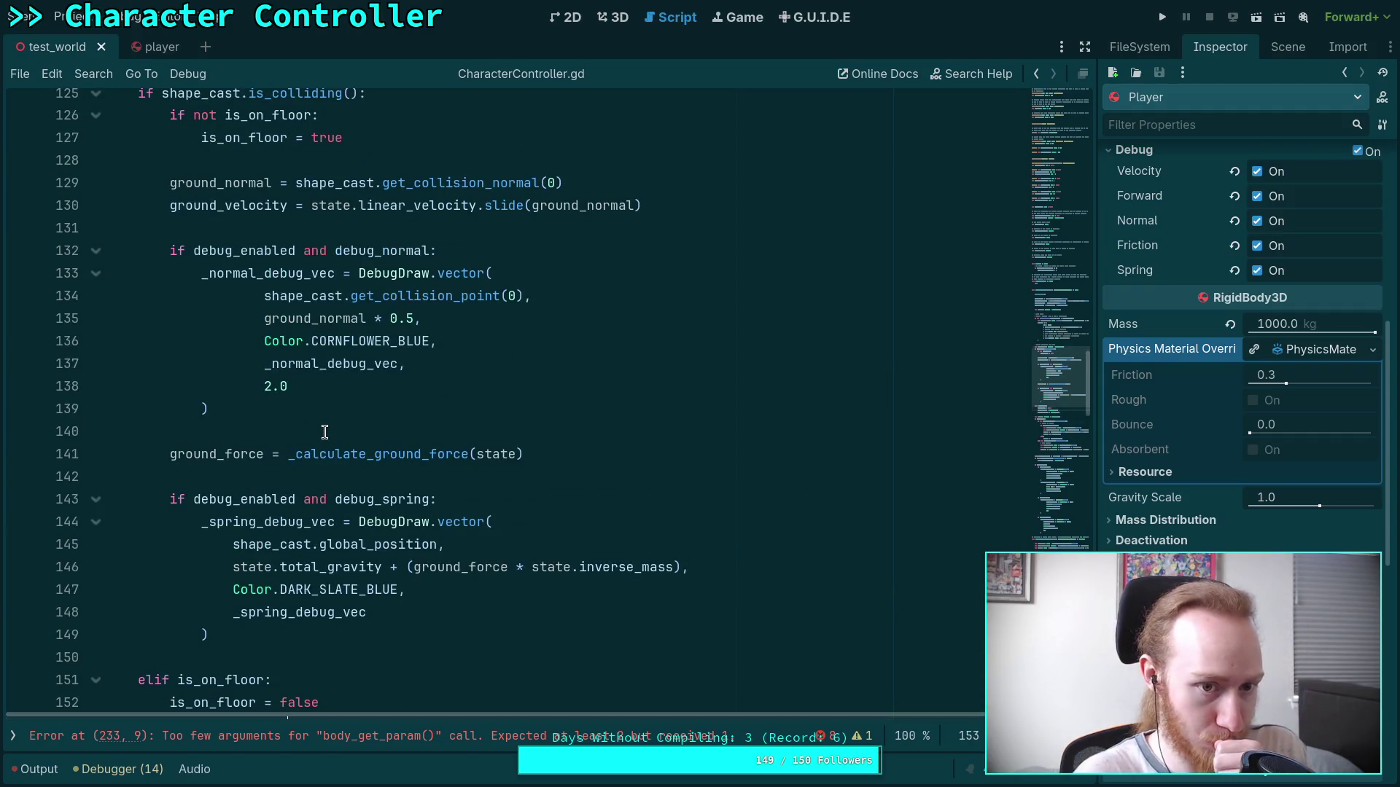
scroll(536, 463, down, 15)
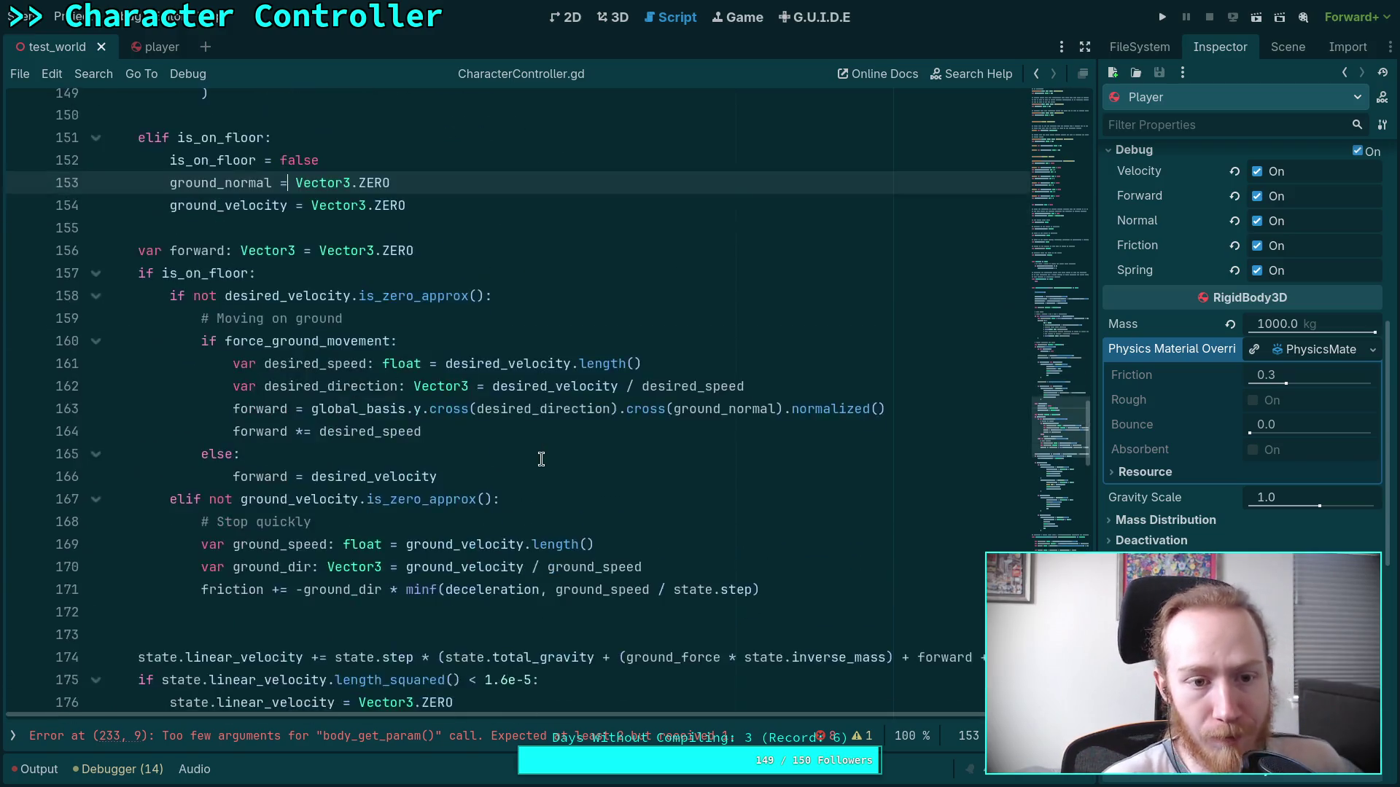
scroll(462, 430, up, 10)
scroll(462, 430, up, 7)
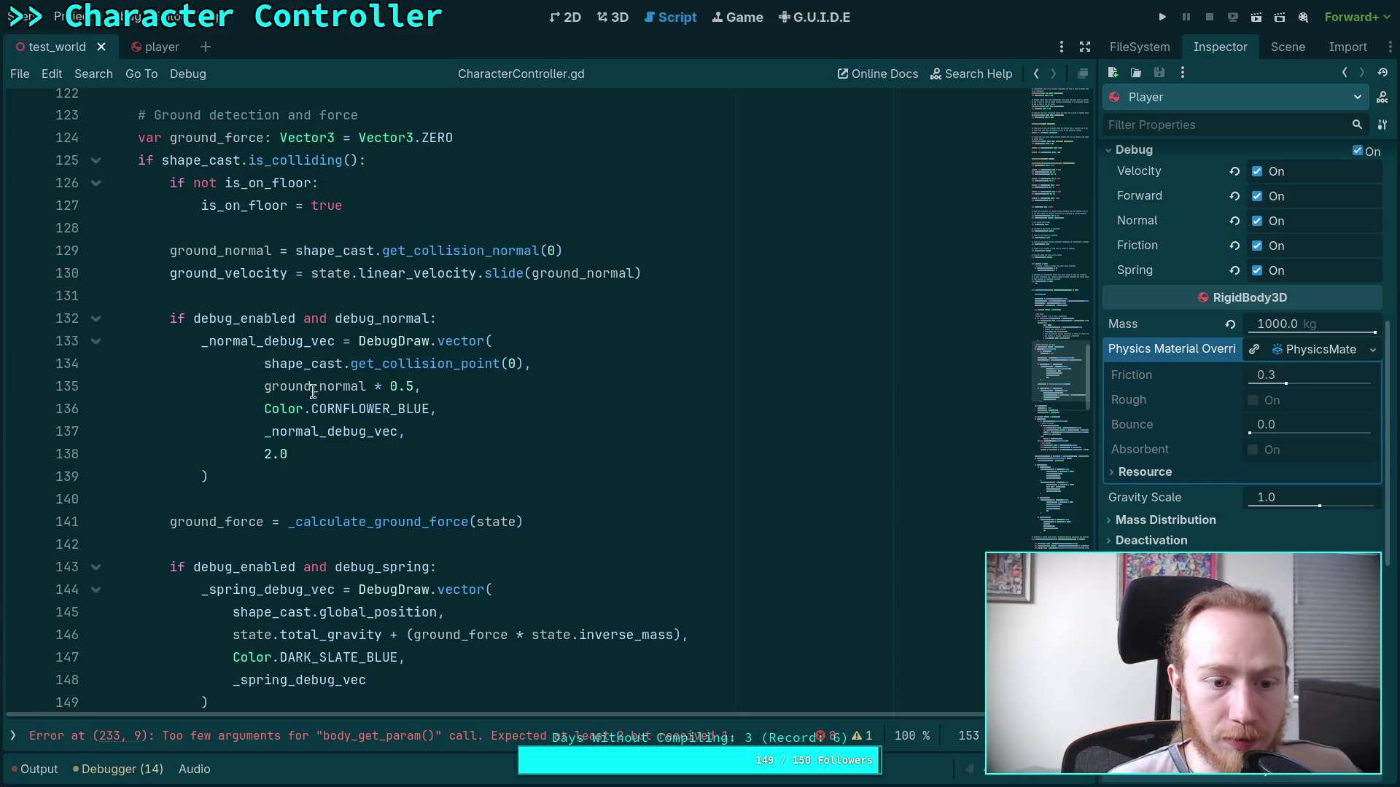
click(384, 522)
double_click(384, 522)
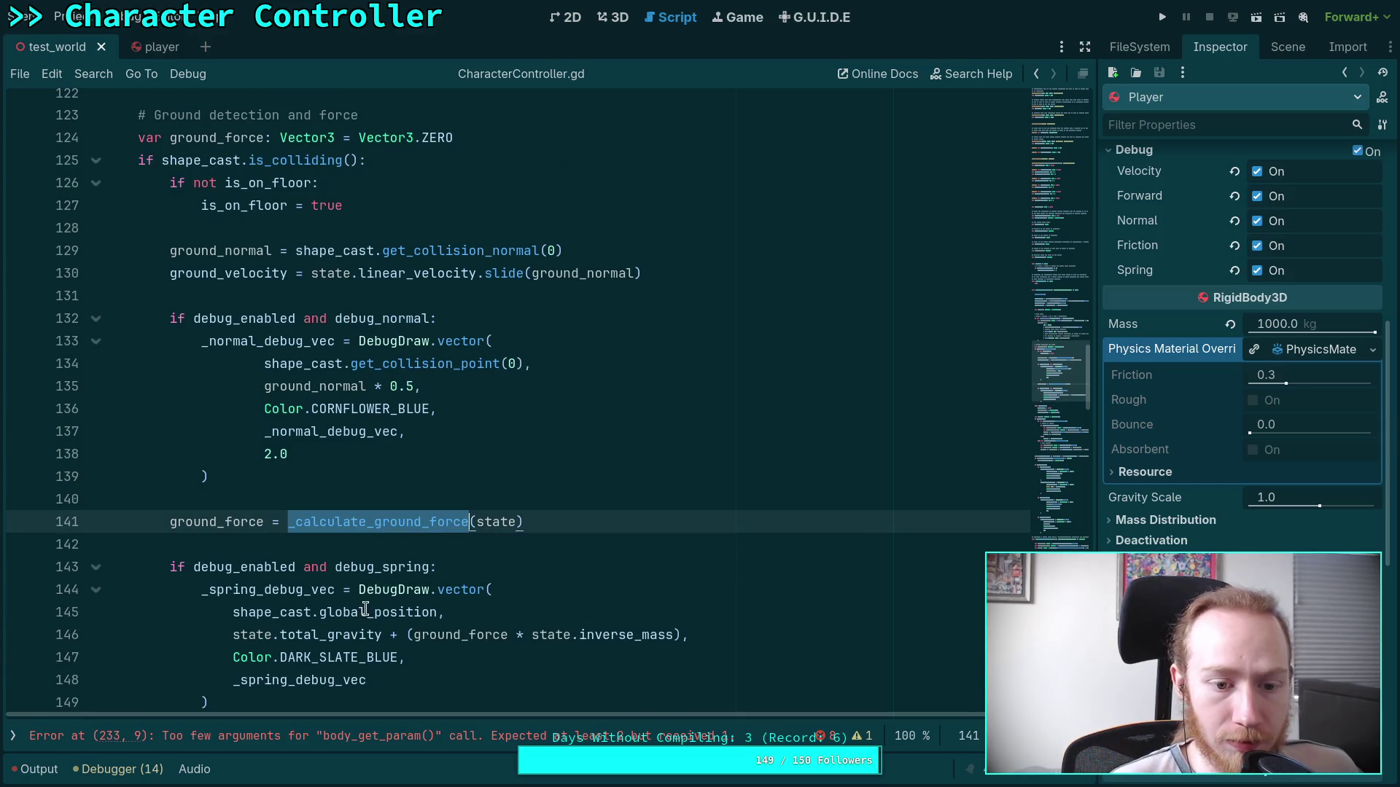
scroll(364, 609, down, 17)
scroll(395, 568, up, 7)
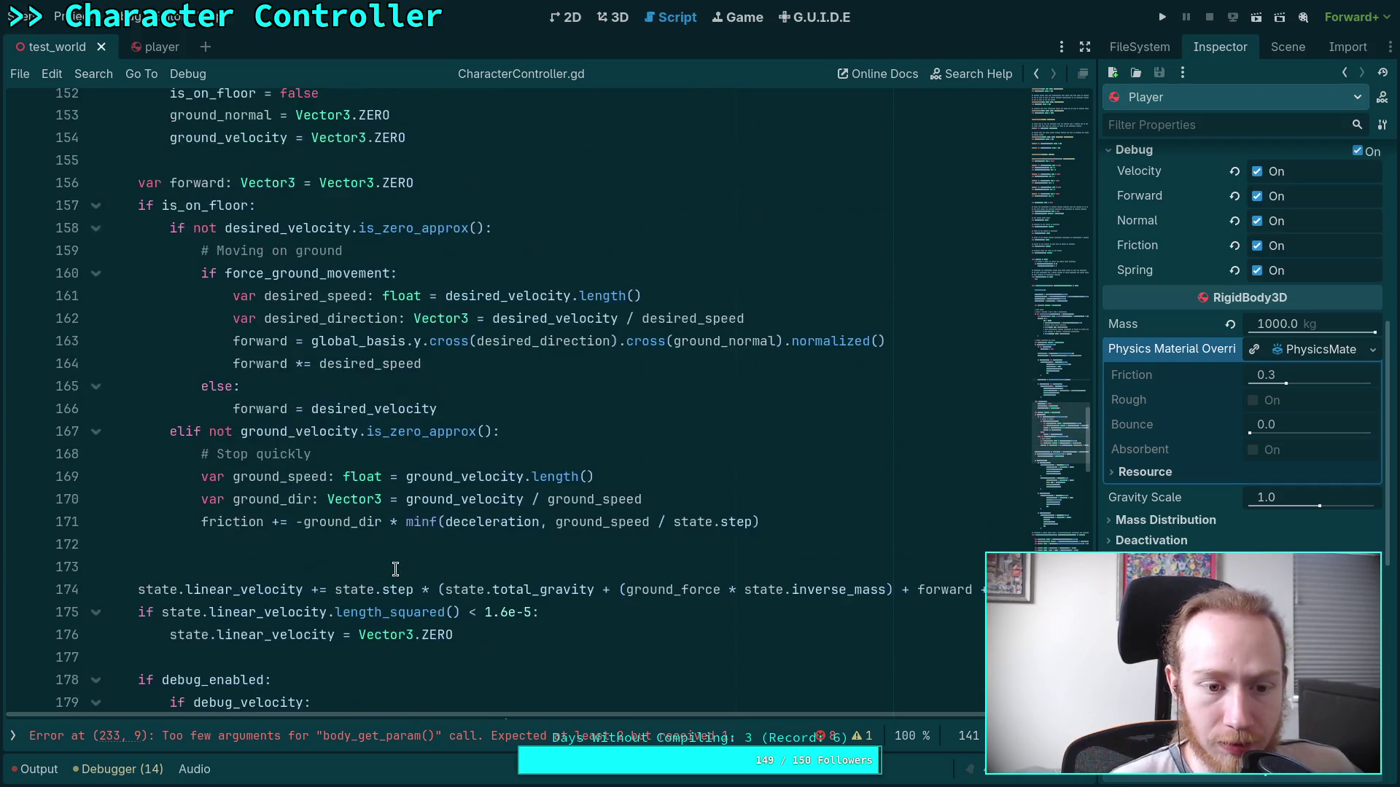
scroll(395, 569, down, 19)
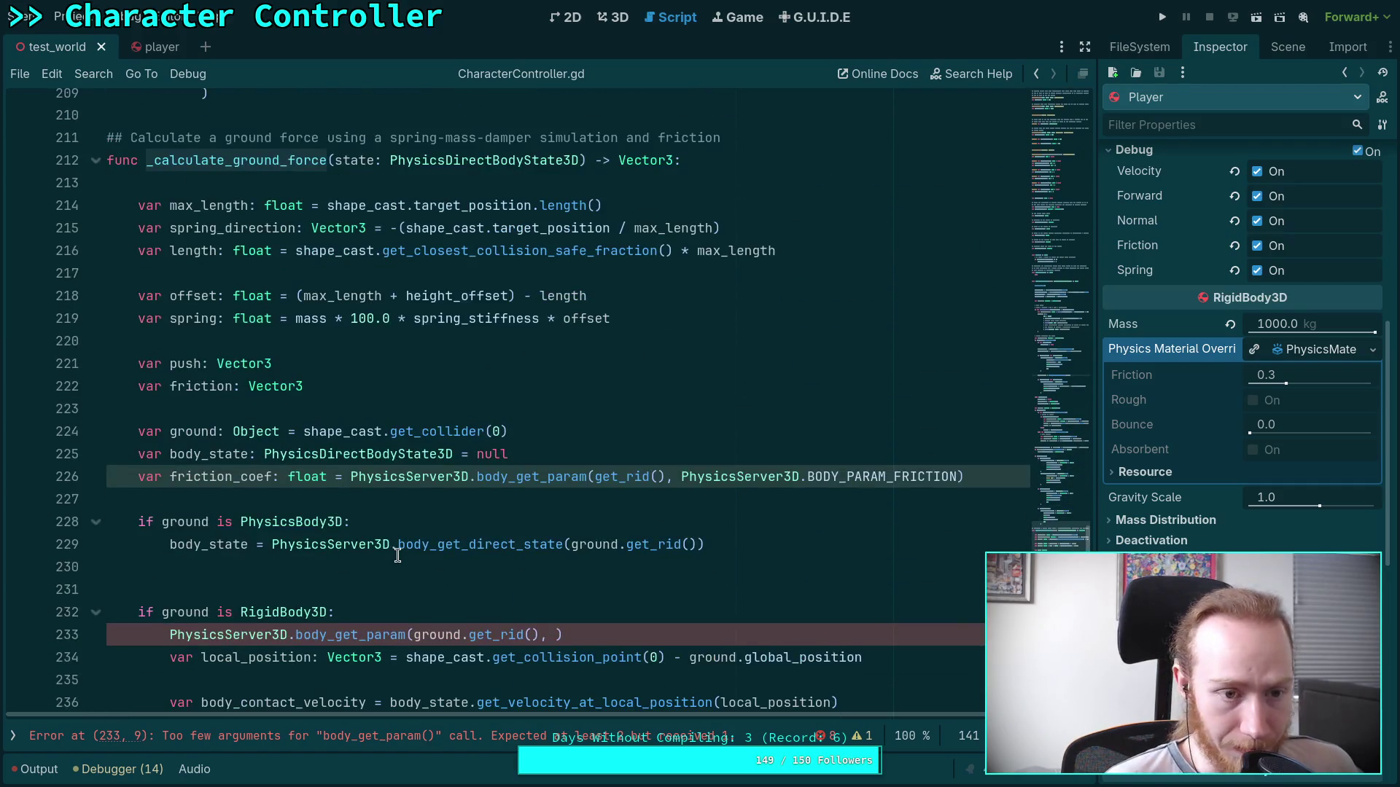
scroll(397, 555, up, 20)
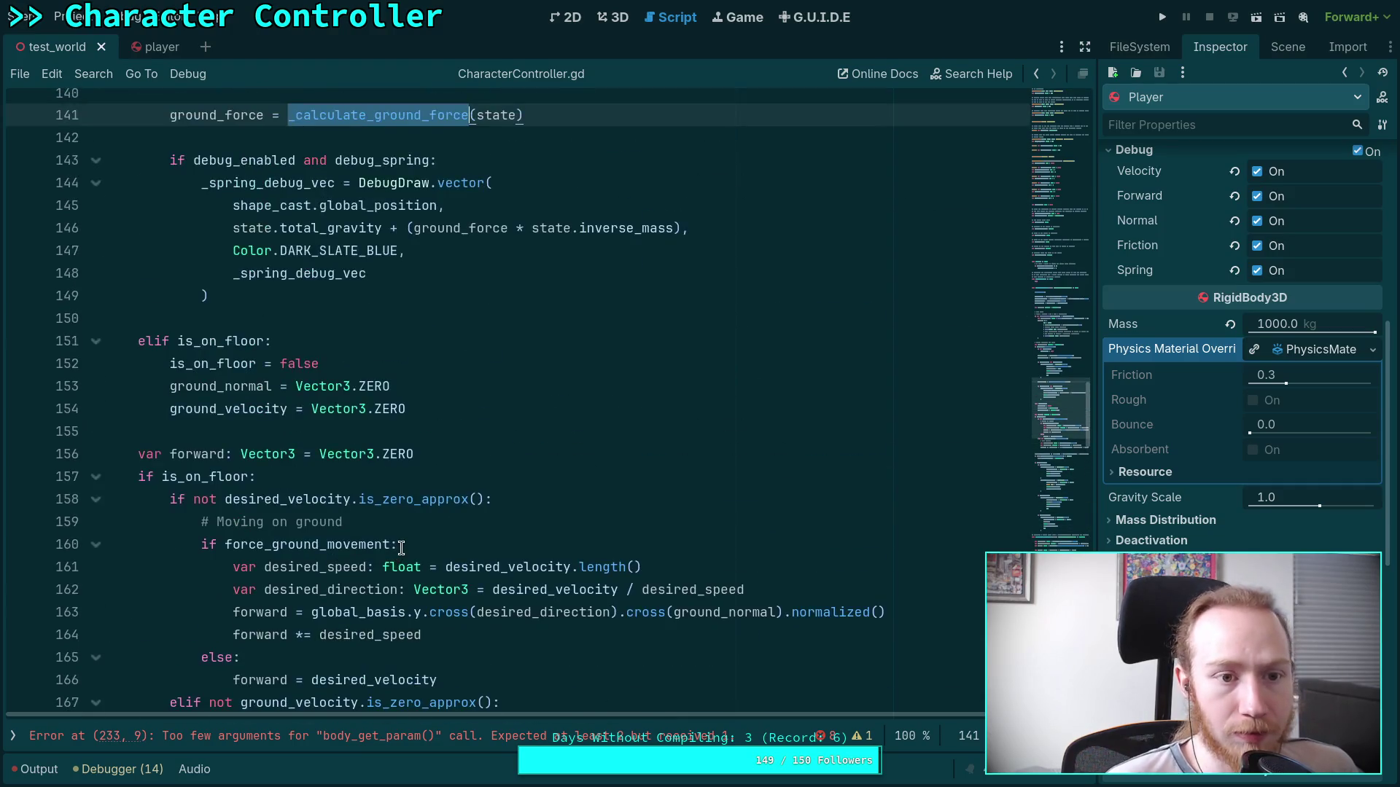
Insert a new empty line 231 inside the PhysicsBody3D ground check.
scroll(401, 547, down, 20)
scroll(401, 549, down, 5)
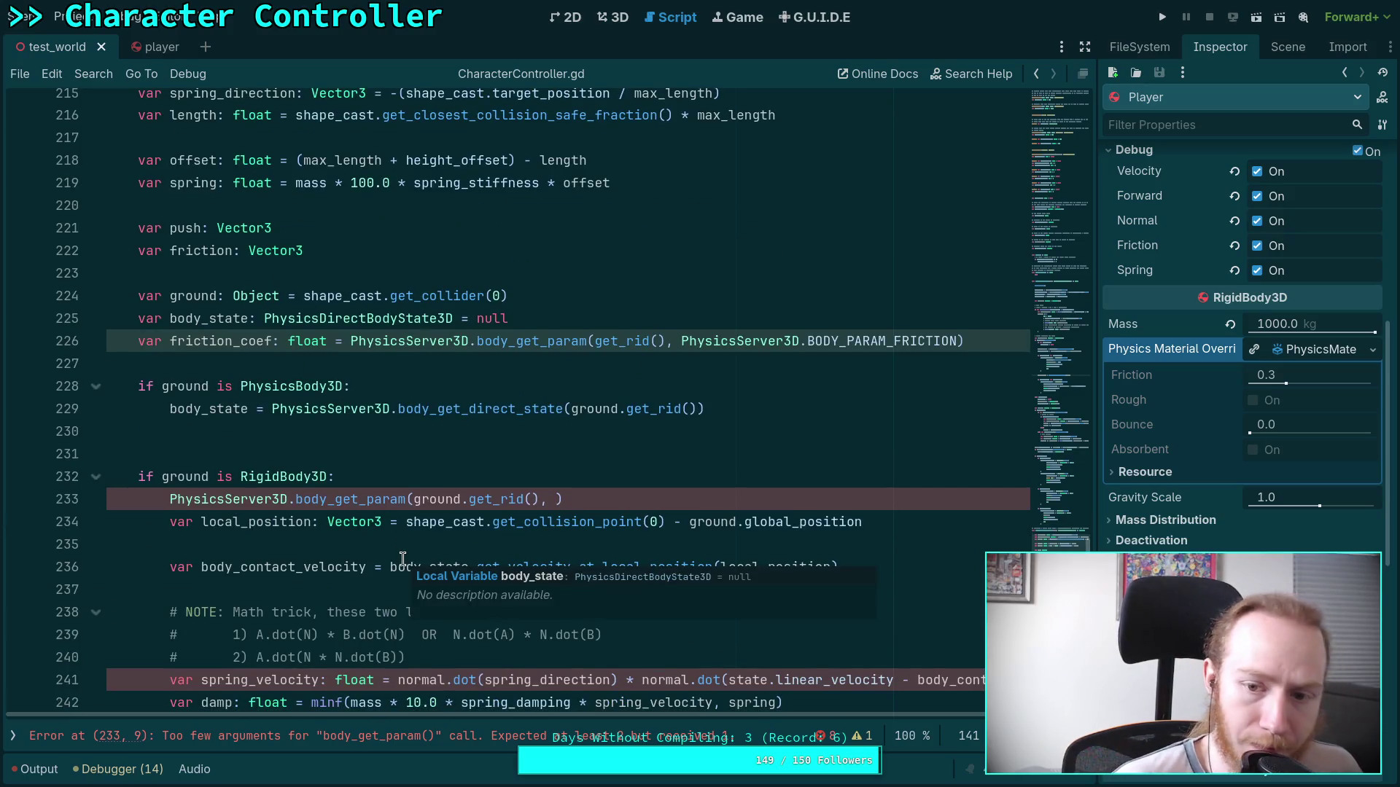
scroll(402, 559, down, 2)
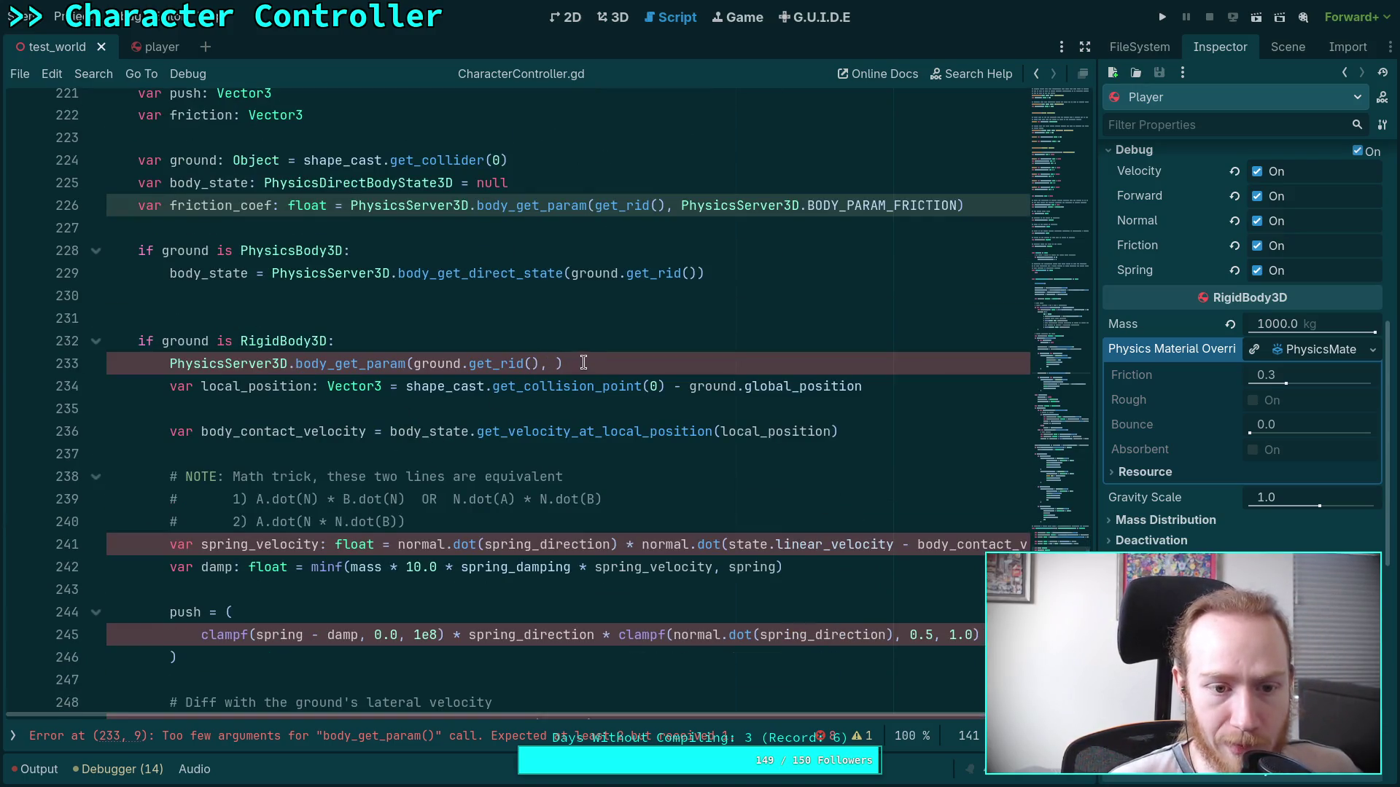
drag(583, 363, 593, 345)
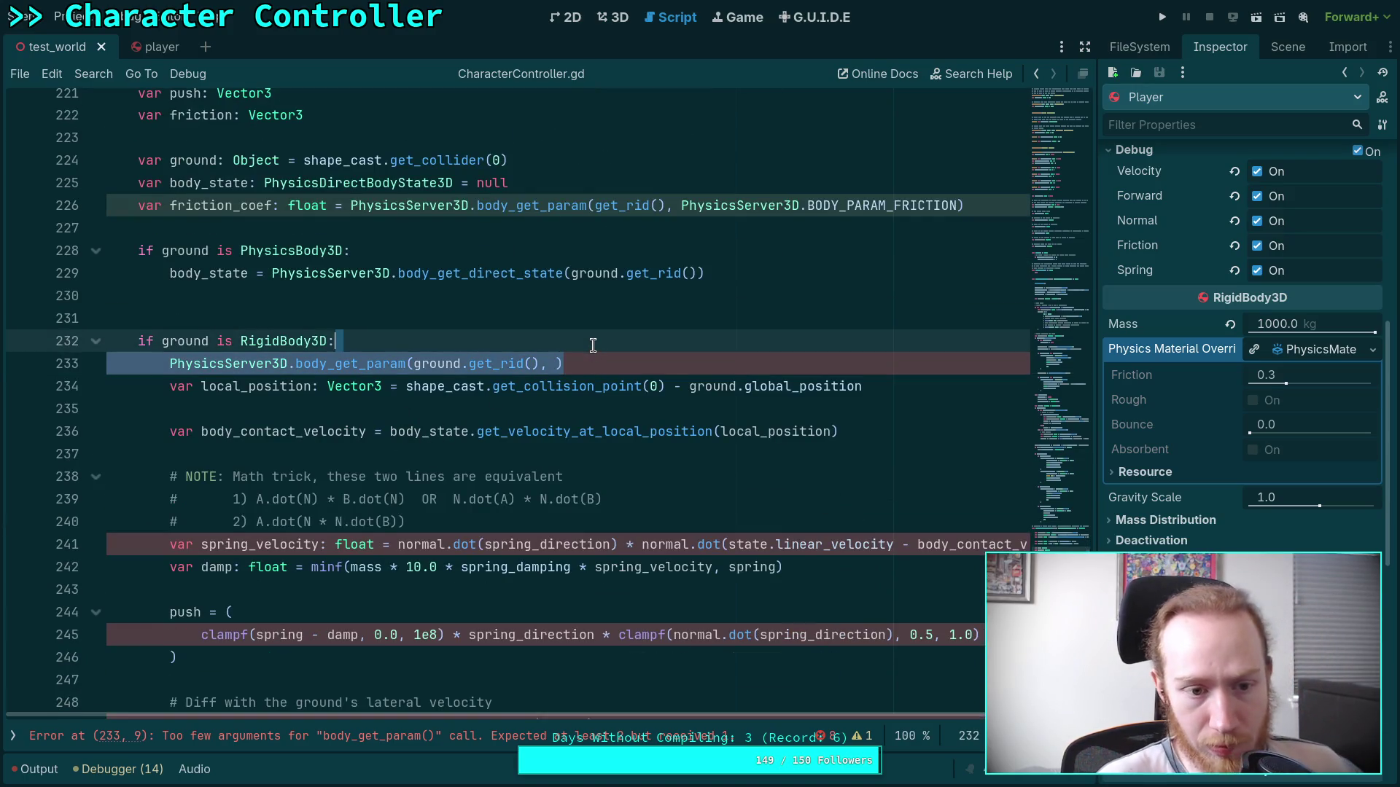
click(170, 363)
click(478, 317)
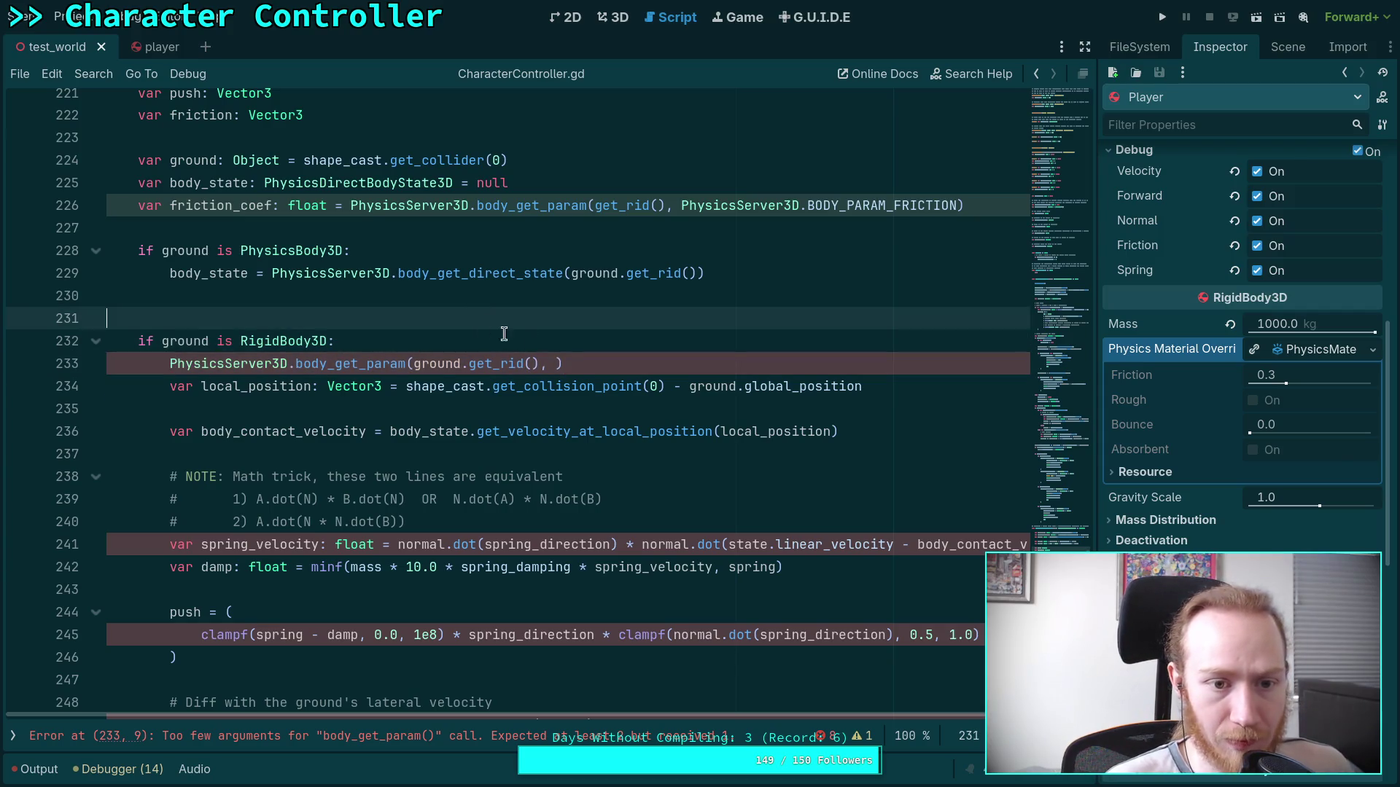
click(806, 287)
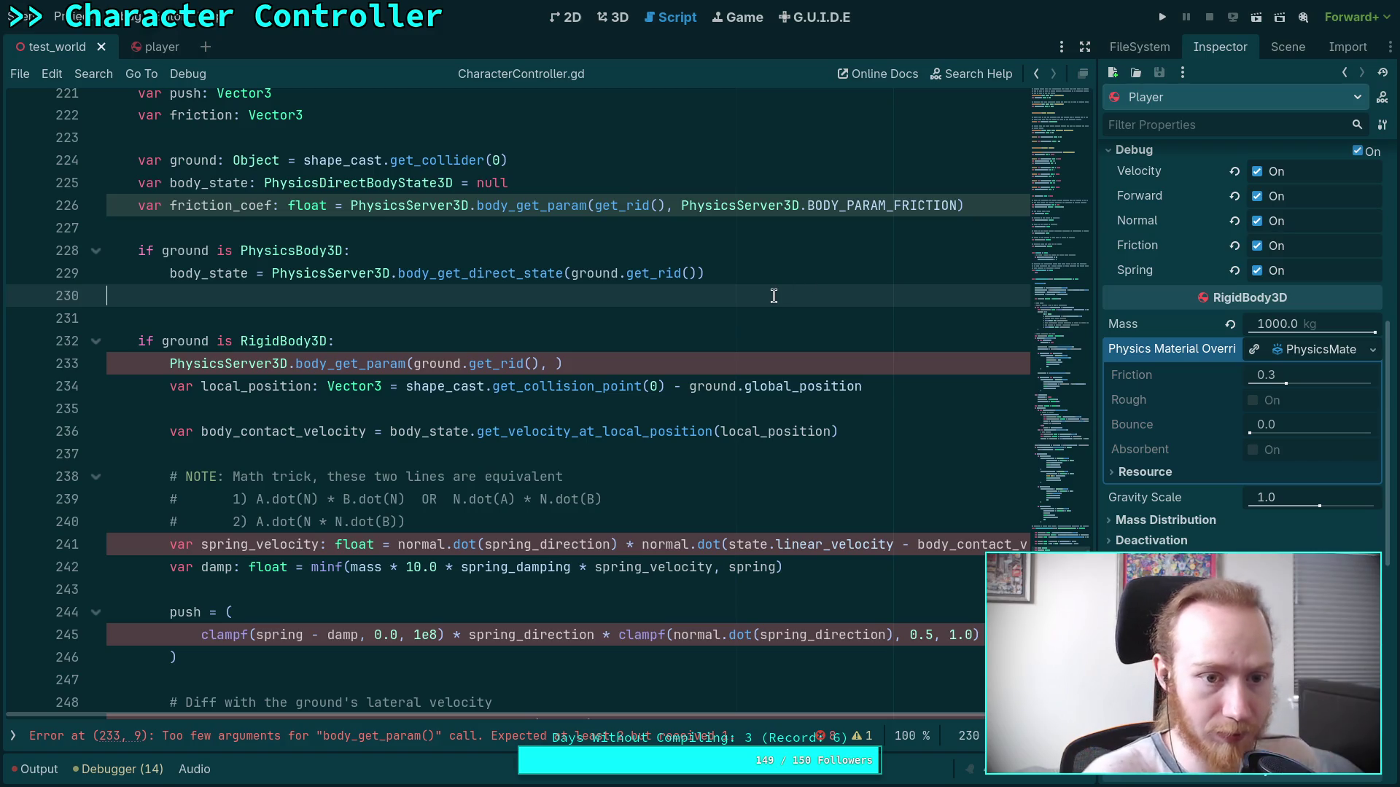
key(Return)
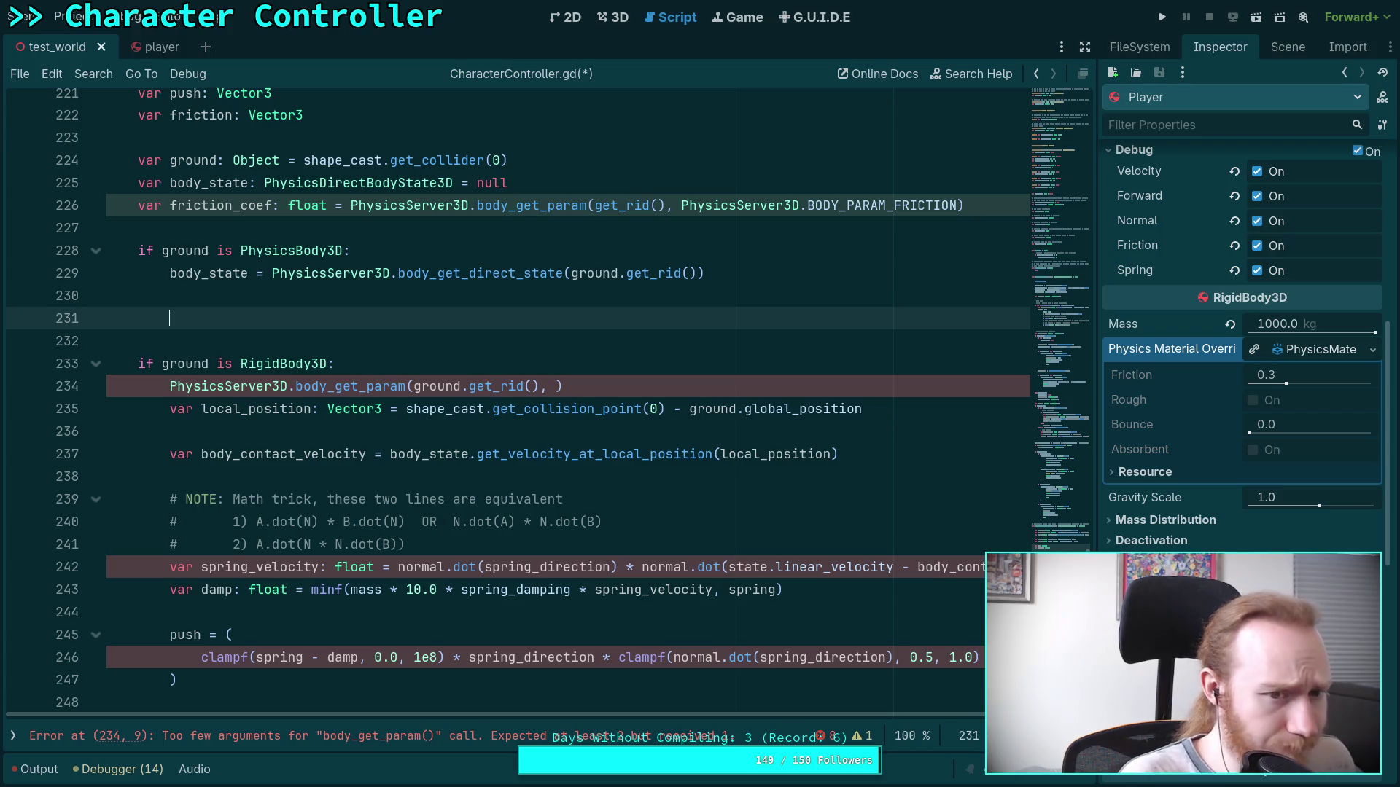
Leave an unfinished 'if ground.' condition there and bring up options for PhysicsBody3D on line 228.
text(ifground.)
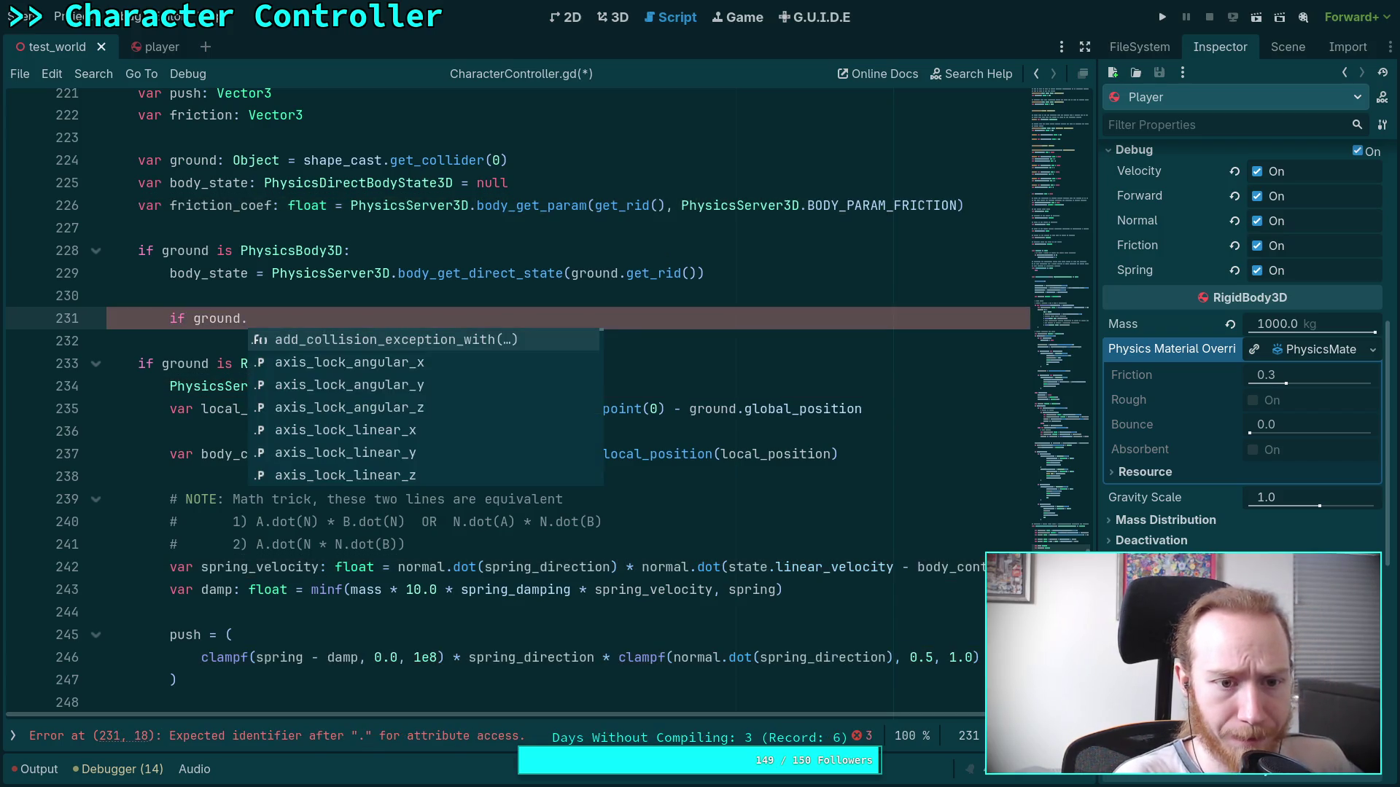
text(phys)
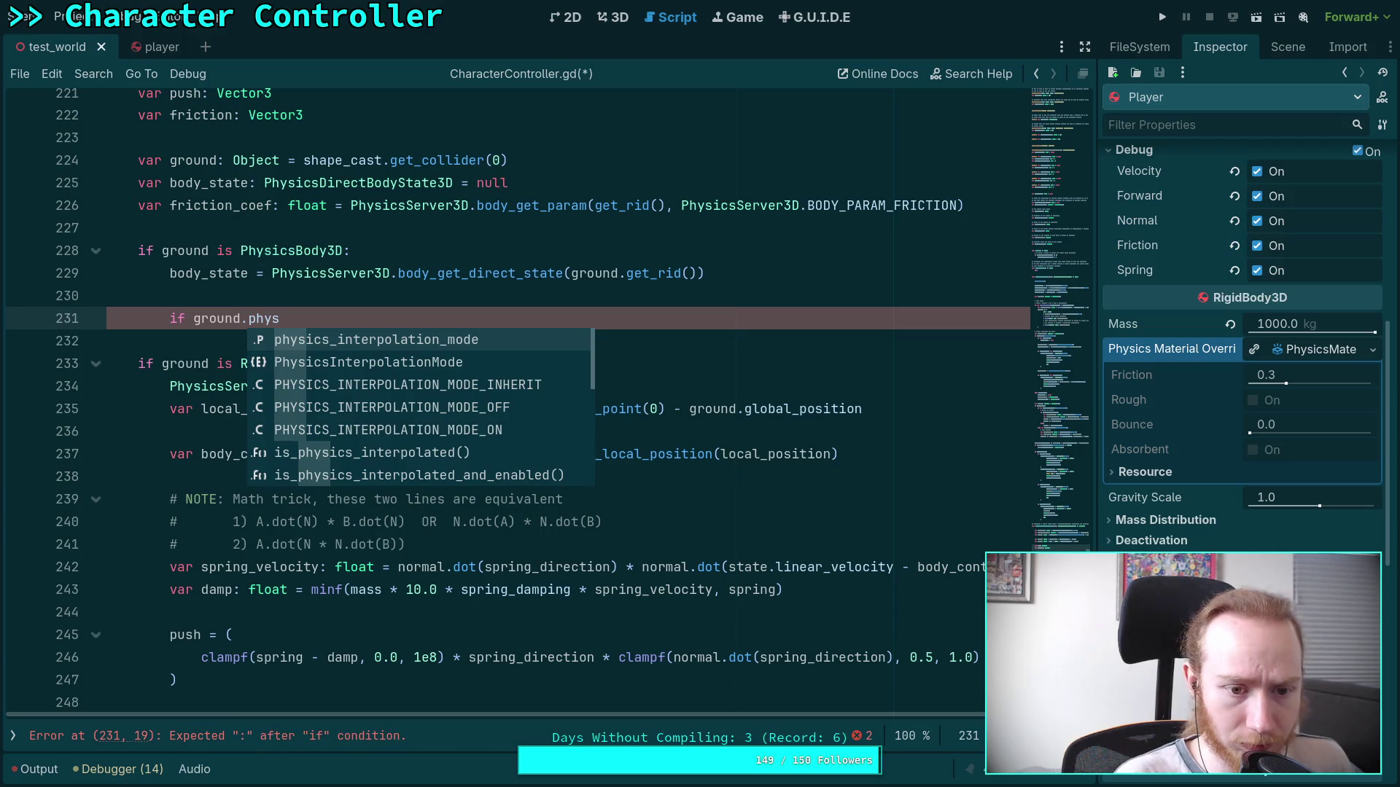
text(ics_mat)
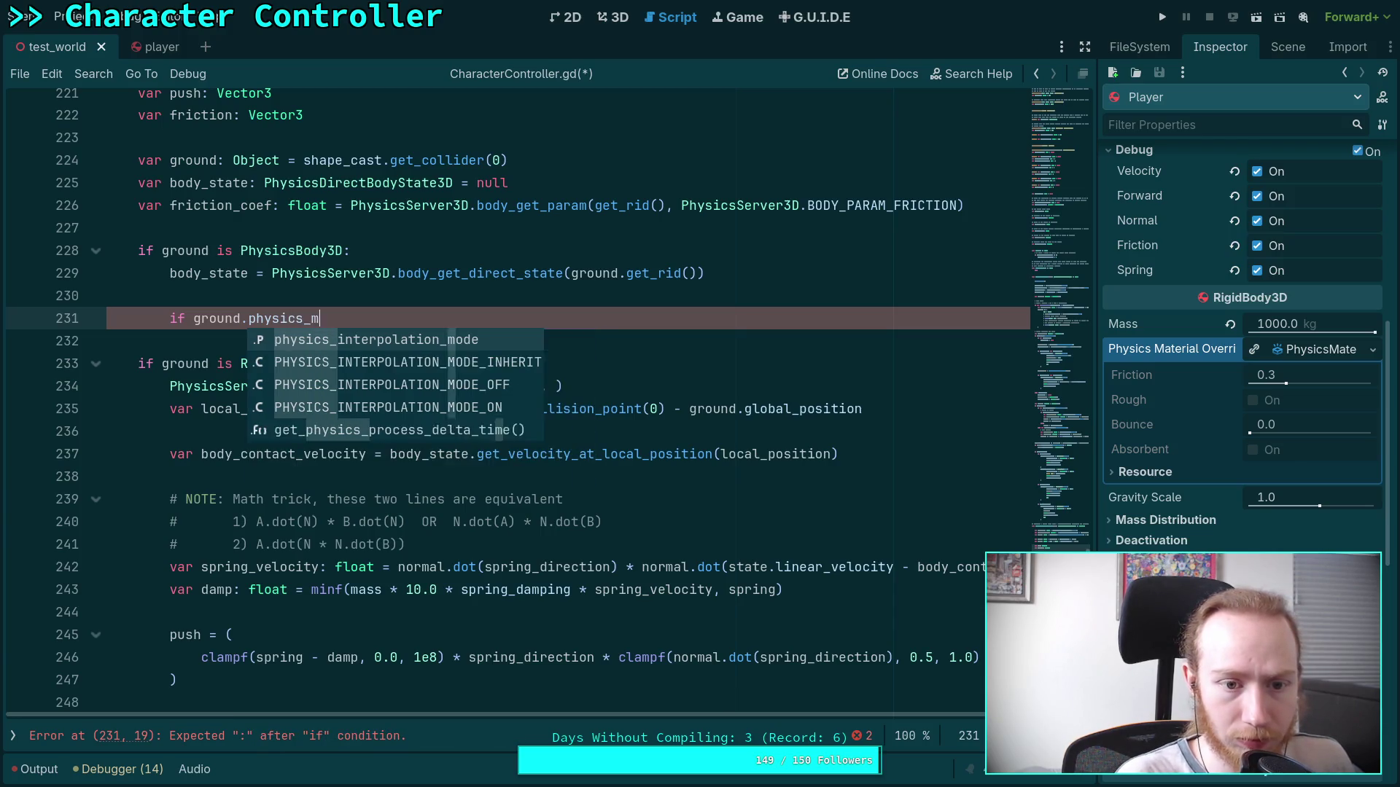
key(BackSpace)
key(BackSpace)
key(BackSpace)
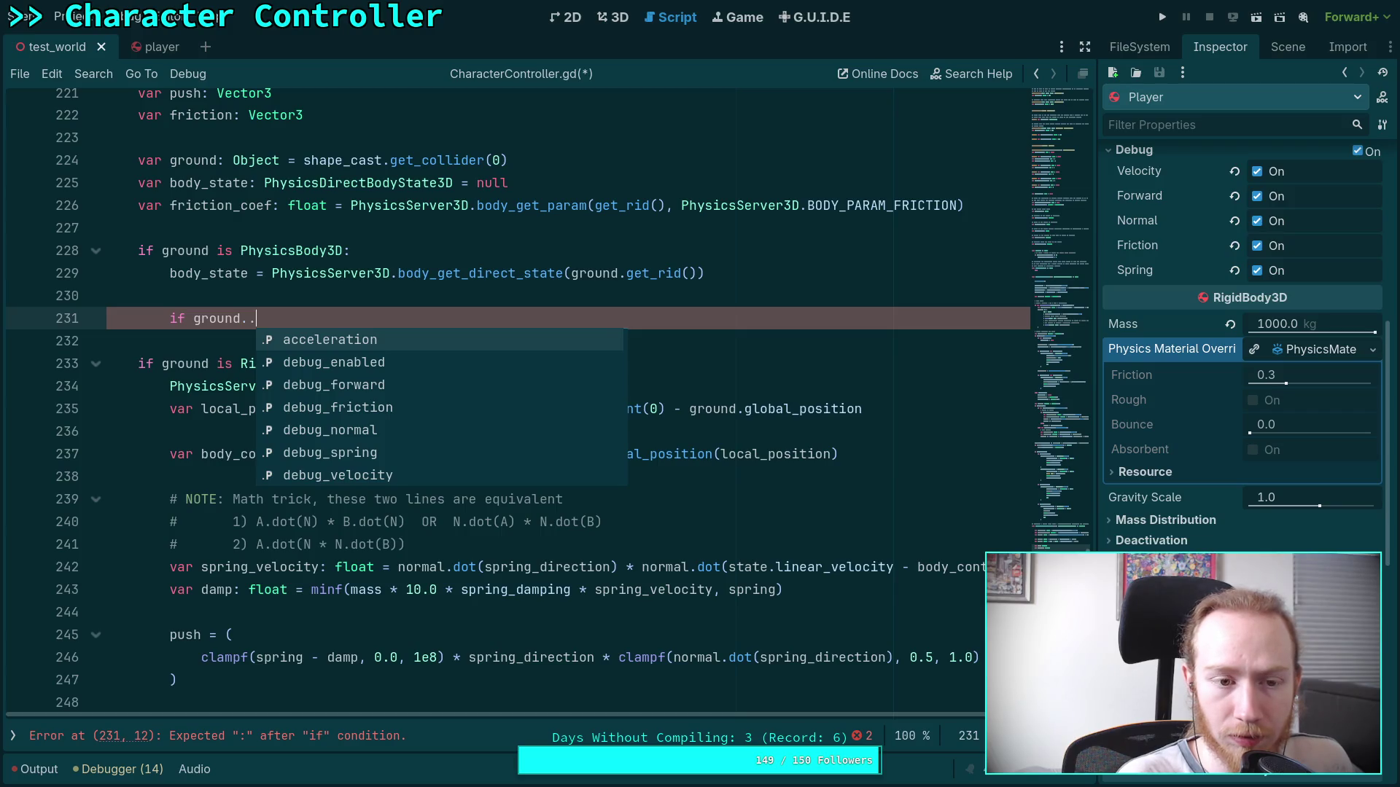
key(BackSpace)
click(315, 255)
right_click(316, 256)
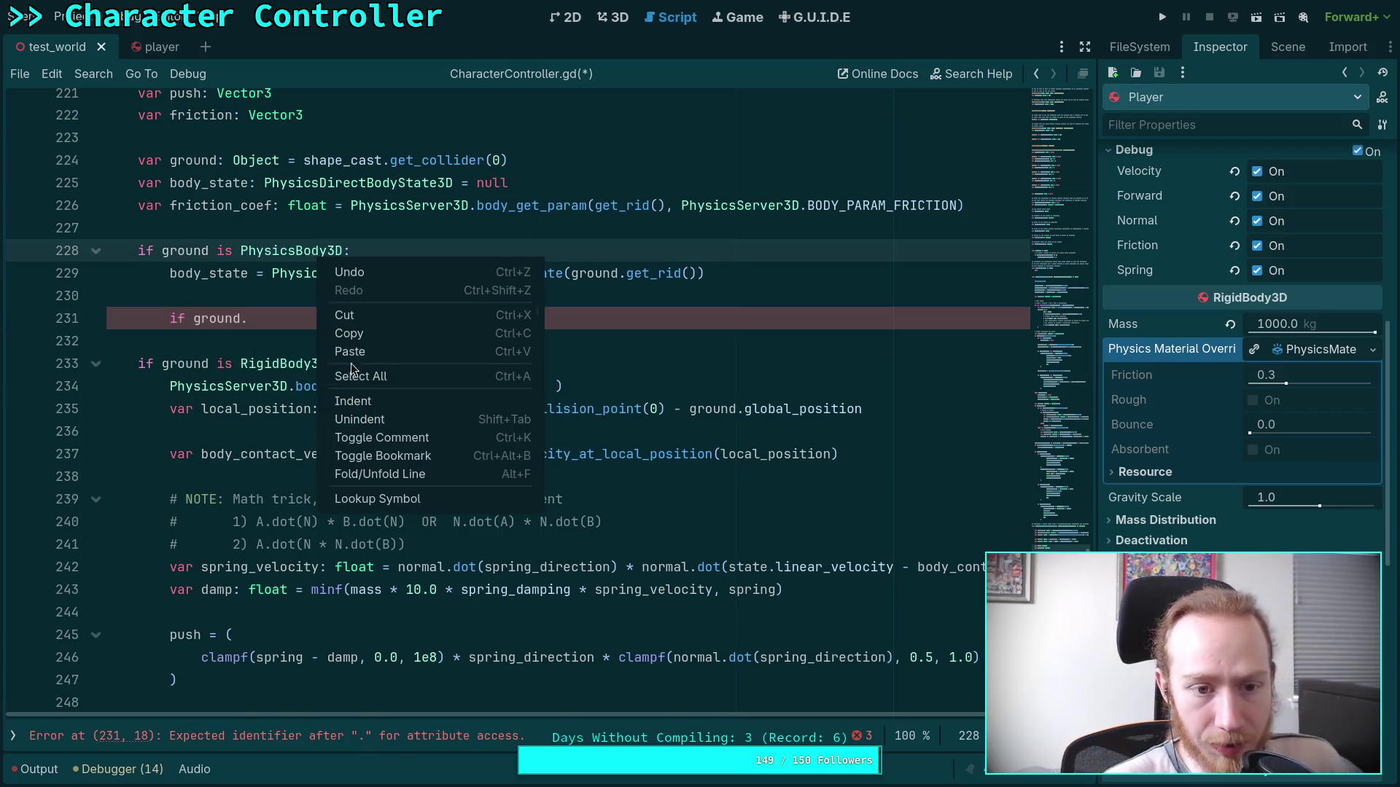
click(379, 497)
scroll(529, 466, down, 2)
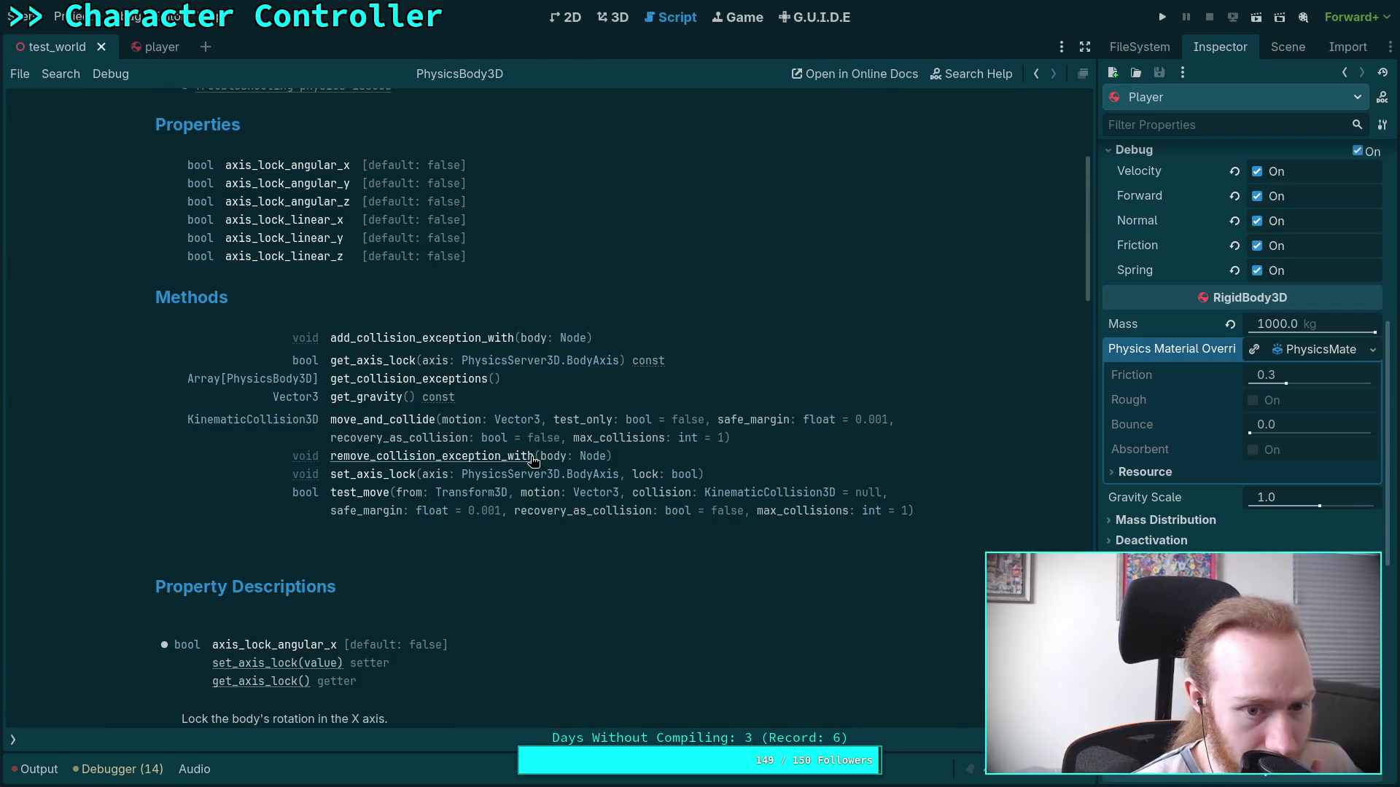
scroll(530, 553, down, 6)
scroll(530, 547, up, 8)
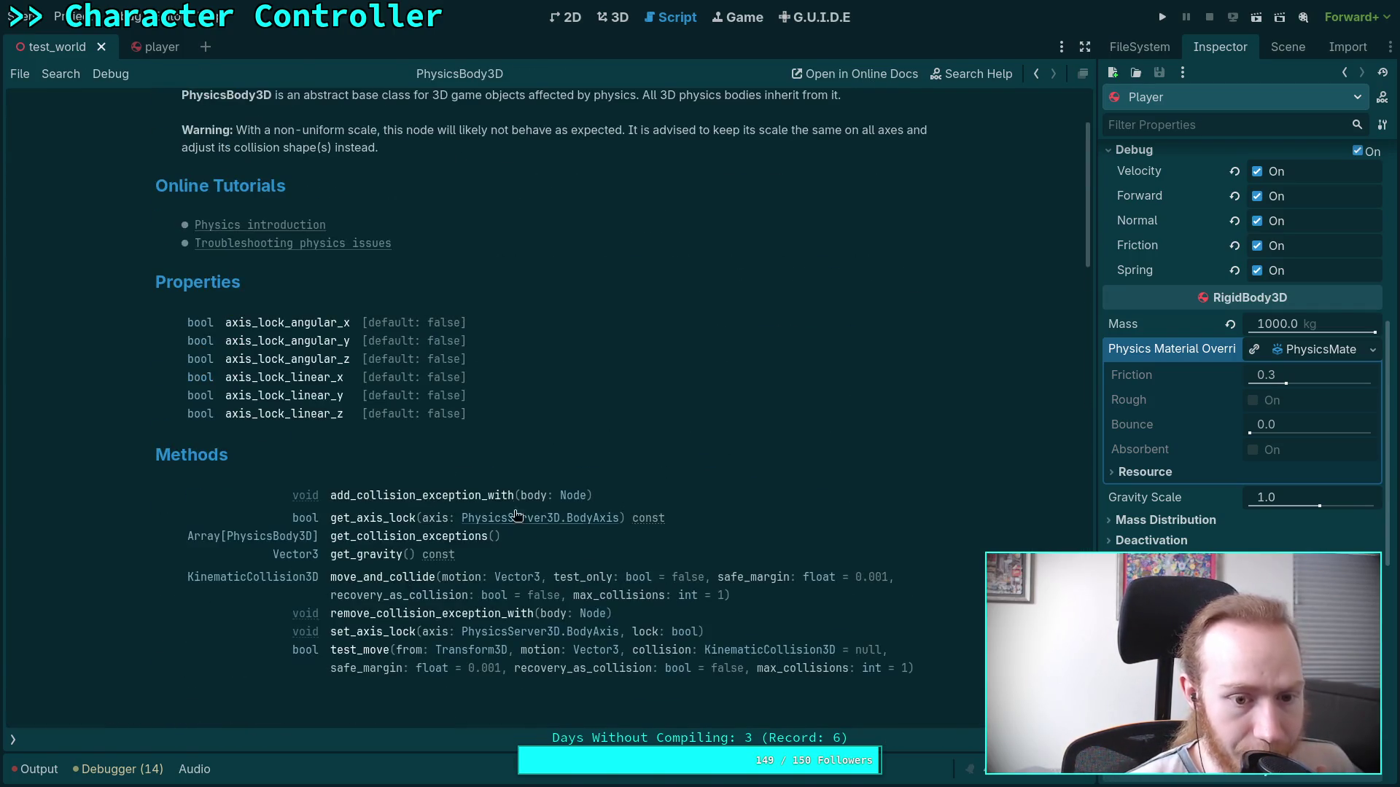
scroll(448, 432, up, 2)
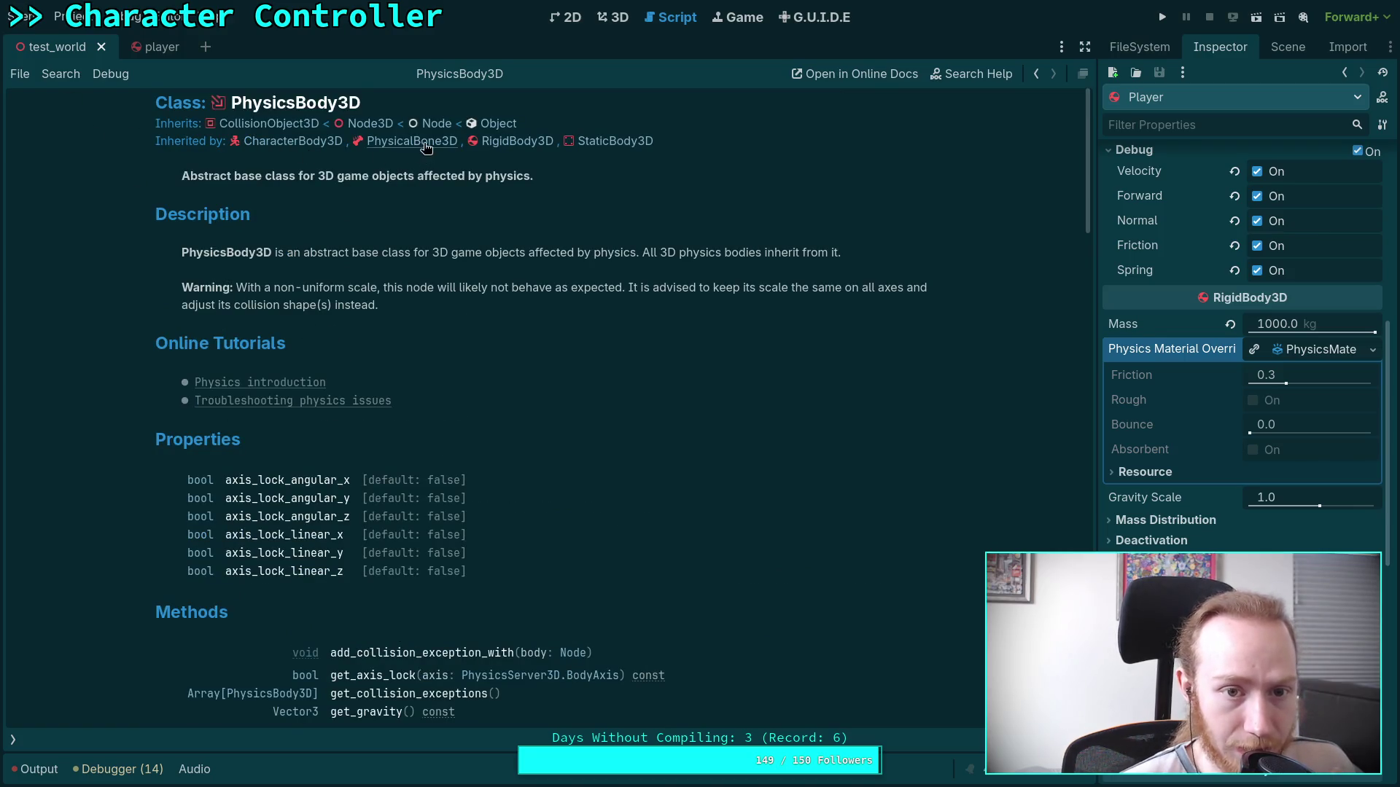
click(517, 142)
scroll(385, 406, down, 3)
scroll(385, 406, down, 5)
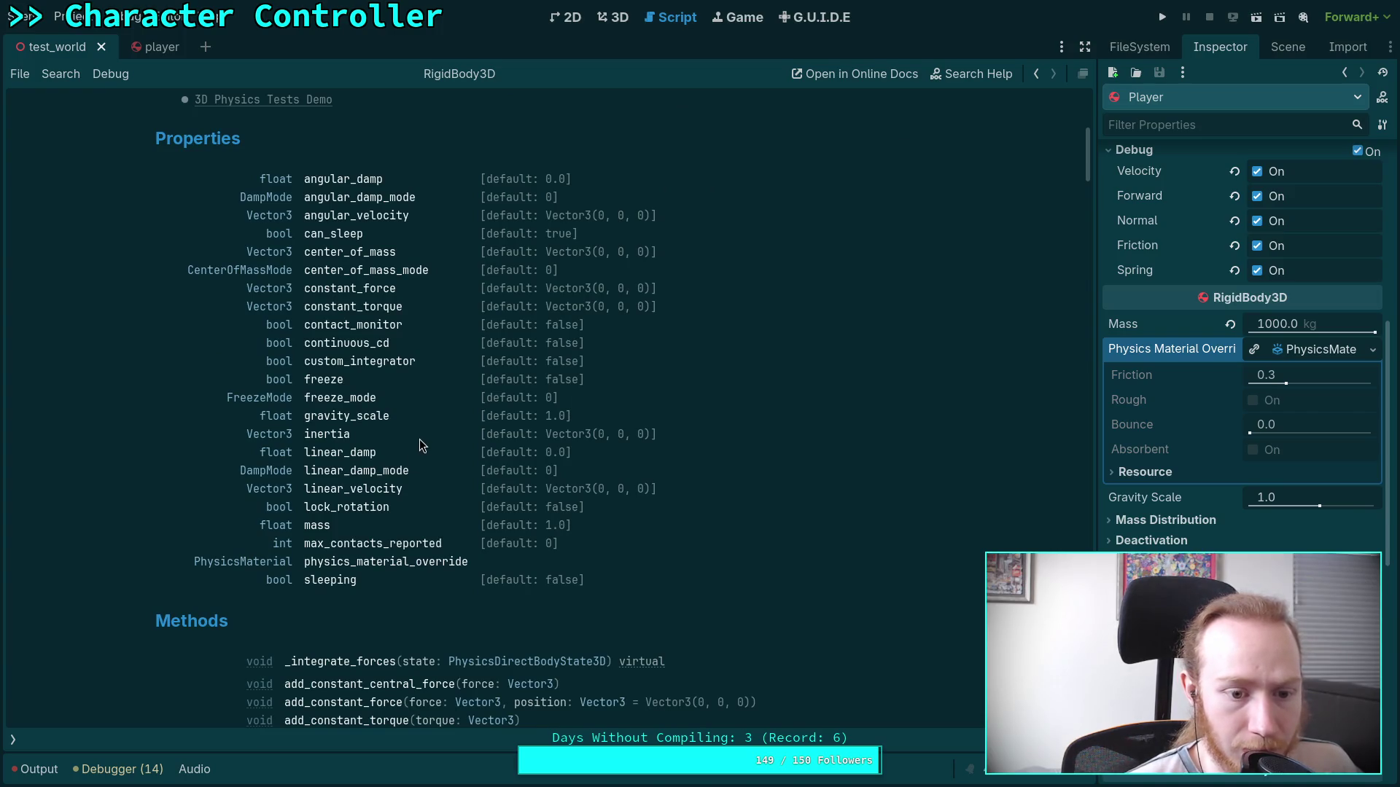
scroll(421, 467, up, 7)
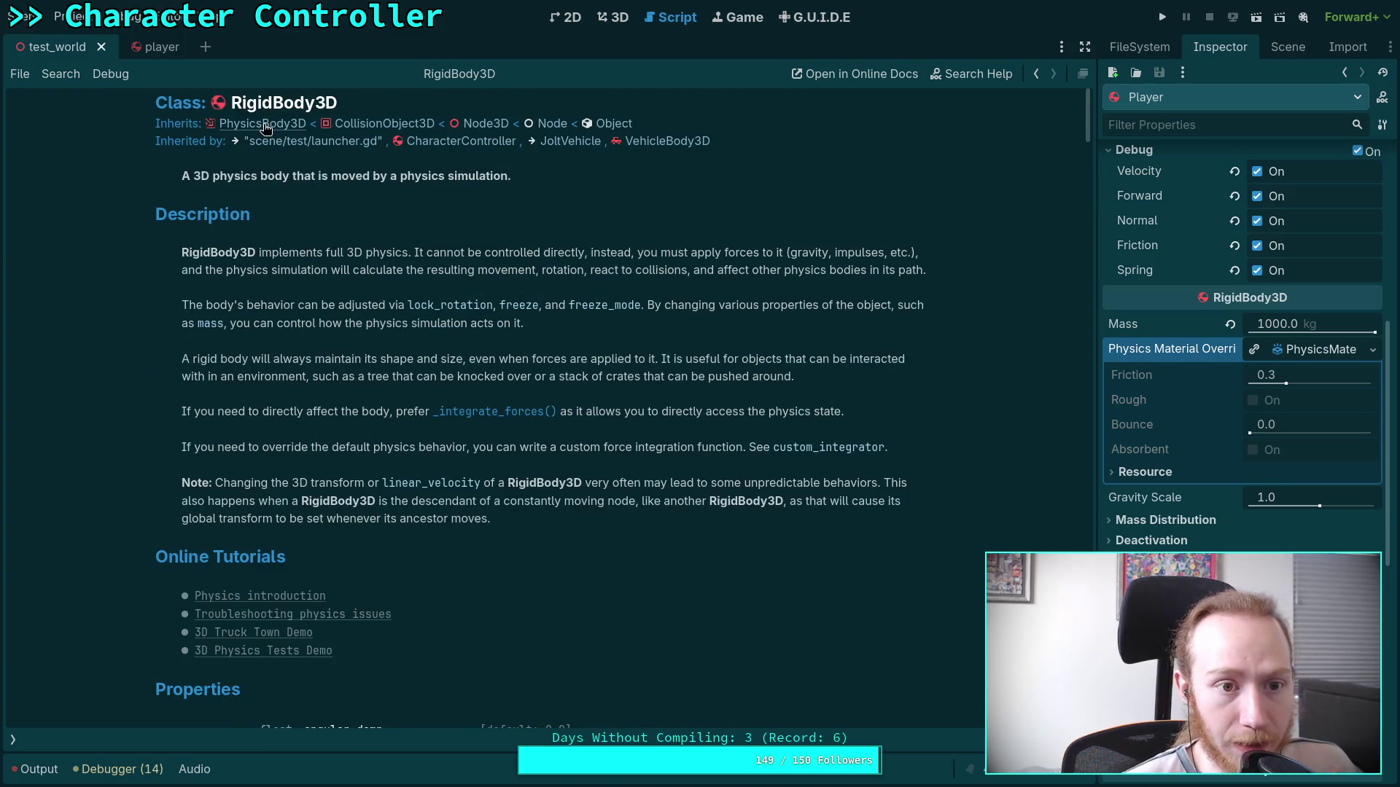
click(263, 123)
click(616, 141)
scroll(488, 401, down, 3)
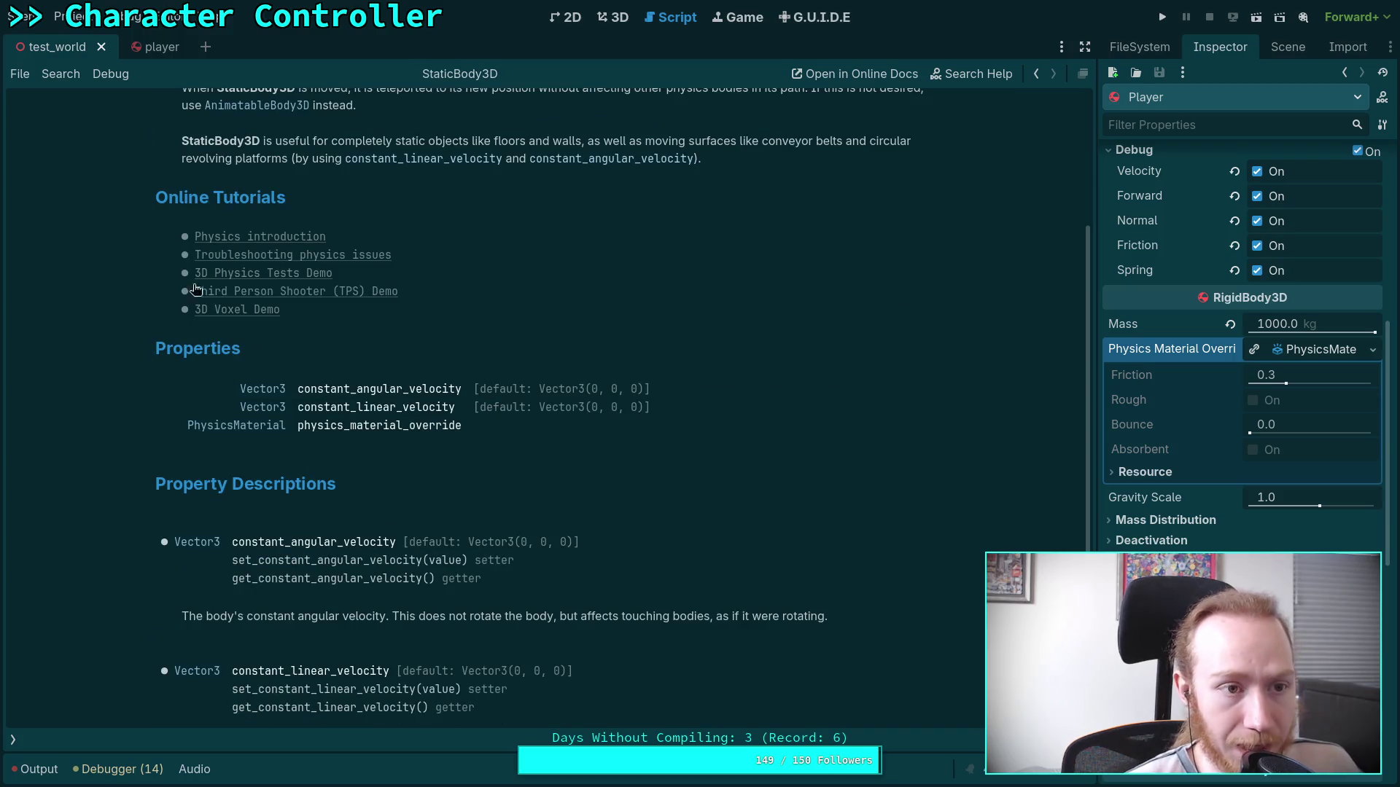
click(13, 738)
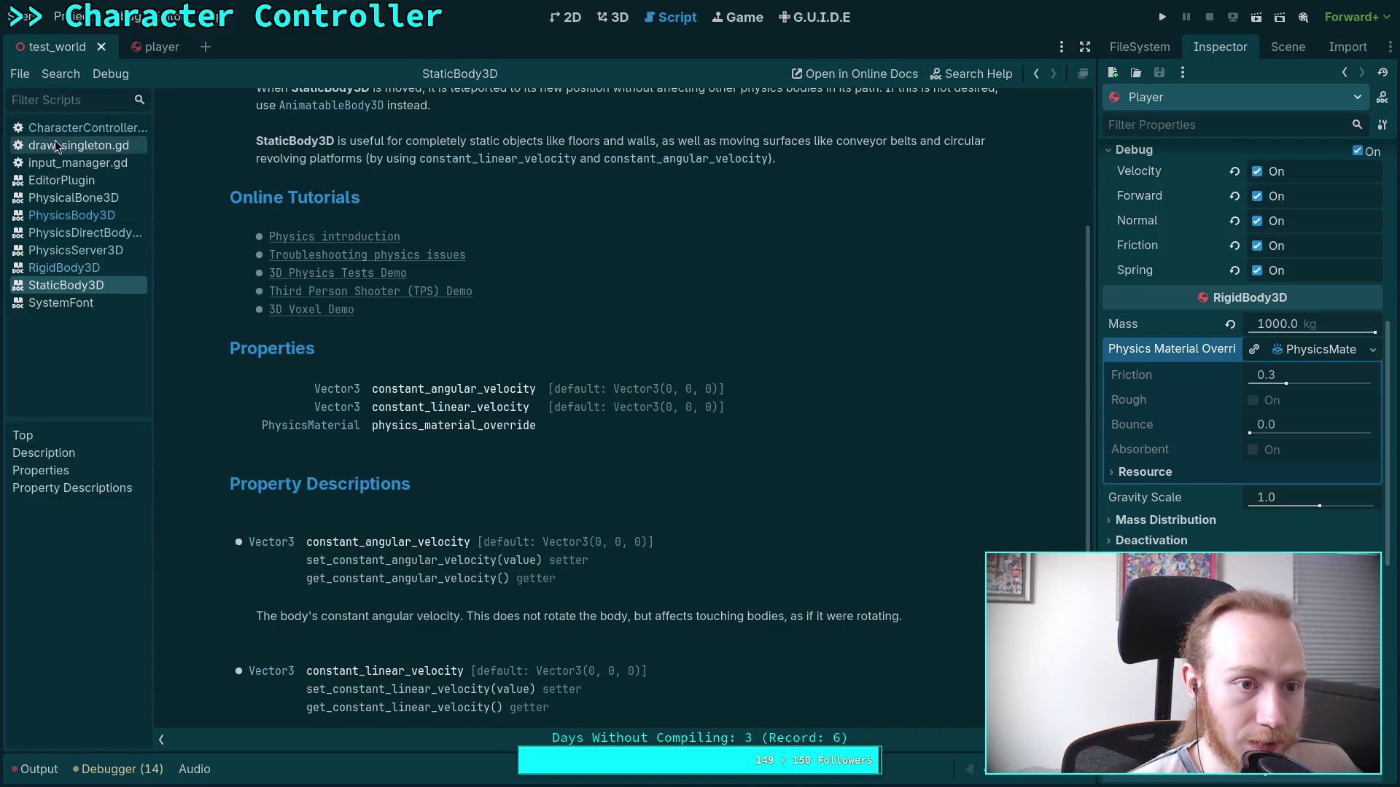
click(80, 128)
click(159, 737)
scroll(390, 462, up, 2)
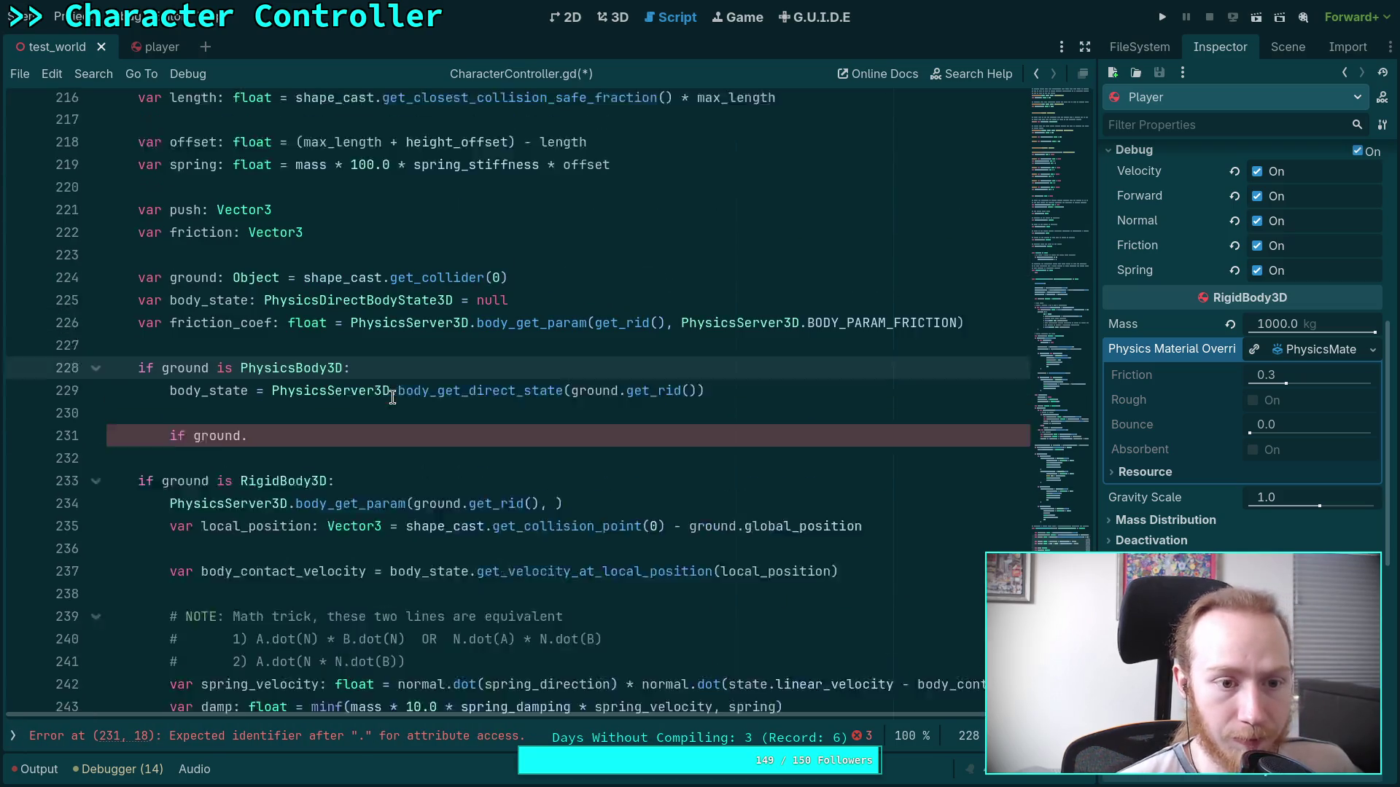
Complete line 231 as 'if ground is RigidBody3D:' using autocomplete.
drag(108, 443, 277, 466)
click(277, 465)
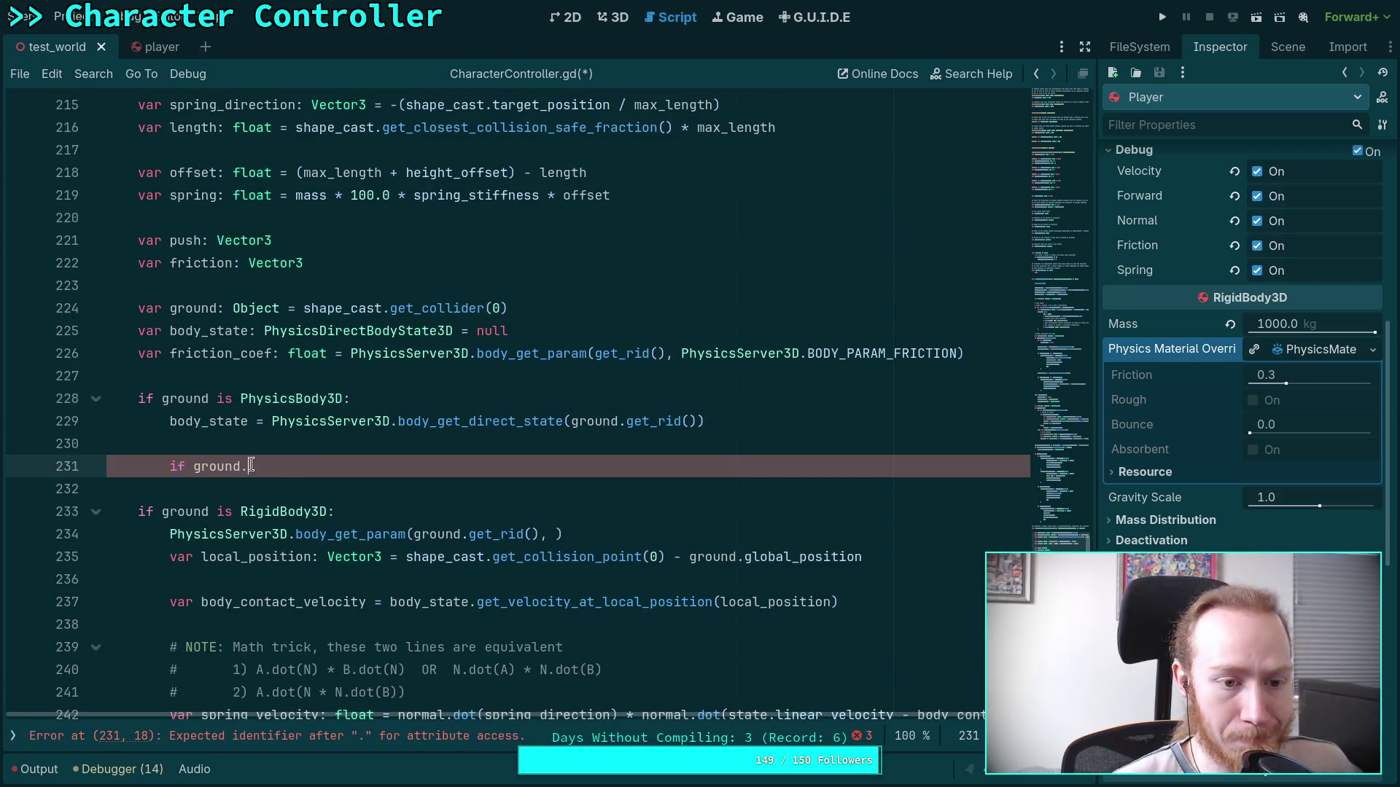
text(is Rig)
key(Down)
key(Return)
key(Return)
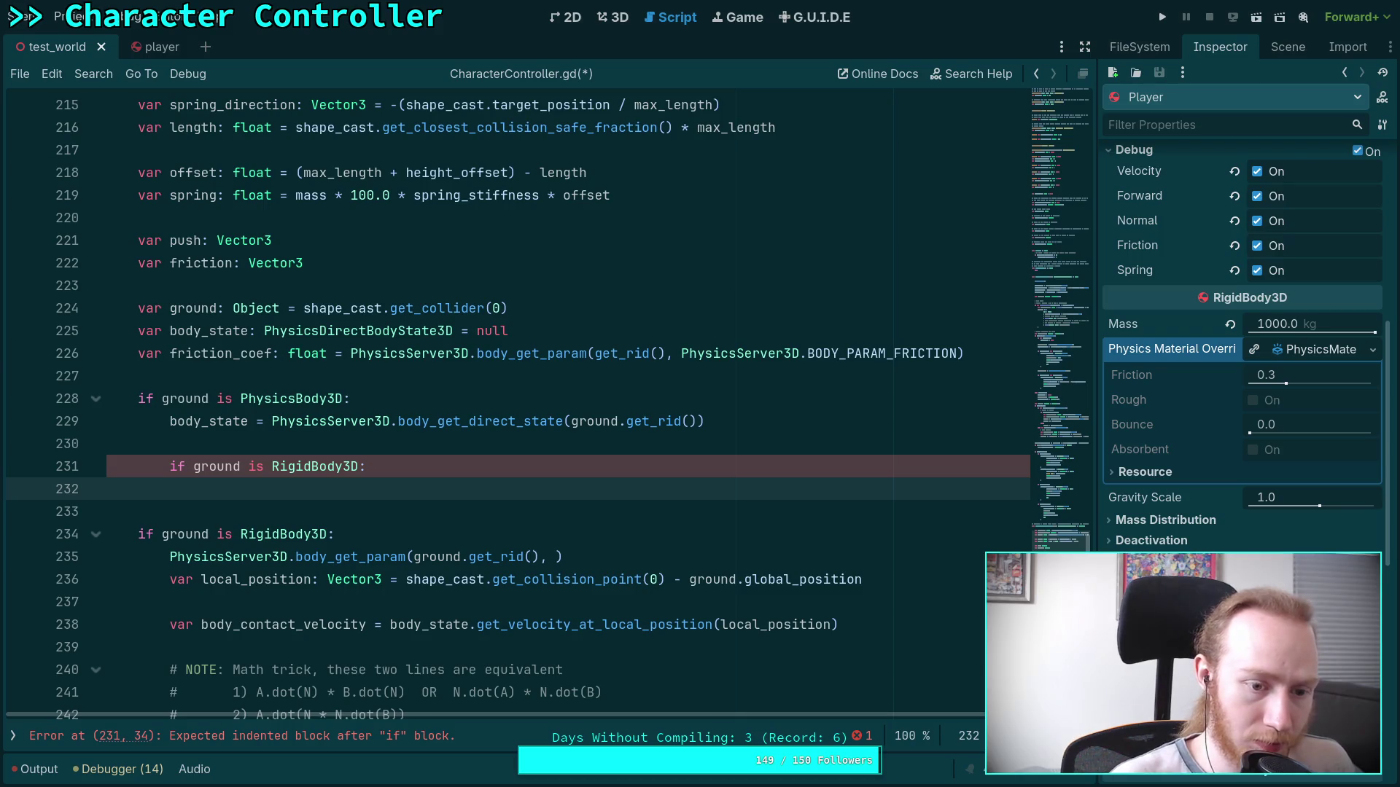
Start a nested 'if ground.mater' check on line 232 and show the open scripts list.
text(if ground.)
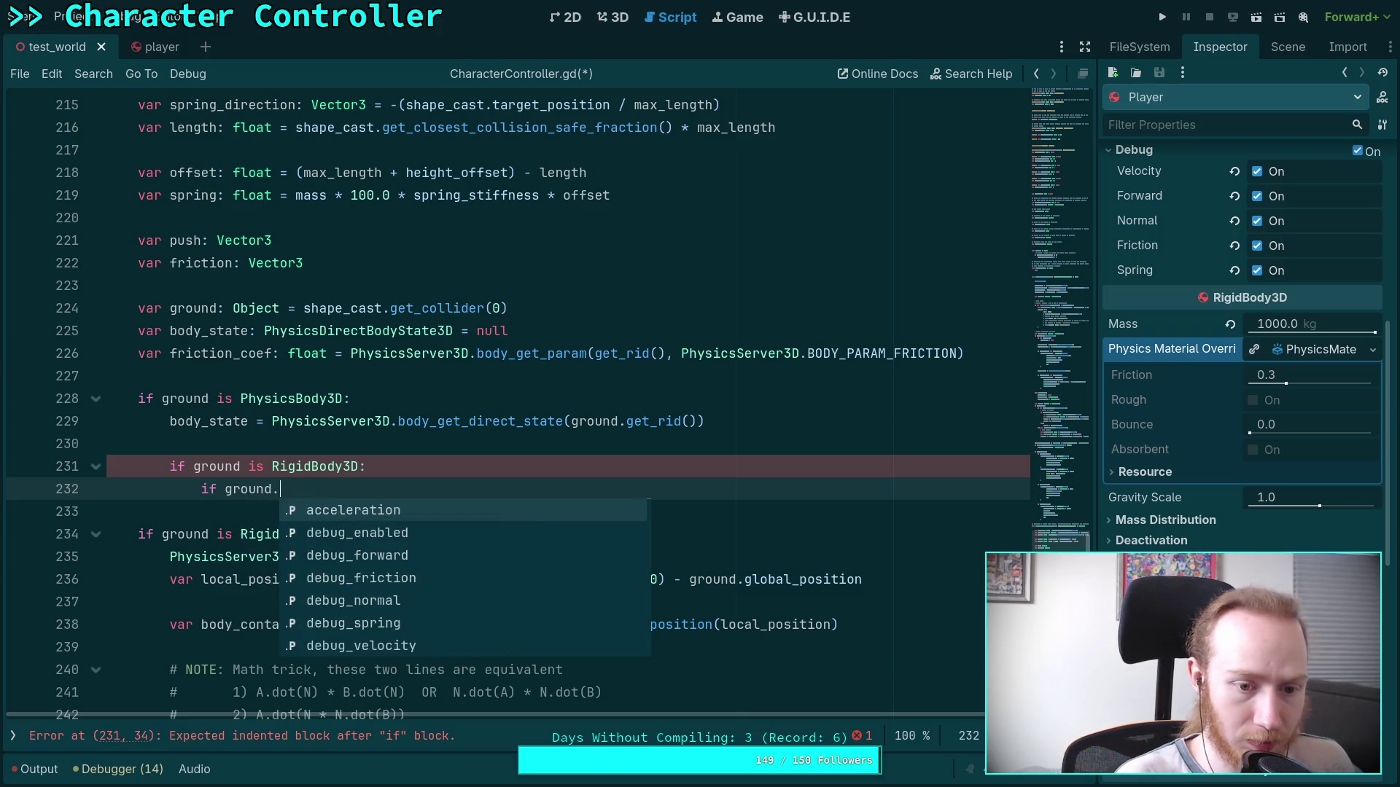
text(phys)
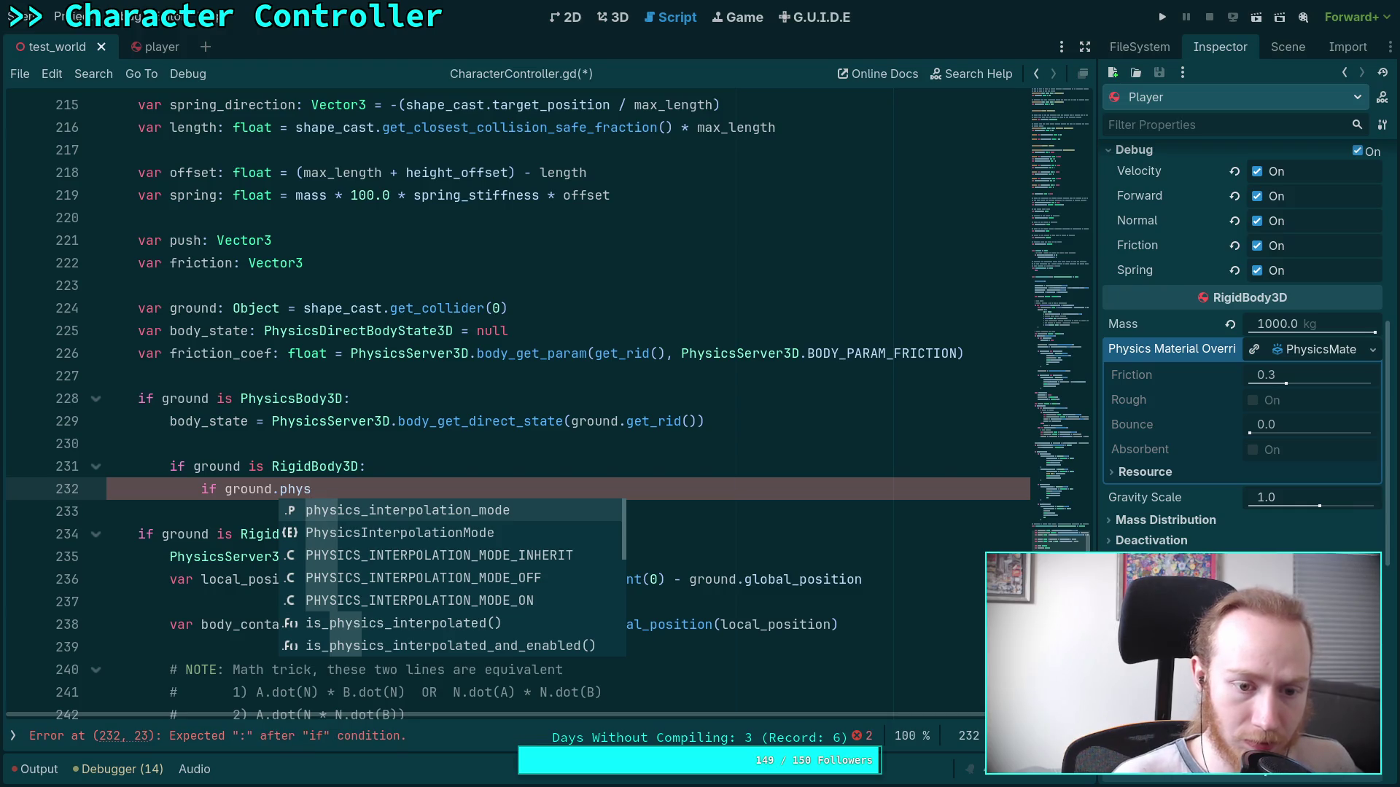
text(ics_mat)
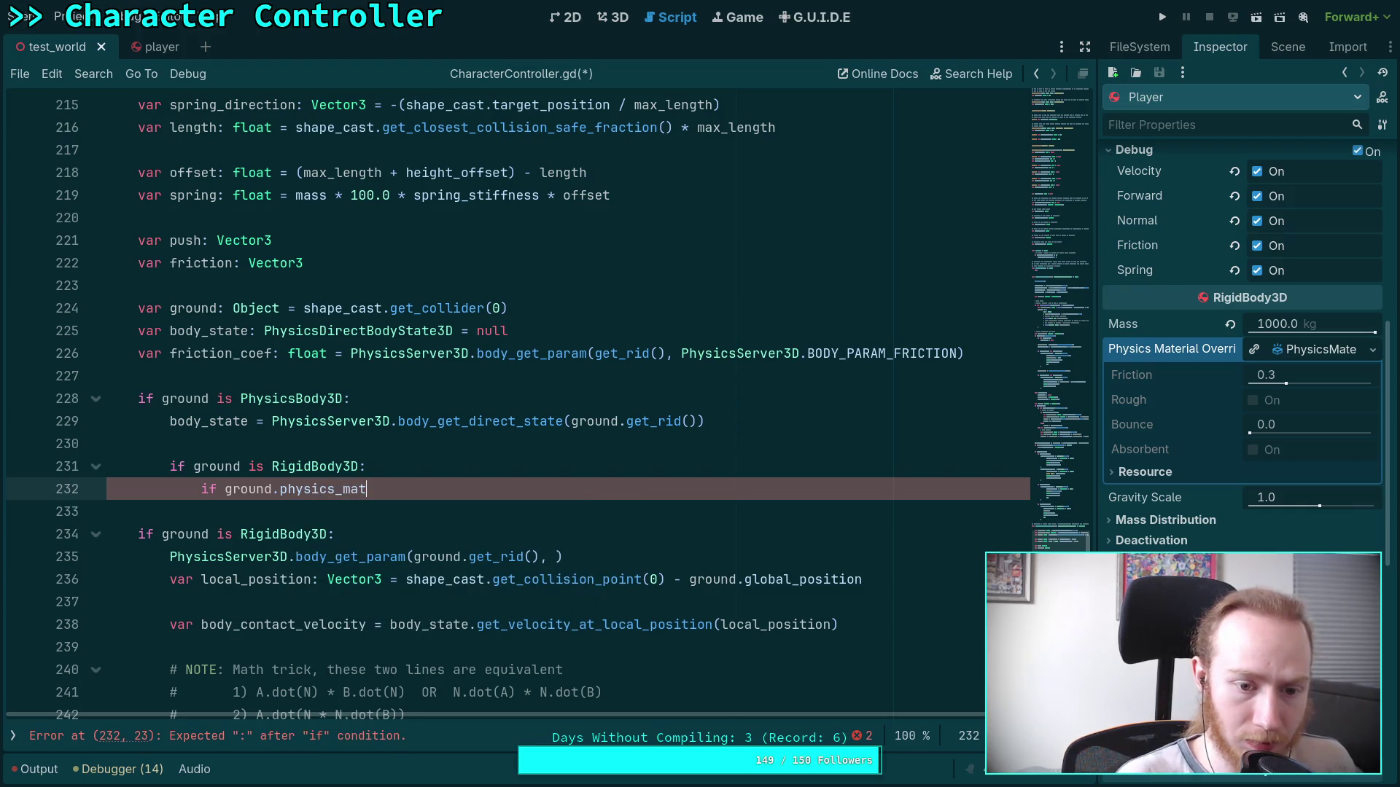
key(BackSpace)
key(BackSpace)
key(BackSpace)
key(ctrl+space)
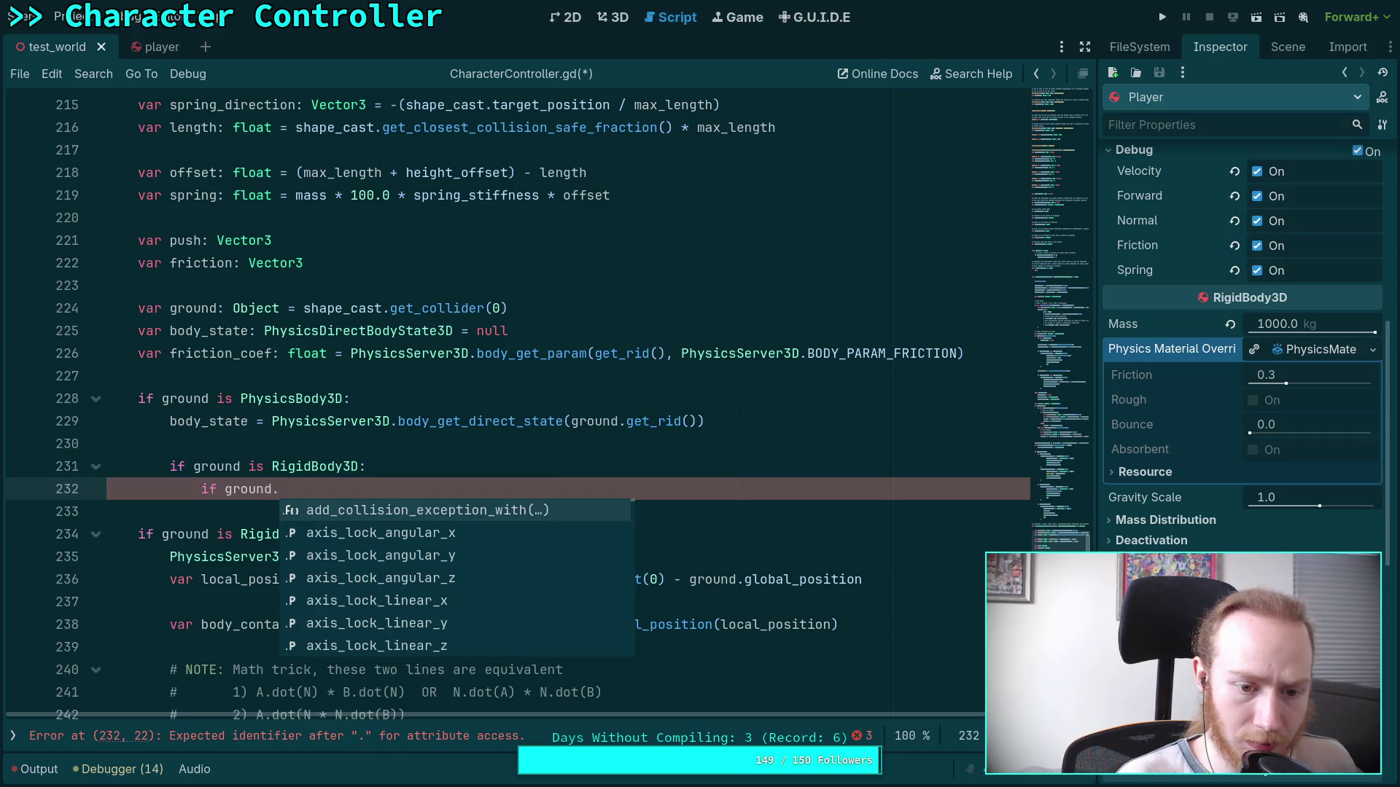
text(mater)
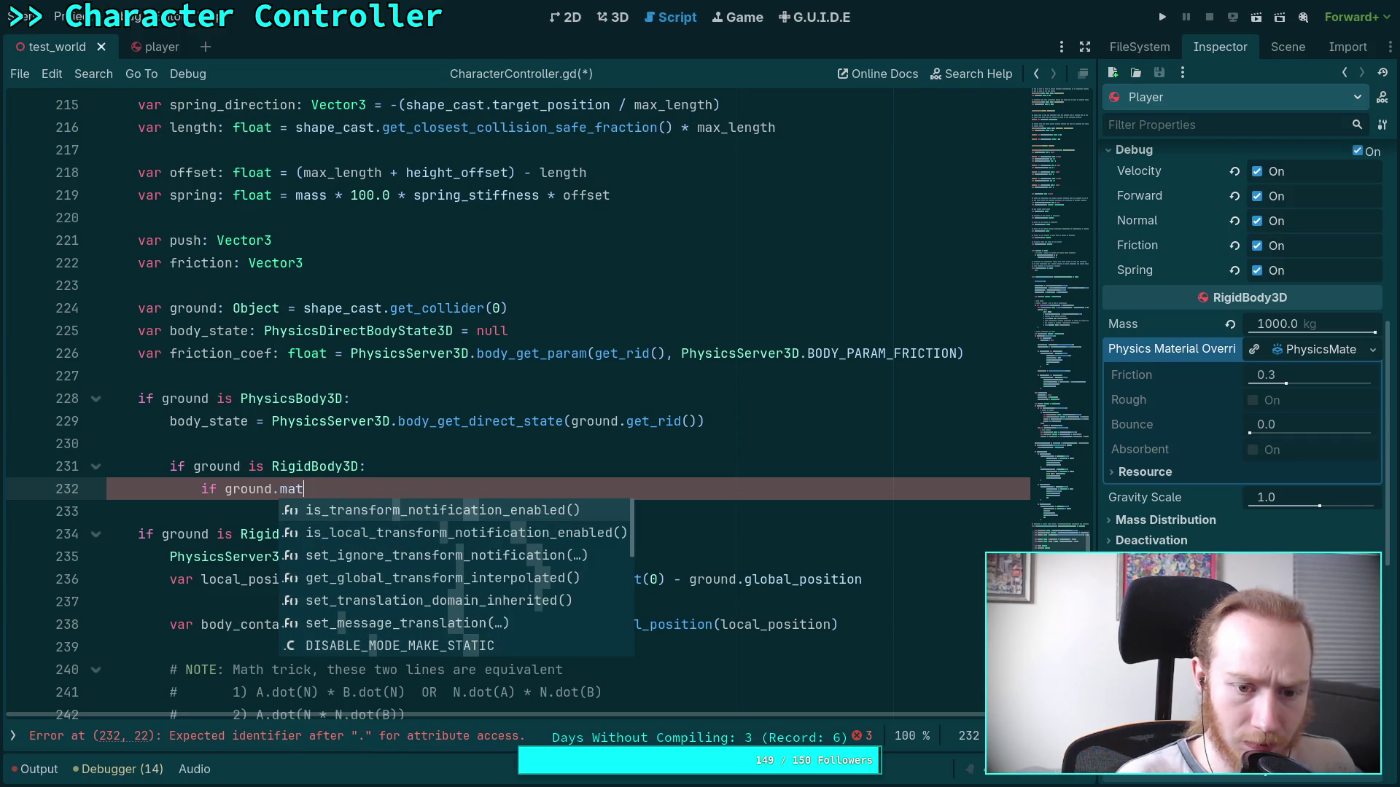
click(269, 442)
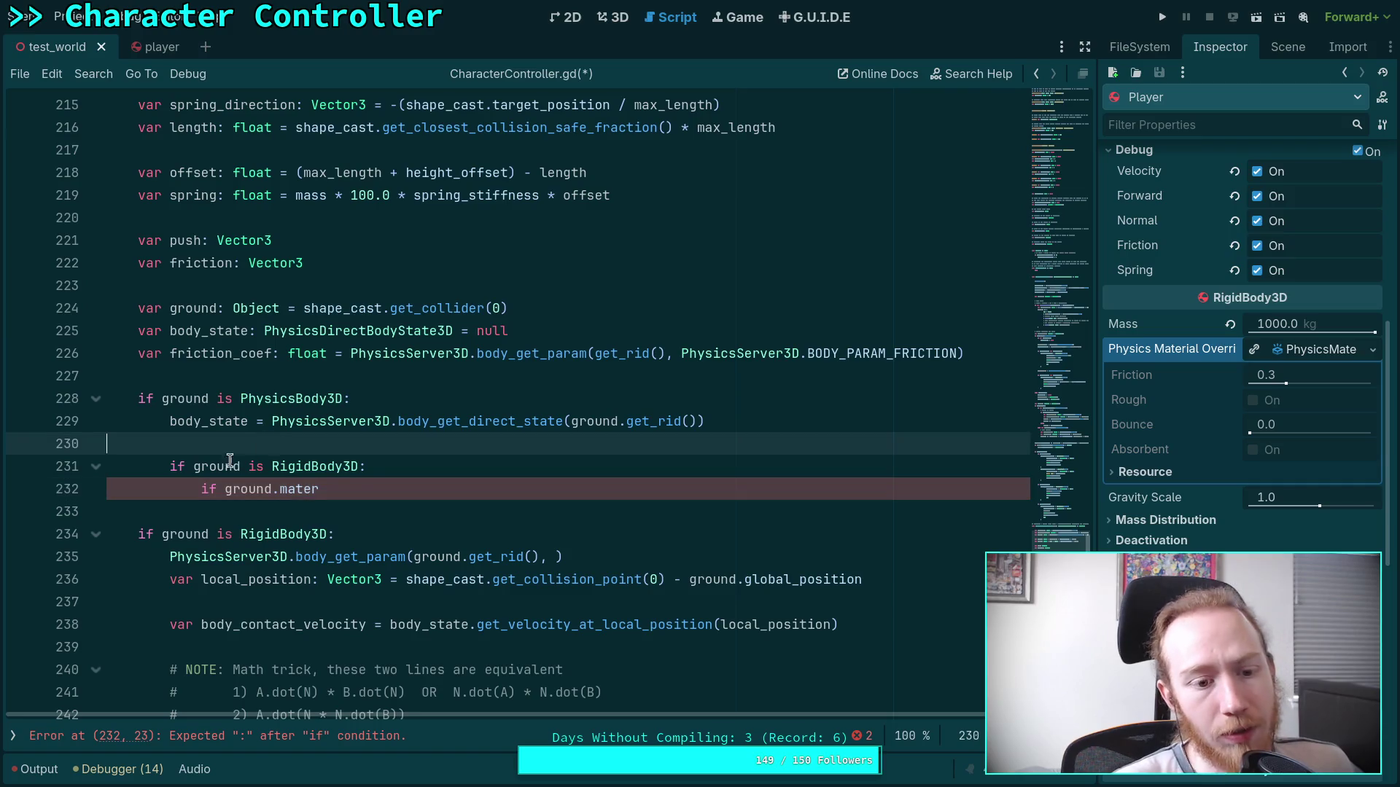
drag(350, 488, 215, 488)
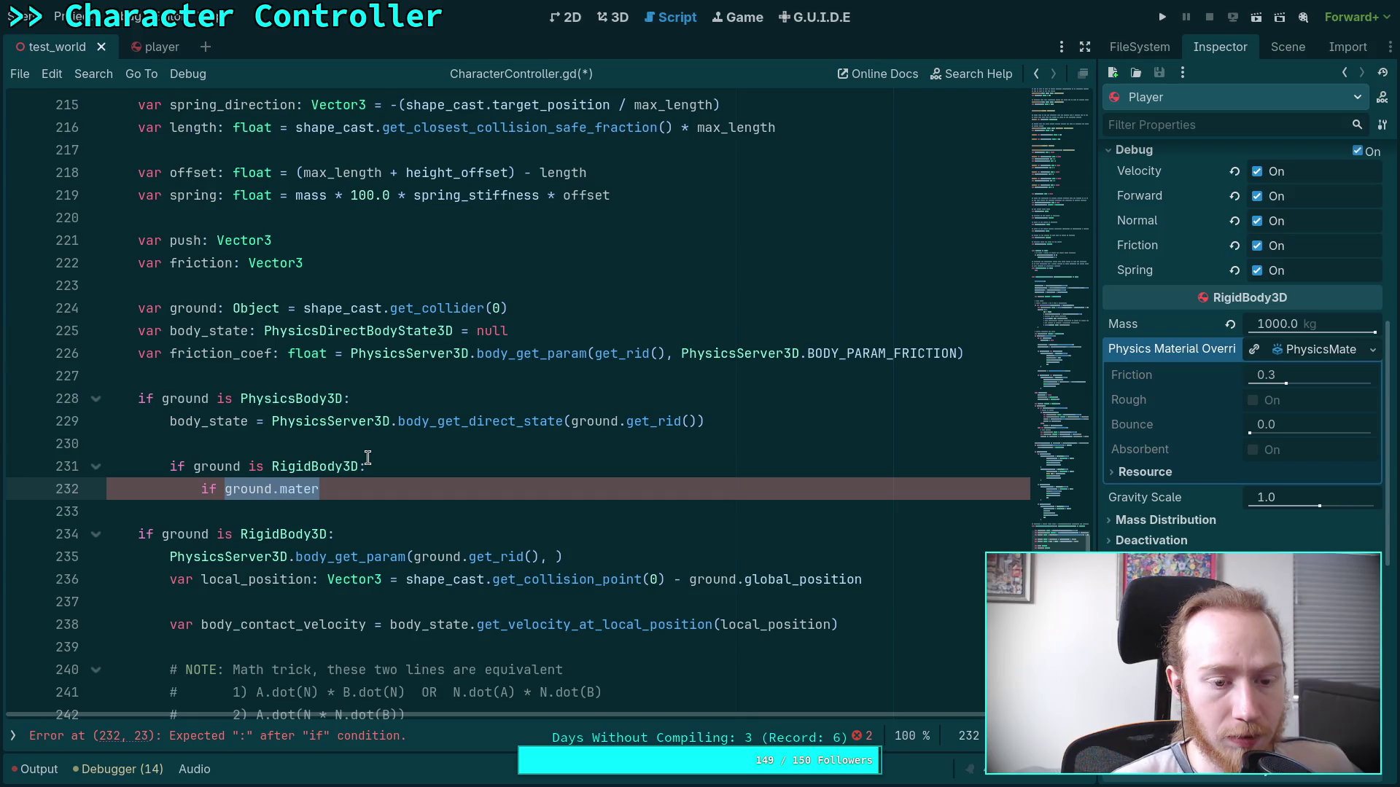
click(14, 740)
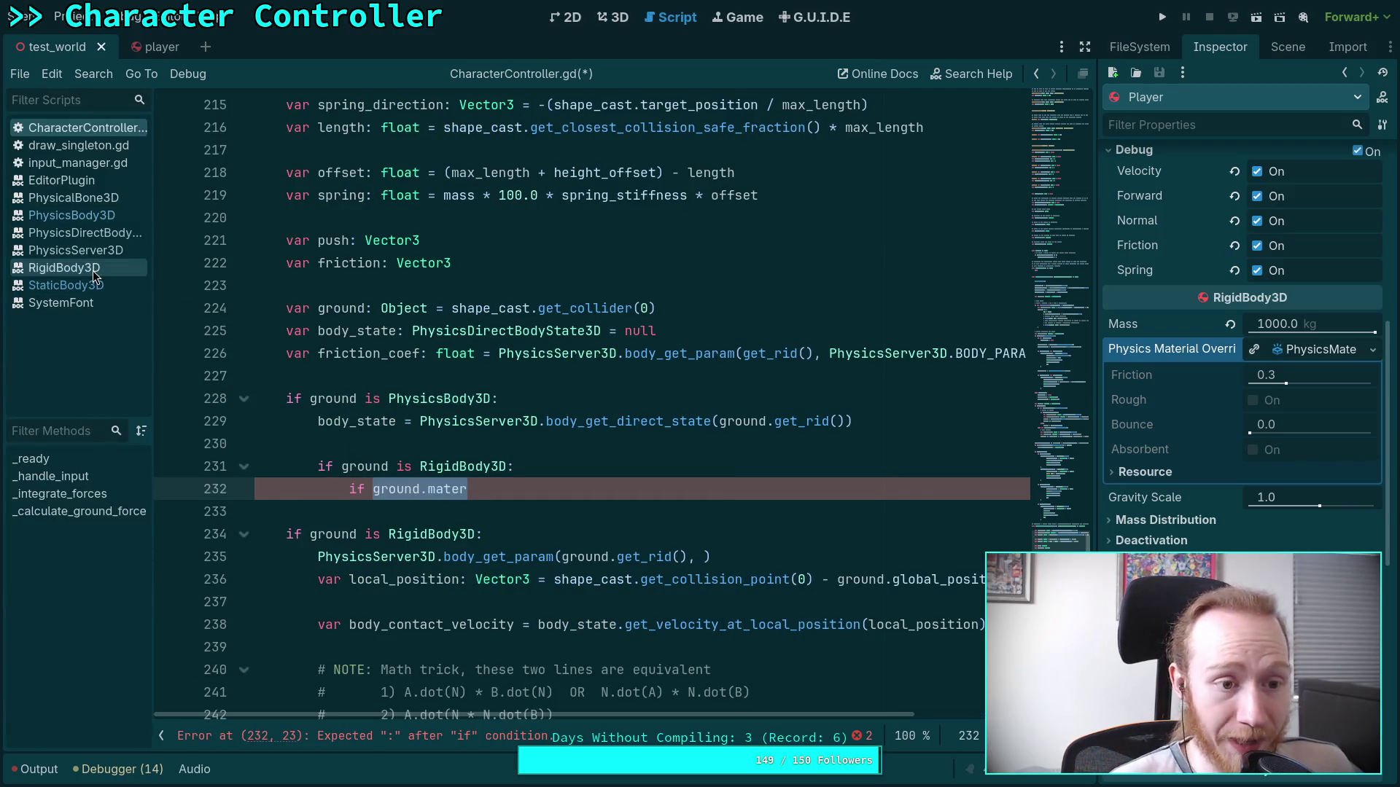
Copy physics_material_override from the RigidBody3D docs, then erase the partial 'mater' on line 232.
click(93, 270)
scroll(425, 496, down, 10)
scroll(425, 496, down, 5)
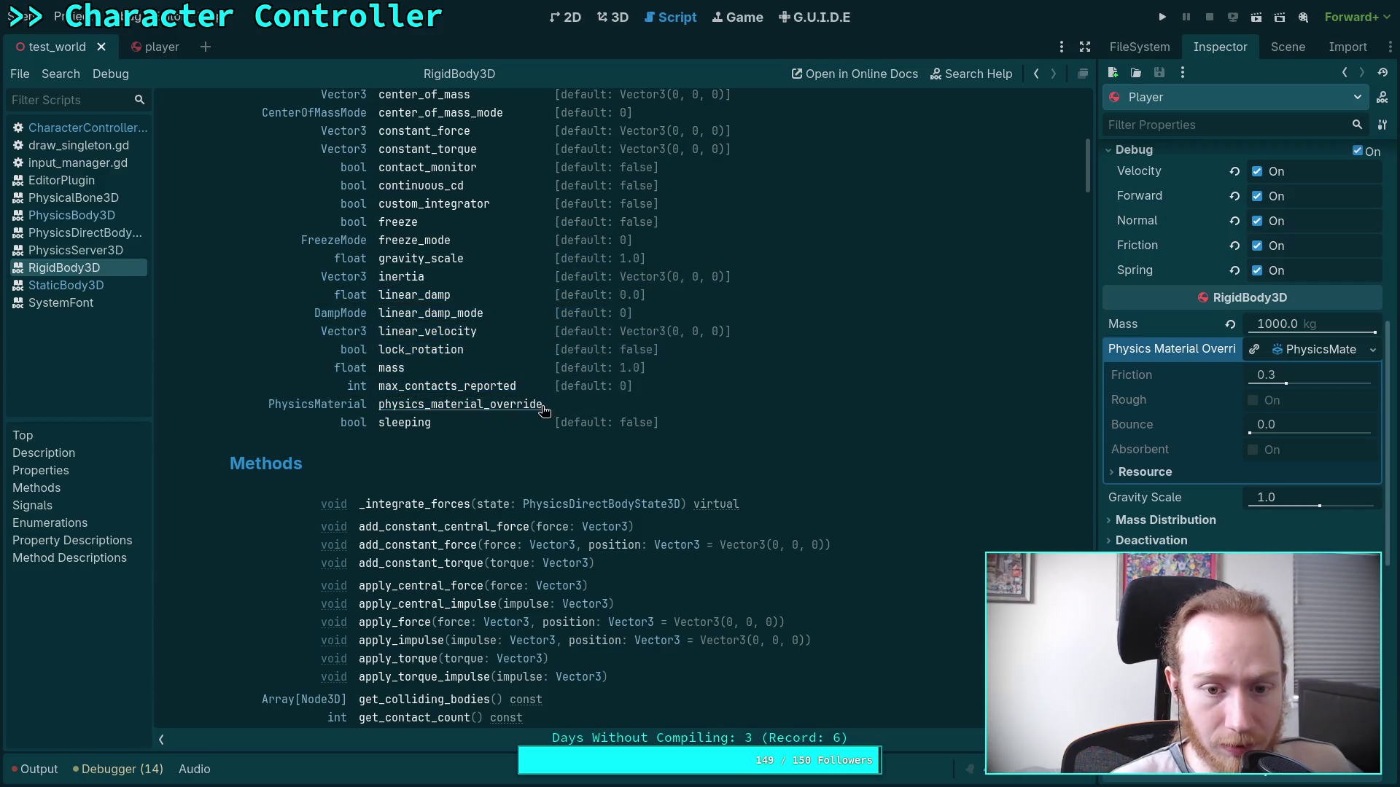
drag(543, 405, 390, 406)
right_click(390, 406)
click(412, 419)
click(82, 128)
click(490, 489)
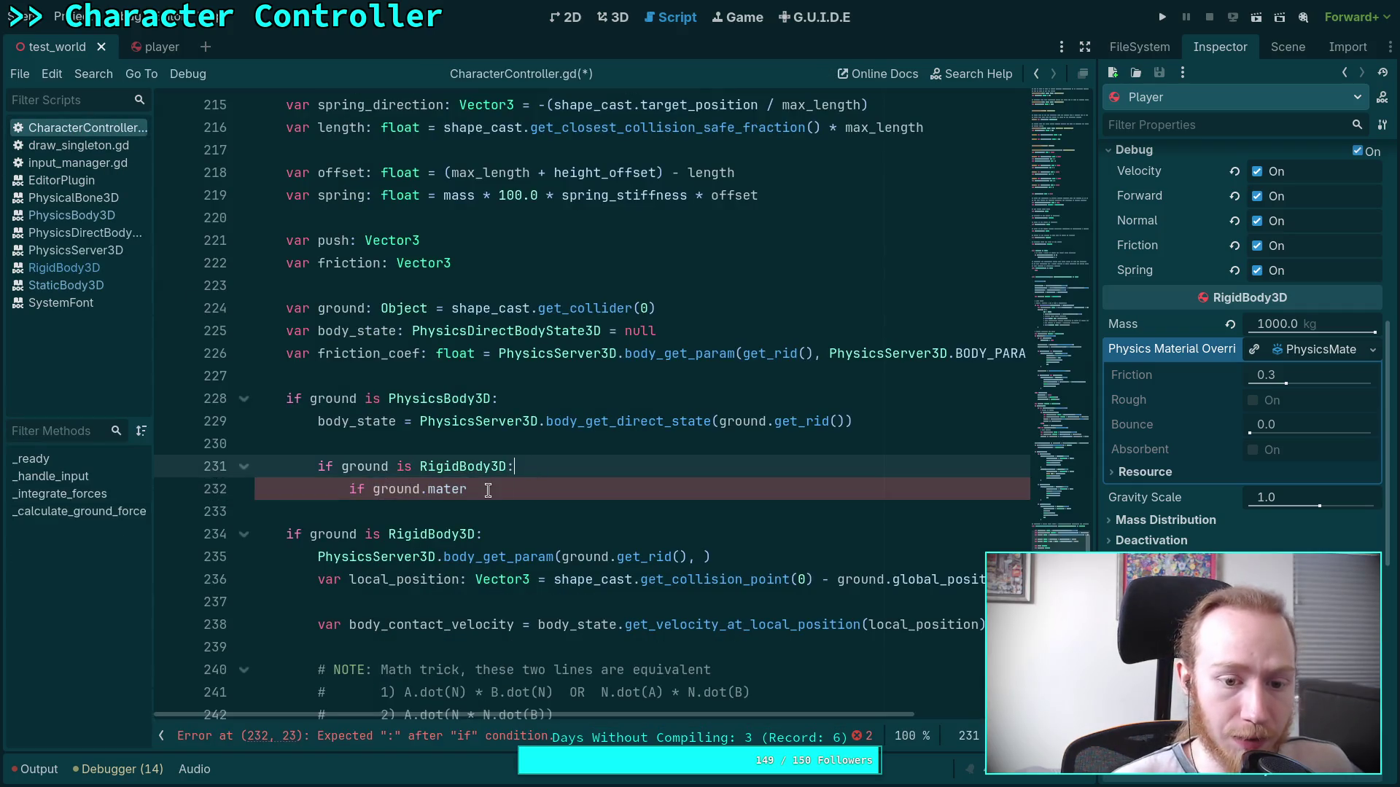
key(BackSpace)
key(BackSpace)
key(BackSpace)
key(BackSpace)
key(BackSpace)
Insert physics_material_override and start 'var phys_material: PhysicsMaterial = ground.' on line 232.
key(ctrl+v)
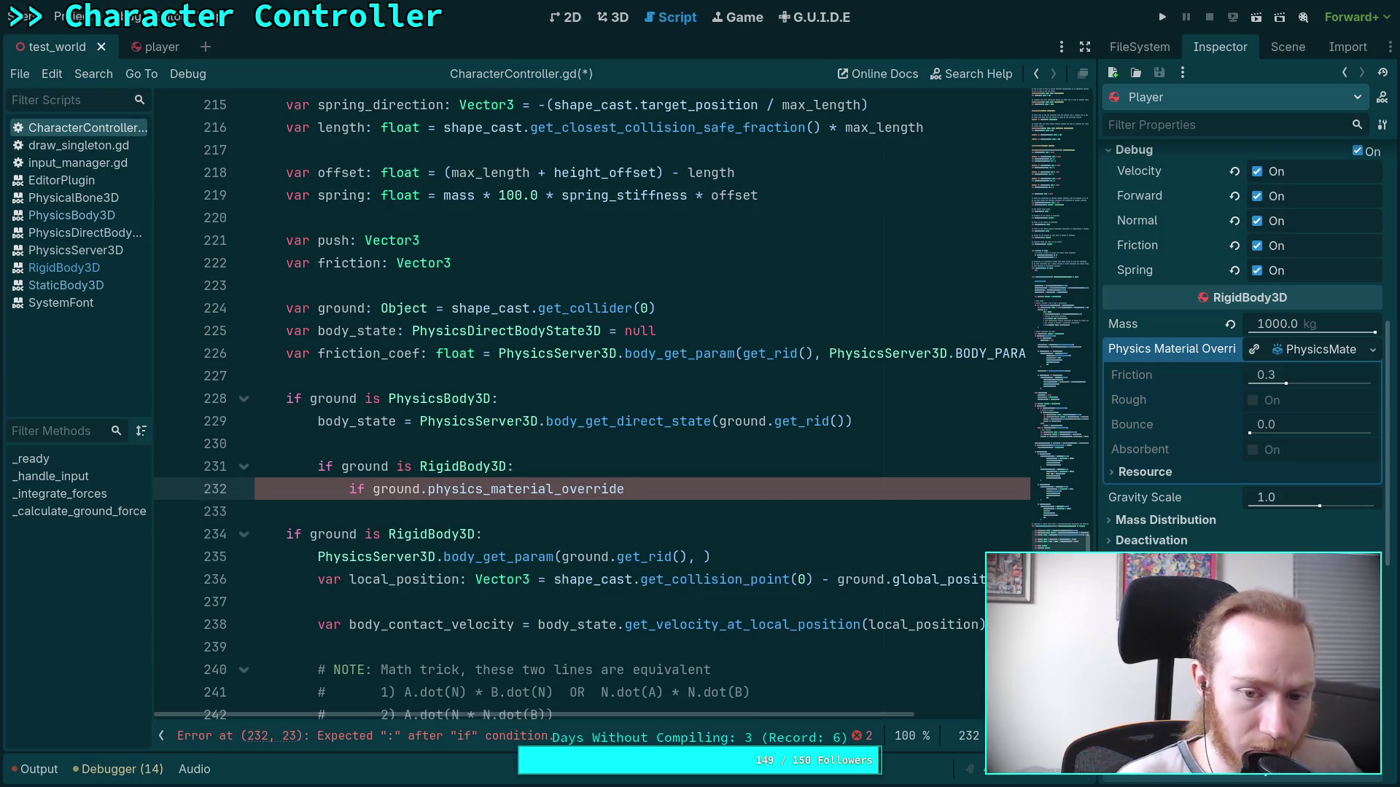
text(:)
key(Return)
text(if ground.)
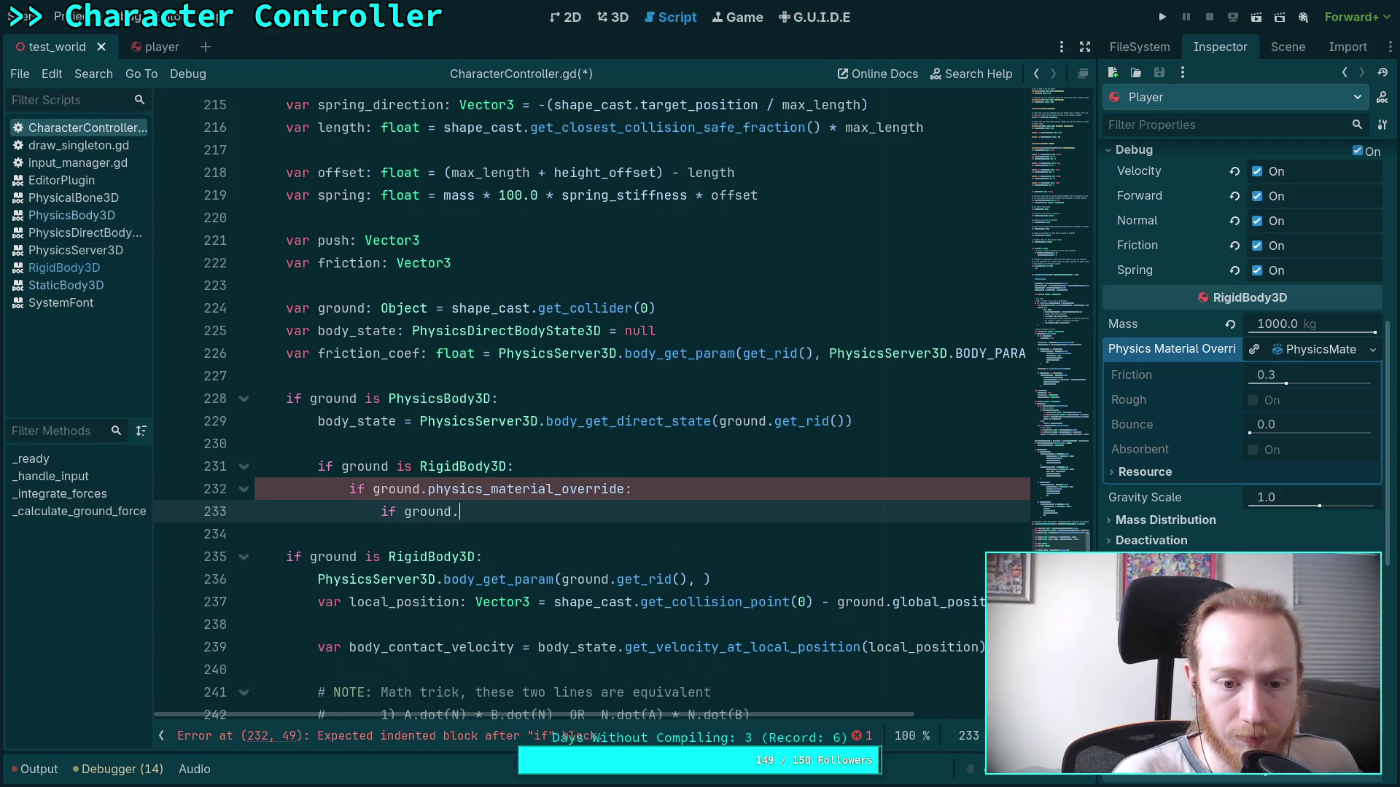
text(ph)
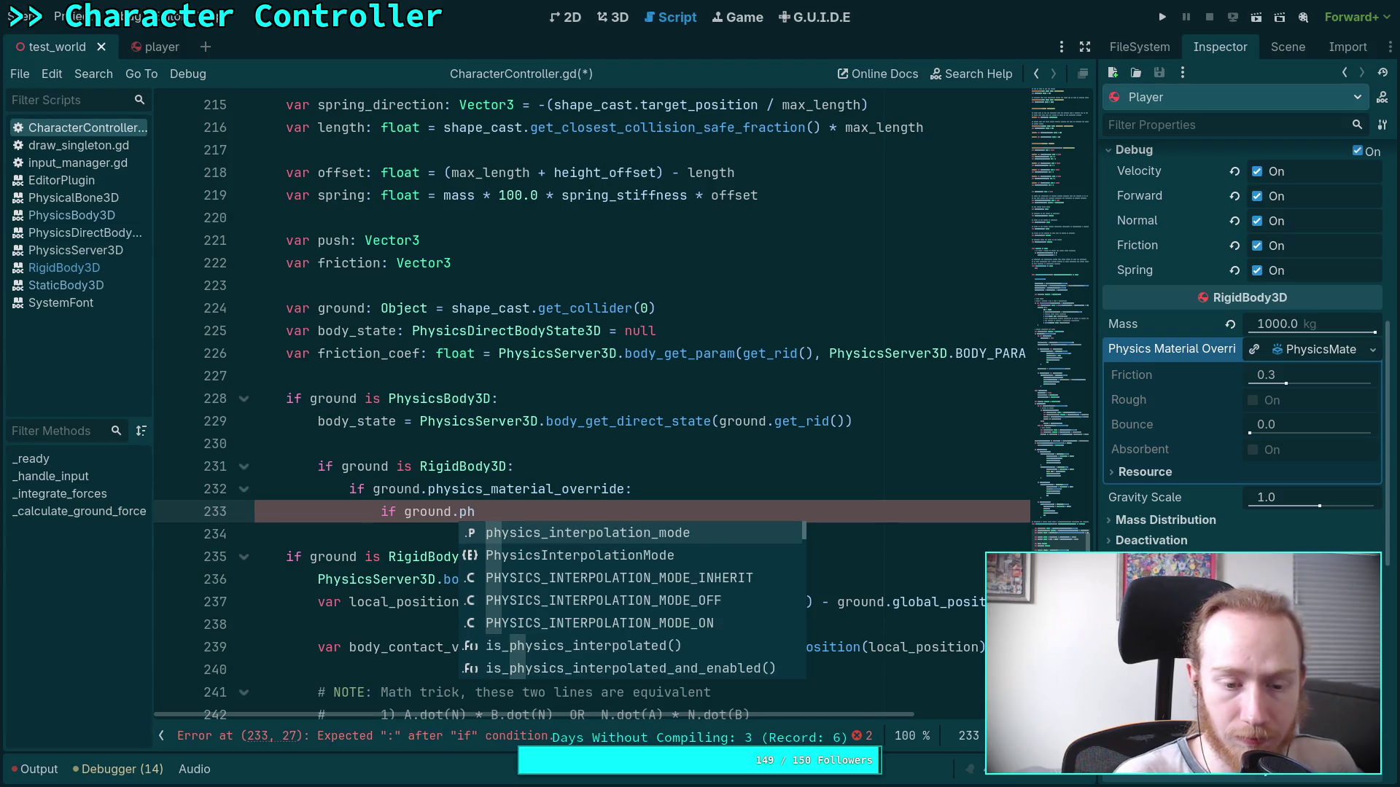
click(569, 459)
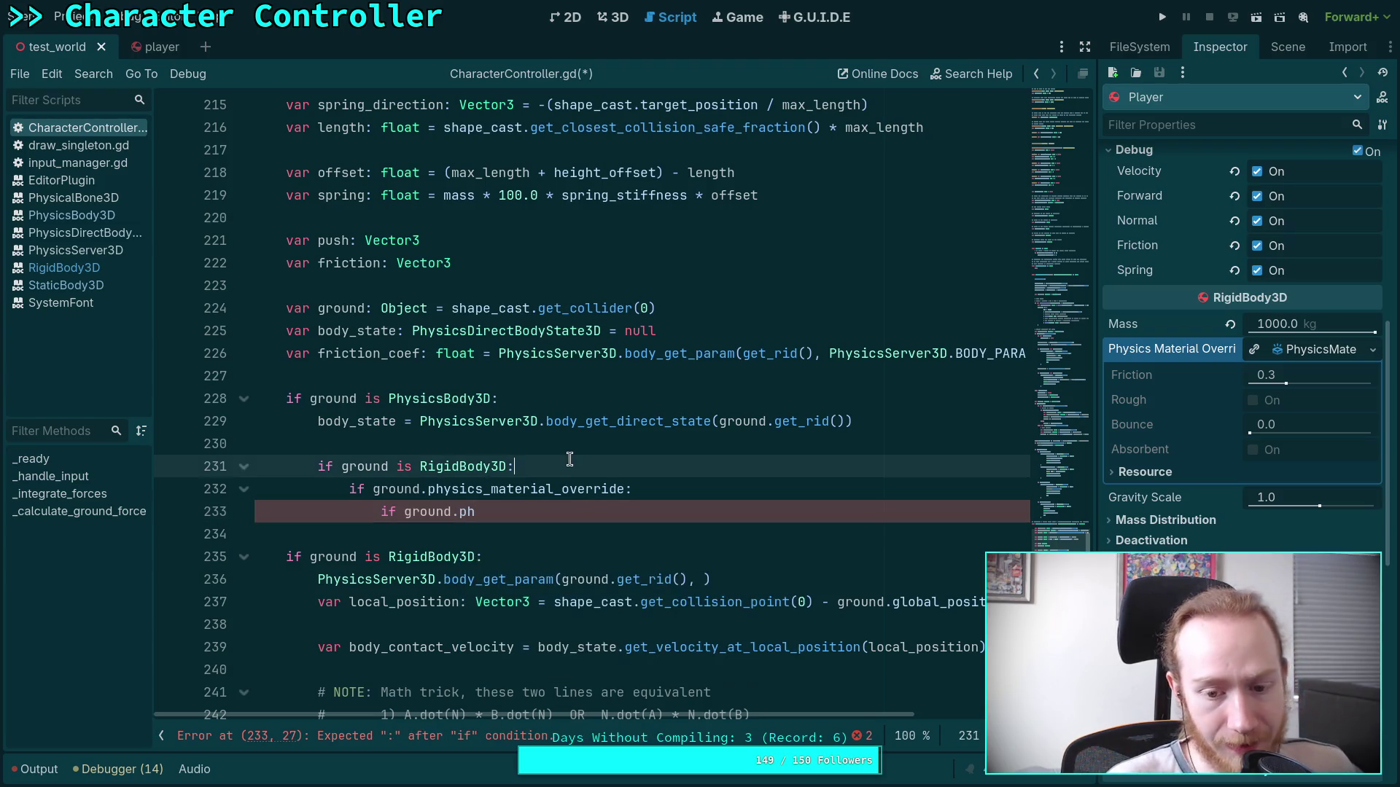
key(Return)
text(var )
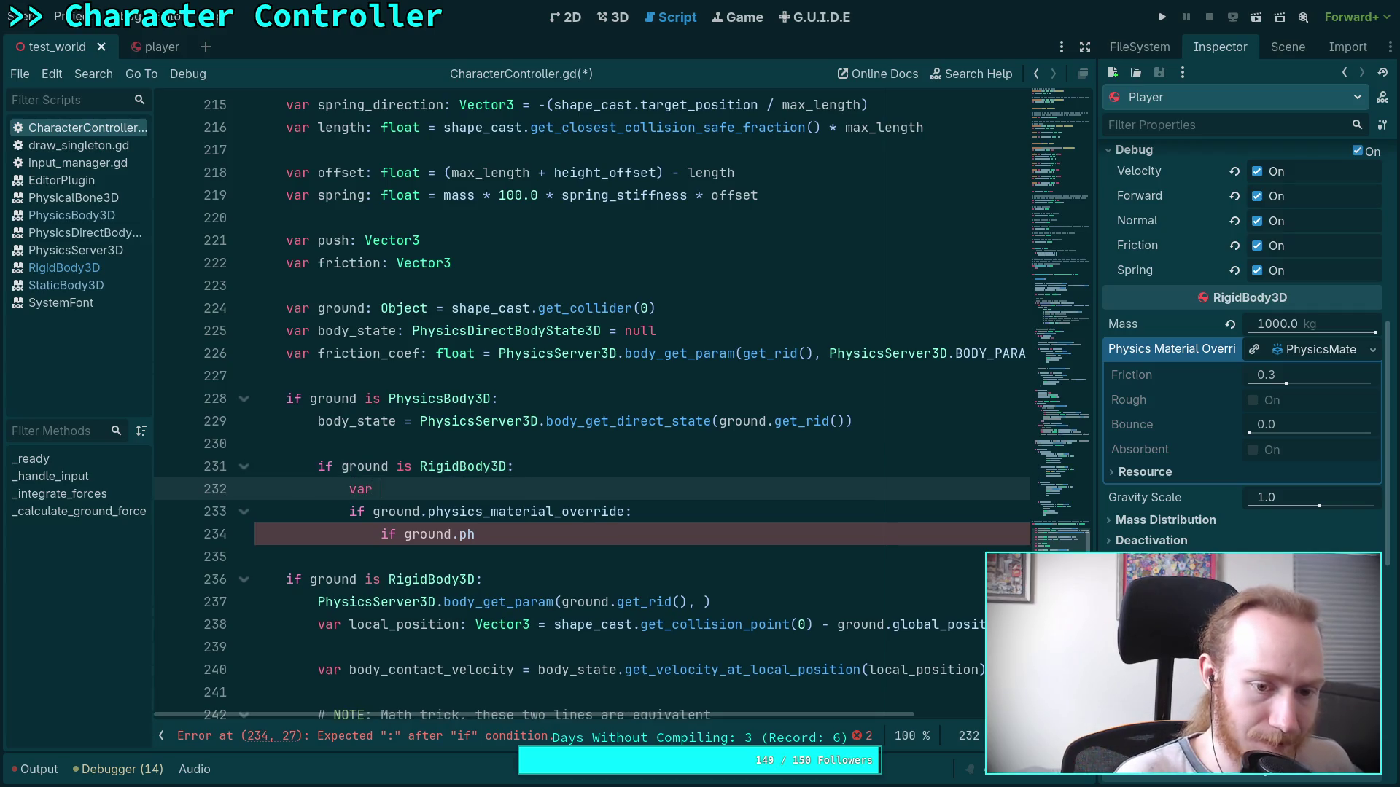
text(ph)
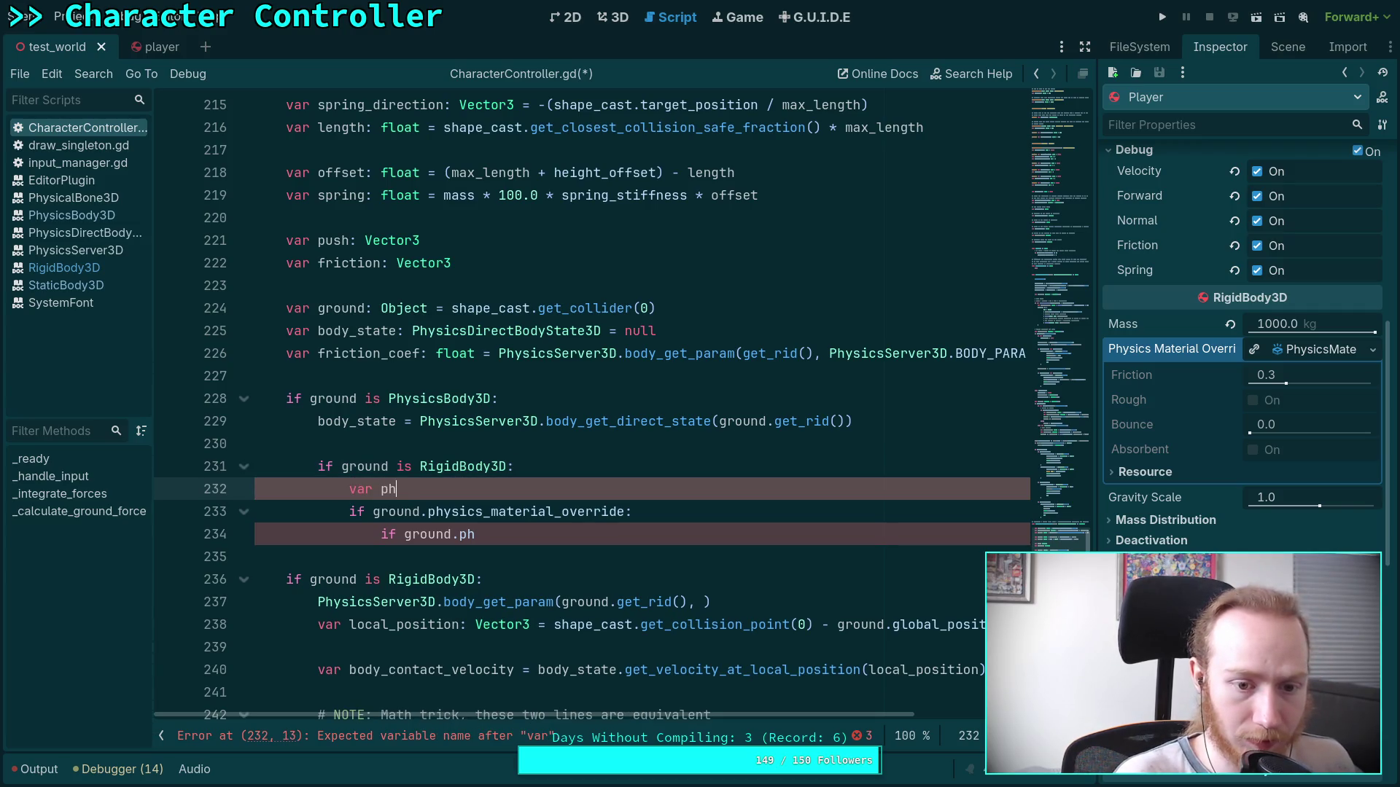
text(ys_material:)
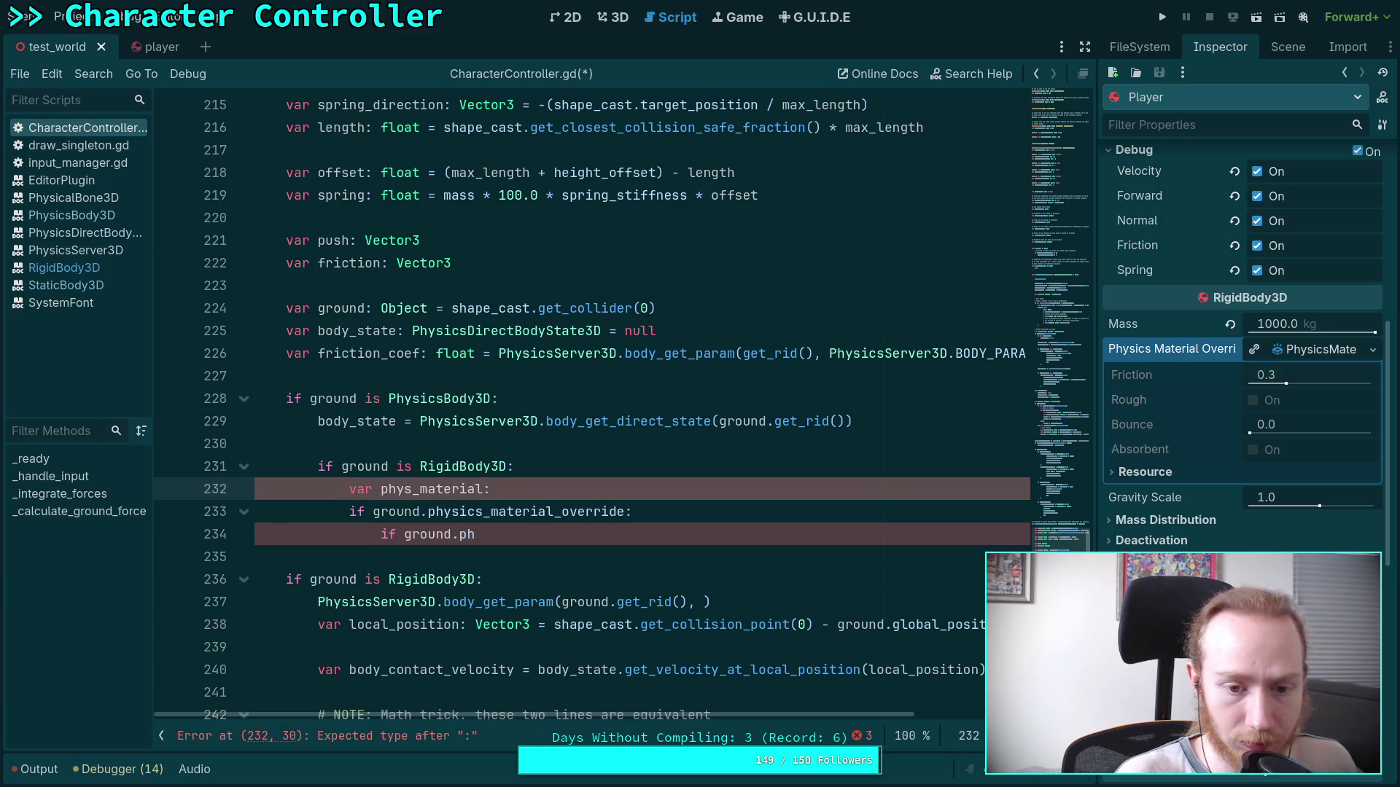
text( PhysicsMat)
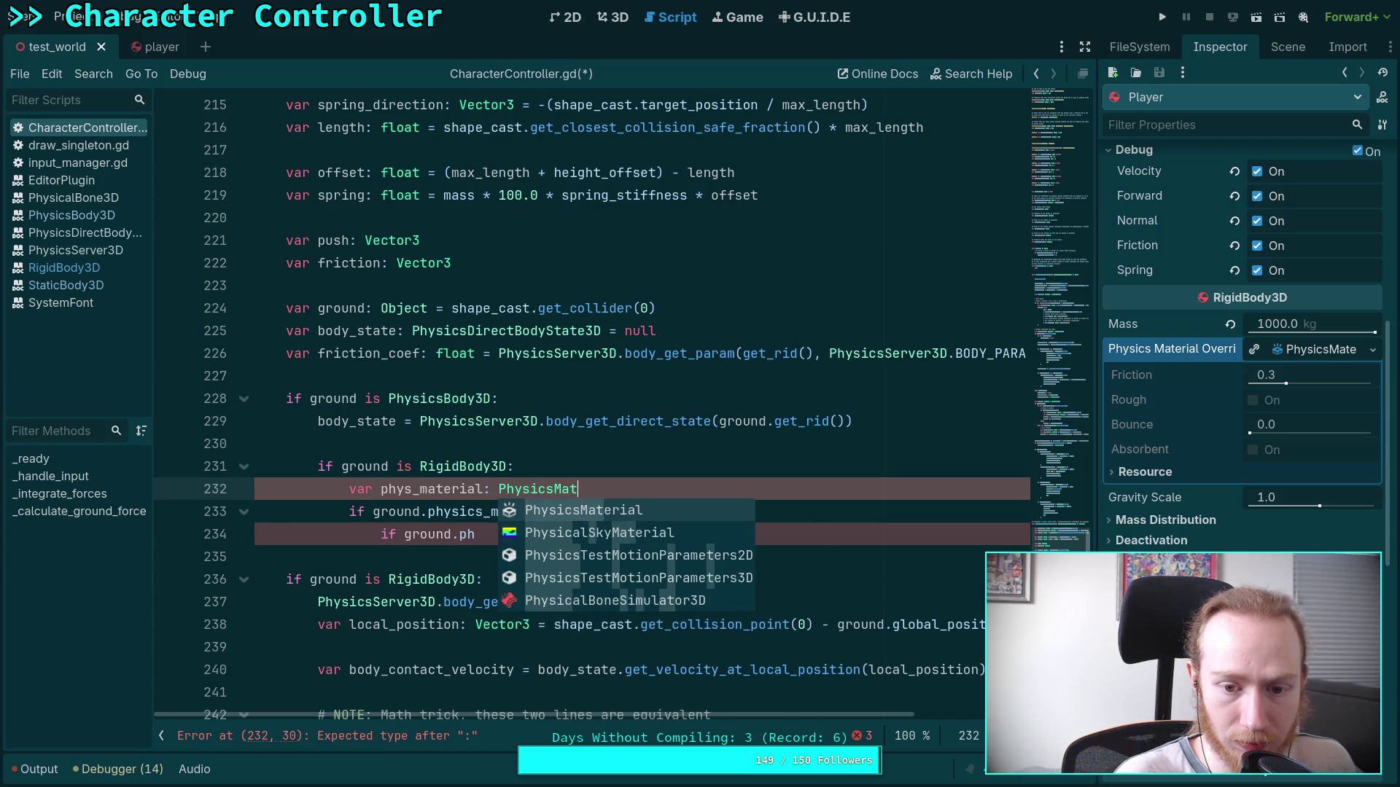
key(Return)
text(= ground.)
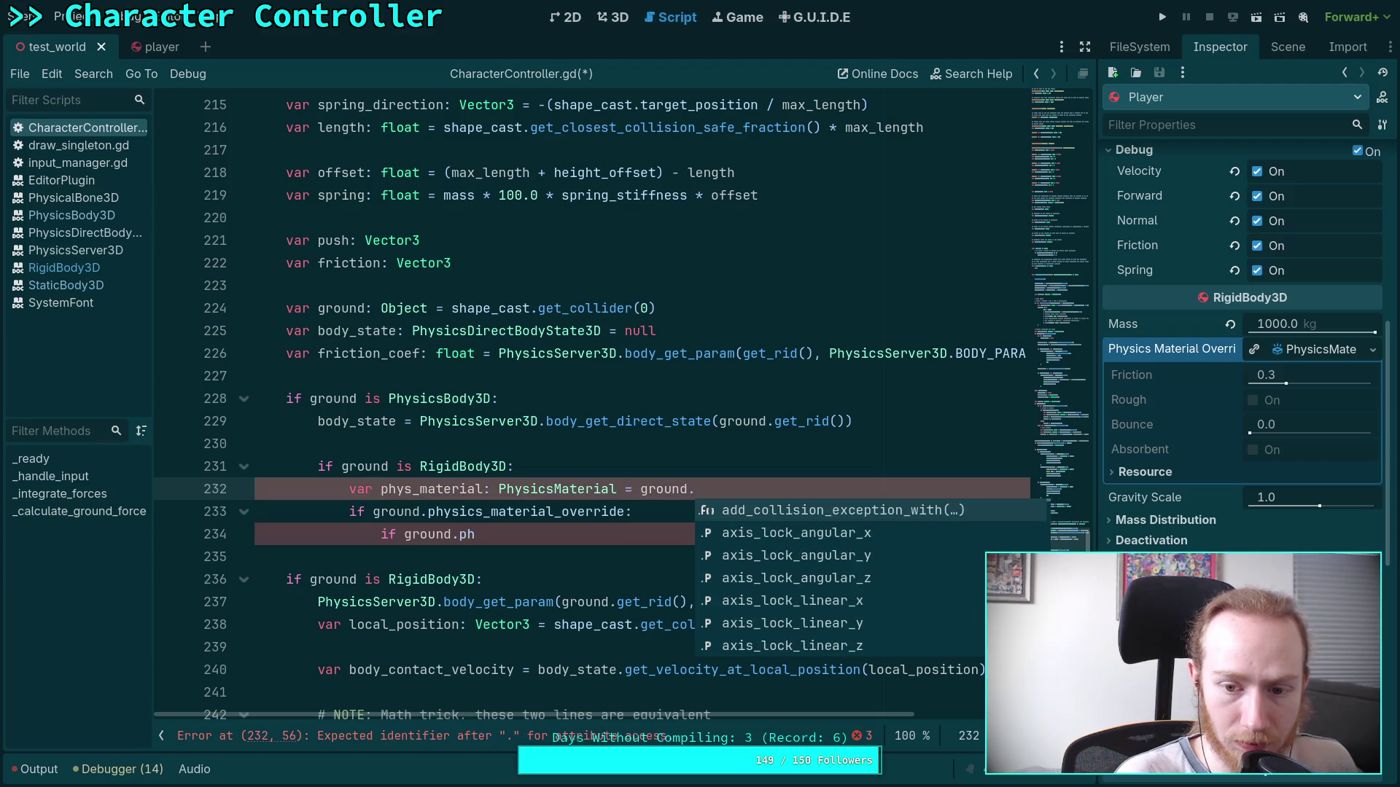
Copy ground.physics_material_override from line 233 and use it as phys_material's value.
mouse_move(372, 511)
mouse_down()
mouse_move(632, 511)
mouse_move(620, 514)
mouse_up()
key(ctrl+c)
right_click(623, 518)
click(651, 551)
click(698, 489)
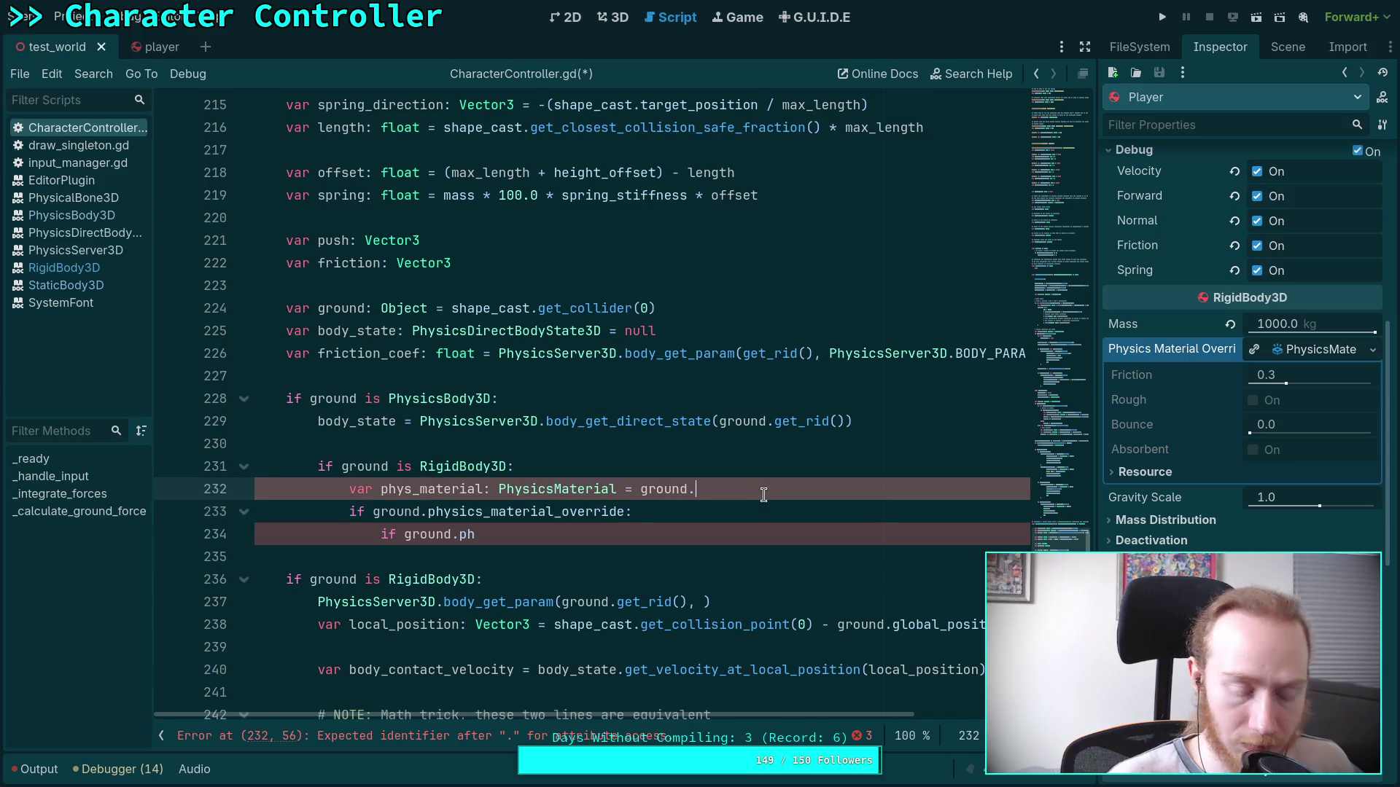
key(BackSpace)
key(BackSpace)
key(BackSpace)
key(ctrl+v)
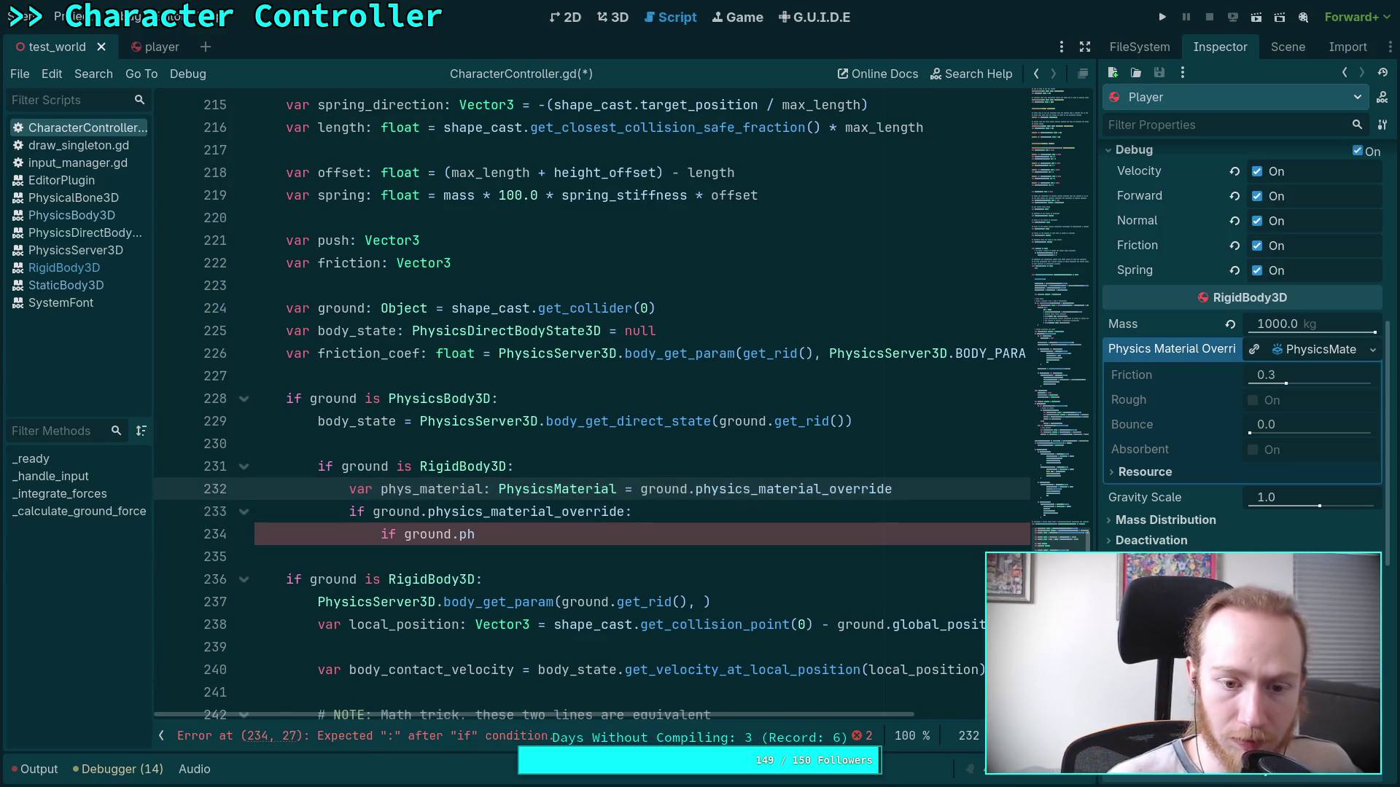
Replace the old override checks with an 'if phys_material.rough:' condition.
drag(515, 527, 379, 516)
key(BackSpace)
text(phys_material.rough)
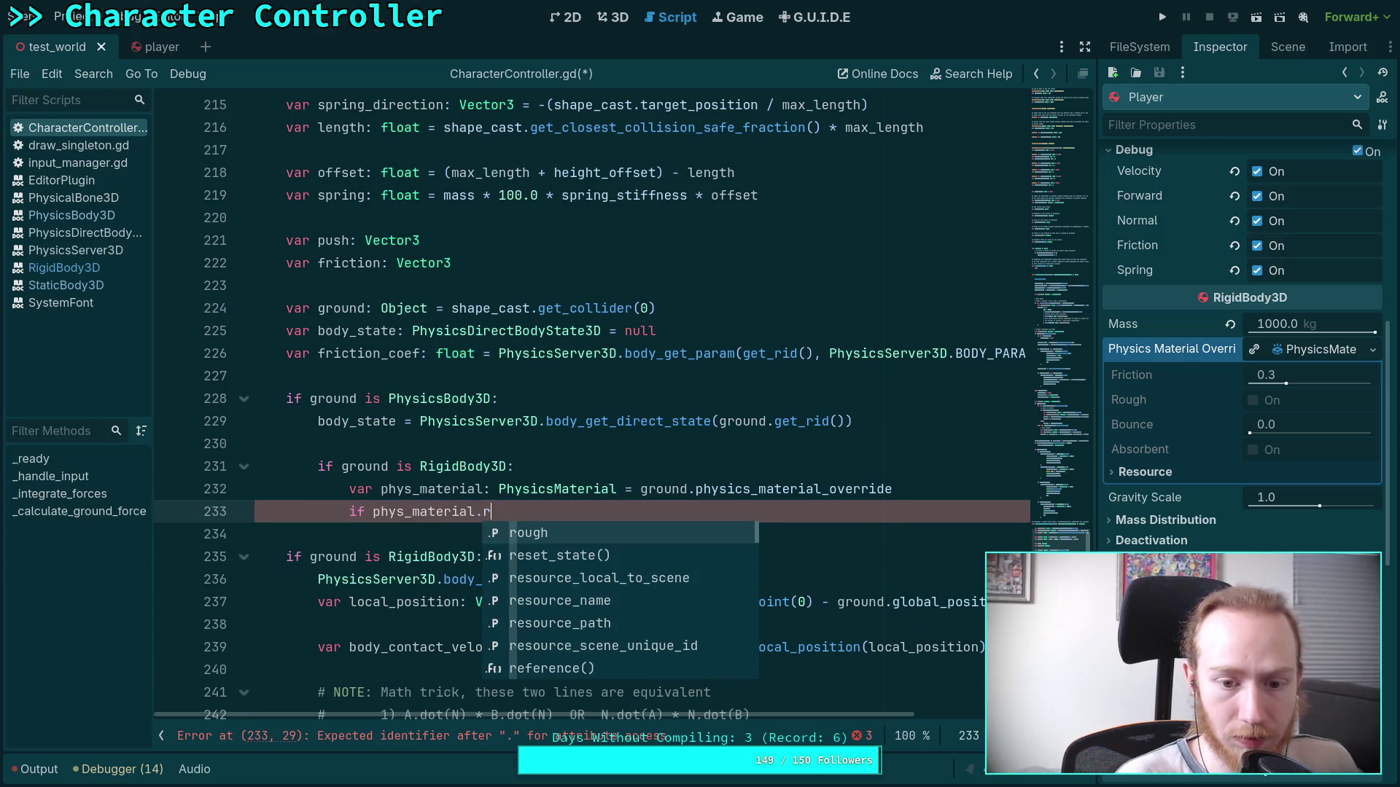
key(Return)
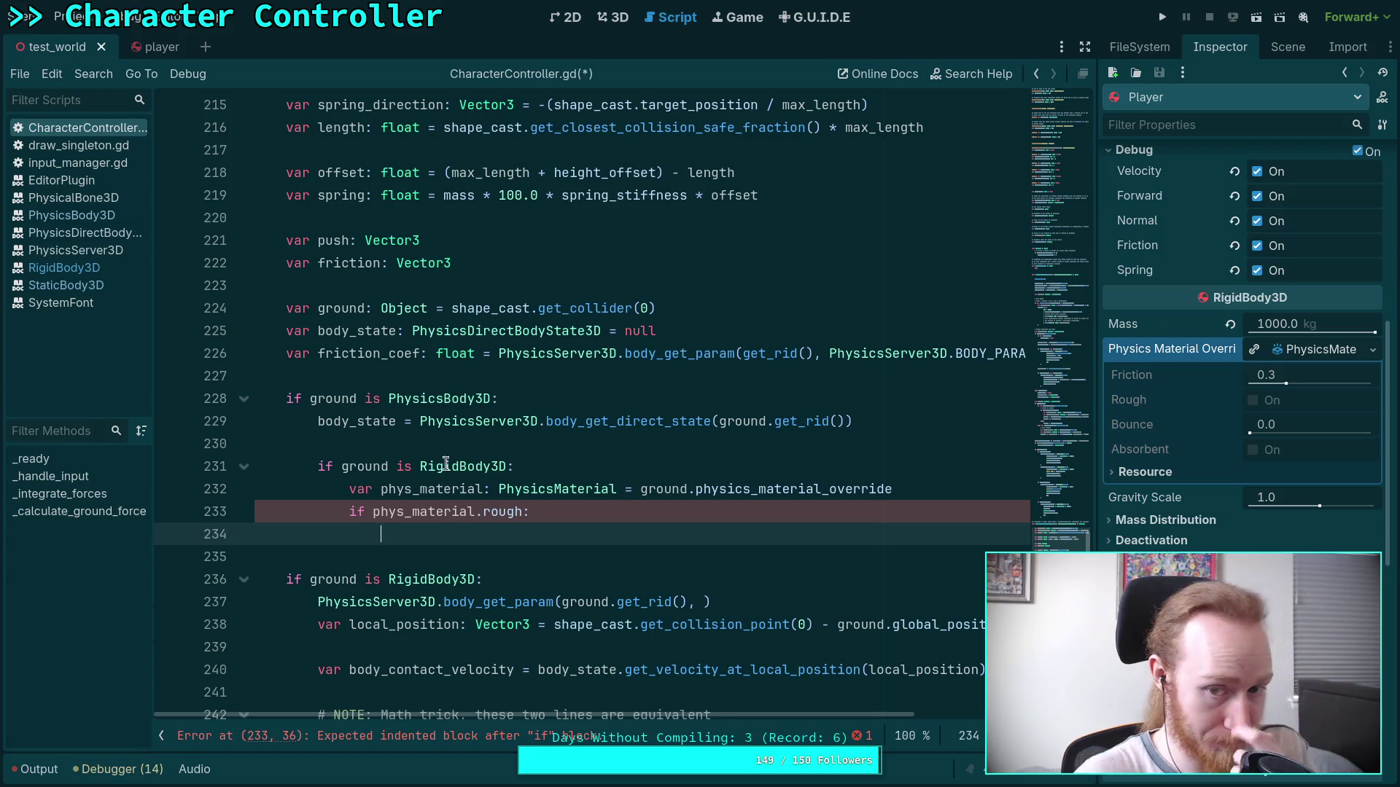
click(589, 368)
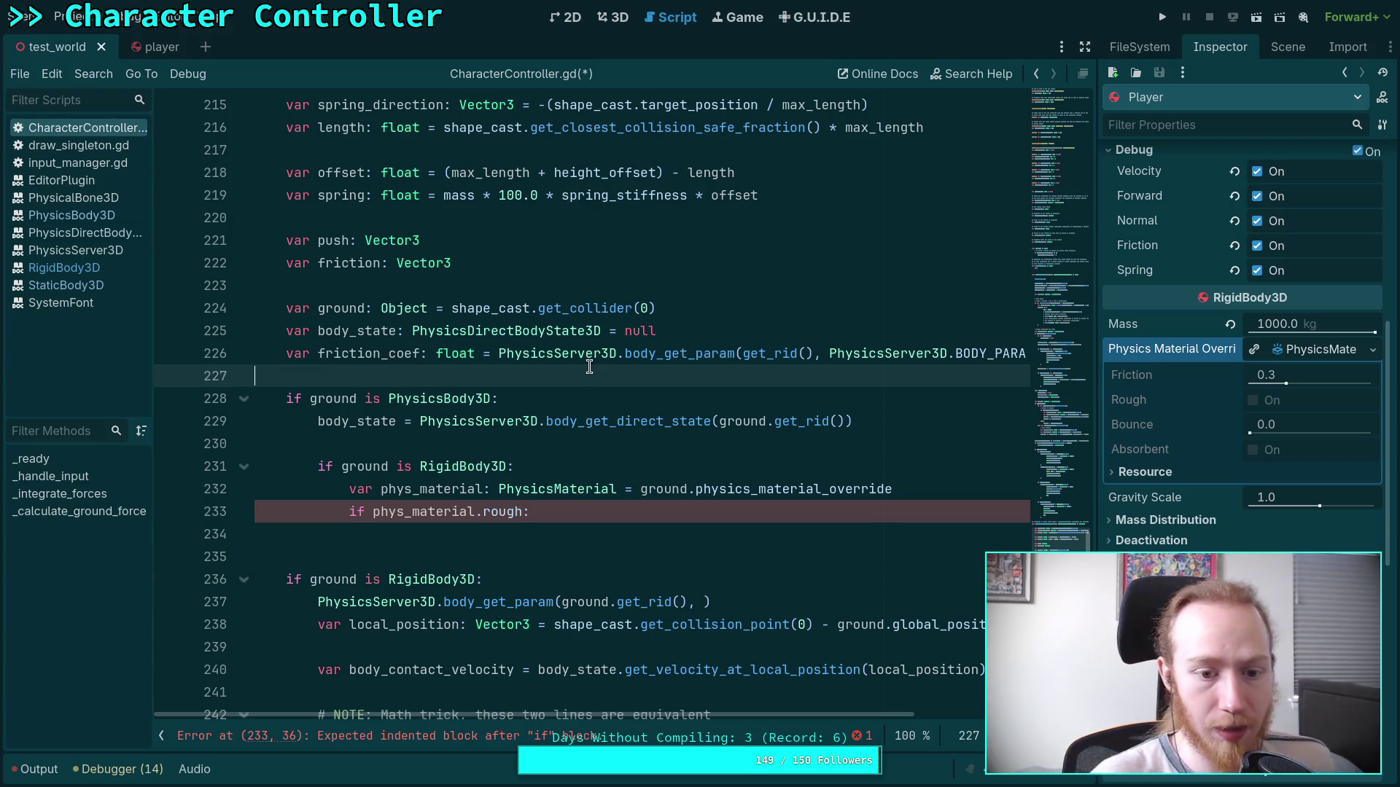
Rename phys_material to ground_phys_material in the declaration and the rough check.
click(379, 489)
text(ground_)
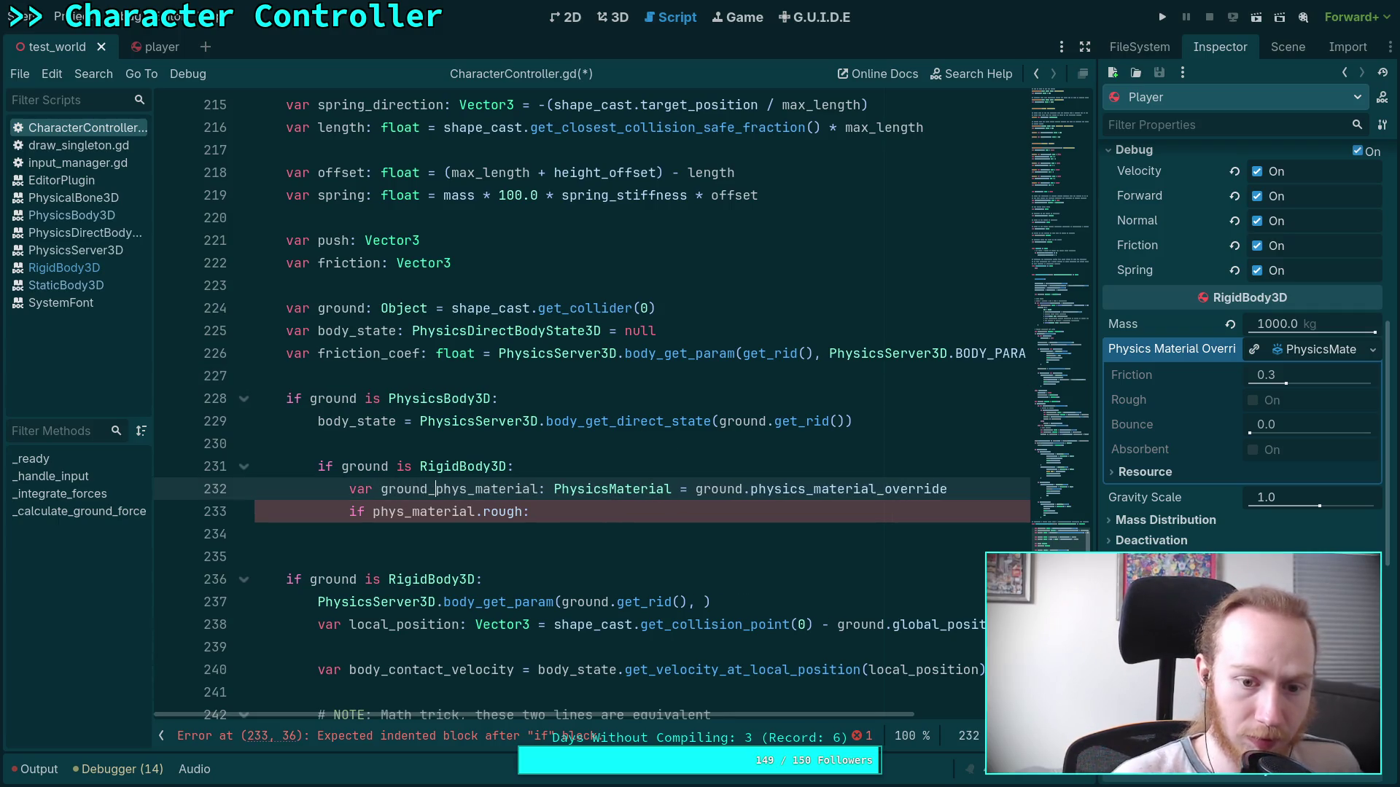
double_click(439, 489)
right_click(442, 496)
click(474, 536)
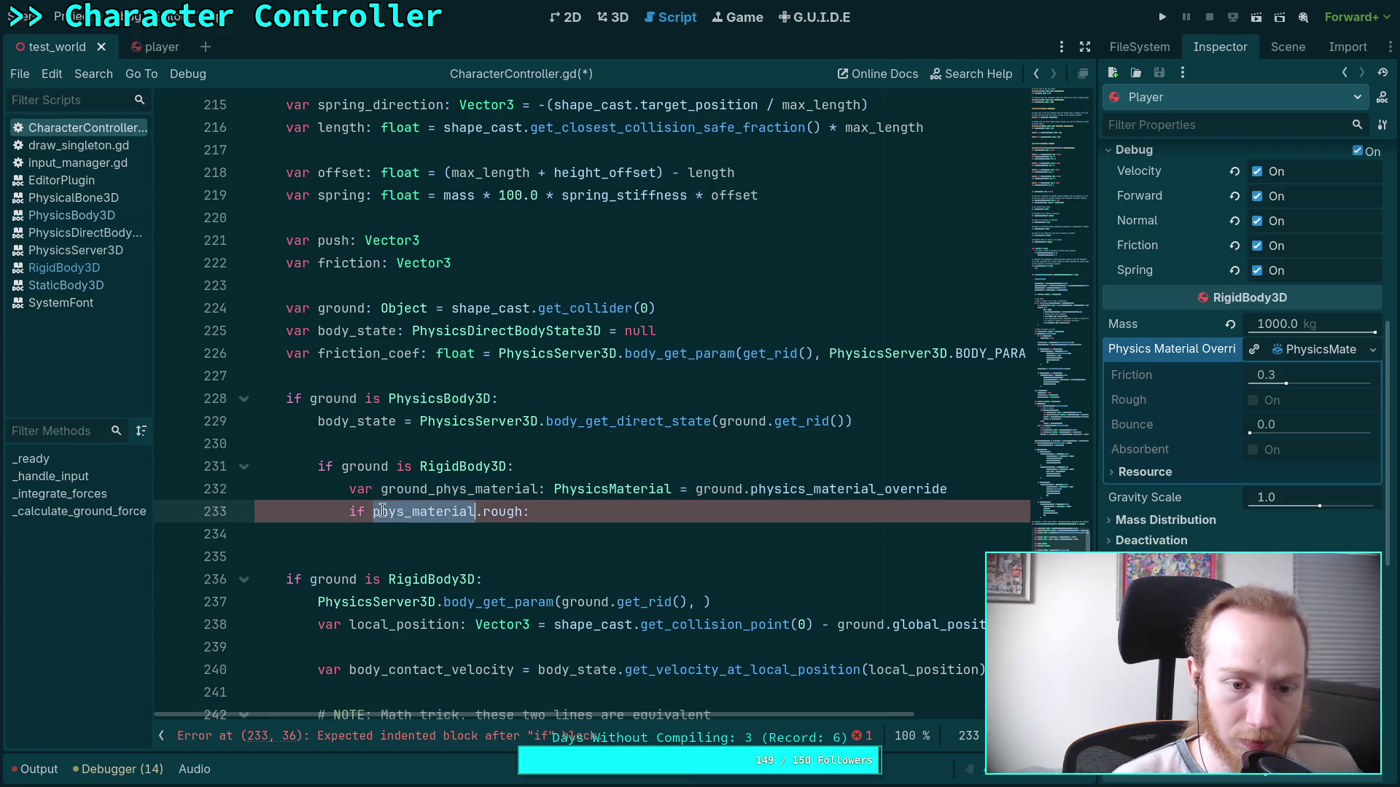
double_click(409, 511)
key(ctrl+v)
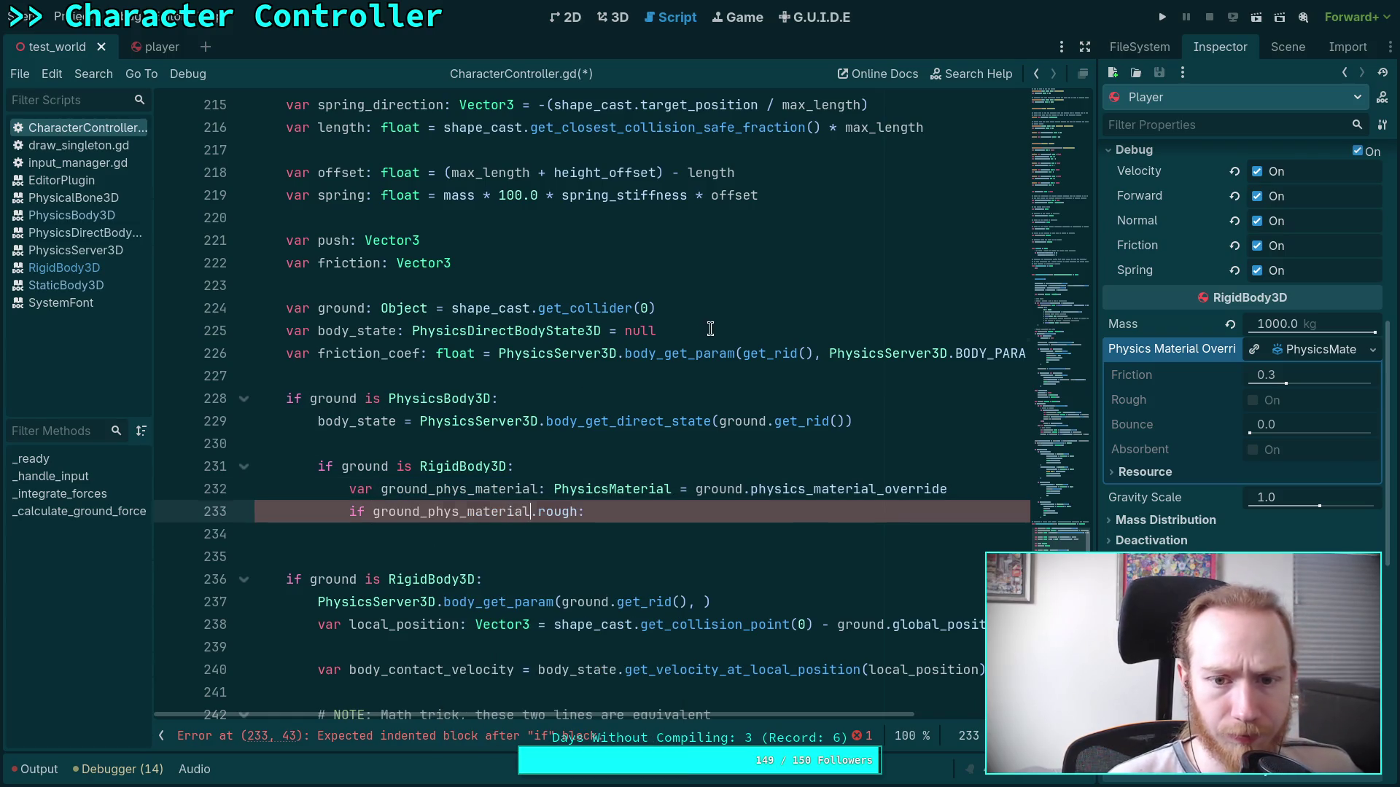
Draft a PhysicsMaterial declaration from physics_material_override after line 225, then delete it.
click(707, 330)
scroll(693, 379, up, 2)
scroll(678, 445, down, 1)
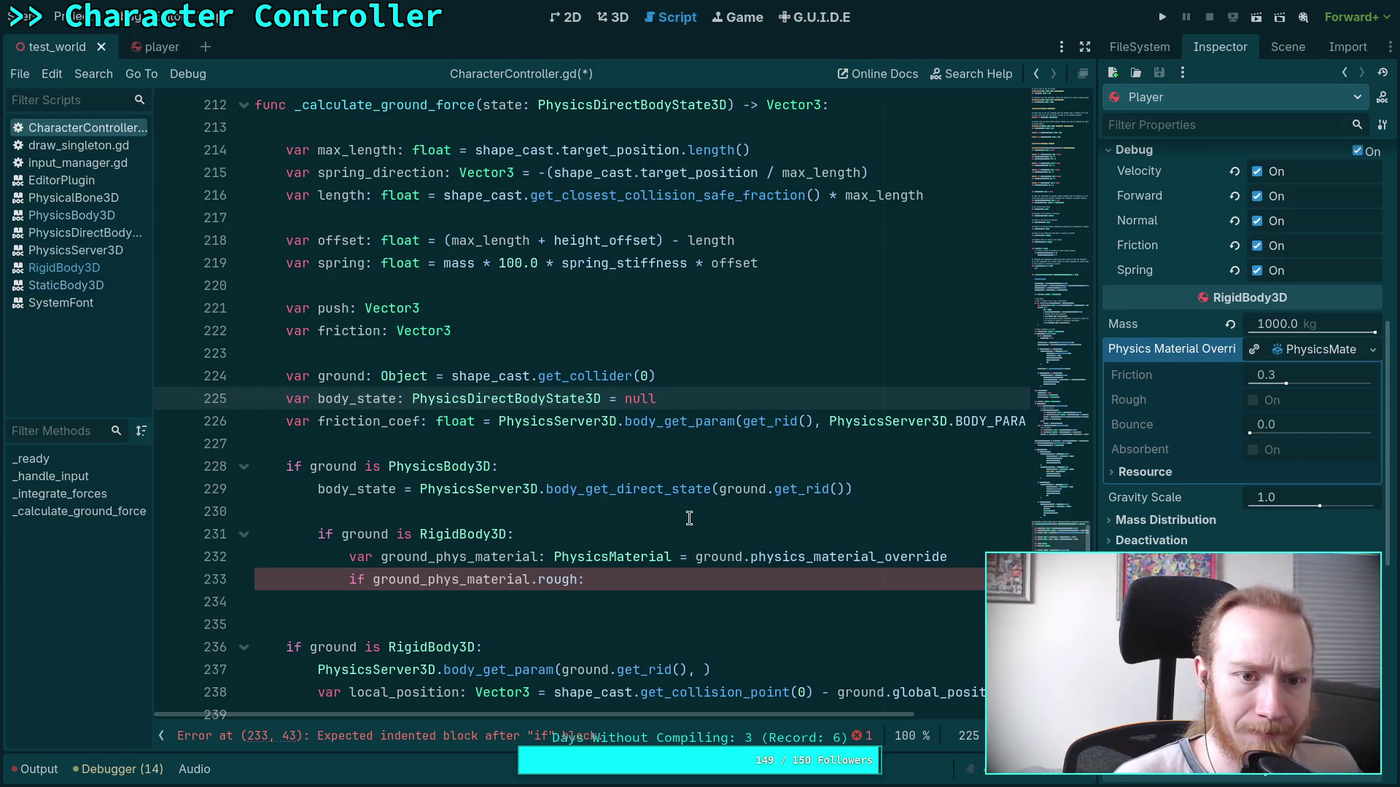
key(Return)
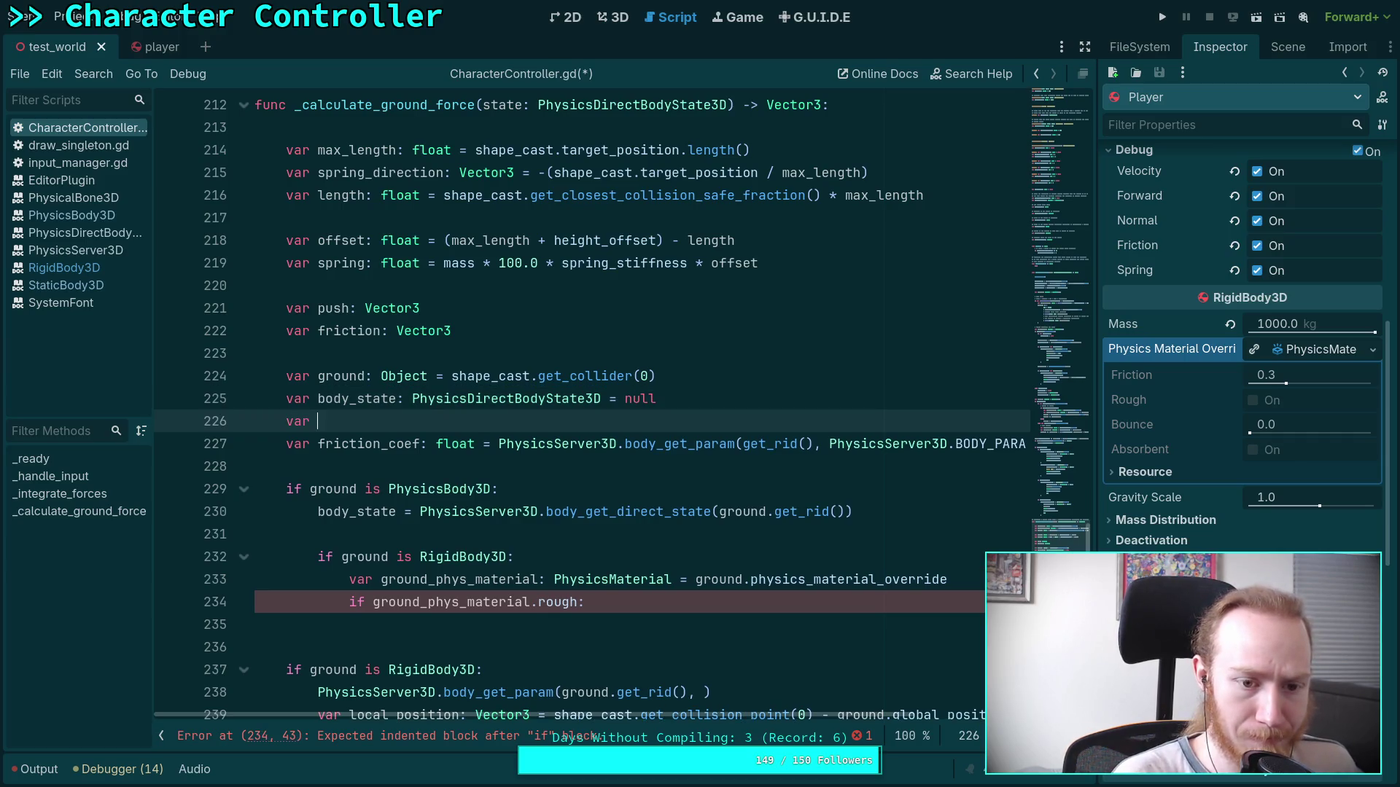
text(var phys_matera)
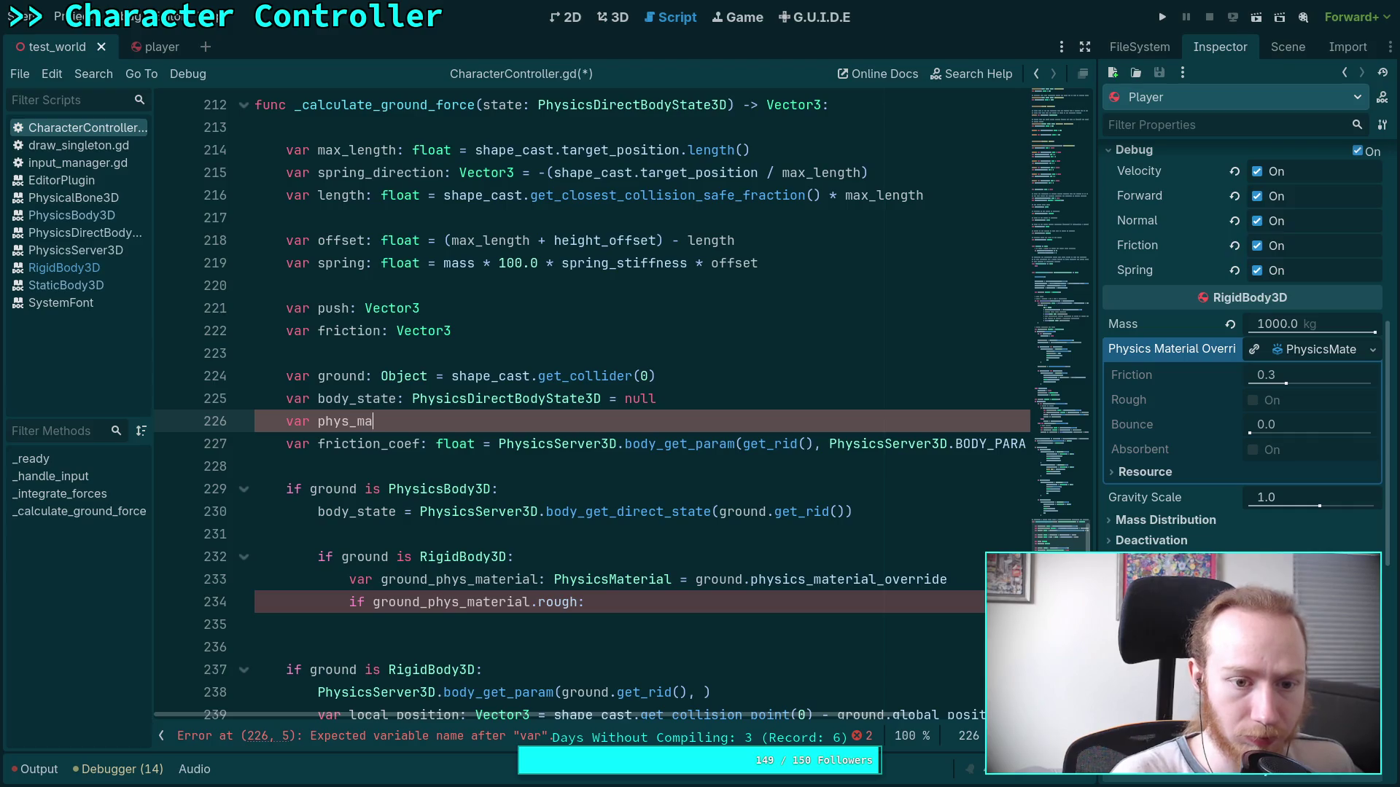
text(ial: )
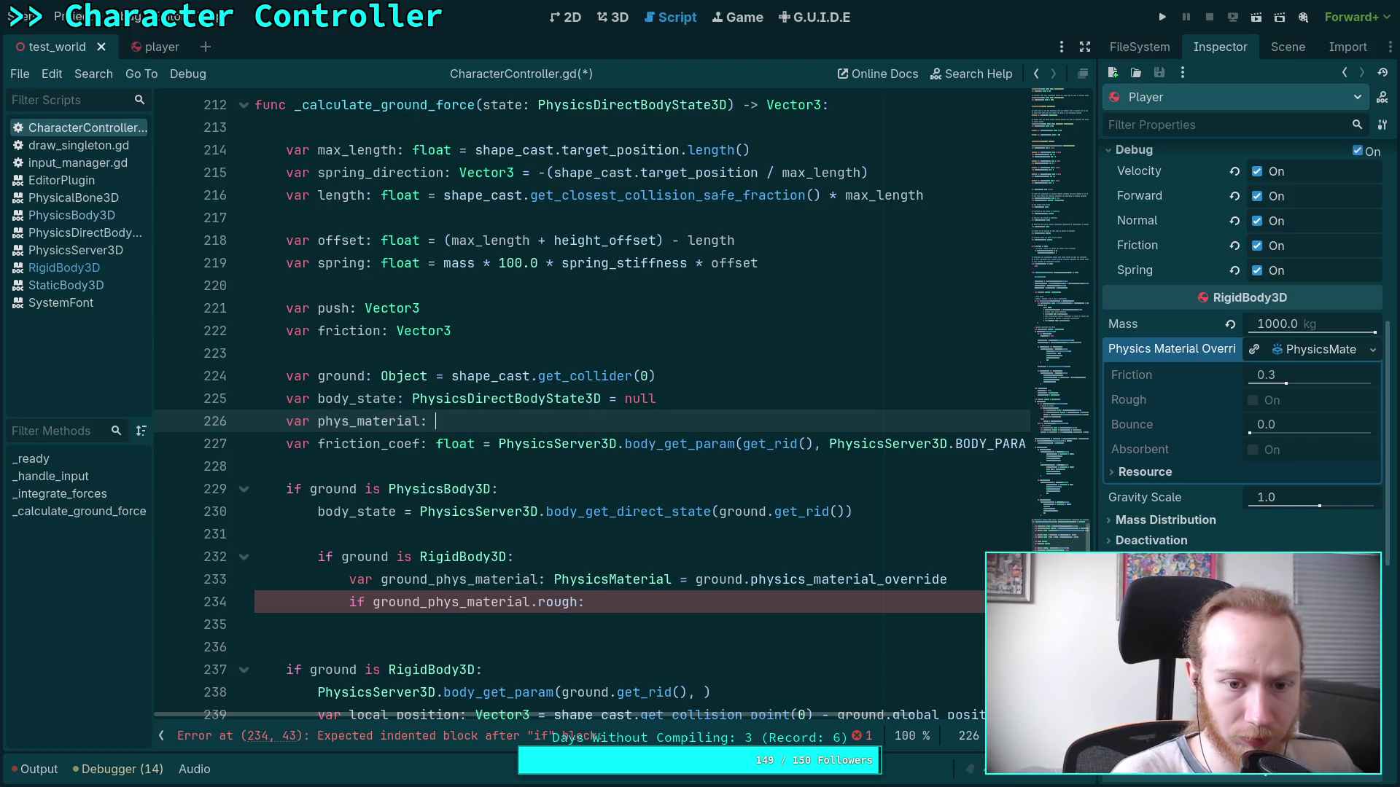
text(PhysicsMat)
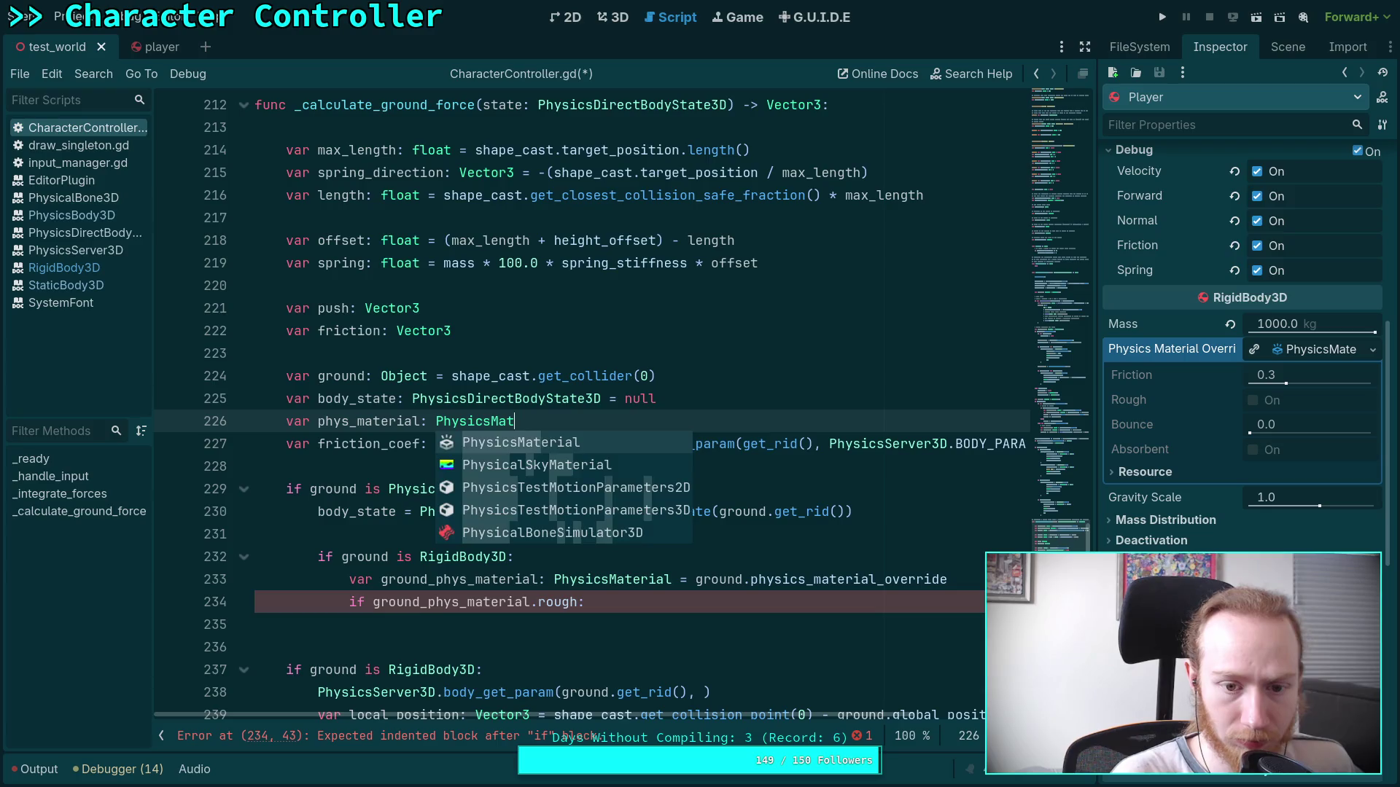
key(Return)
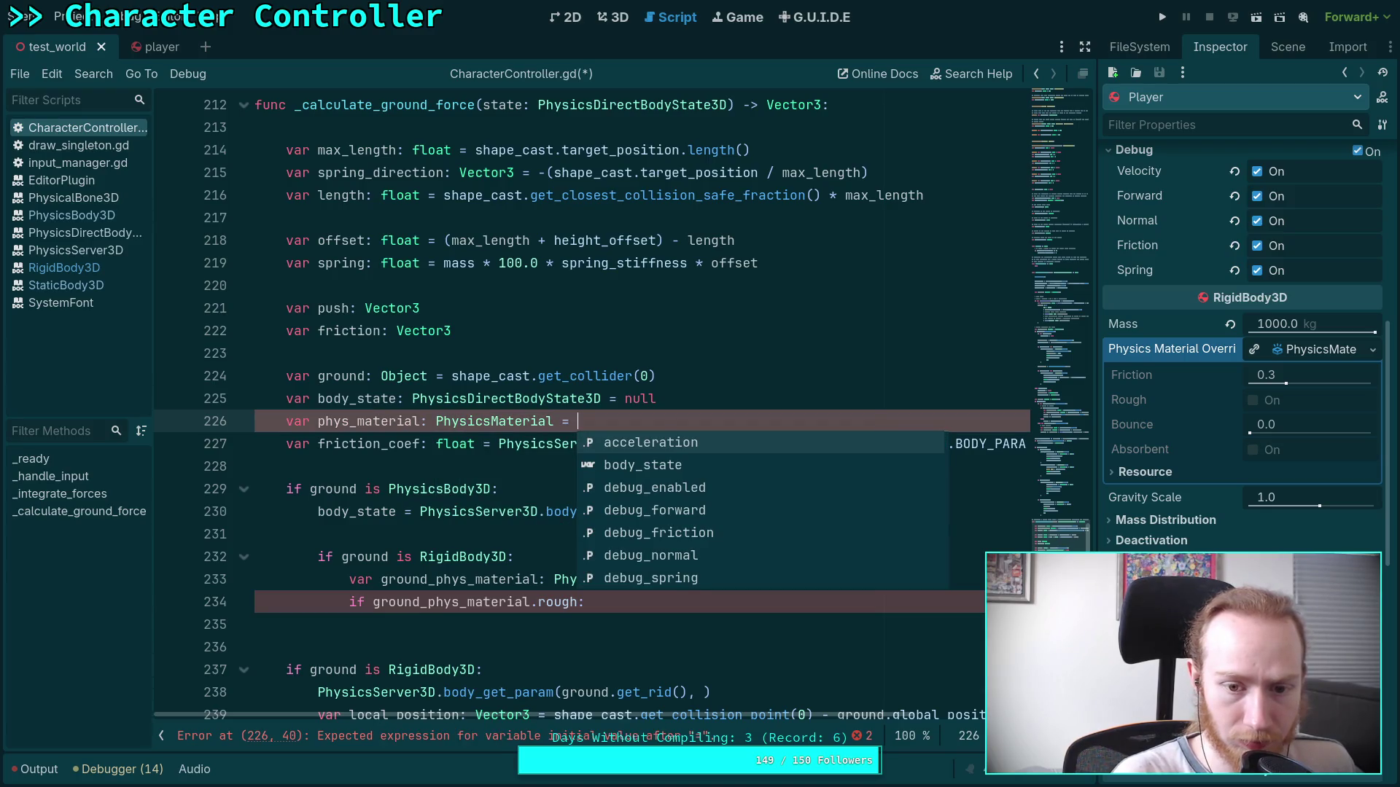
text(phys)
key(Down)
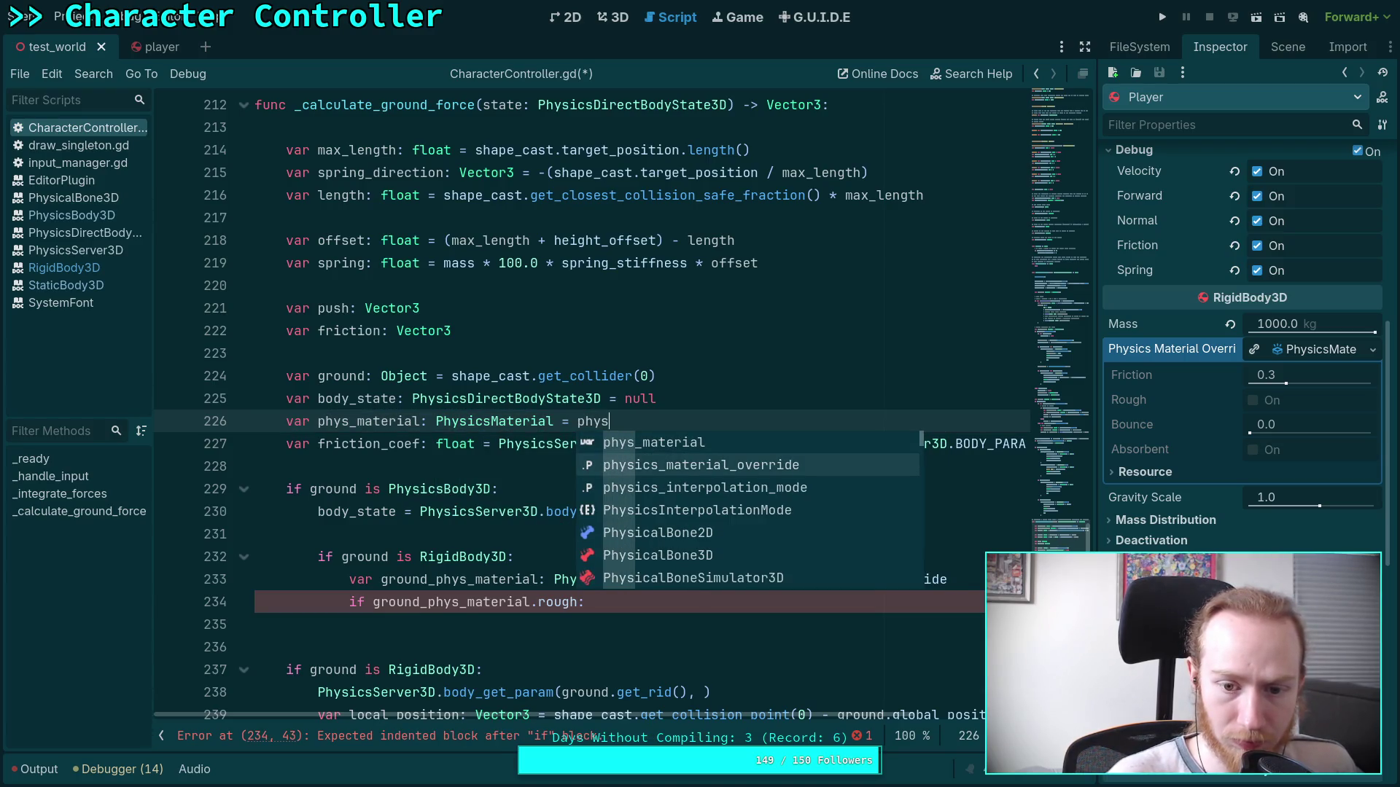
key(Return)
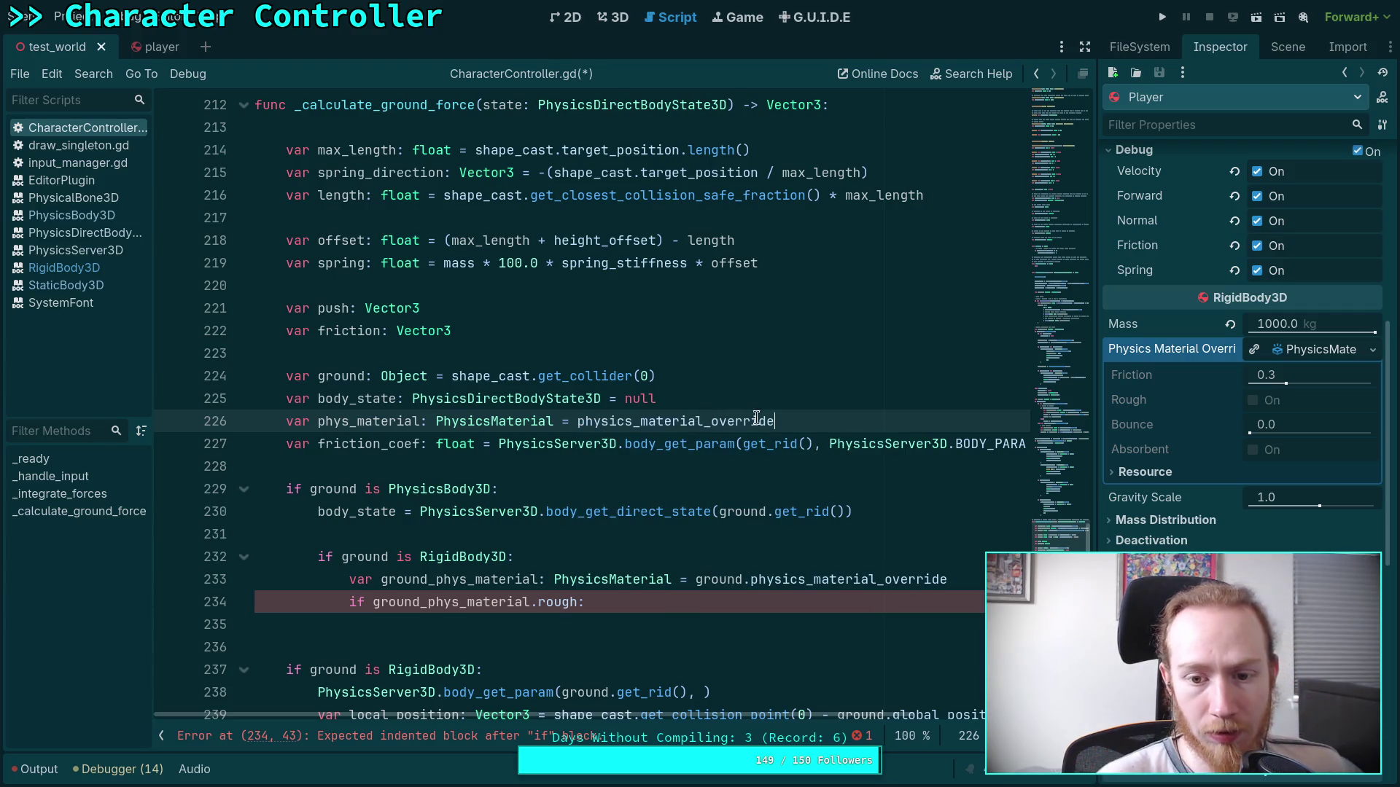
drag(787, 420, 783, 400)
key(BackSpace)
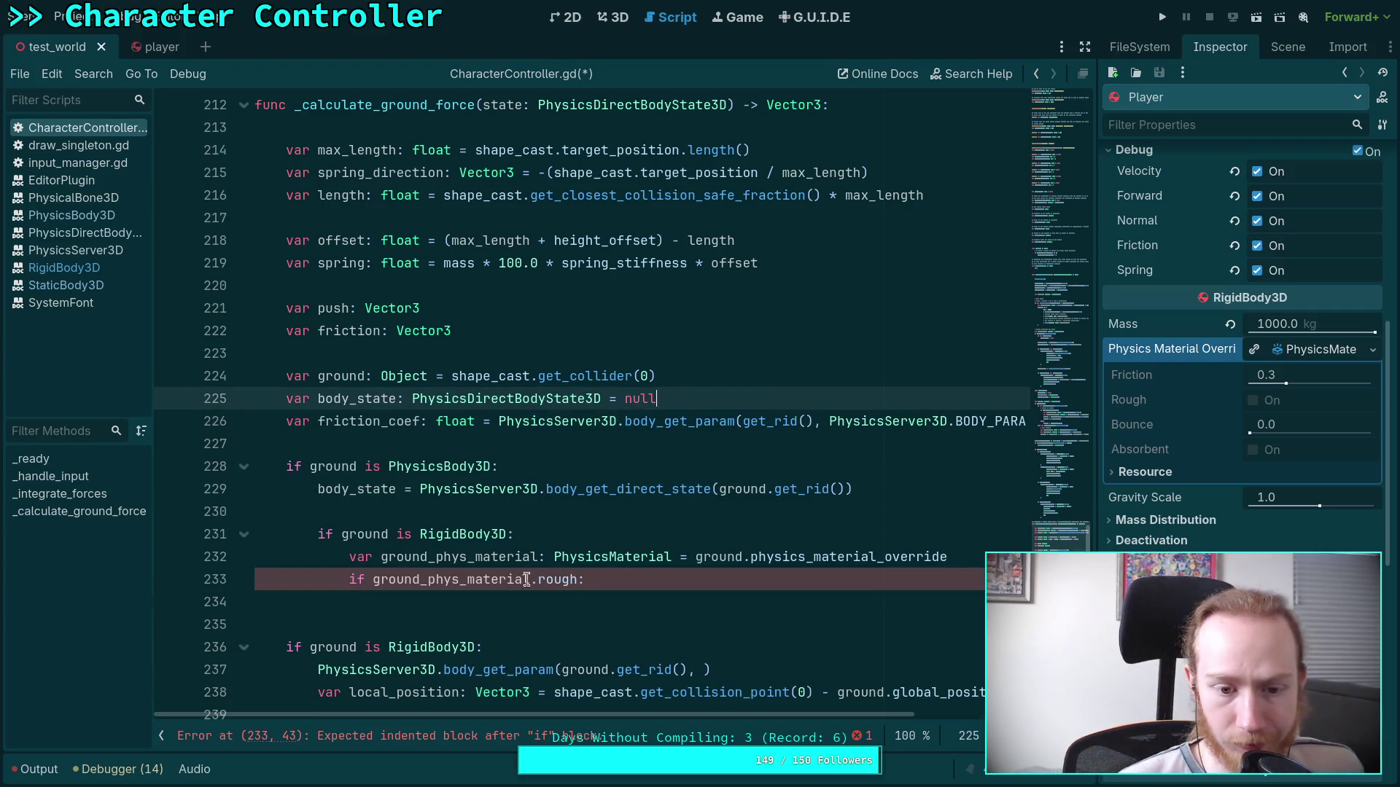
Change the nested condition to 'if physics_material_override:' and open an indented line below.
drag(375, 581, 582, 581)
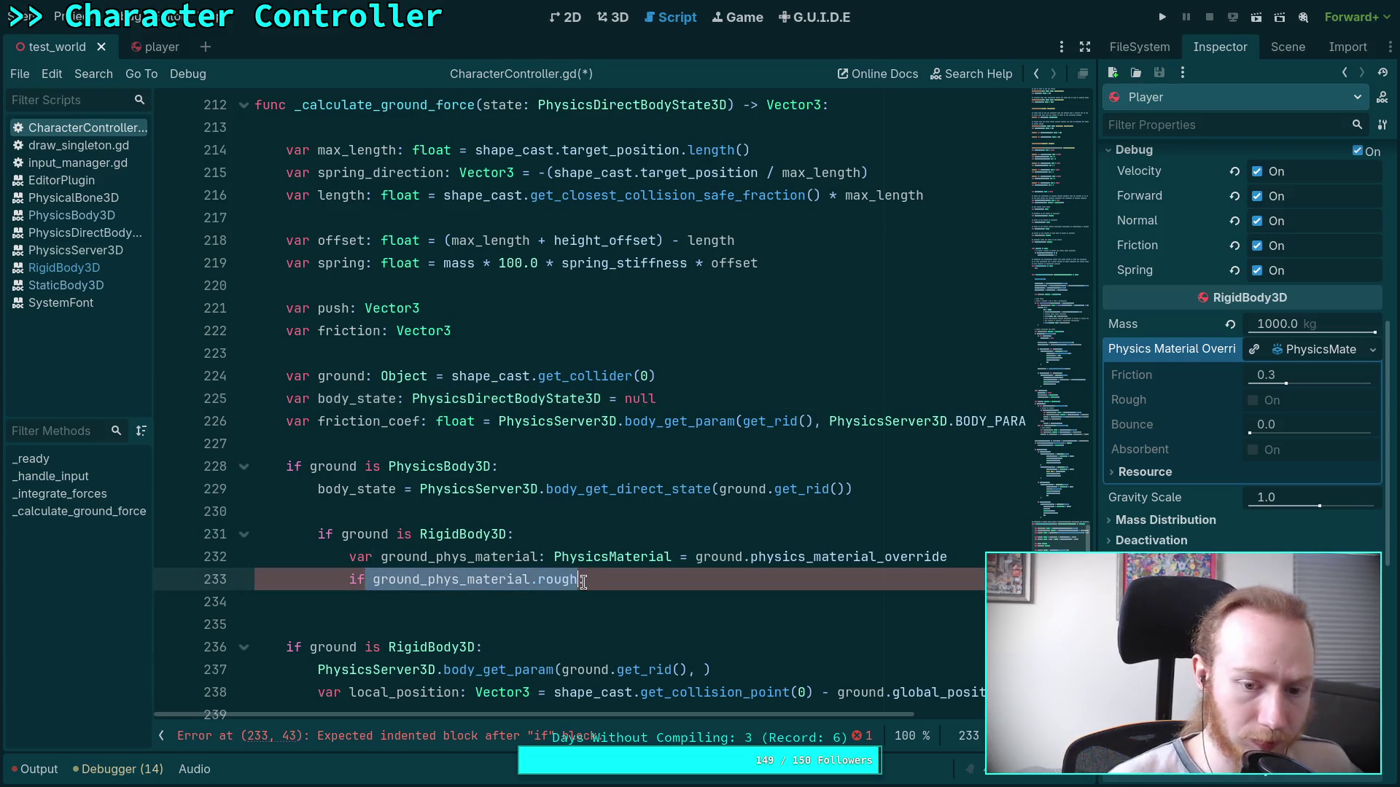
text(phys:)
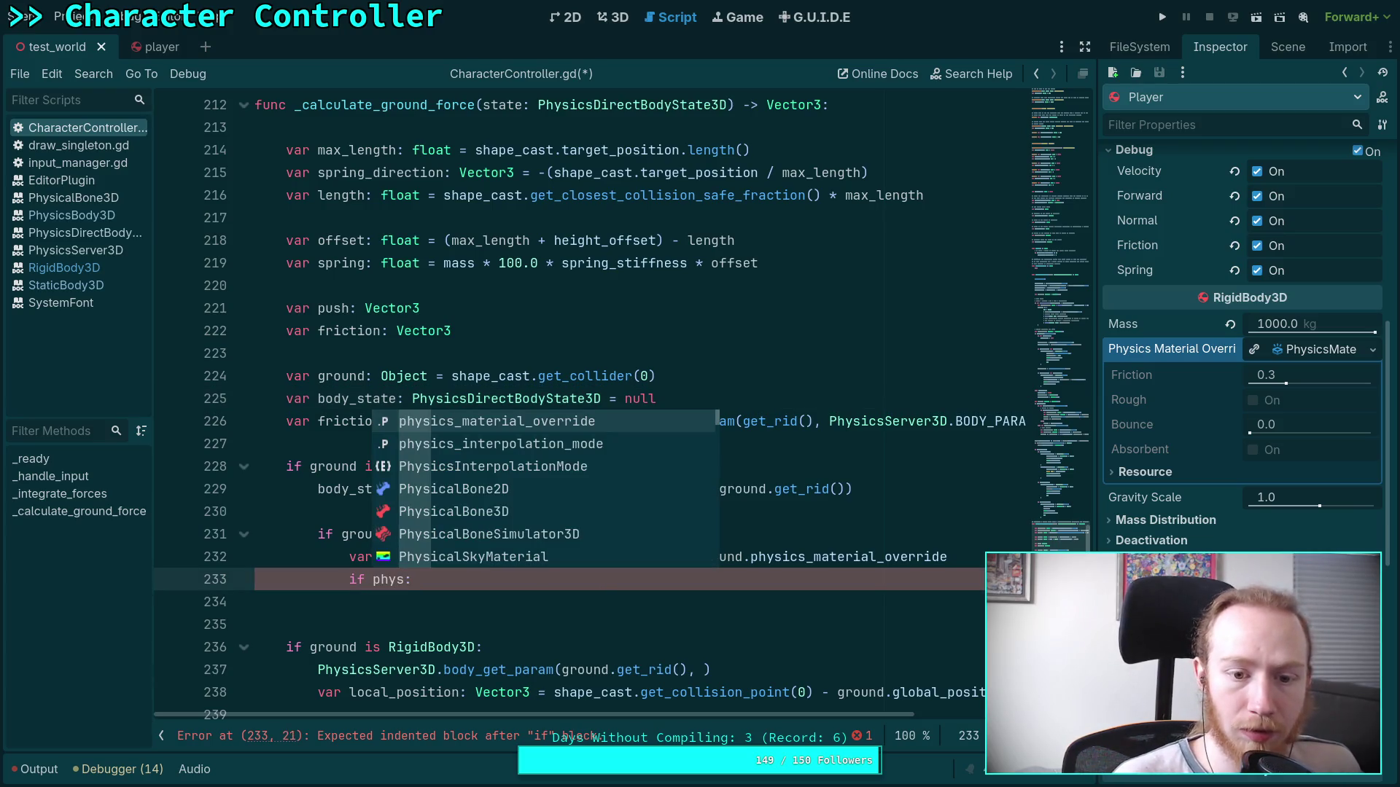
key(Return)
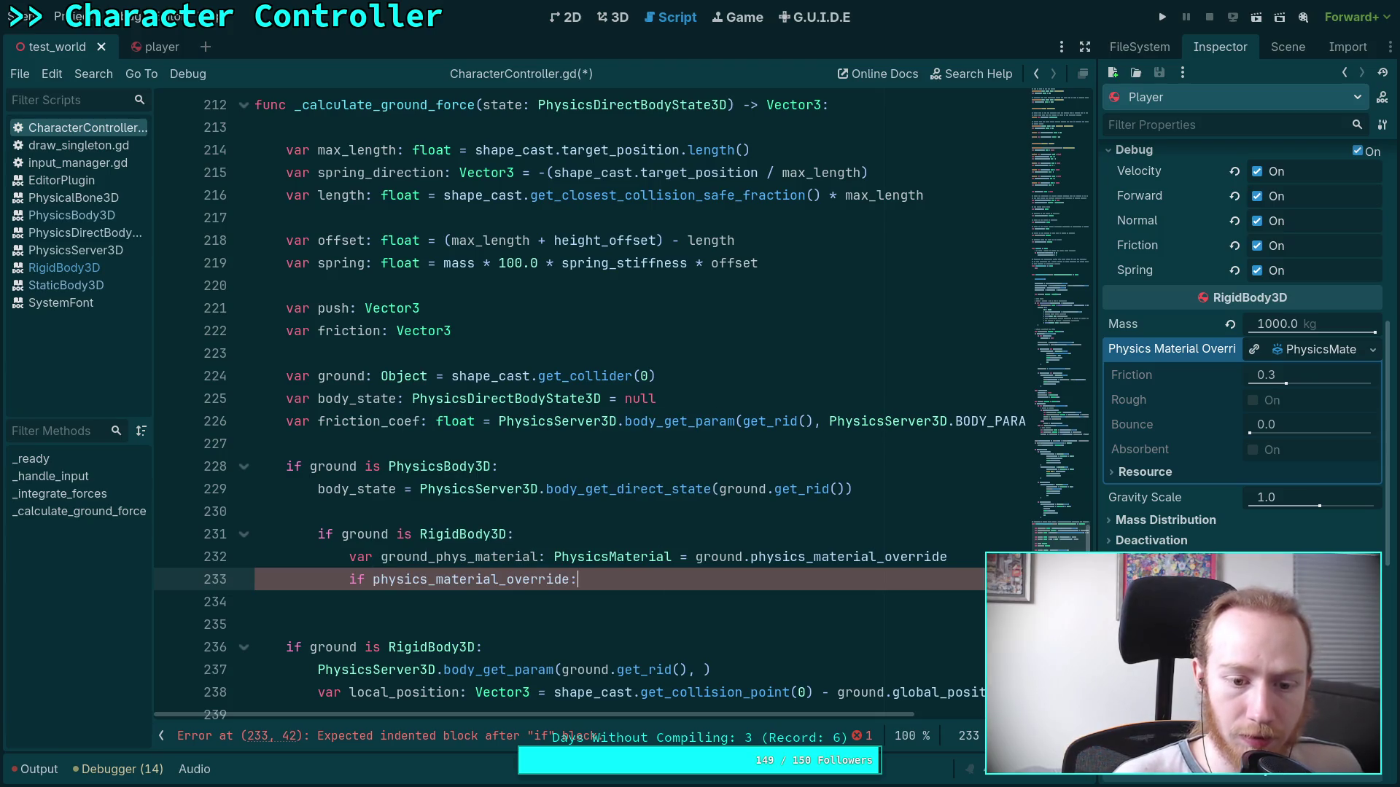
key(Return)
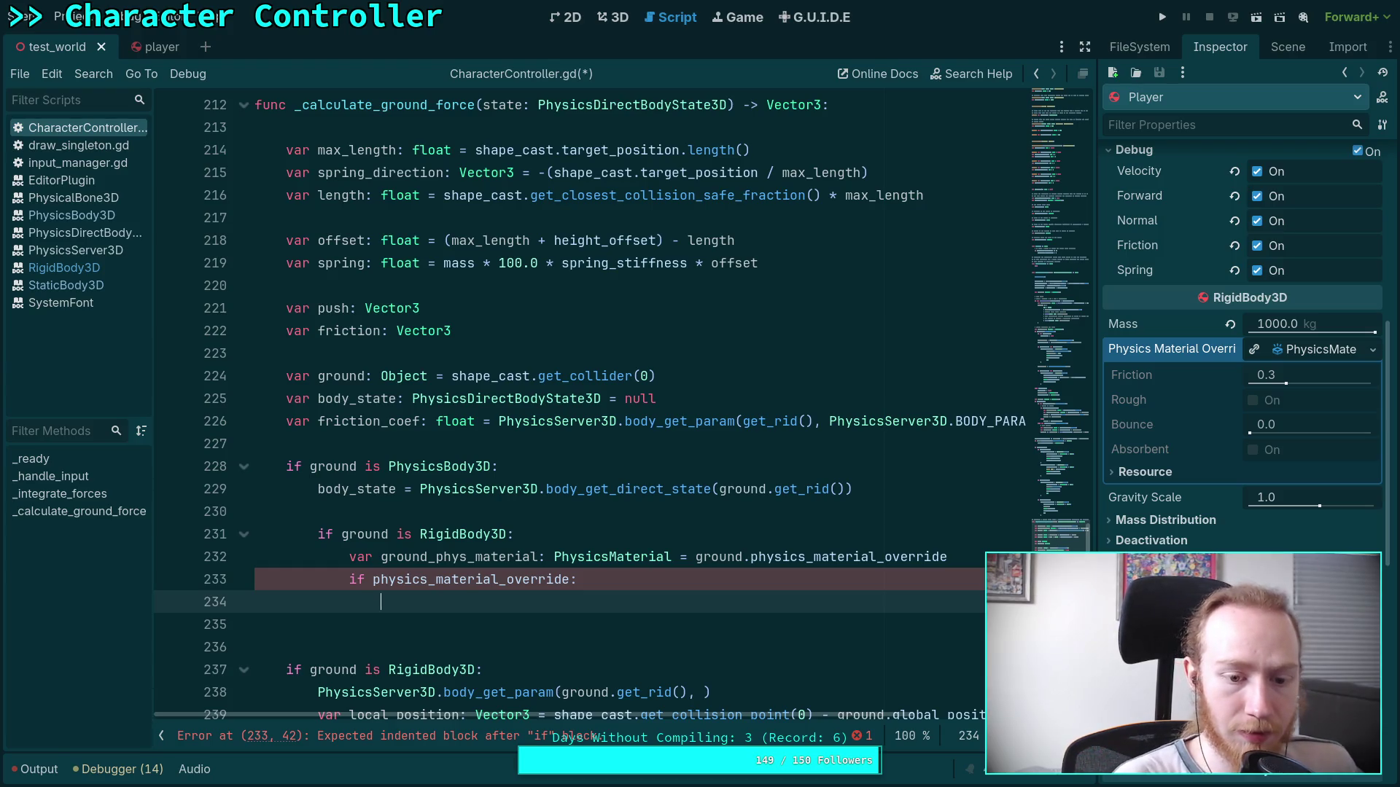
click(572, 579)
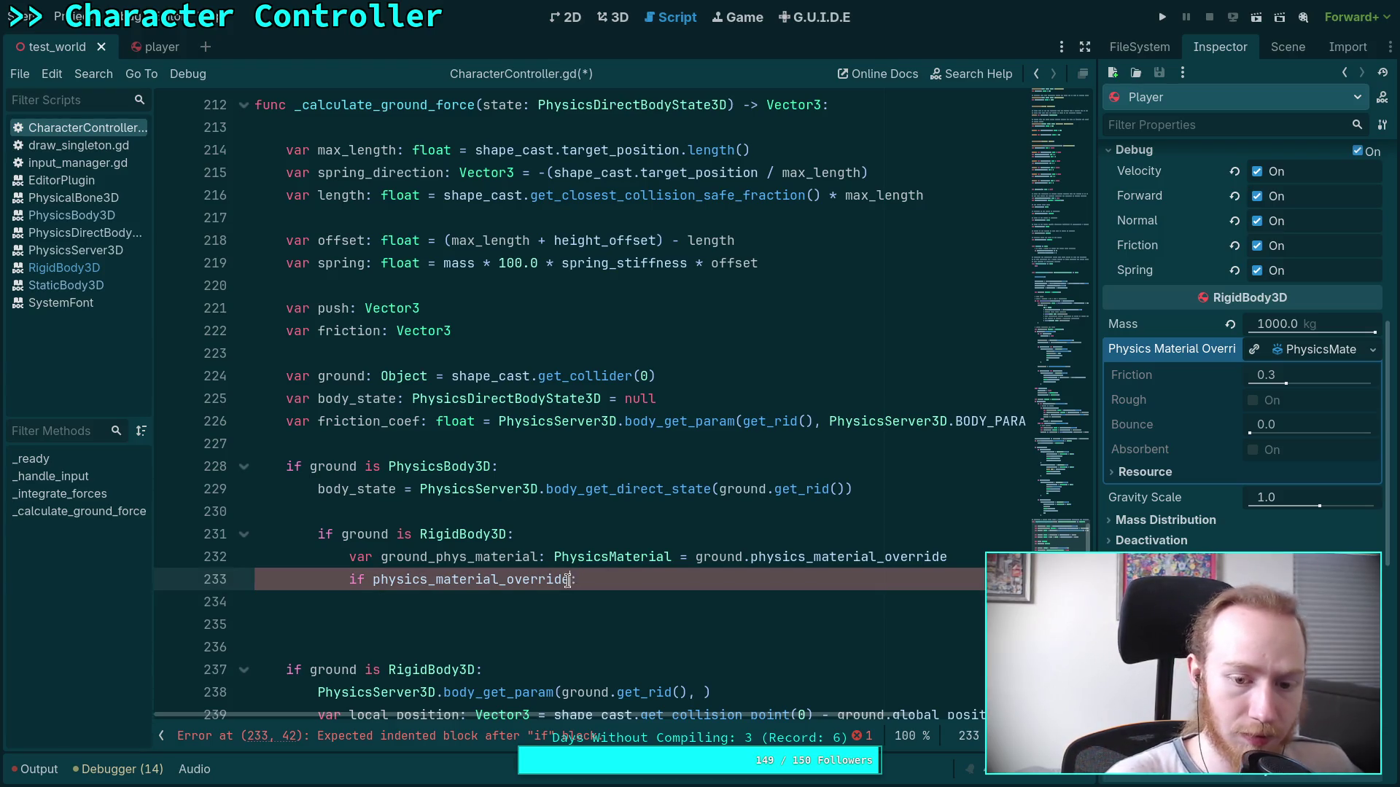
Write the condition 'if physics_material_override.rough and ground_phys_material.rough' on line 234.
click(552, 606)
text(if physics_material_override)
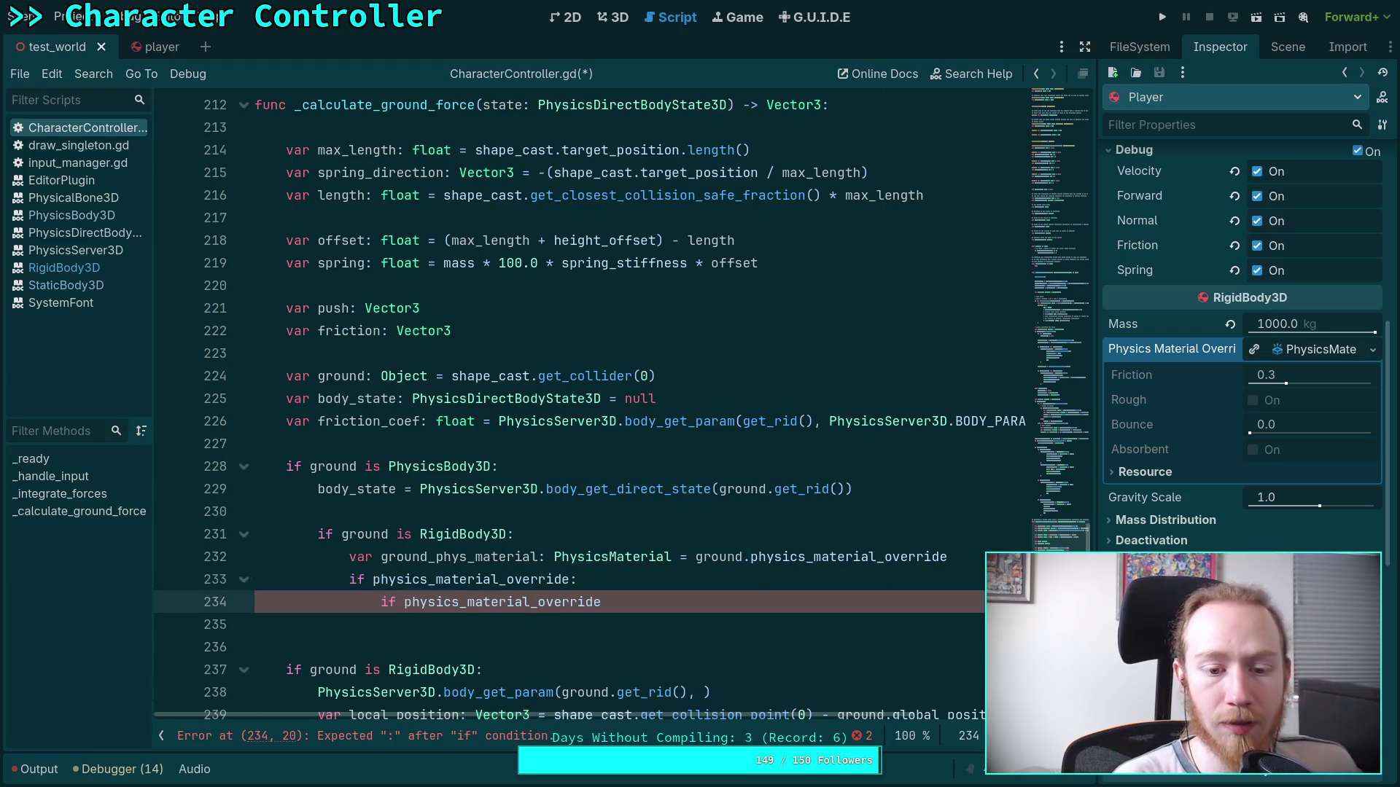
text(.rough and )
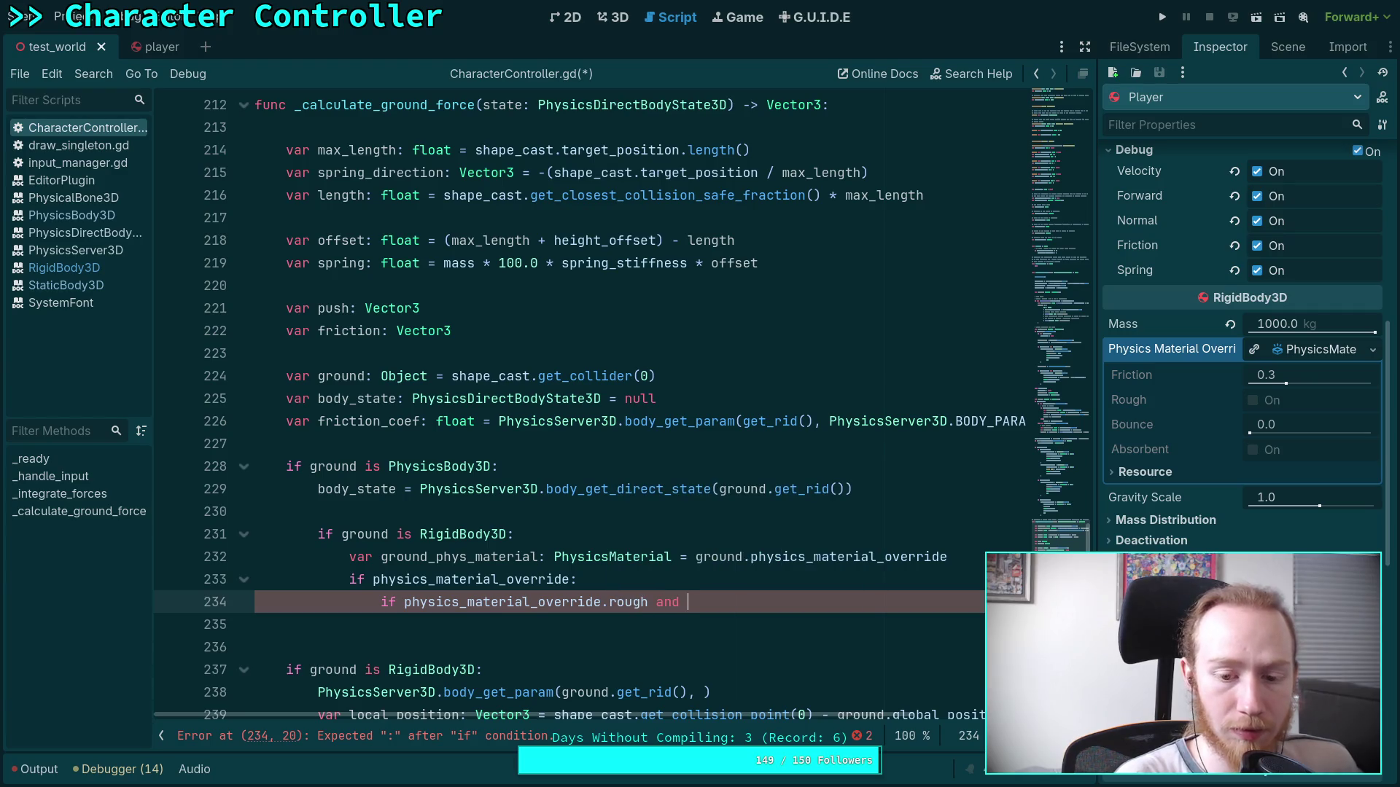
text(grou)
key(Return)
key(BackSpace)
key(BackSpace)
key(BackSpace)
text(ph)
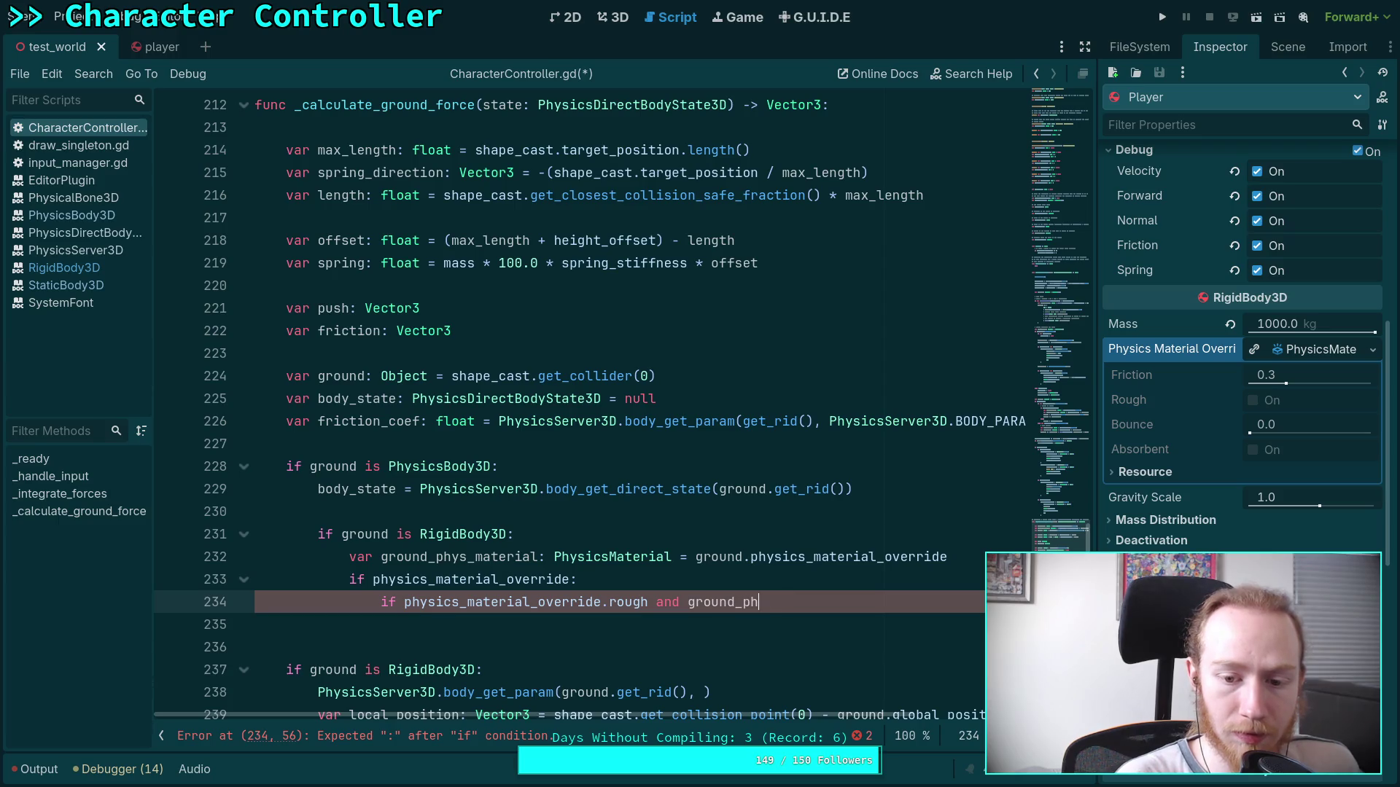
key(Return)
text(.r)
key(Return)
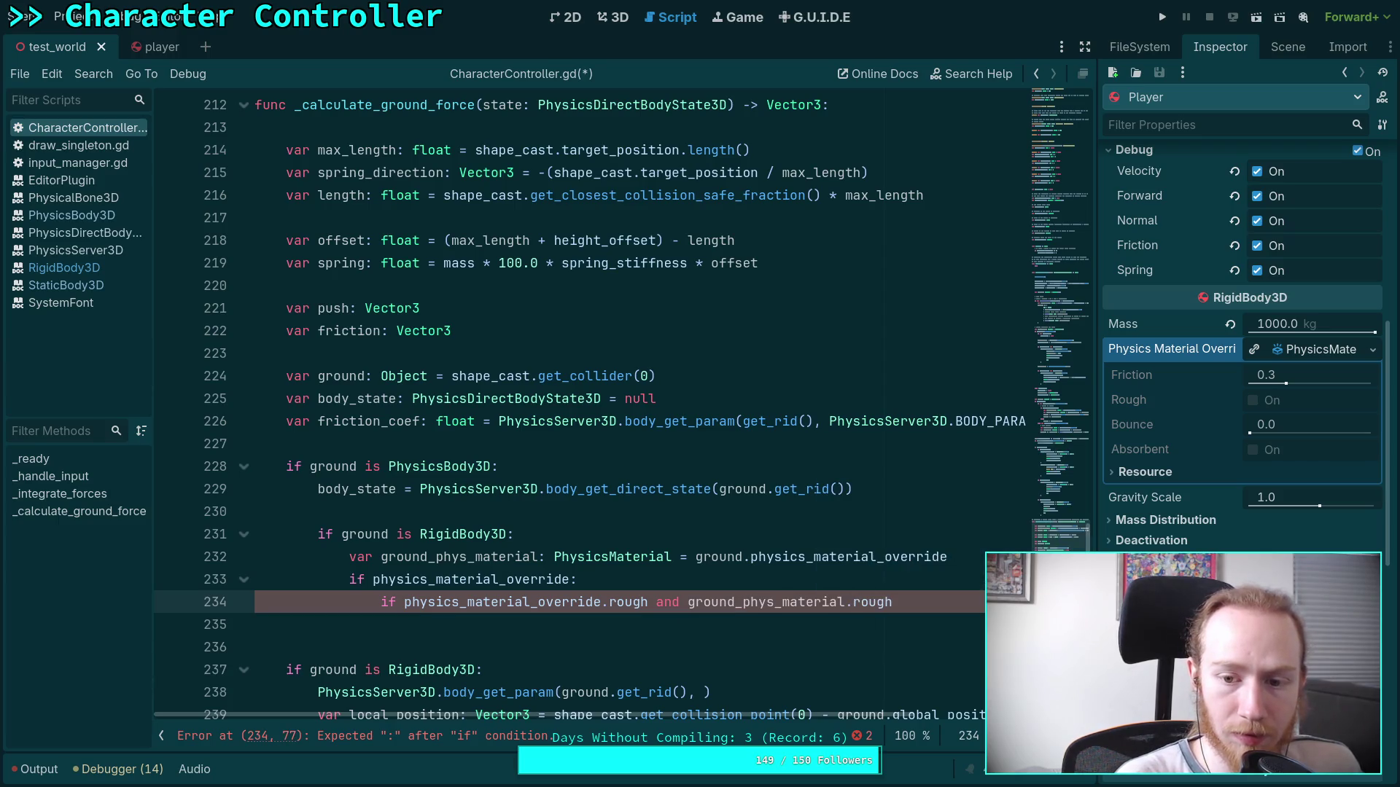
key(Return)
Set friction_coef = maxf(friction_coef, ground_phys_material.friction) inside the rough check.
text(fr)
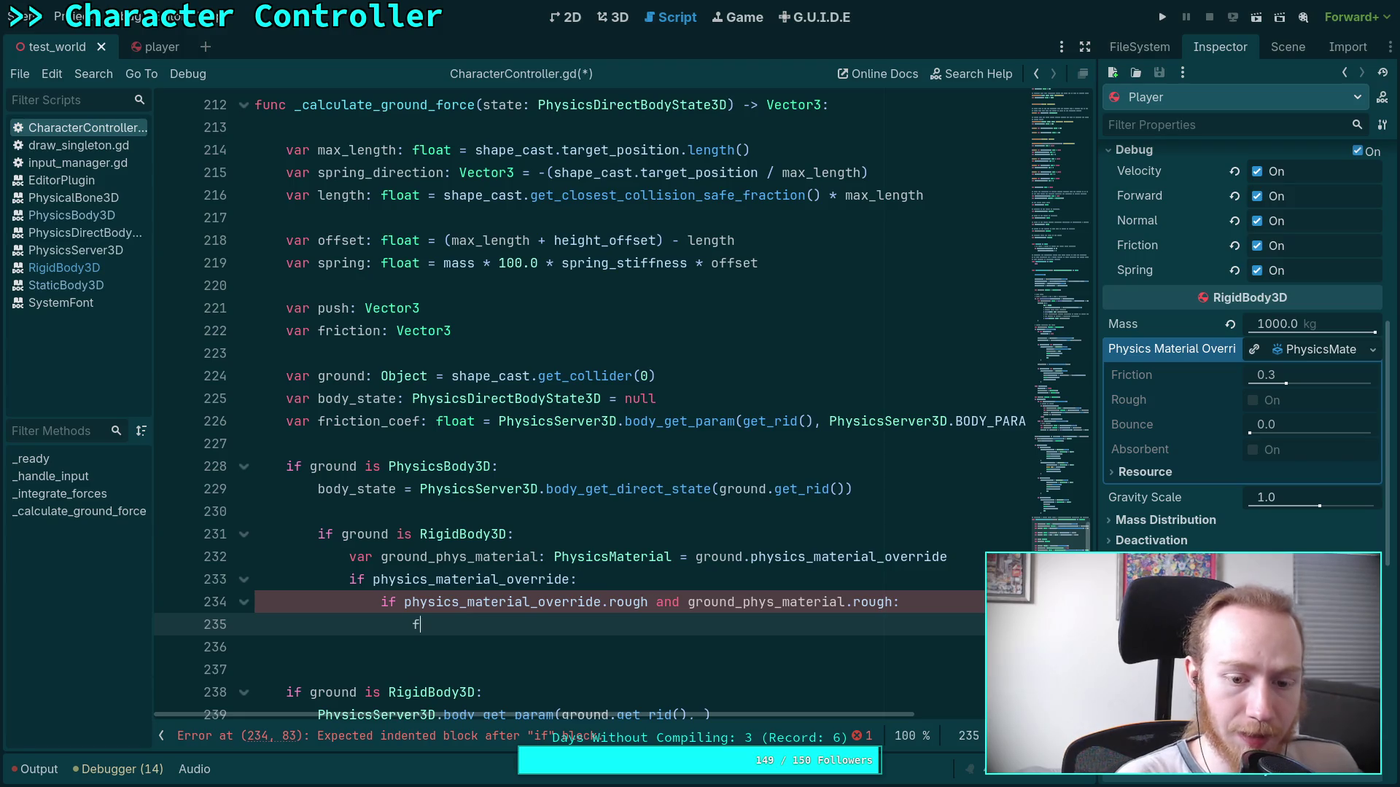
key(Down)
key(Down)
key(Down)
key(Return)
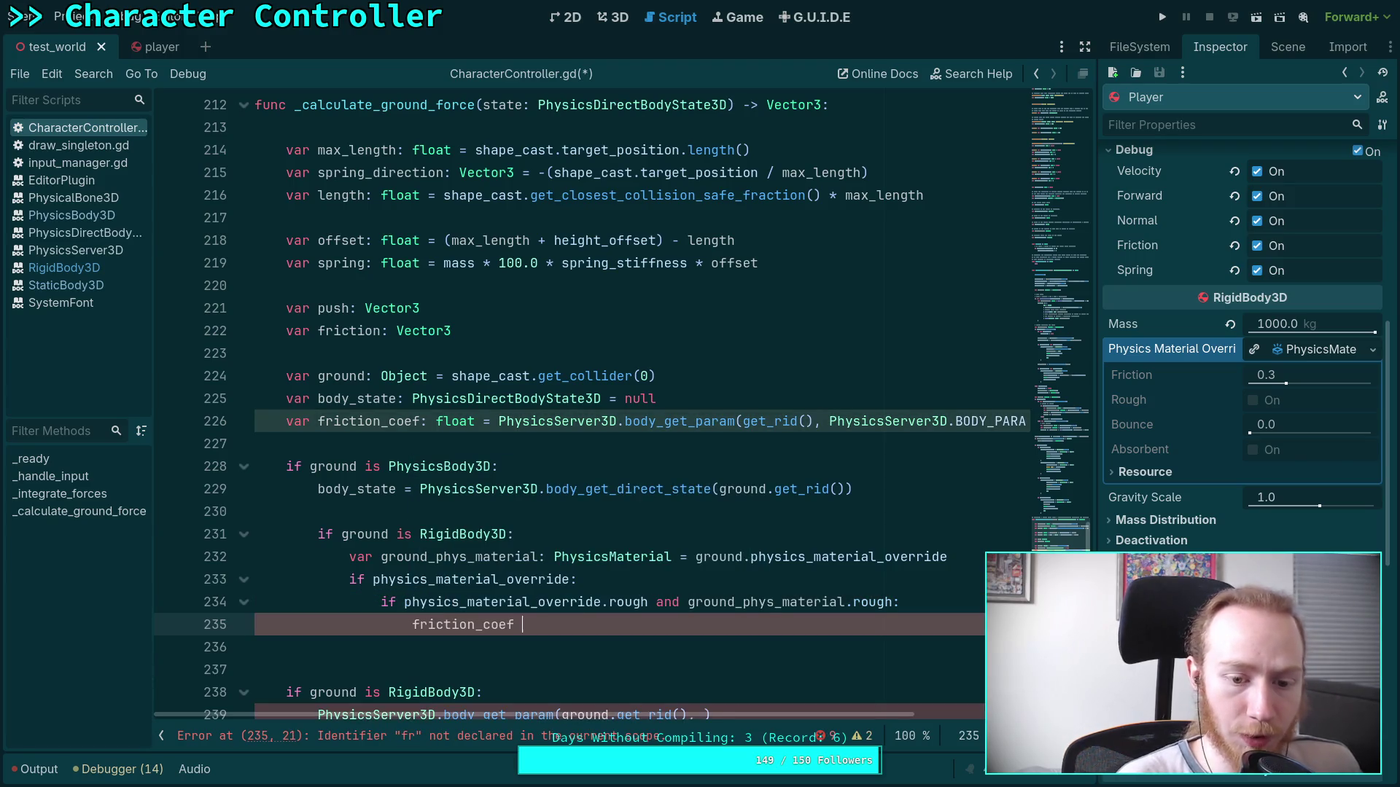
text(= maxf(fric)
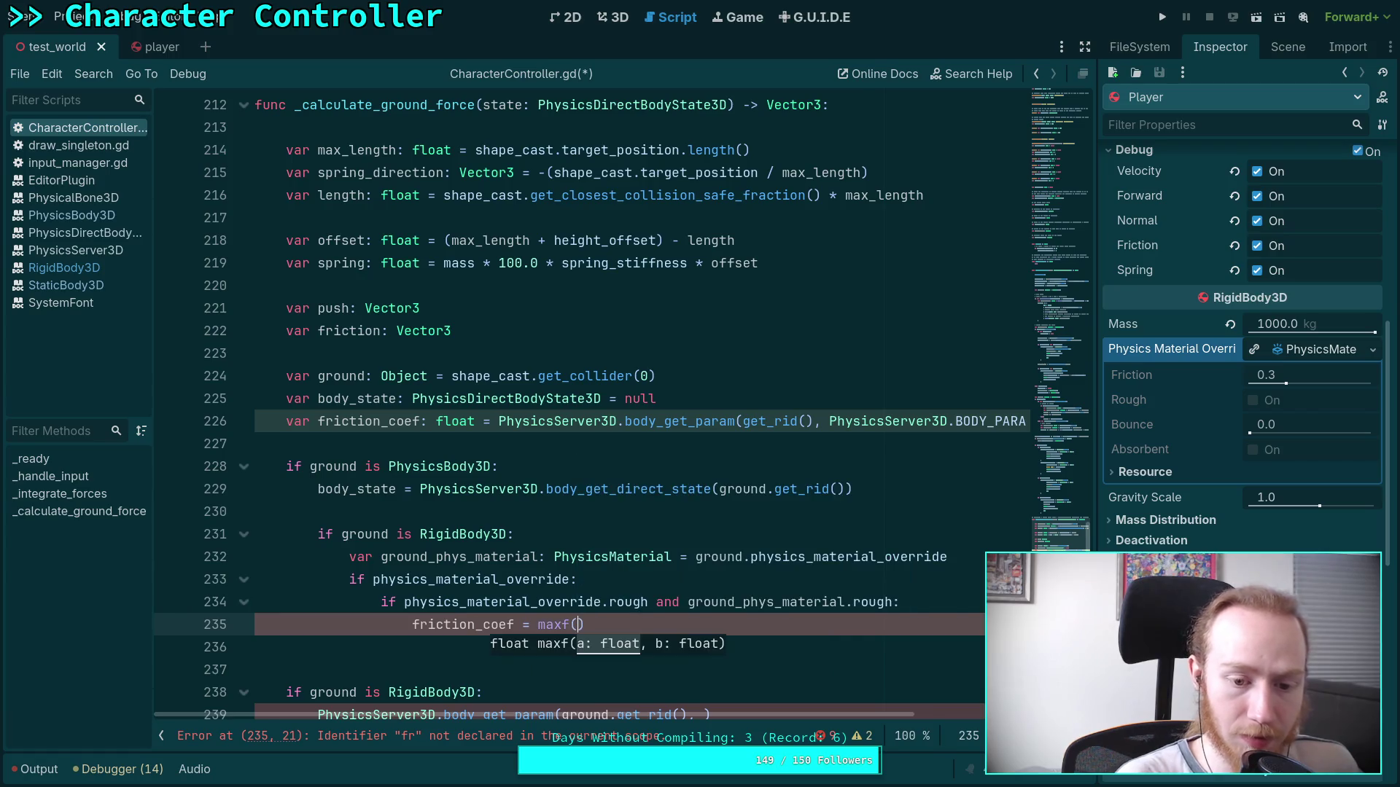
key(Down)
key(Return)
text(, )
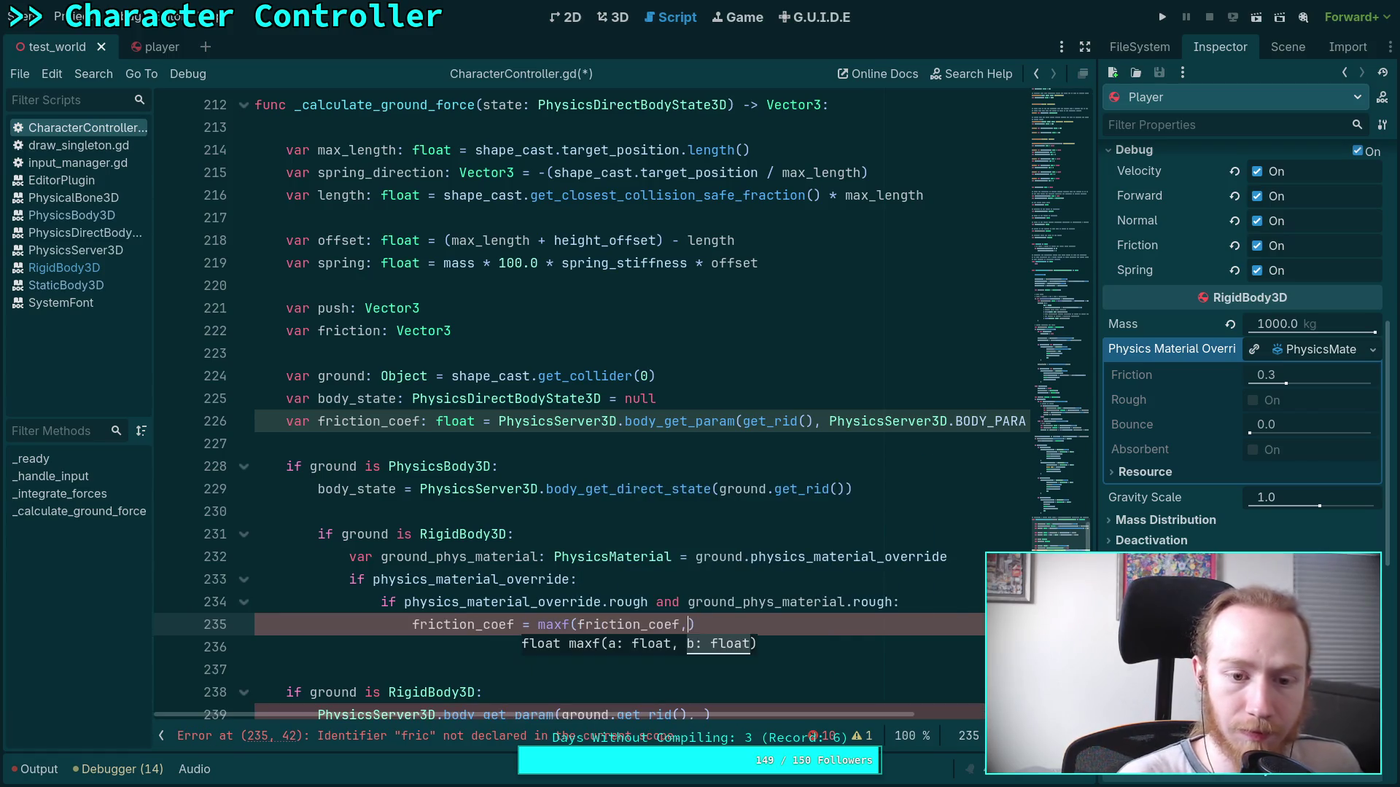
text(ground)
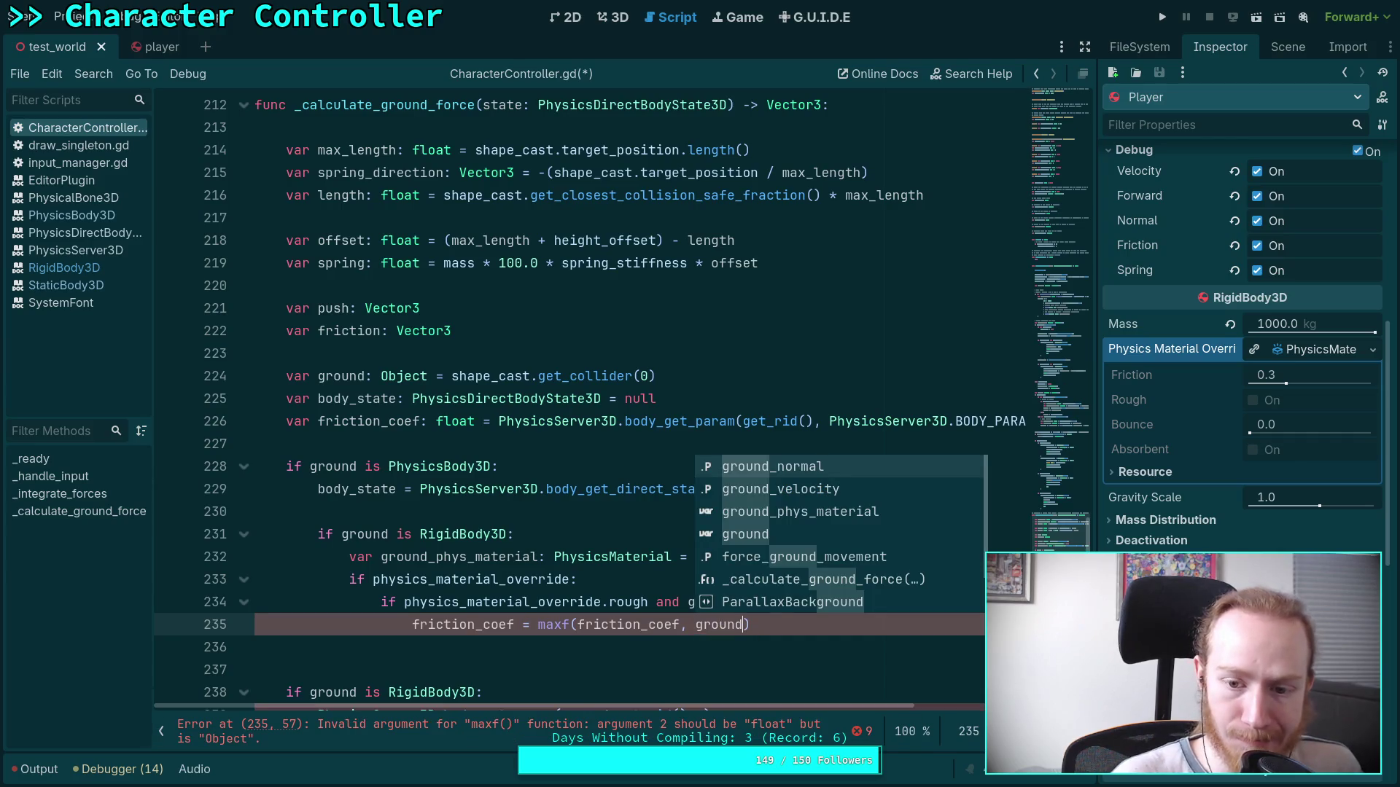
key(Down)
key(Down)
key(Return)
text(.fr)
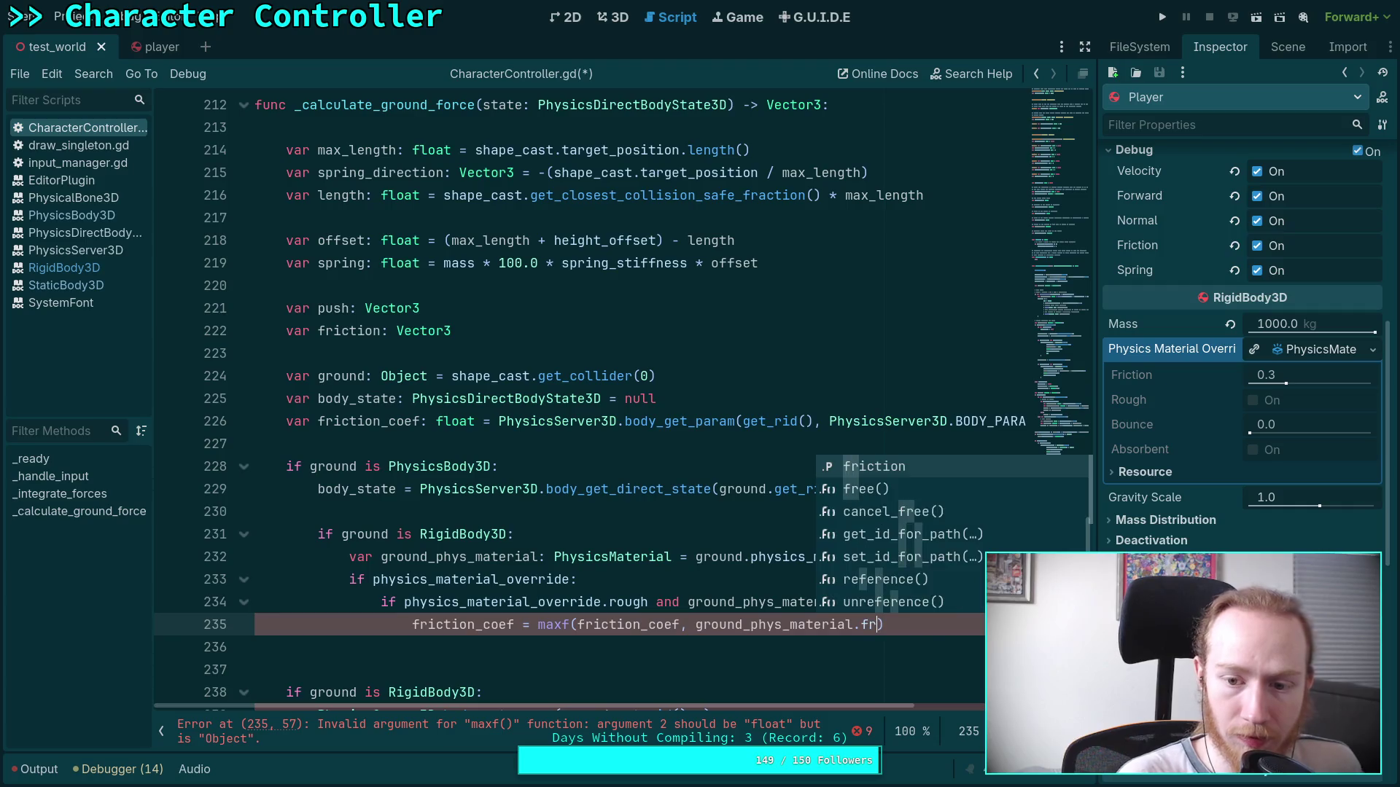
key(Return)
key(Return)
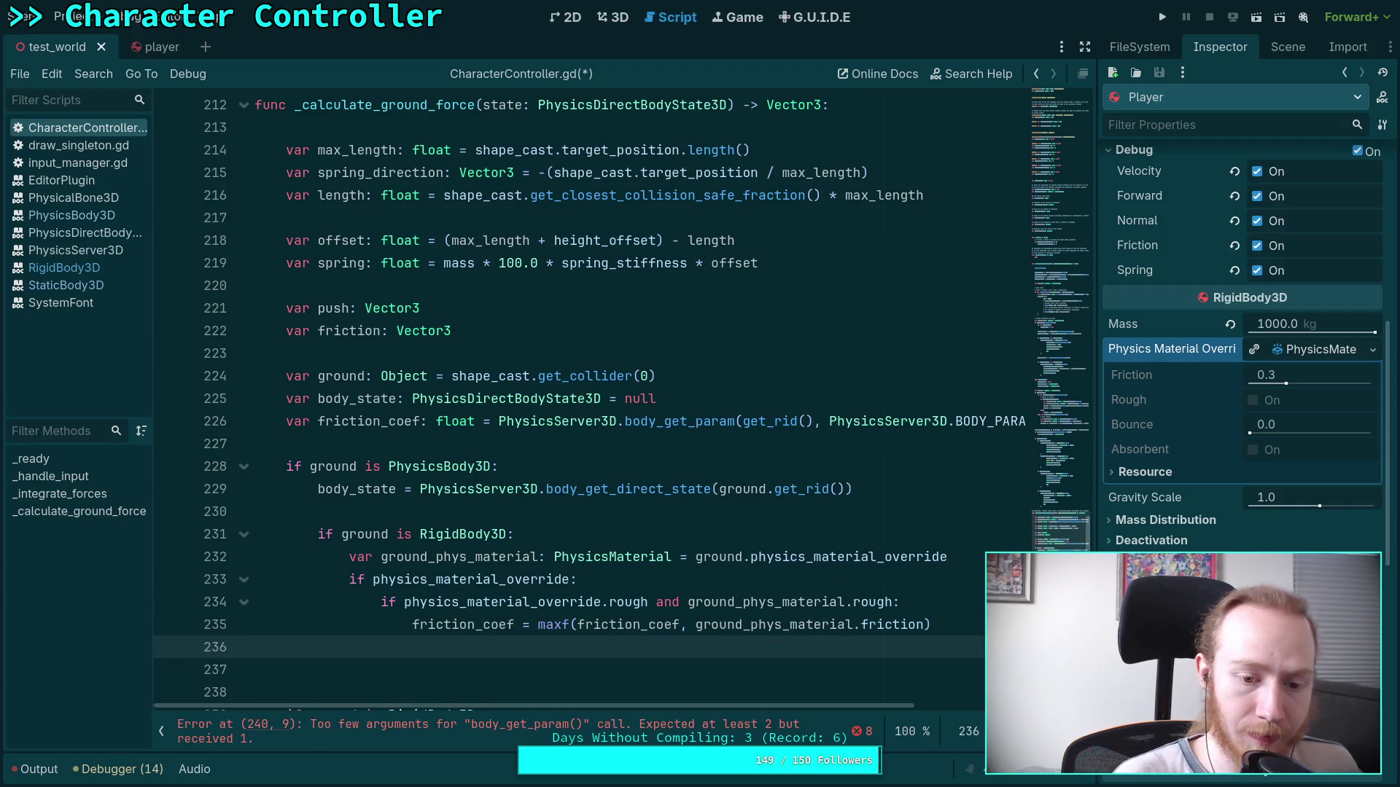
Split the combined 'and' condition into a separate nested 'if ground_phys_material.rough' check.
click(647, 602)
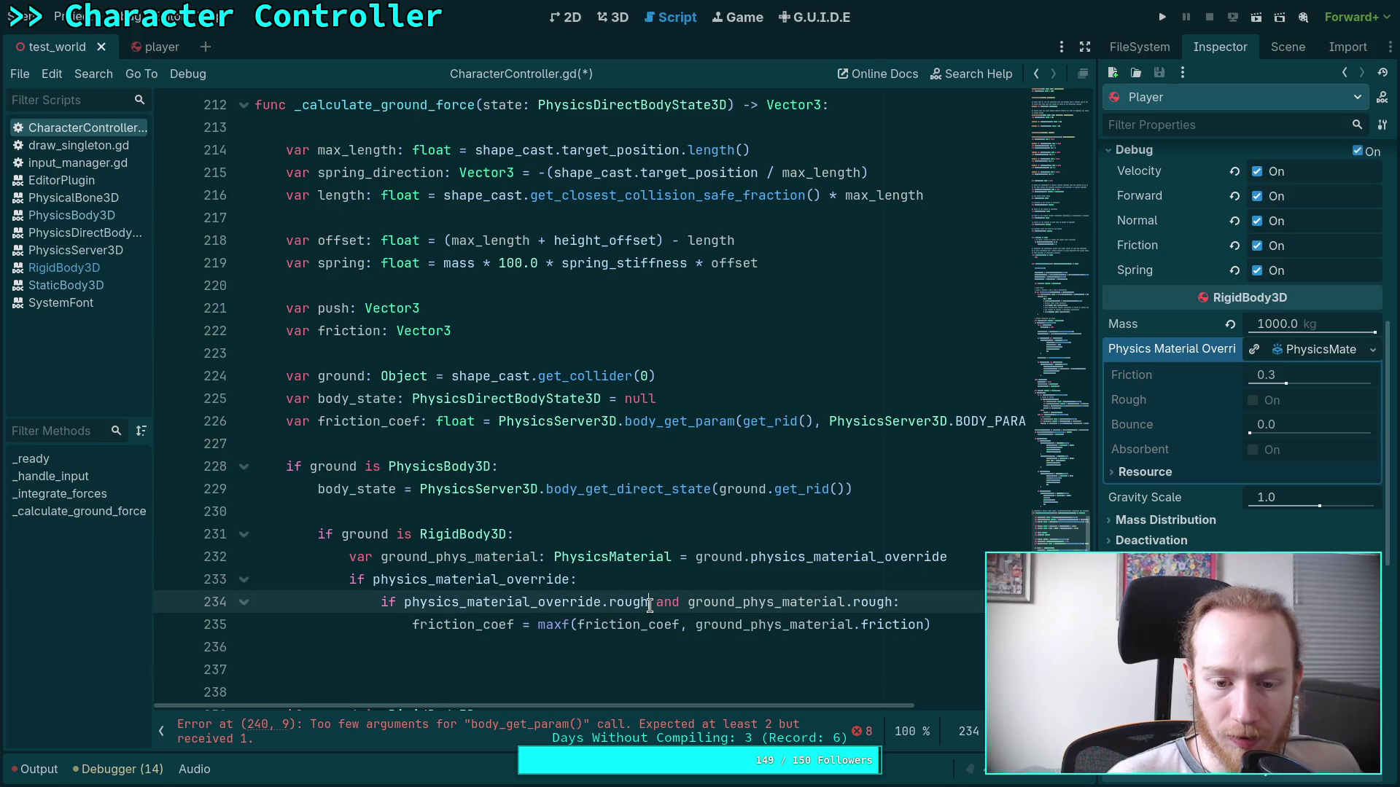
text(:)
key(Return)
text(if)
key(Delete)
key(Delete)
key(Delete)
click(422, 644)
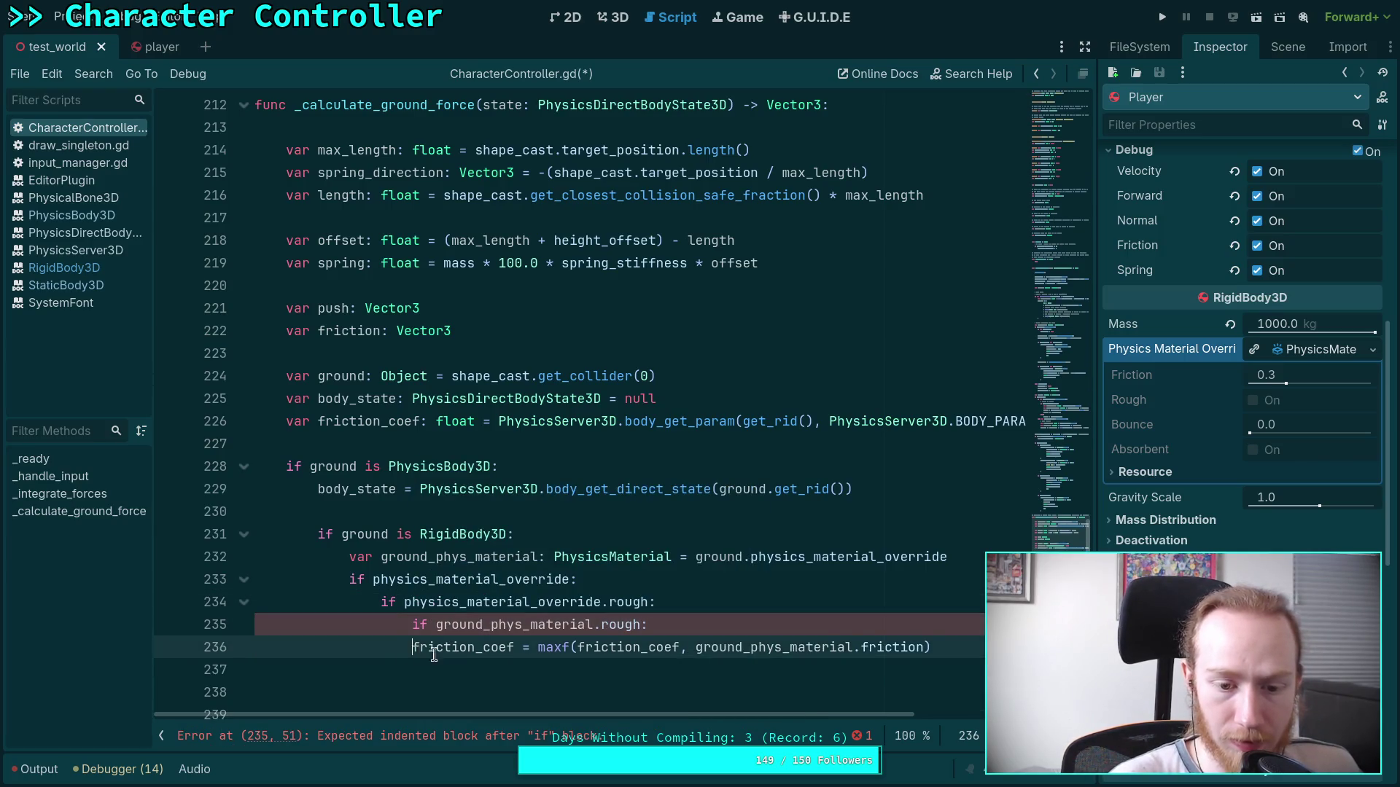
Indent the maxf assignment and add an 'elif ground_phys_material.rough:' branch starting 'friction_coef = gro'.
key(Tab)
scroll(535, 613, down, 1)
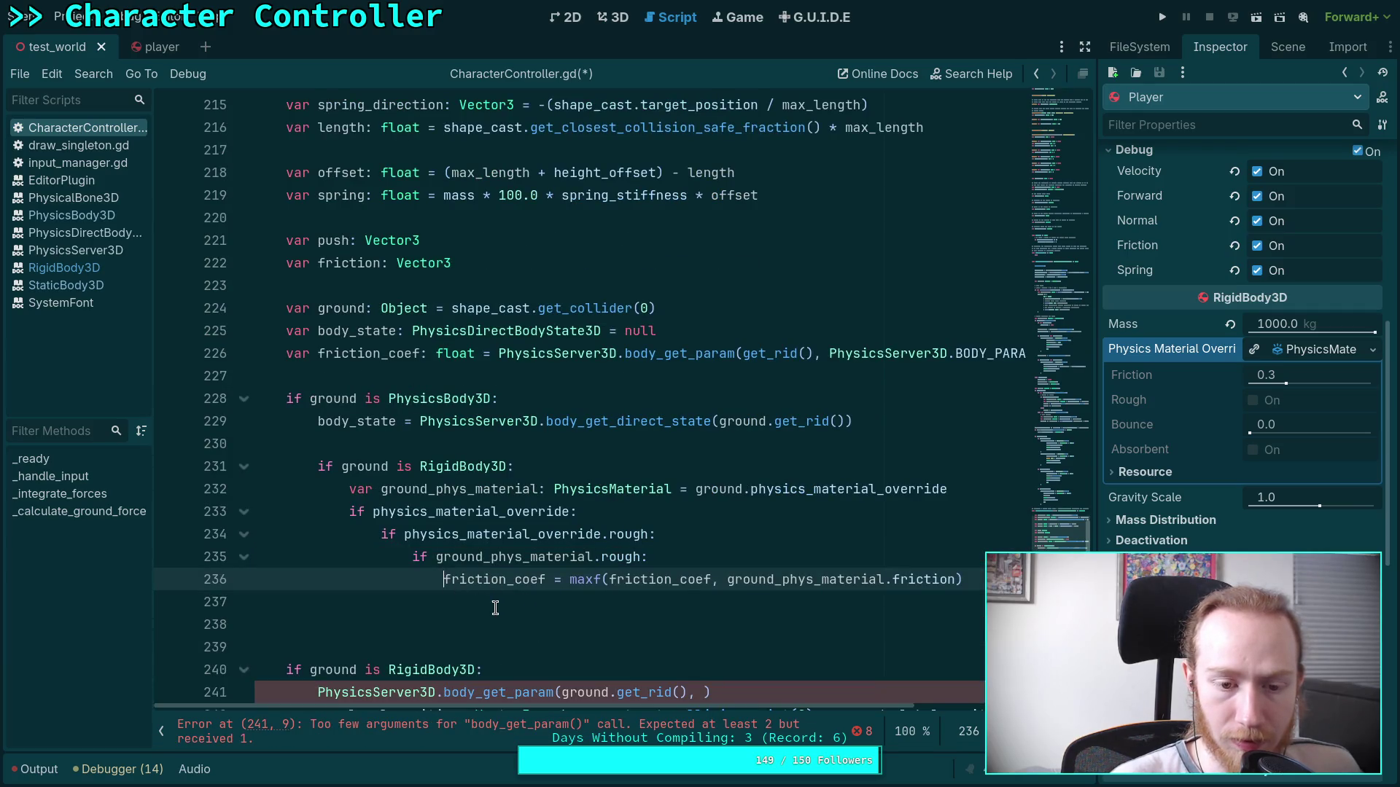
click(490, 605)
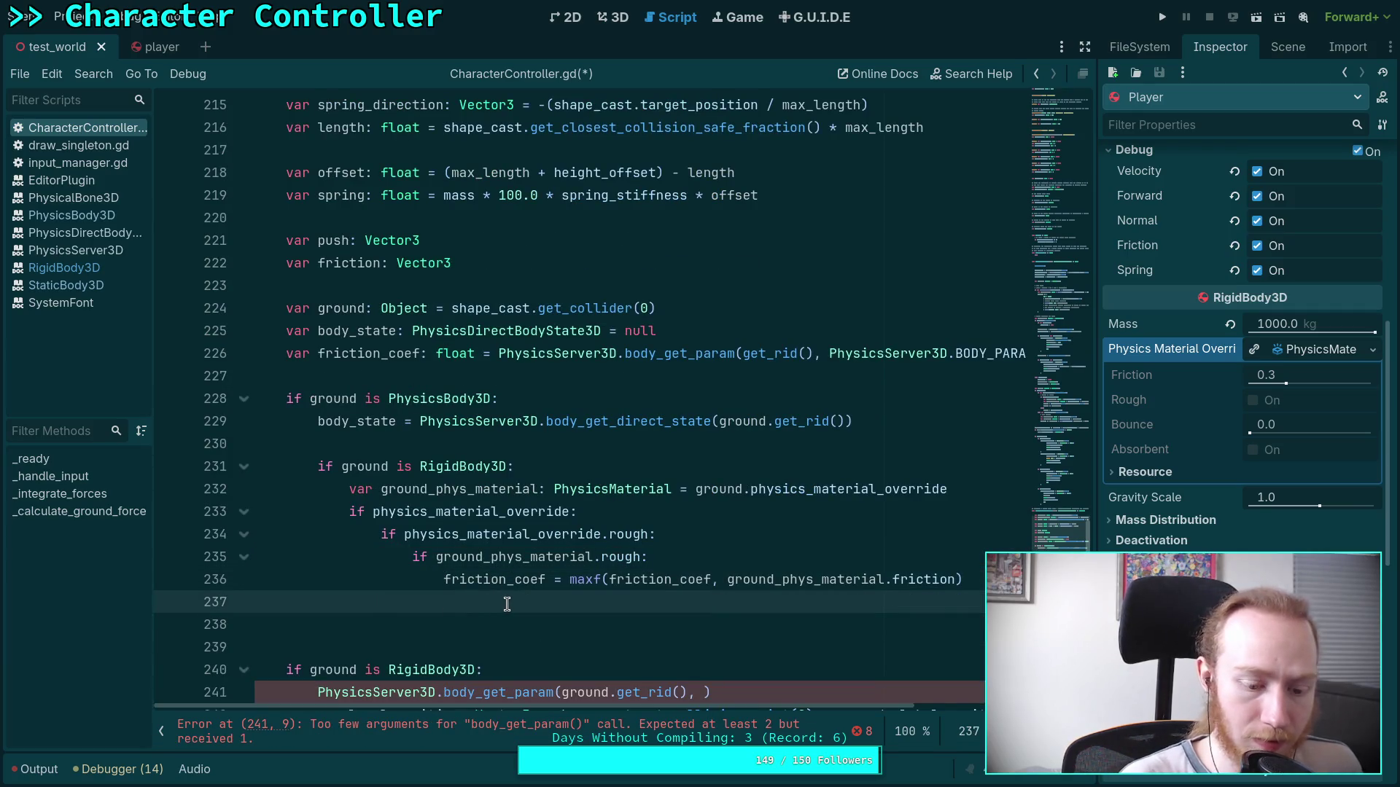
text(elif )
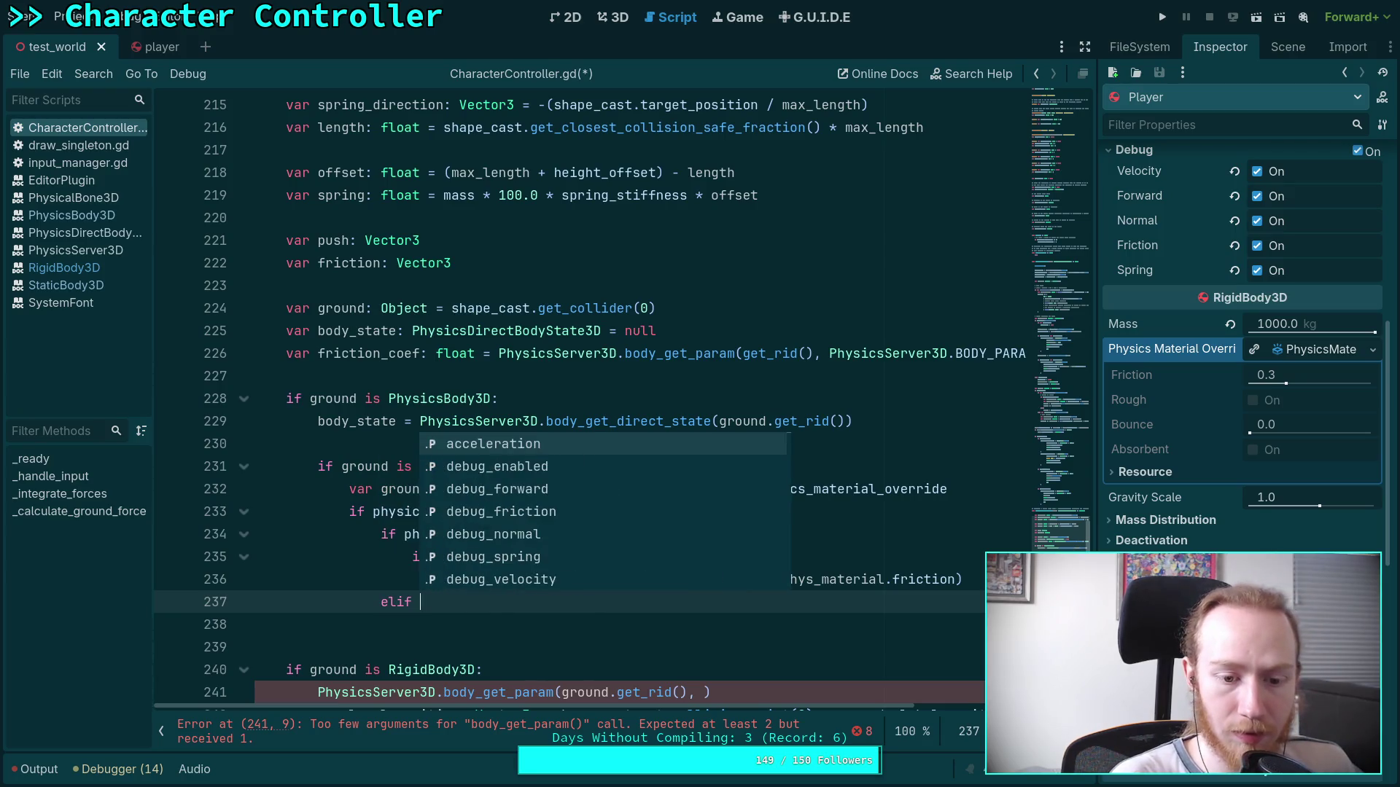
text(ground_ph)
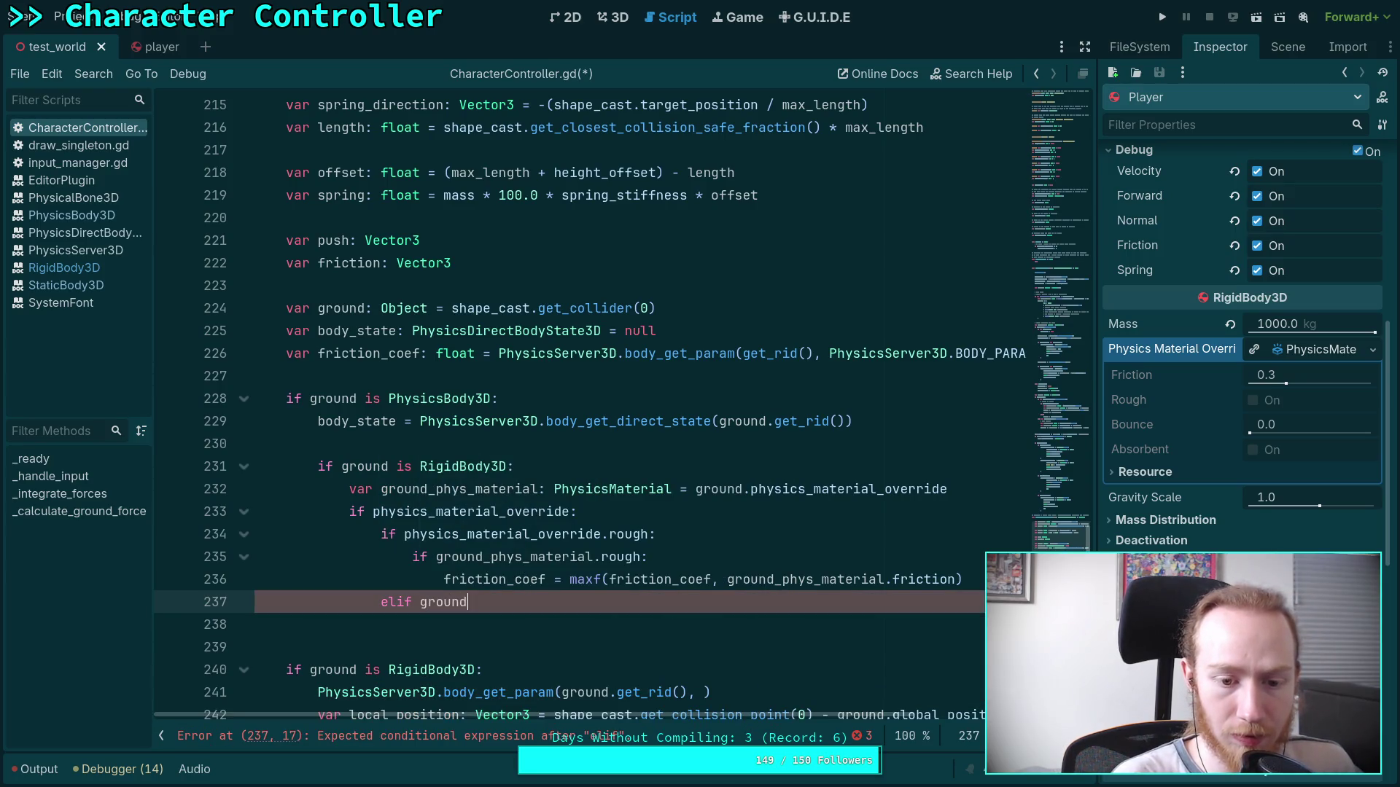
key(Return)
text(.rough:)
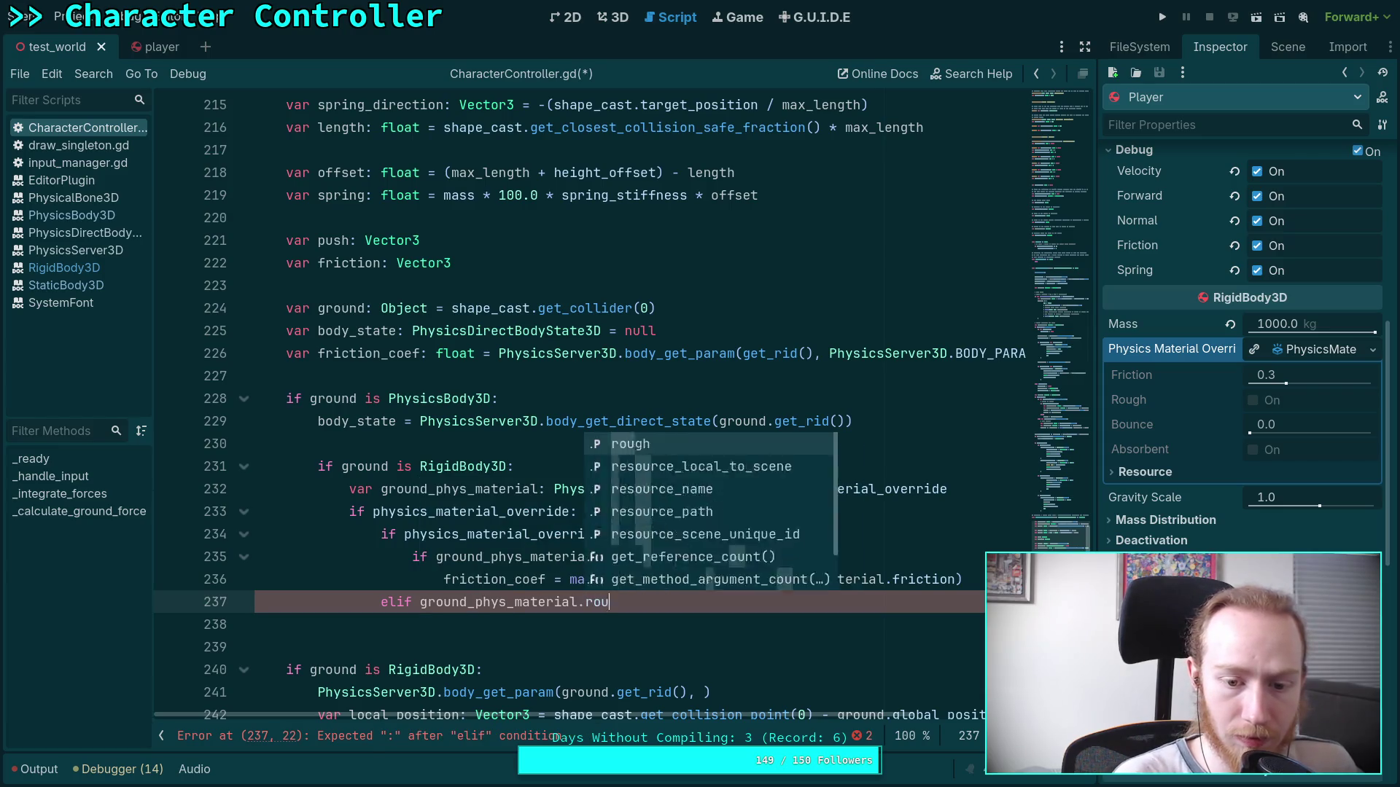
key(Return)
text(fric)
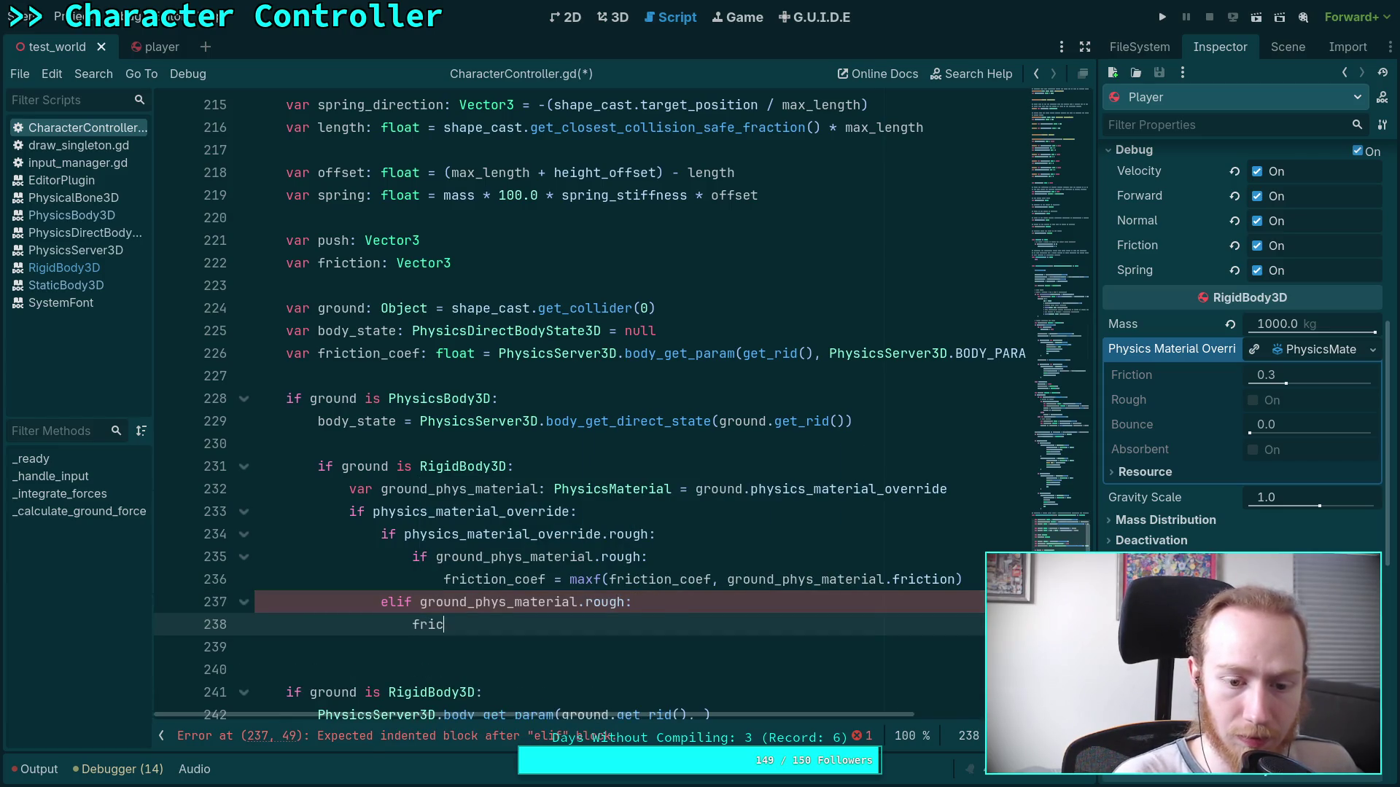
key(Down)
key(Return)
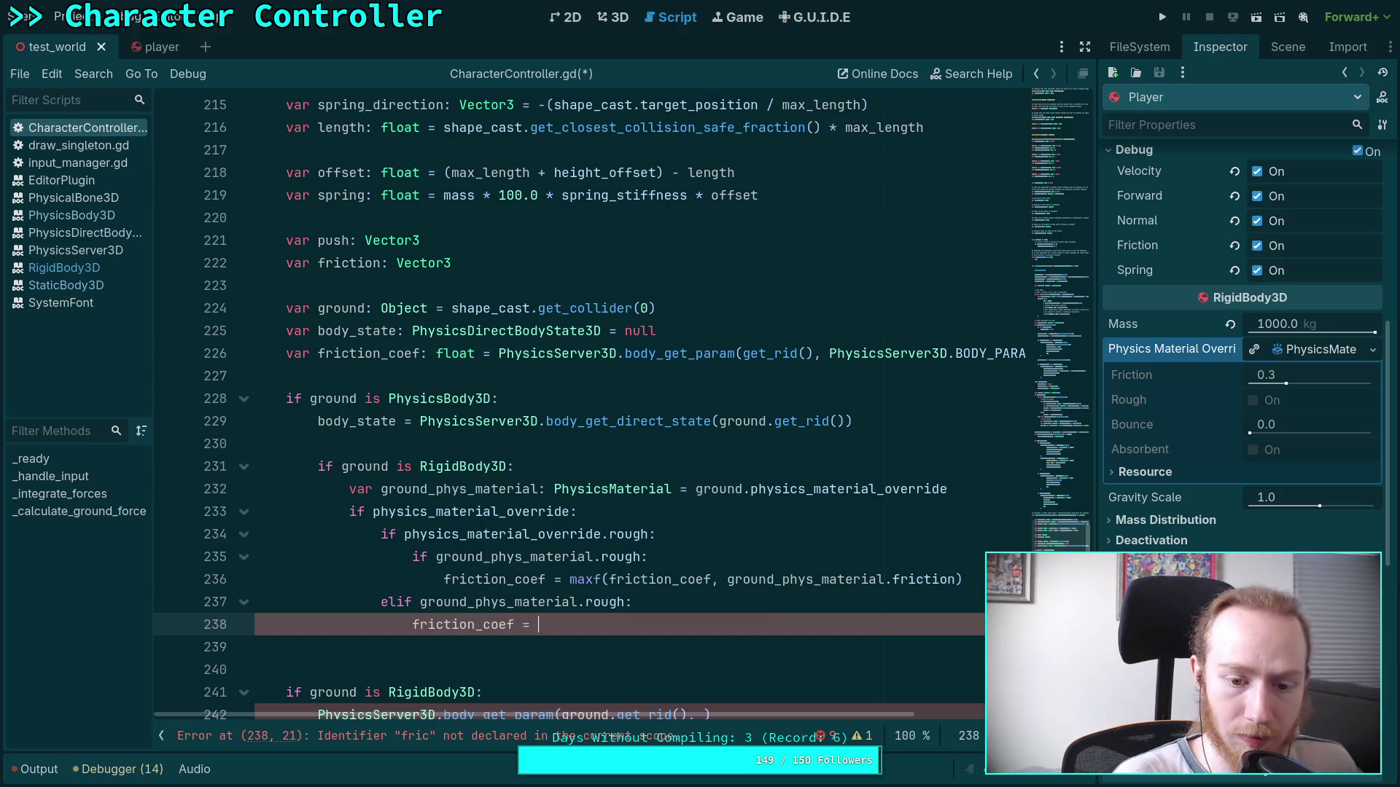
text(gro)
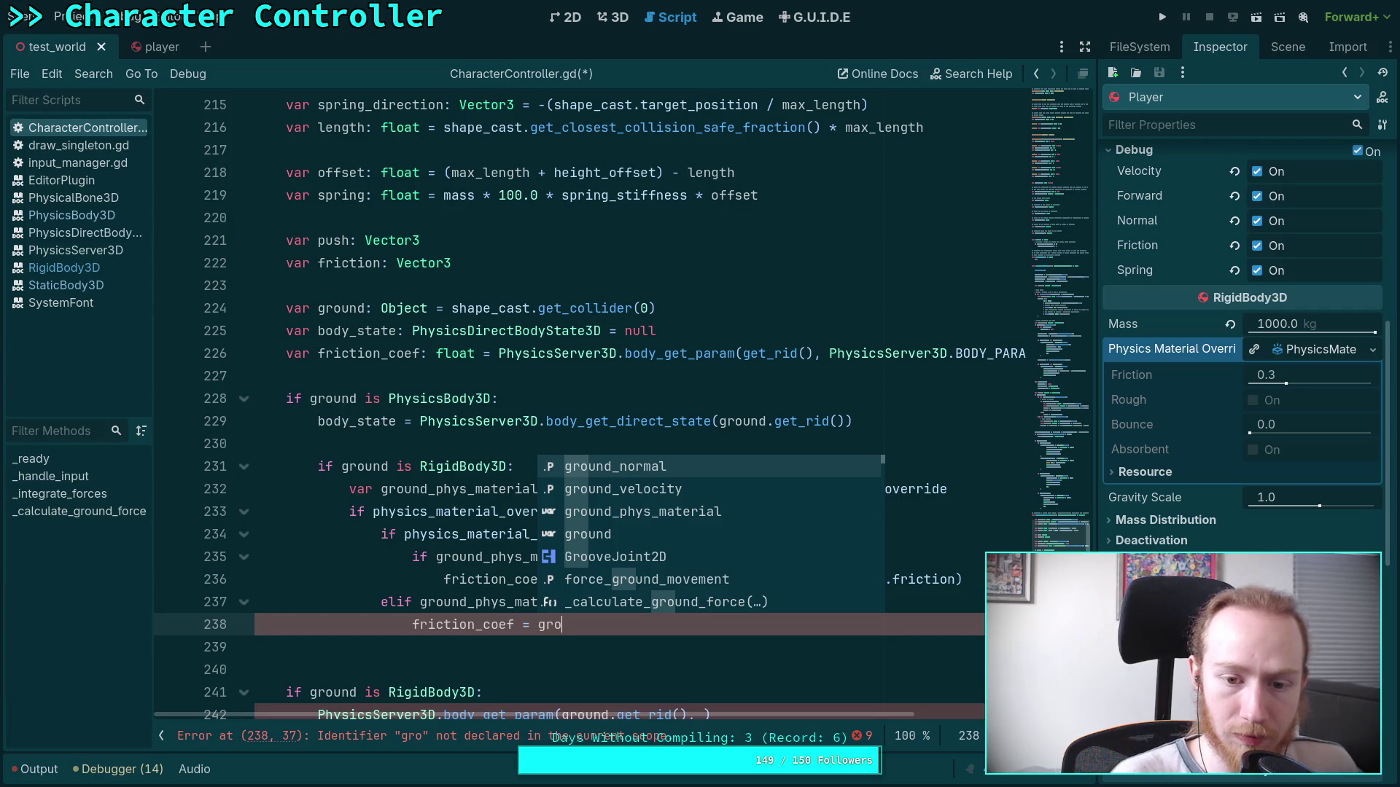
Open a blank line after the body_state line.
click(364, 490)
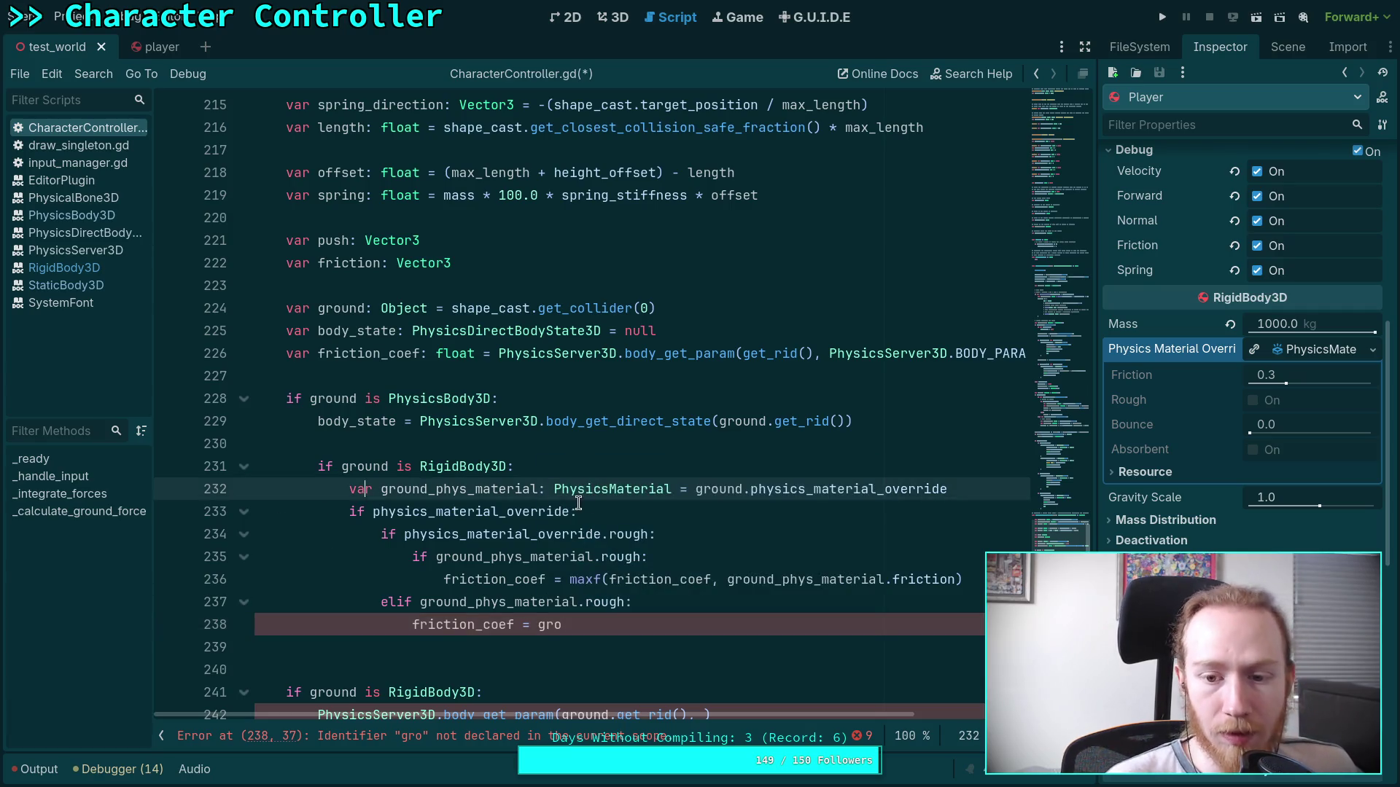
click(905, 446)
key(Up)
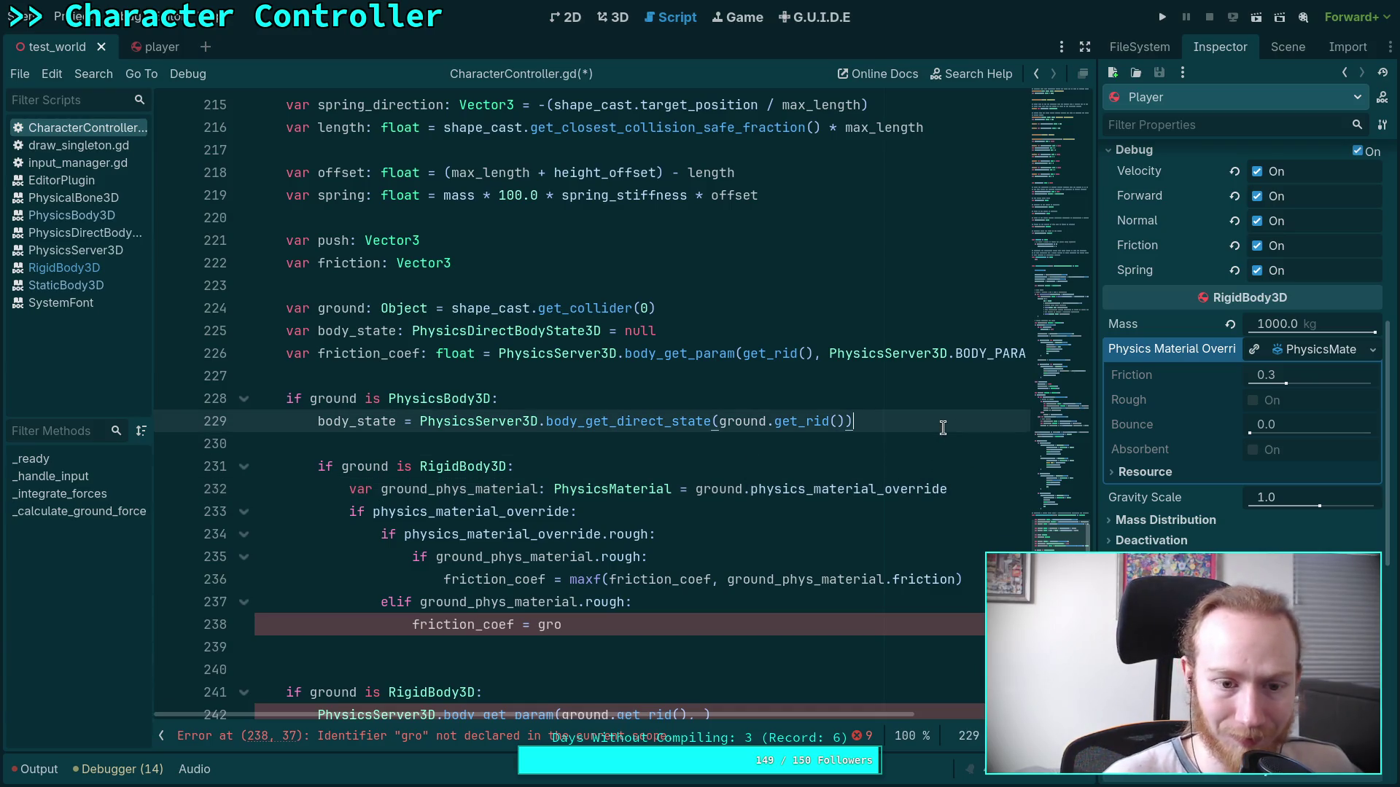
key(Return)
On line 230, declare ground_friction: float = PhysicsServer3D.body_get_param(ground.get_rid(), PhysicsServer3D.BODY_PARAM_FRICTION).
text(ground_friction: )
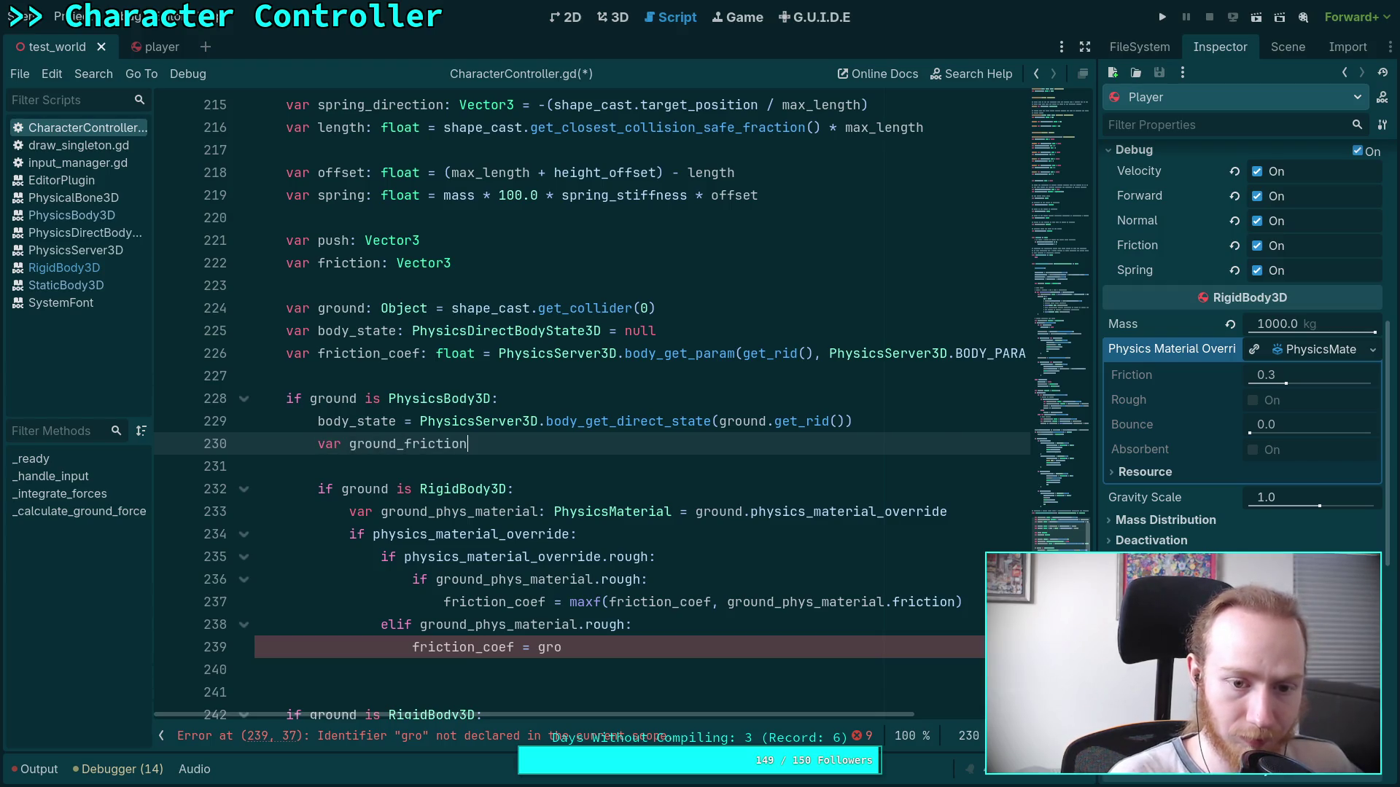
text(float = PhysicsSer)
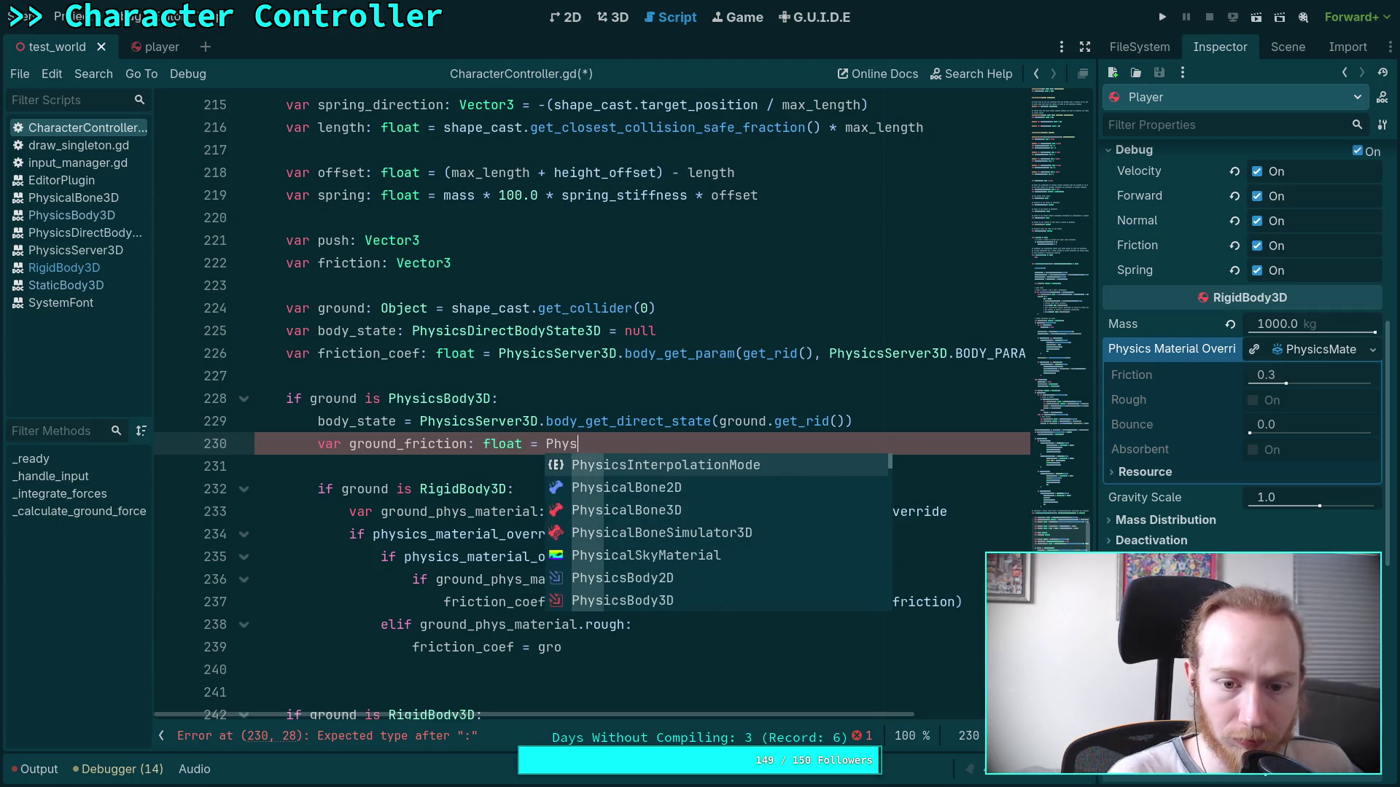
key(Down)
key(Down)
key(Down)
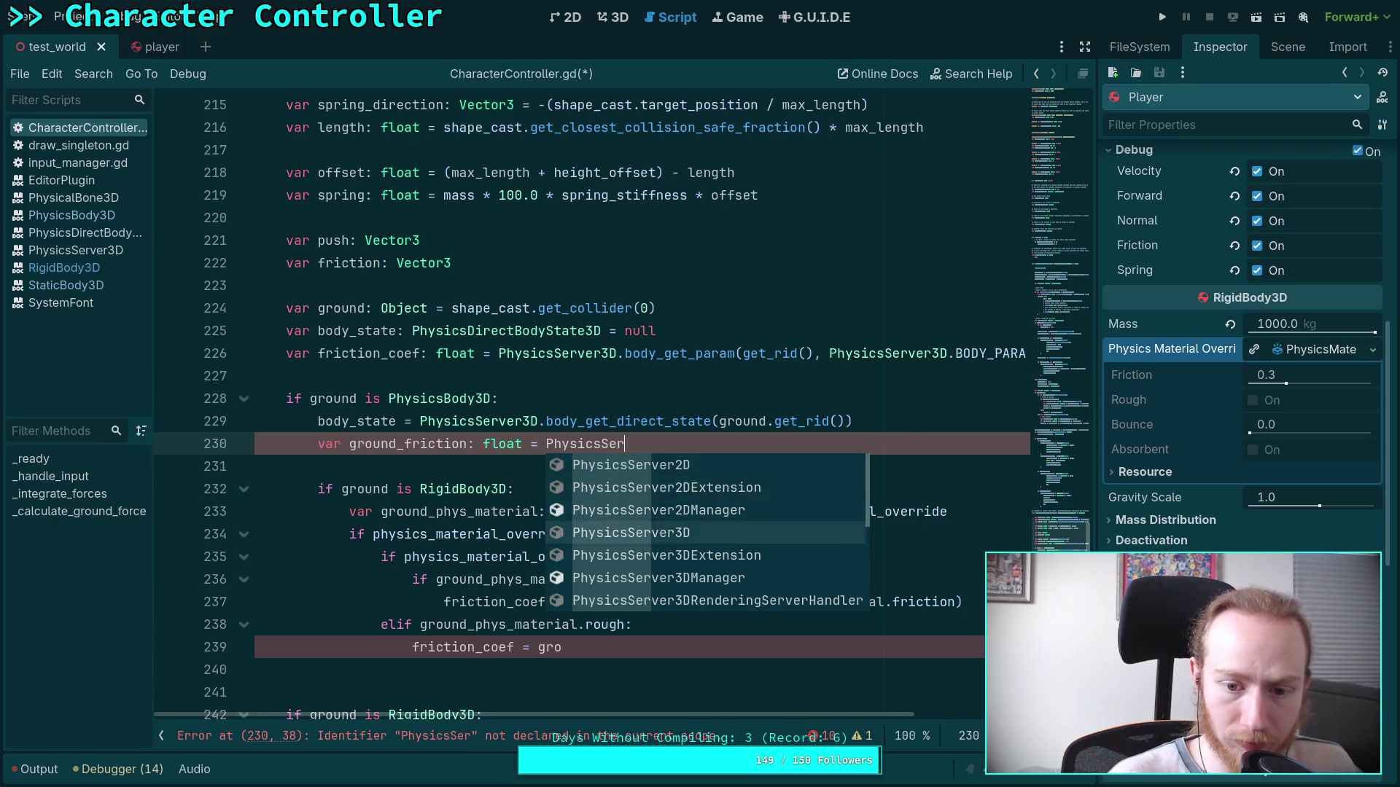
key(Return)
text(.body_get_par)
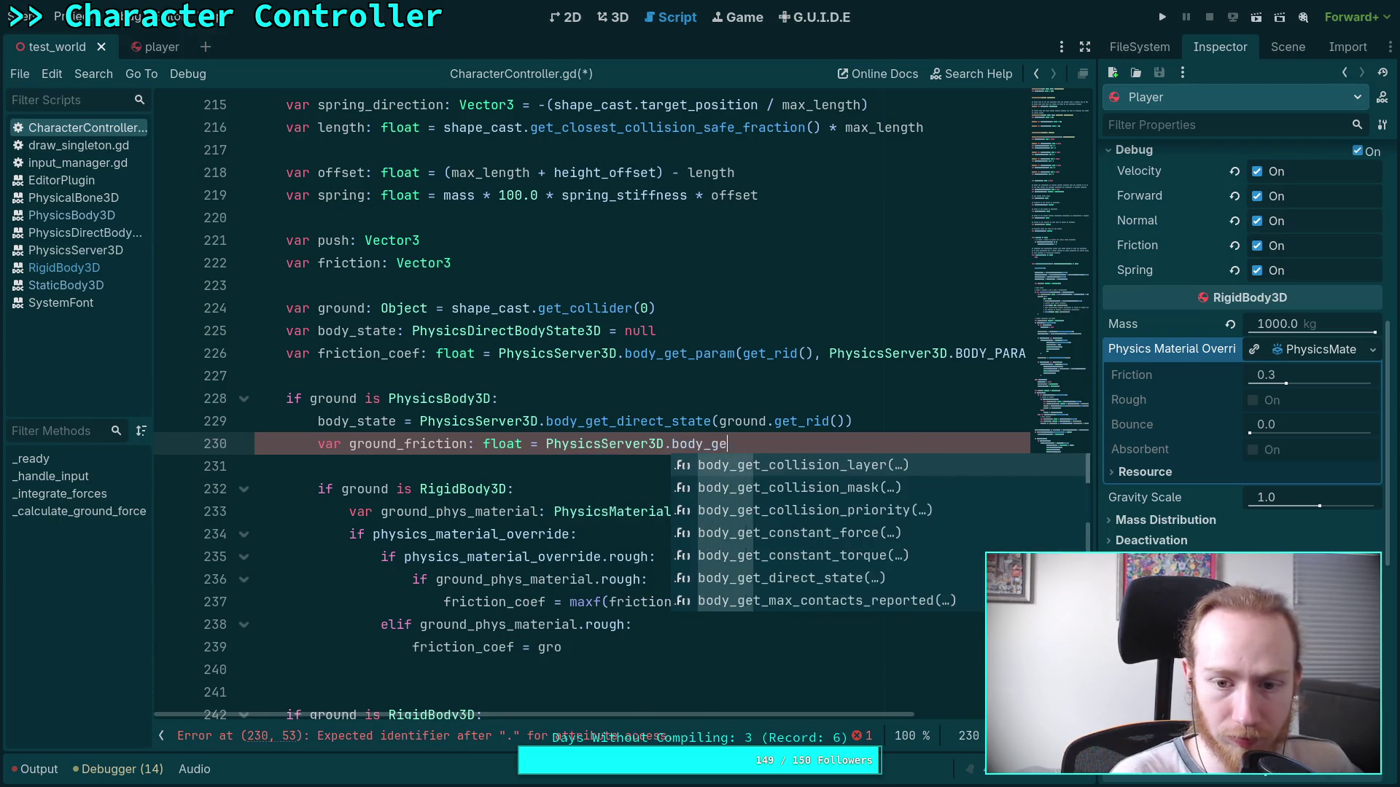
key(Return)
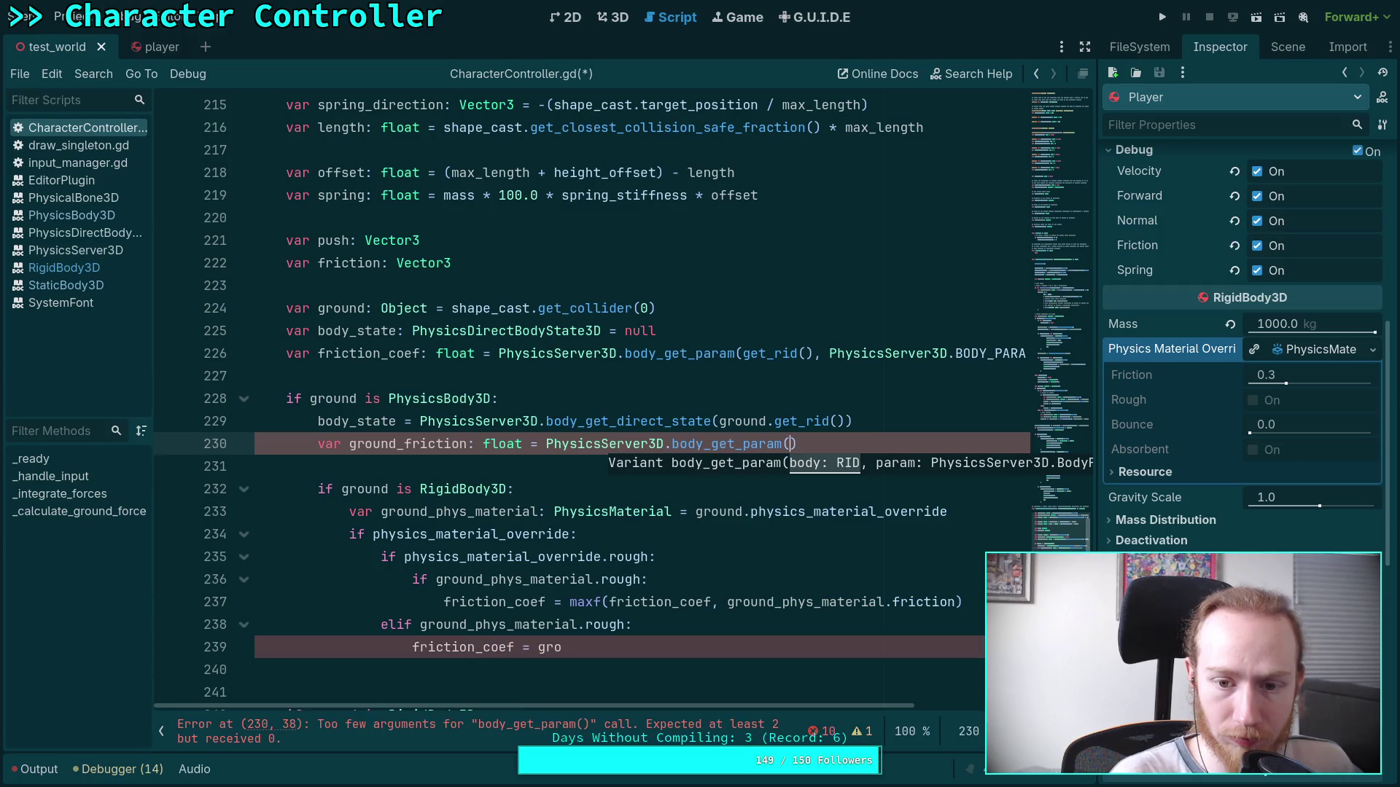
text(ground.get_)
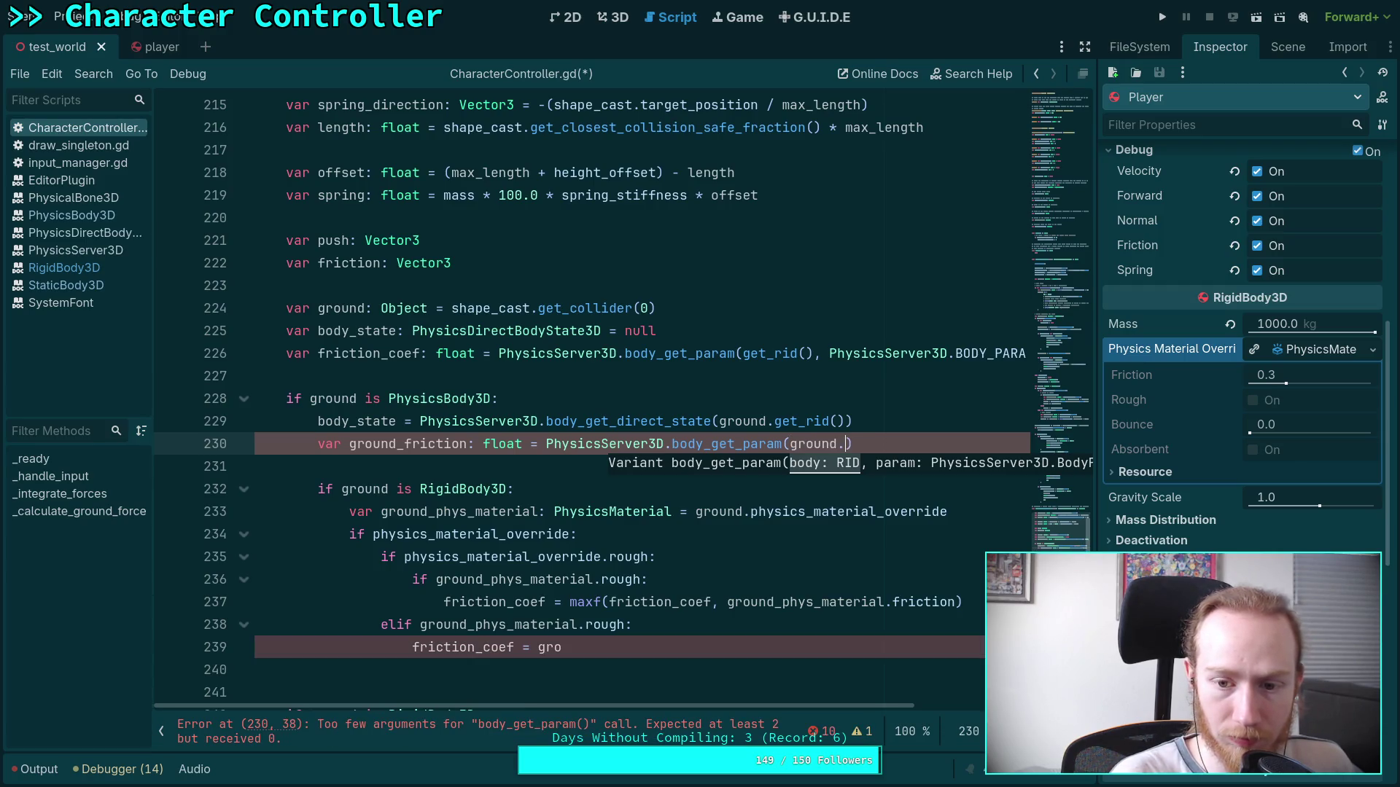
text(ri)
key(Return)
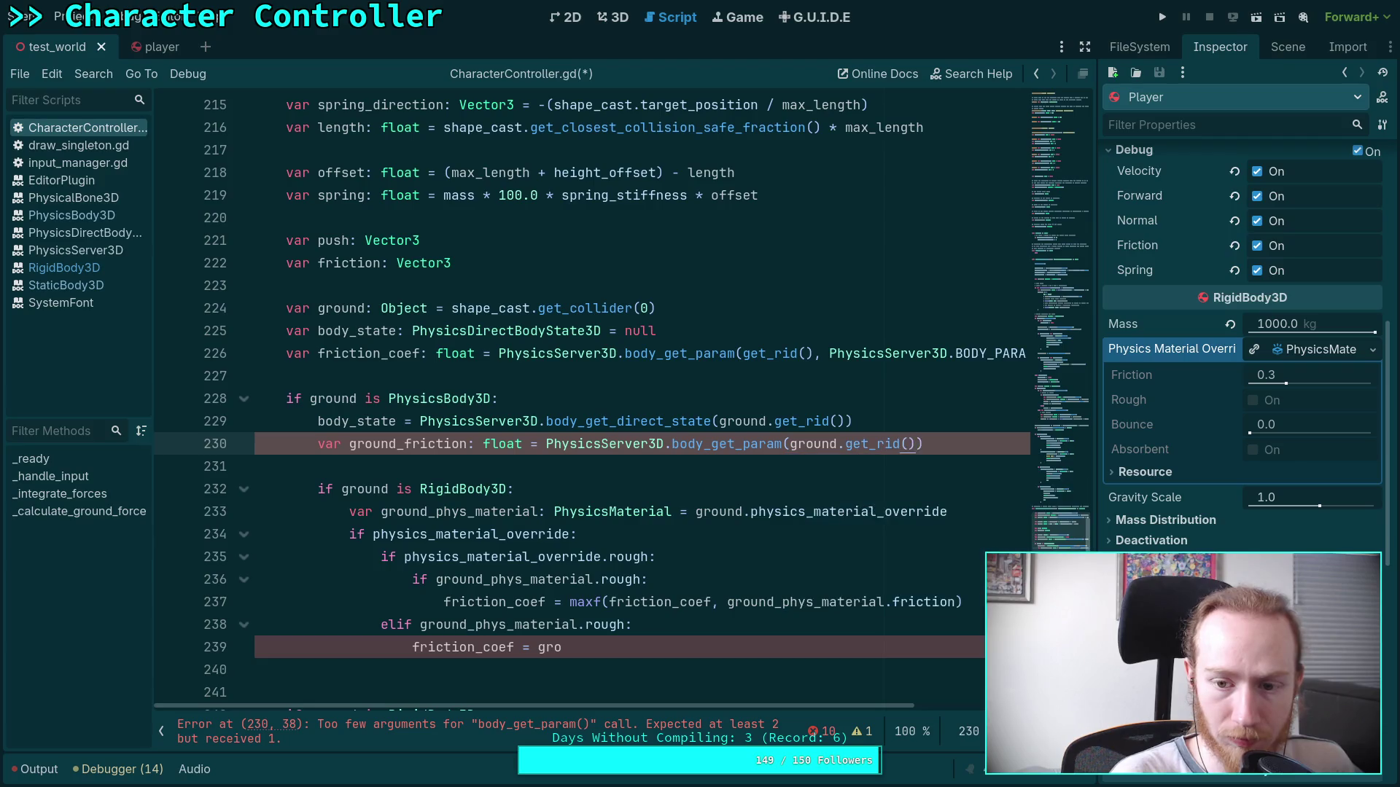
text(,)
key(Down)
key(Down)
key(Down)
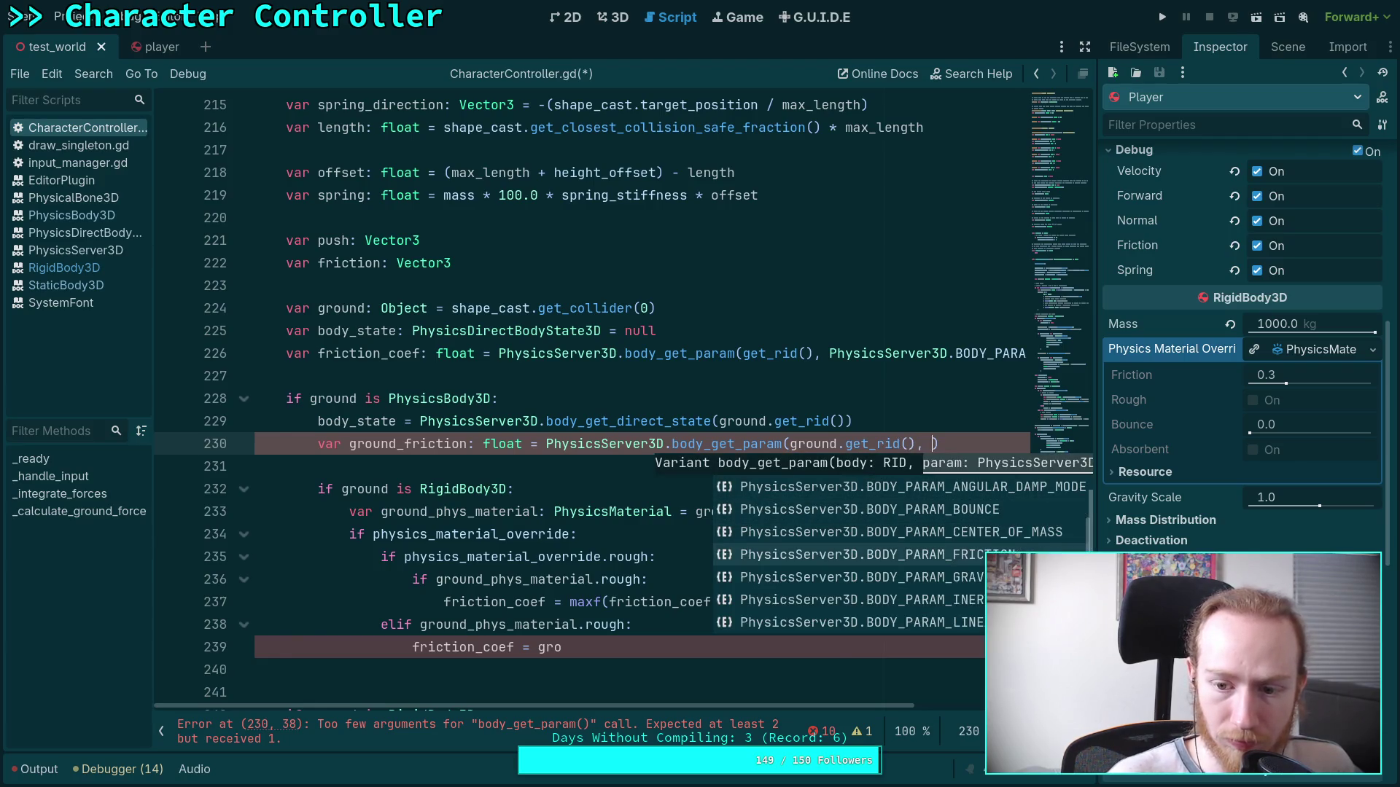
key(Return)
click(947, 511)
scroll(708, 452, down, 2)
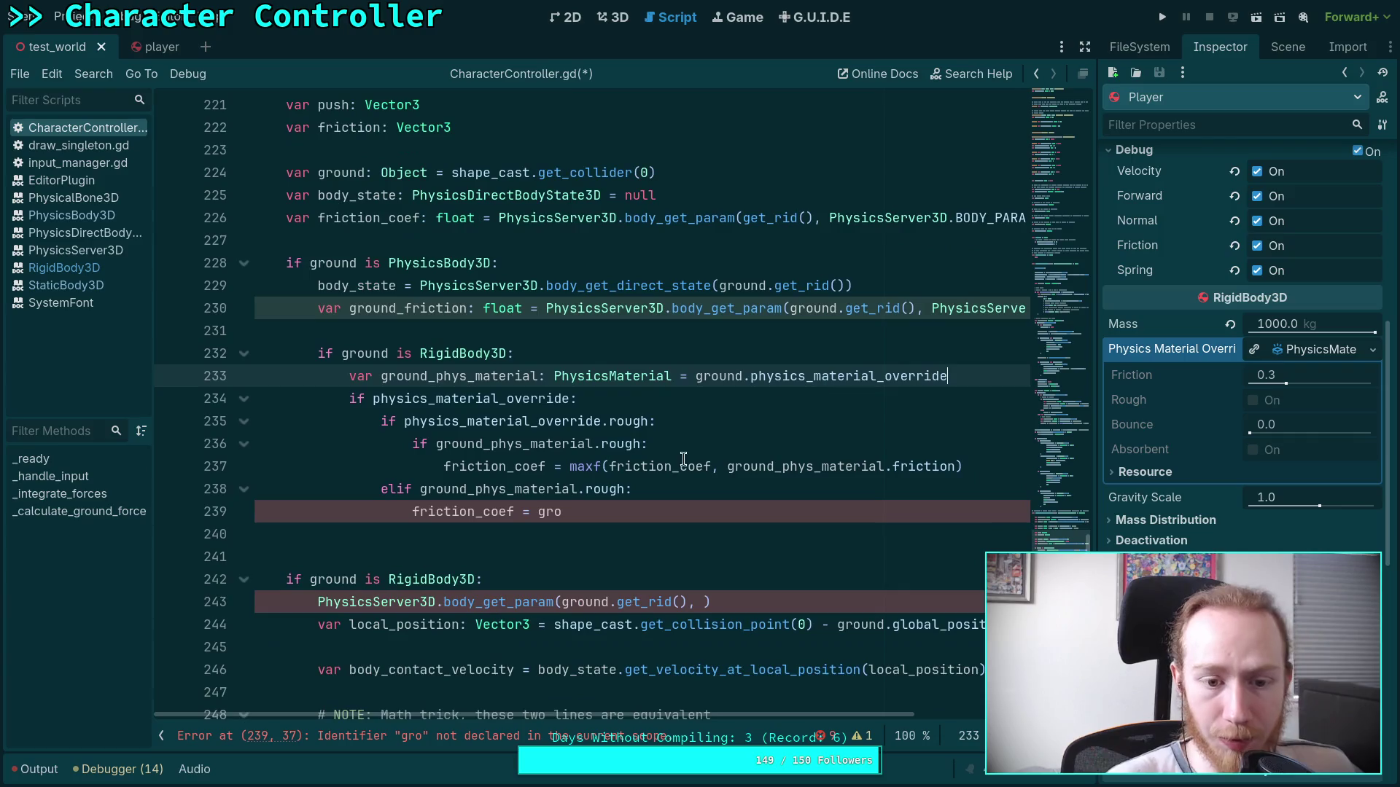
scroll(561, 446, up, 1)
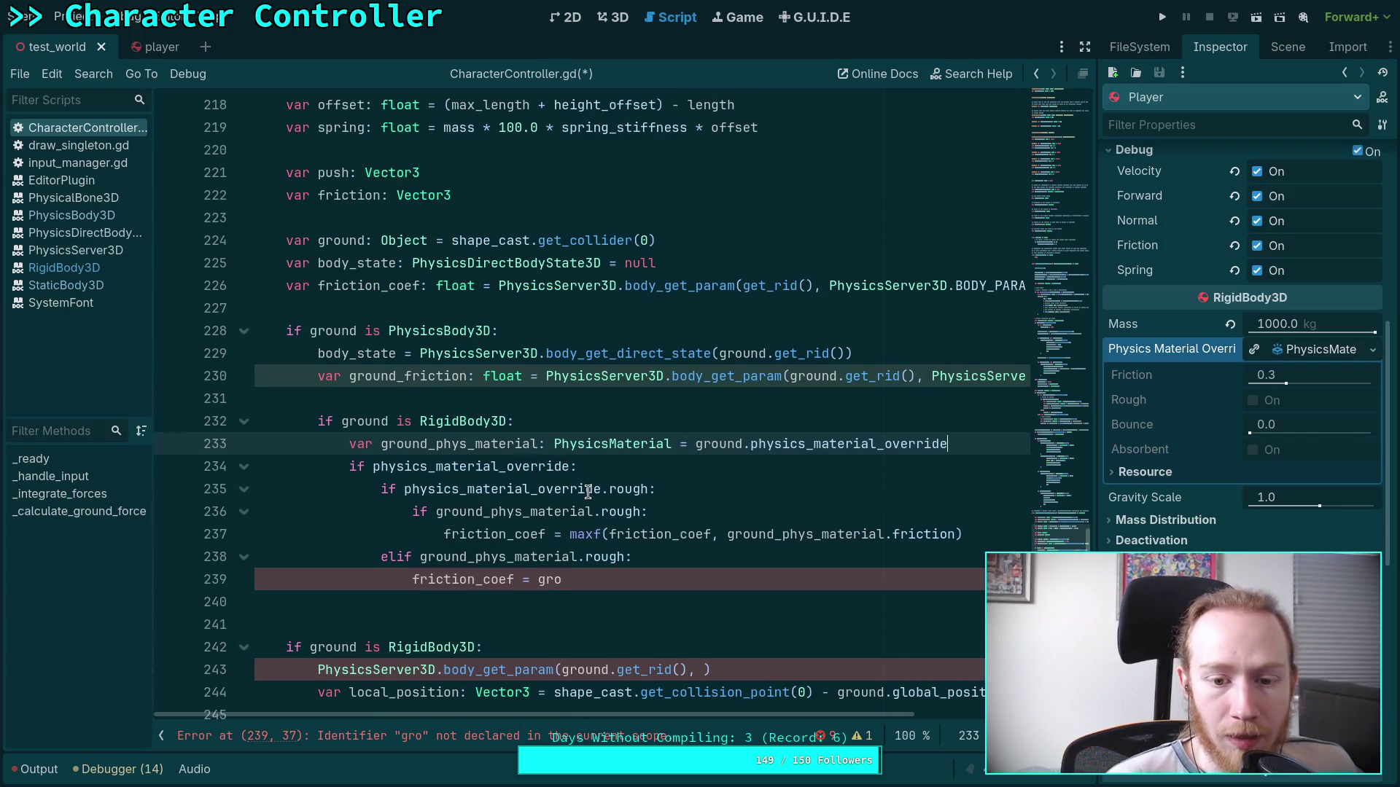
Replace the ground material friction argument in the maxf line with ground_friction.
drag(726, 535, 953, 536)
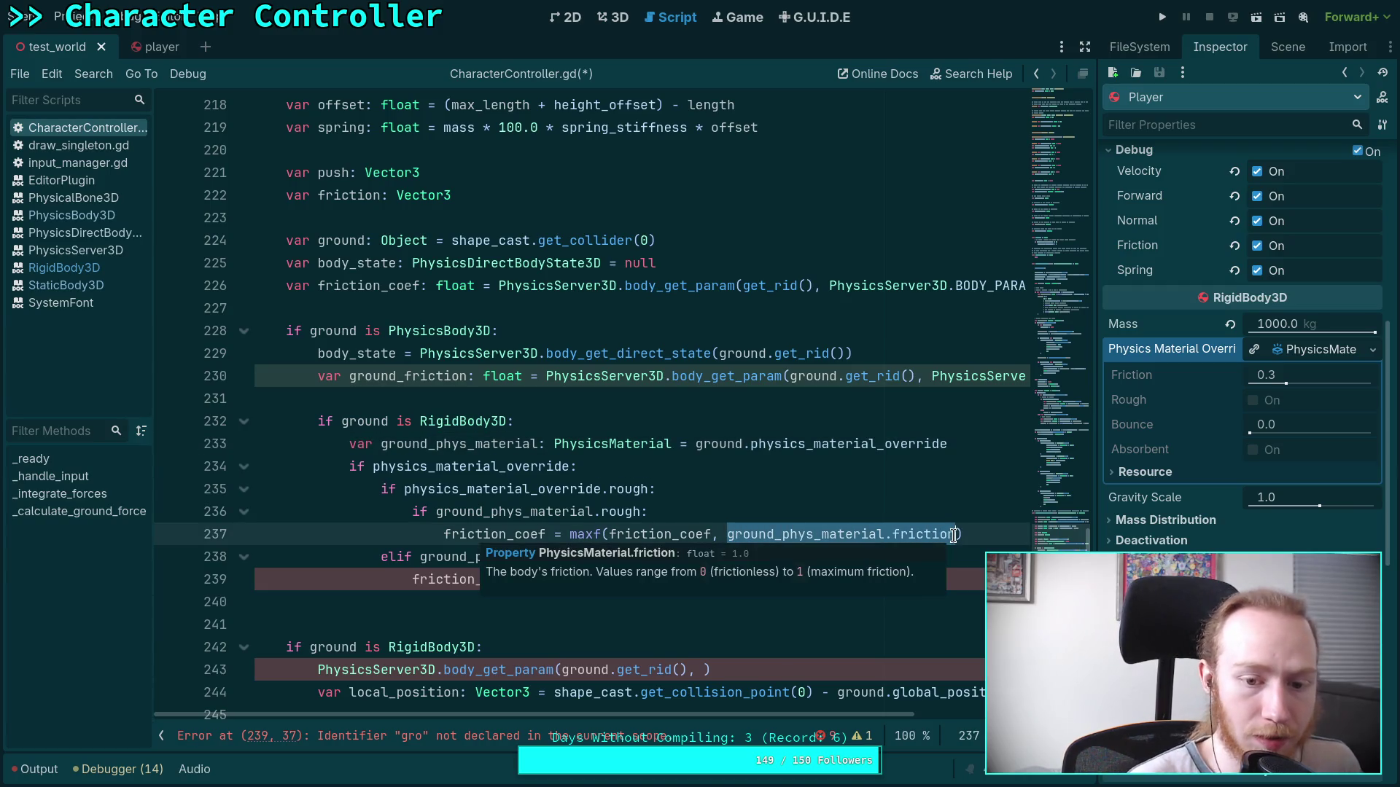
text(ground_fr)
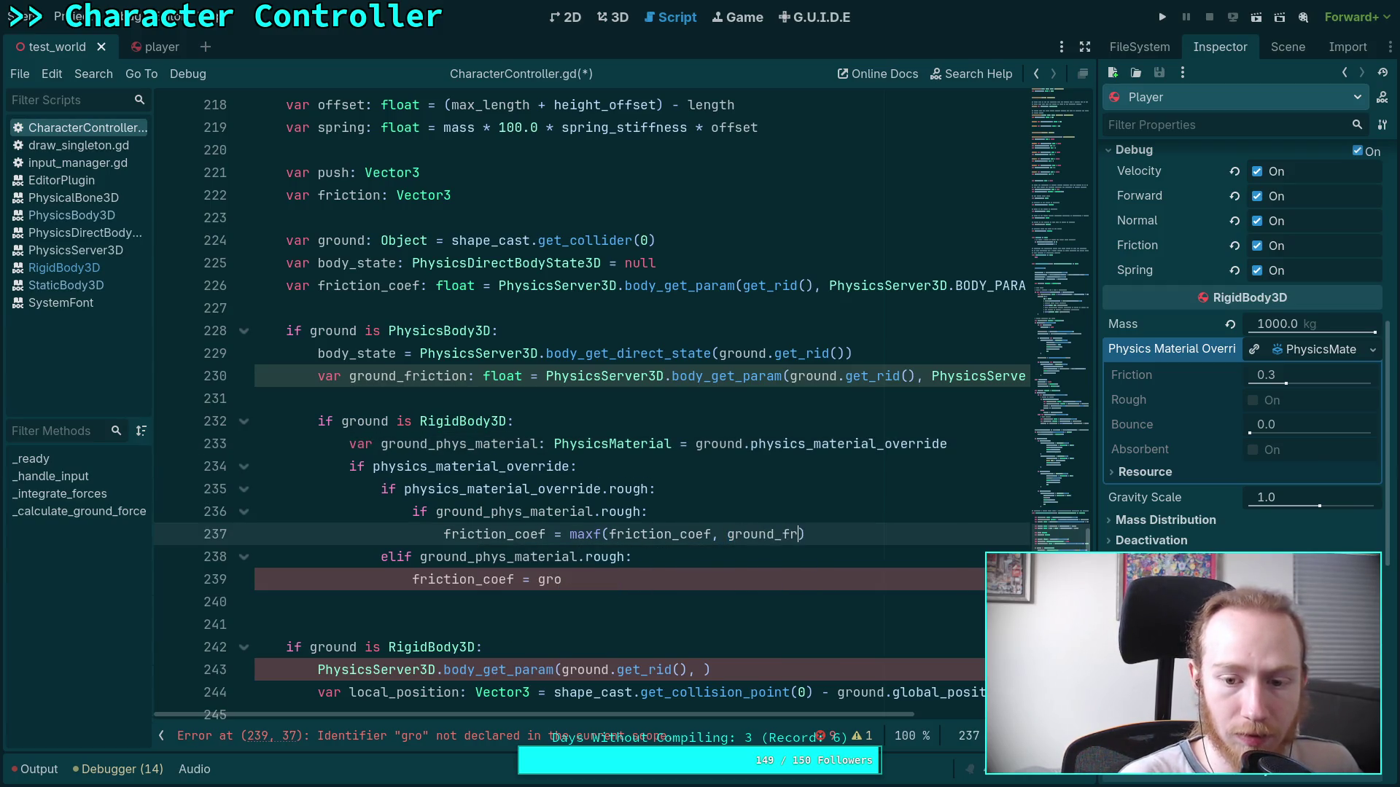
key(Return)
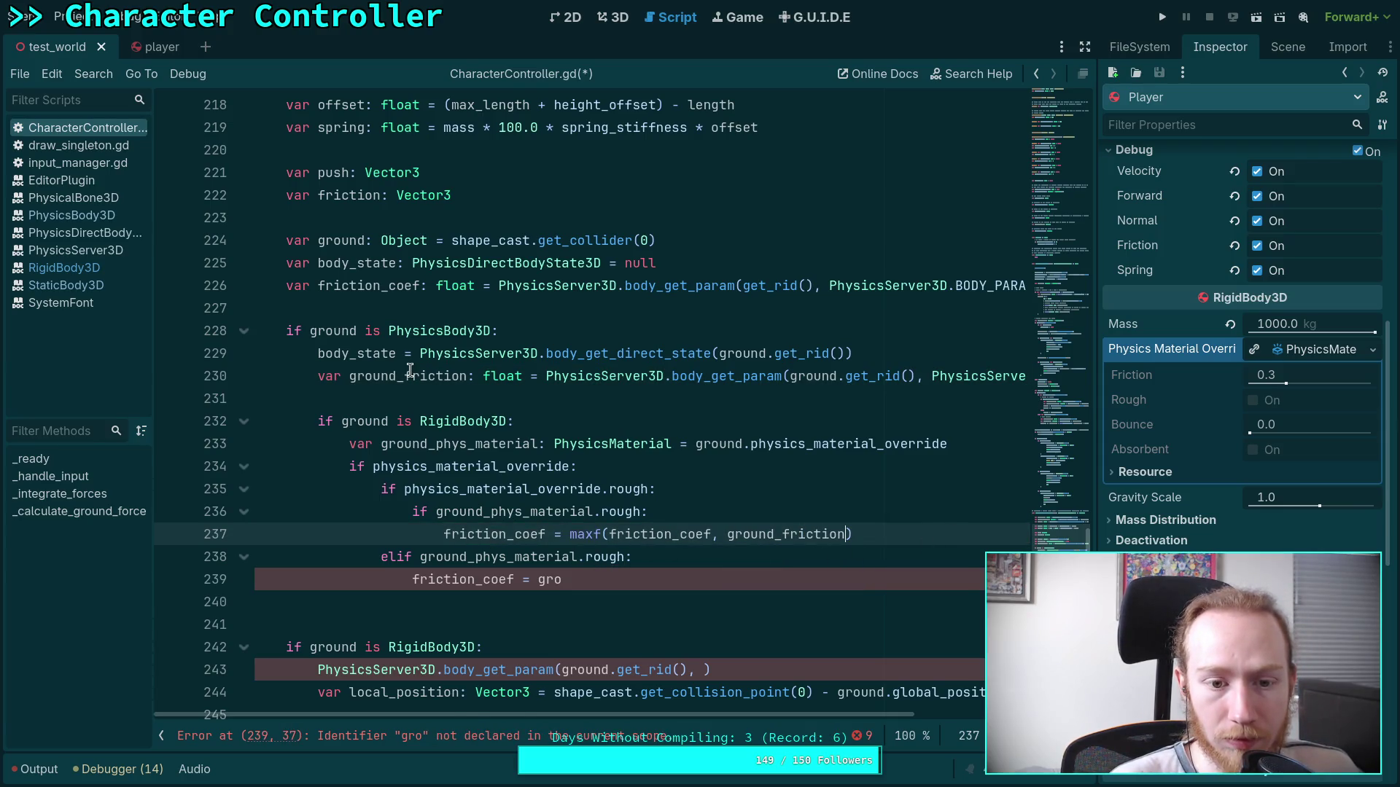
Review the physics_material_override and ground_phys_material uses, then add a blank line after line 234.
click(417, 285)
click(592, 489)
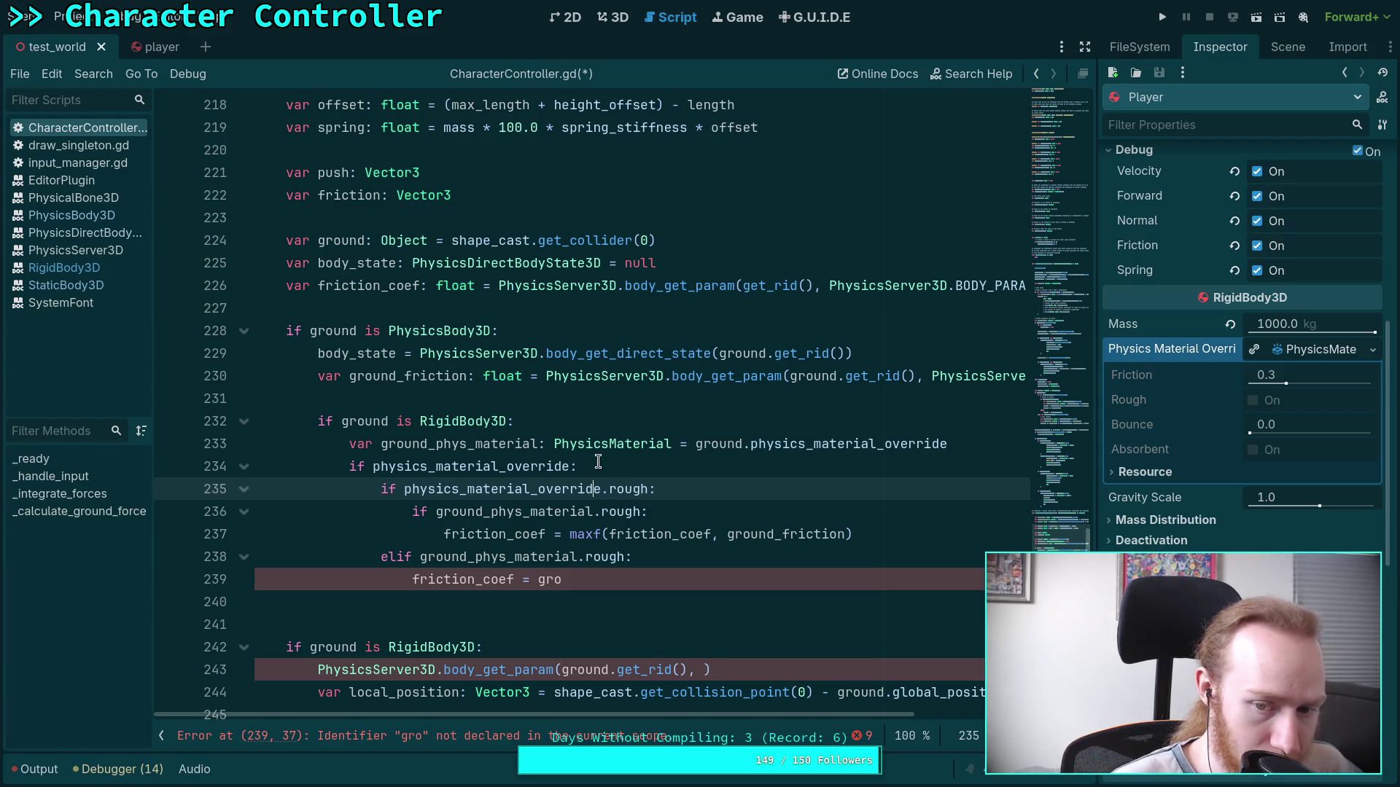
double_click(535, 469)
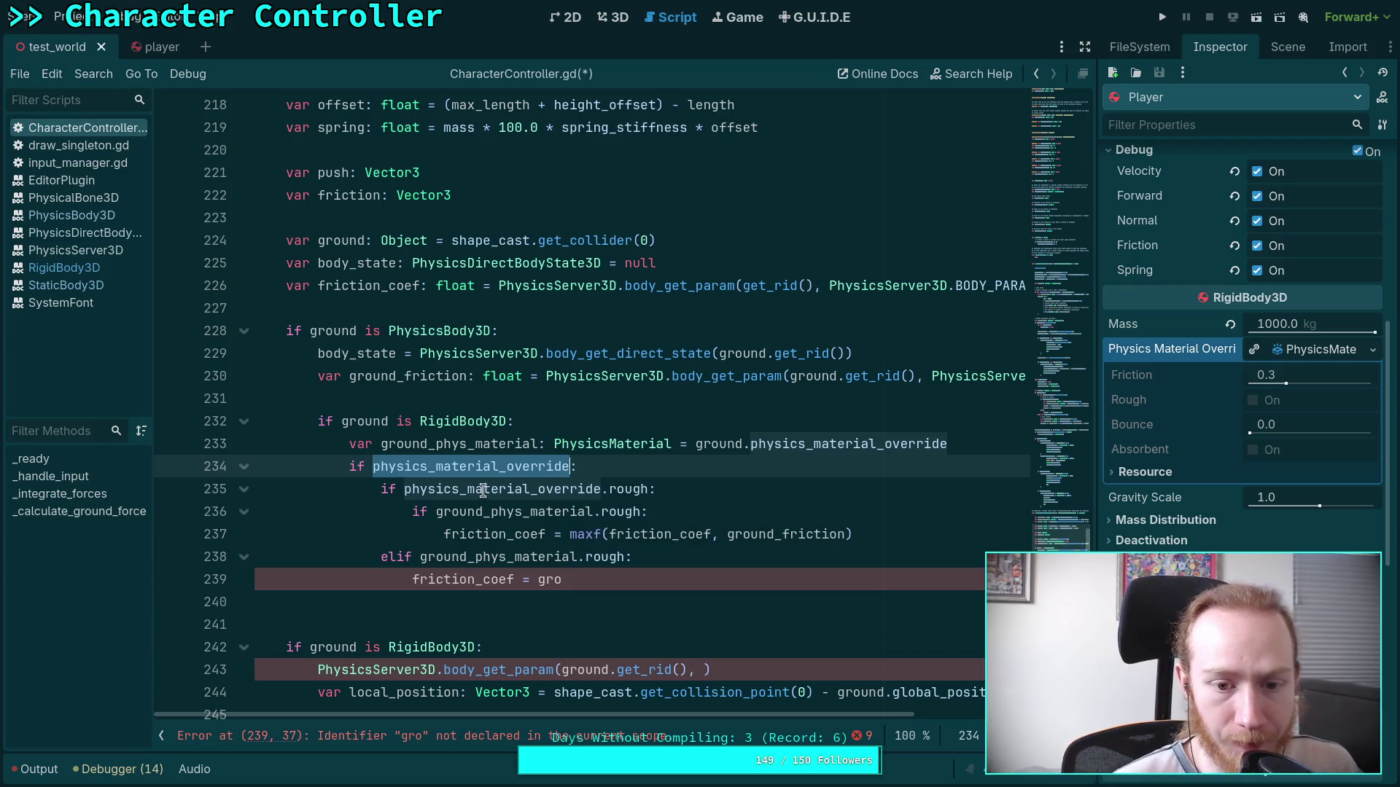
click(428, 534)
click(434, 512)
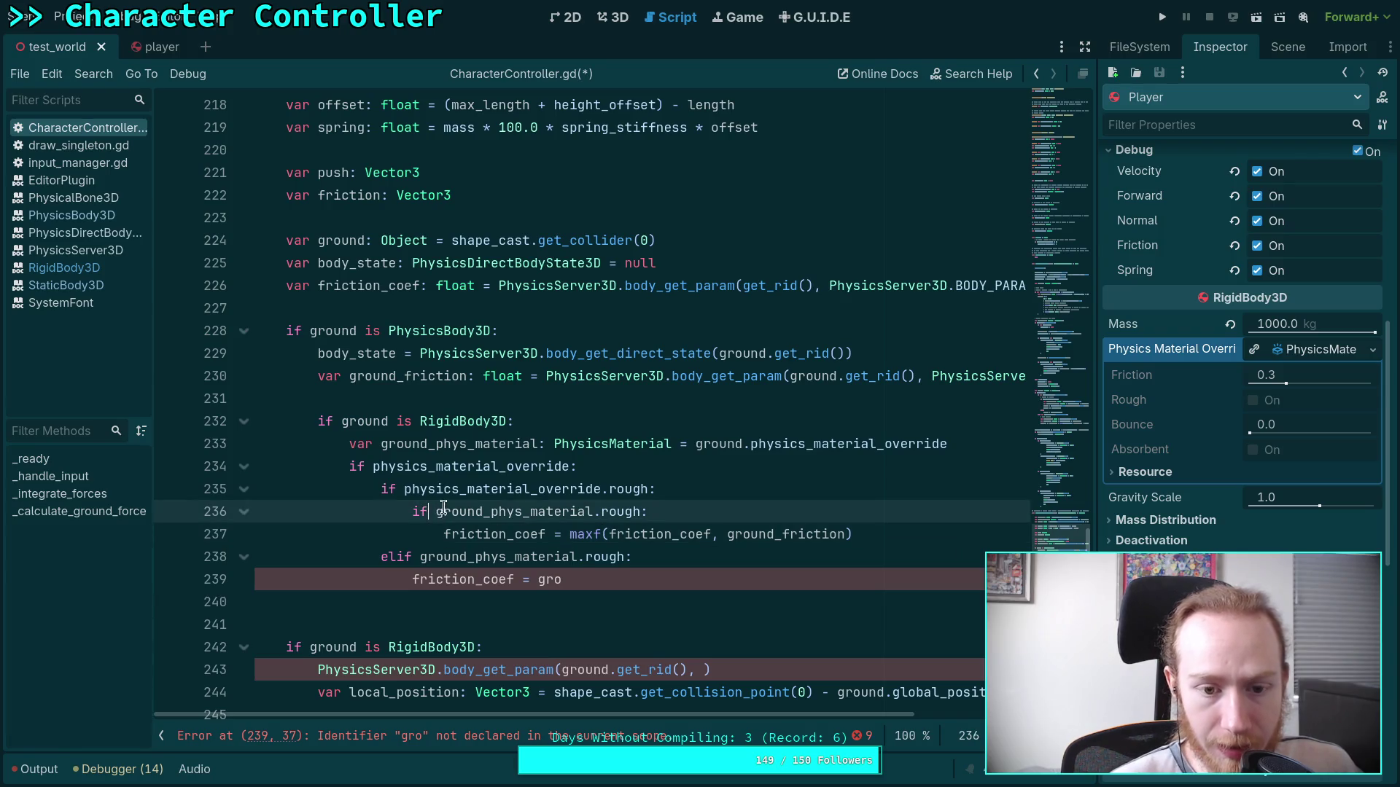
double_click(442, 510)
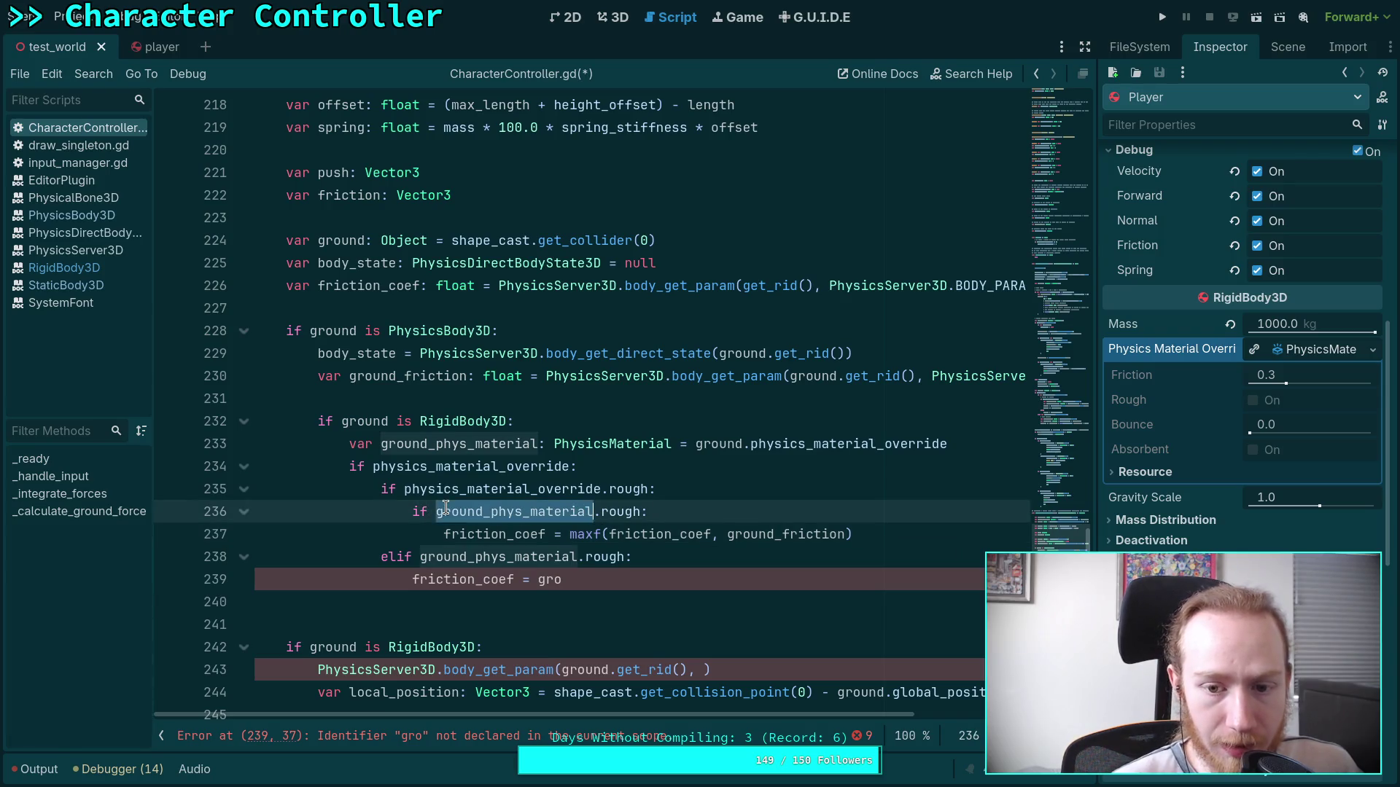
click(592, 414)
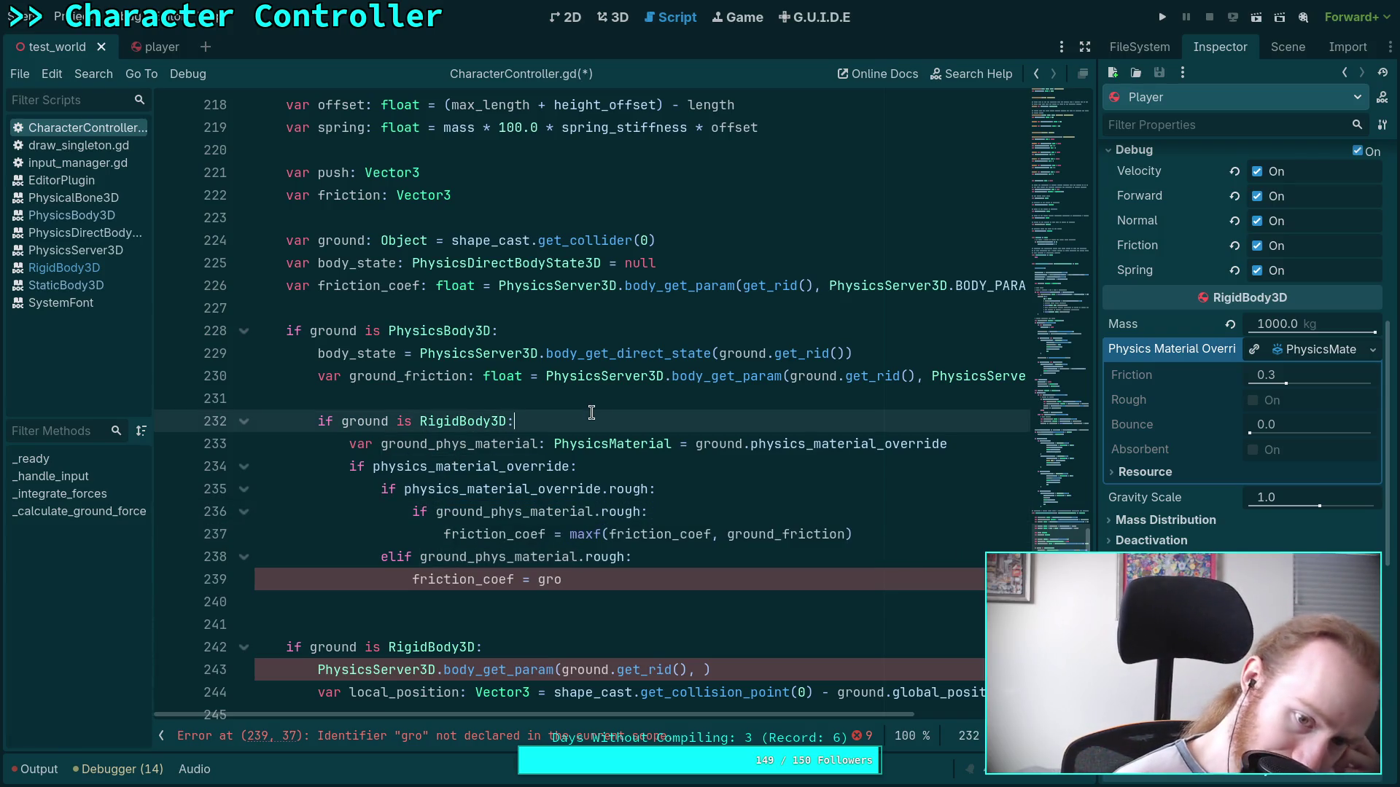
click(678, 469)
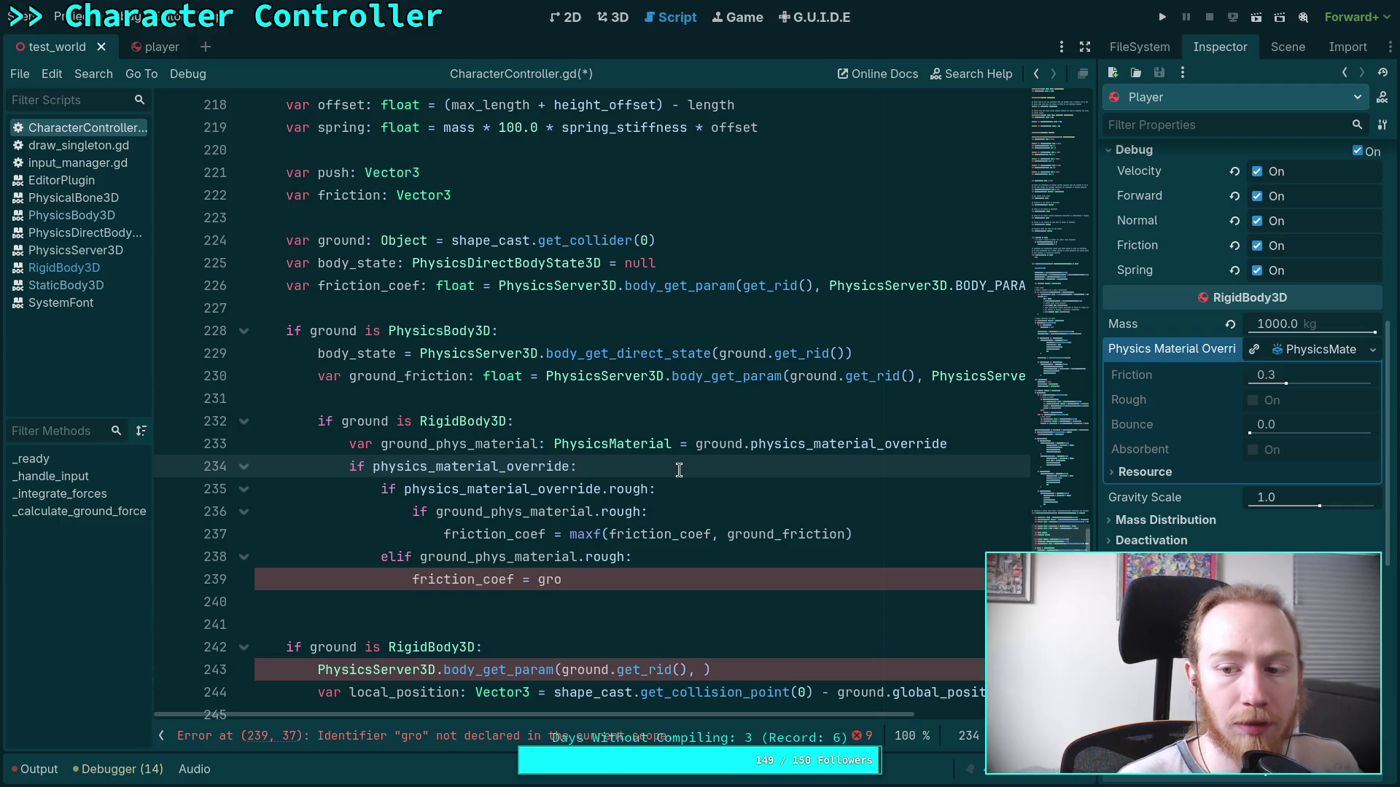
key(Return)
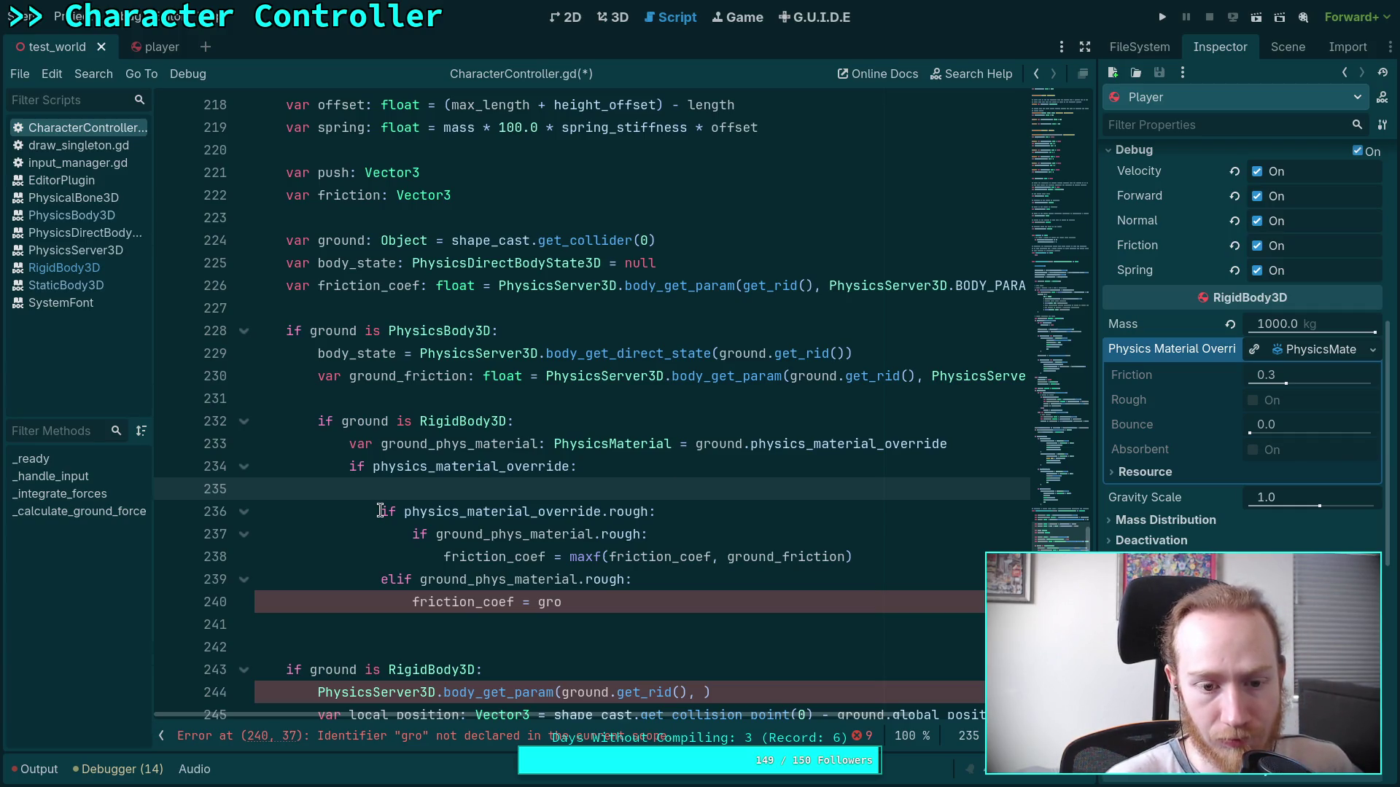
Merge the two override checks into one condition joined with 'and', and dedent the nested rough branch.
drag(396, 511, 567, 464)
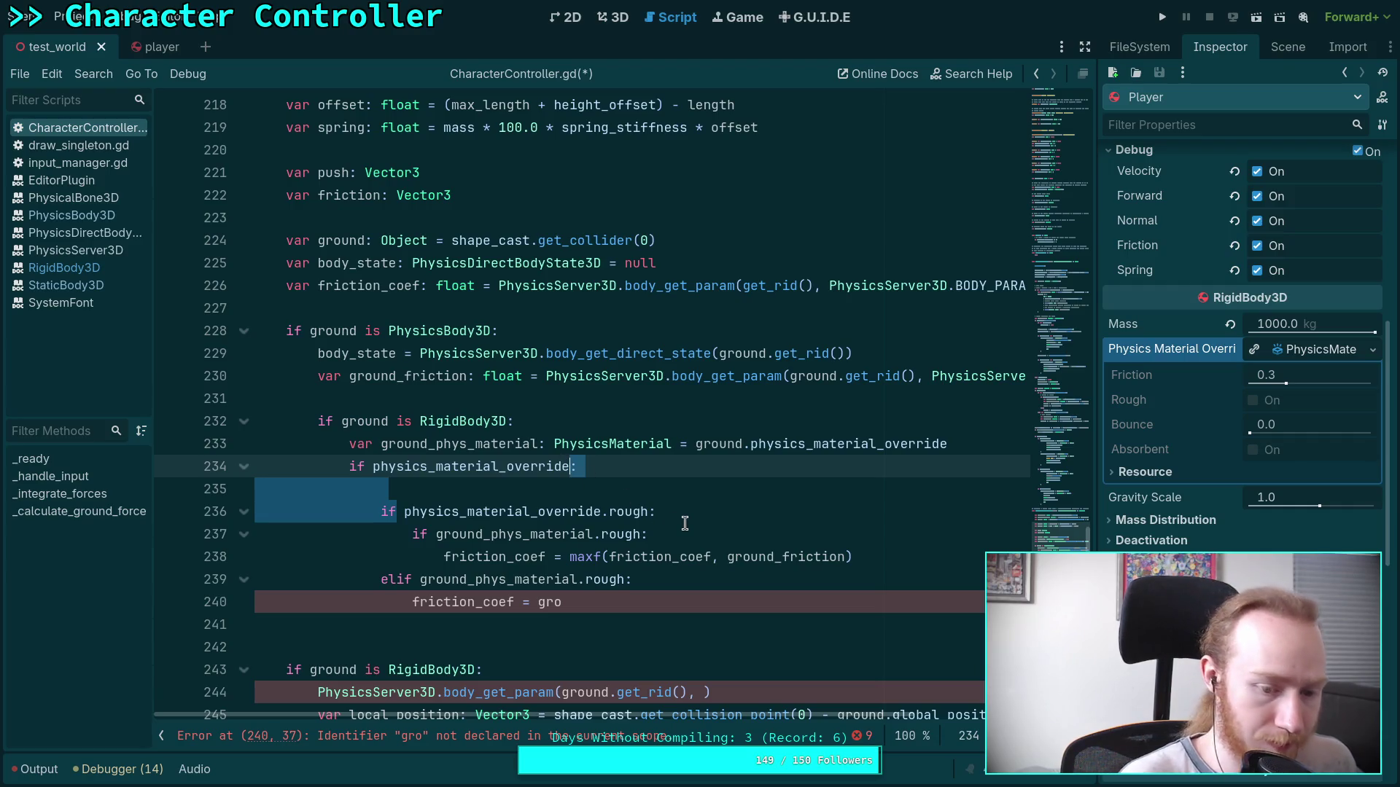
text(and)
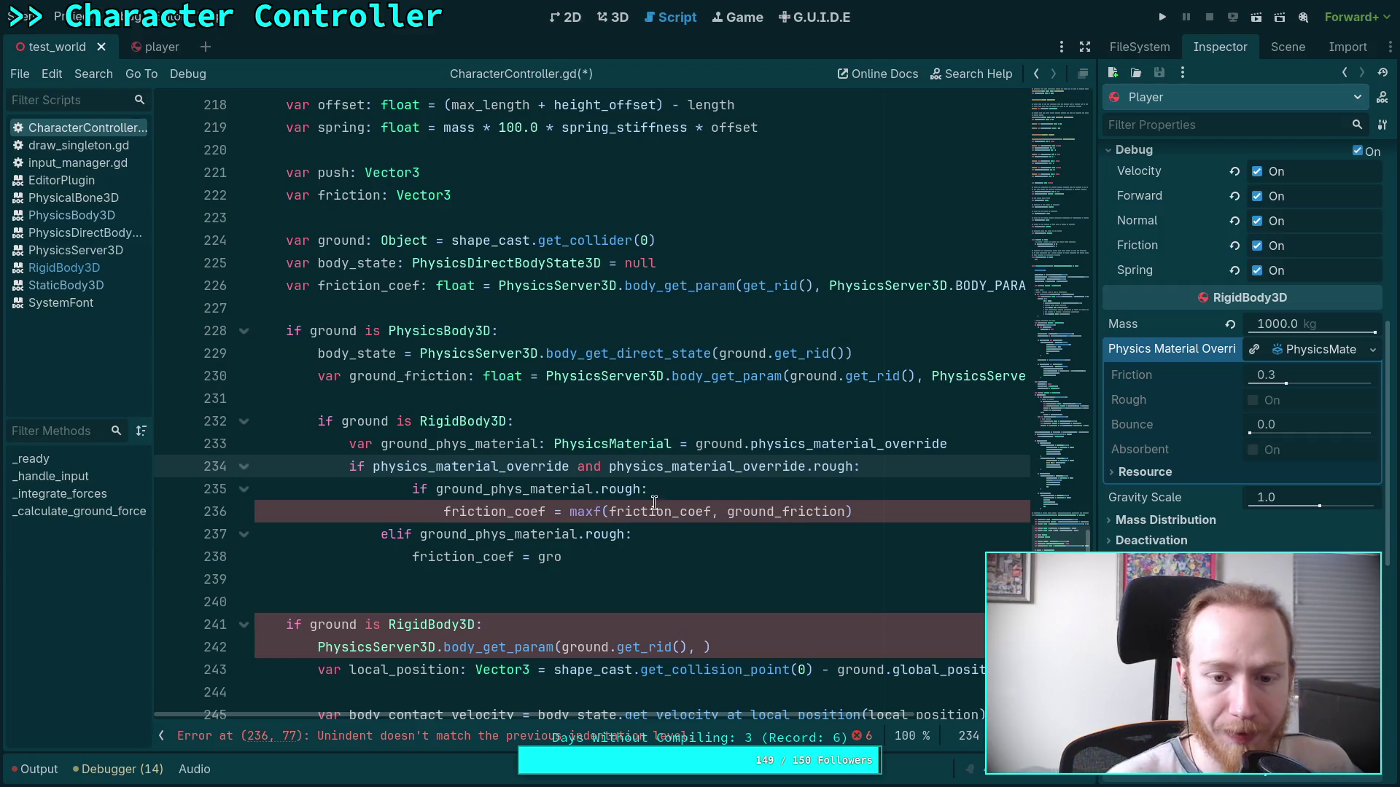
drag(521, 490, 453, 503)
key(shift+Tab)
click(403, 490)
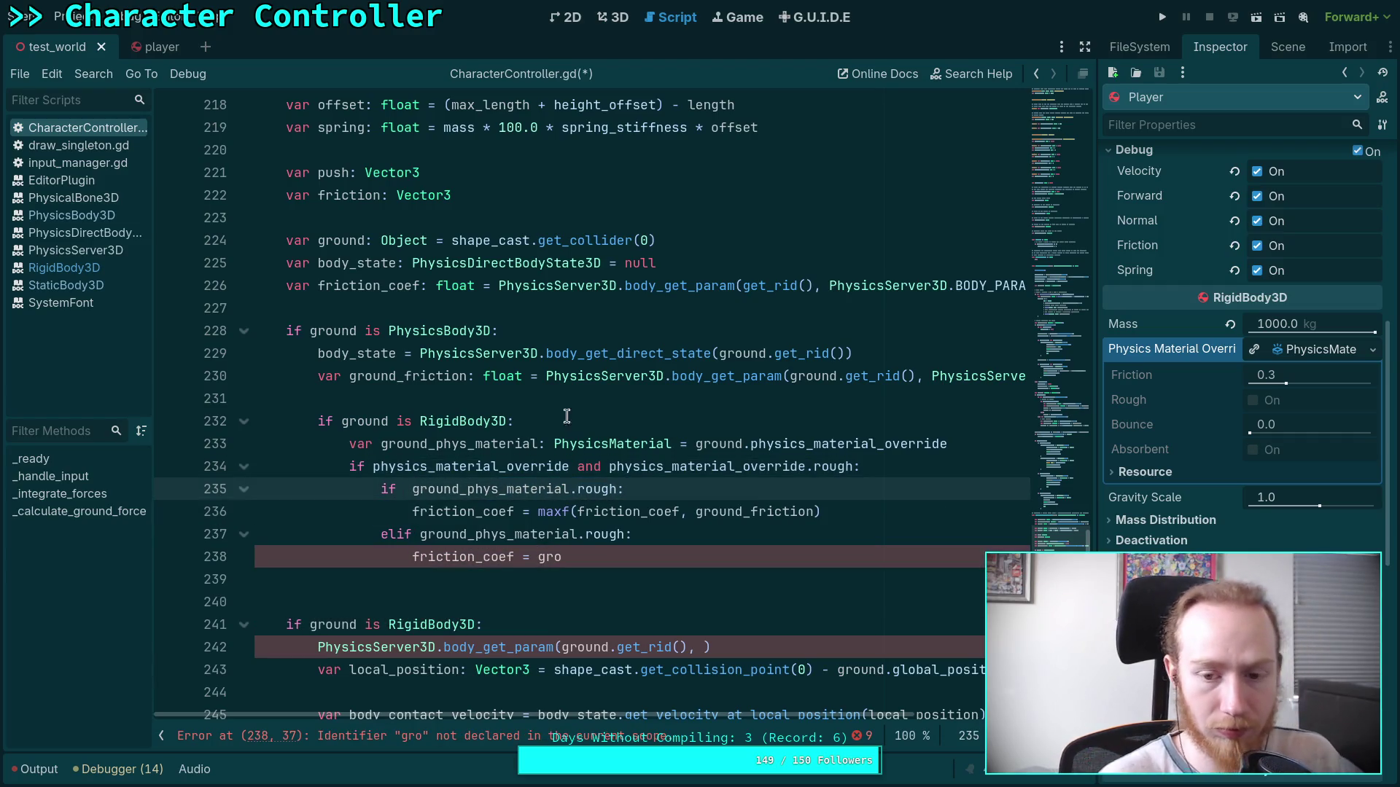
key(BackSpace)
Add 'if ground_phys_material:' below the material declaration and indent the override checks under it.
click(965, 443)
key(Return)
text(if ground_ph)
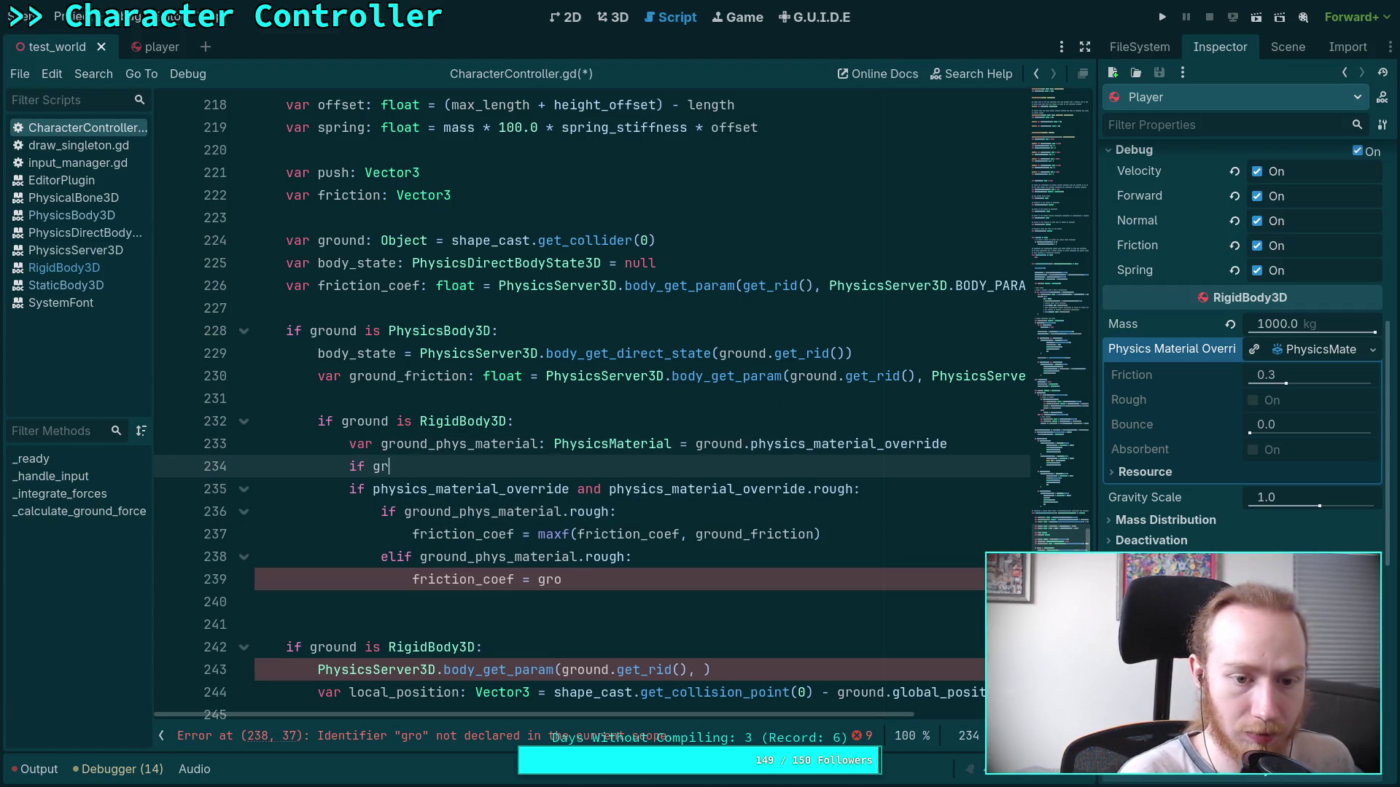
key(Return)
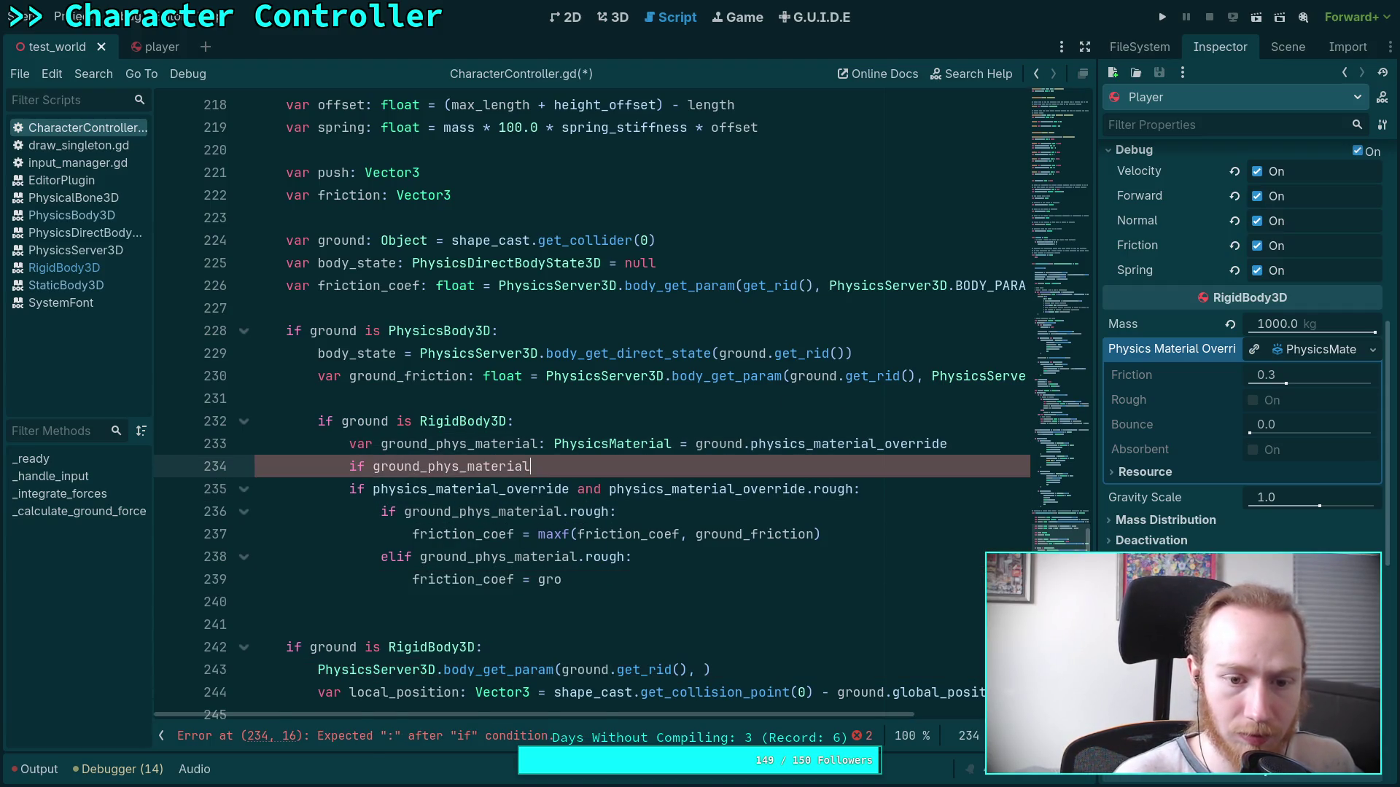
drag(493, 488, 498, 579)
key(Tab)
click(583, 577)
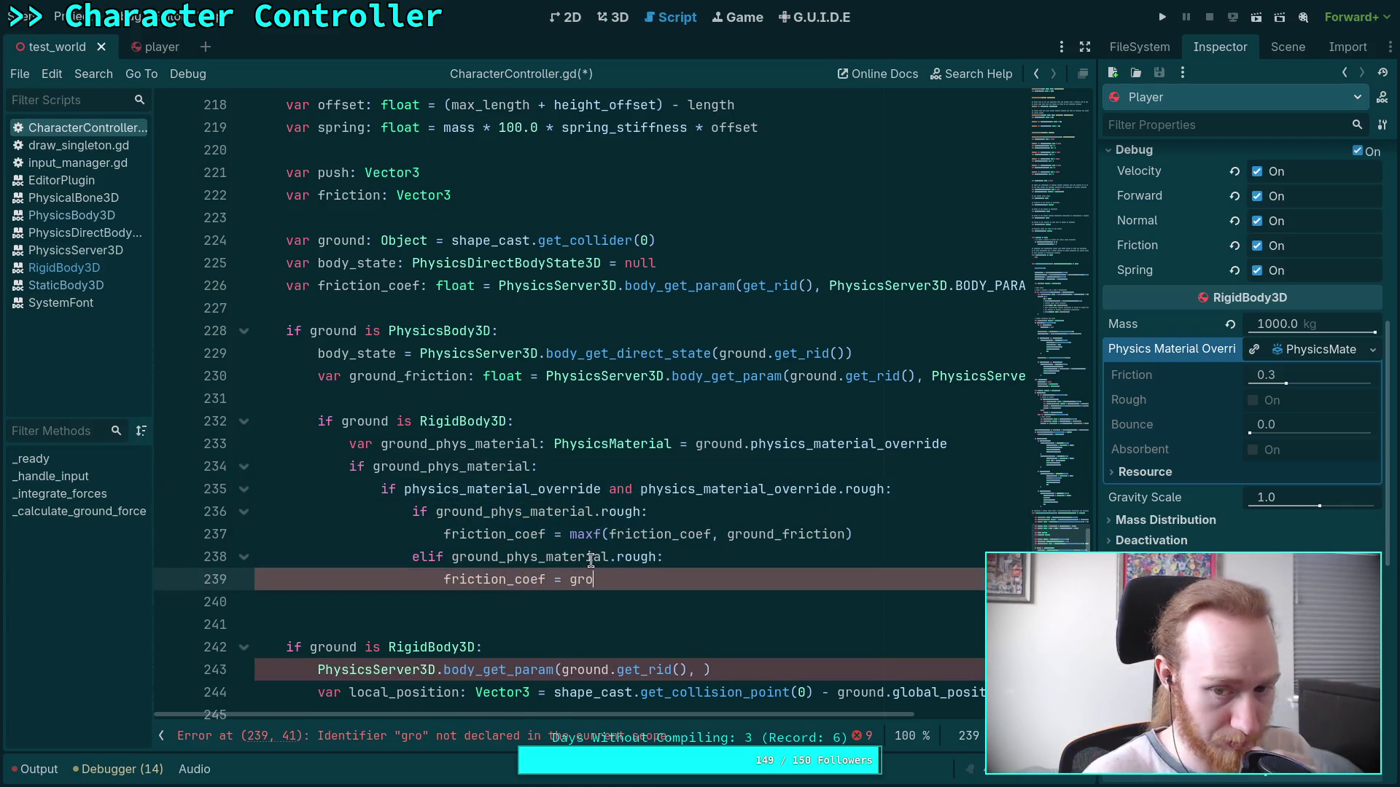
Split the rough condition into its own nested 'if' and indent the maxf check beneath it.
click(603, 489)
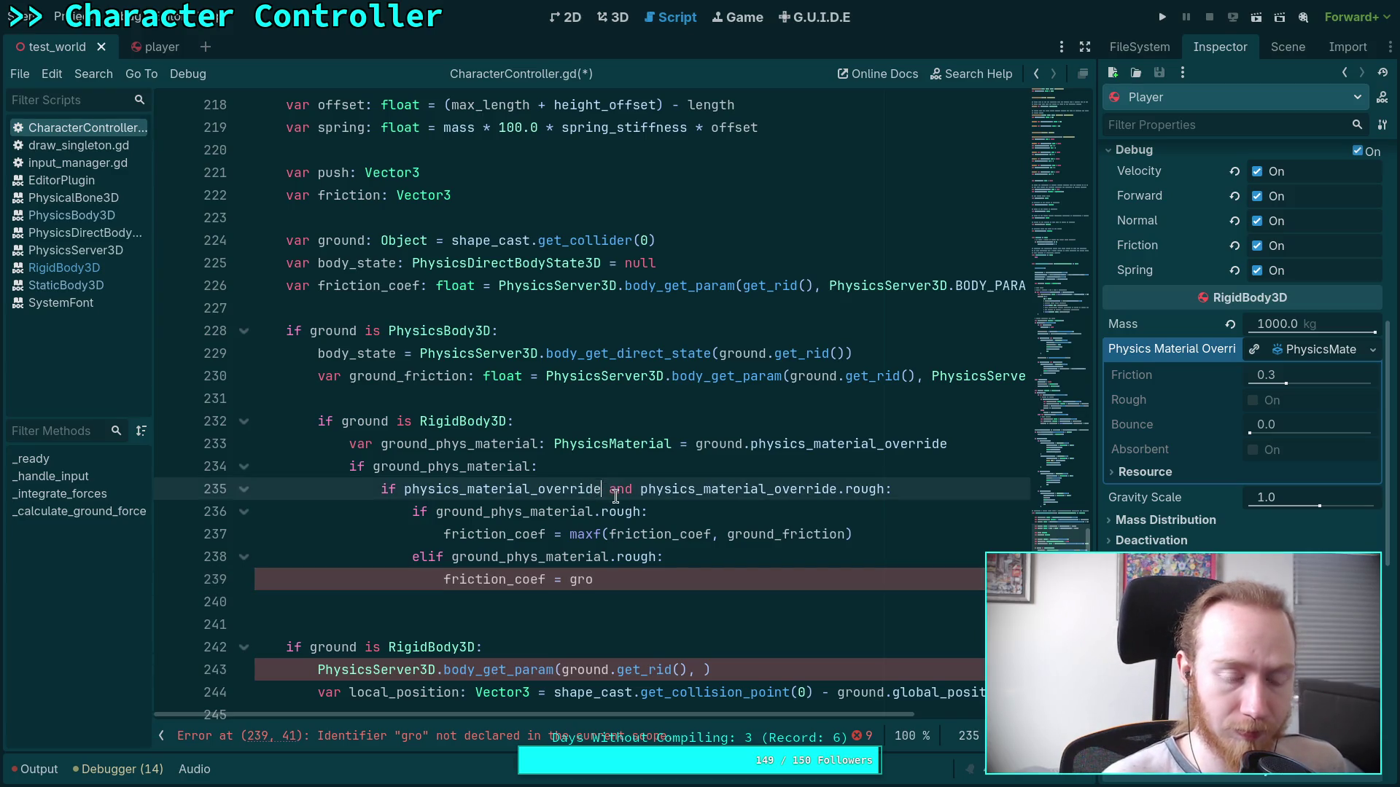
text(:)
key(Return)
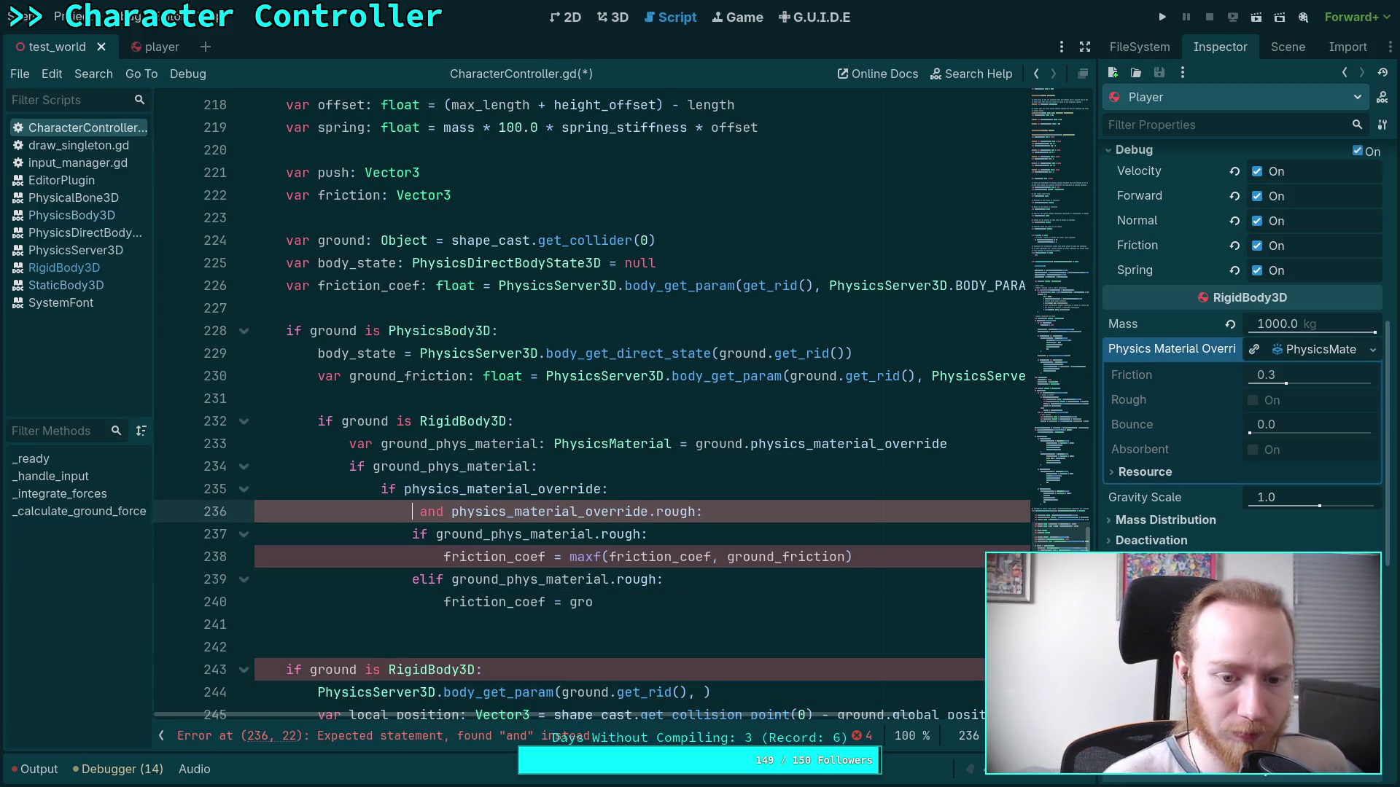
key(Delete)
key(Delete)
key(Delete)
text(if)
key(Escape)
drag(519, 532, 519, 558)
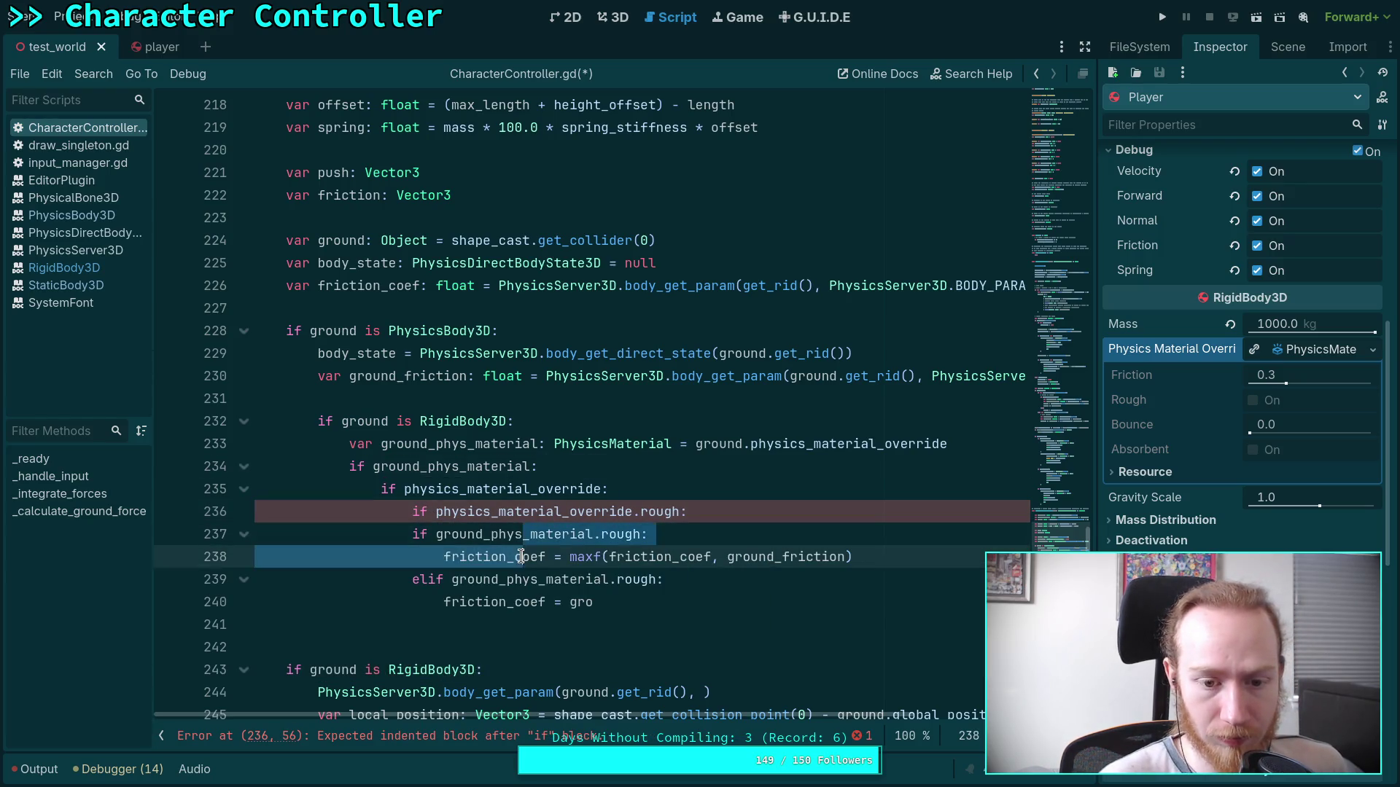
key(Tab)
click(471, 583)
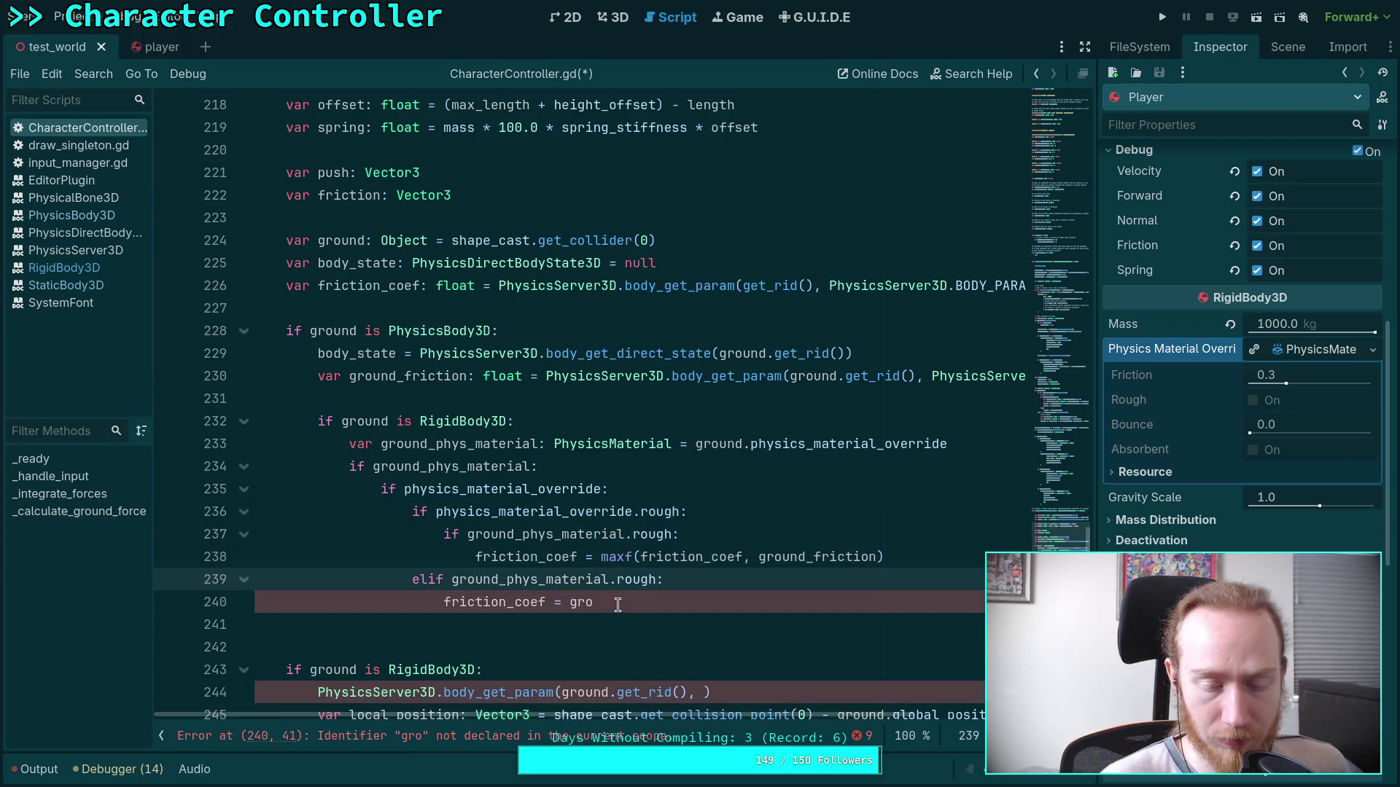
Review the physics_material_override uses and the elif's ground_phys_material.rough condition.
double_click(541, 513)
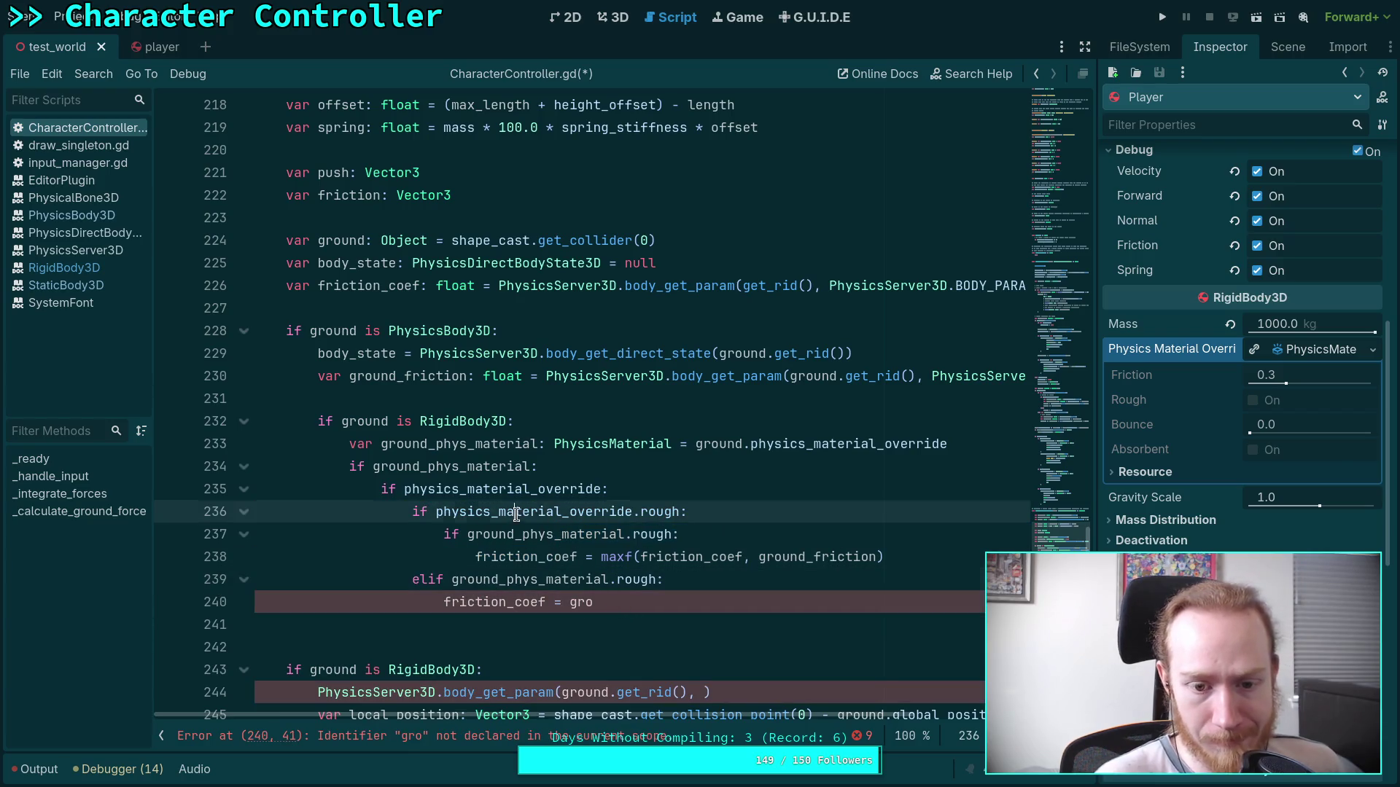
drag(522, 558, 750, 568)
click(799, 563)
click(493, 541)
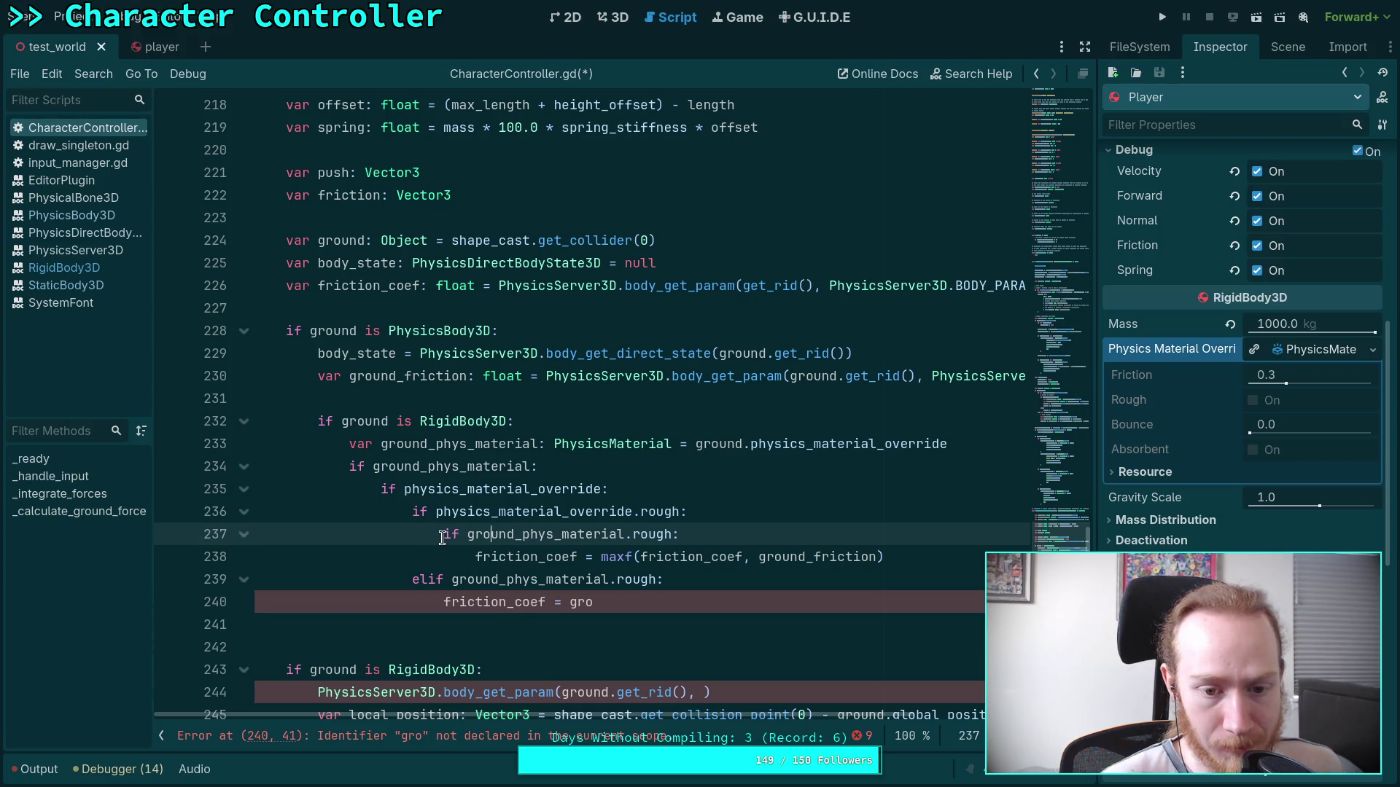
drag(451, 579, 659, 581)
double_click(469, 470)
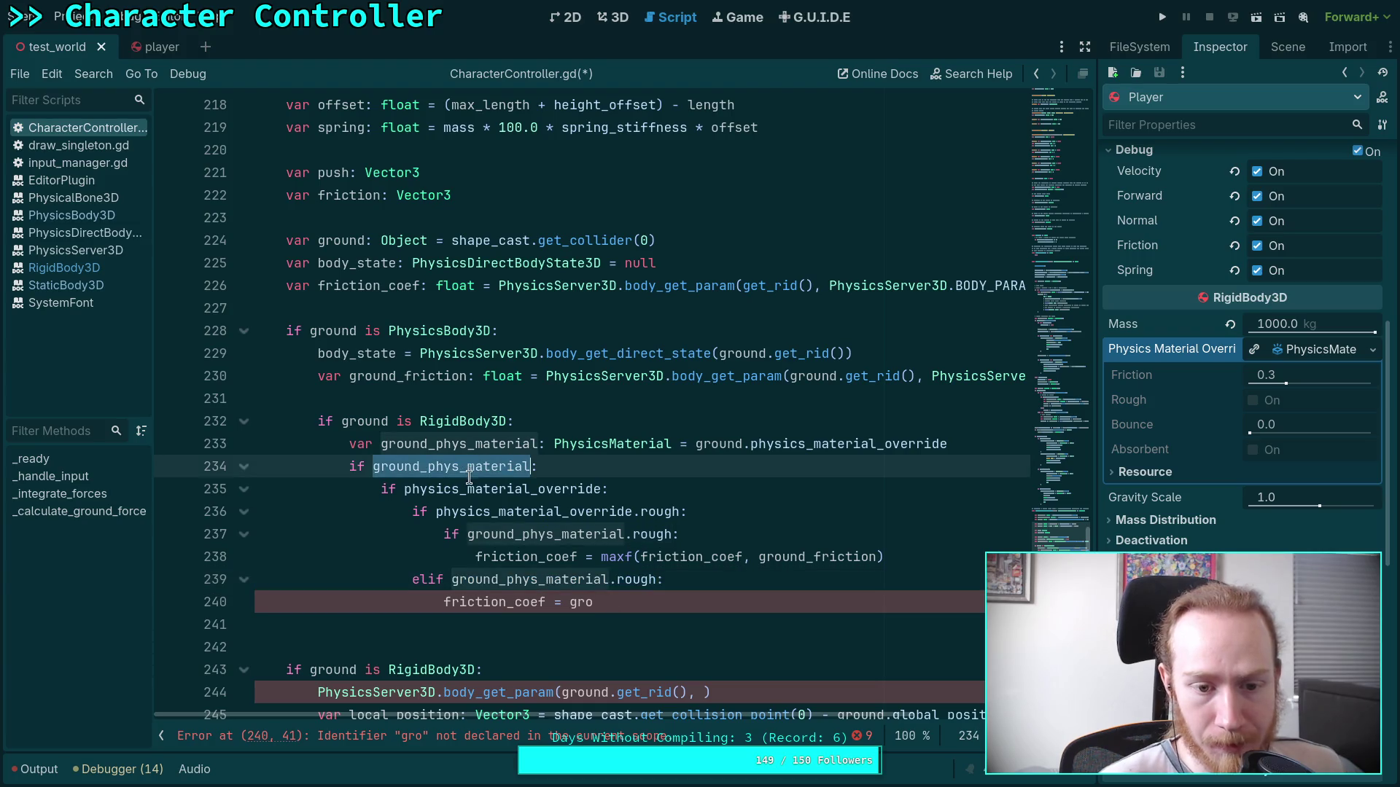
Finish the elif assignment as friction_coef = ground_friction and start an else: branch.
click(629, 605)
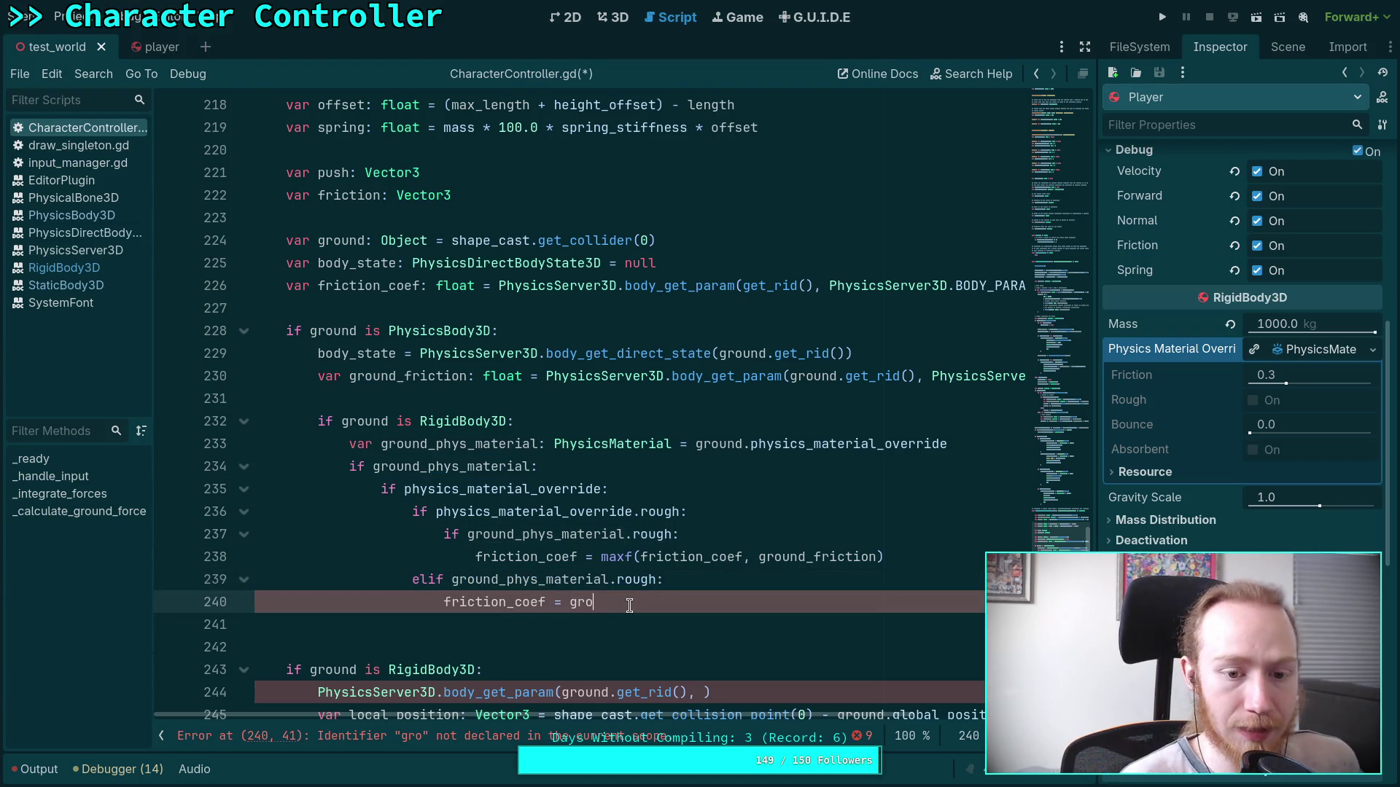
text(u)
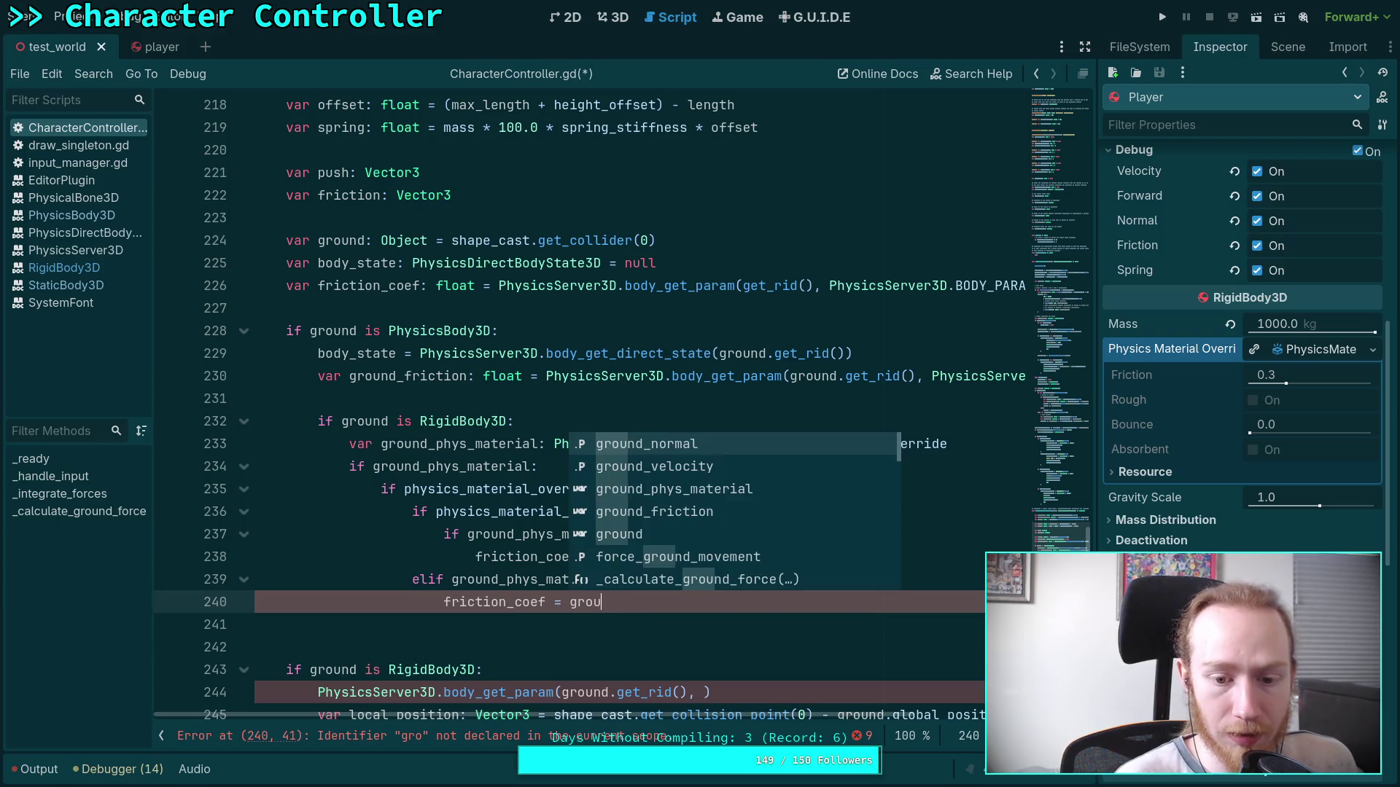
key(Down)
key(Down)
key(Down)
key(Return)
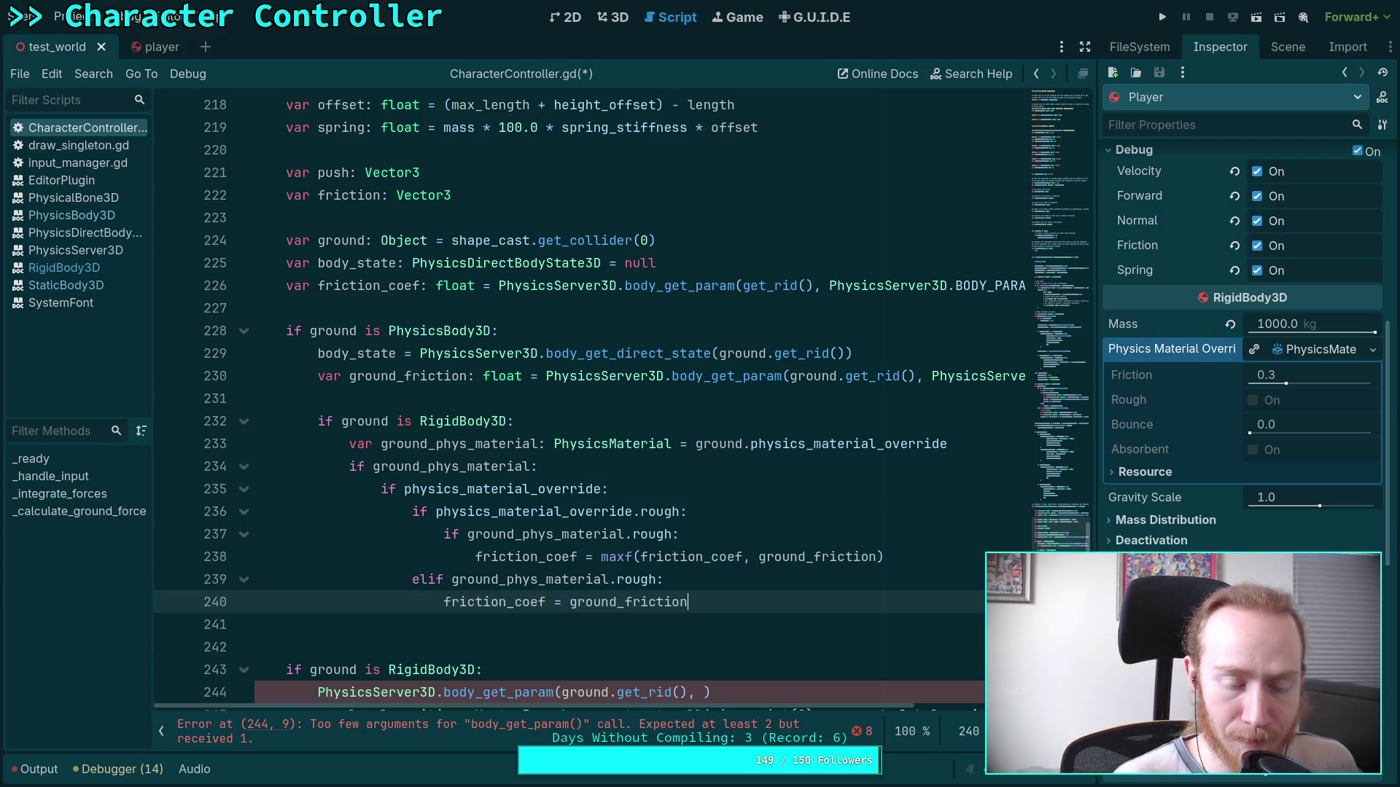
key(Return)
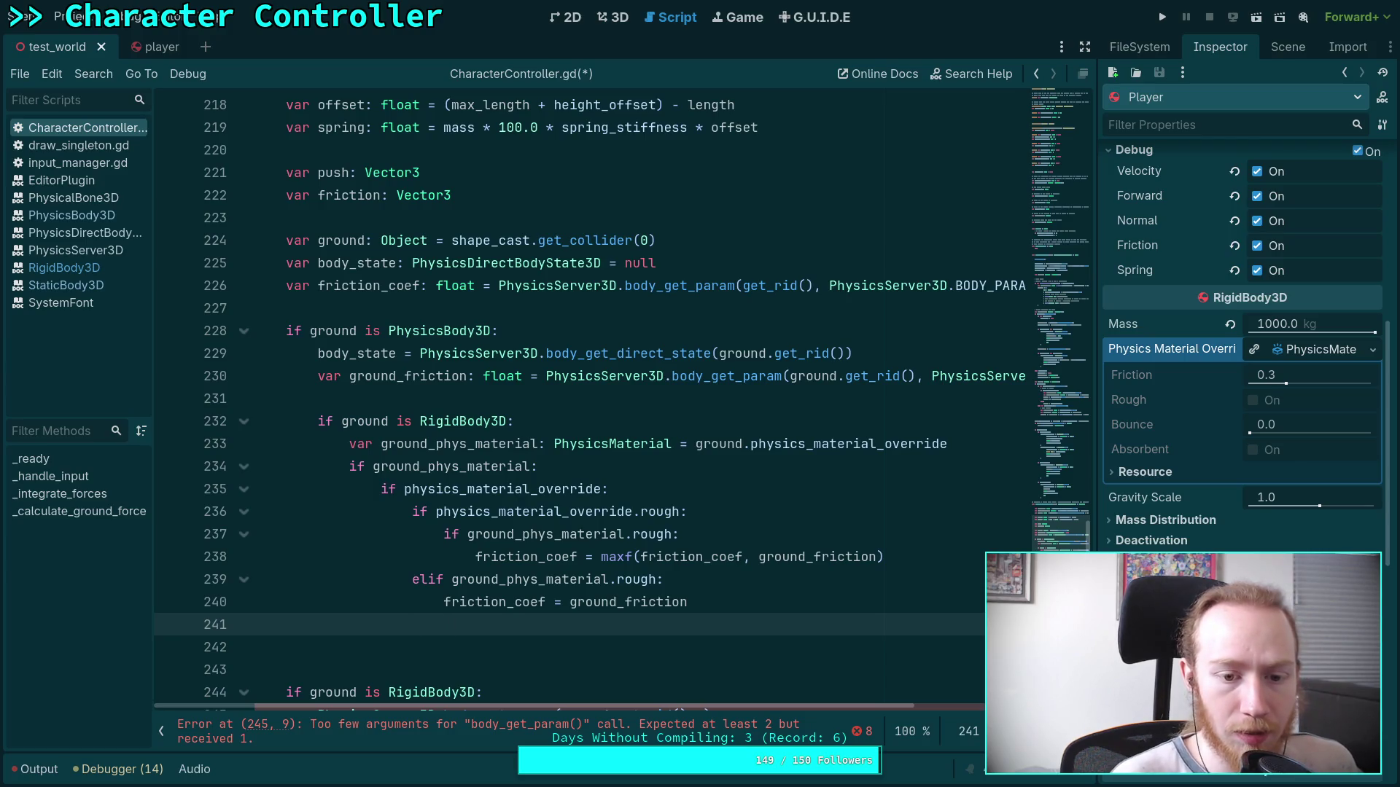
text(else:)
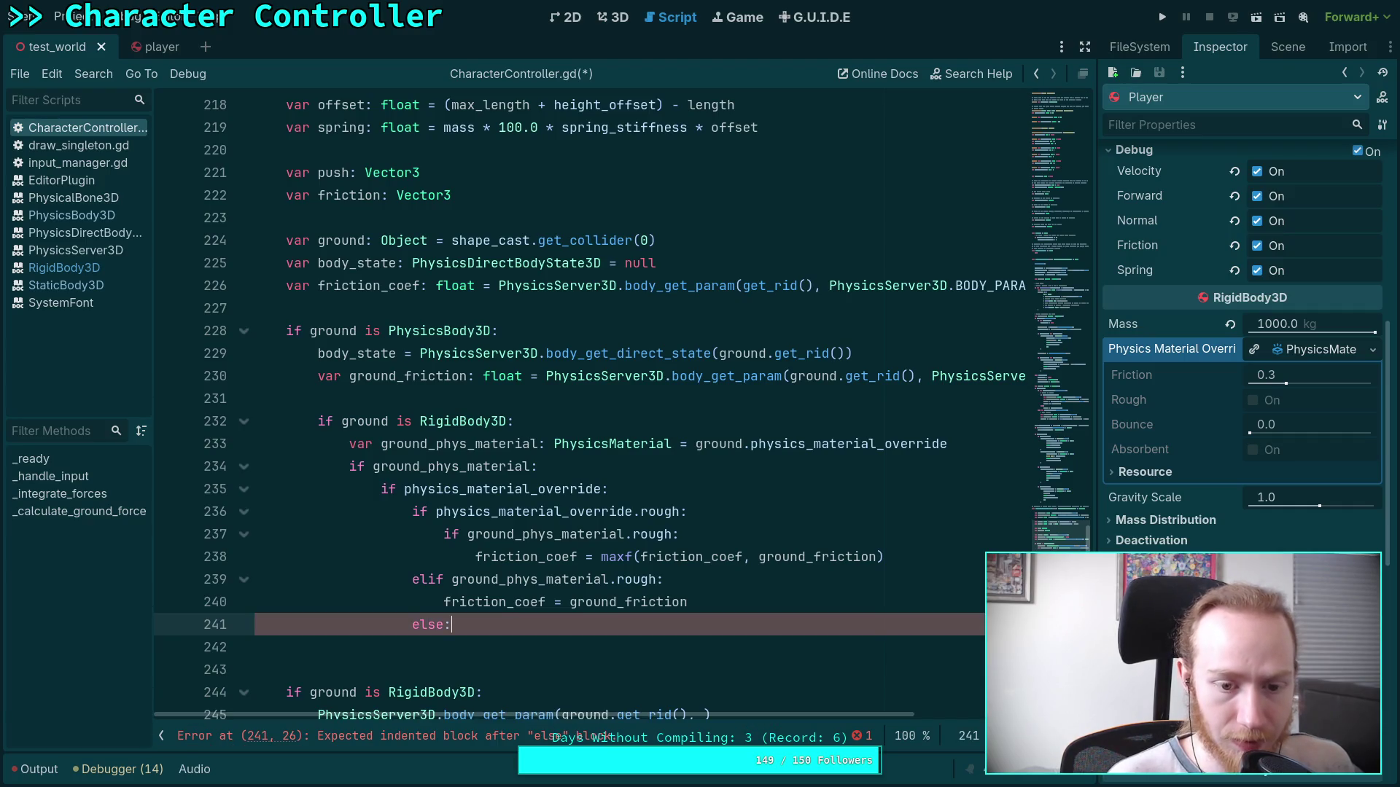
key(Return)
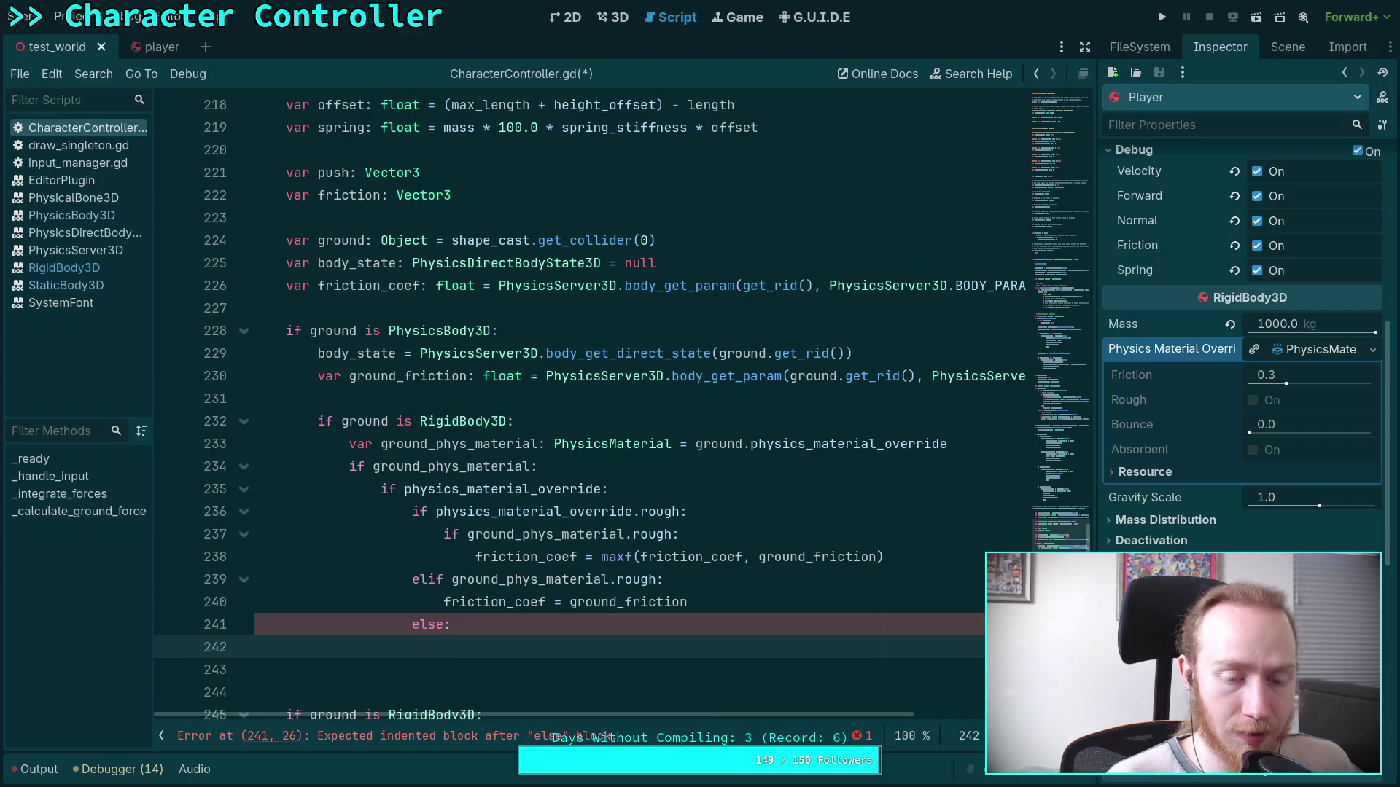
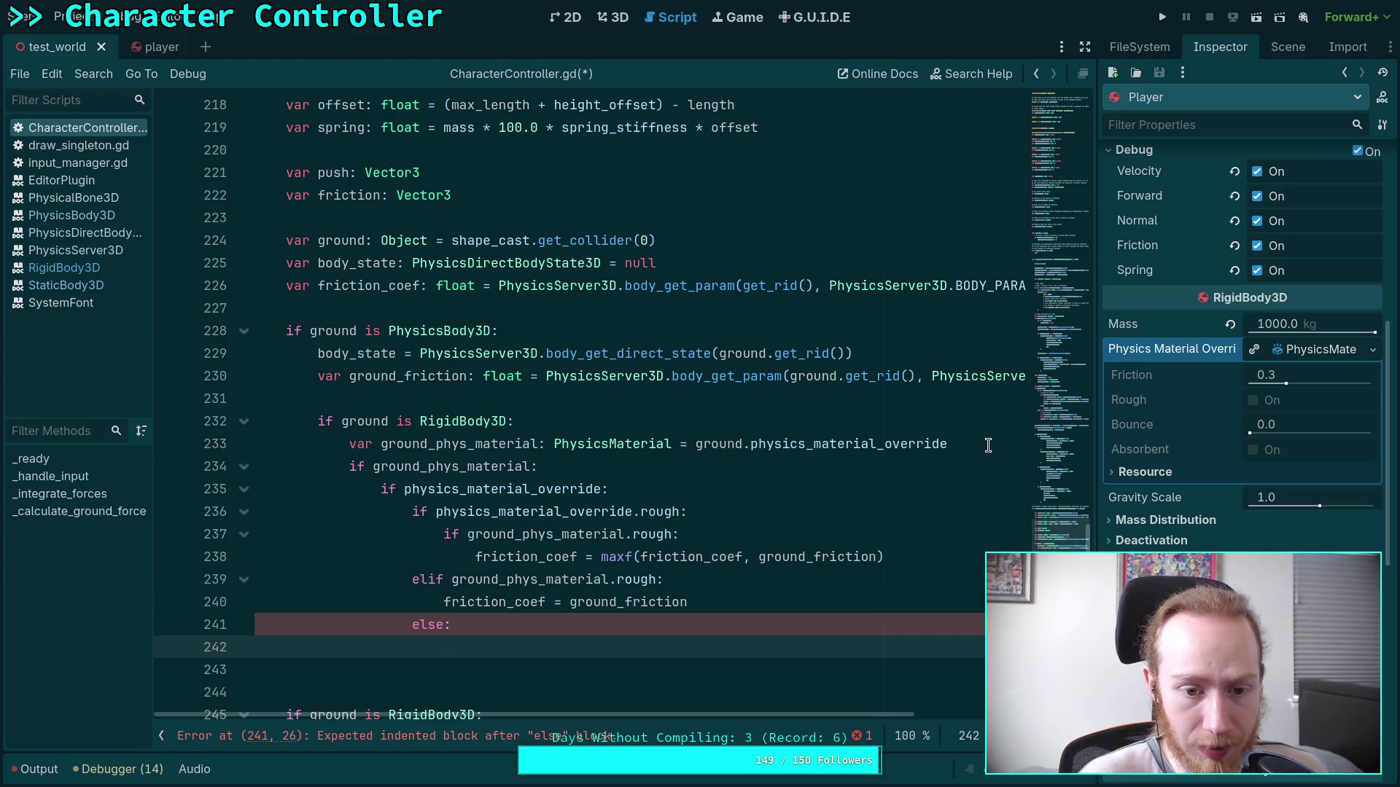
Declare 'var ground_rough: bool = false' on a new line after ground_friction.
click(961, 448)
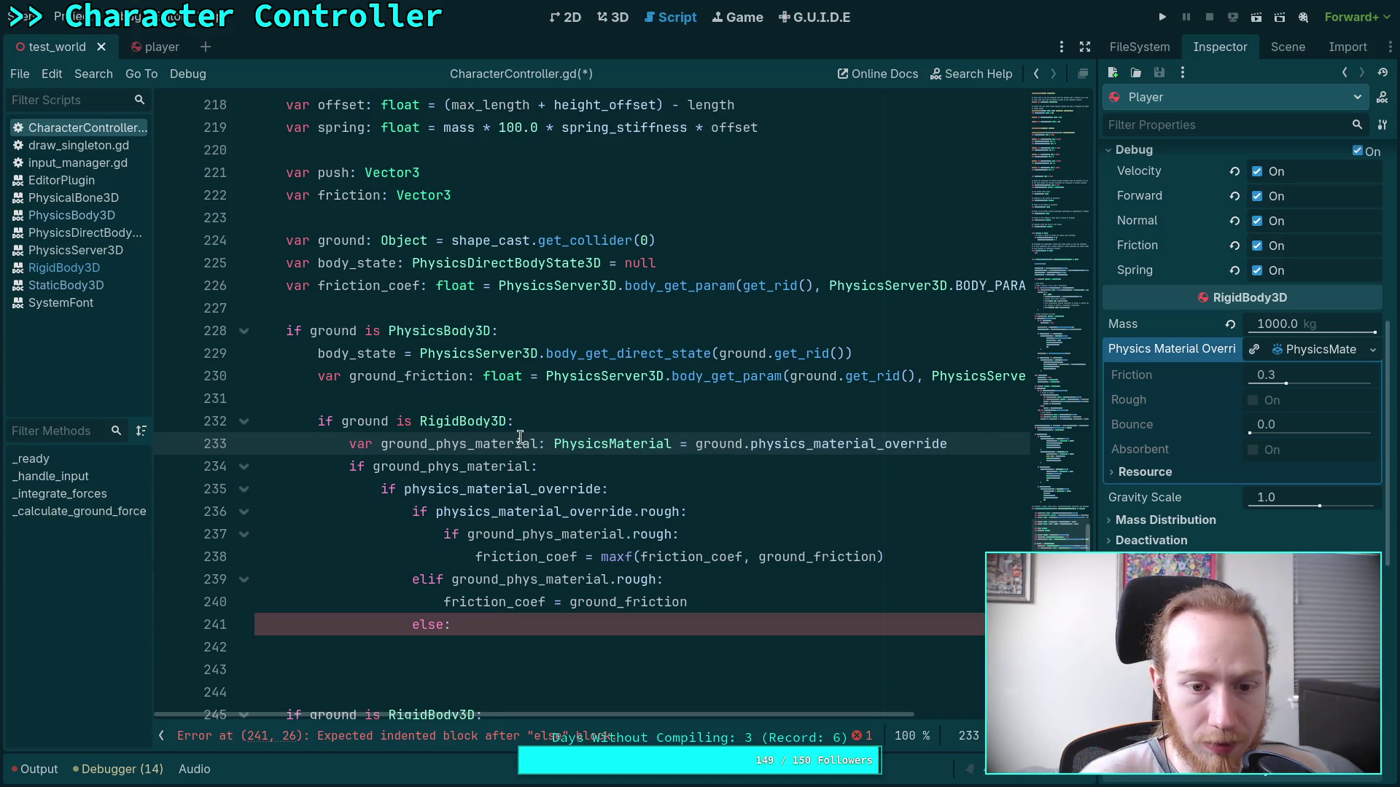
click(562, 400)
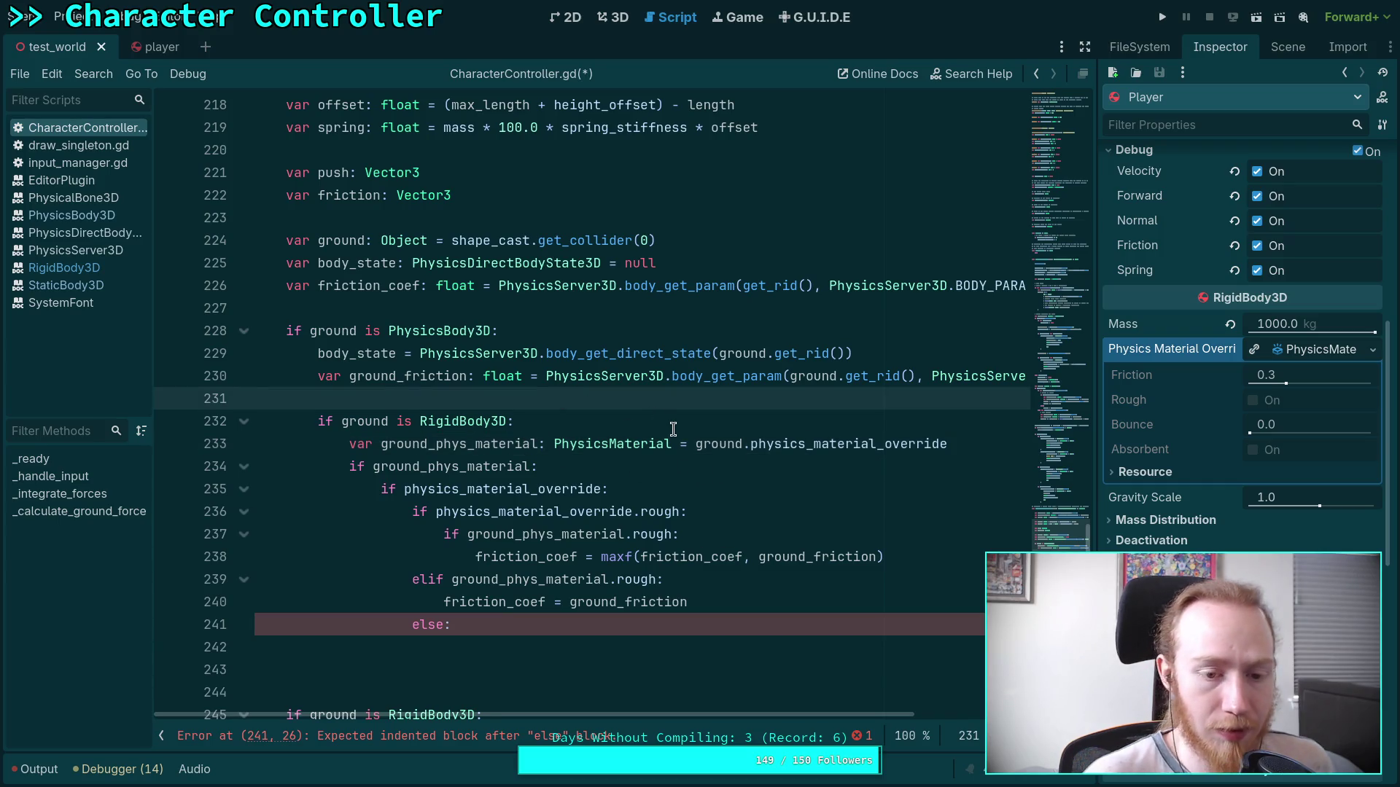
key(Return)
key(Up)
text(ar ground_rough: bool = false)
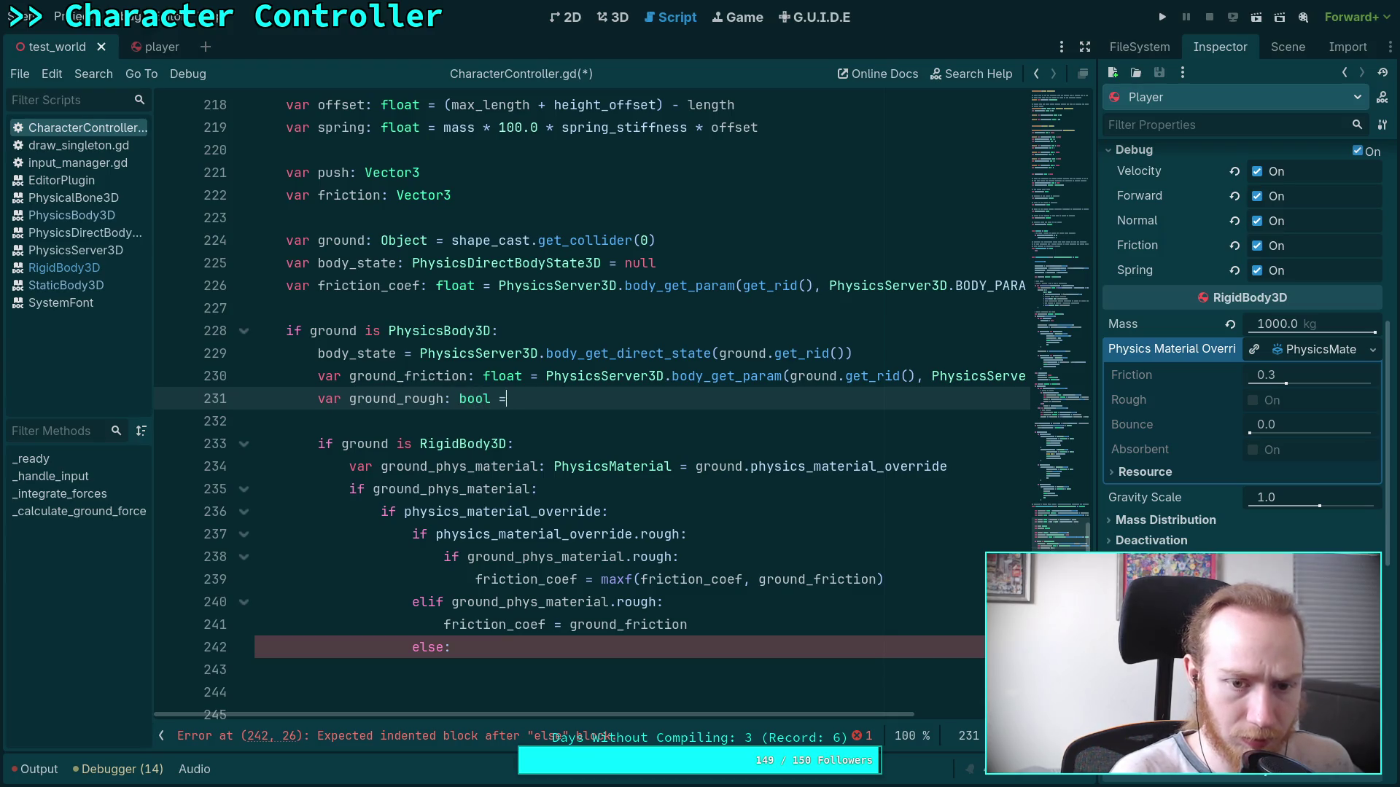
key(Return)
Add 'var self_rough: bool = false', moved above the ground check and dedented one level.
text(ar )
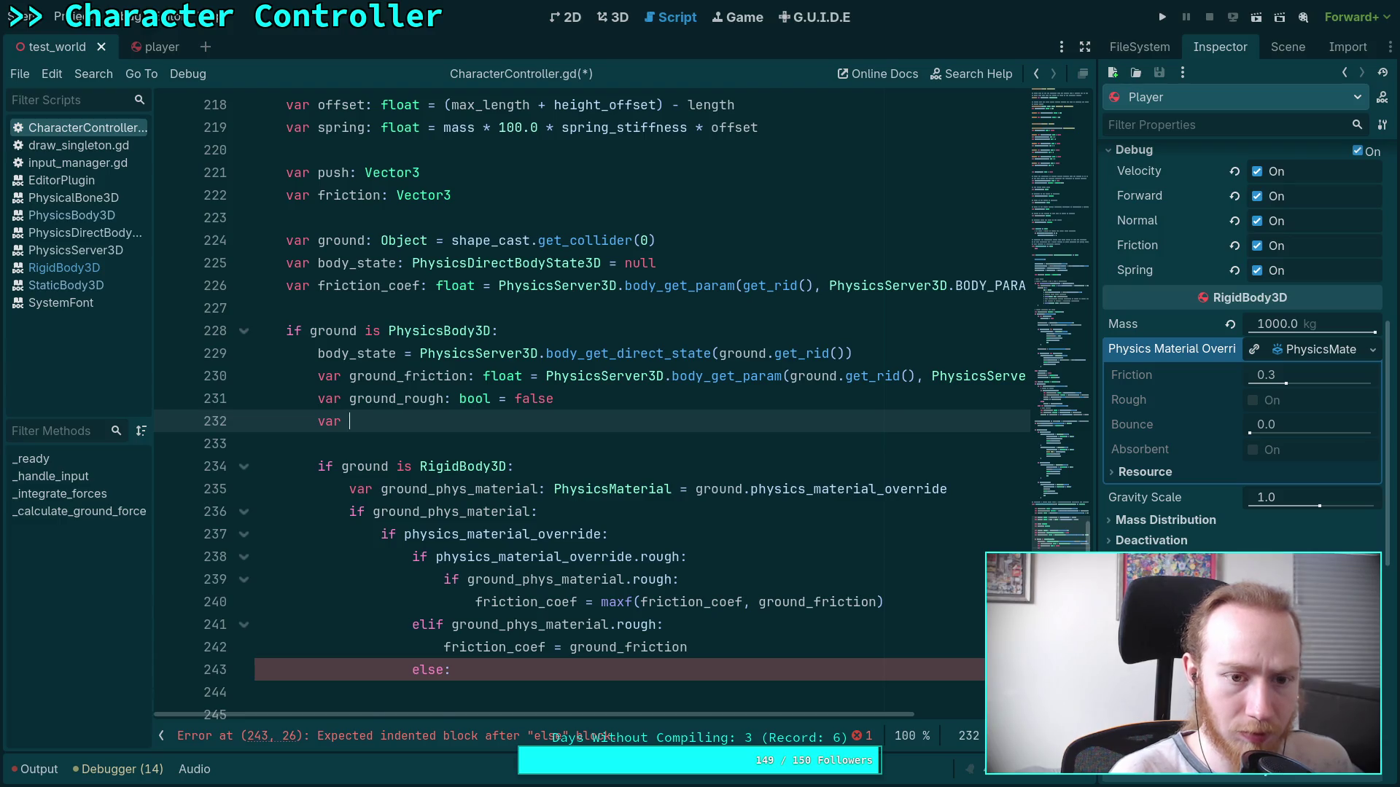
text(self_gr)
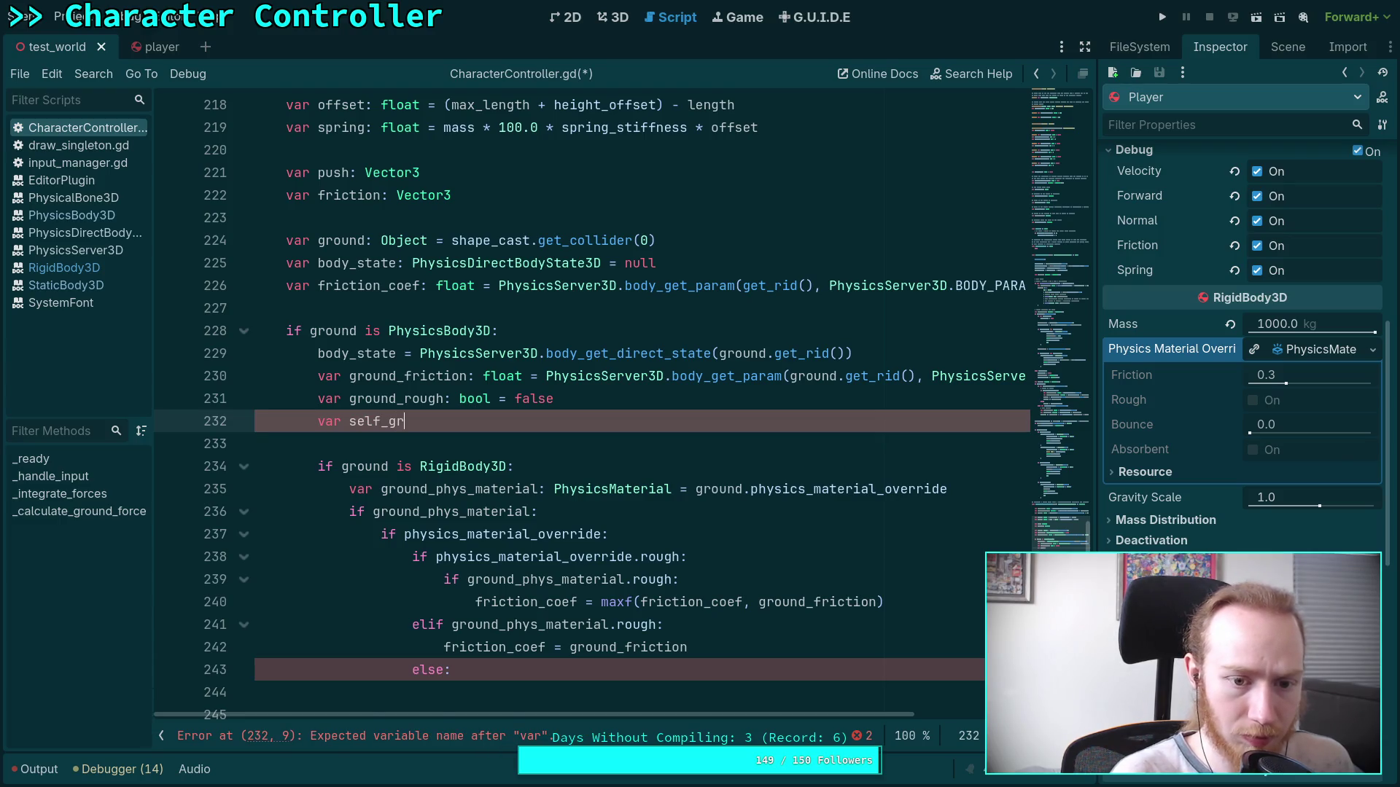
key(BackSpace)
key(BackSpace)
text(rough)
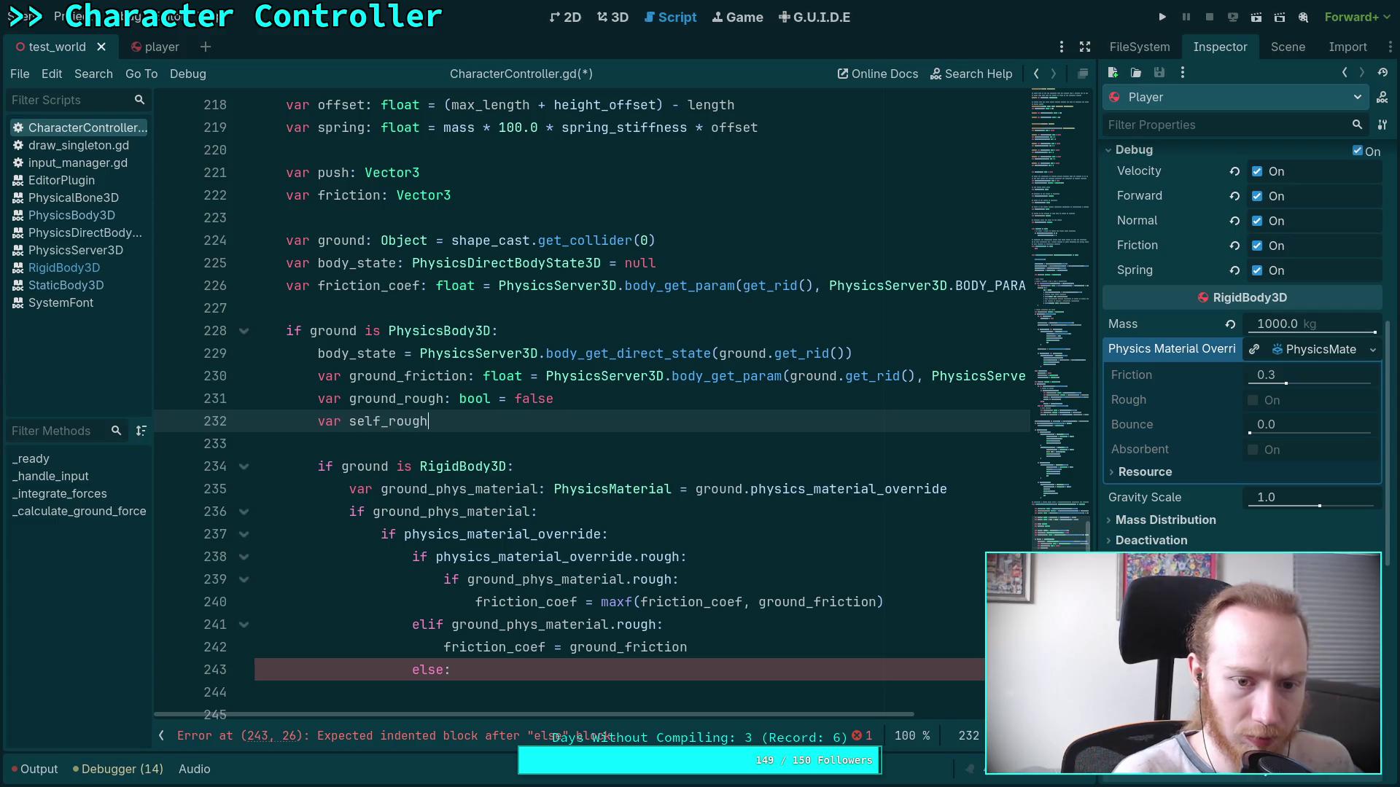
text(: bool = false)
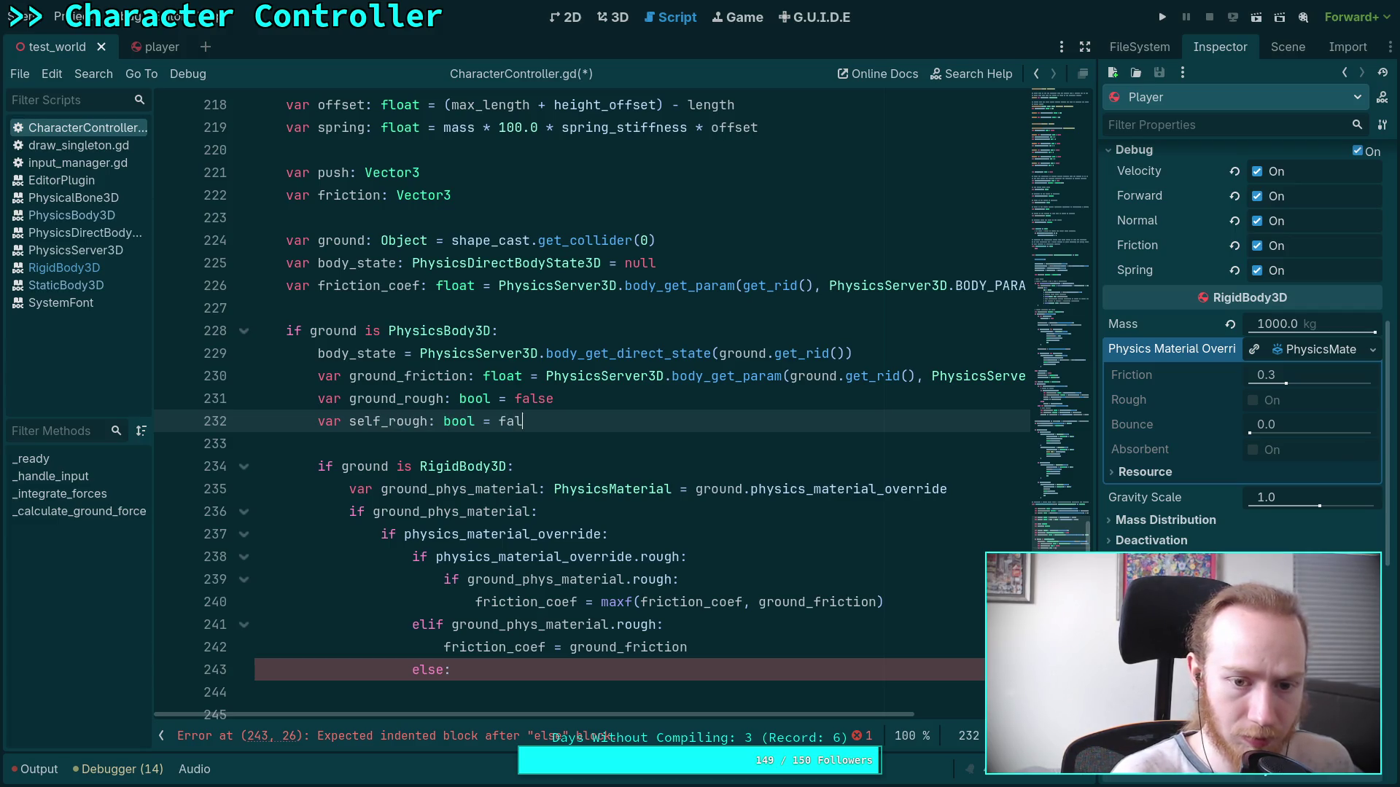
key(alt+Up)
key(alt+Up)
key(alt+Up)
key(shift+Tab)
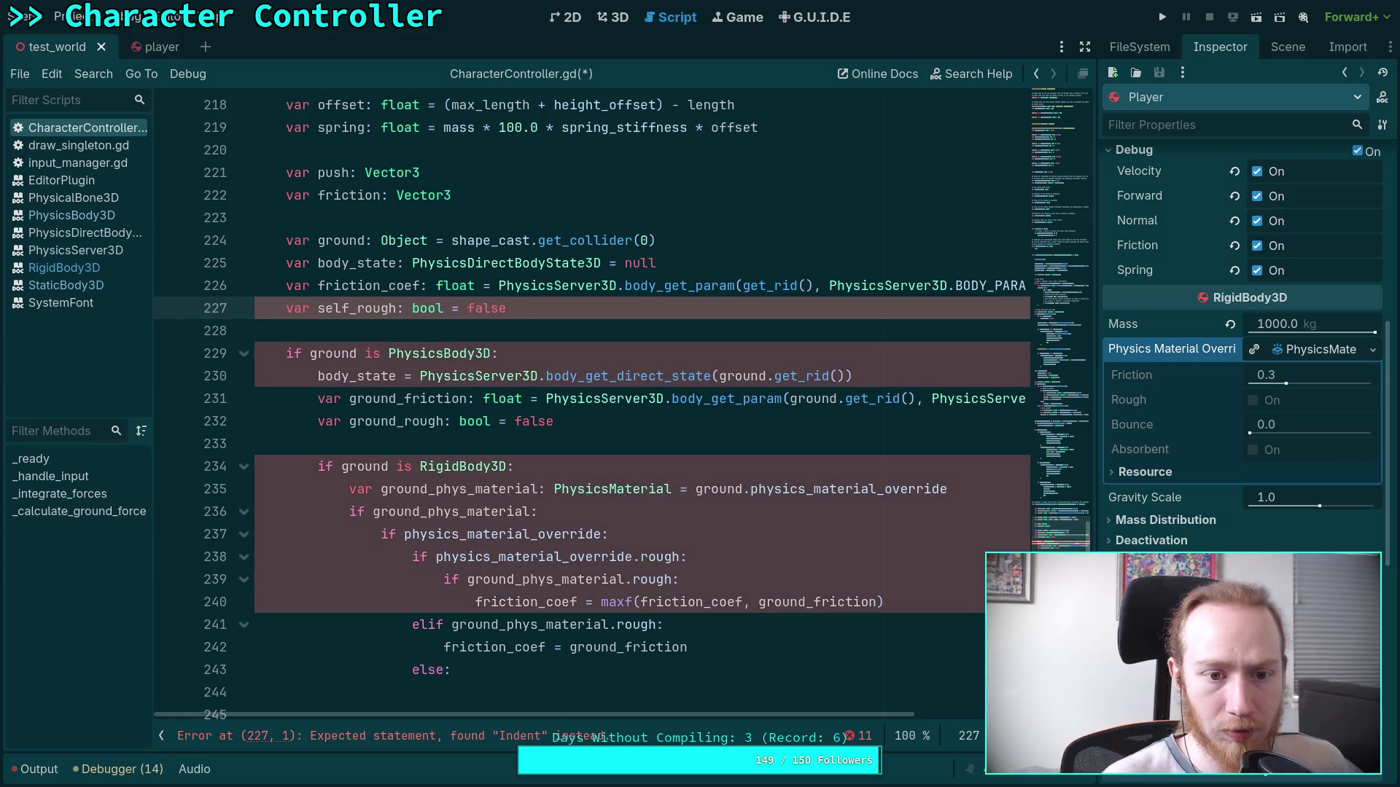
key(Home)
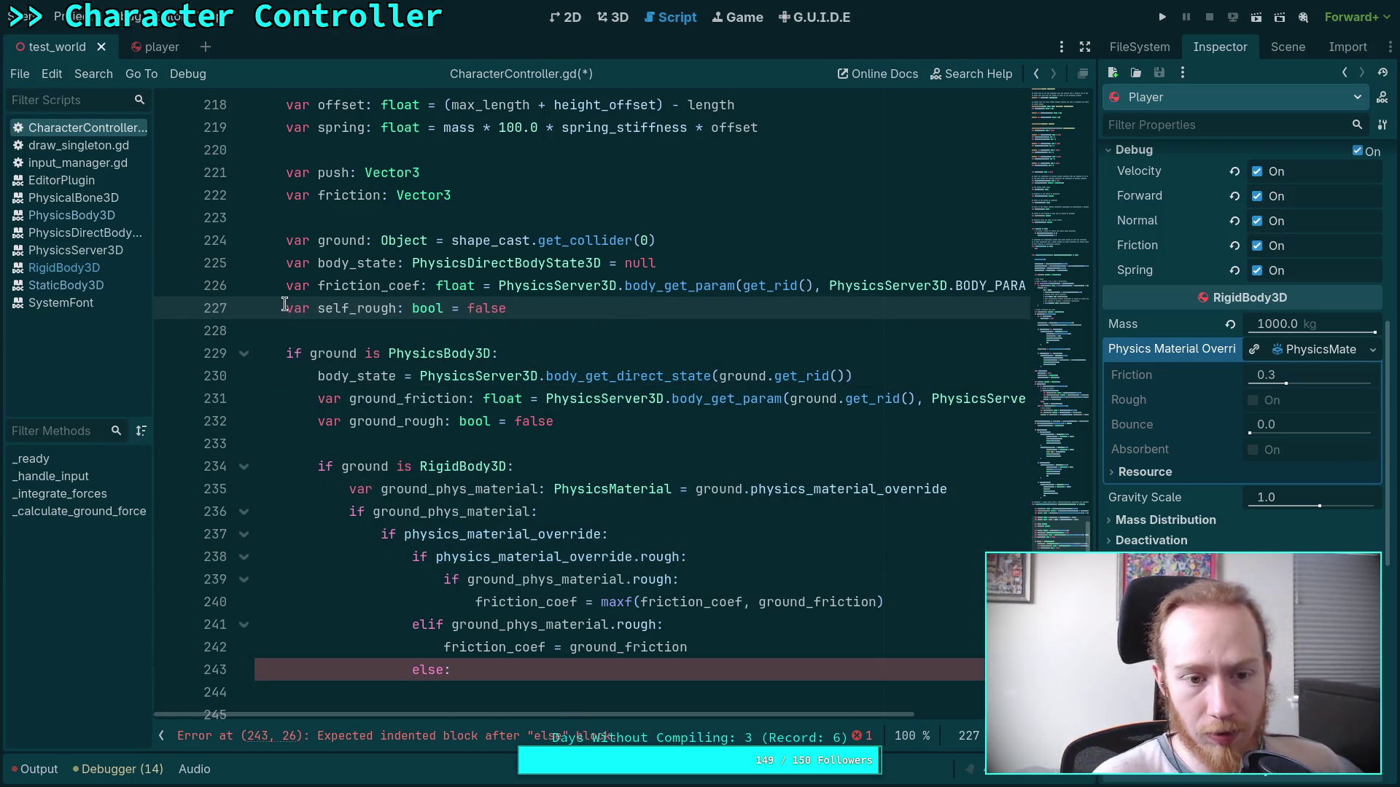
key(Return)
click(644, 328)
key(Return)
text(if phys)
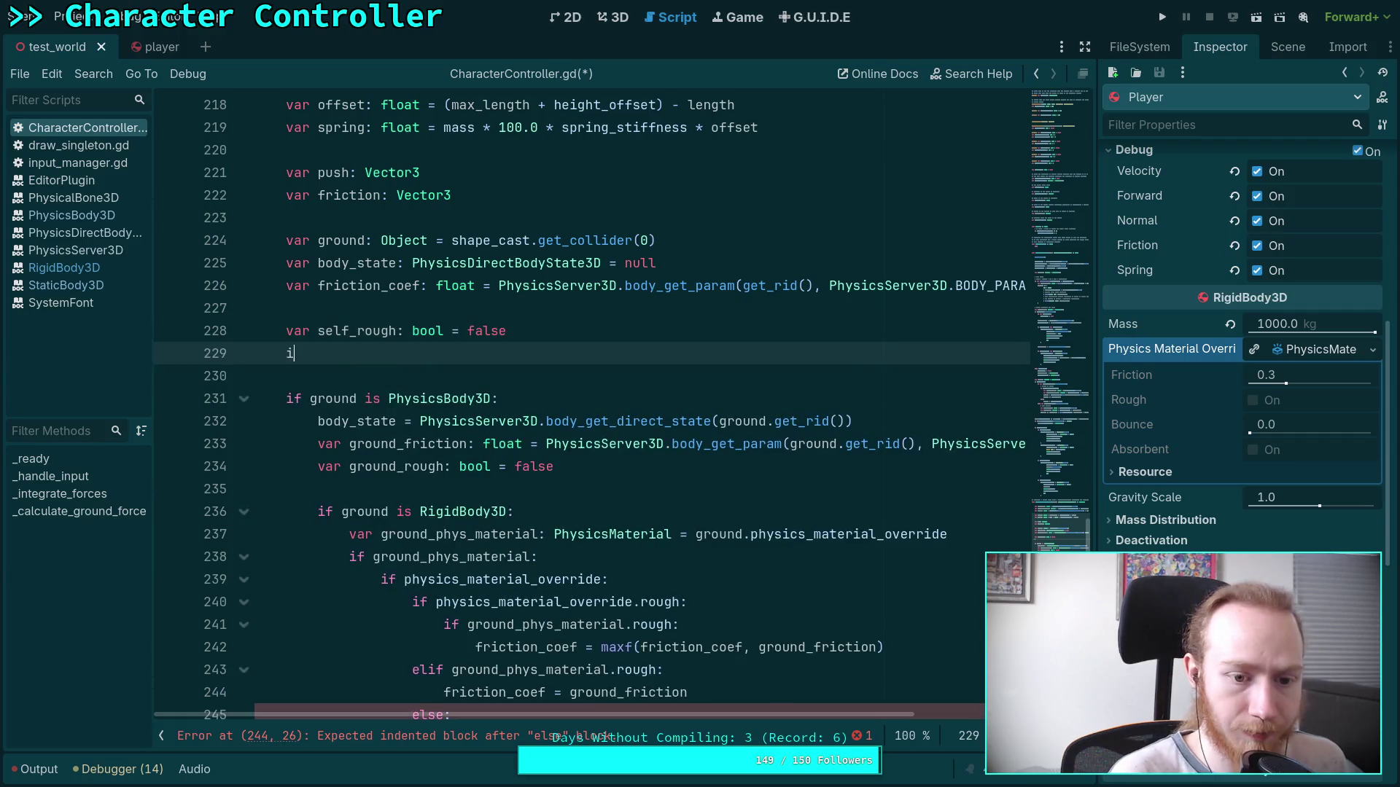
Write the condition 'if physics_material_override and physics_material_override.rough:' using autocomplete.
key(Return)
text(and ph)
key(Return)
text(.r)
key(Return)
text(:)
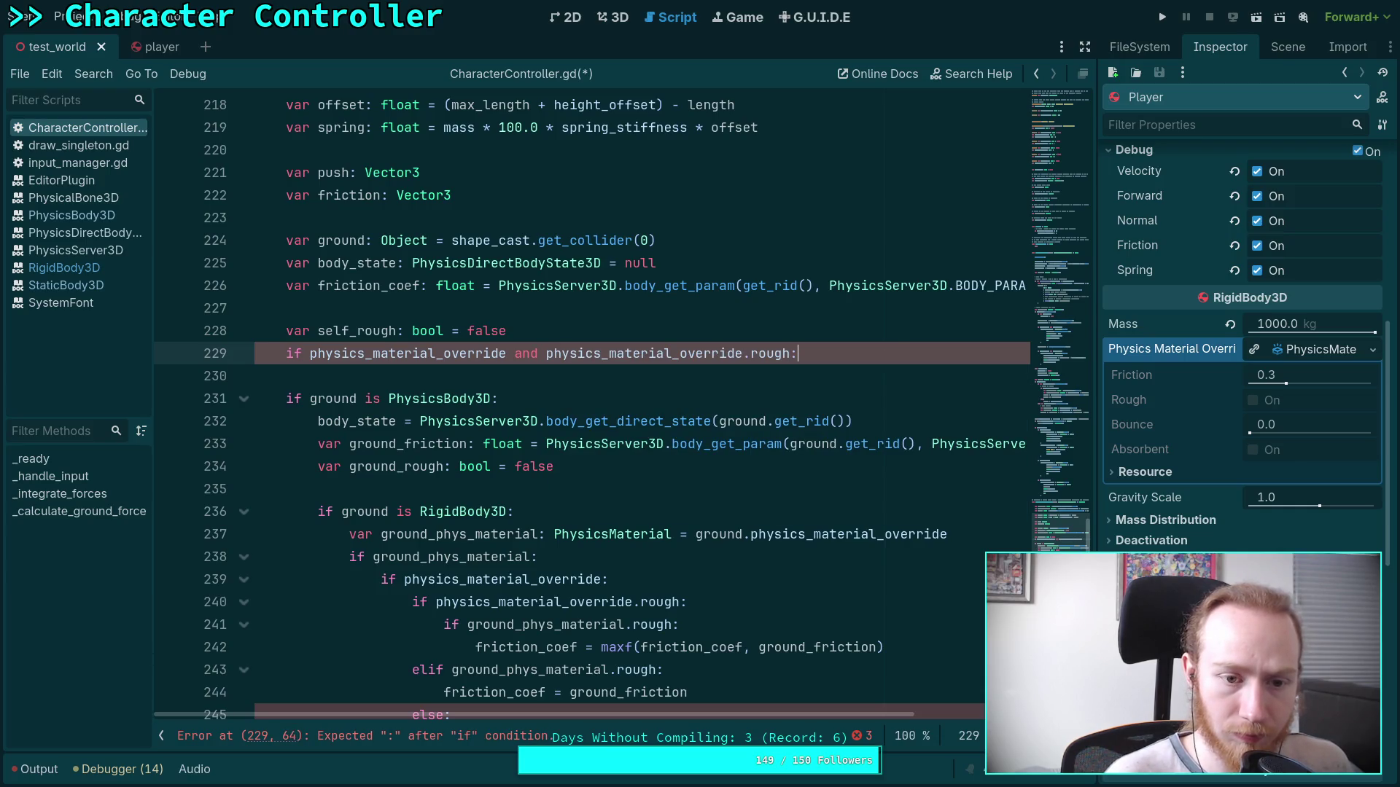
key(Return)
Set 'self_rough = true' as the body of that if block.
text(s)
key(BackSpace)
text(_r)
key(Return)
text(= true)
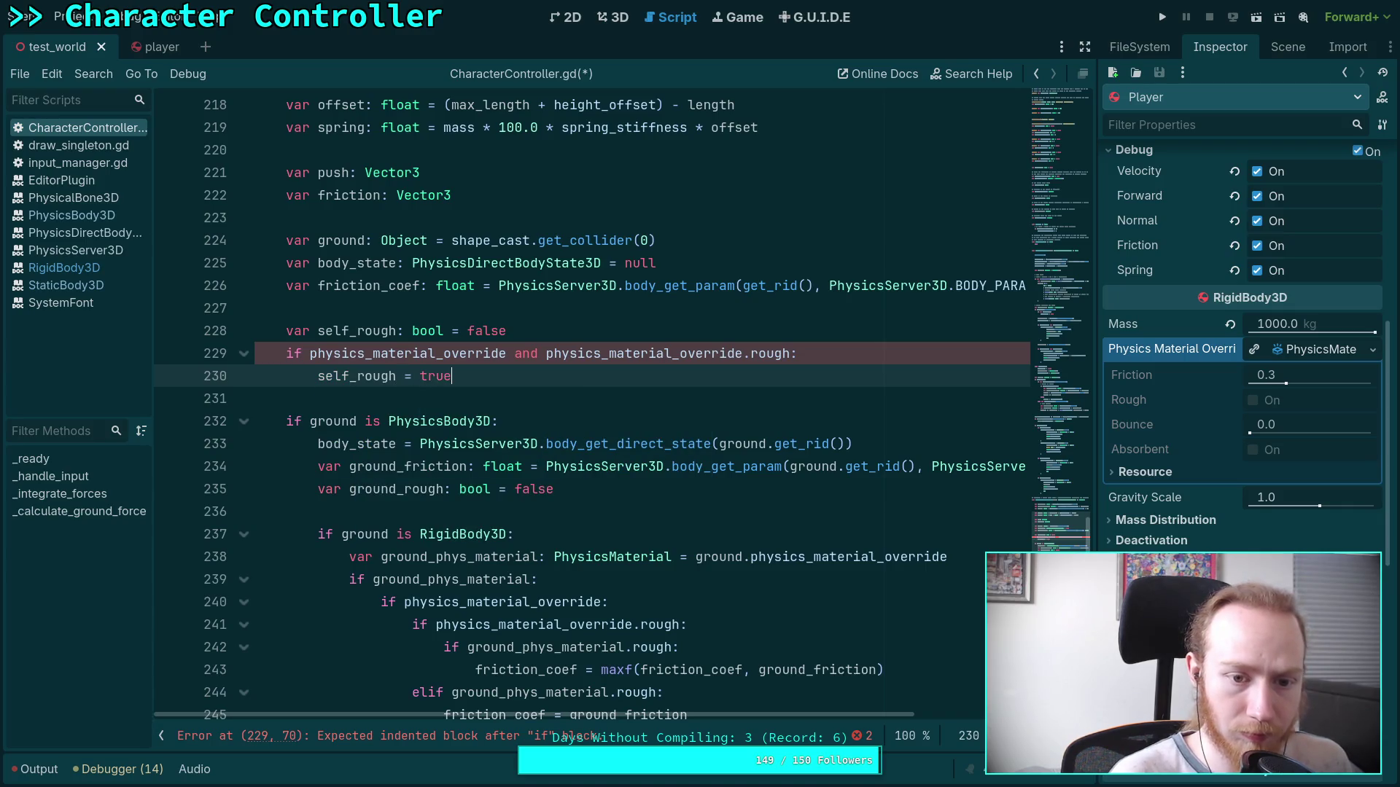
scroll(558, 382, down, 2)
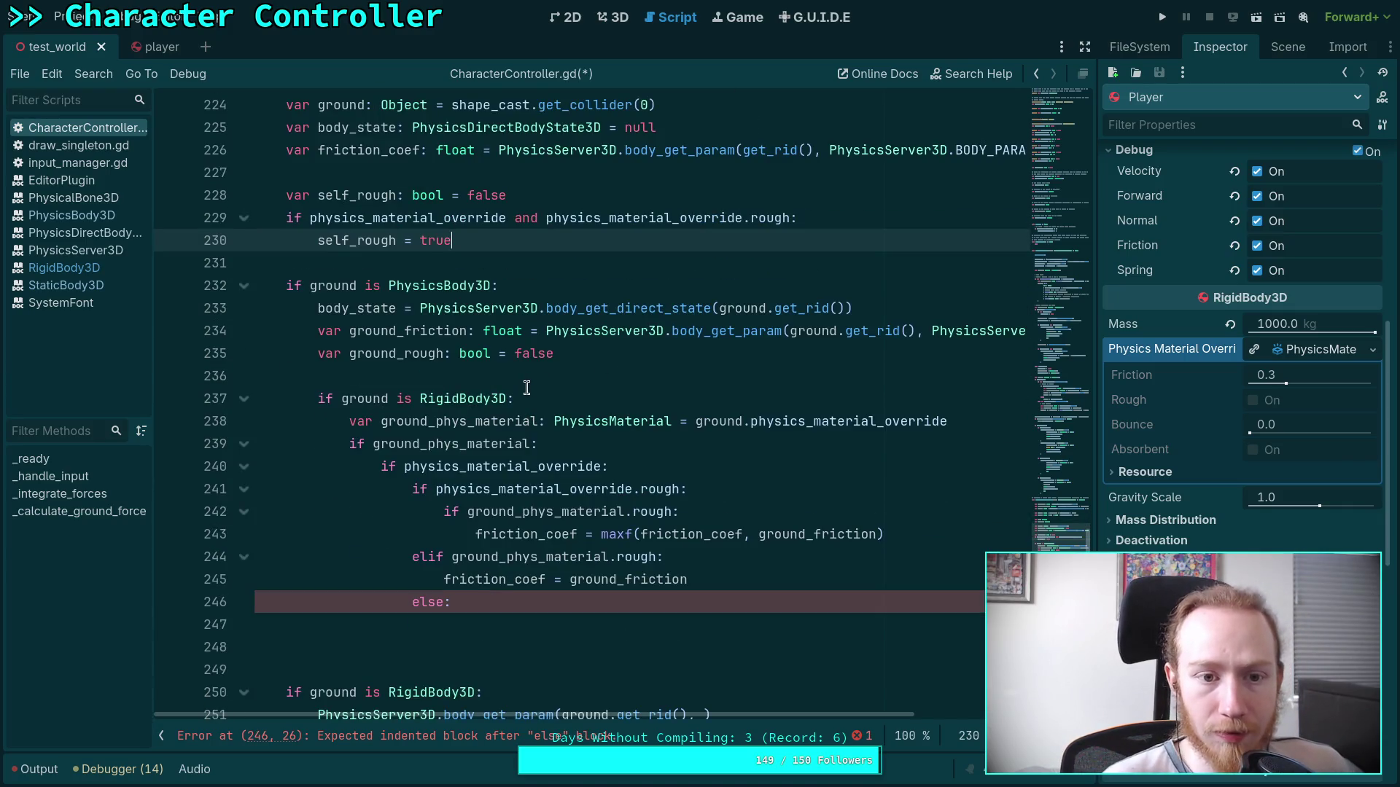
scroll(528, 386, up, 2)
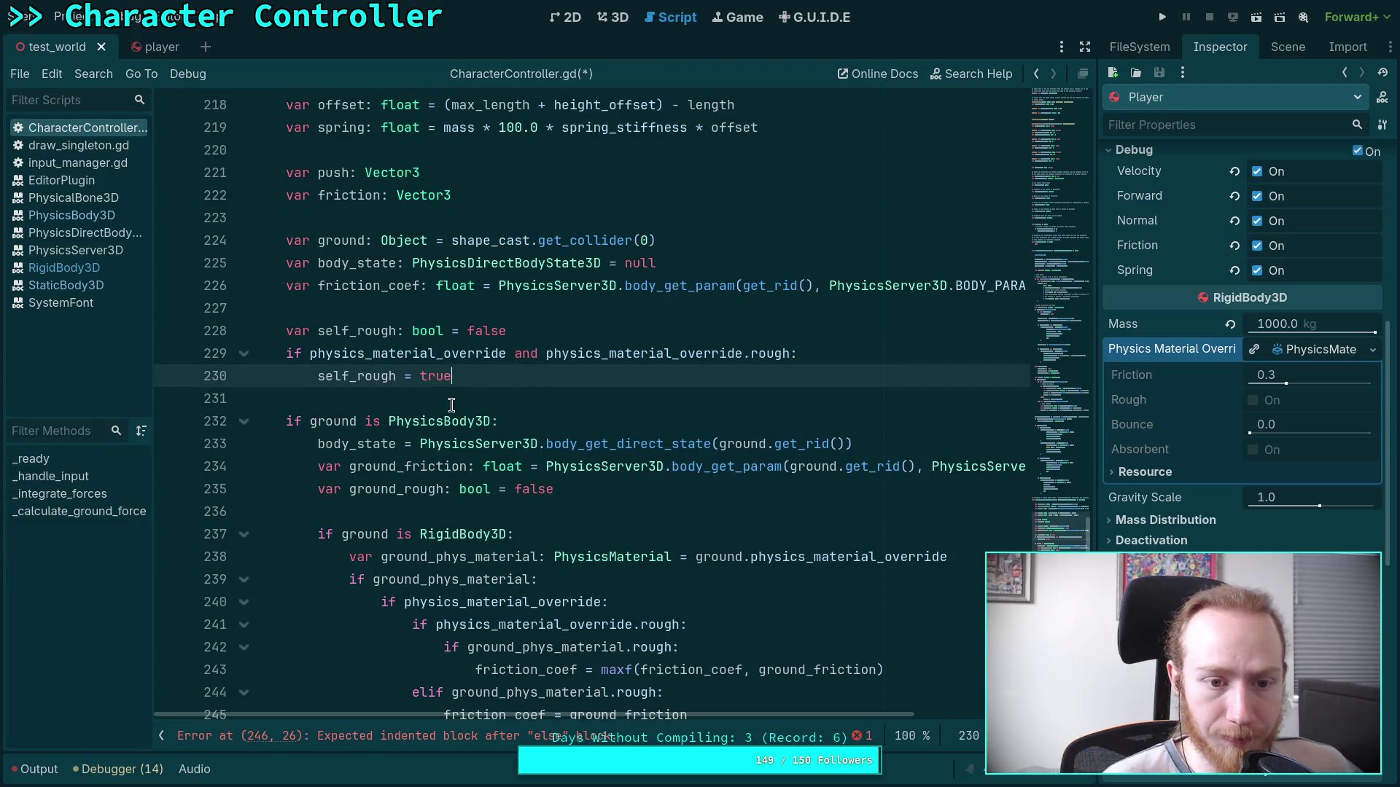
scroll(452, 404, down, 1)
scroll(432, 489, down, 1)
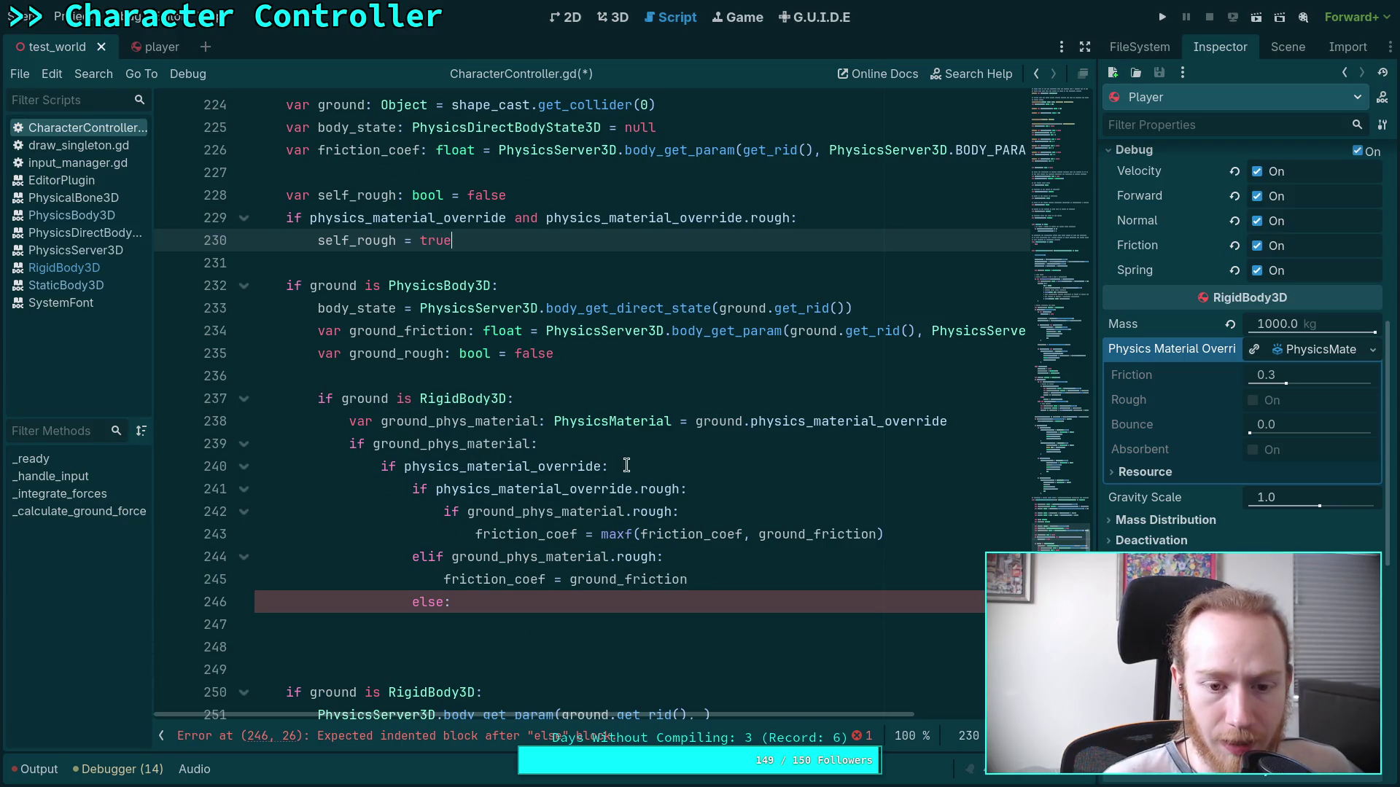
Rename ground_phys_material to phys_material and remove the redundant override checks.
mouse_move(693, 424)
mouse_down()
mouse_move(964, 425)
mouse_move(950, 423)
mouse_up()
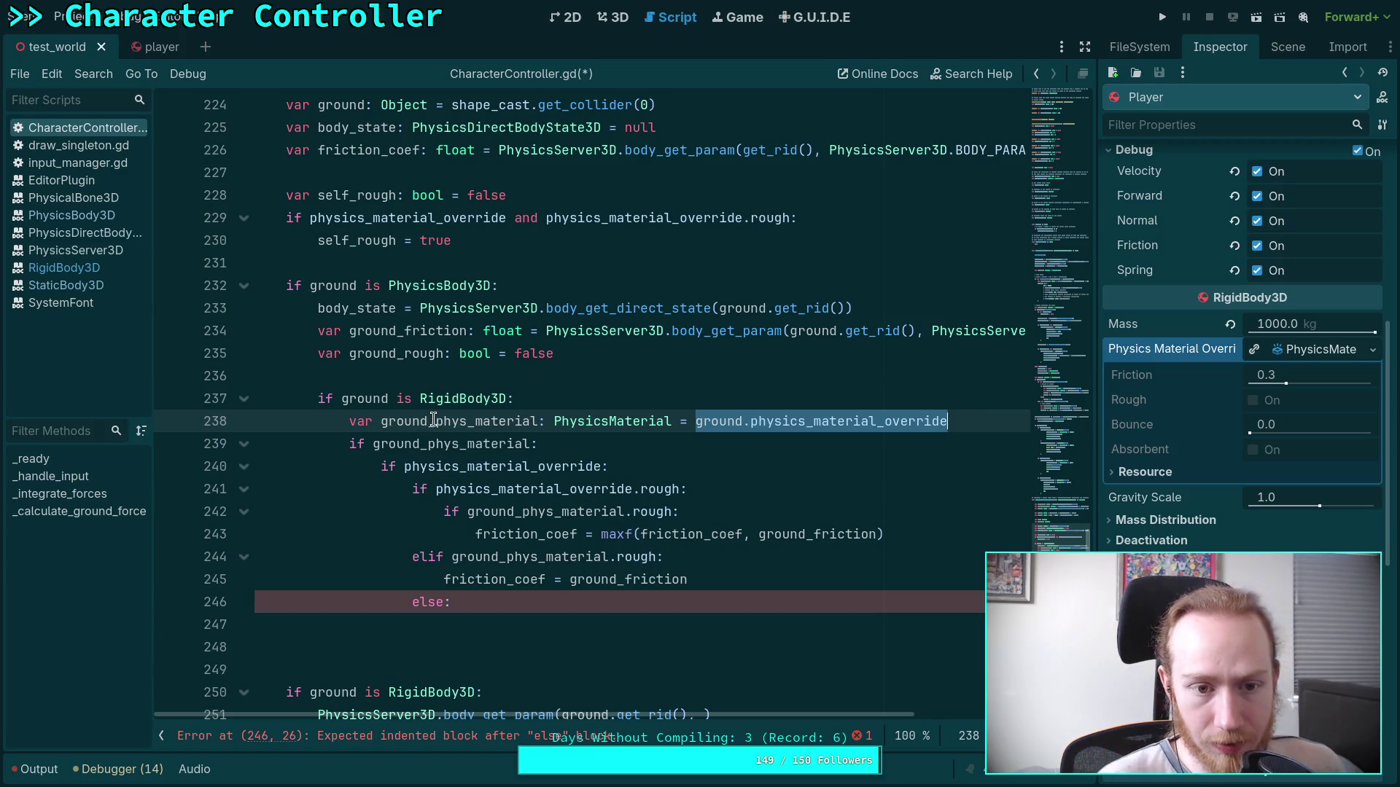
mouse_move(435, 421)
mouse_down()
mouse_move(365, 421)
mouse_move(427, 446)
mouse_up()
key(BackSpace)
key(BackSpace)
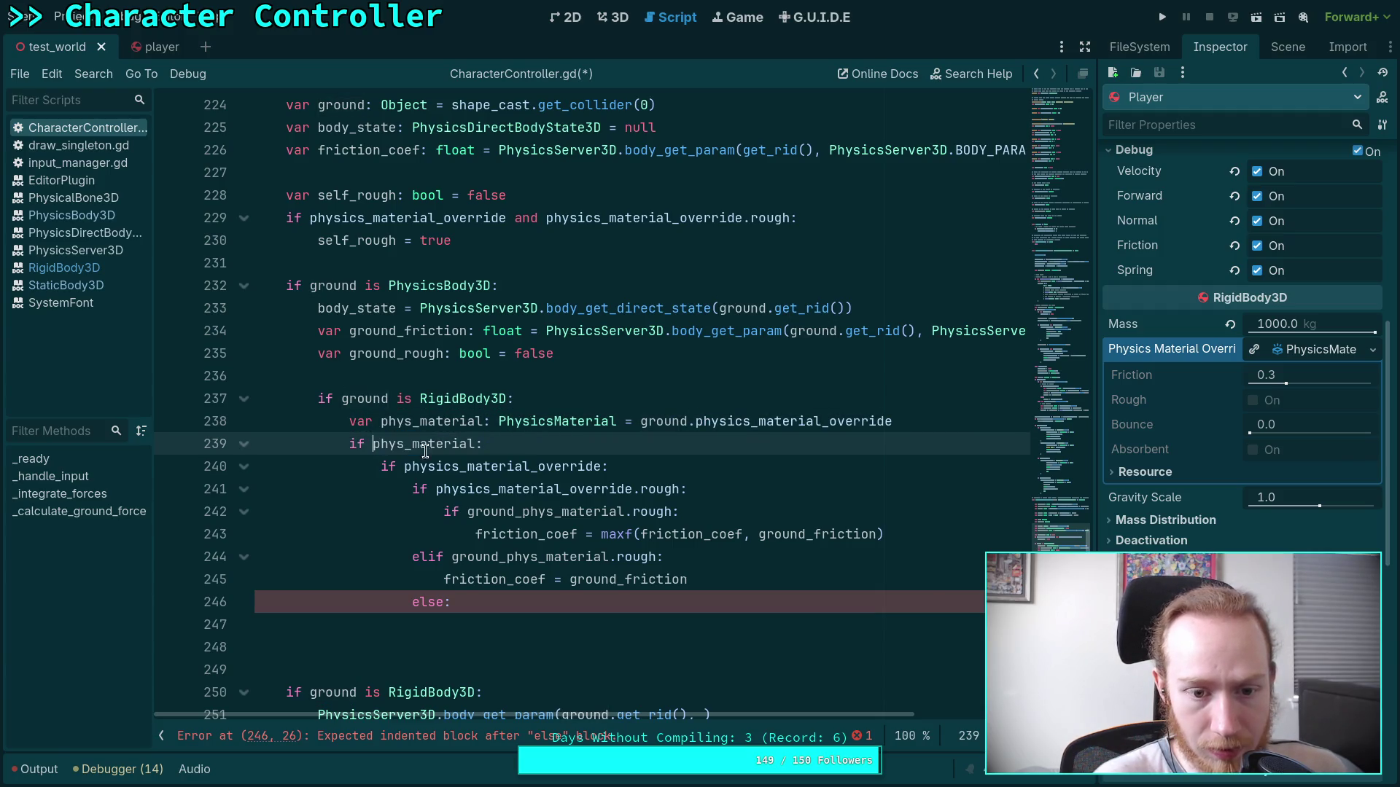
double_click(406, 466)
double_click(444, 511)
drag(435, 504, 382, 467)
mouse_move(438, 506)
mouse_down()
mouse_move(481, 488)
mouse_move(402, 485)
mouse_move(381, 468)
mouse_up()
key(BackSpace)
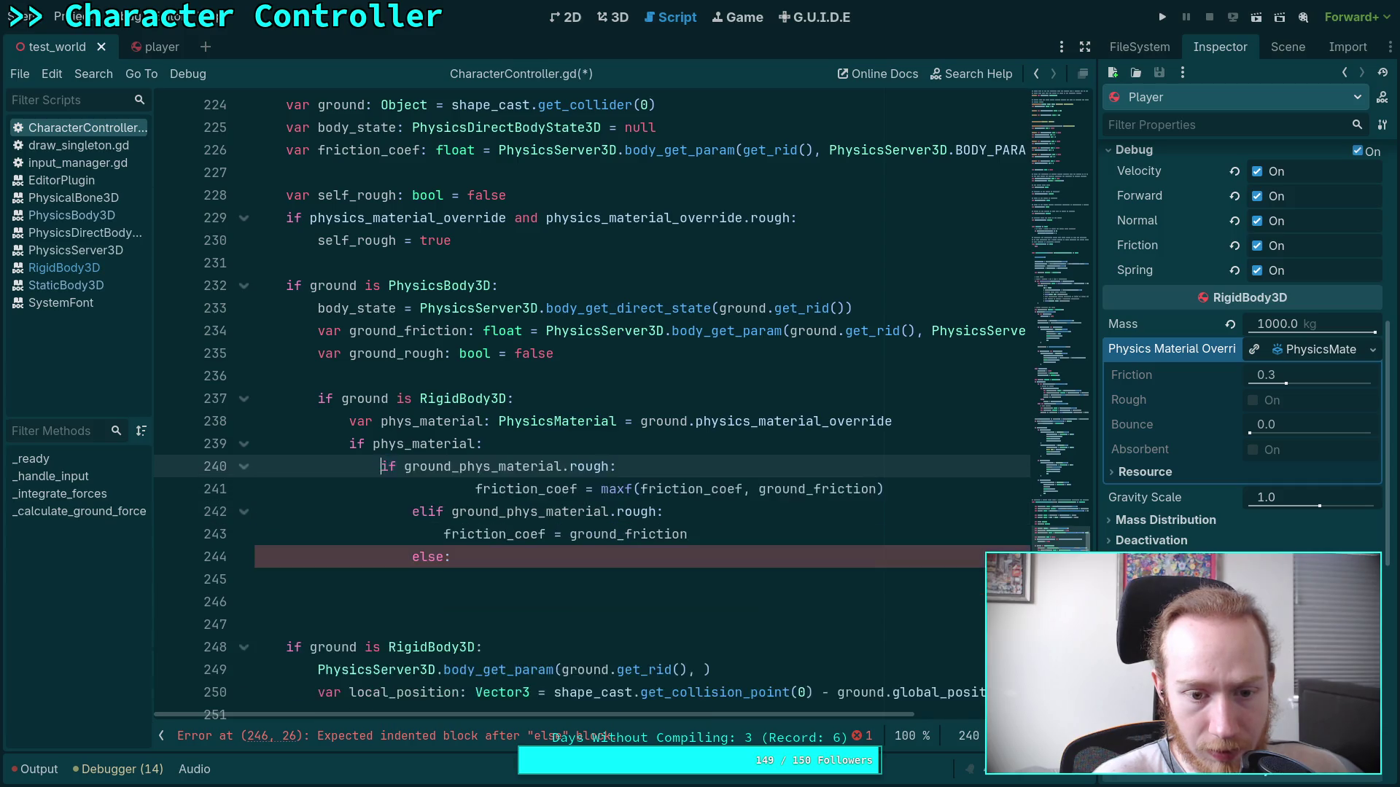
Dedent the elif-through-else lines and fix the maxf friction line's indentation.
drag(436, 510, 436, 559)
key(shift+Tab)
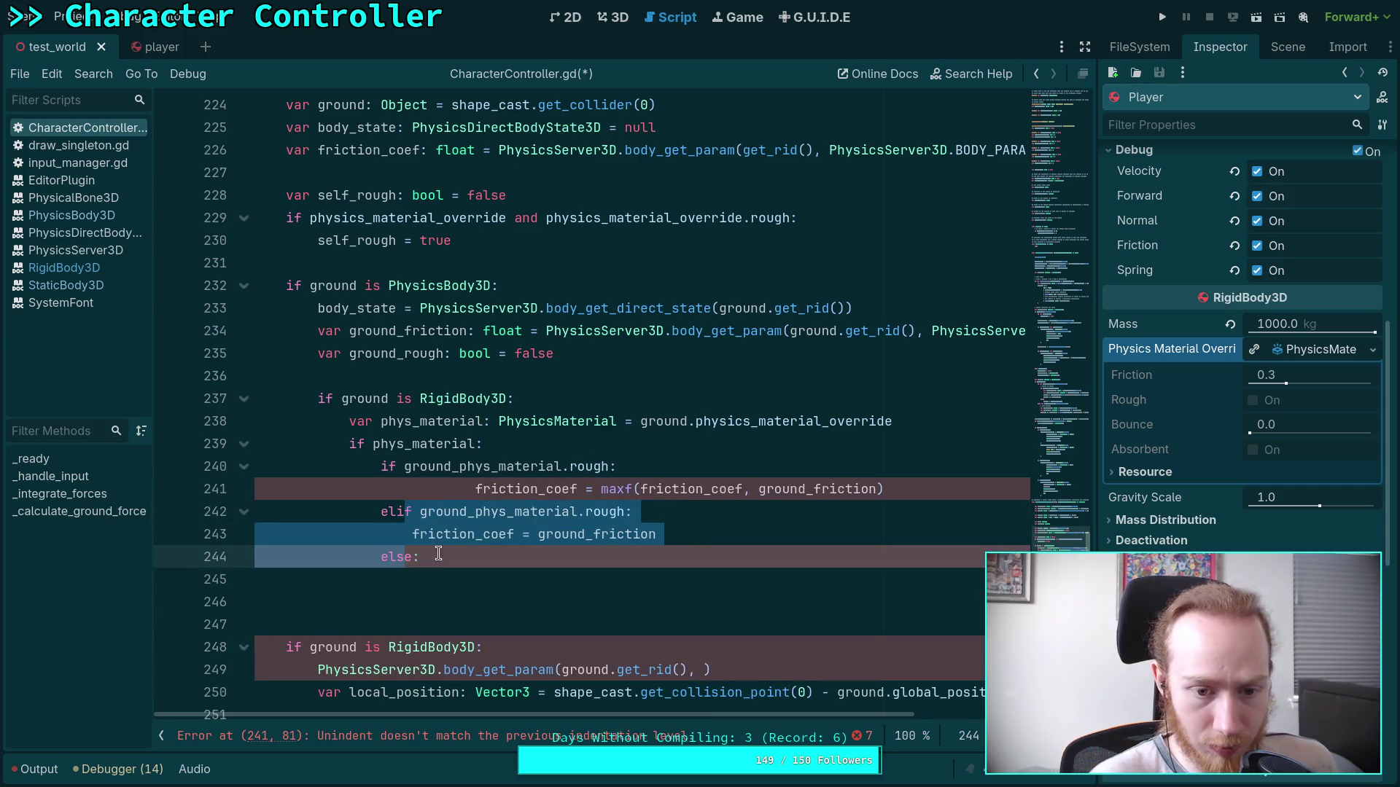
click(649, 468)
click(476, 489)
key(BackSpace)
key(BackSpace)
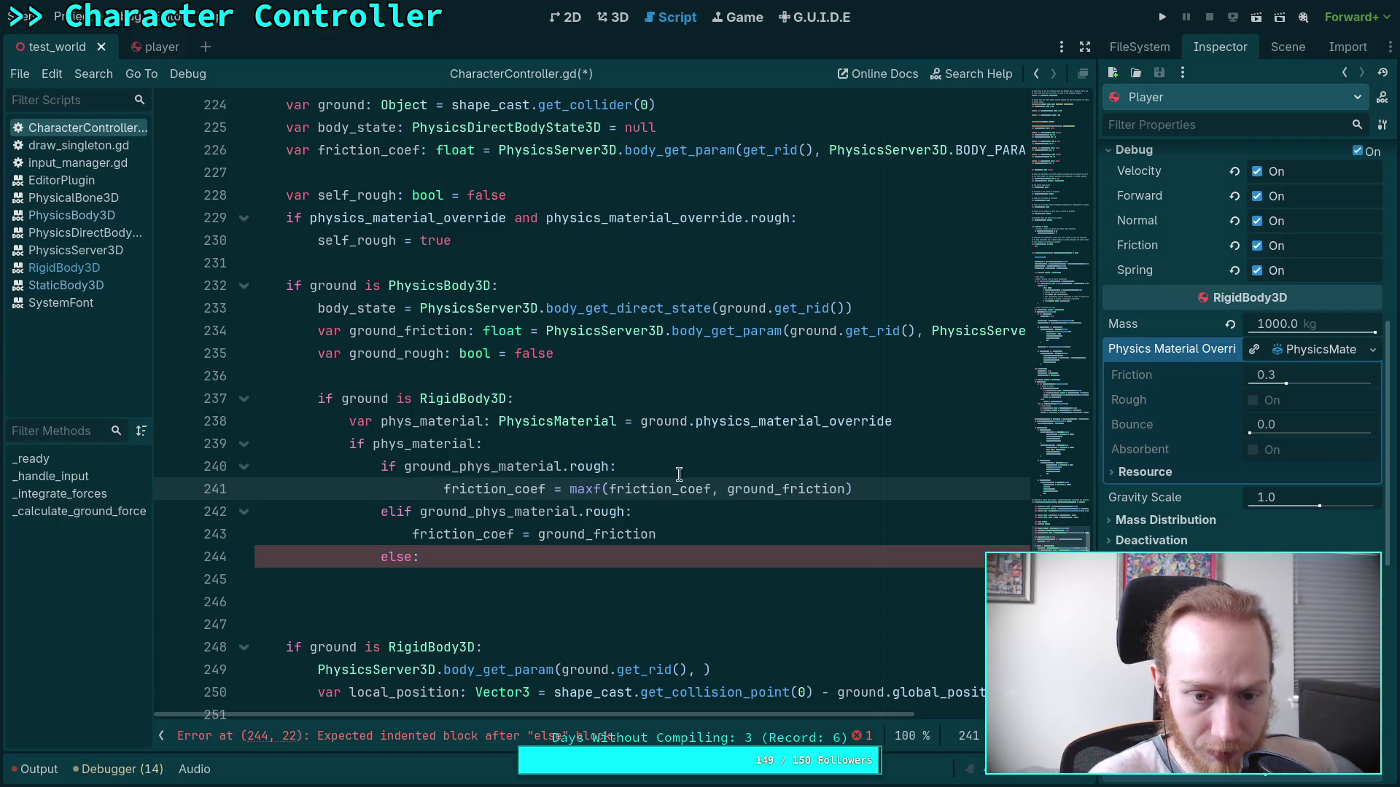
Add an 'if self_rough:' line under the rough check on line 240.
click(711, 468)
key(Return)
text(if )
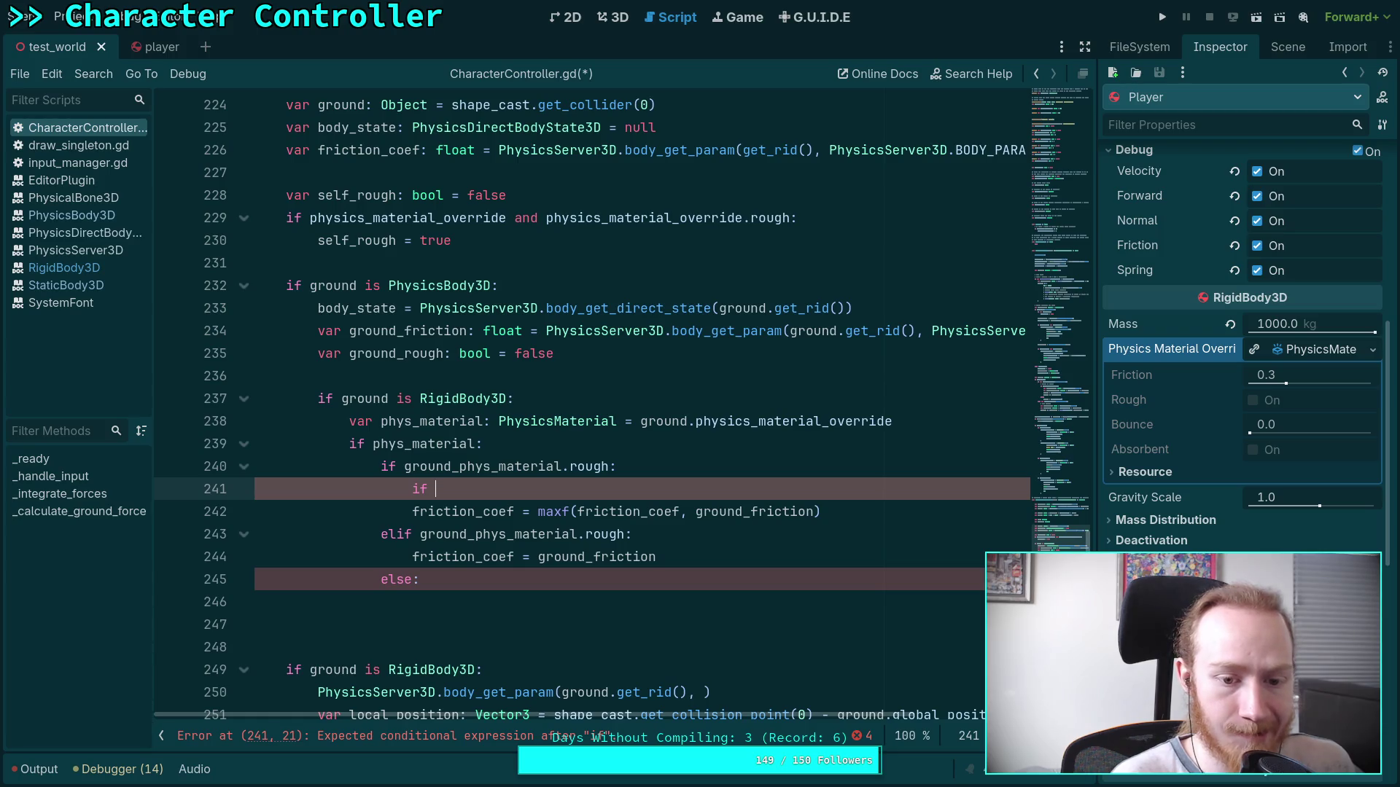
text(self)
key(Return)
text(:)
Indent the maxf line under self_rough and move the ground_friction assignment up.
key(Down)
key(Home)
key(Tab)
key(Down)
key(Down)
key(alt+Up)
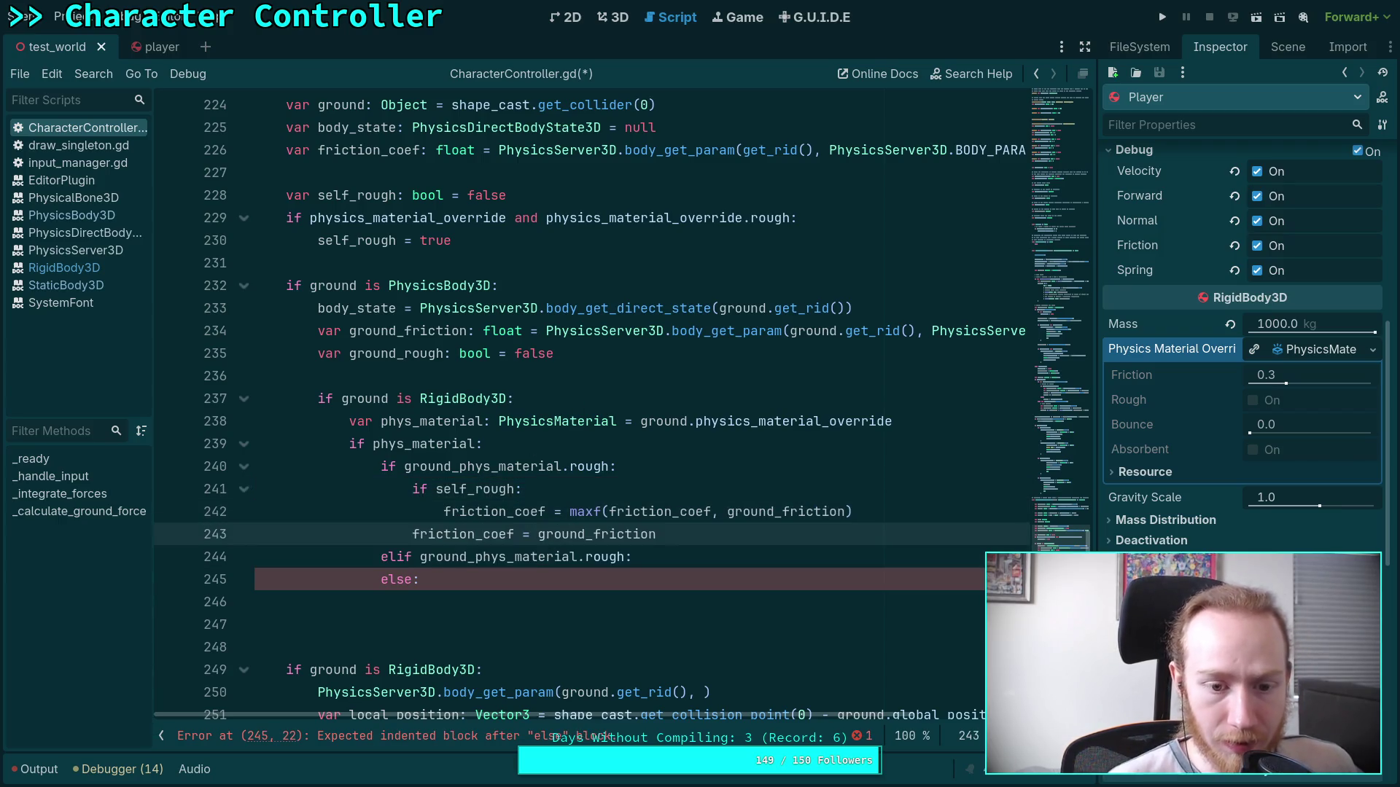
Add an else branch assigning ground_friction and delete the leftover elif and else lines.
key(Up)
key(End)
key(Return)
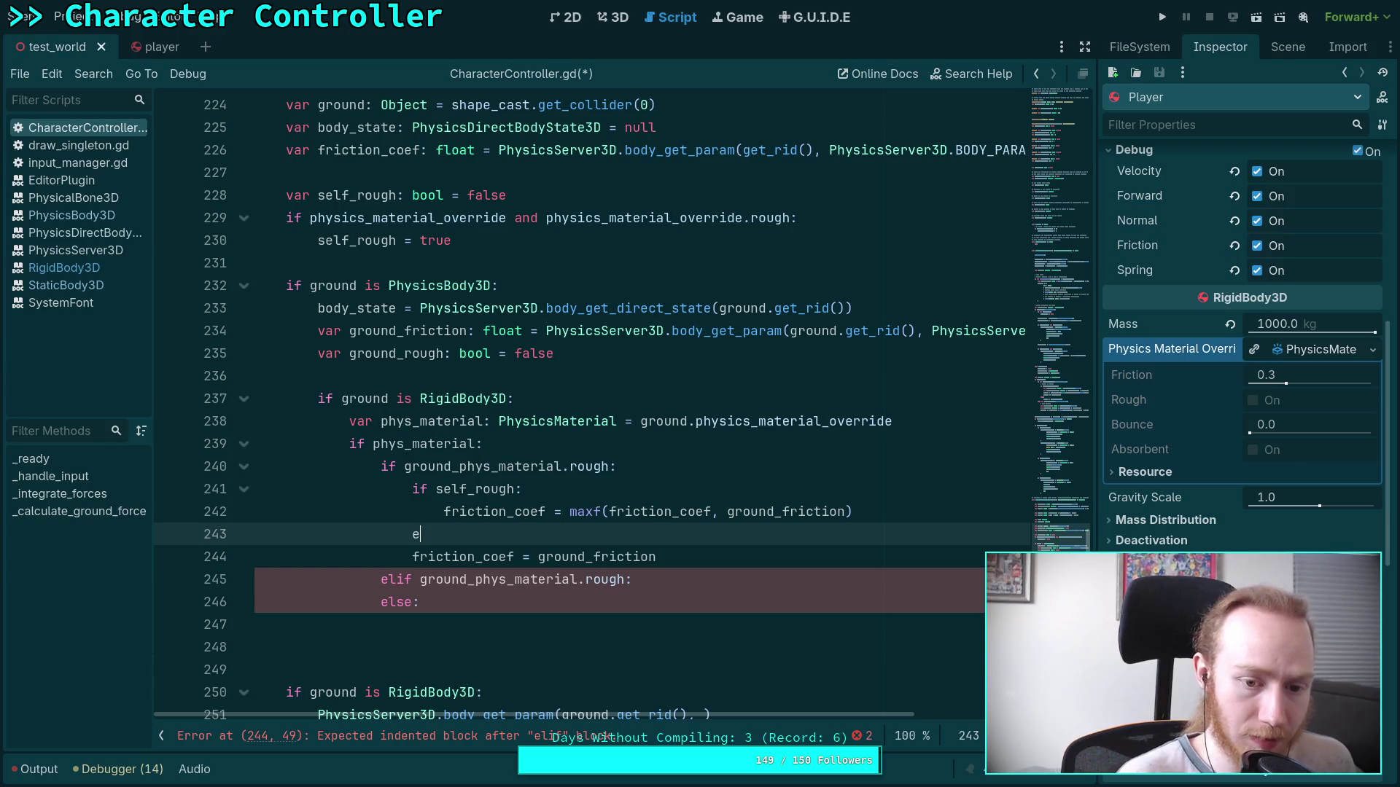
key(Down)
key(Down)
key(Down)
key(shift+Home)
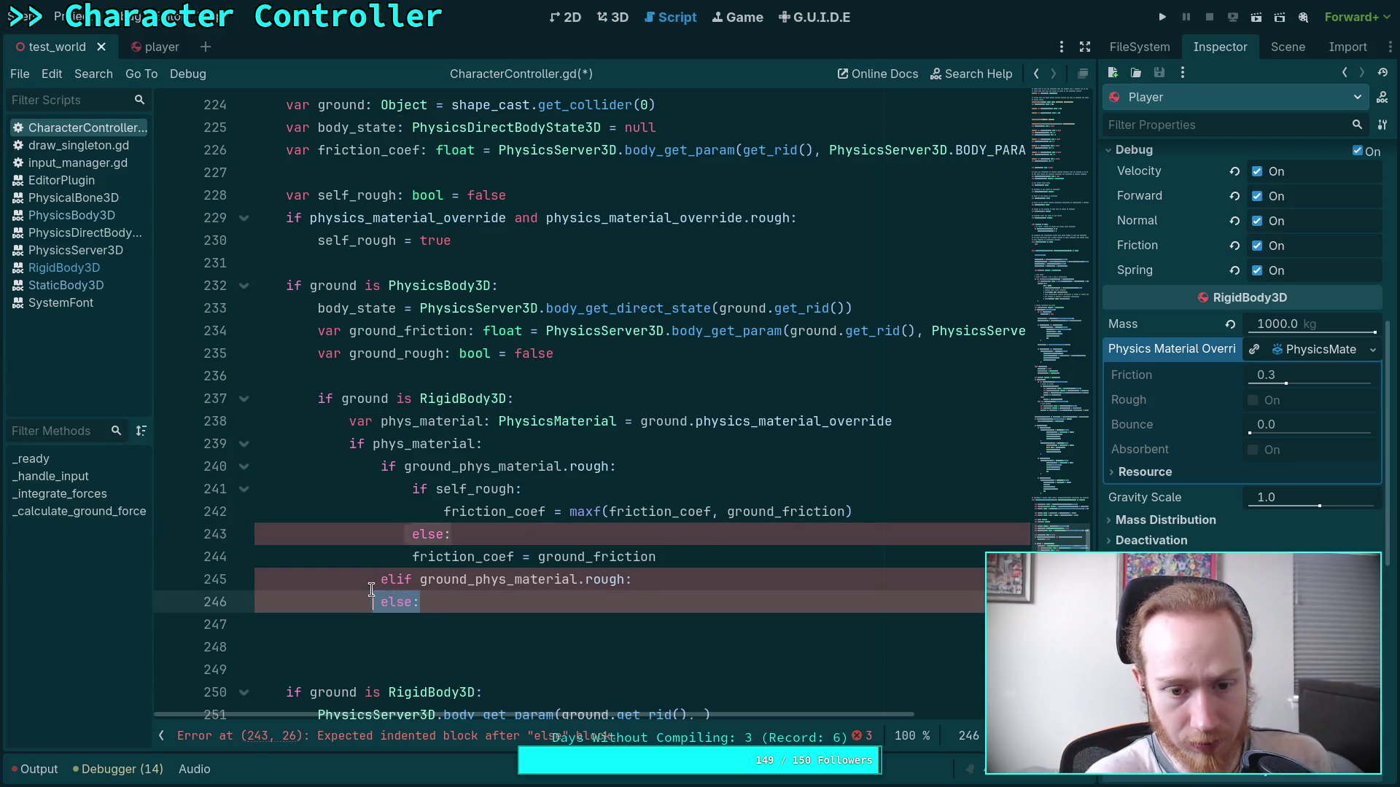
key(shift+Up)
key(BackSpace)
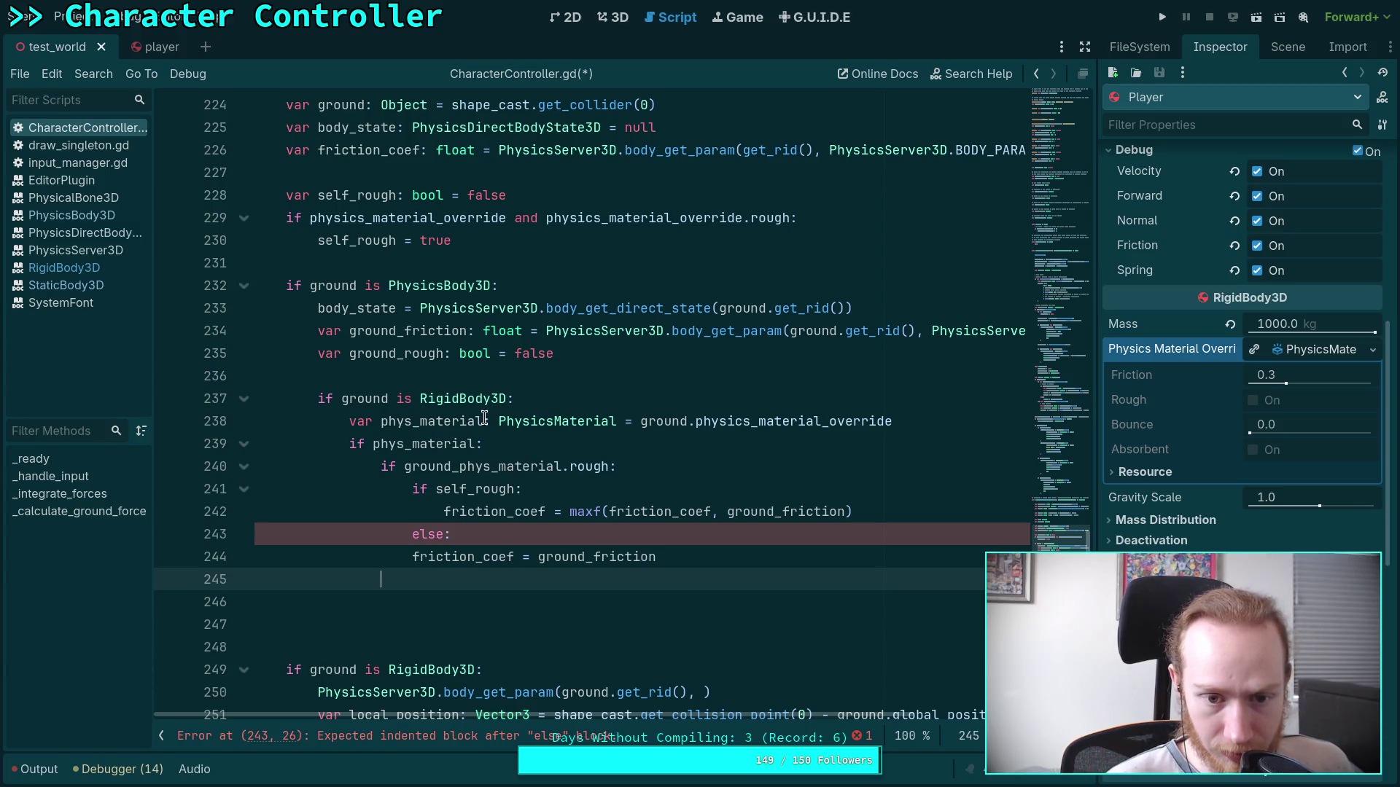
Replace the phys_material declaration on line 238 with ground_rough and append 'and ground.physics_ma'.
drag(349, 421, 617, 421)
text(ground_rough)
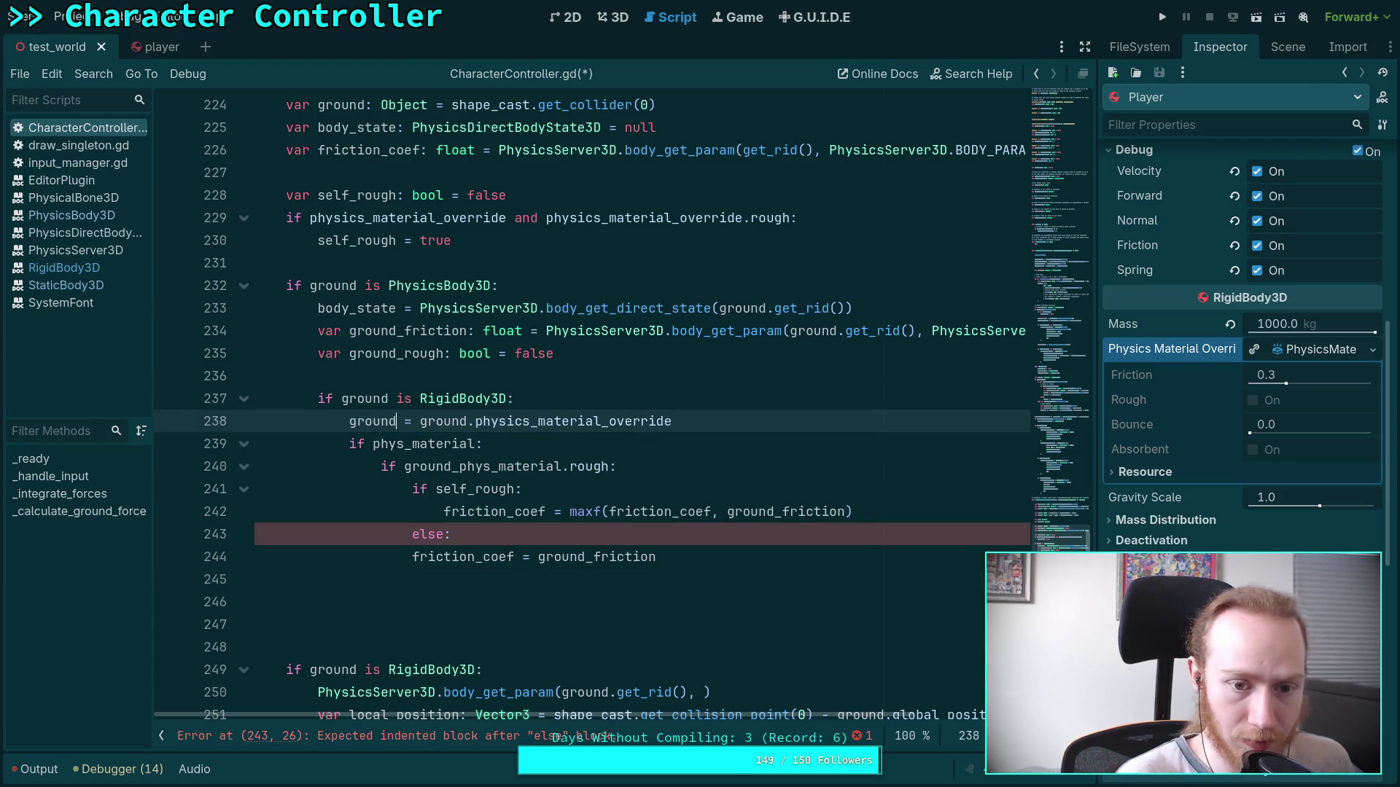
click(885, 406)
click(885, 419)
text(and groun)
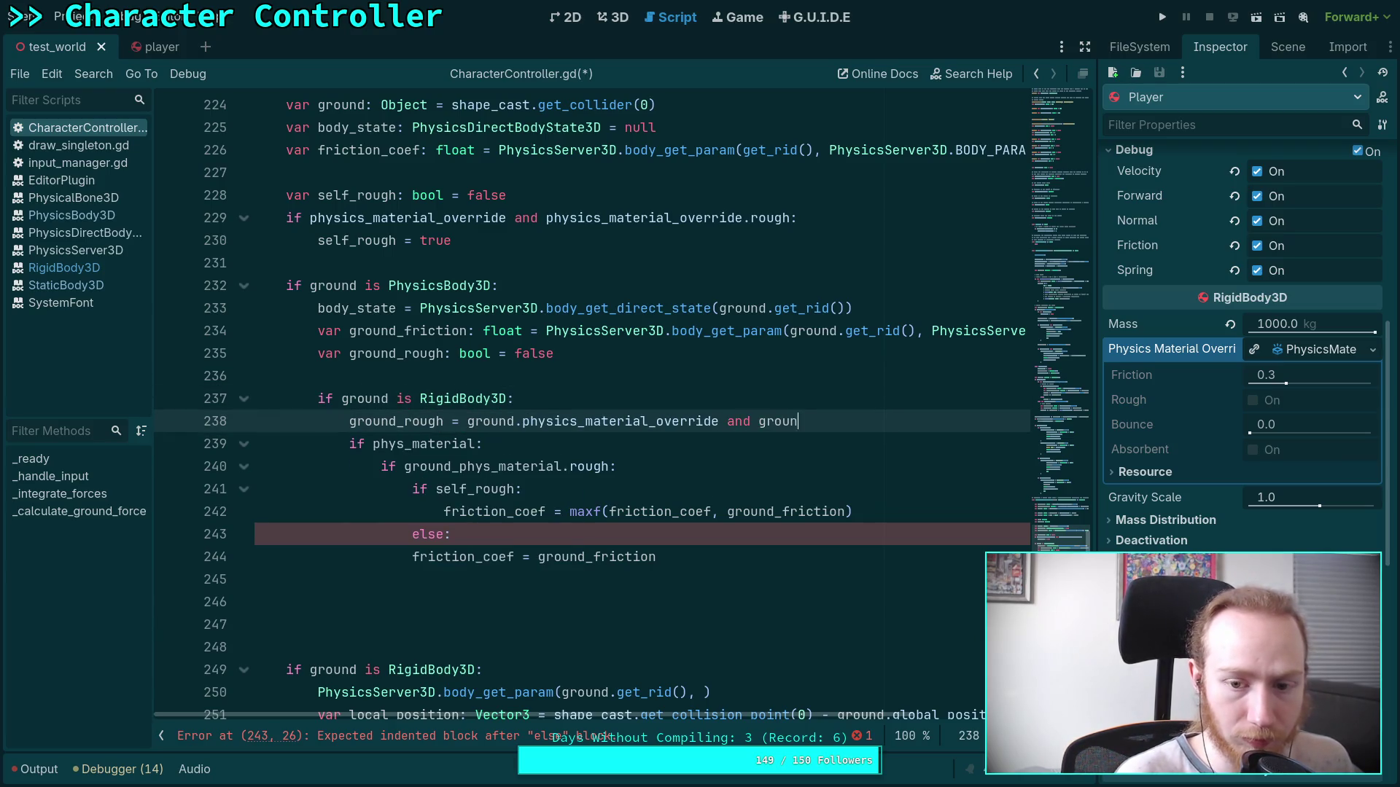
text(d.phy)
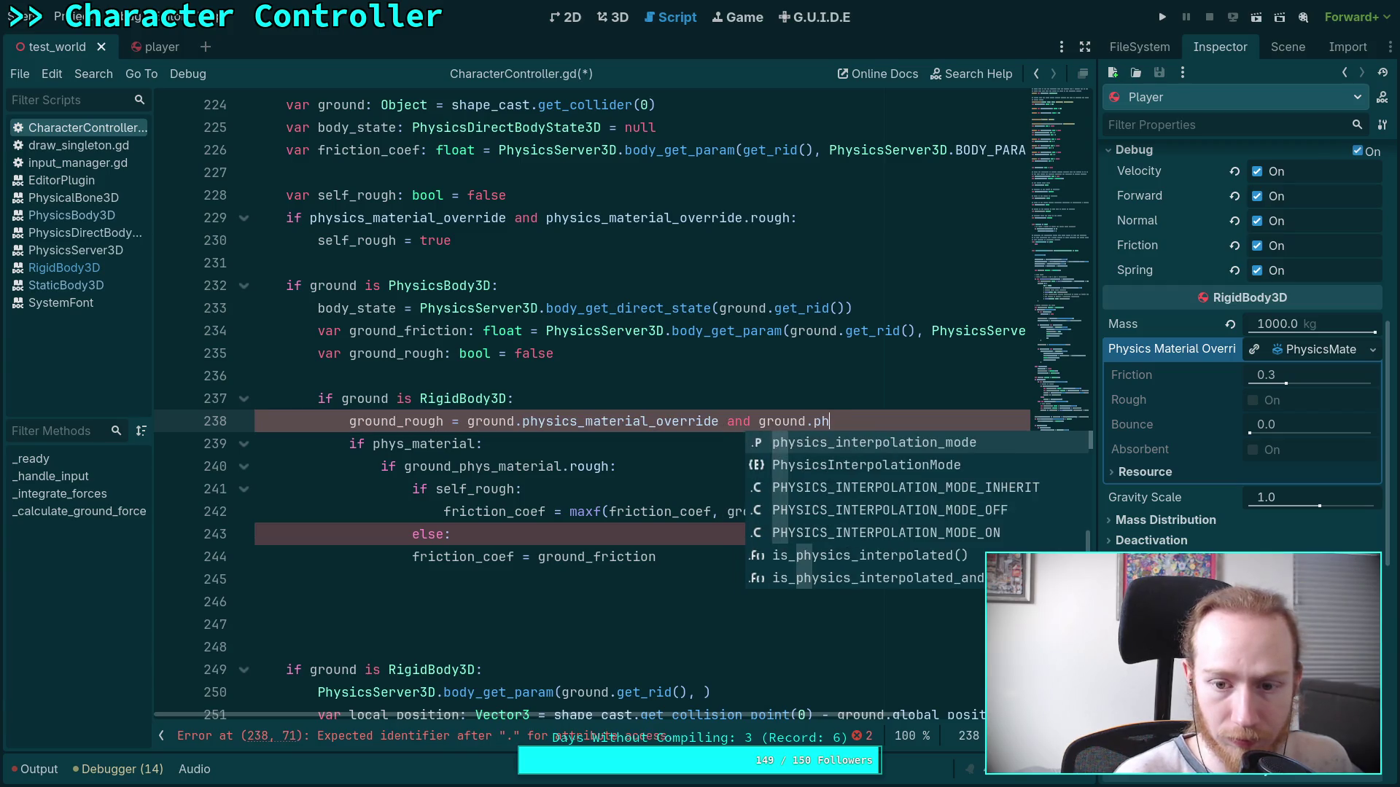
text(sics_ma)
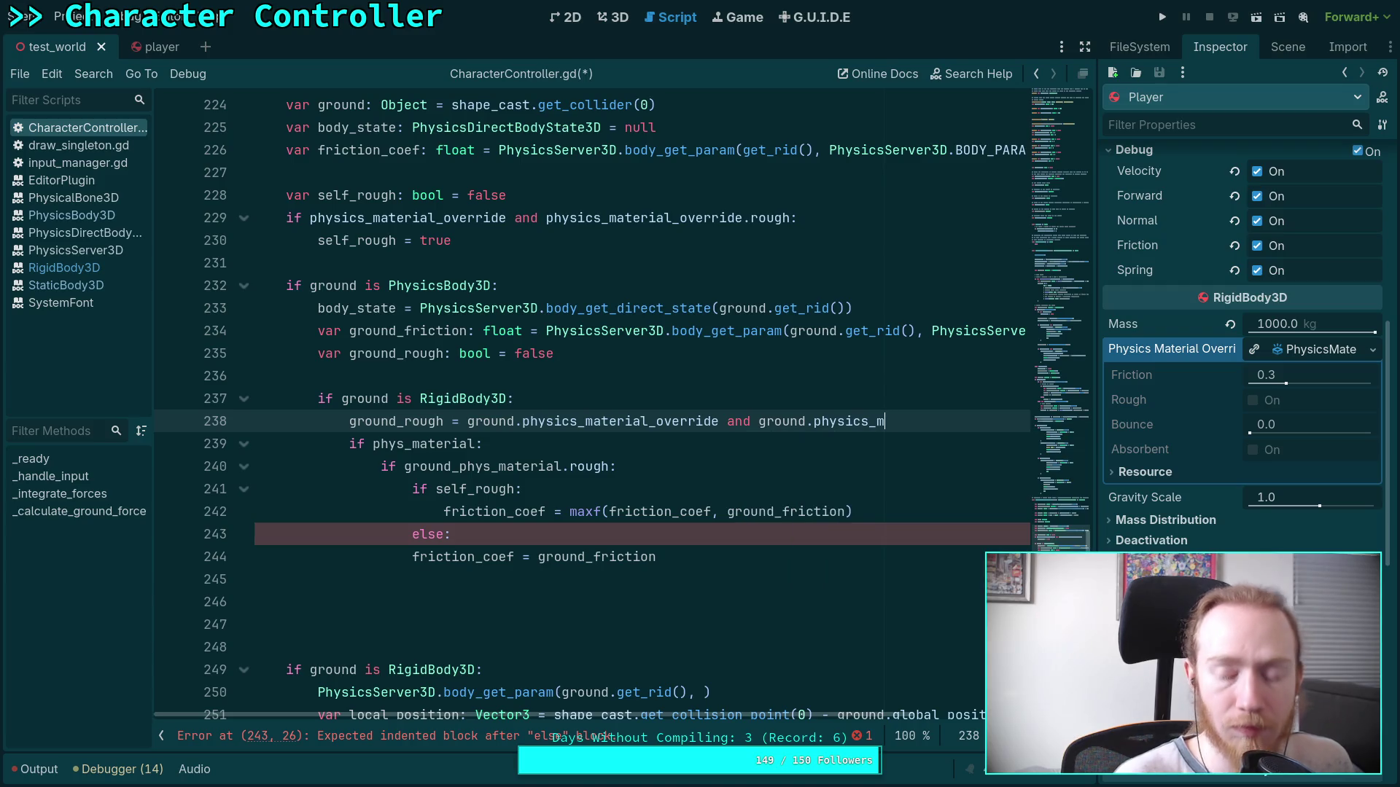
Copy physics_material_override and paste it after 'ground.' to complete line 238's rough condition.
double_click(544, 422)
right_click(558, 425)
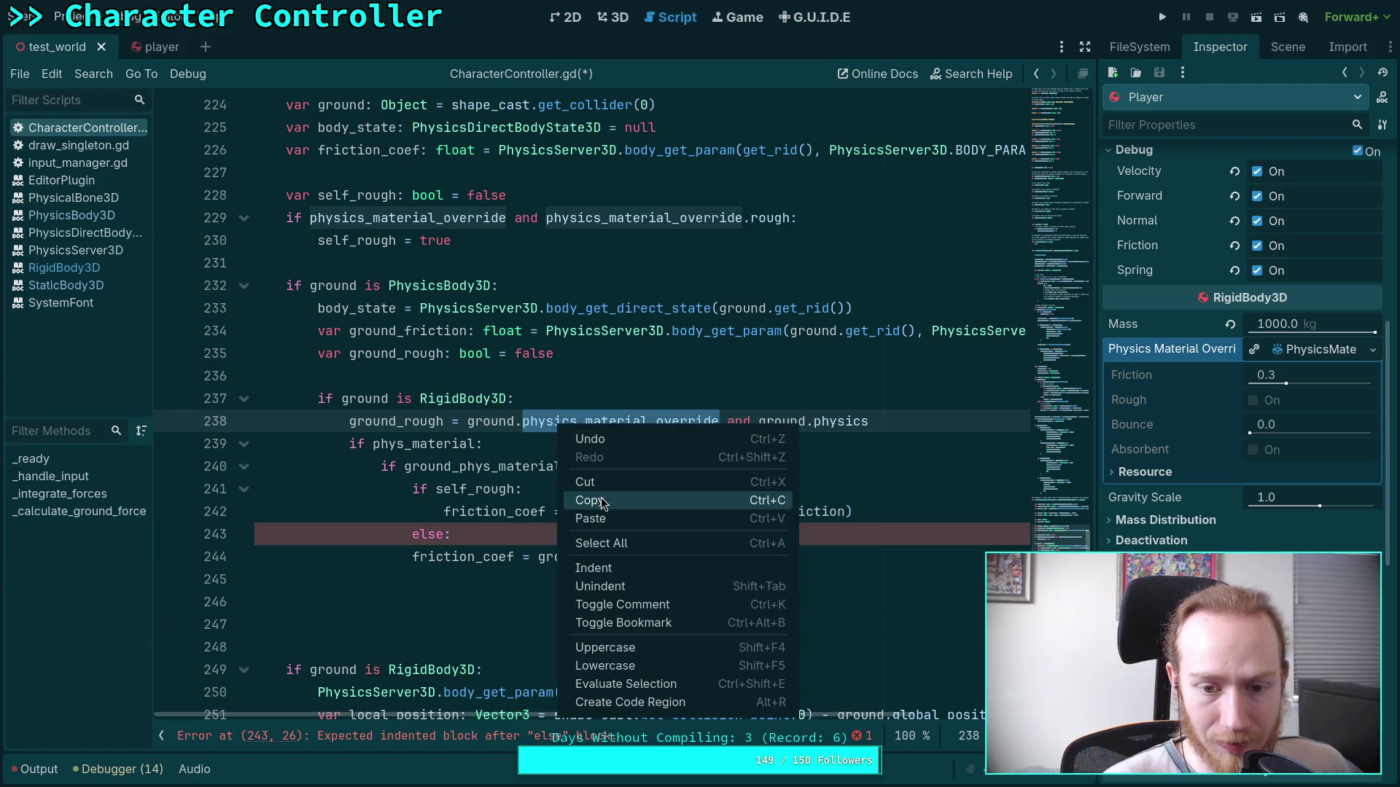
click(605, 499)
drag(869, 422, 802, 422)
key(BackSpace)
text(.)
key(ctrl+v)
text(self_)
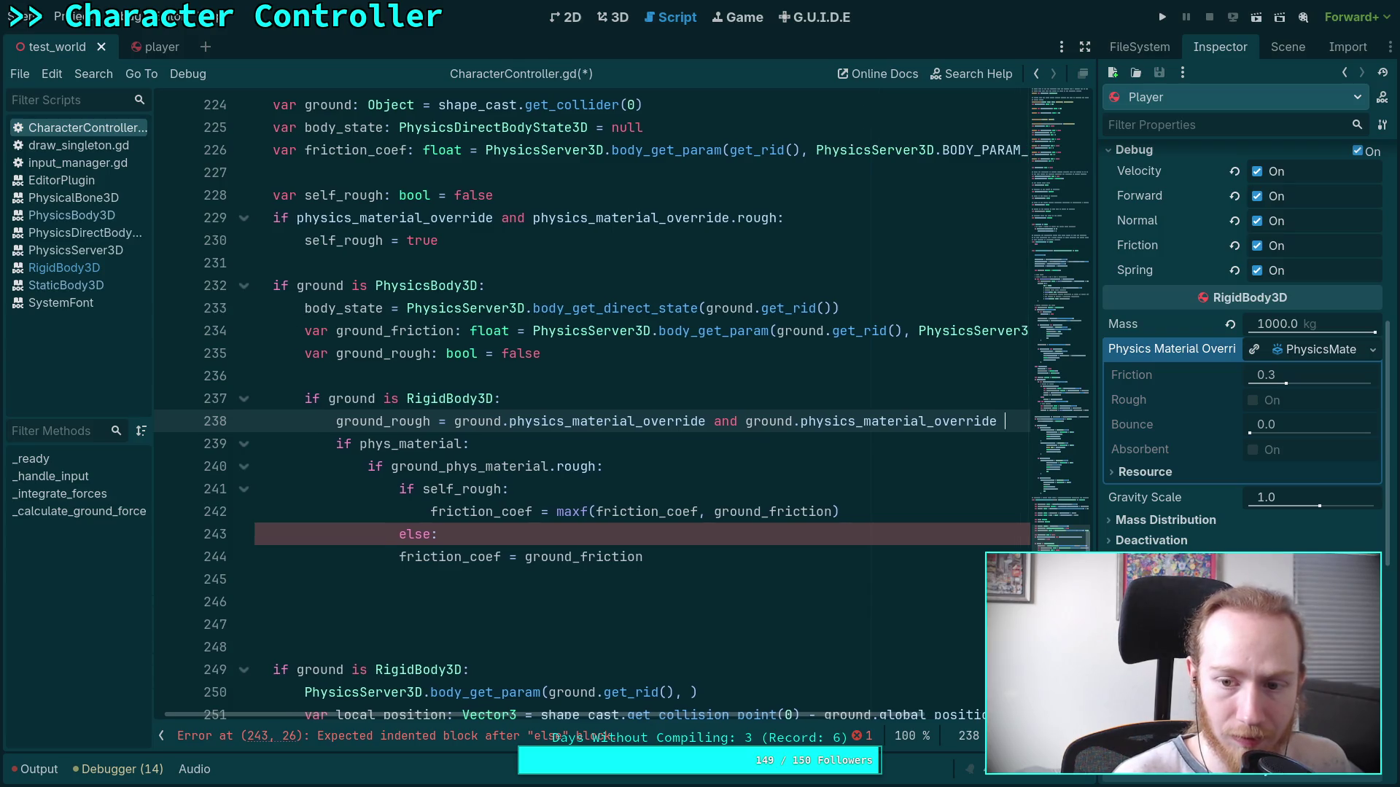
text(rough)
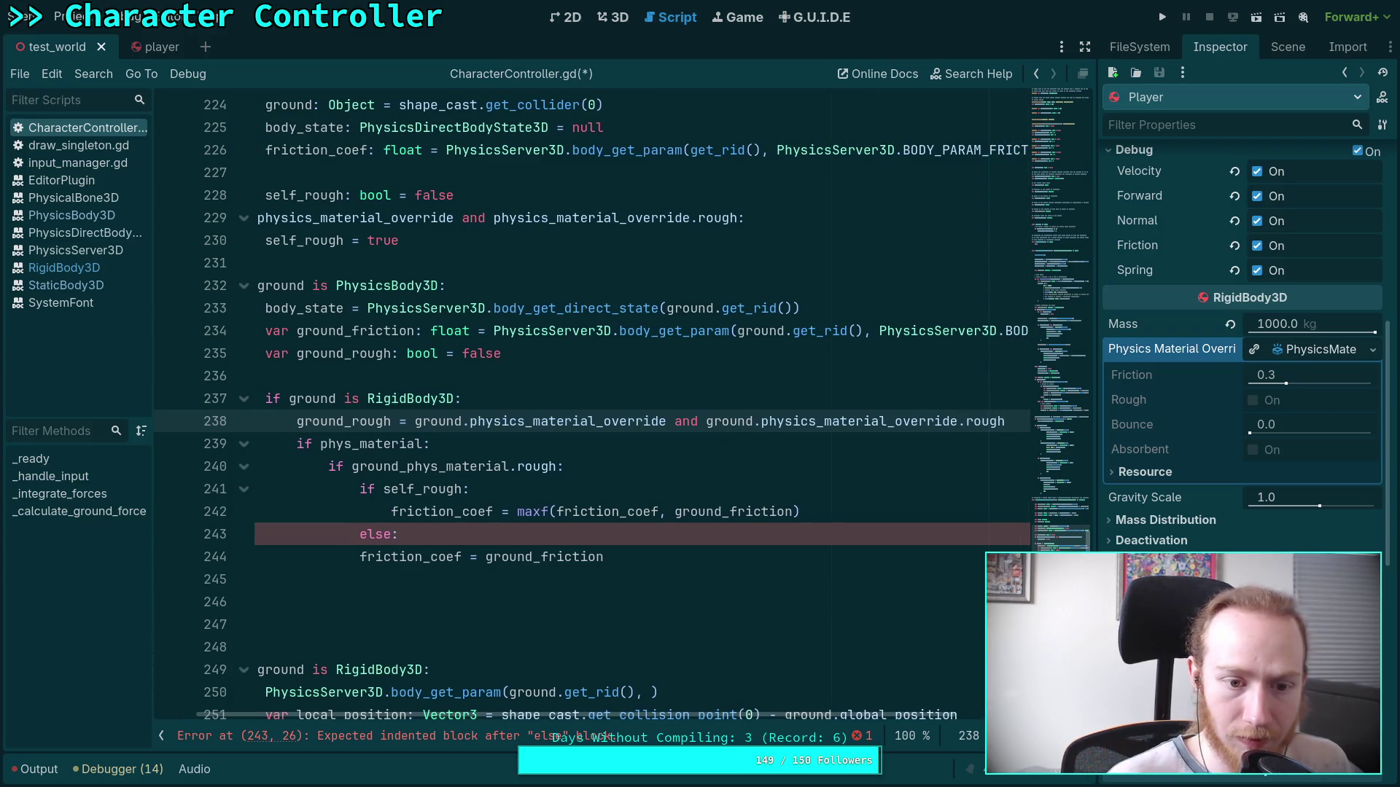
mouse_move(674, 560)
mouse_down()
mouse_move(364, 489)
mouse_move(249, 445)
mouse_up()
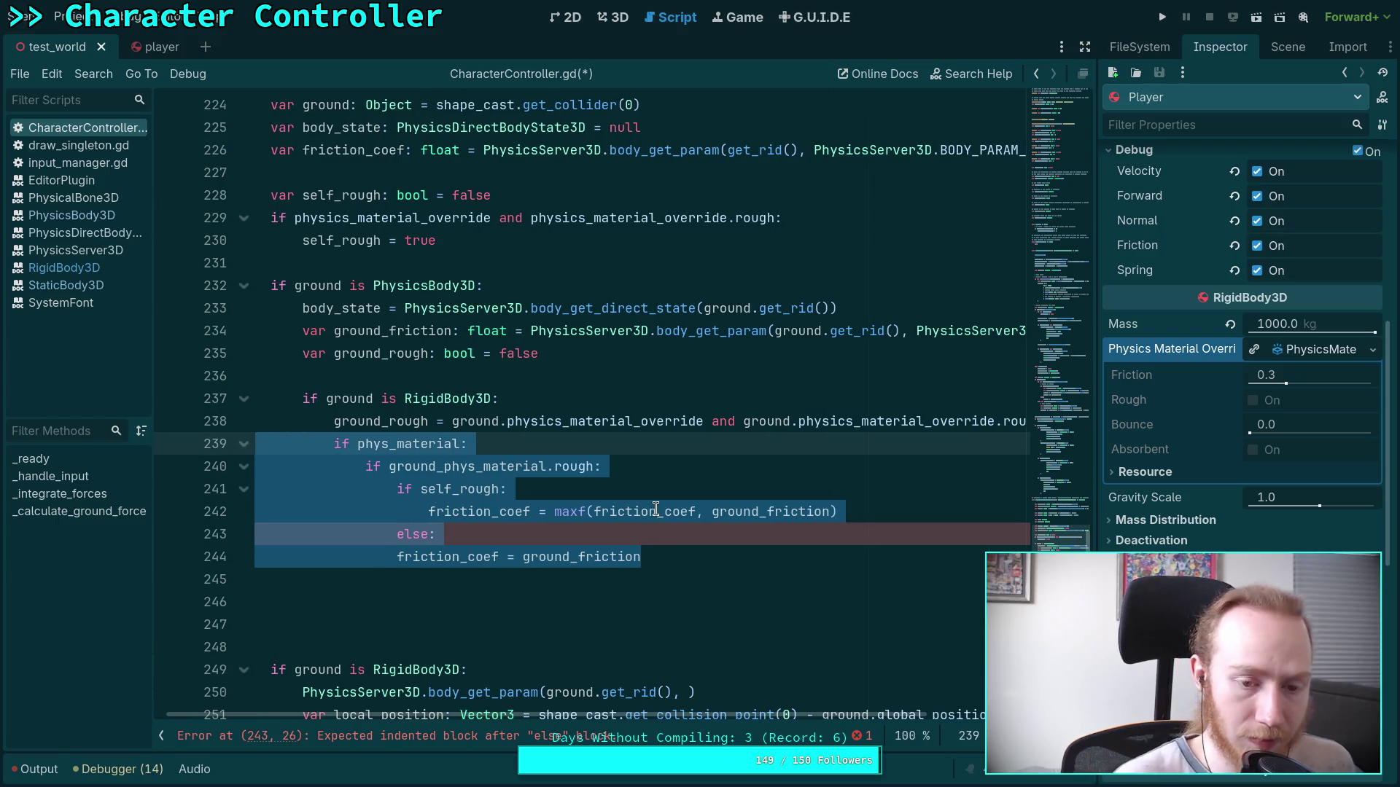
Delete the old nested friction block and add 'elif ground is StaticBody3D:'.
key(BackSpace)
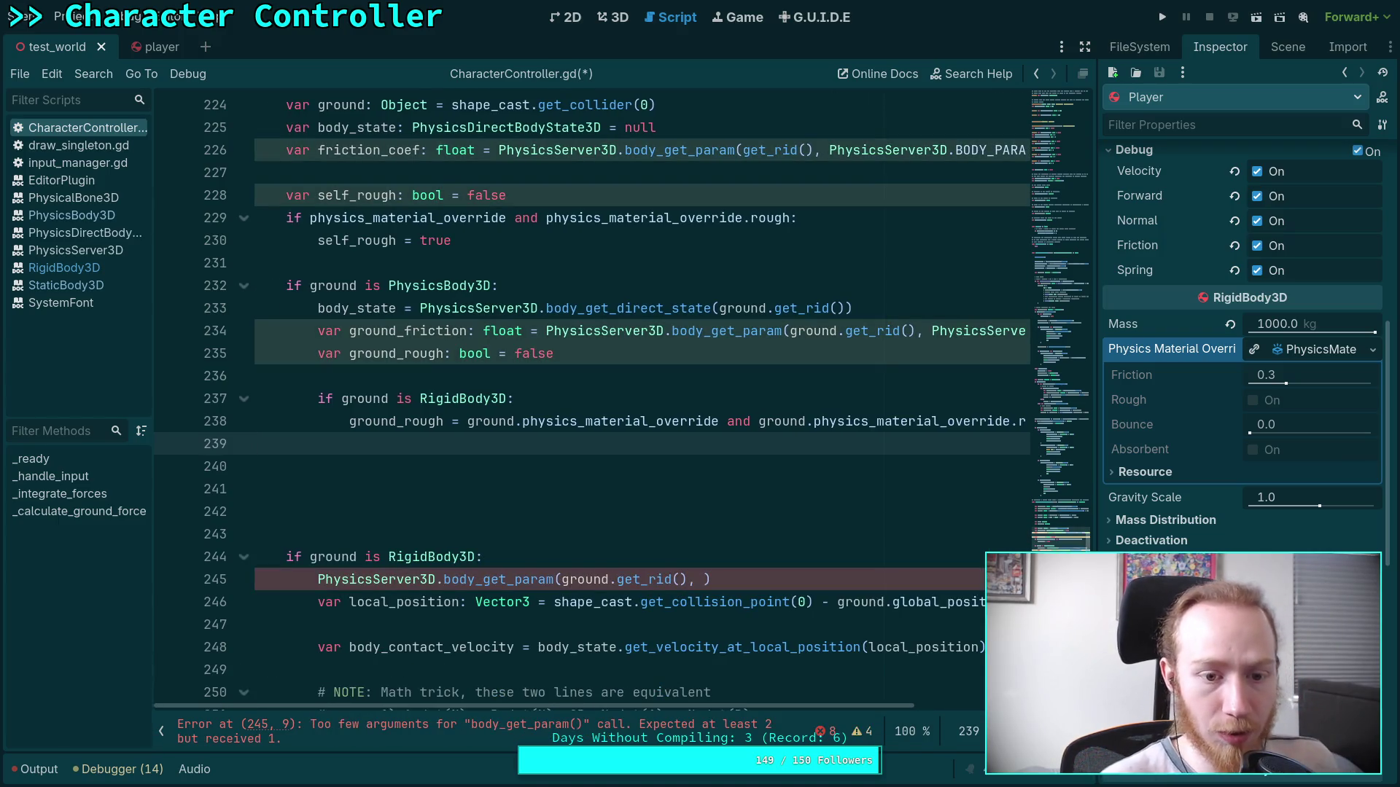
key(Delete)
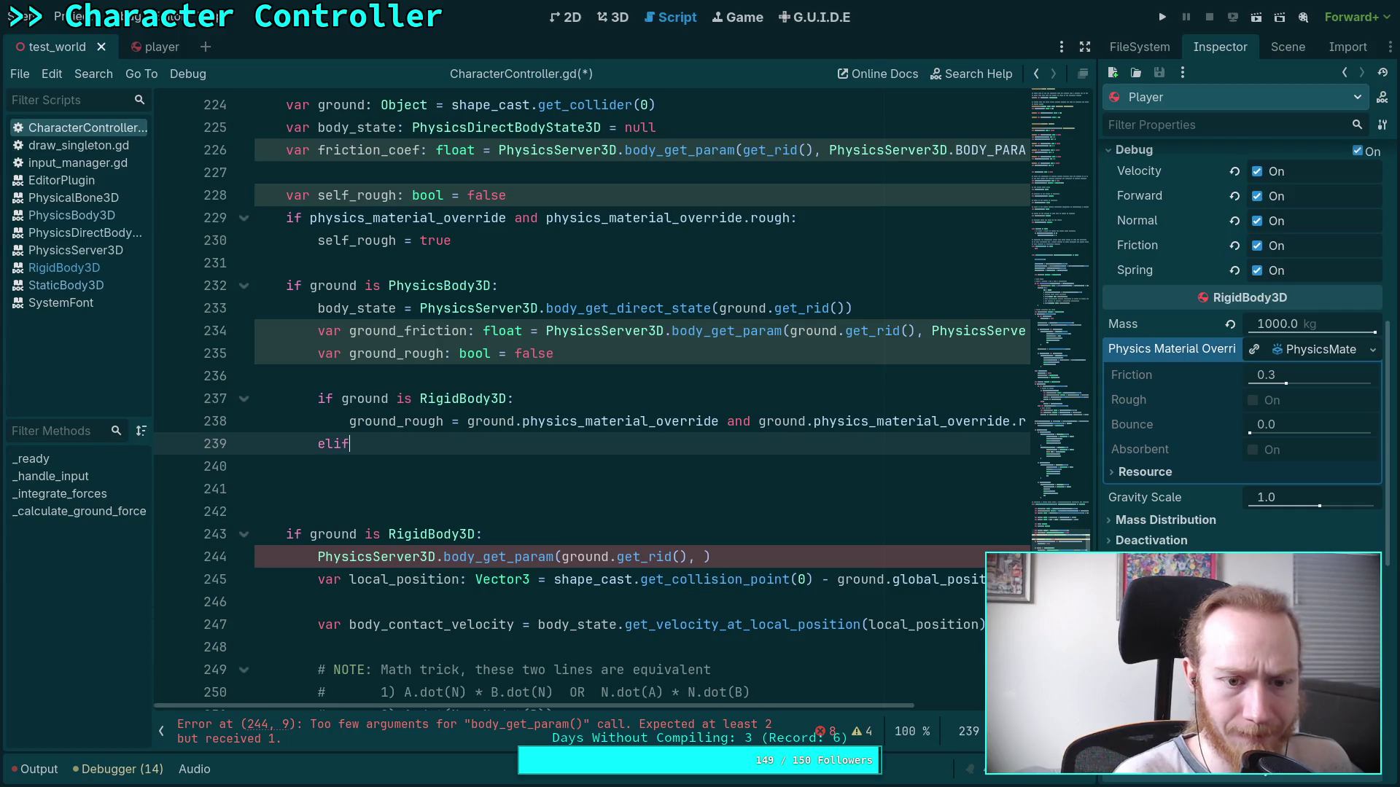
text( ground is Sta)
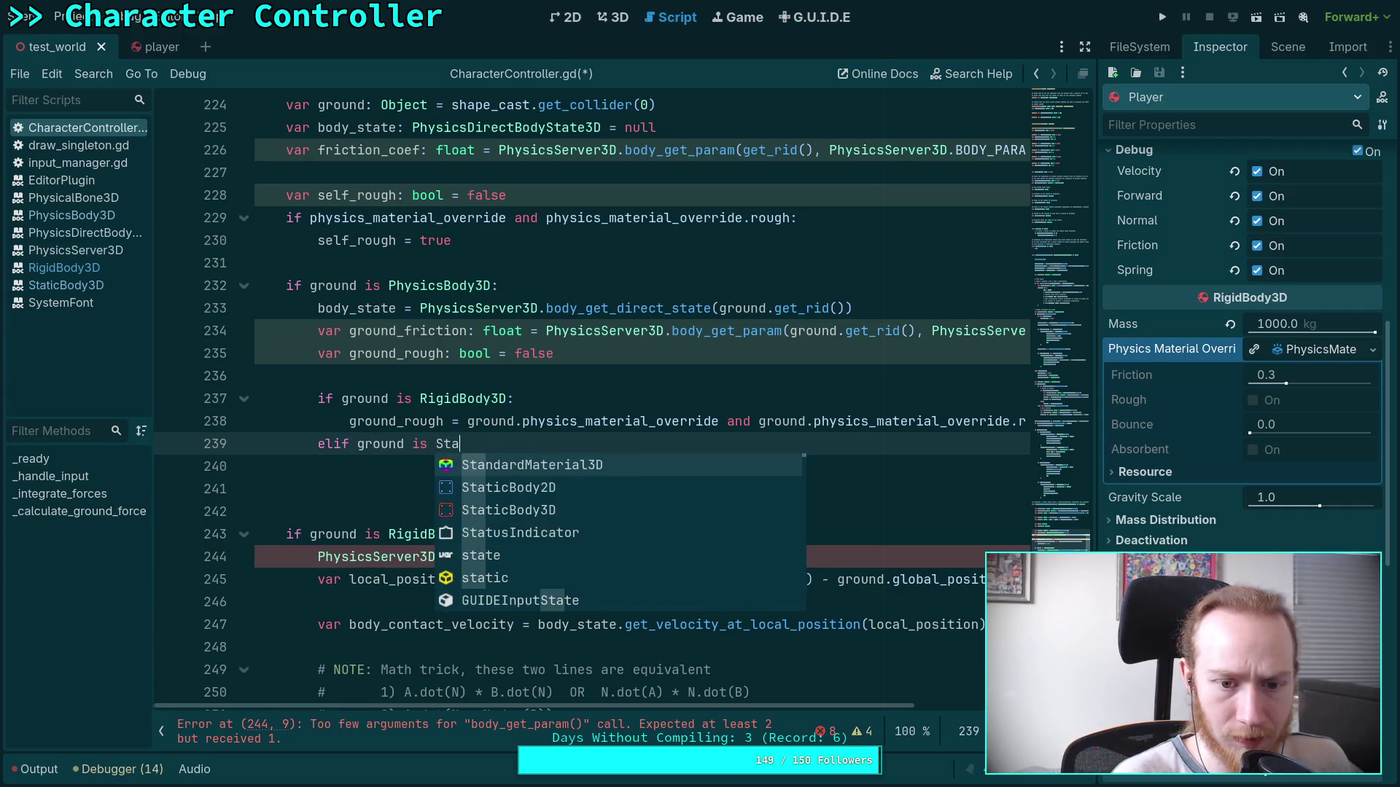
text(tic)
key(Return)
text(:)
key(Return)
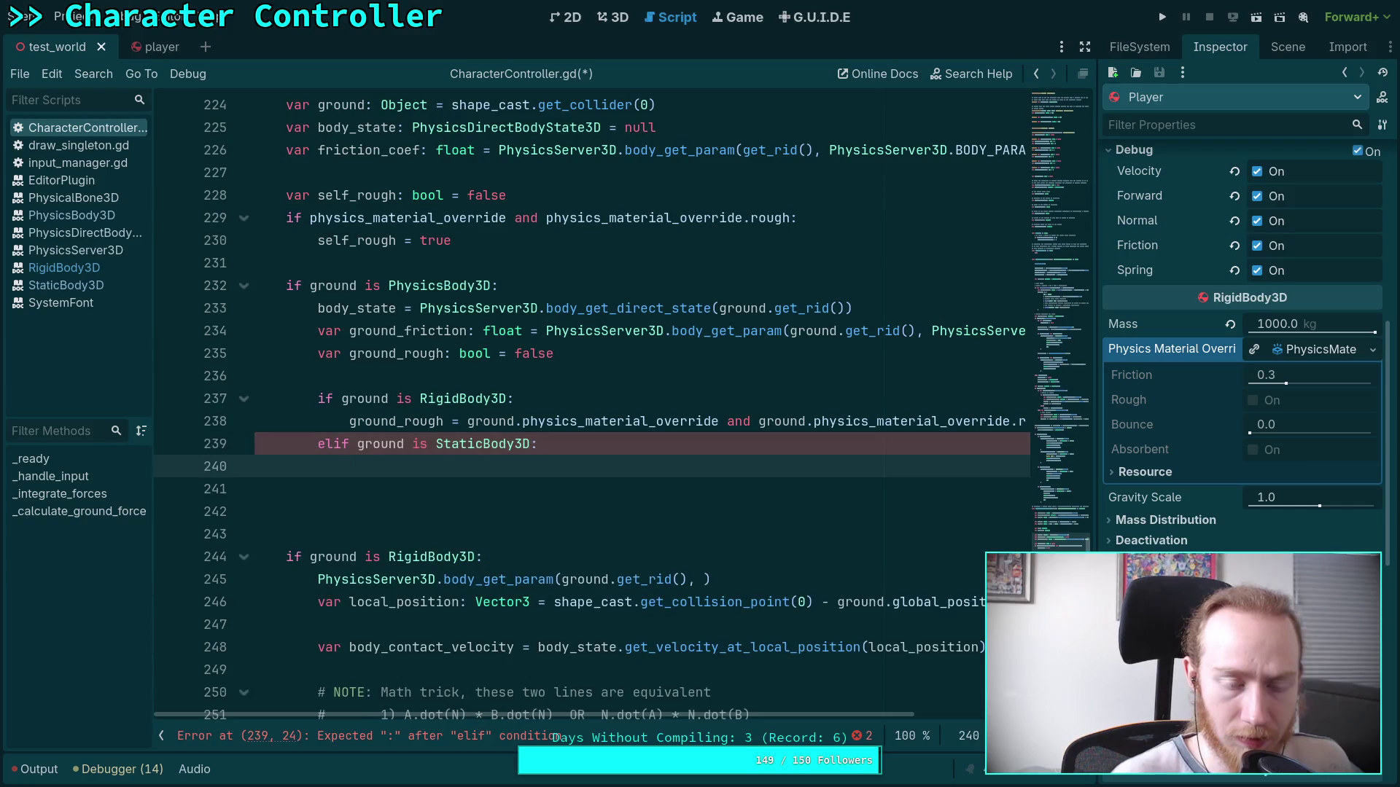
Paste the ground_rough assignment under the StaticBody3D elif, remove extra blank lines, and save.
click(519, 423)
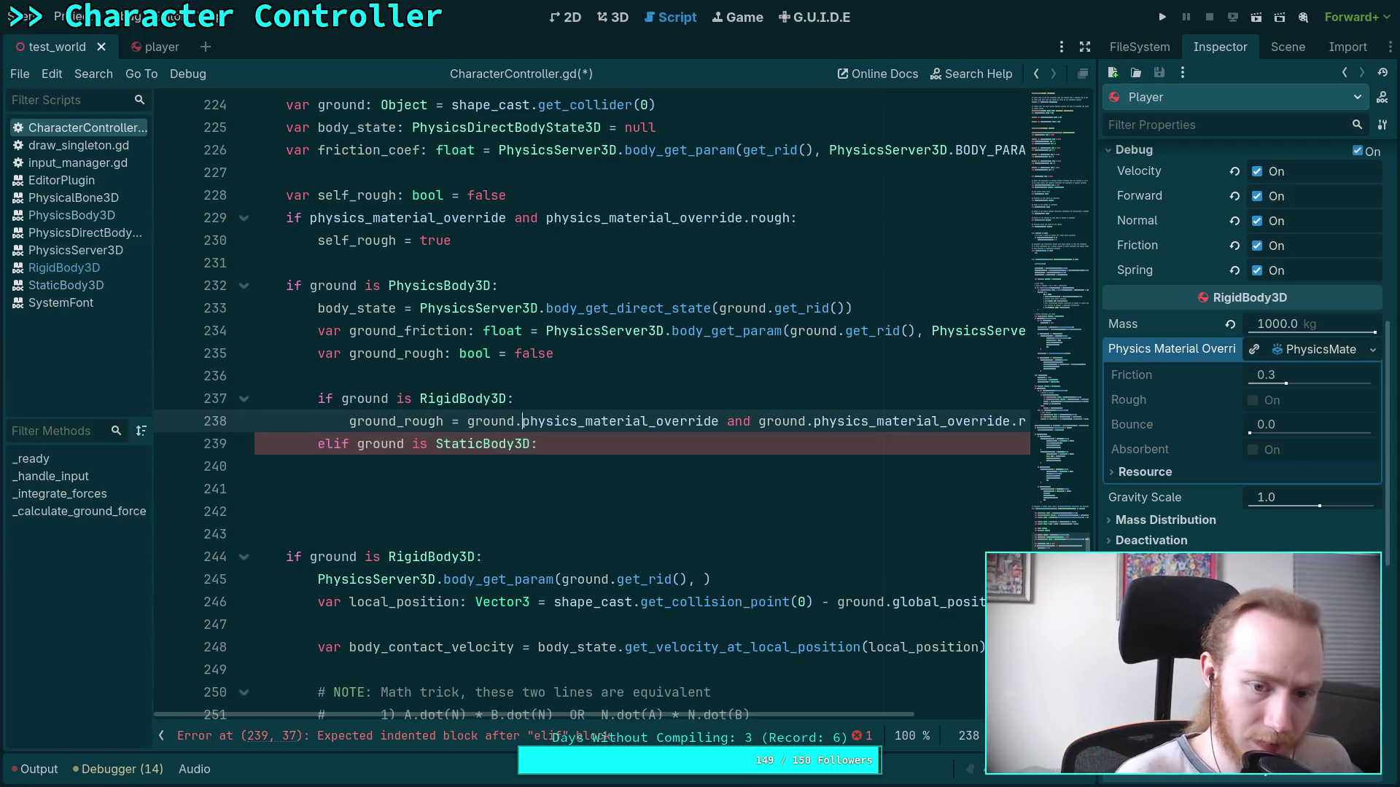
click(474, 466)
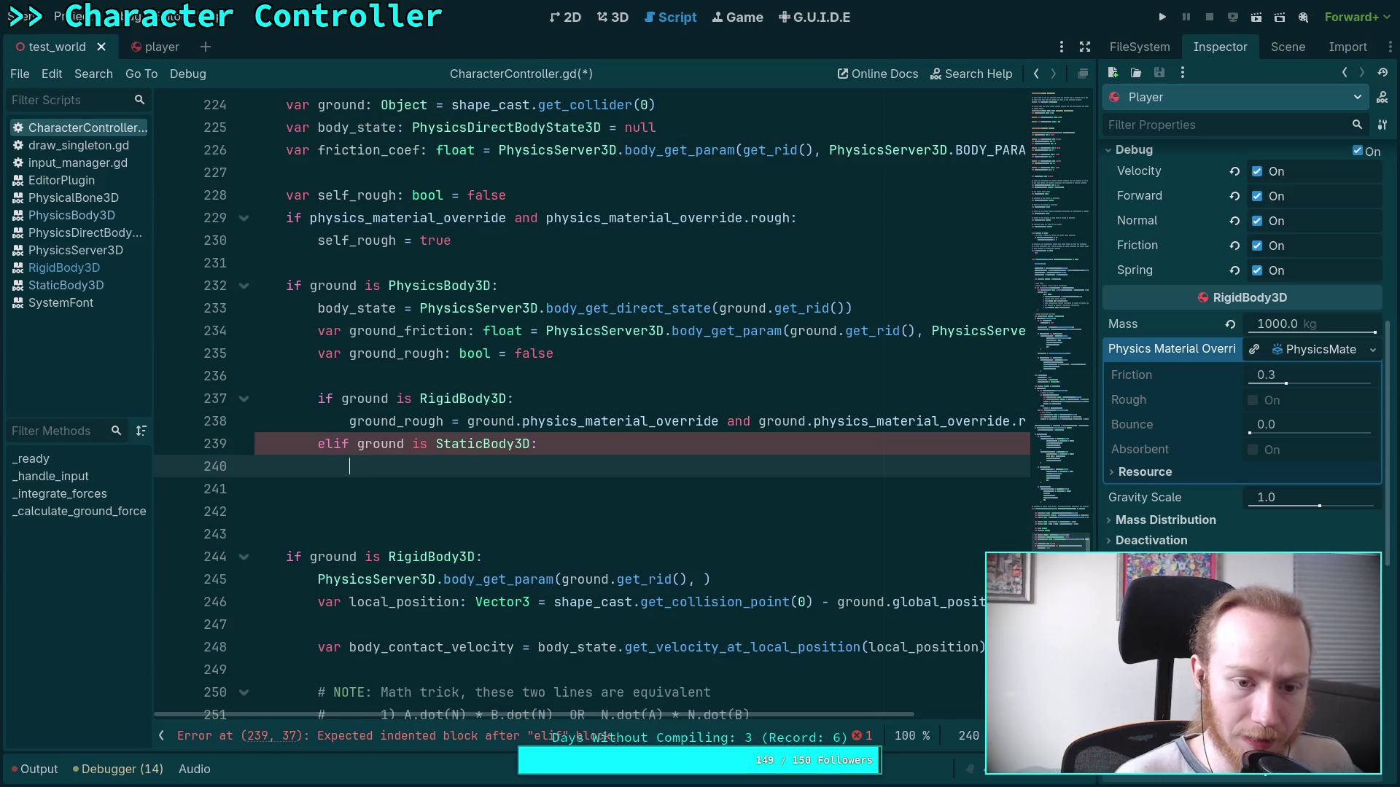
key(ctrl+v)
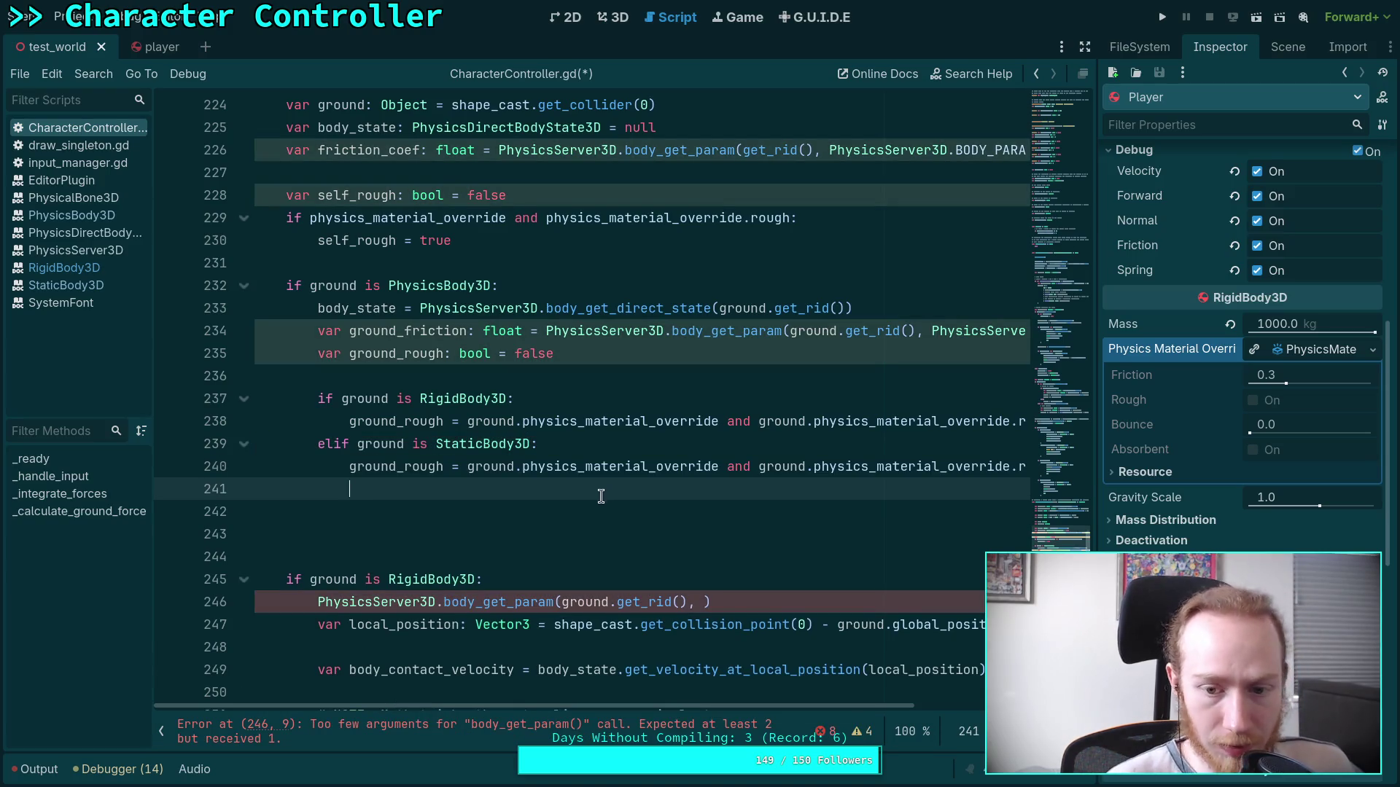
click(560, 518)
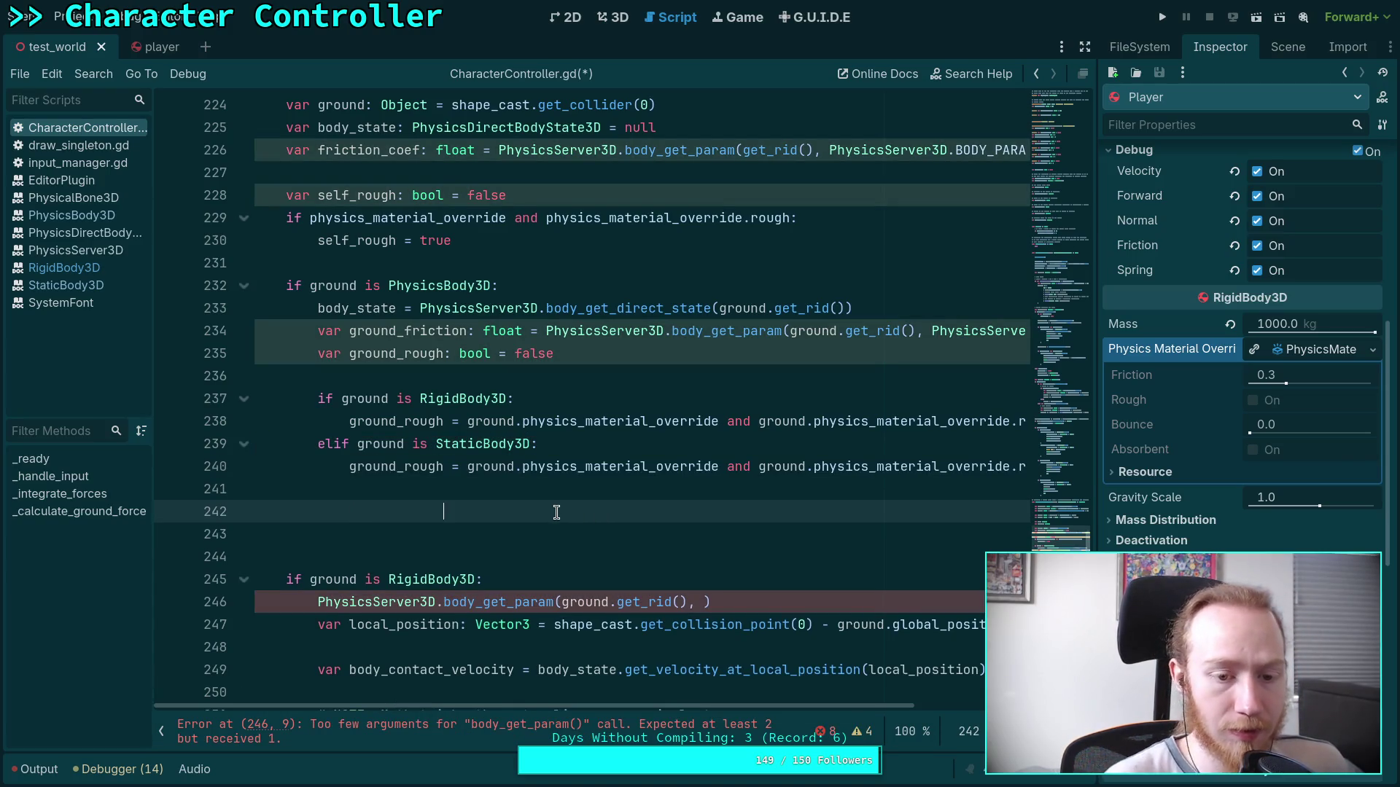
key(BackSpace)
key(BackSpace)
key(BackSpace)
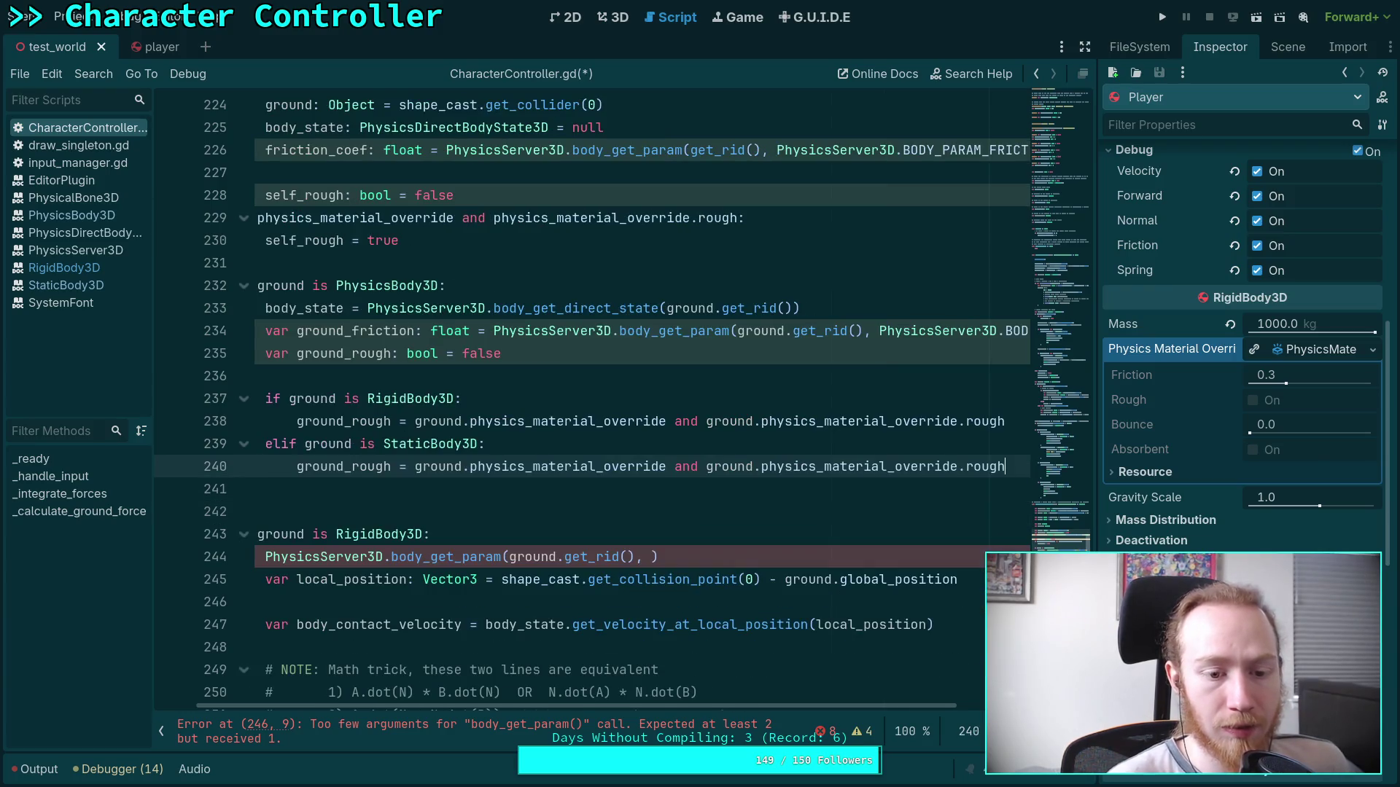
key(ctrl+s)
scroll(612, 706, left, 2)
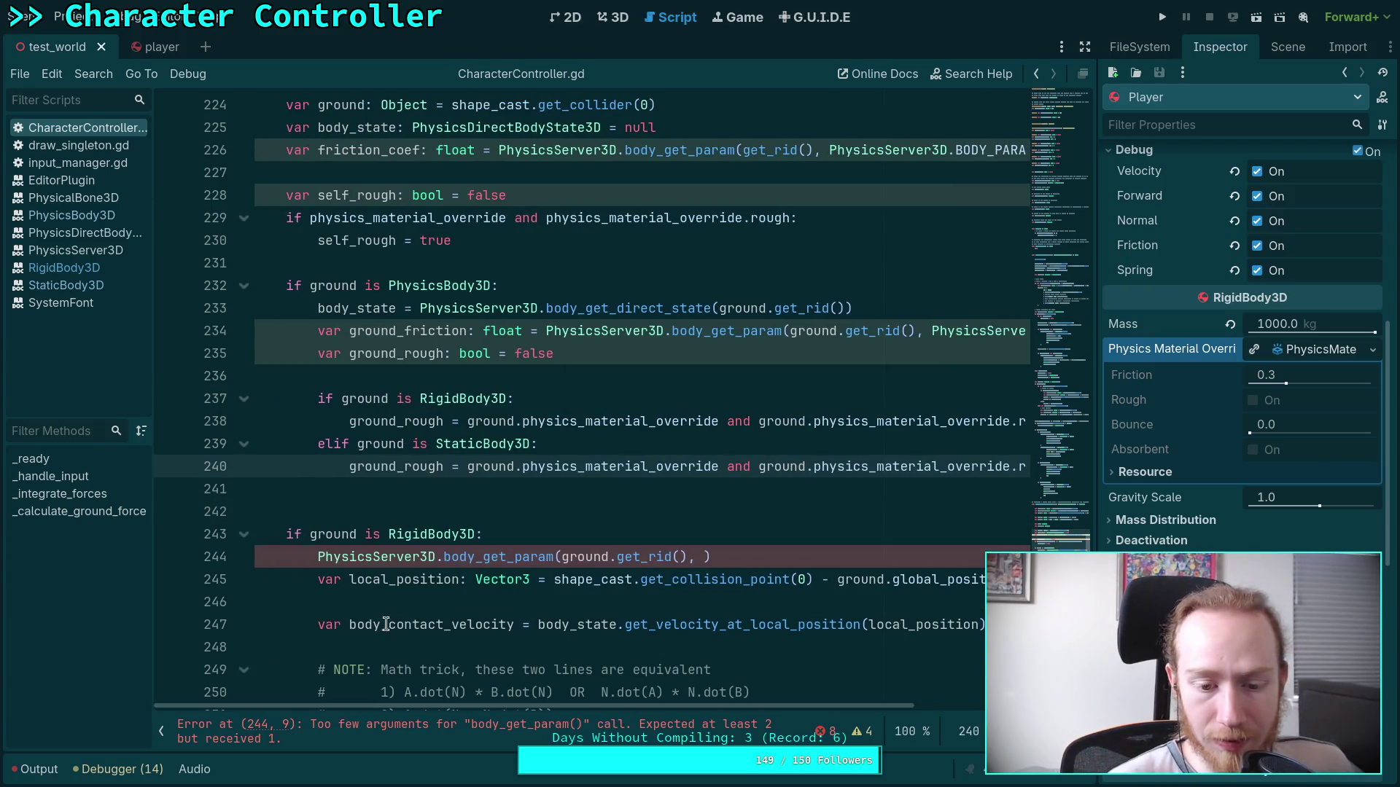
click(476, 511)
scroll(470, 503, up, 2)
scroll(459, 501, down, 1)
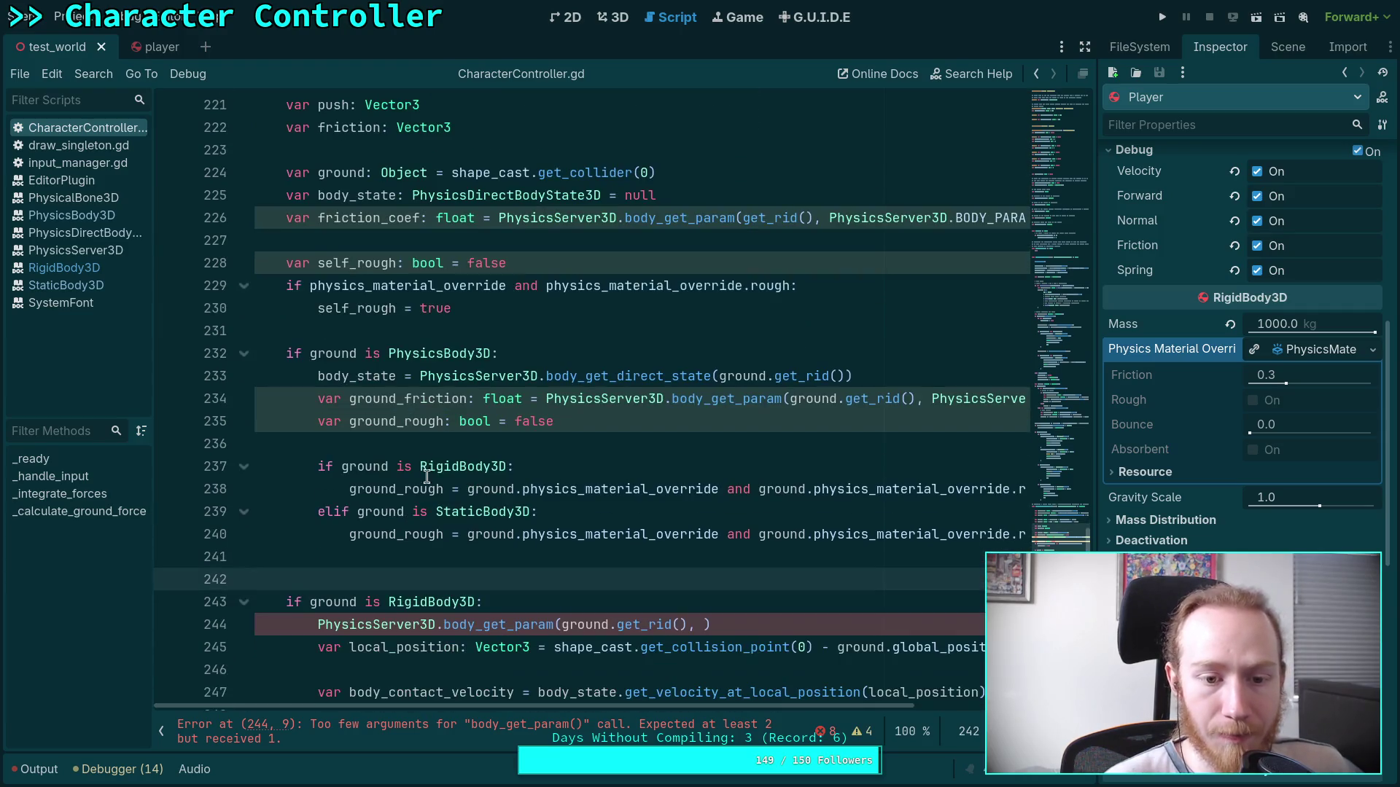
click(570, 560)
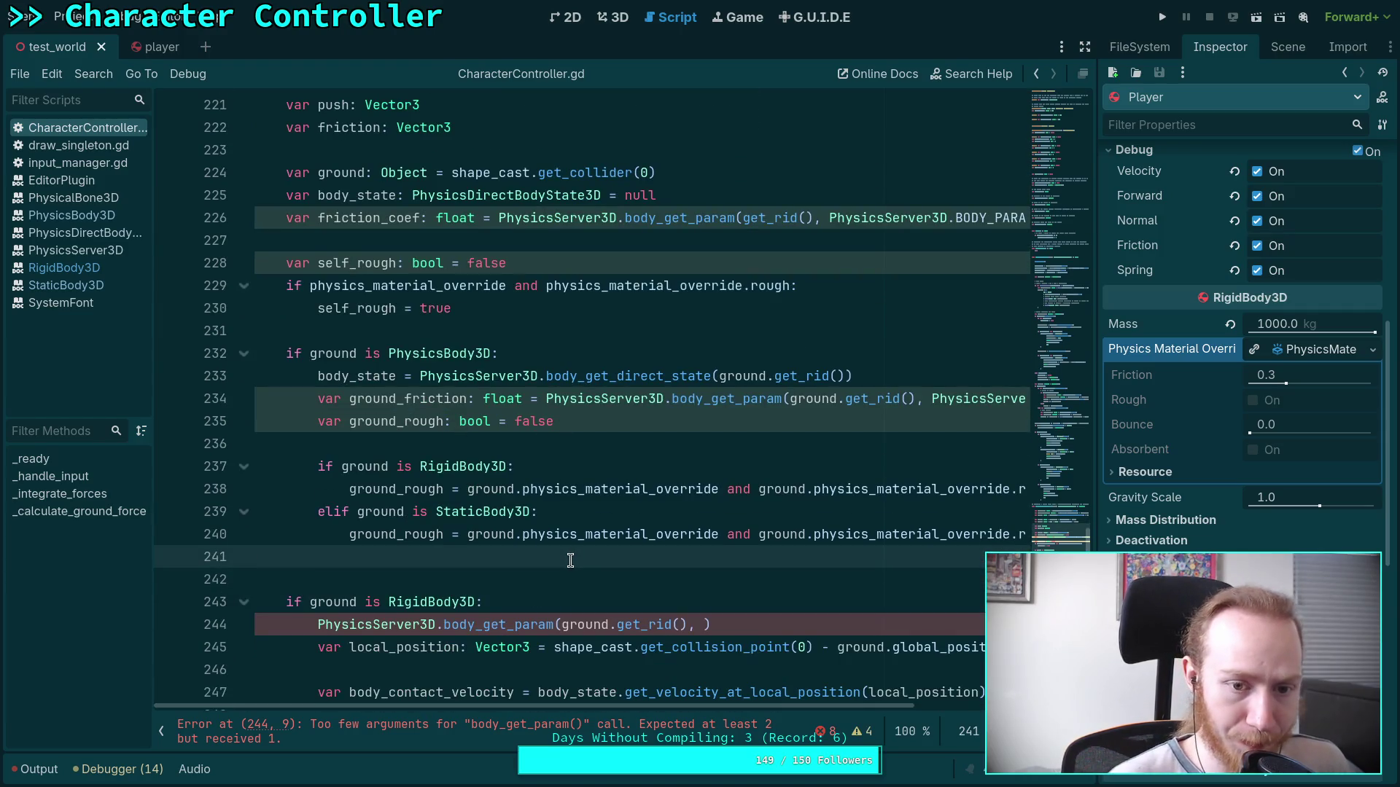
scroll(570, 560, down, 1)
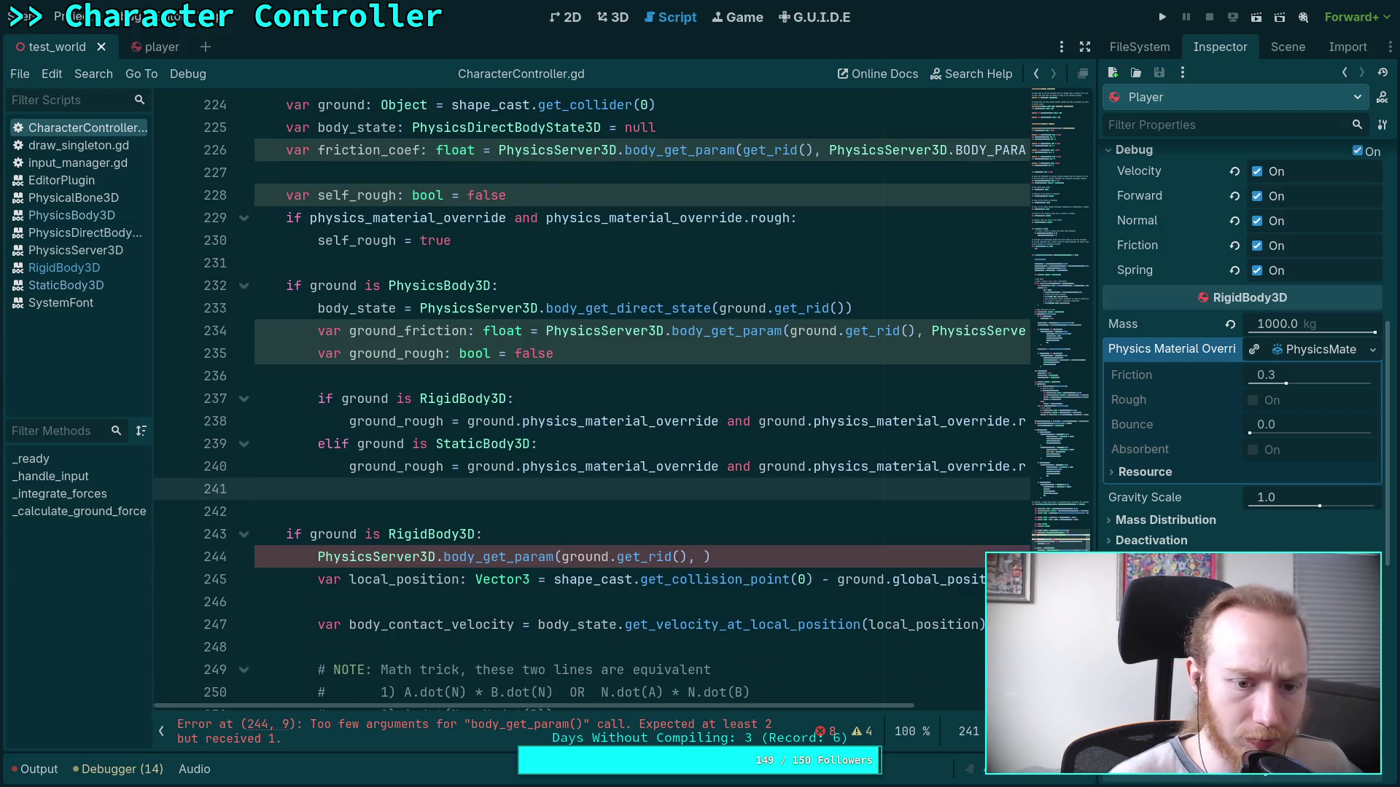
Add an 'if self_rough:' block containing a nested 'if ground_rough:' check.
key(Return)
text(self_rough:)
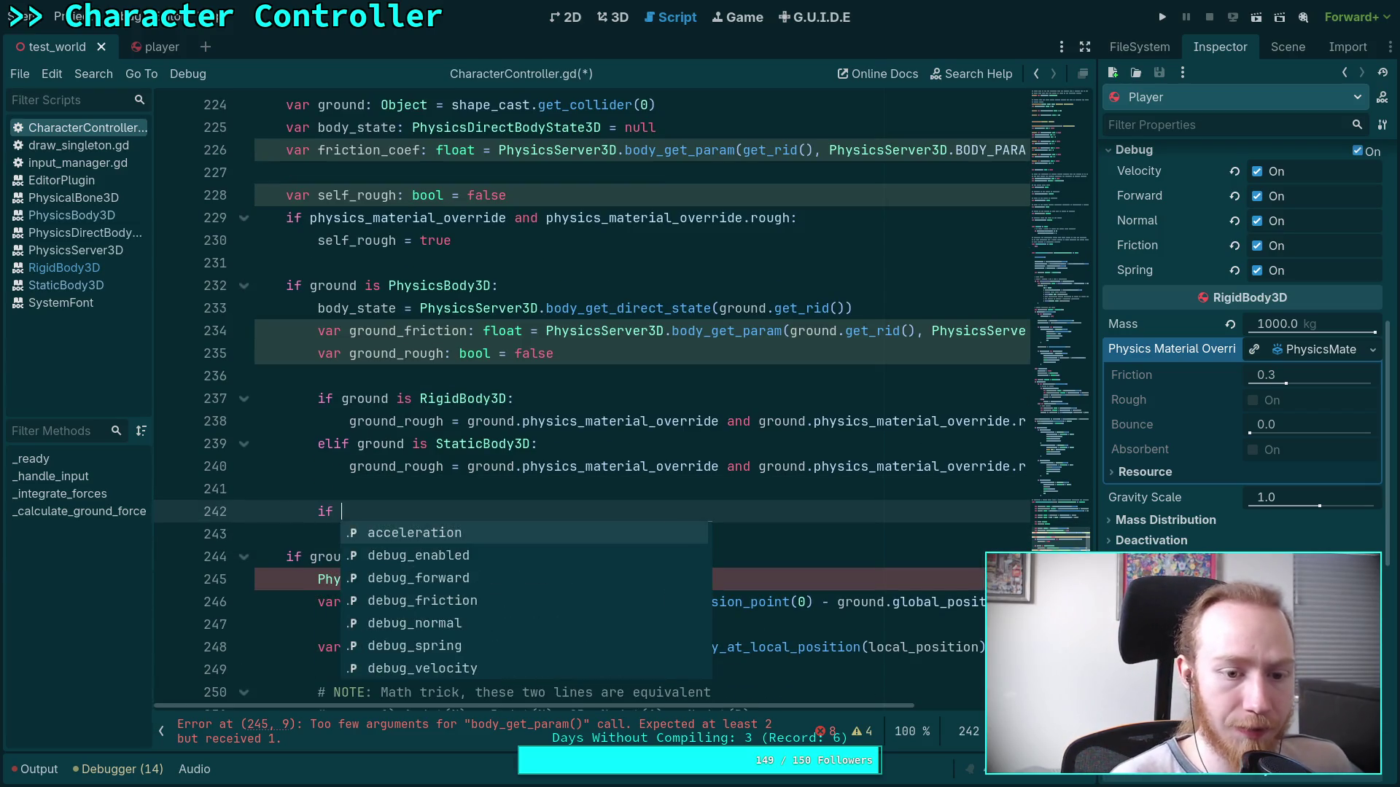
key(Return)
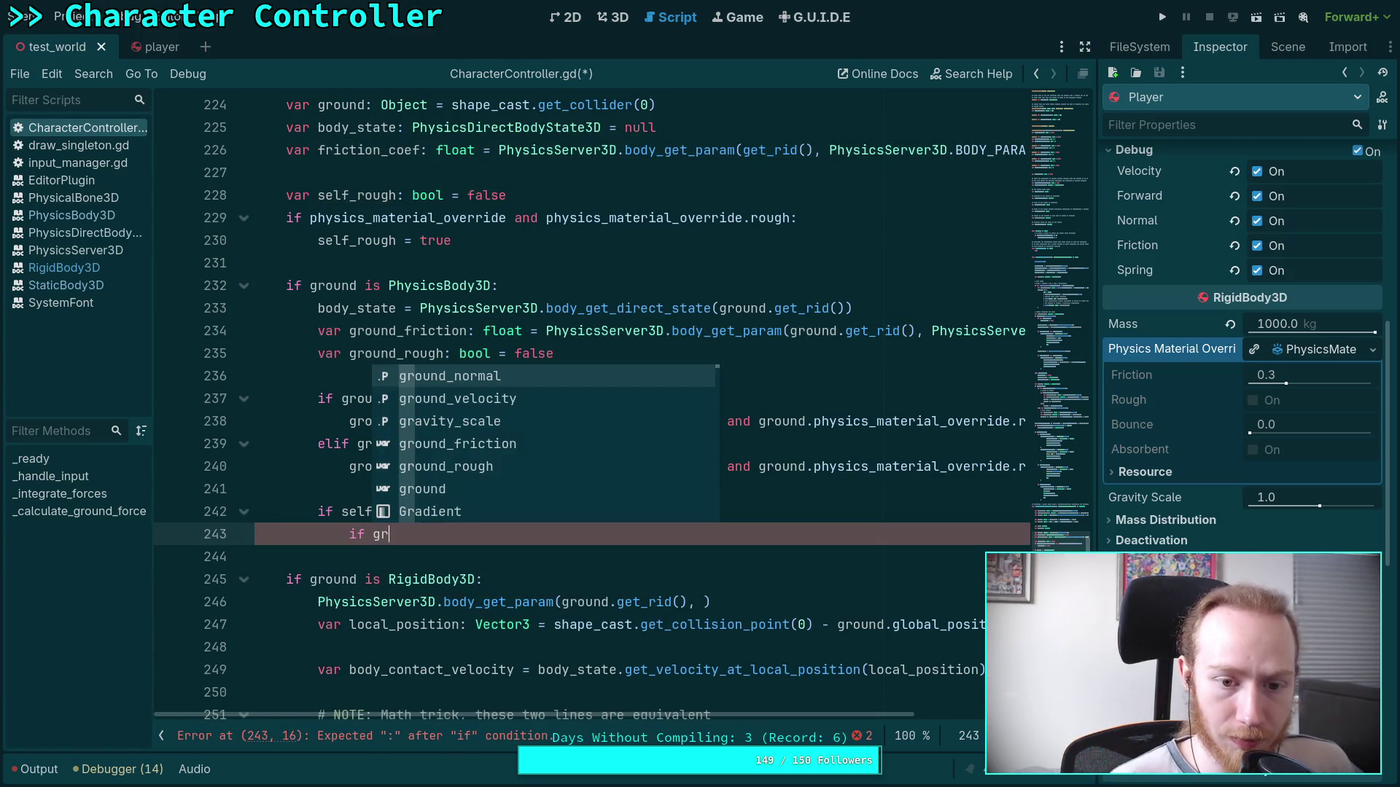
key(Down)
key(Down)
key(Down)
key(Return)
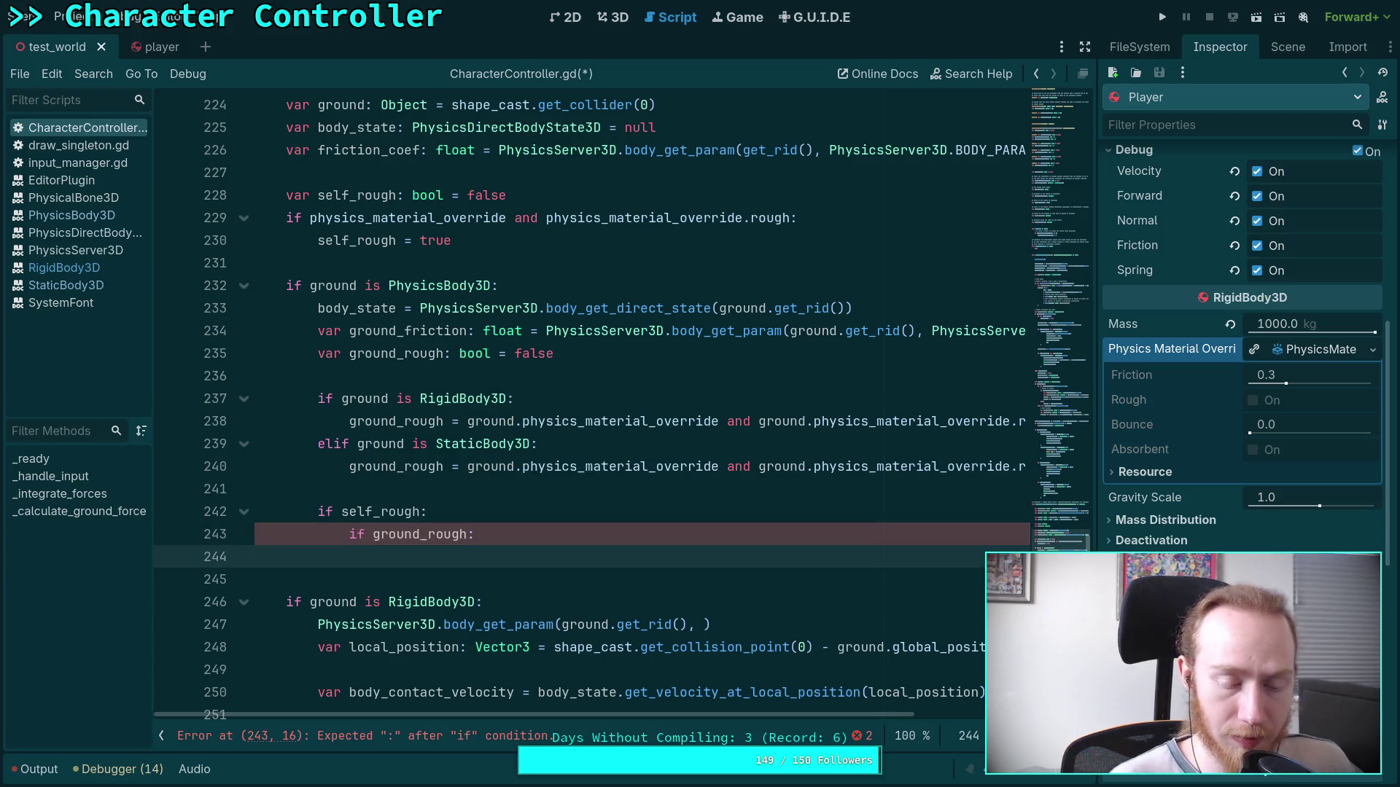
key(Return)
Cut the body_get_param friction call from friction_coef's declaration on line 226, then restore it.
drag(498, 217, 1077, 212)
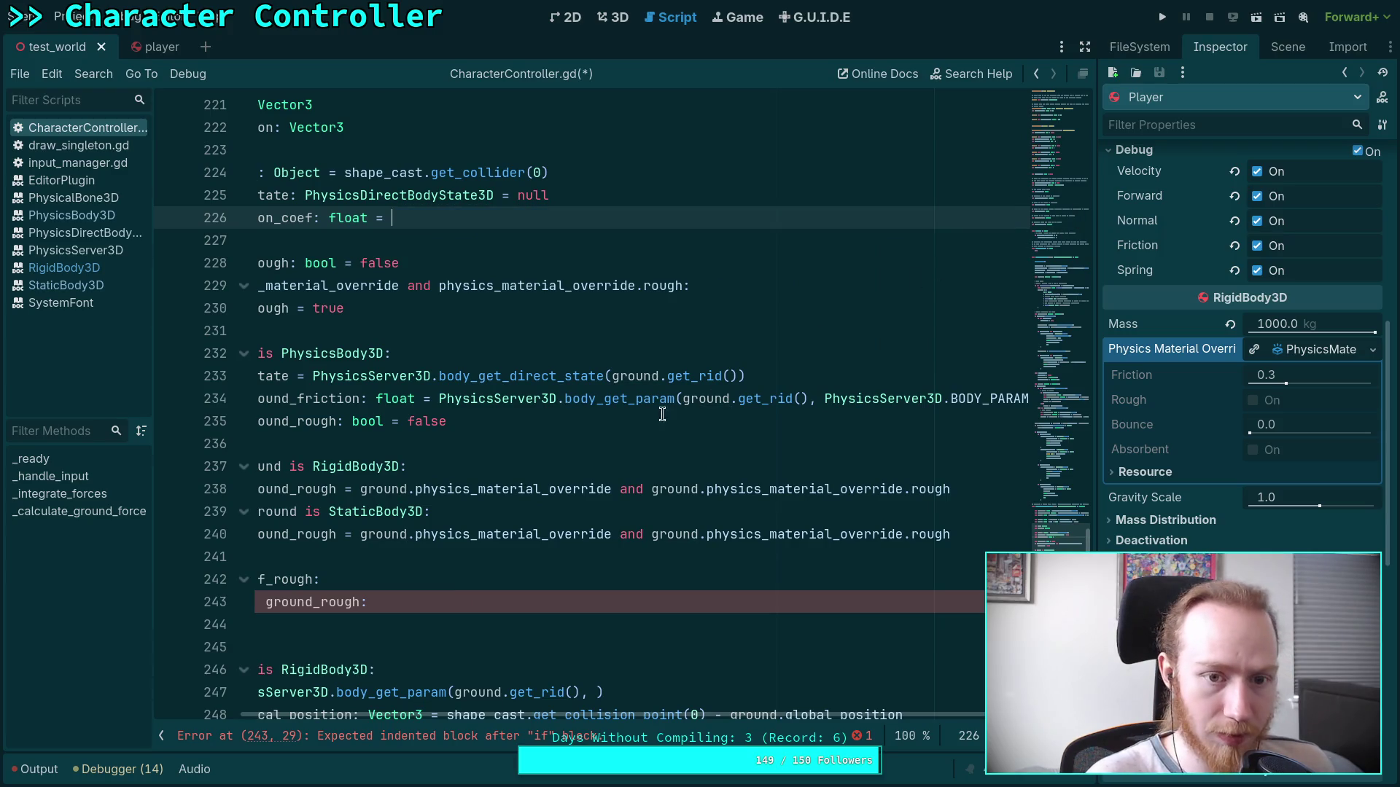
key(ctrl+x)
scroll(387, 639, left, 3)
click(535, 622)
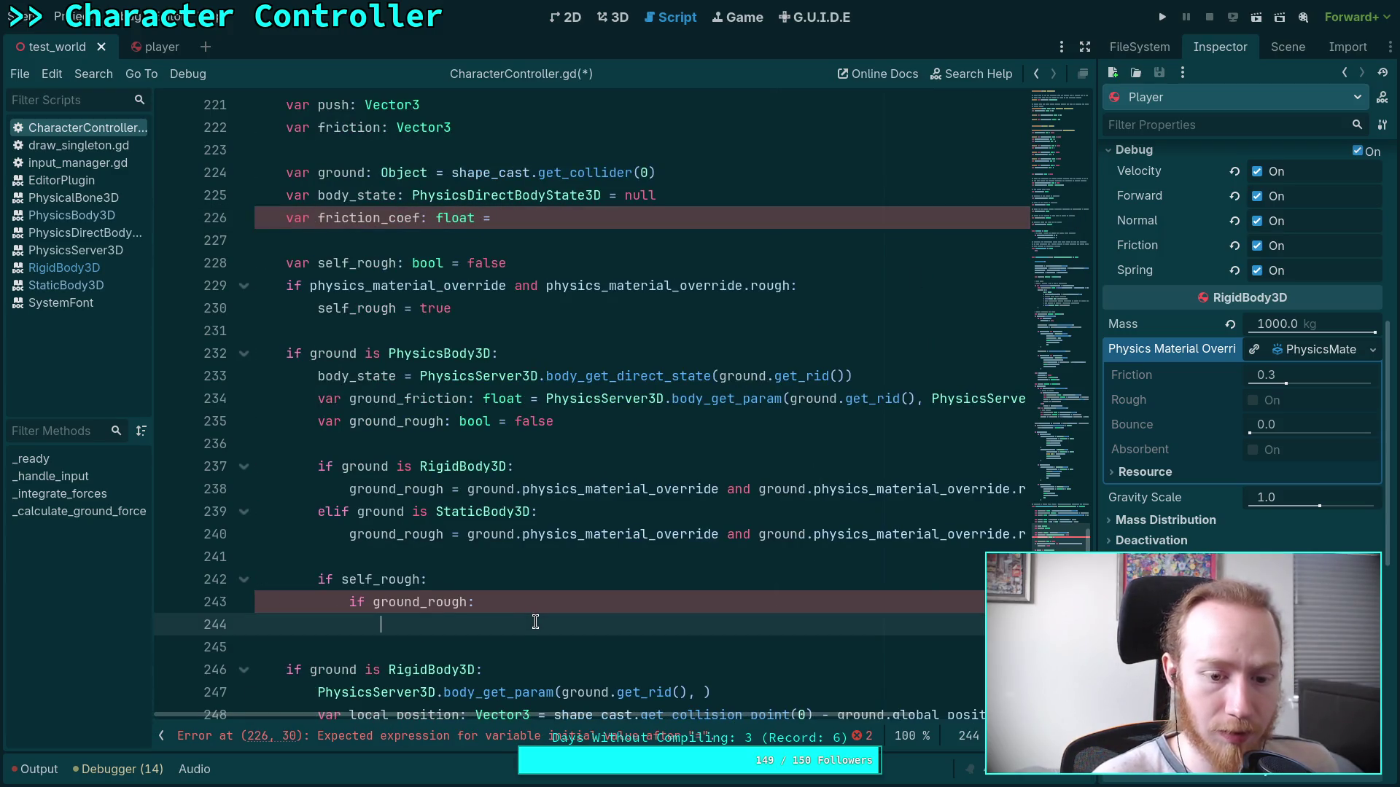
click(681, 221)
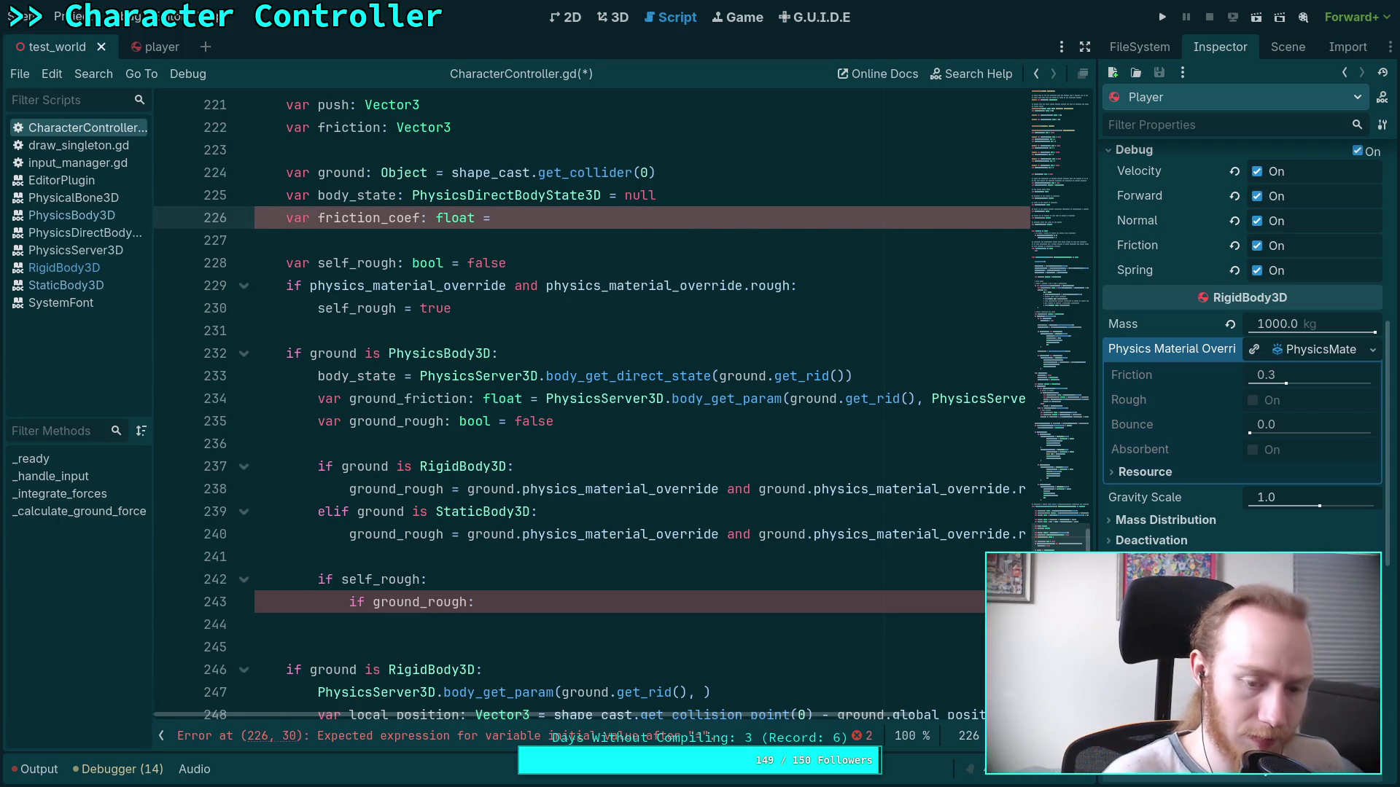
key(ctrl+v)
Cut the friction call off friction_coef's declaration again and open a line inside if self_rough.
scroll(468, 706, left, 3)
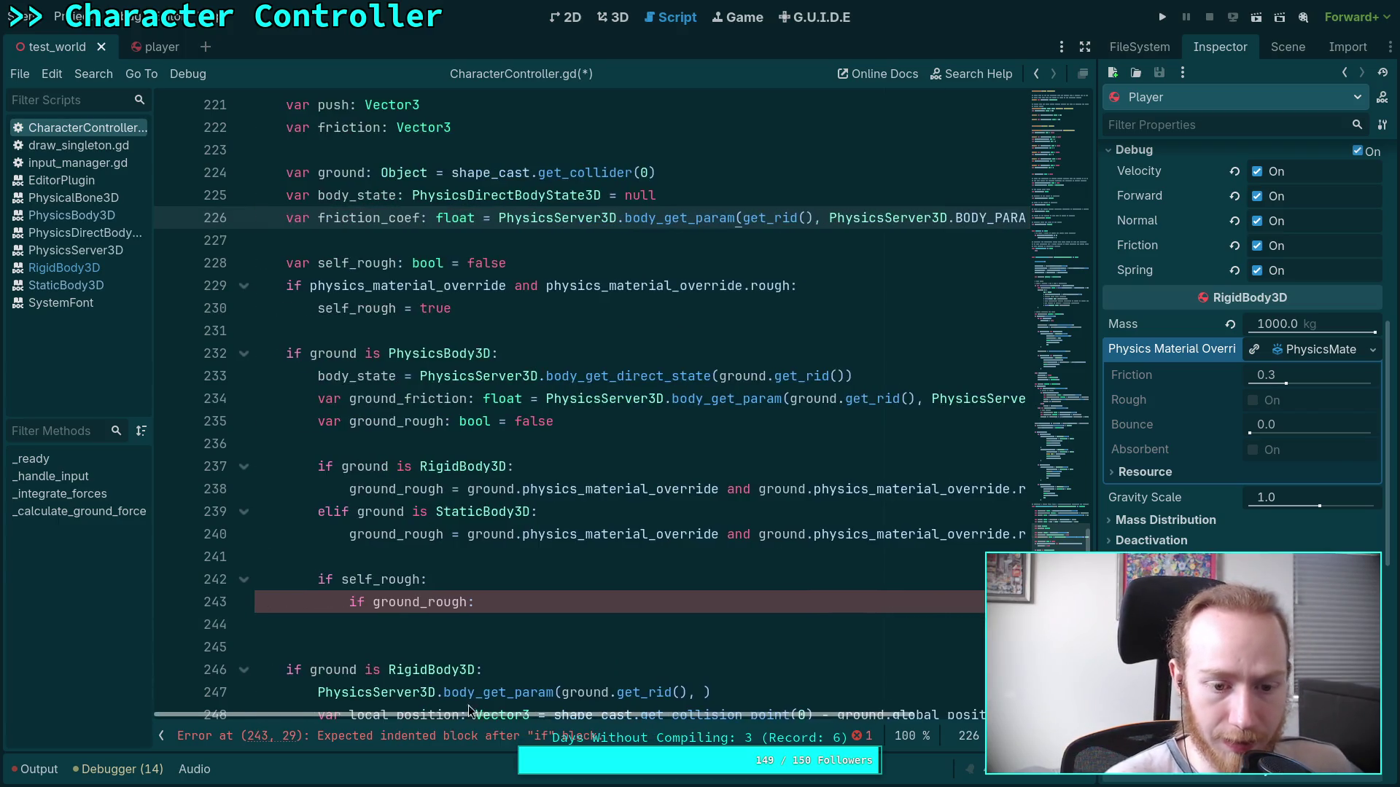
click(564, 624)
mouse_move(496, 217)
mouse_down()
mouse_move(1077, 204)
mouse_move(1089, 217)
mouse_up()
key(ctrl+x)
scroll(618, 712, left, 3)
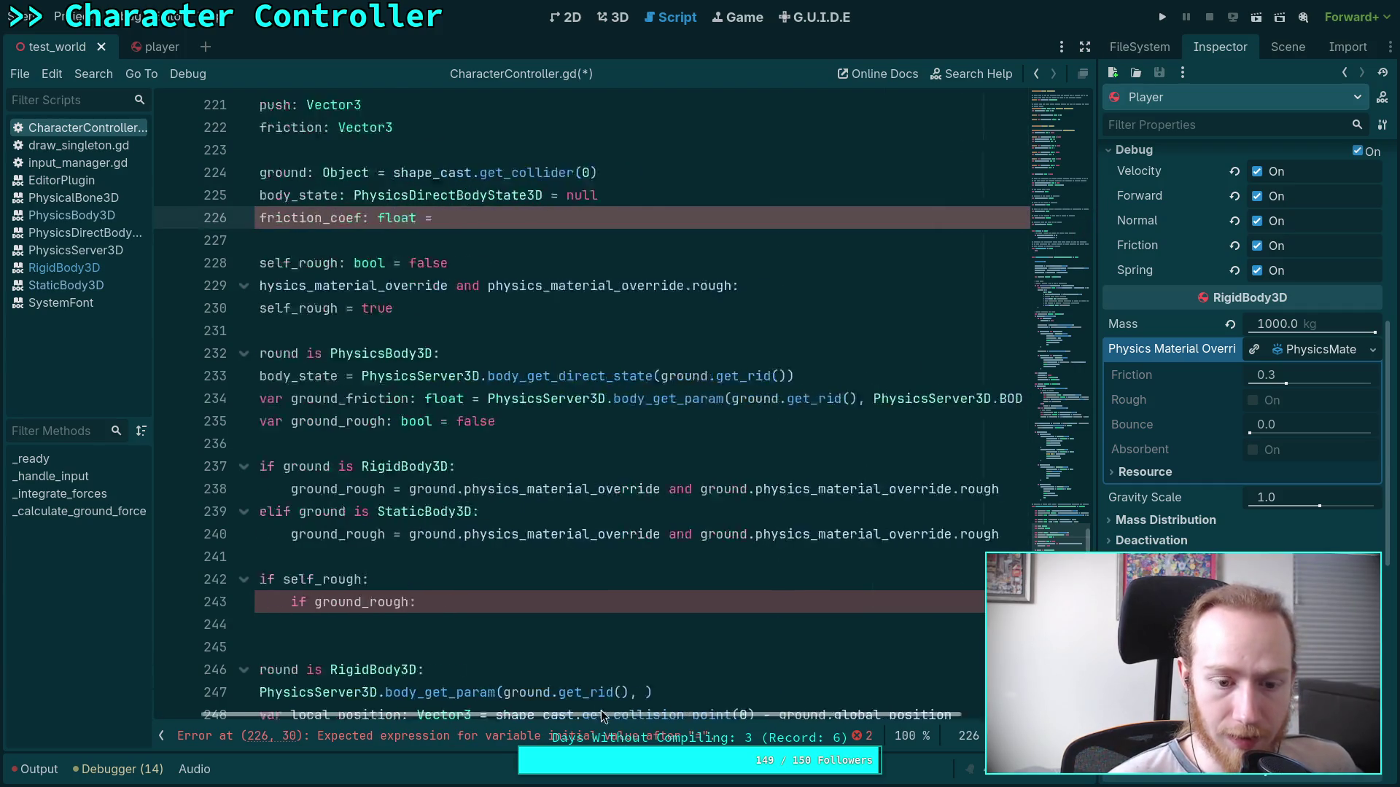
click(492, 620)
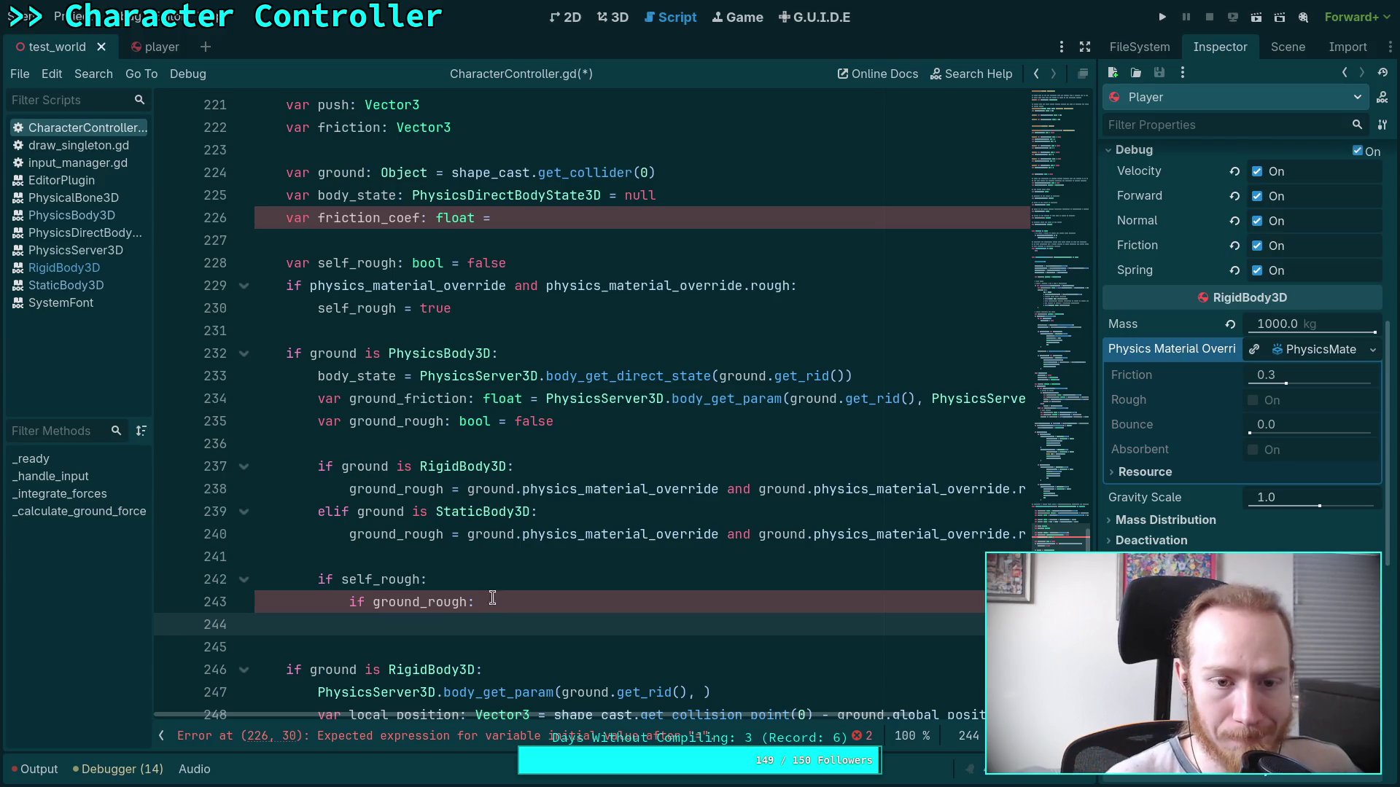
click(509, 577)
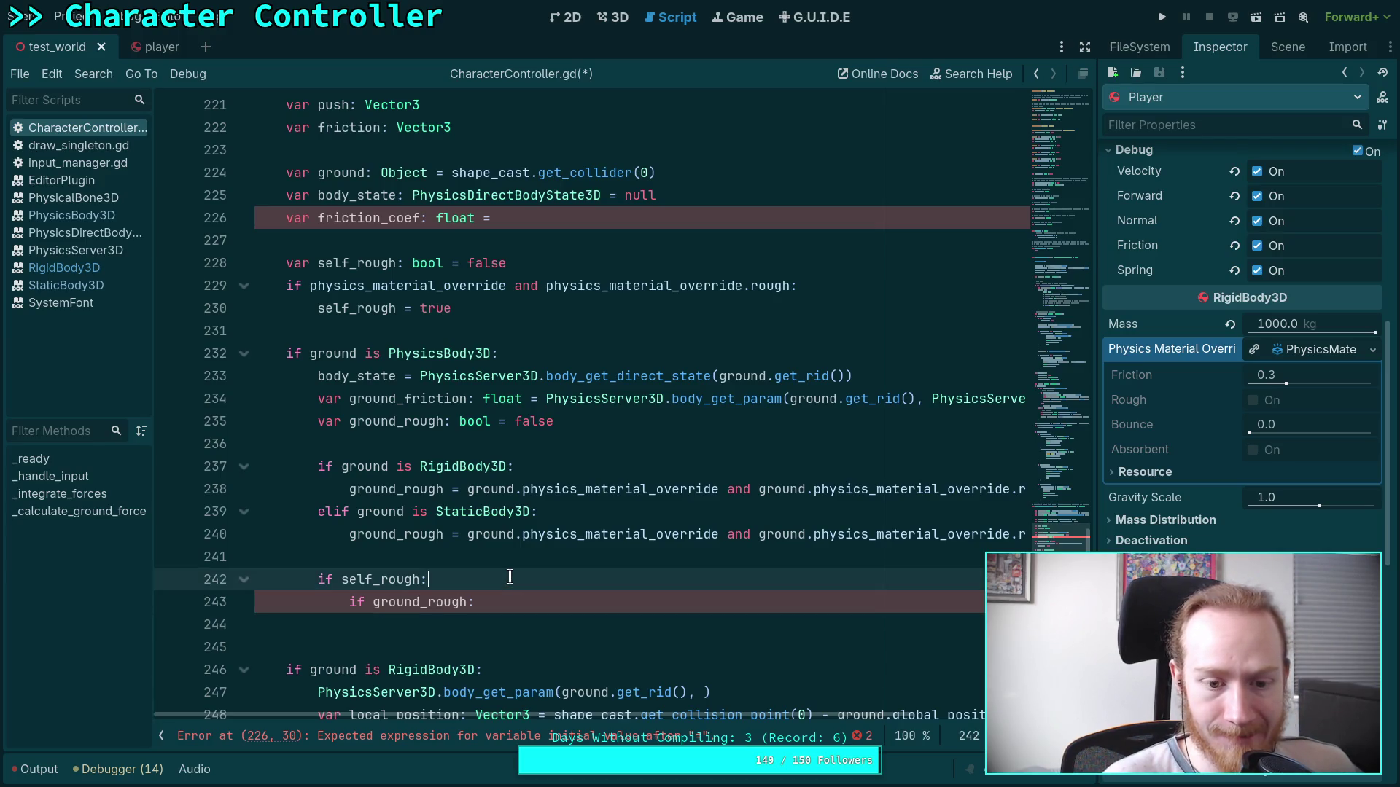
key(Return)
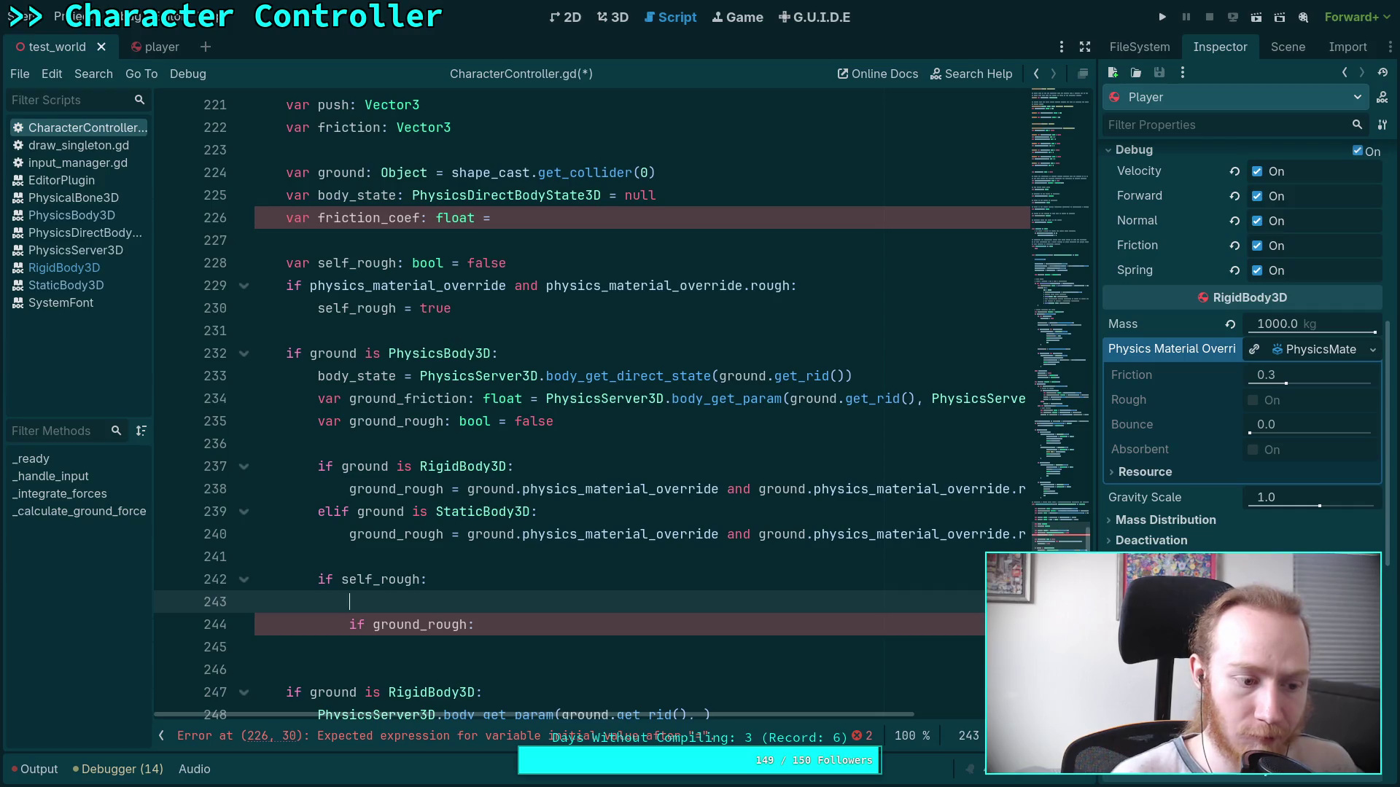
Under 'if self_rough:', set friction_coef to the body's own friction lookup.
text(fric)
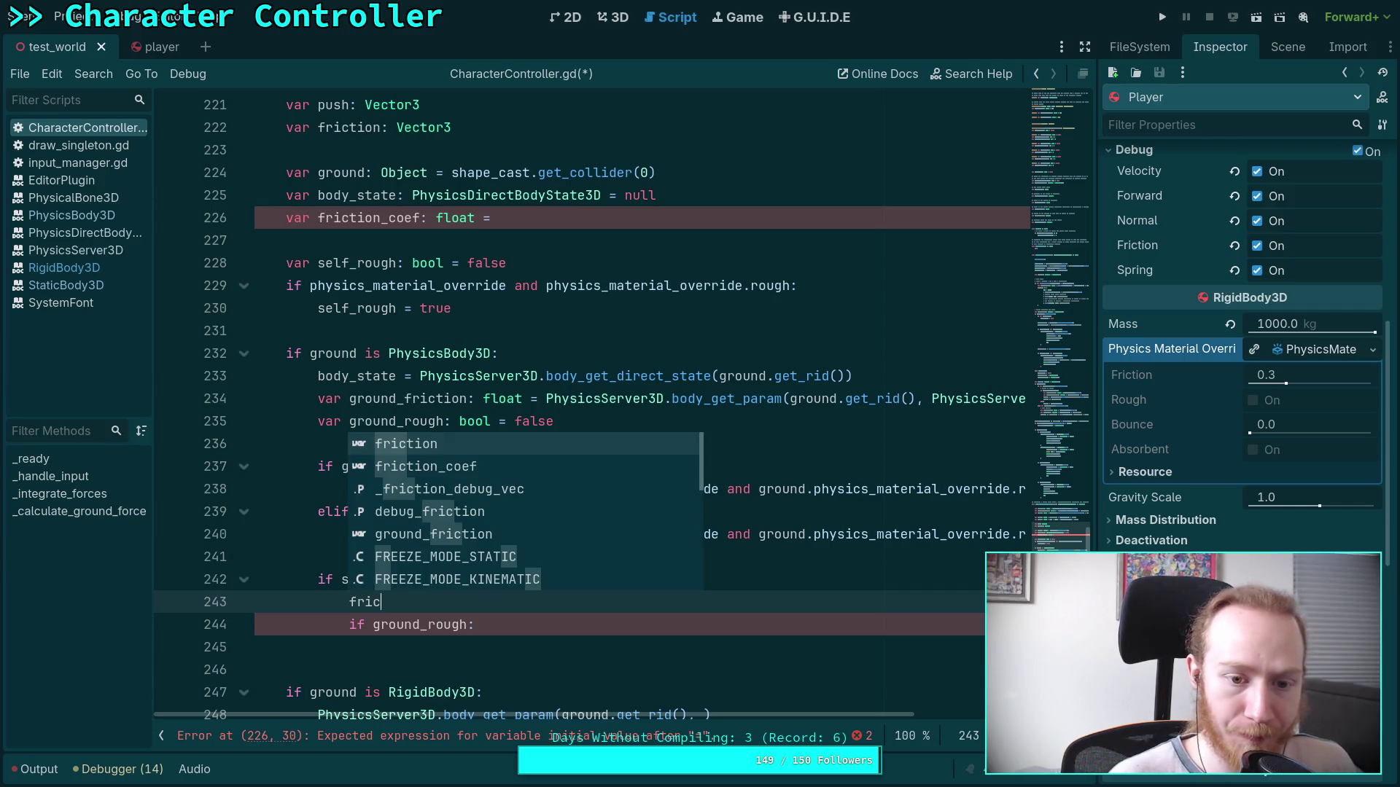
key(Down)
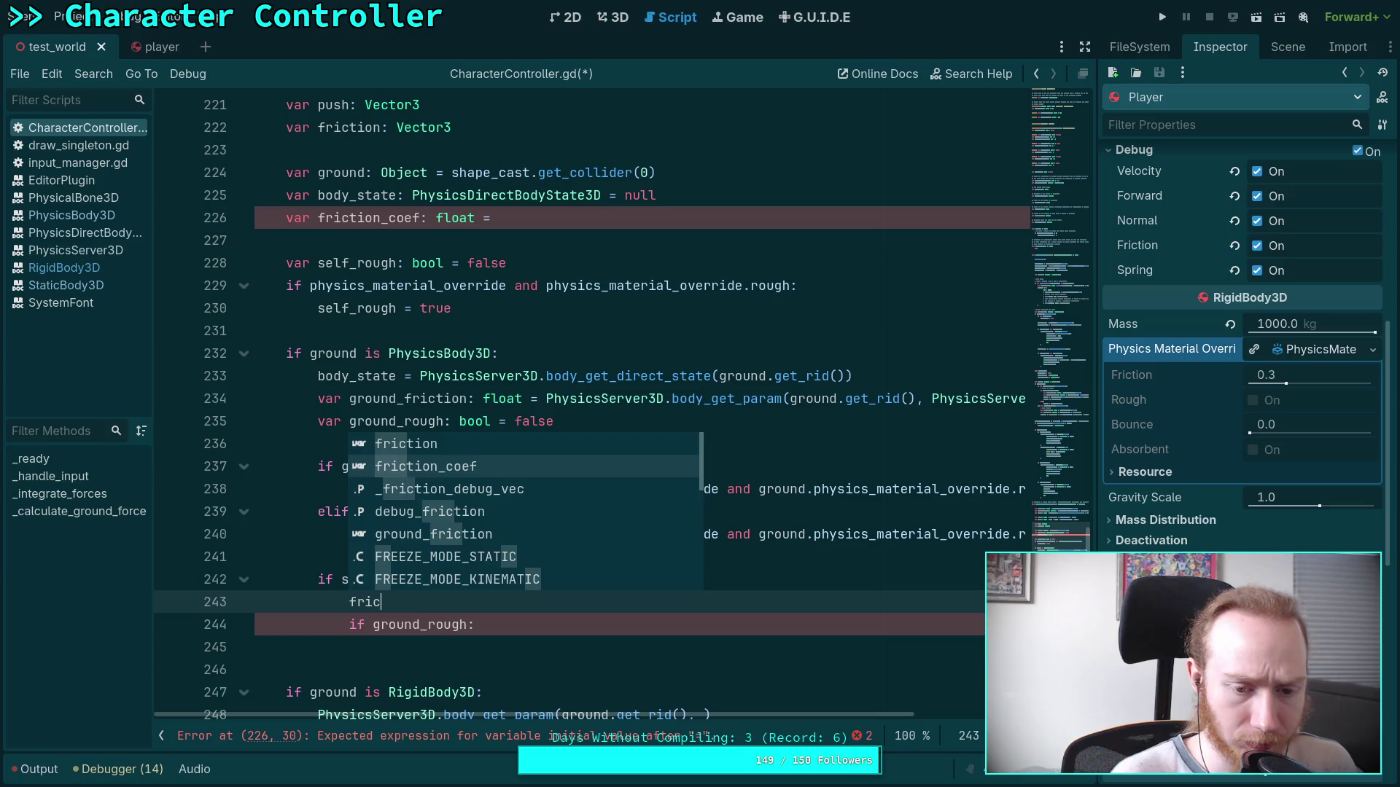
key(Return)
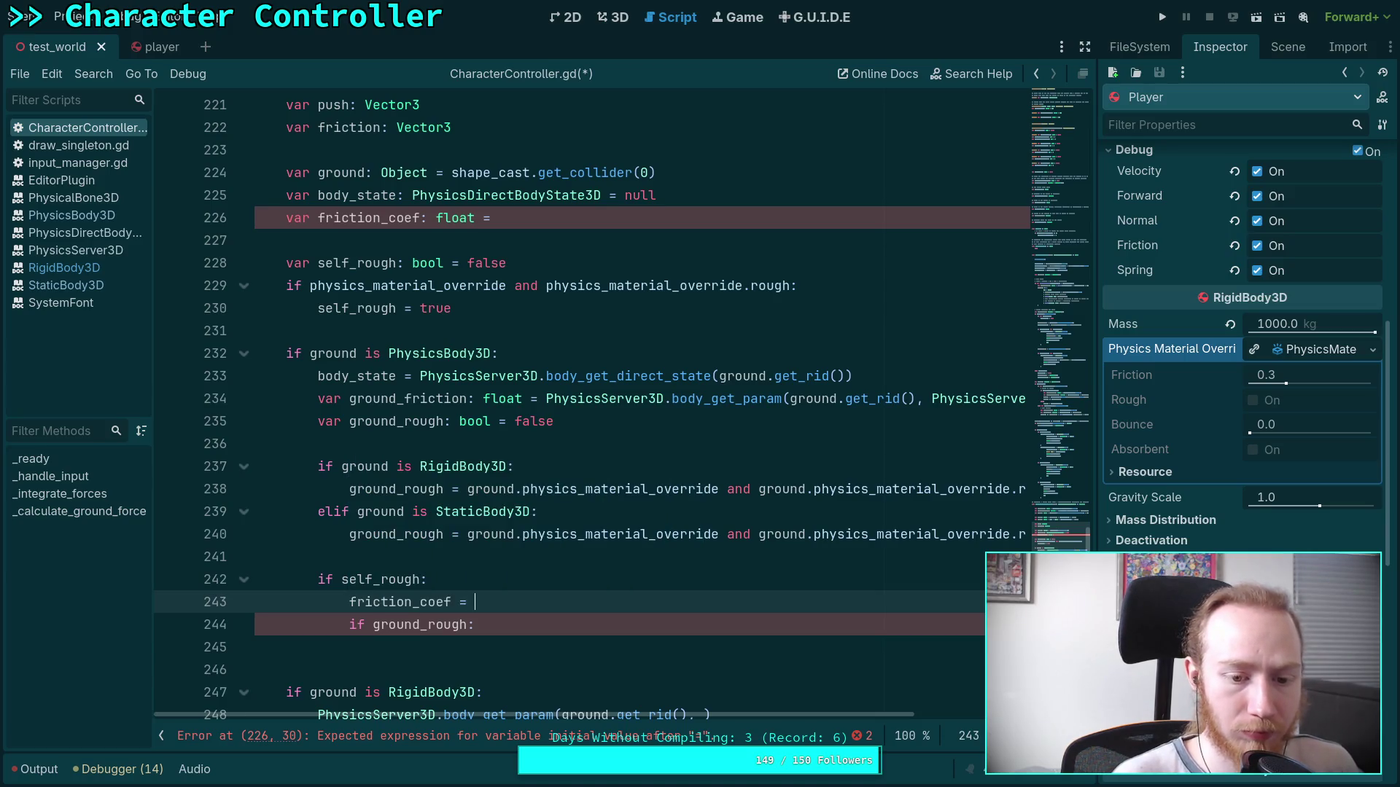
key(ctrl+v)
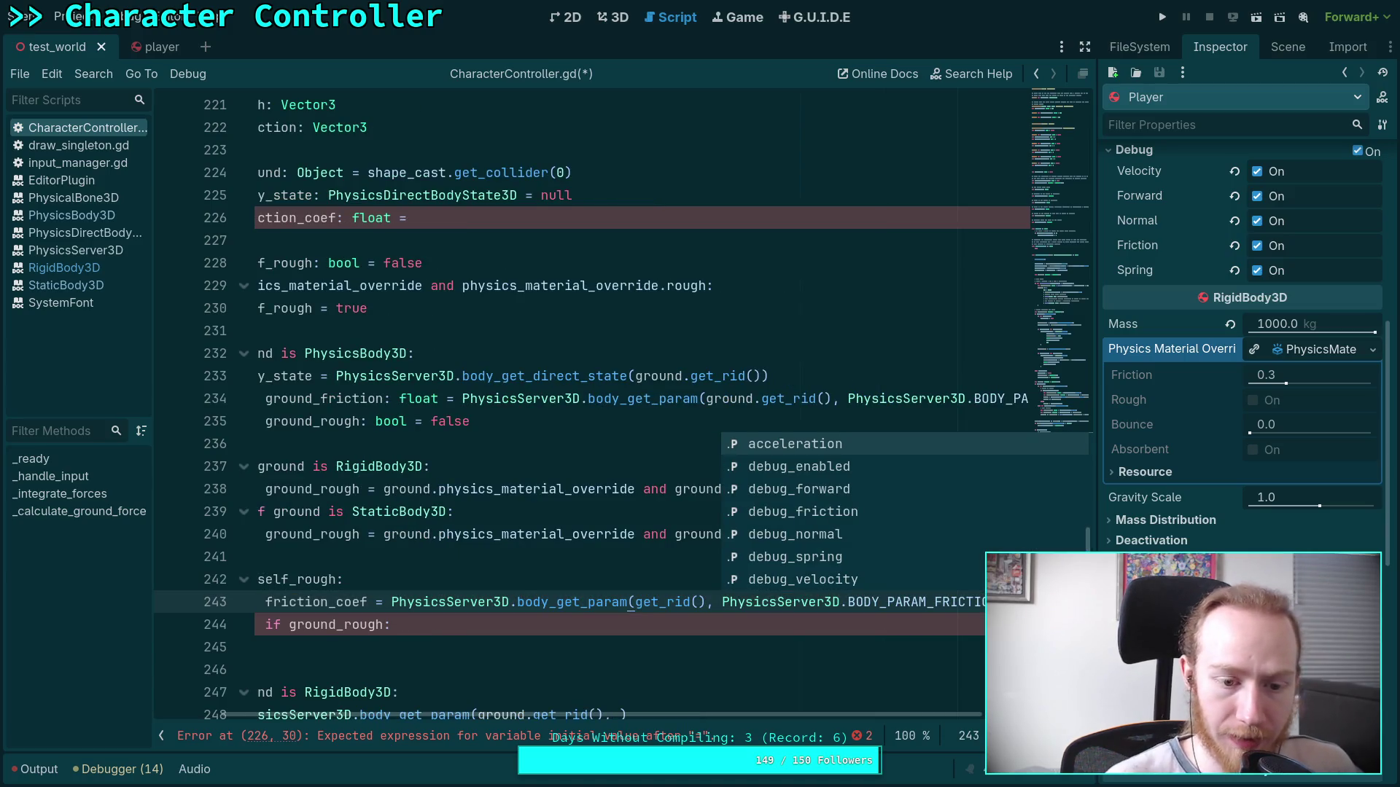
Add the line friction_coef = maxf(friction_coef, ground_friction) on line 245.
click(487, 641)
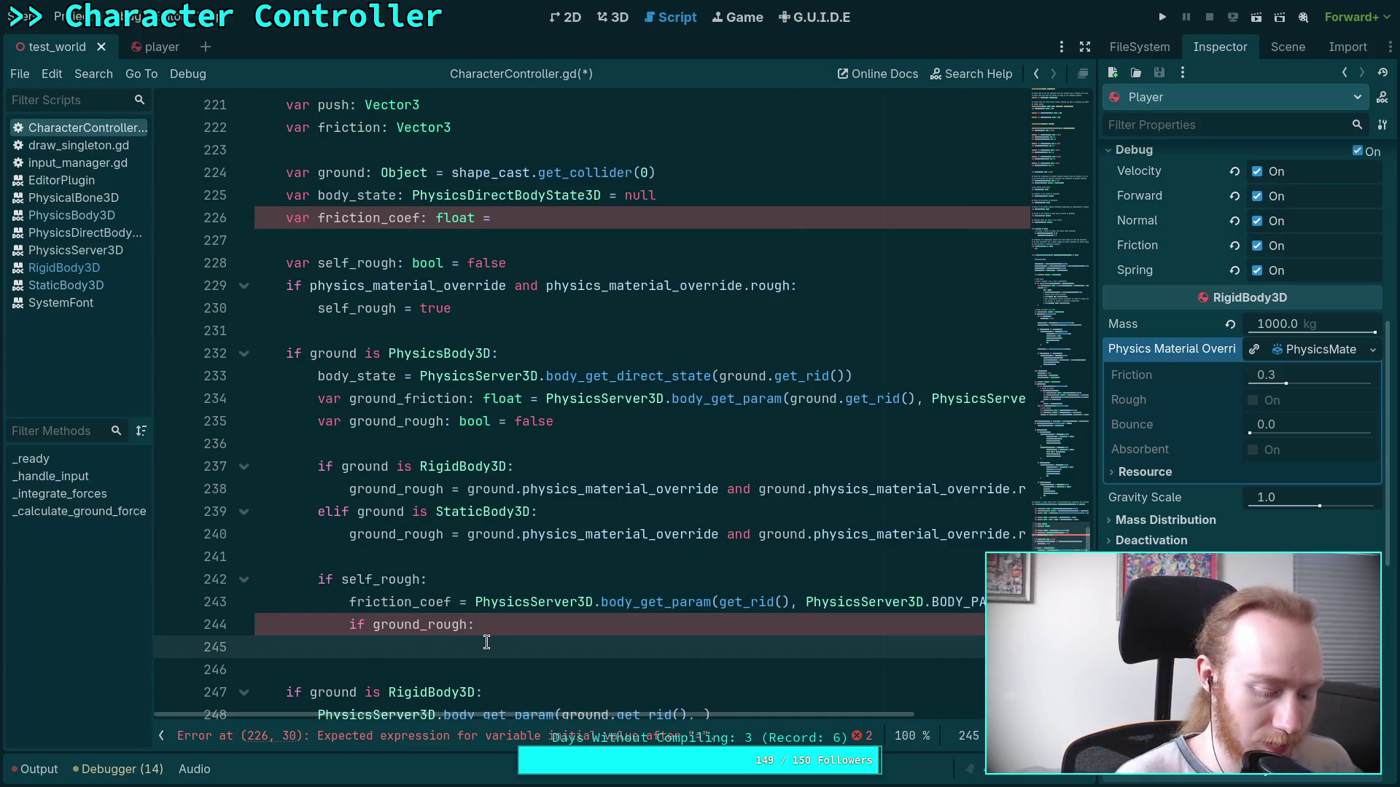
text(fric)
key(Down)
key(Return)
text(ma)
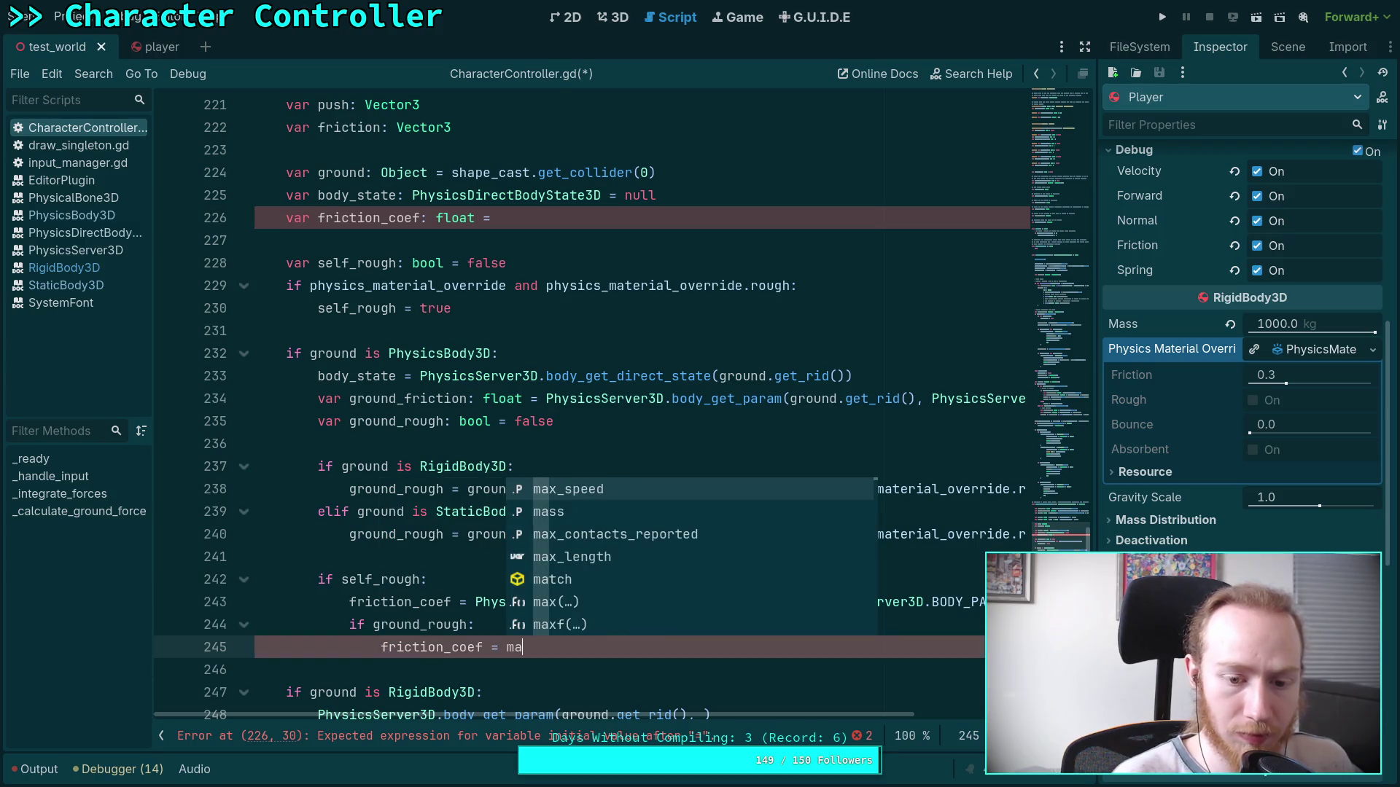
text(xf(fric)
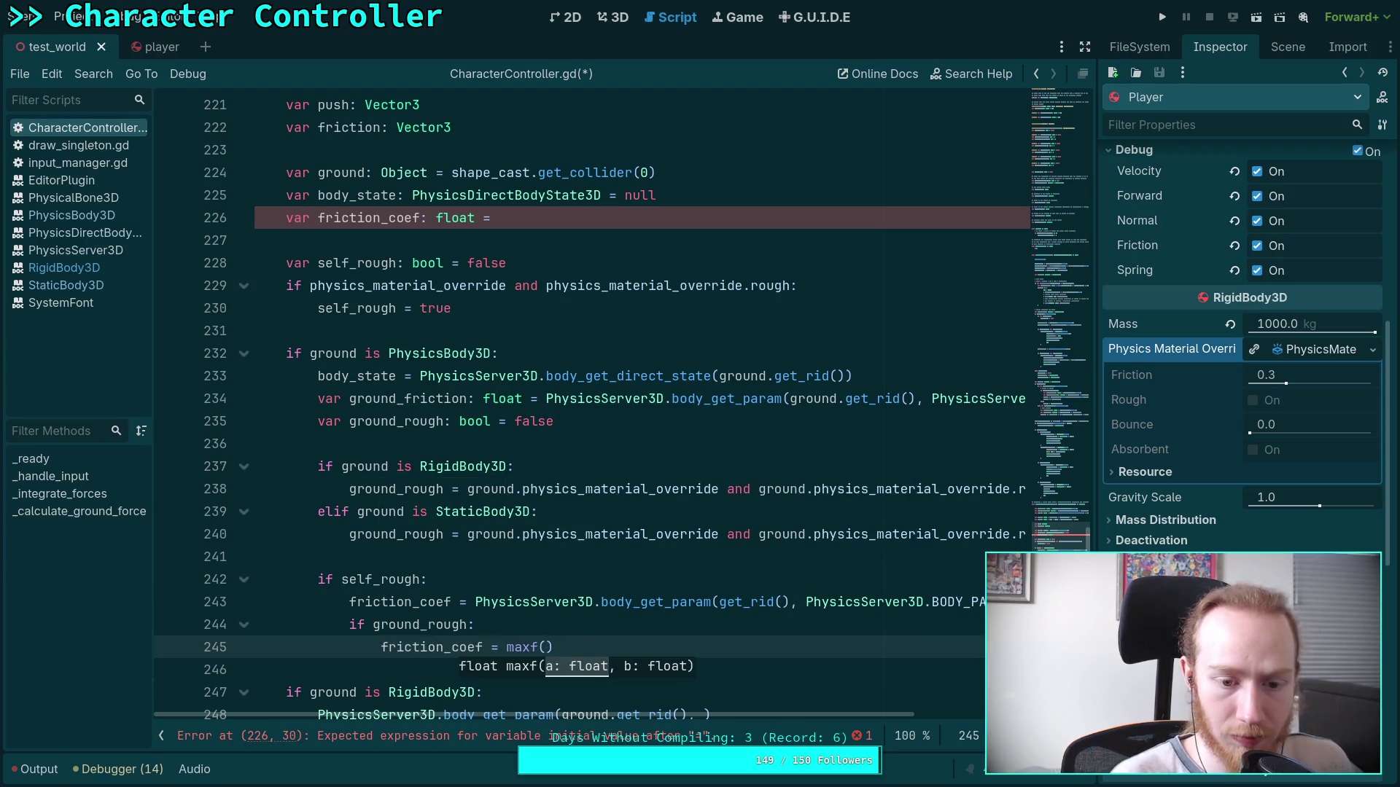
key(Down)
key(Return)
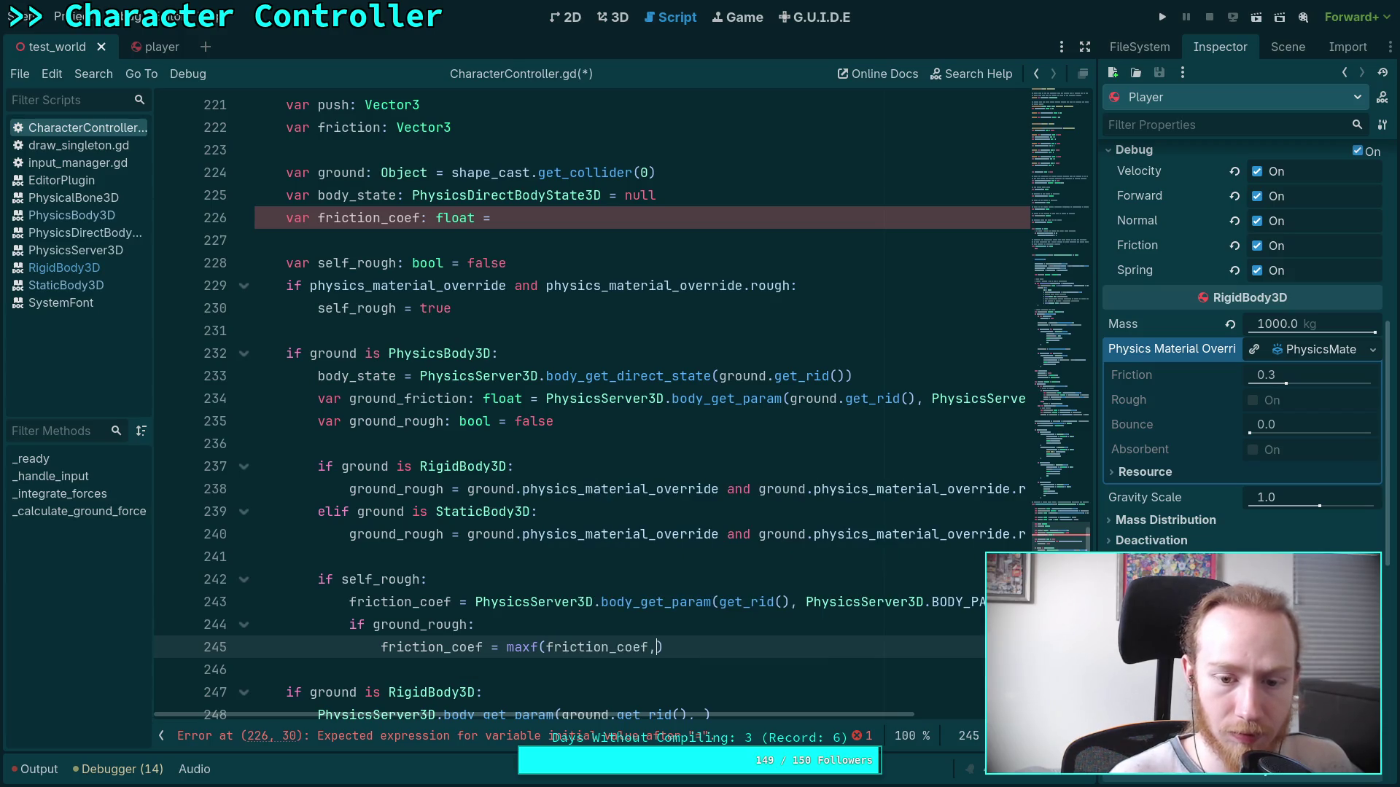
text(, )
text(ground_fr)
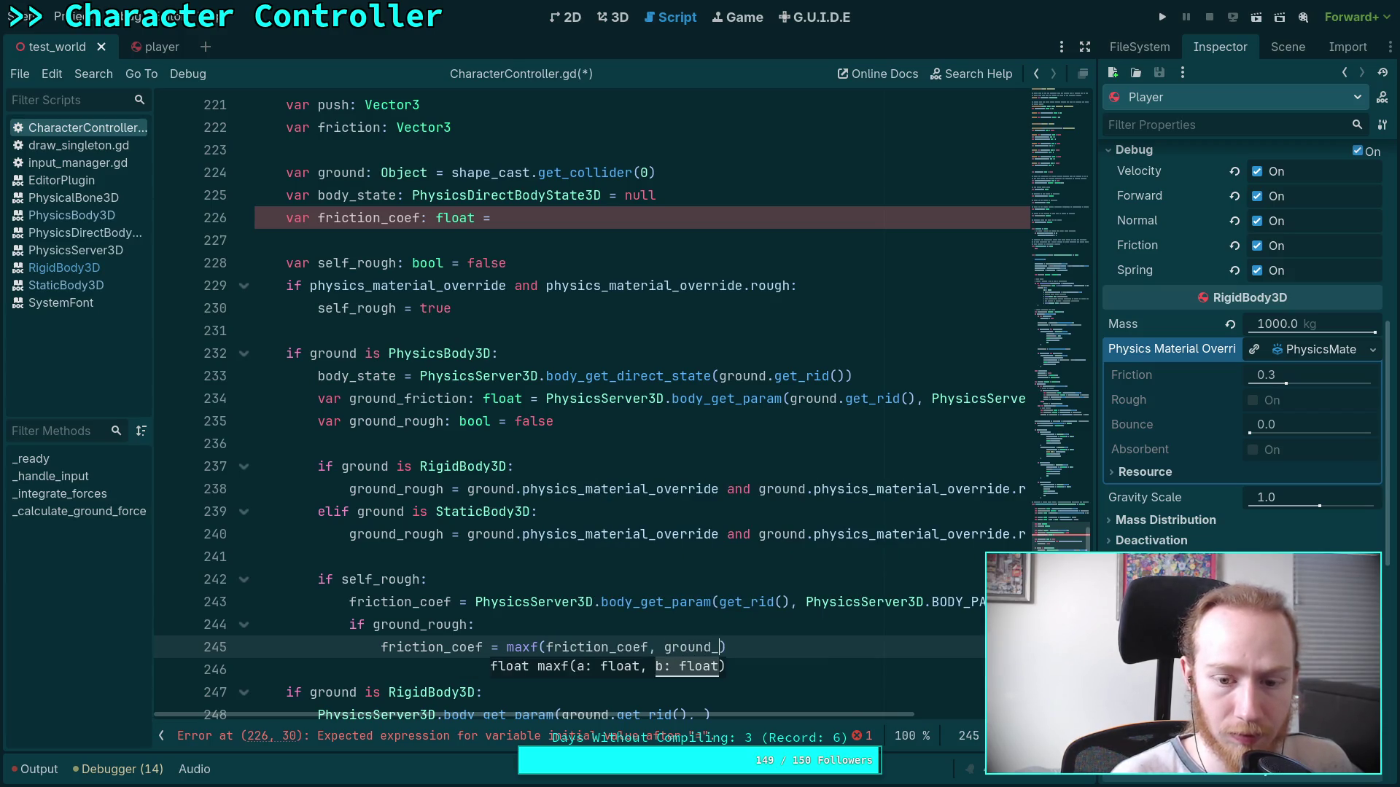
key(Return)
Move the ground friction lookup expression from line 234 into maxf, replacing ground_friction.
scroll(510, 561, down, 1)
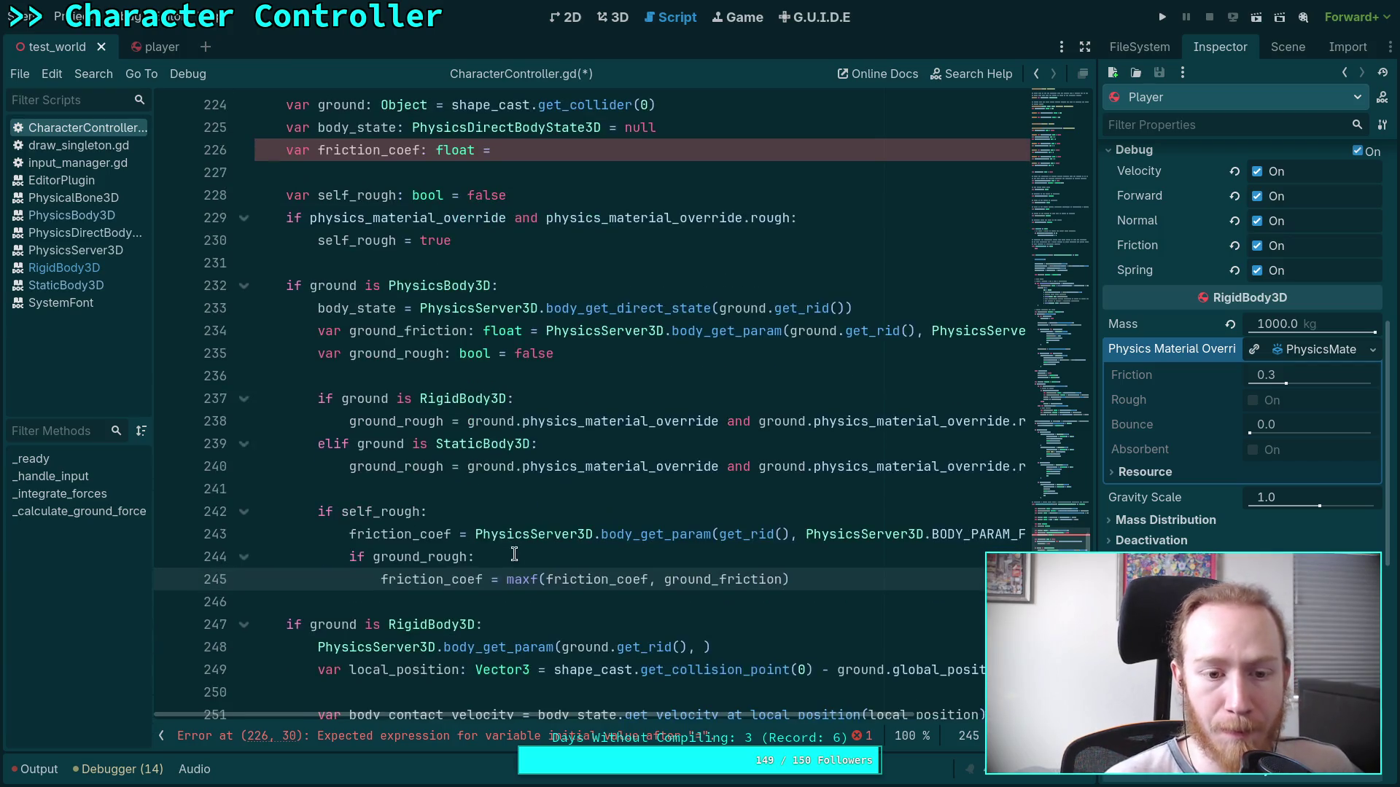
double_click(381, 332)
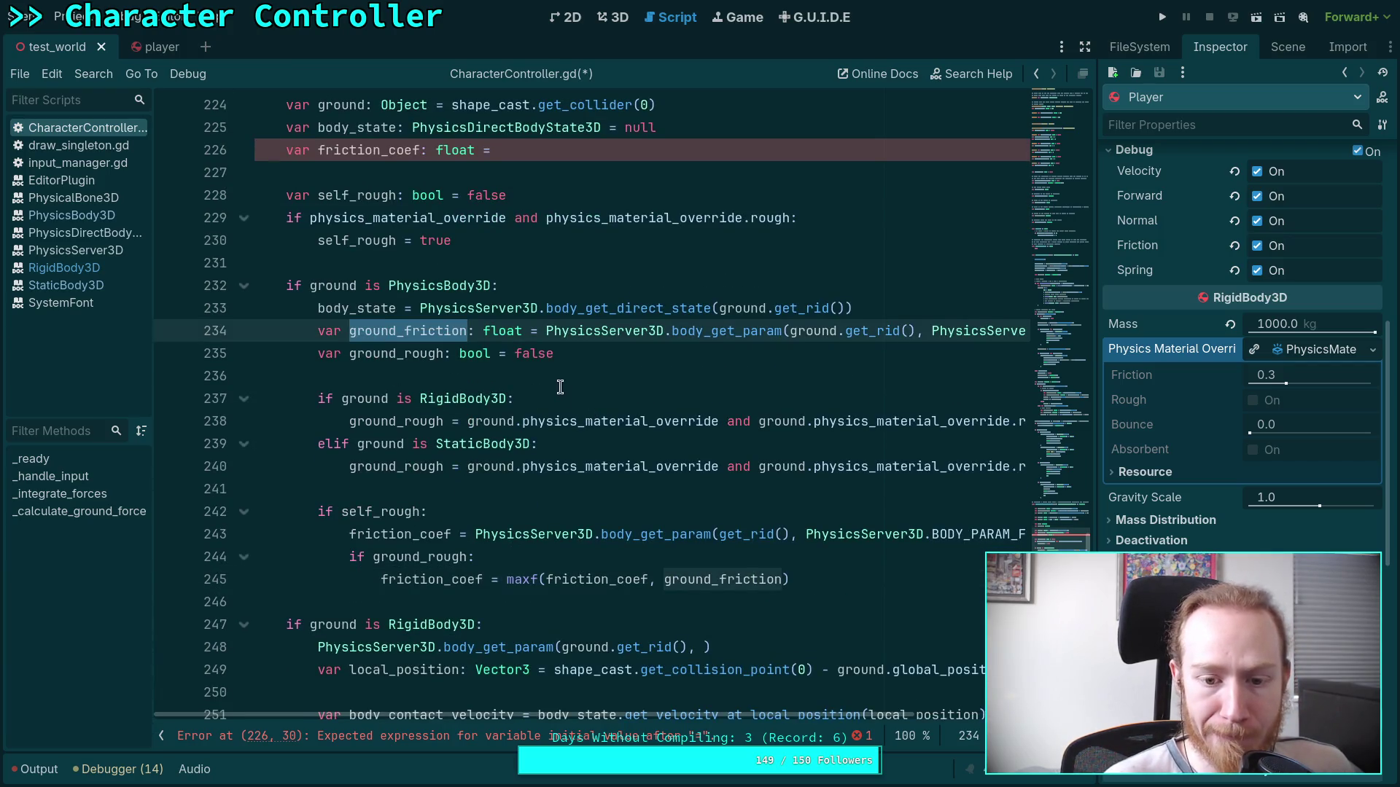
drag(546, 331, 852, 332)
key(shift+End)
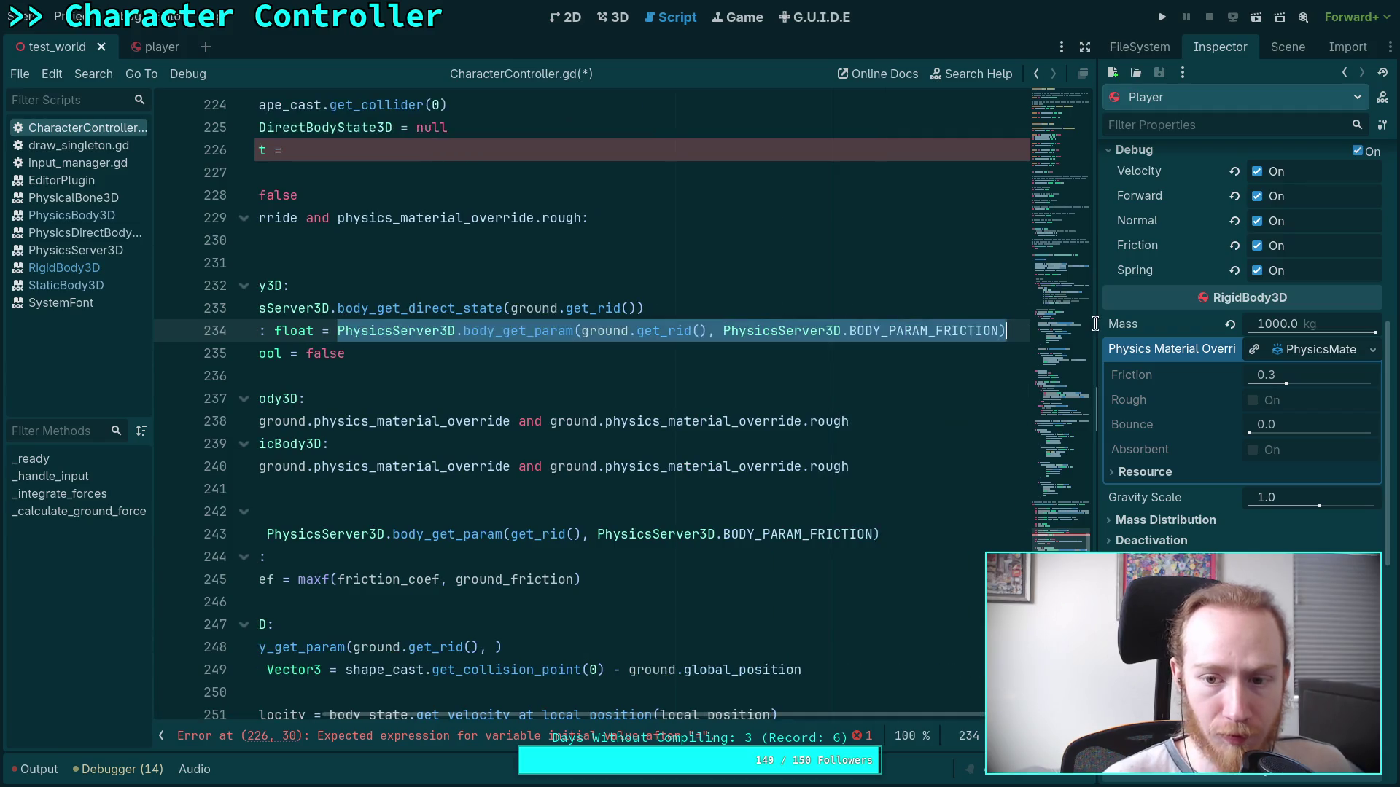
key(ctrl+x)
click(496, 567)
double_click(498, 580)
key(ctrl+v)
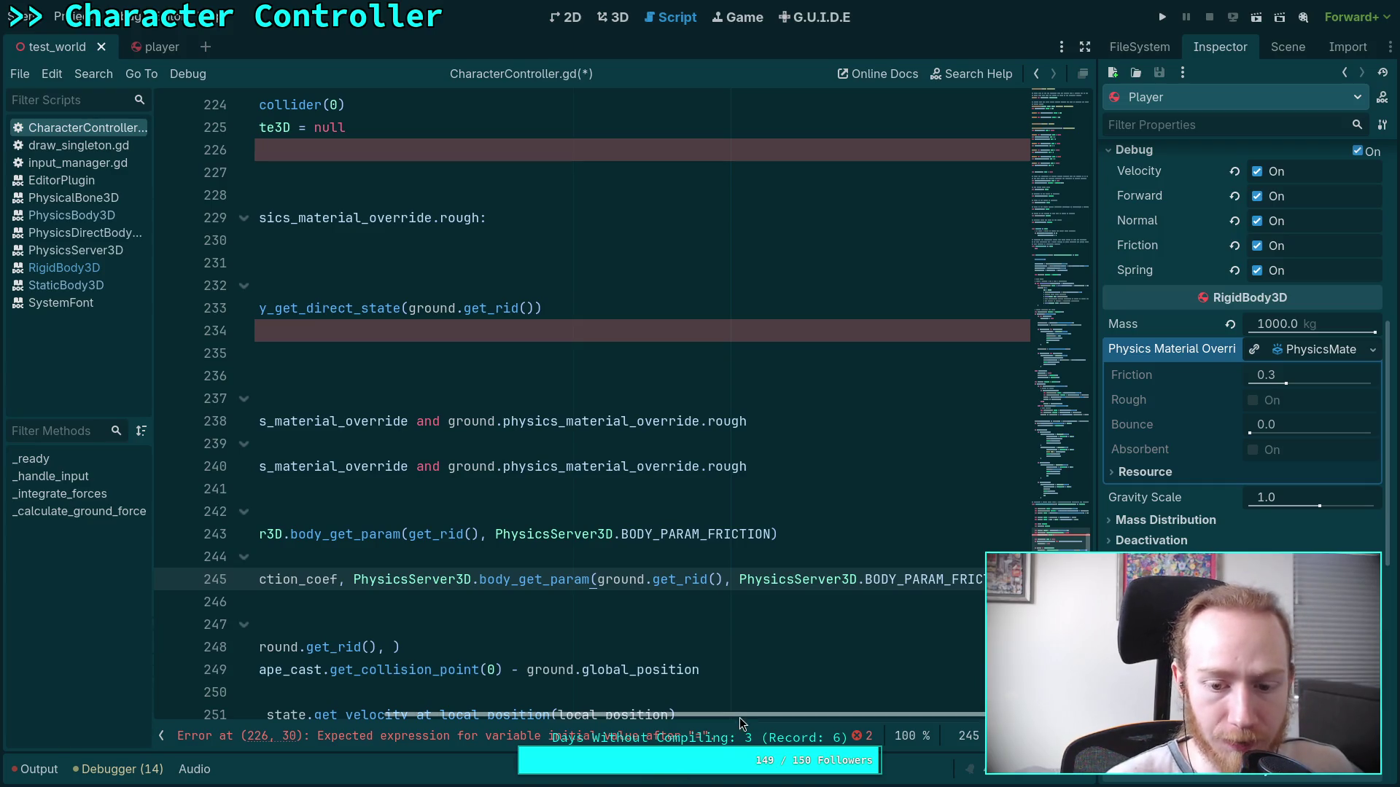
Delete the unused ground_friction declaration and move the ground_rough declaration down one line.
key(Home)
click(199, 331)
key(Delete)
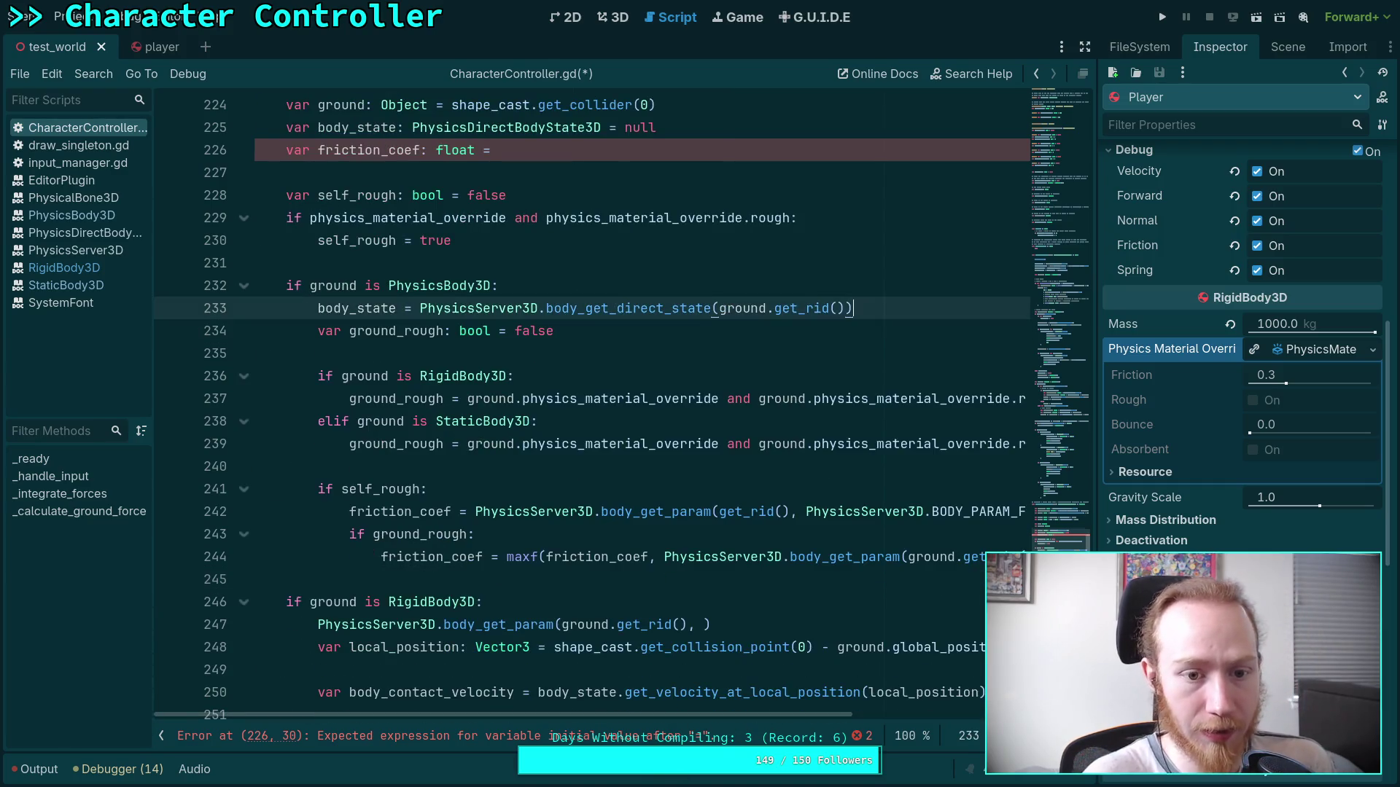
double_click(409, 331)
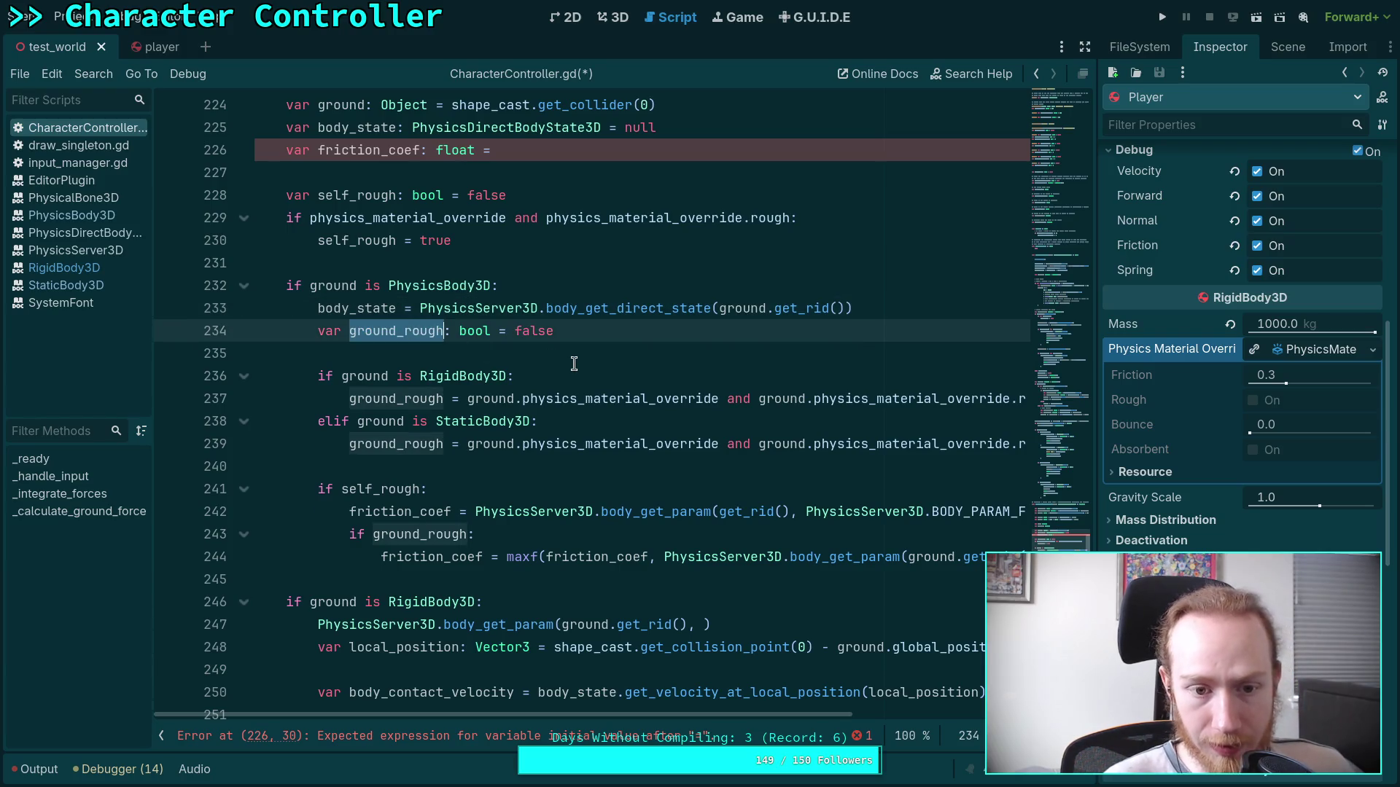
key(alt+Down)
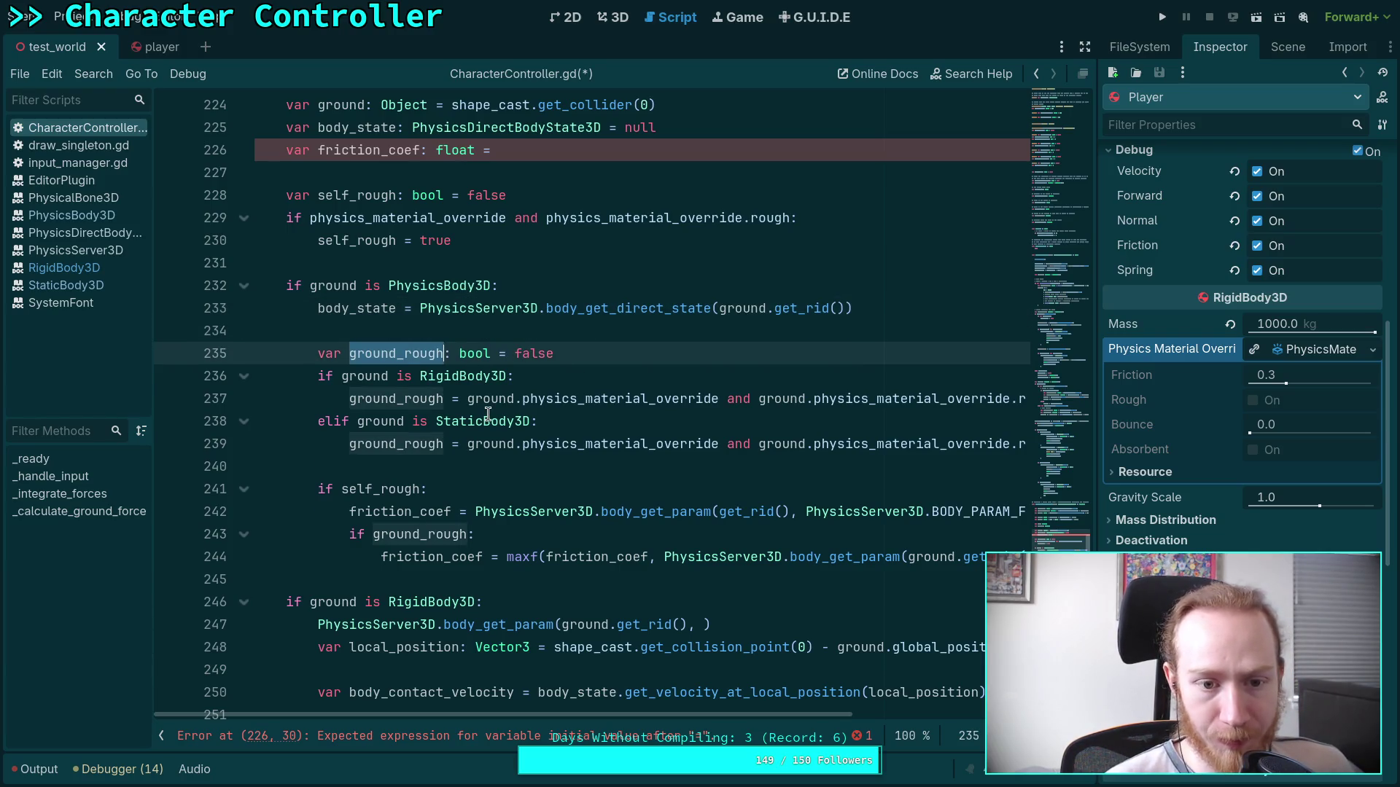
click(488, 414)
scroll(412, 410, up, 1)
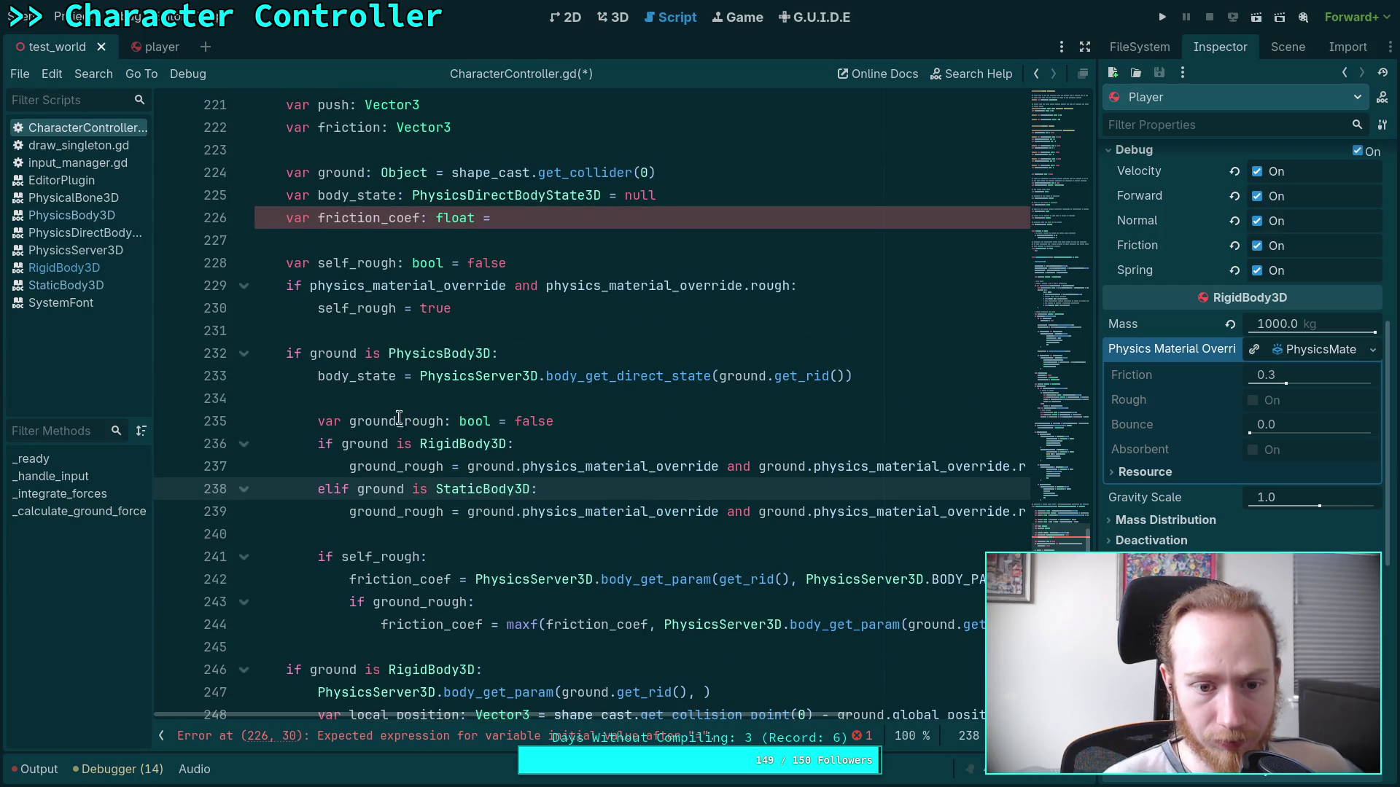
scroll(398, 416, down, 2)
click(656, 509)
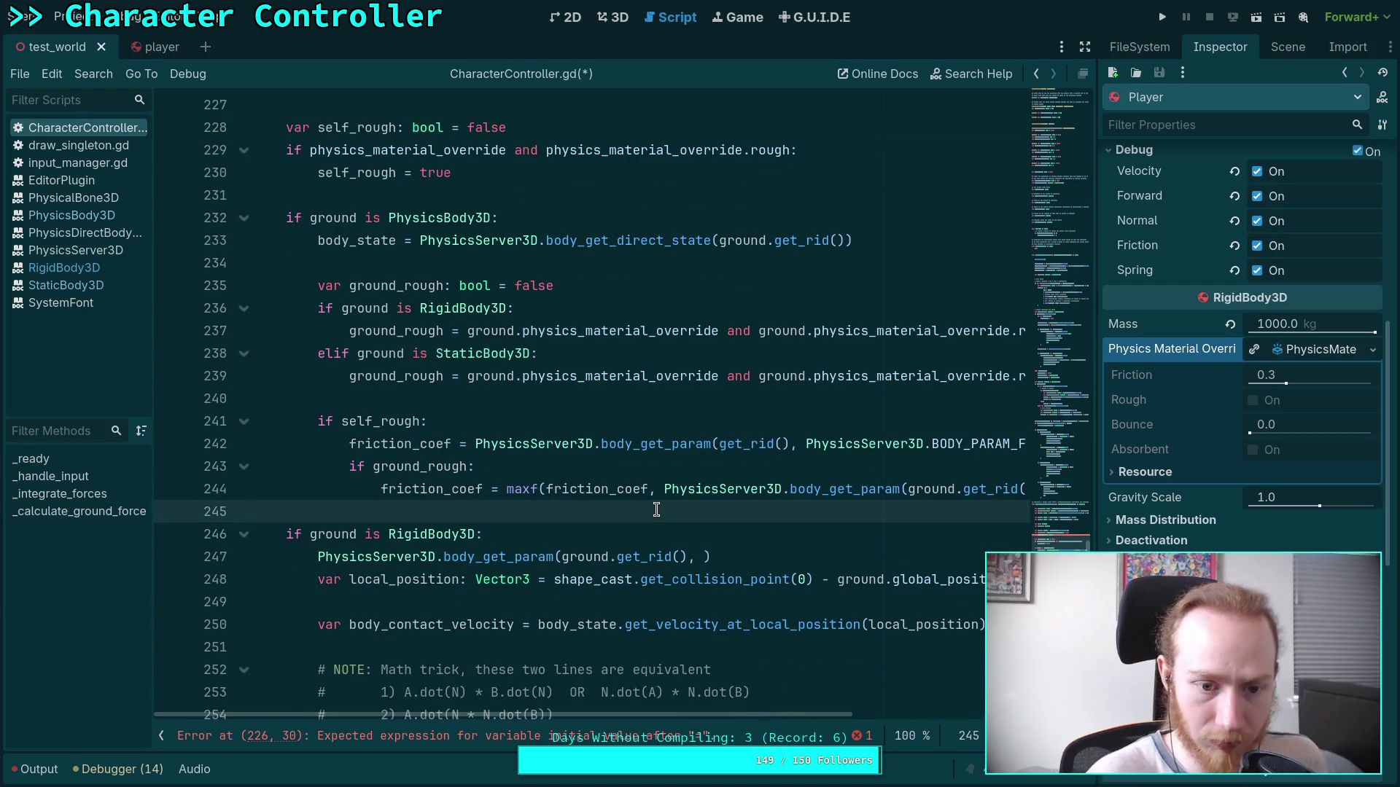
Add an 'elif ground_rough:' branch after line 245.
key(Return)
key(Up)
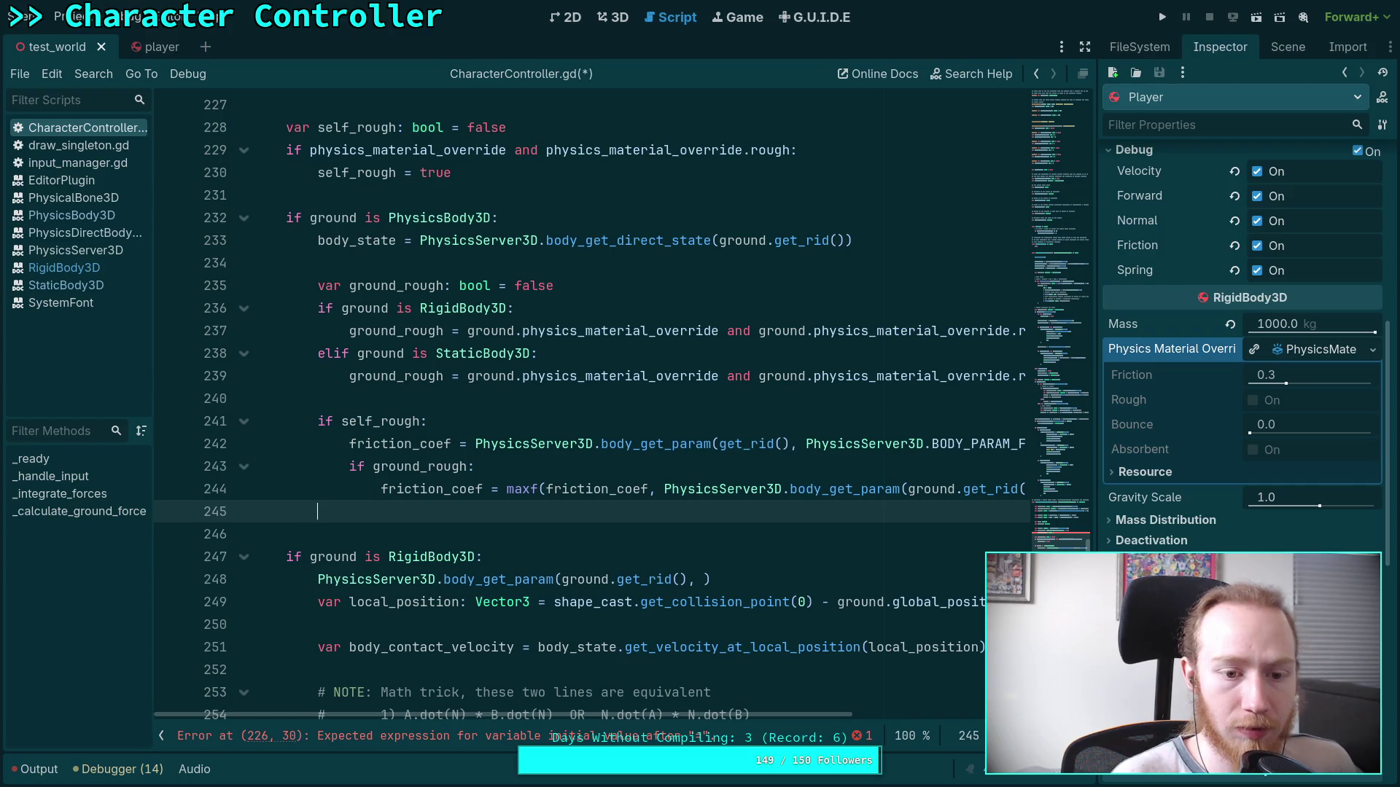
text(elif gr)
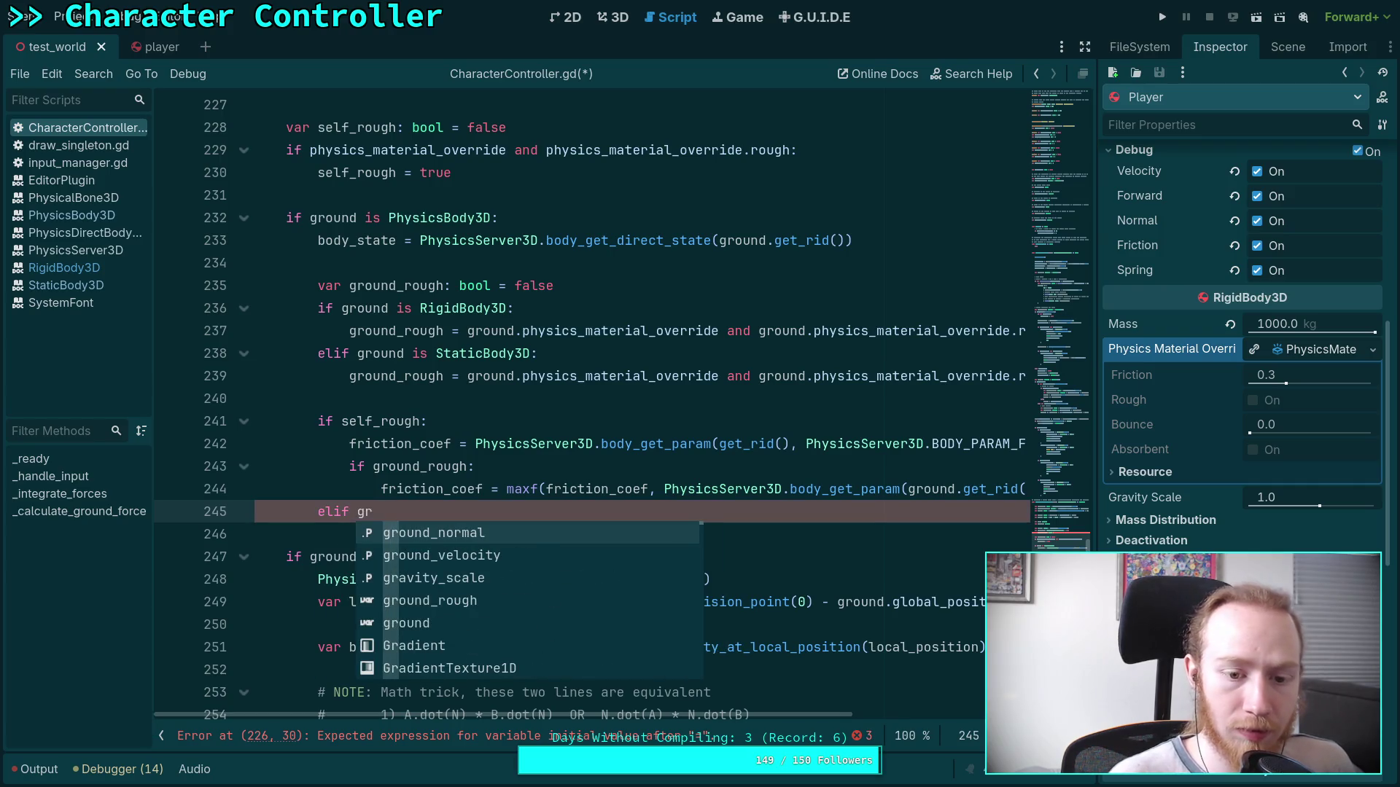
key(Down)
key(Down)
key(Down)
key(Return)
key(Return)
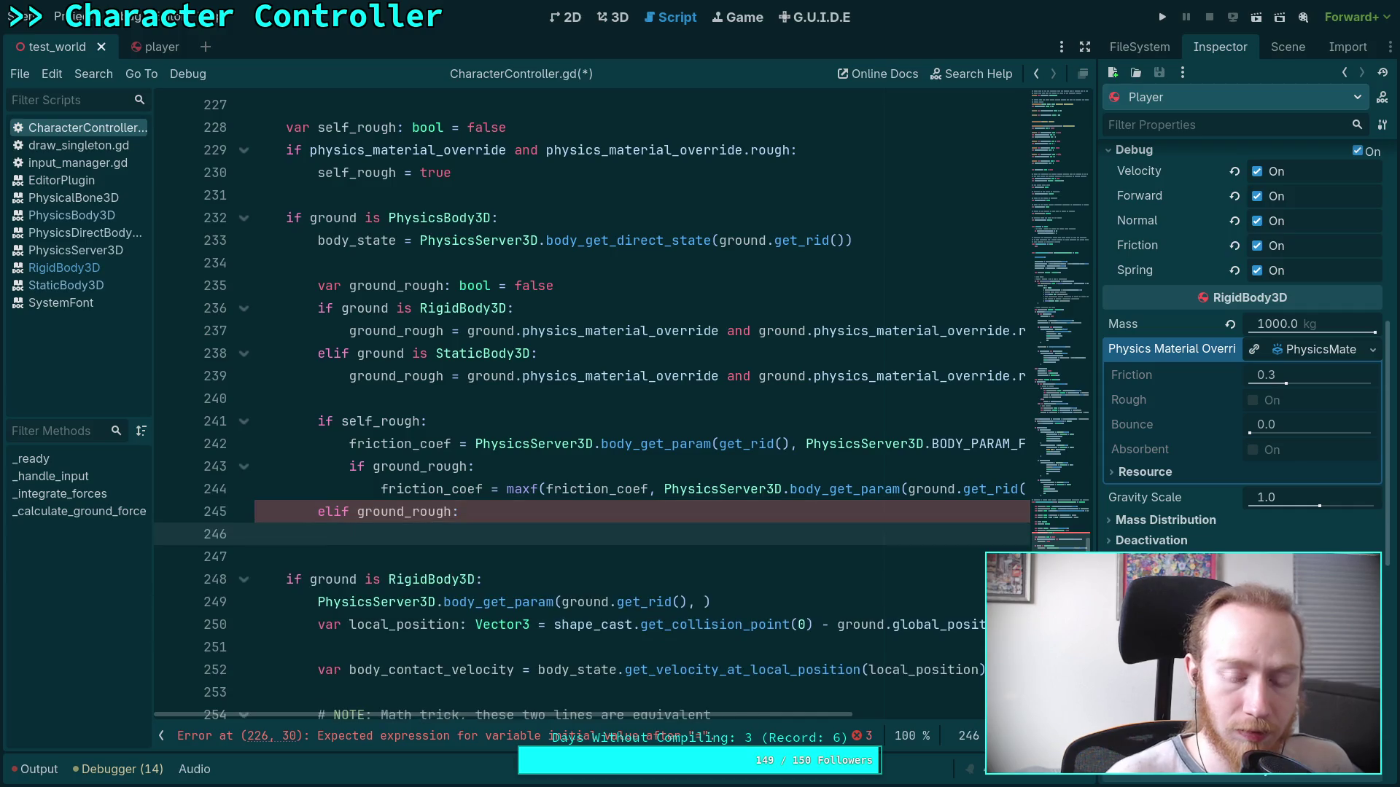
Copy the maxf friction_coef statement into the elif ground_rough branch.
drag(380, 488, 1026, 488)
right_click(768, 502)
click(493, 489)
key(ctrl+c)
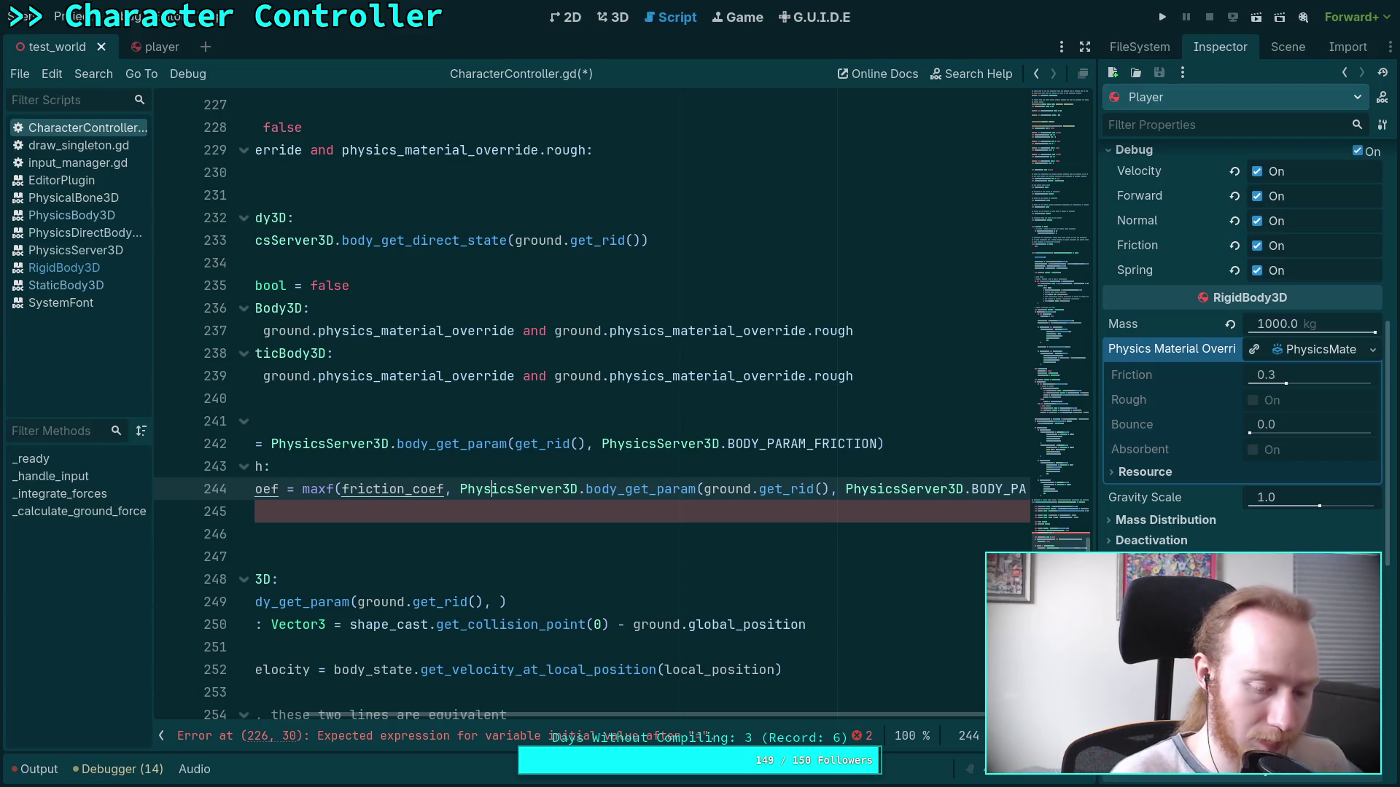
key(Down)
key(Down)
key(ctrl+v)
key(Return)
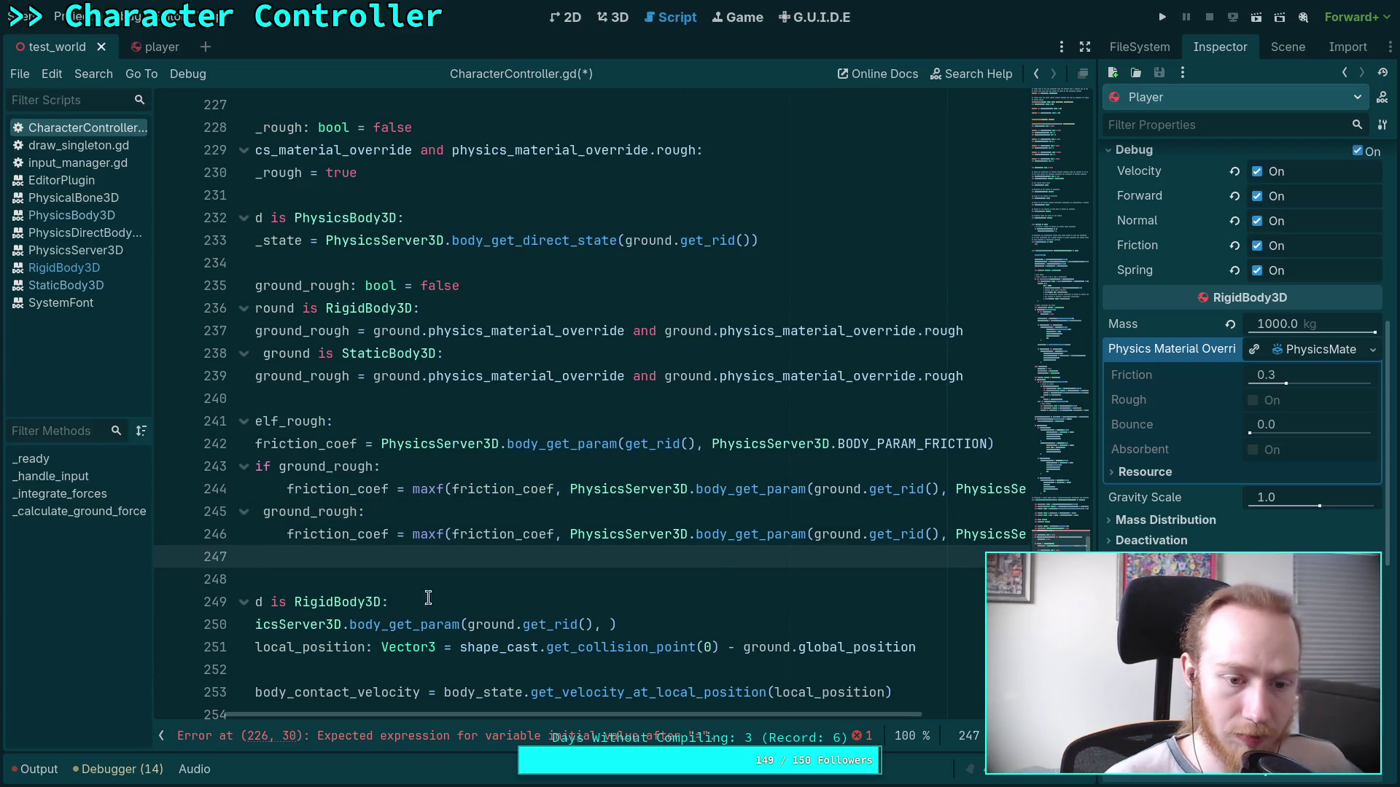
Strip the maxf wrapper so the elif line uses only the ground's friction.
drag(447, 720, 374, 720)
click(435, 534)
key(shift+Tab)
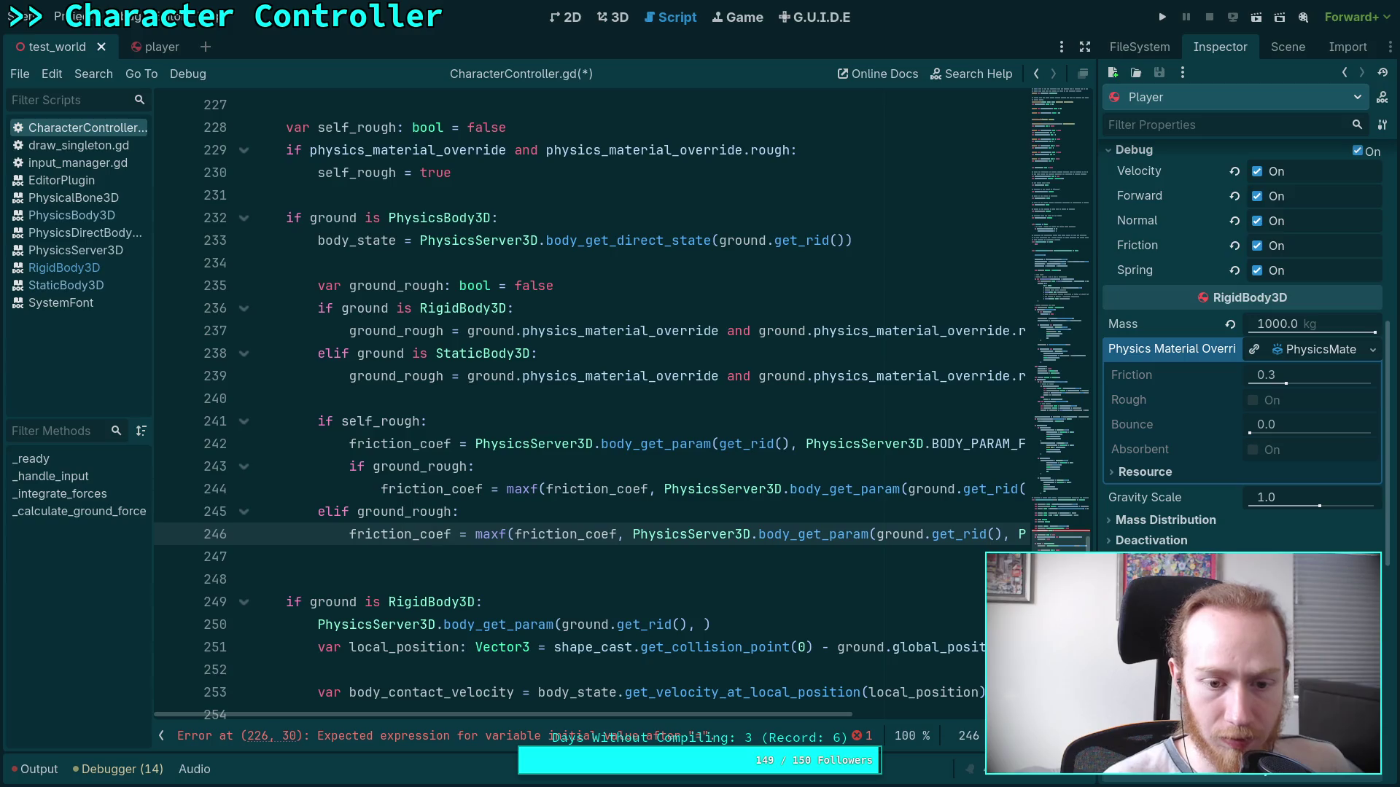
drag(475, 535, 632, 535)
key(BackSpace)
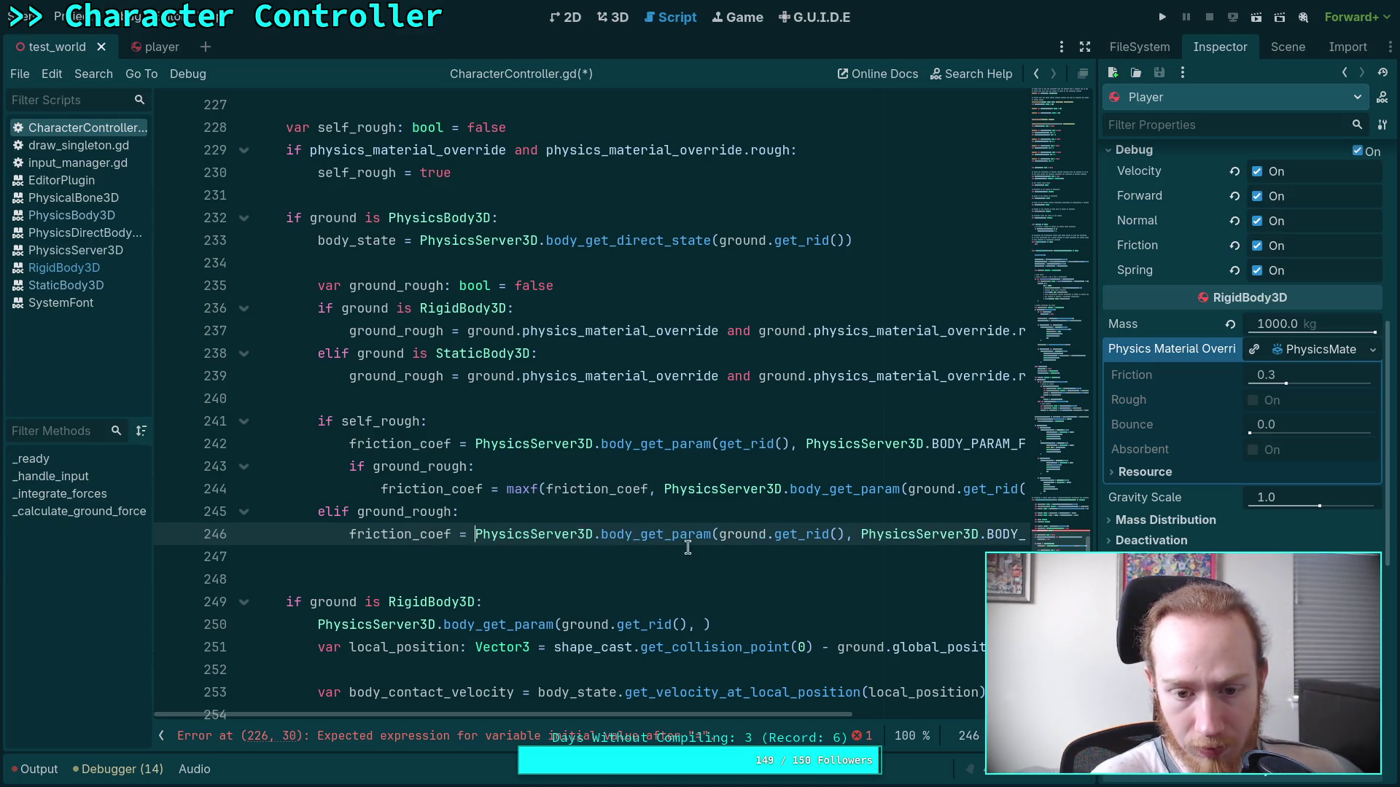
key(End)
key(BackSpace)
mouse_move(768, 720)
mouse_down()
mouse_move(716, 721)
mouse_move(552, 618)
mouse_up()
Add an else branch starting friction_coef = minf(.
key(Return)
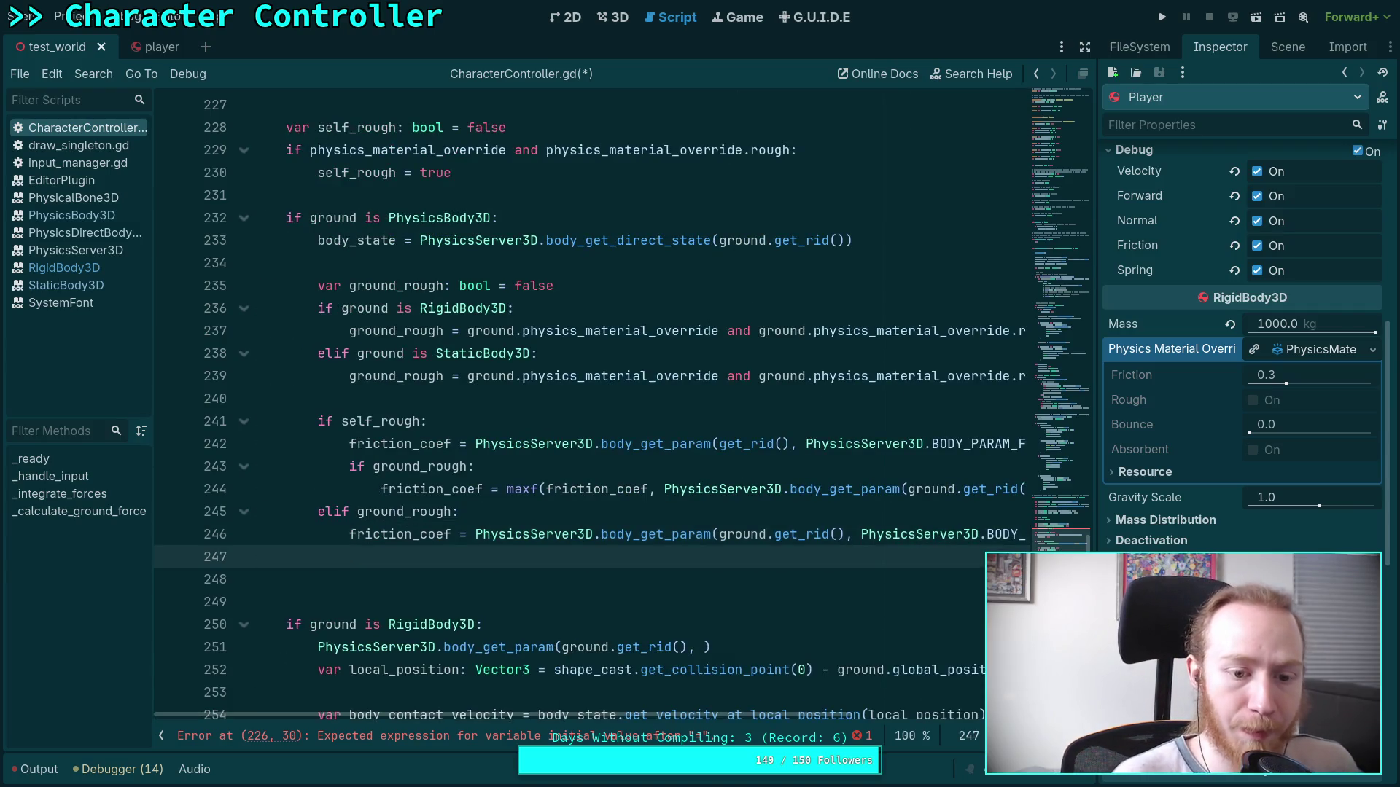
text(else:)
key(Return)
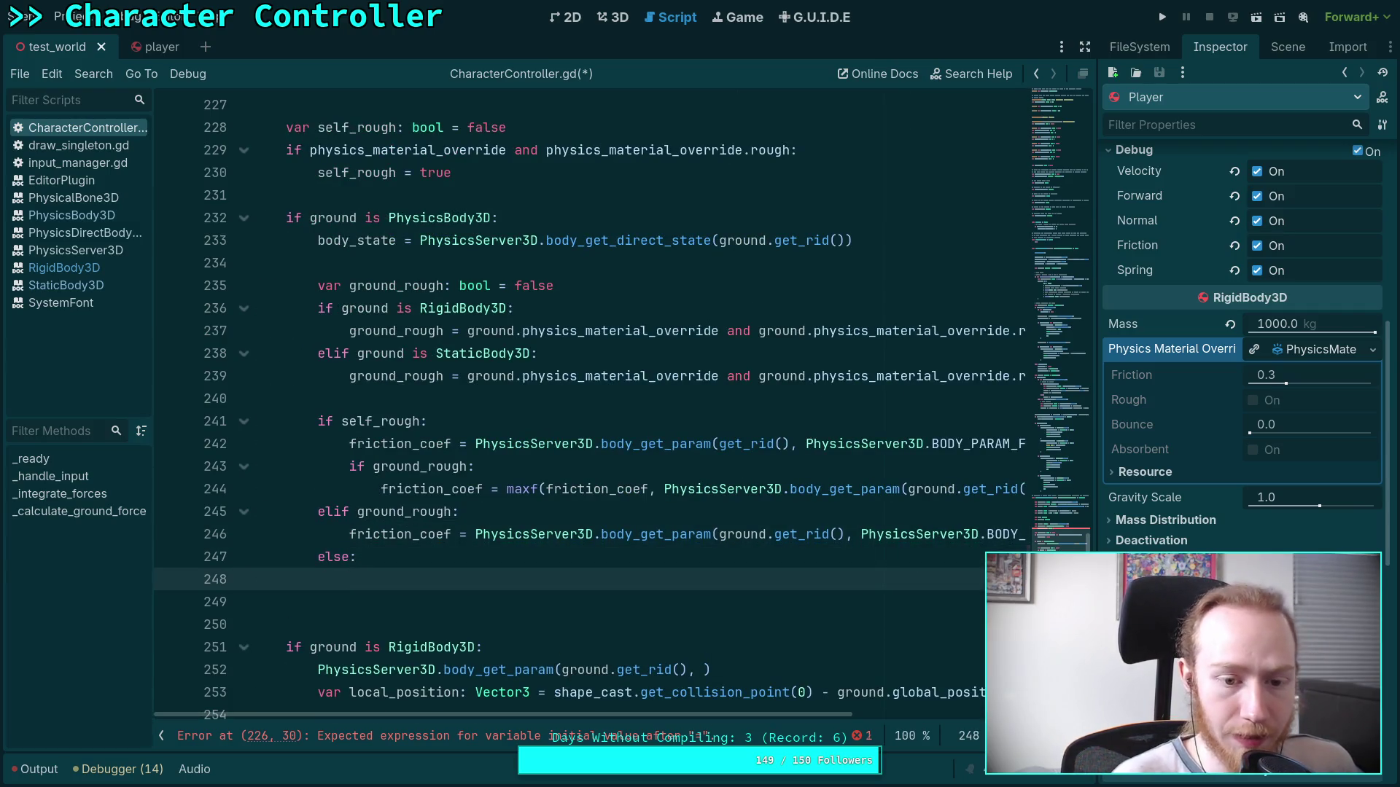
text(fric)
key(Down)
key(Return)
text(minf)
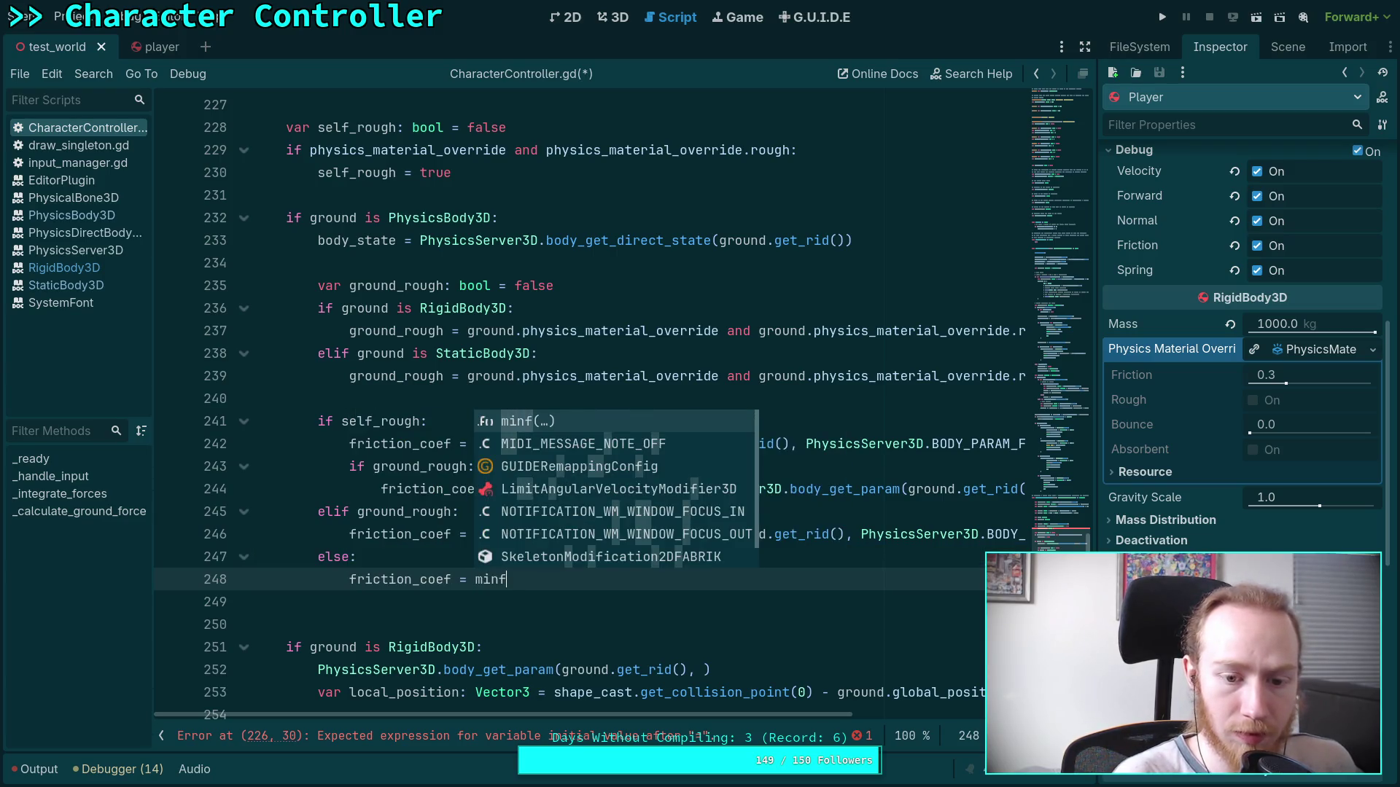
key(Return)
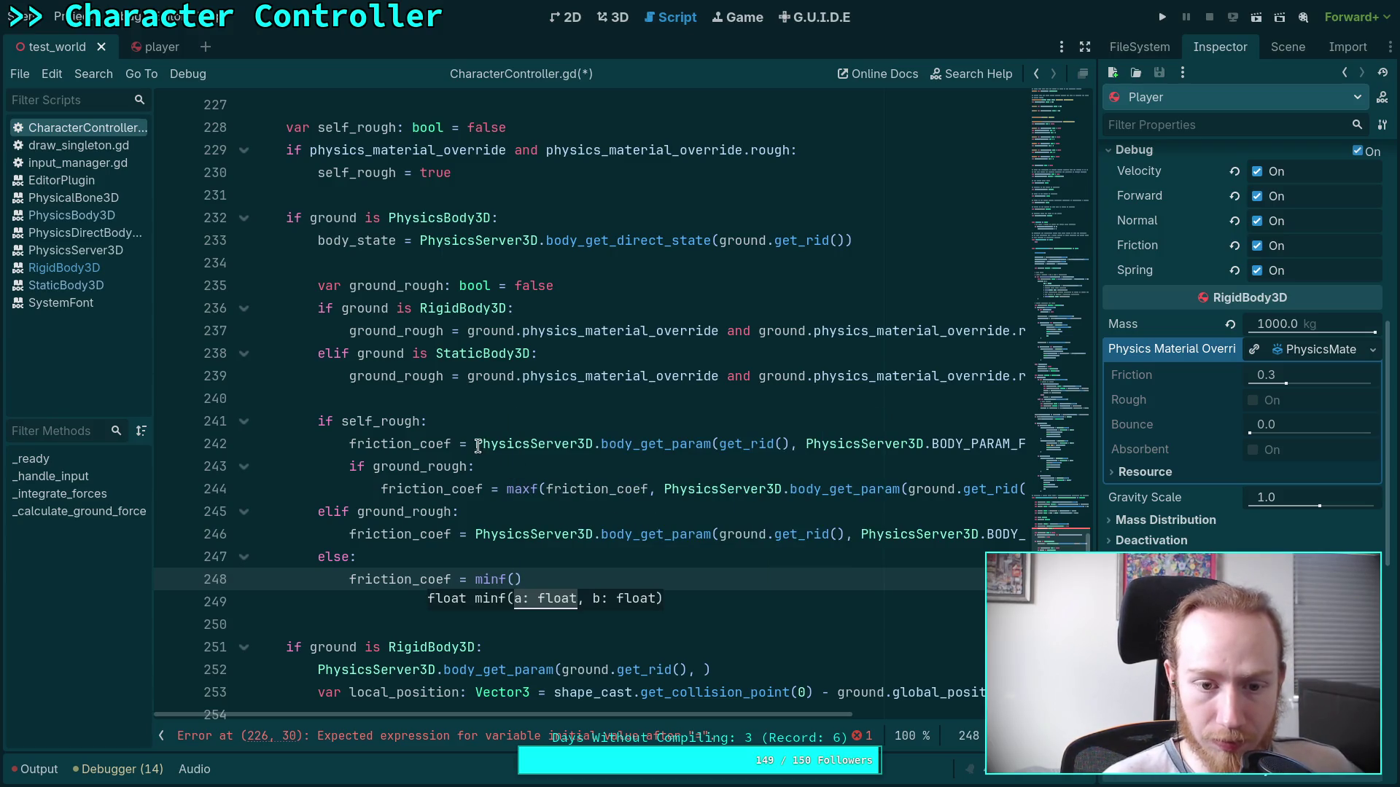
Paste the character's own friction lookup as minf's first argument.
click(475, 444)
key(shift+End)
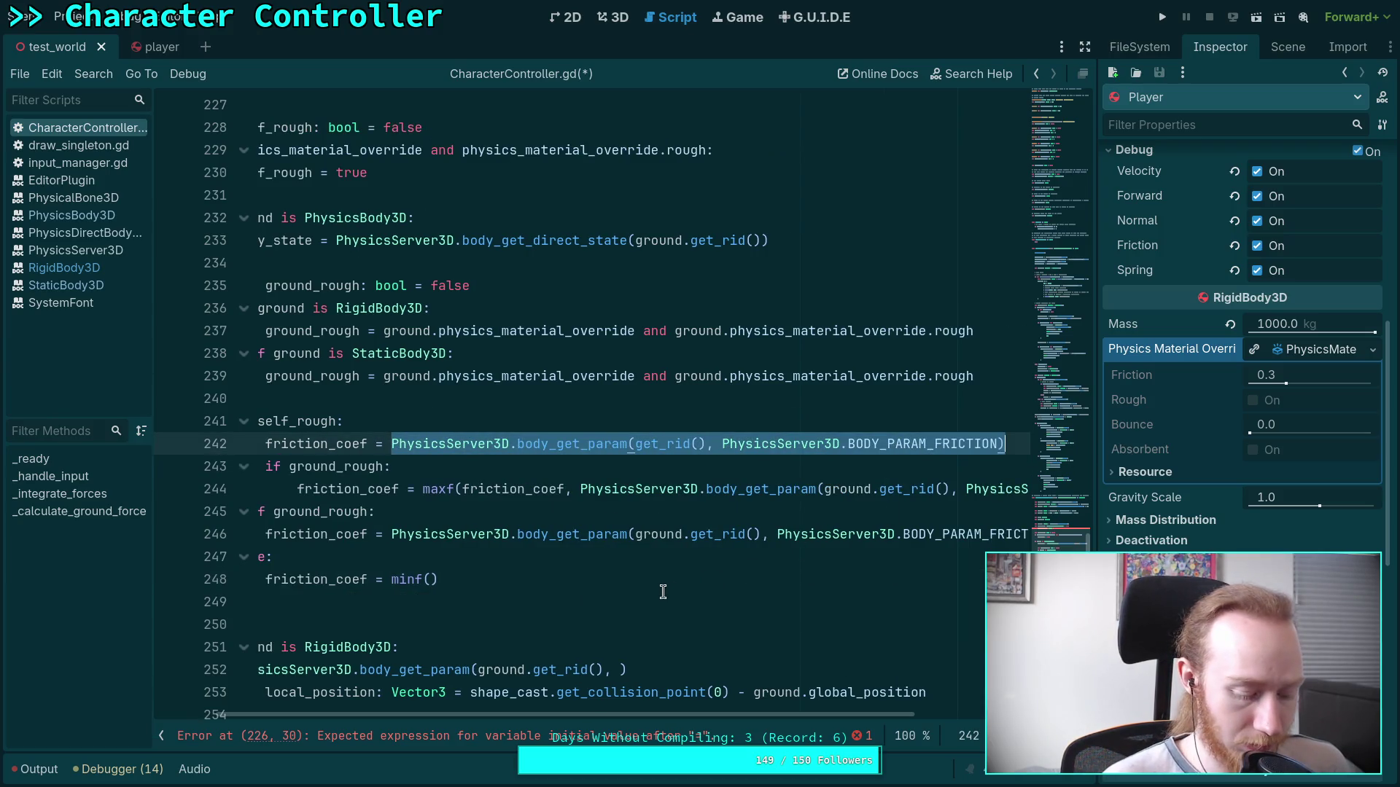
click(431, 579)
key(Return)
key(ctrl+v)
text(,)
key(Return)
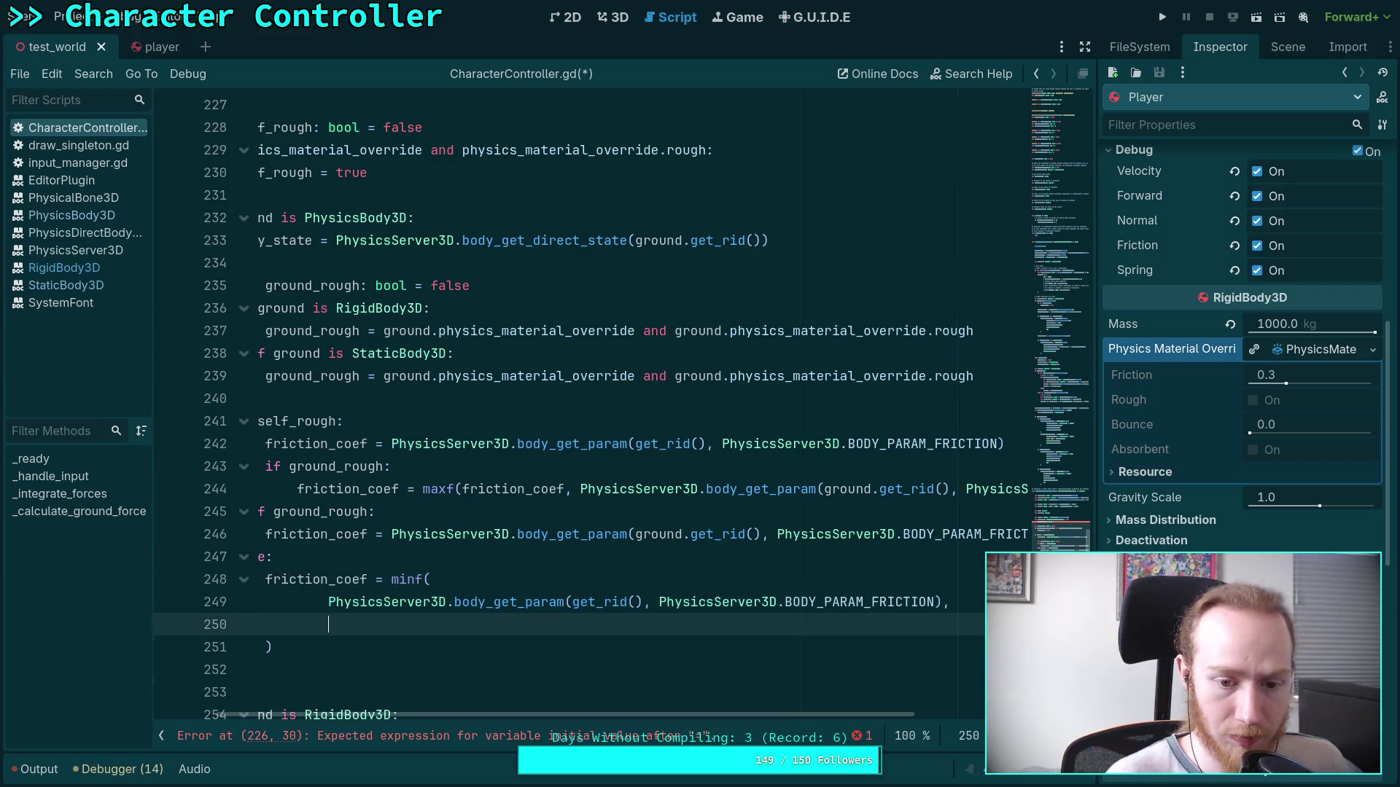
Copy the ground.get_rid() friction lookup in as minf's second argument.
drag(392, 535, 1128, 539)
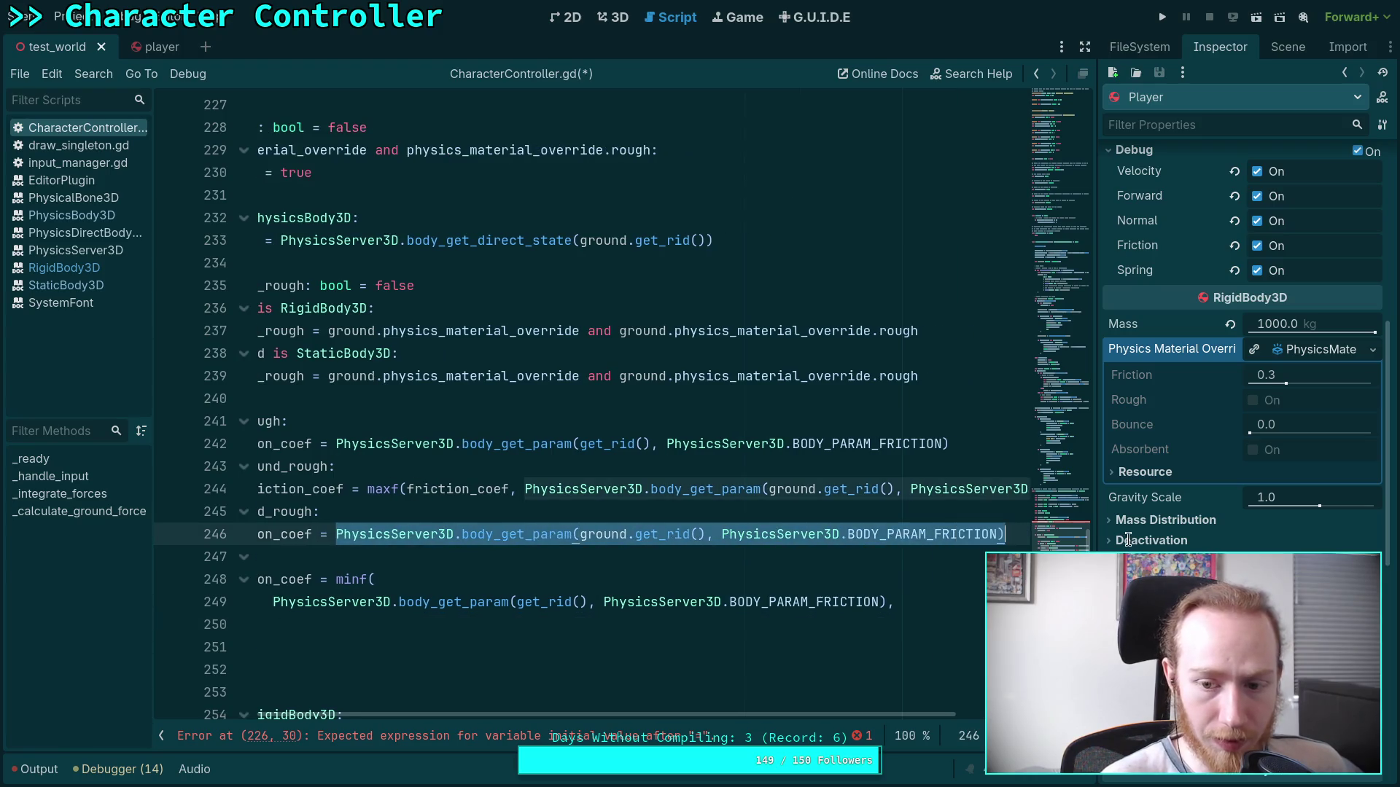
right_click(917, 533)
click(965, 541)
click(505, 625)
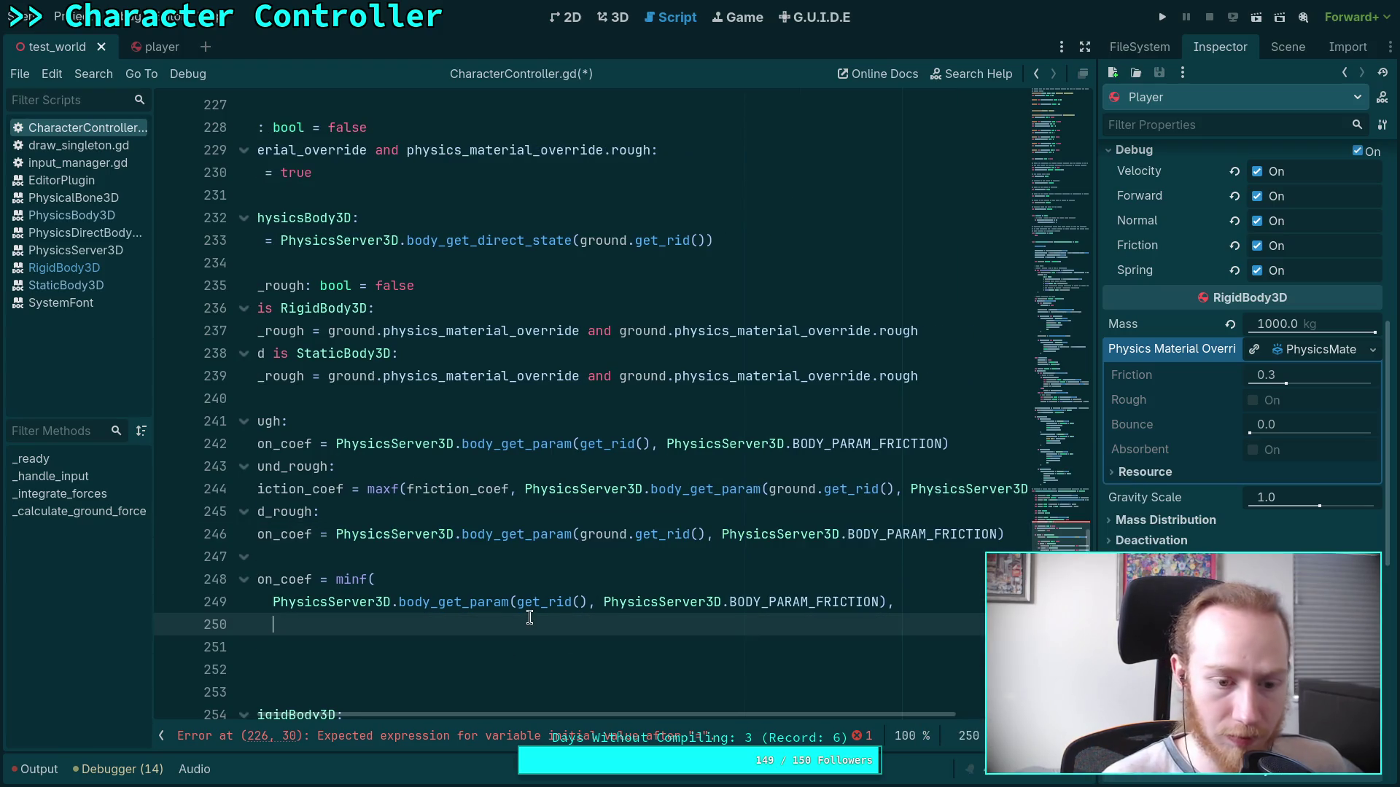
key(ctrl+v)
drag(661, 714, 559, 711)
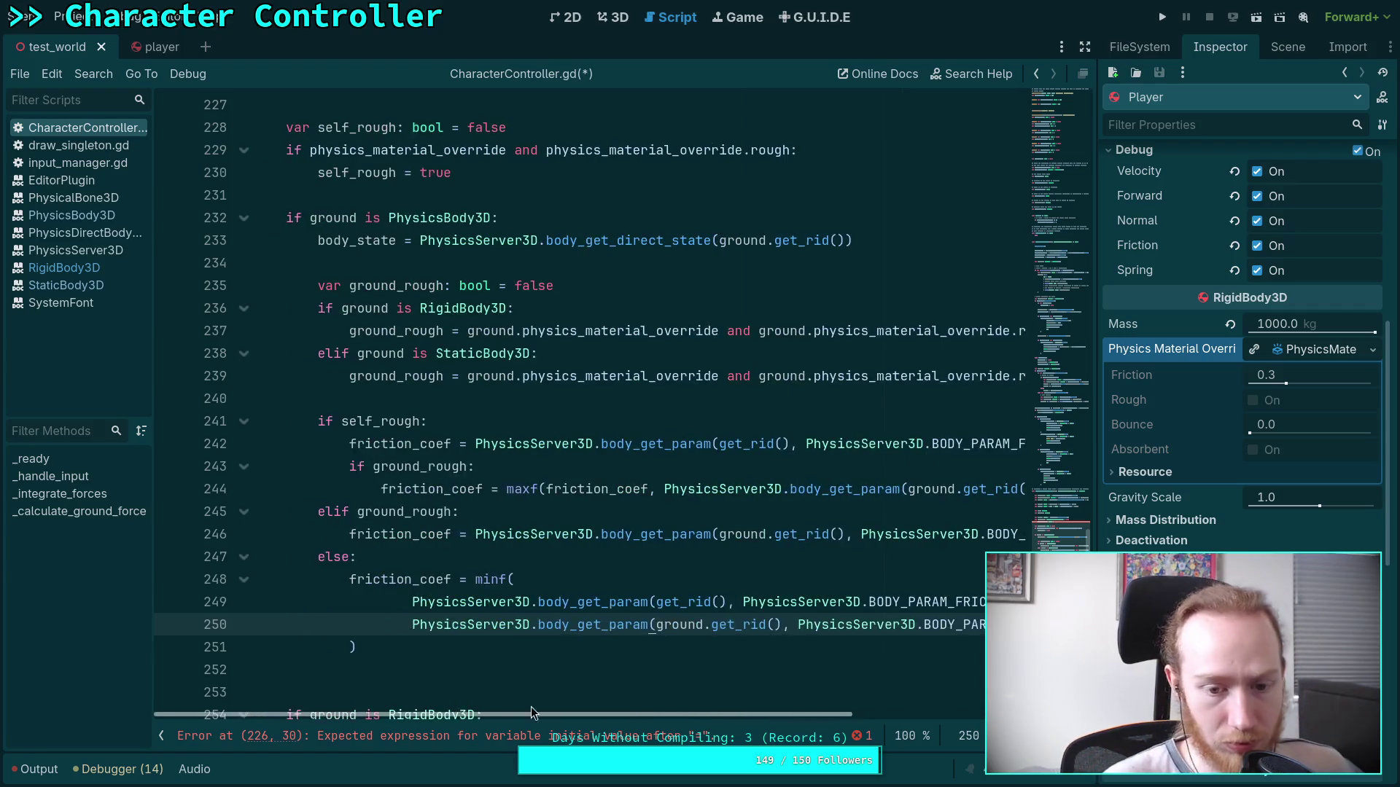
click(450, 668)
scroll(481, 613, up, 2)
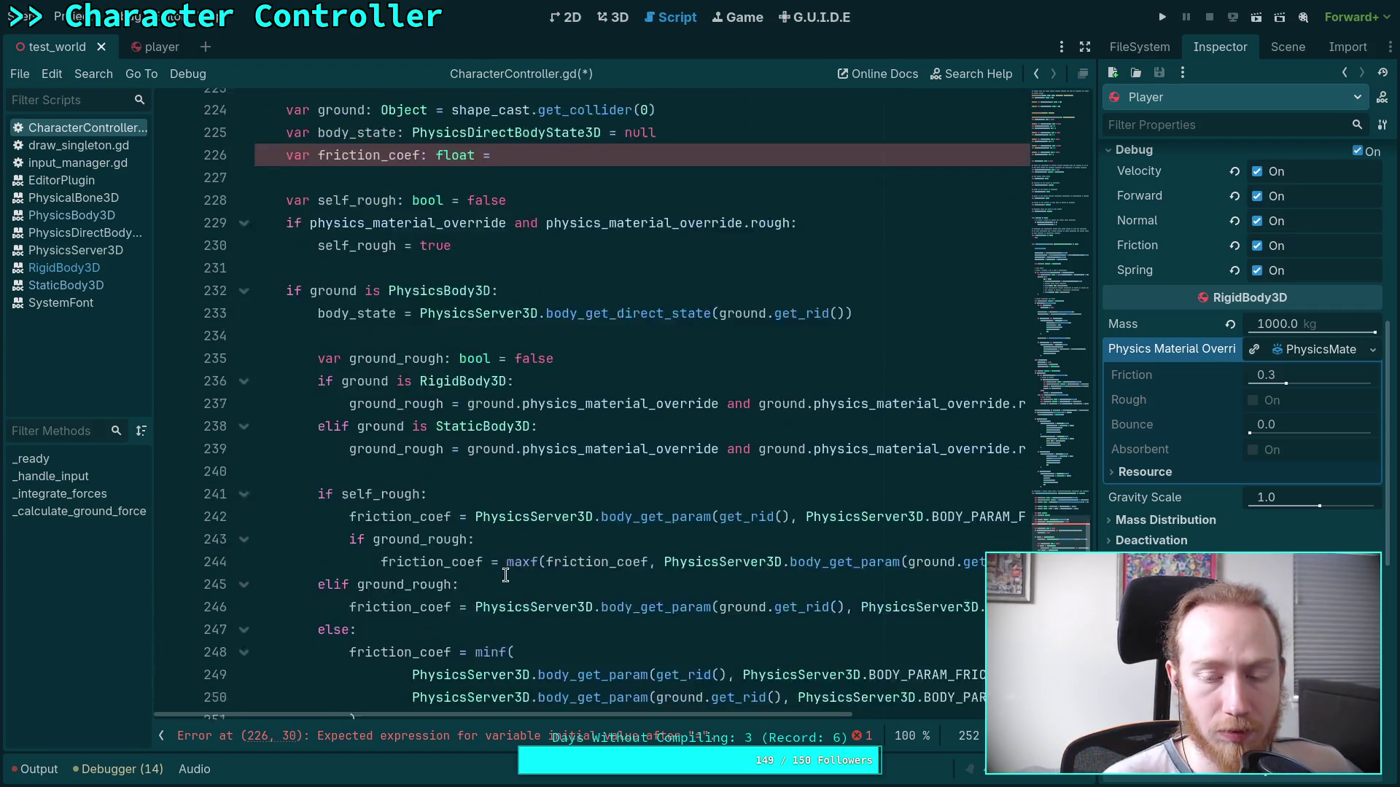
Consult the RigidBody3D and CollisionObject3D documentation, then return to CharacterController.gd.
scroll(517, 524, down, 2)
scroll(527, 557, down, 1)
scroll(527, 557, up, 3)
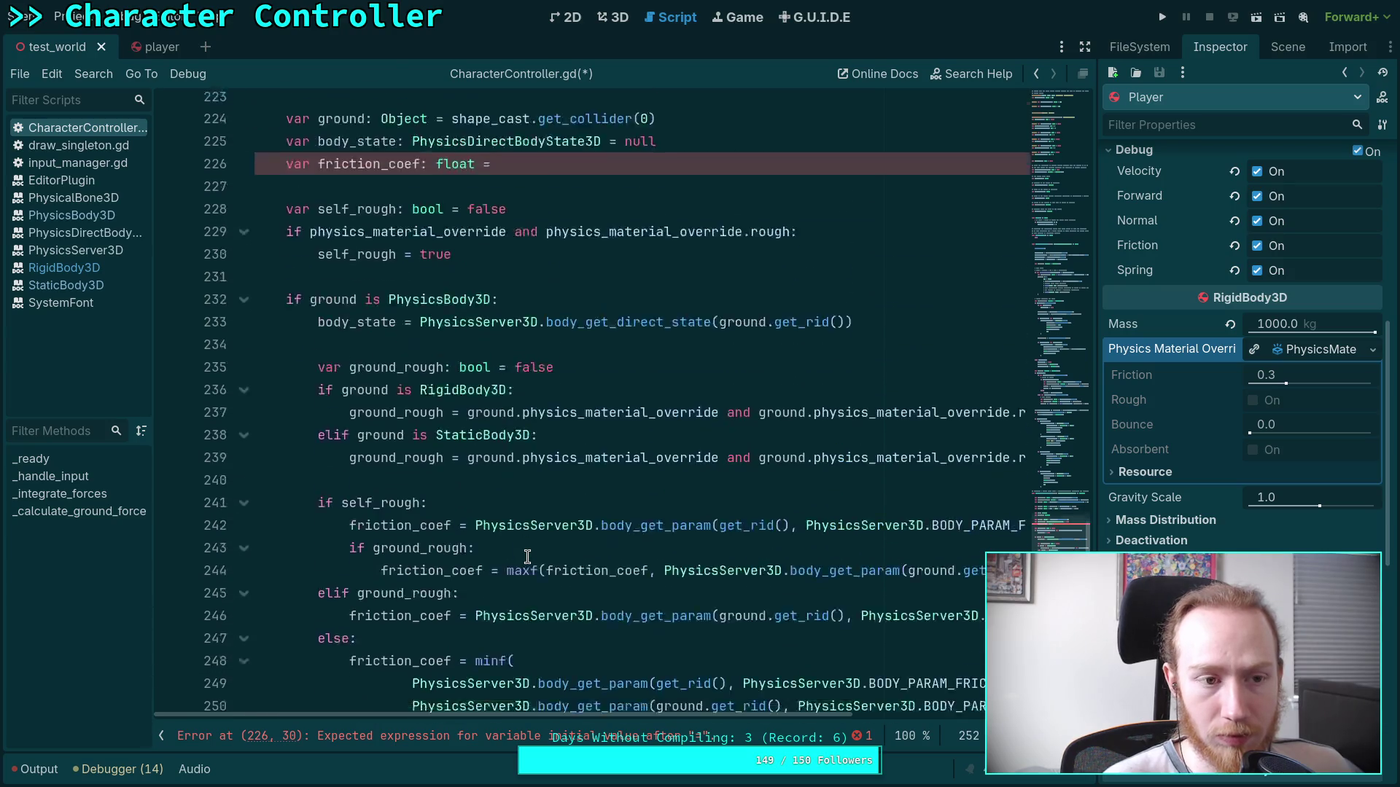
click(92, 274)
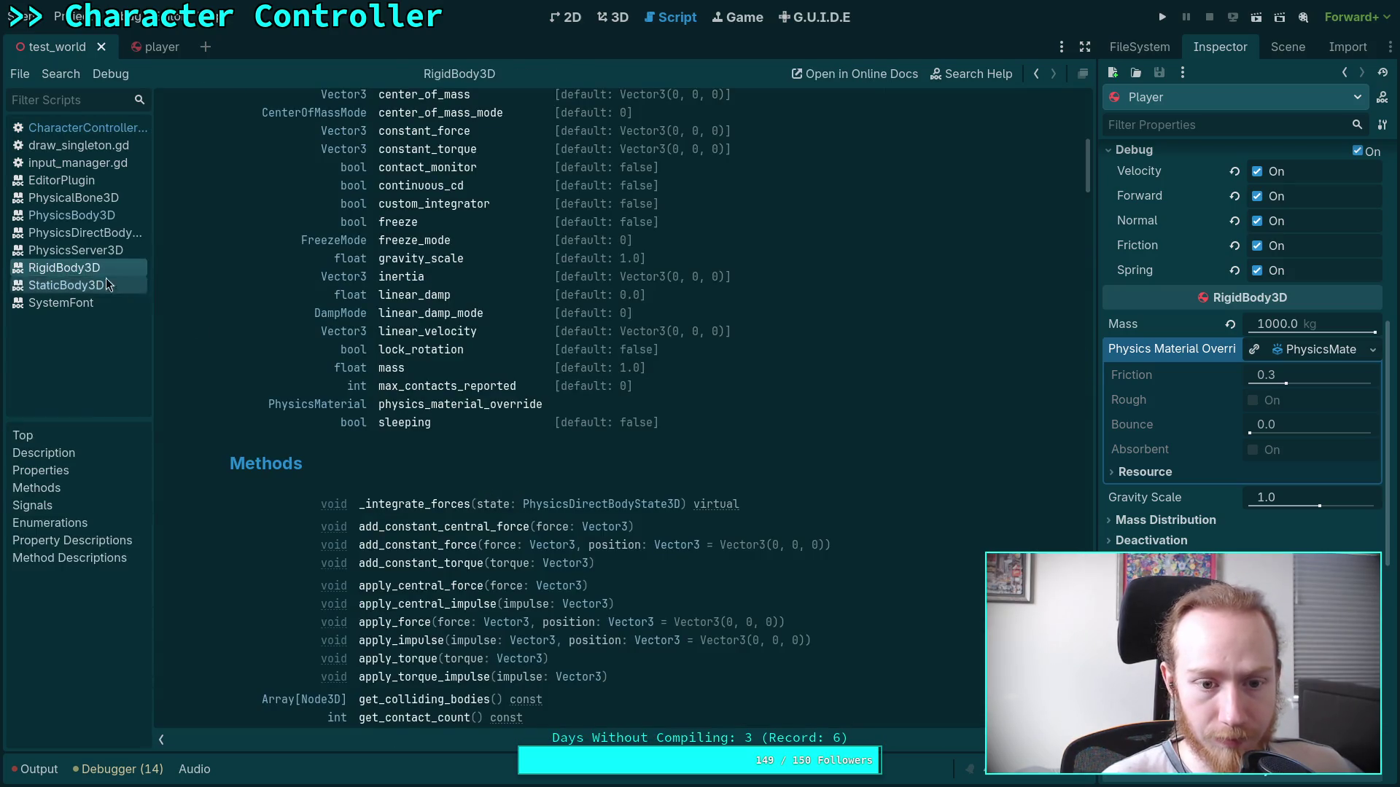
scroll(465, 439, up, 5)
scroll(327, 399, down, 8)
scroll(487, 430, up, 10)
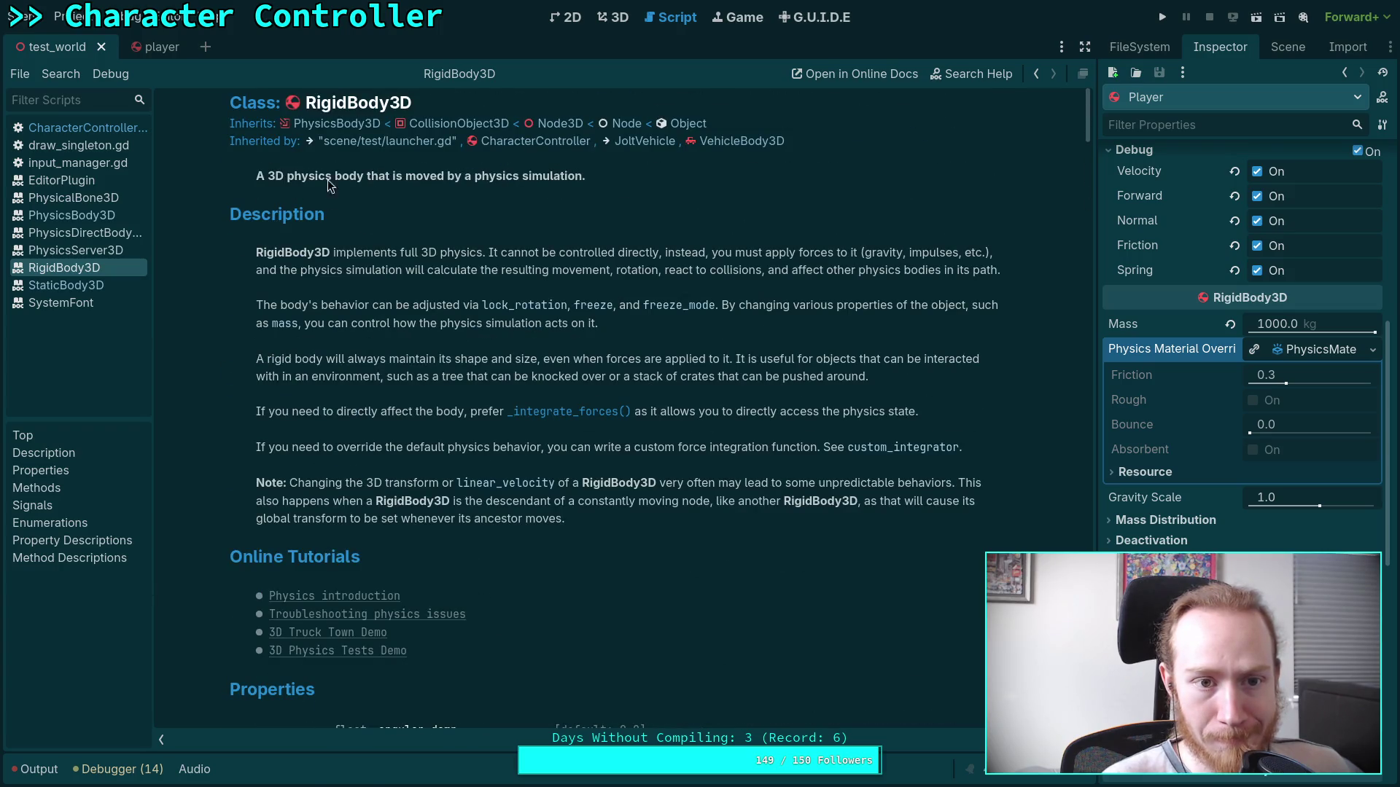
click(464, 124)
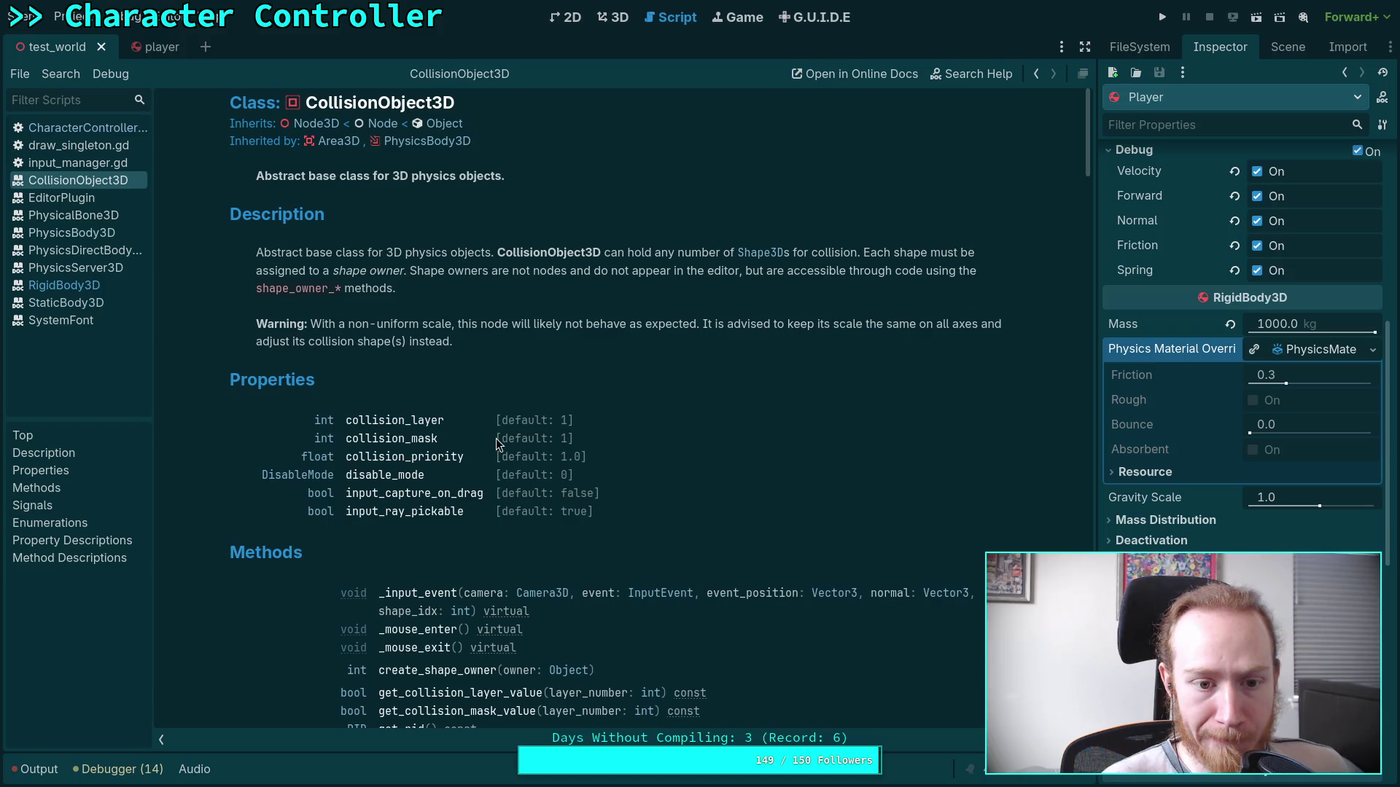
scroll(496, 439, down, 3)
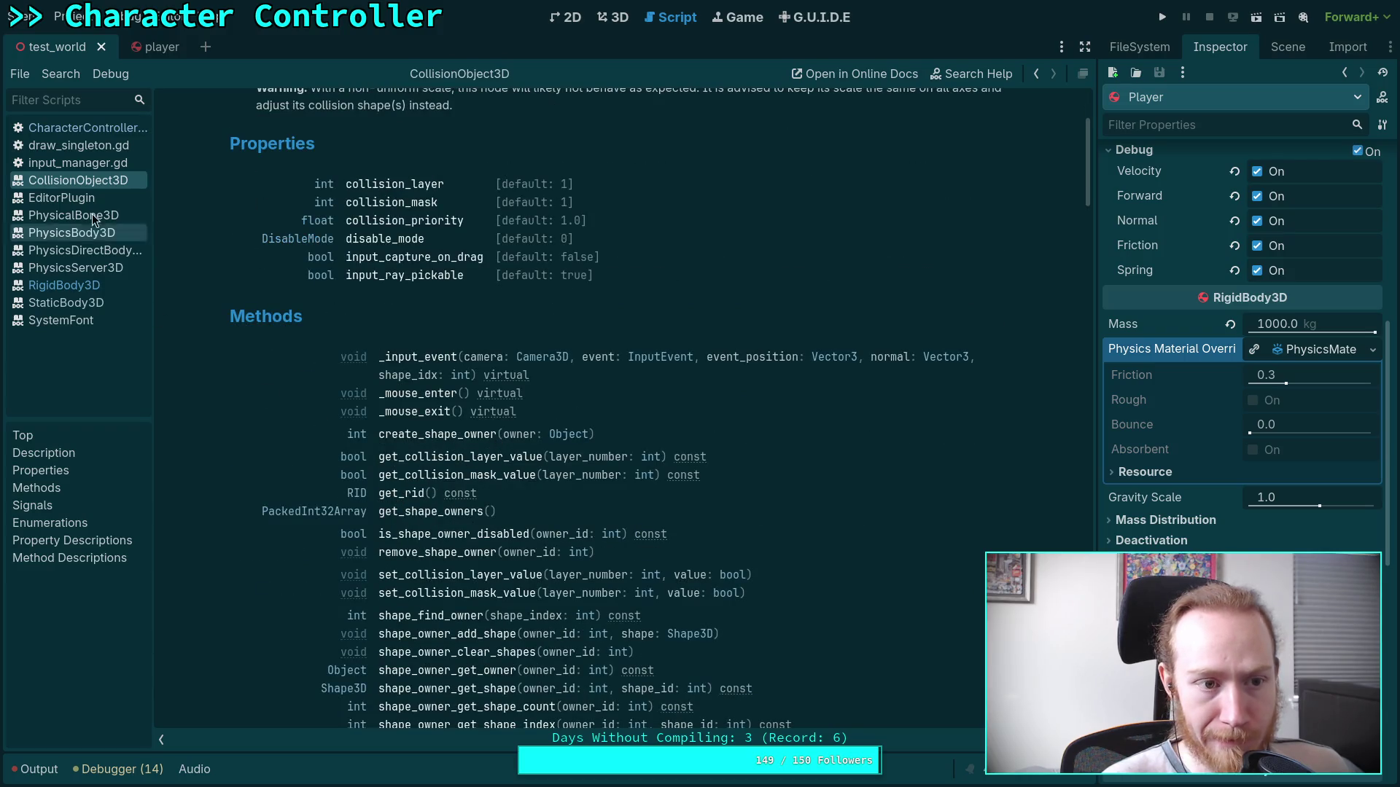
click(73, 128)
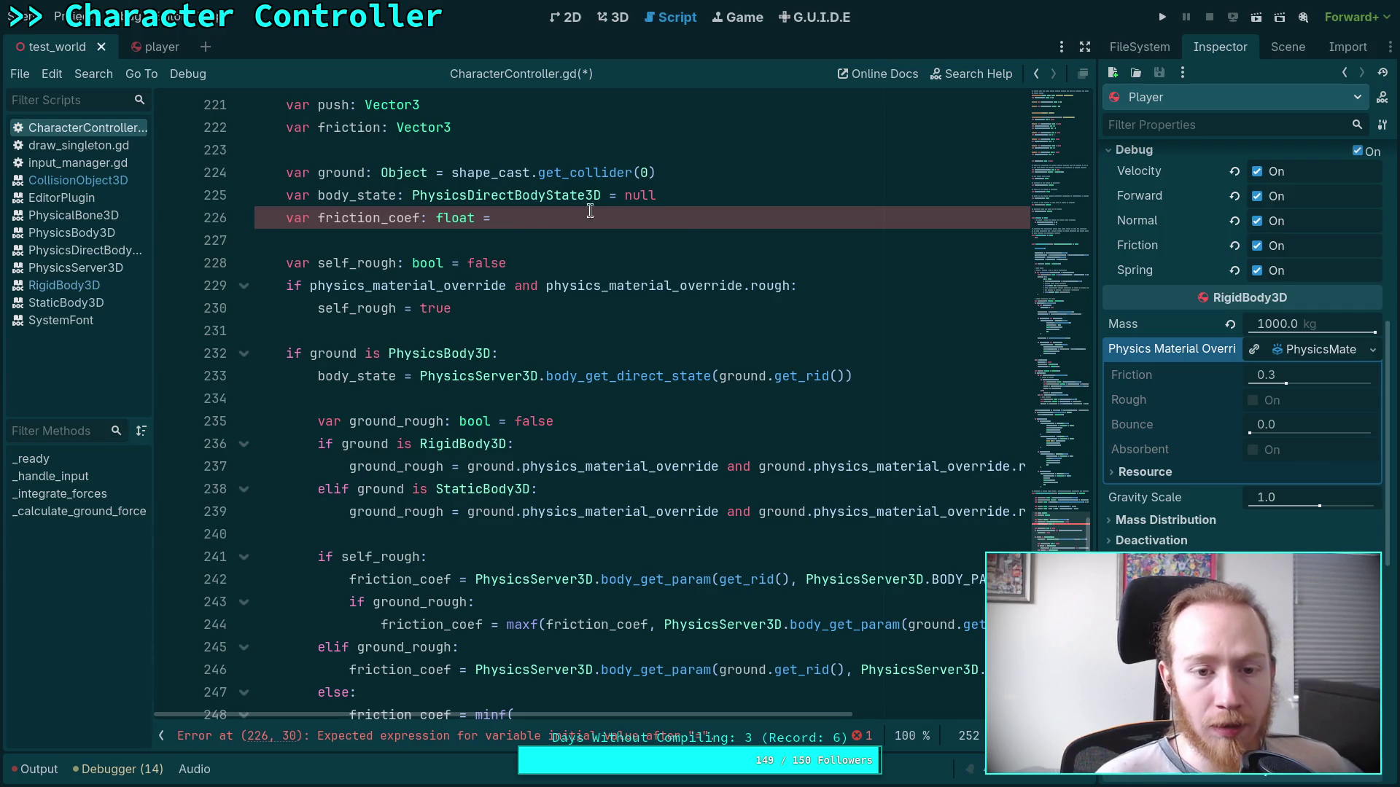
Give the friction_coef declaration on line 226 a default of 0.0.
click(693, 218)
key(BackSpace)
key(BackSpace)
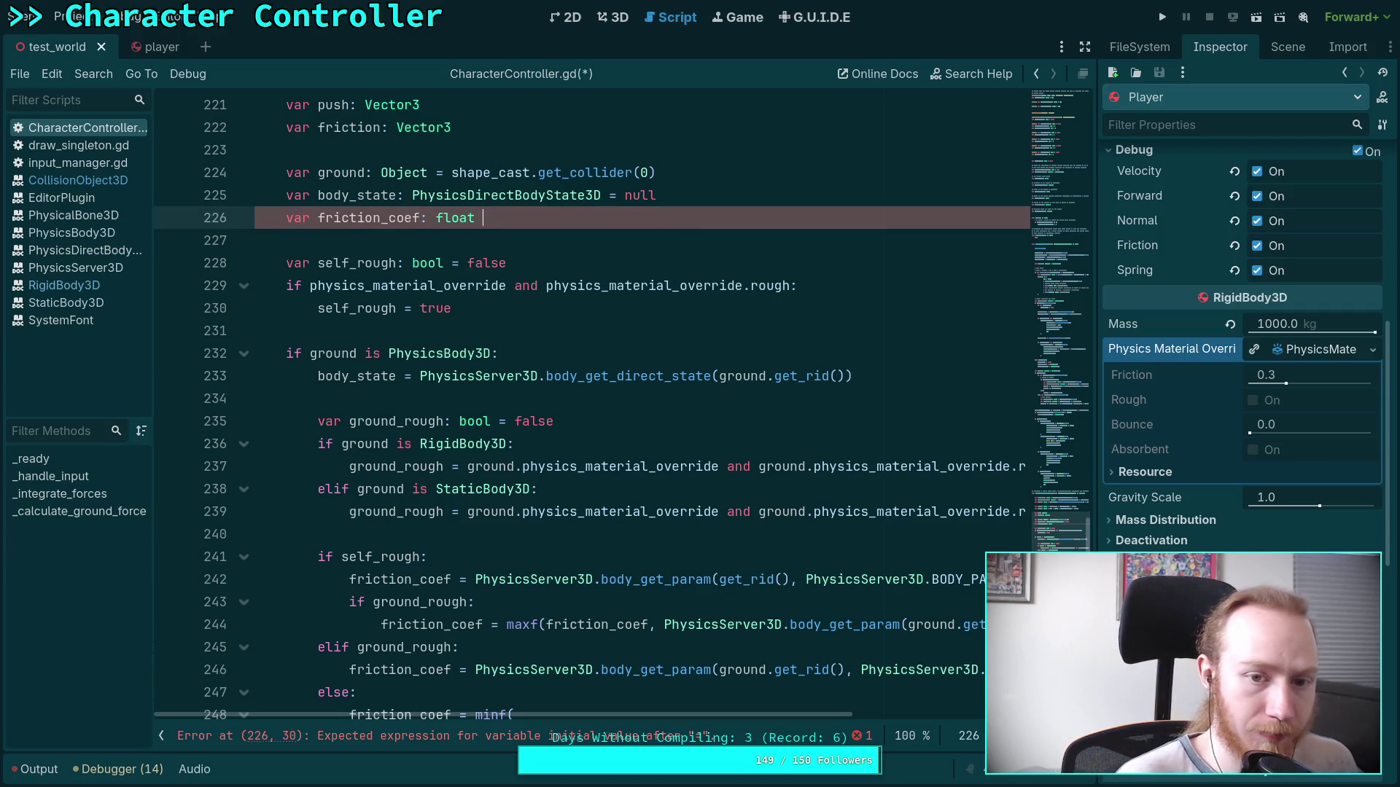
text(= 0.0)
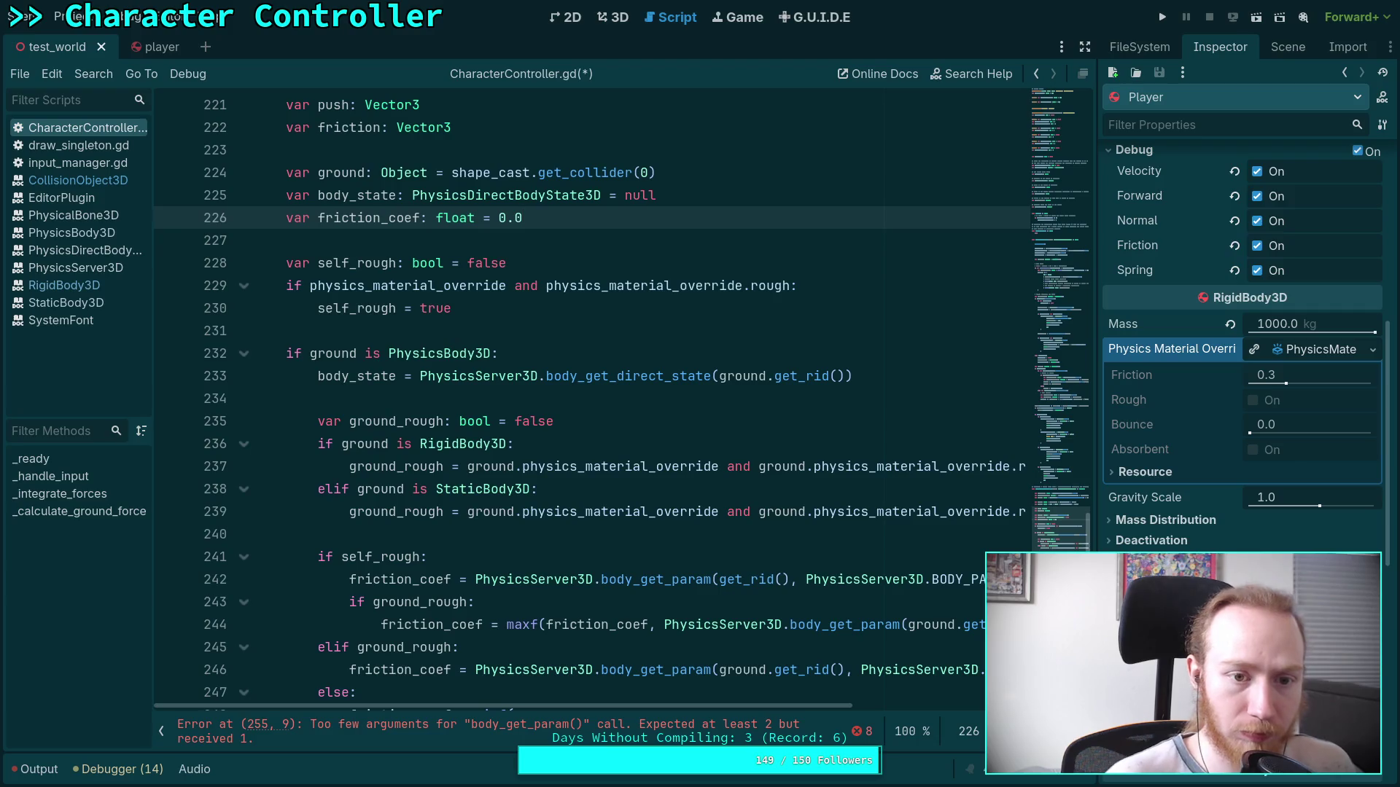
click(363, 217)
Delete the extra blank line 252 and add a blank line after the StaticBody3D check.
scroll(604, 450, down, 2)
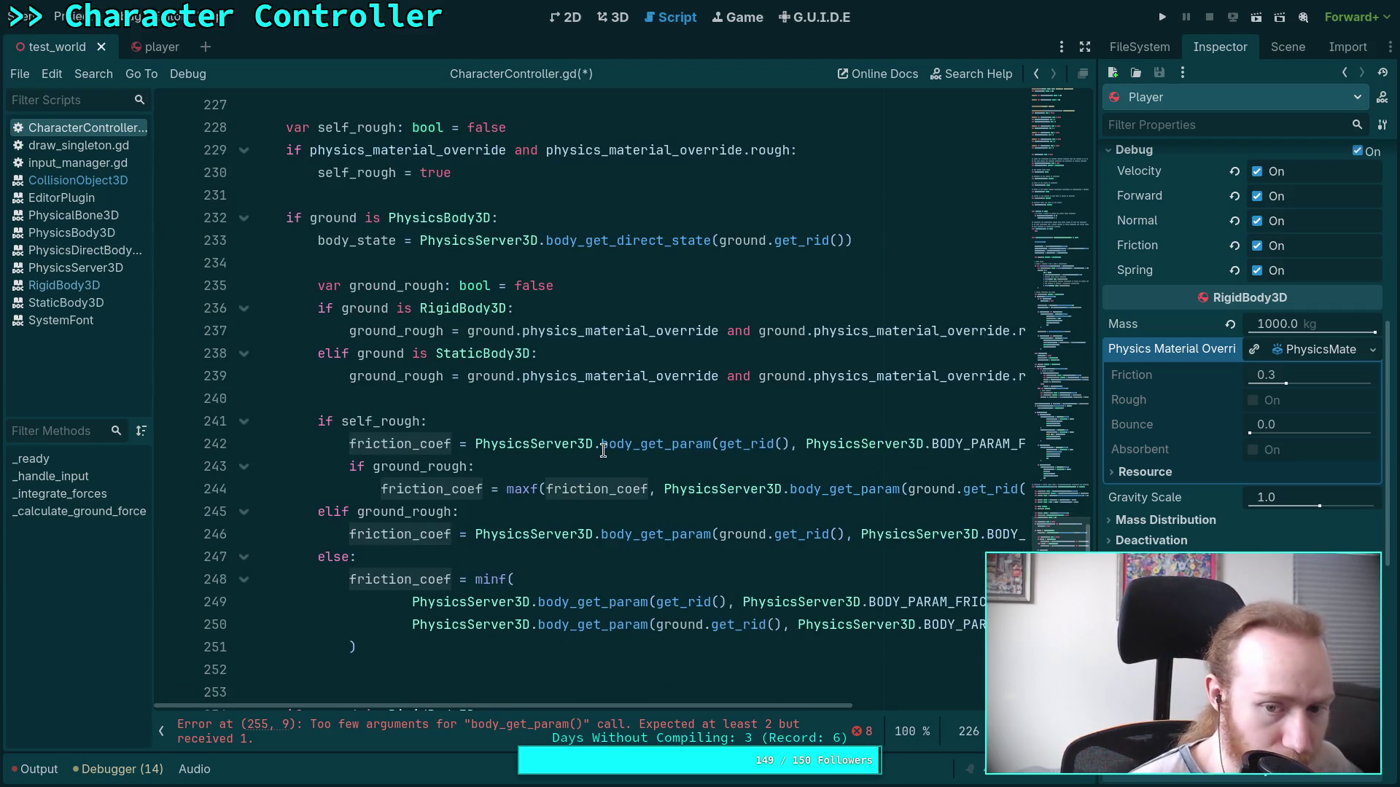
scroll(562, 576, down, 1)
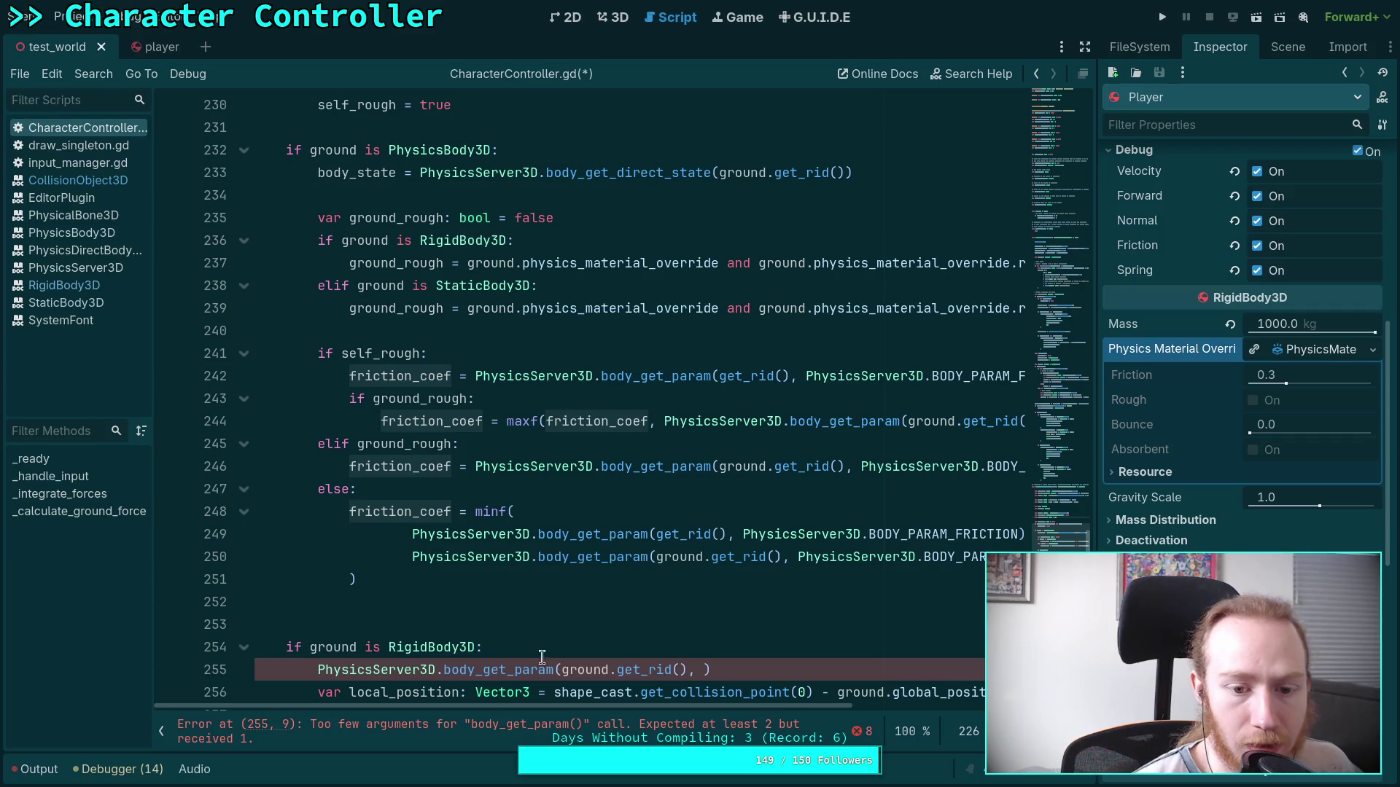
click(466, 579)
click(451, 592)
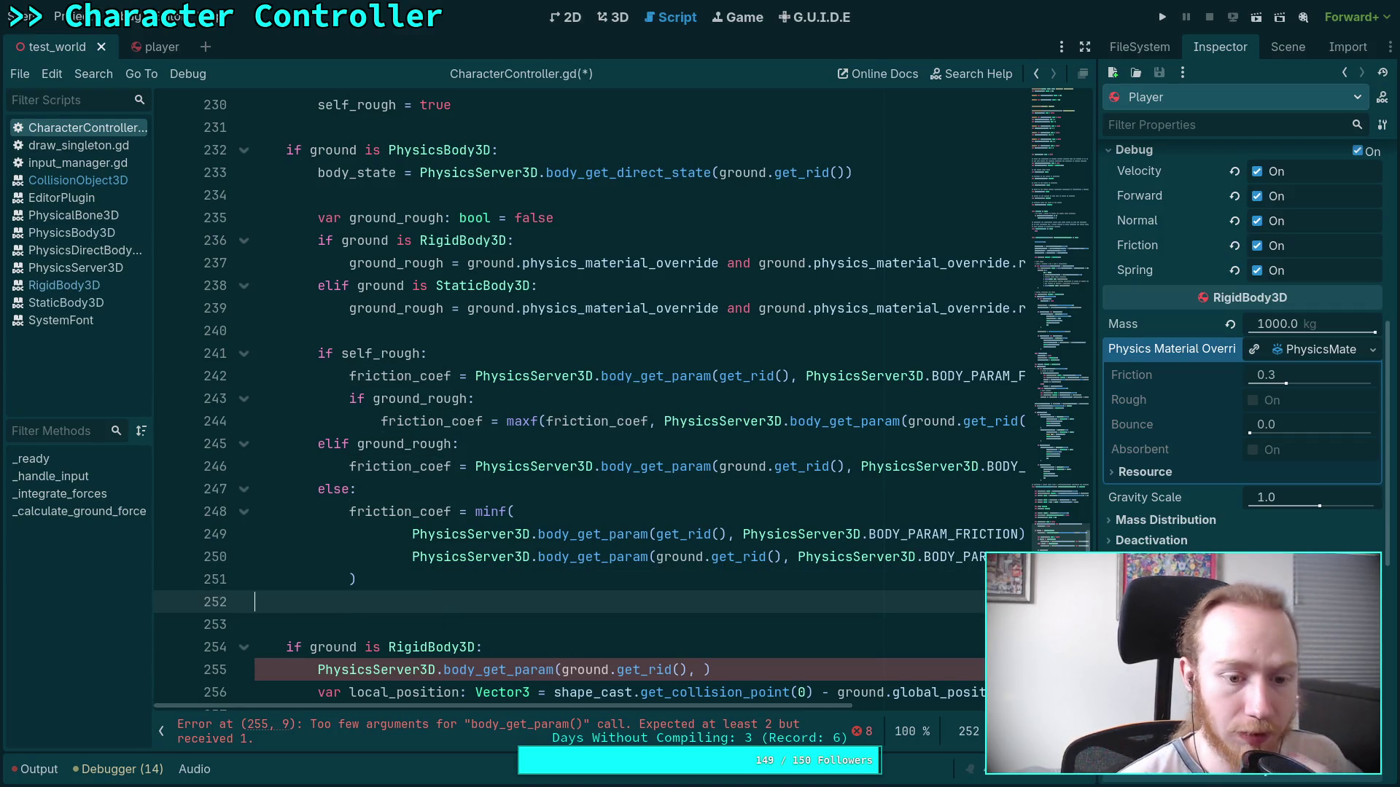
key(BackSpace)
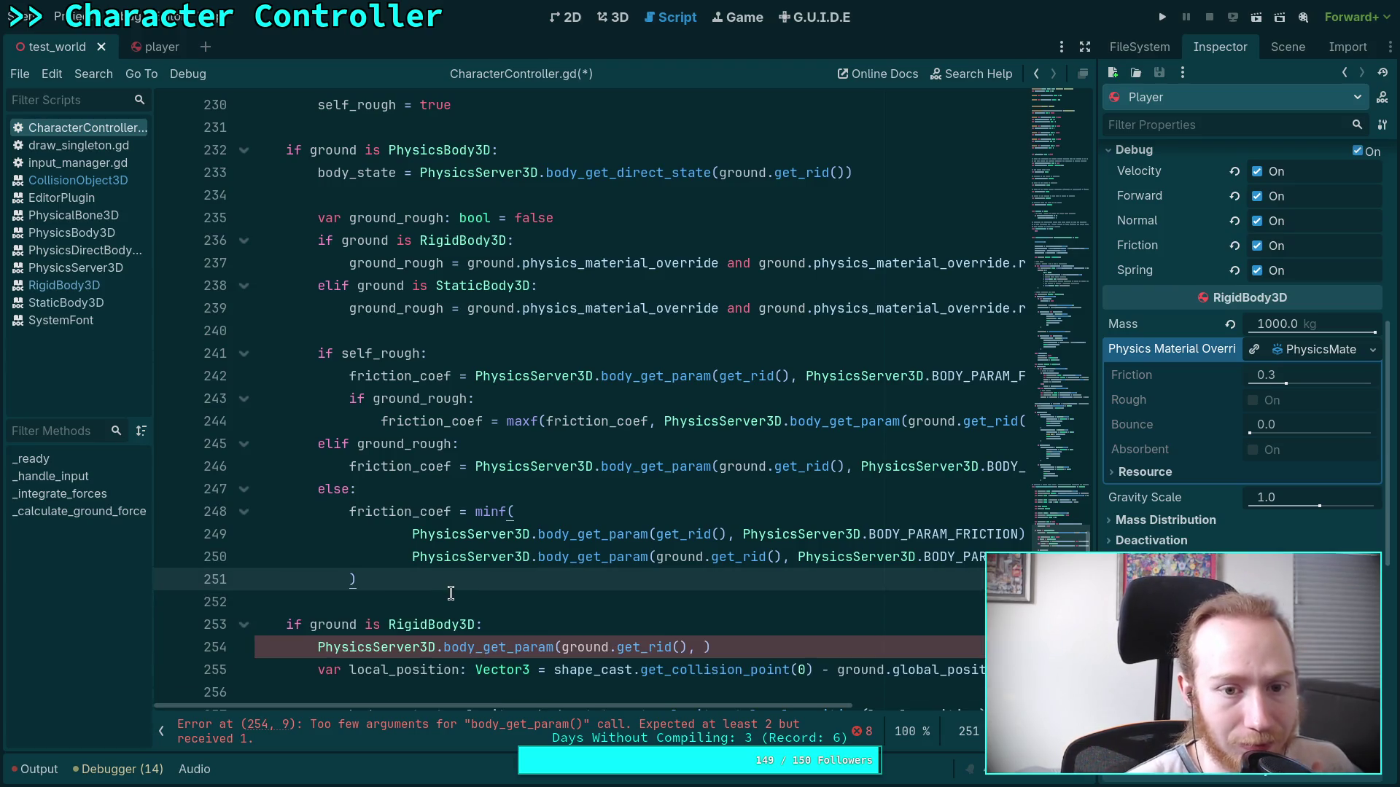
click(431, 324)
key(Return)
key(Up)
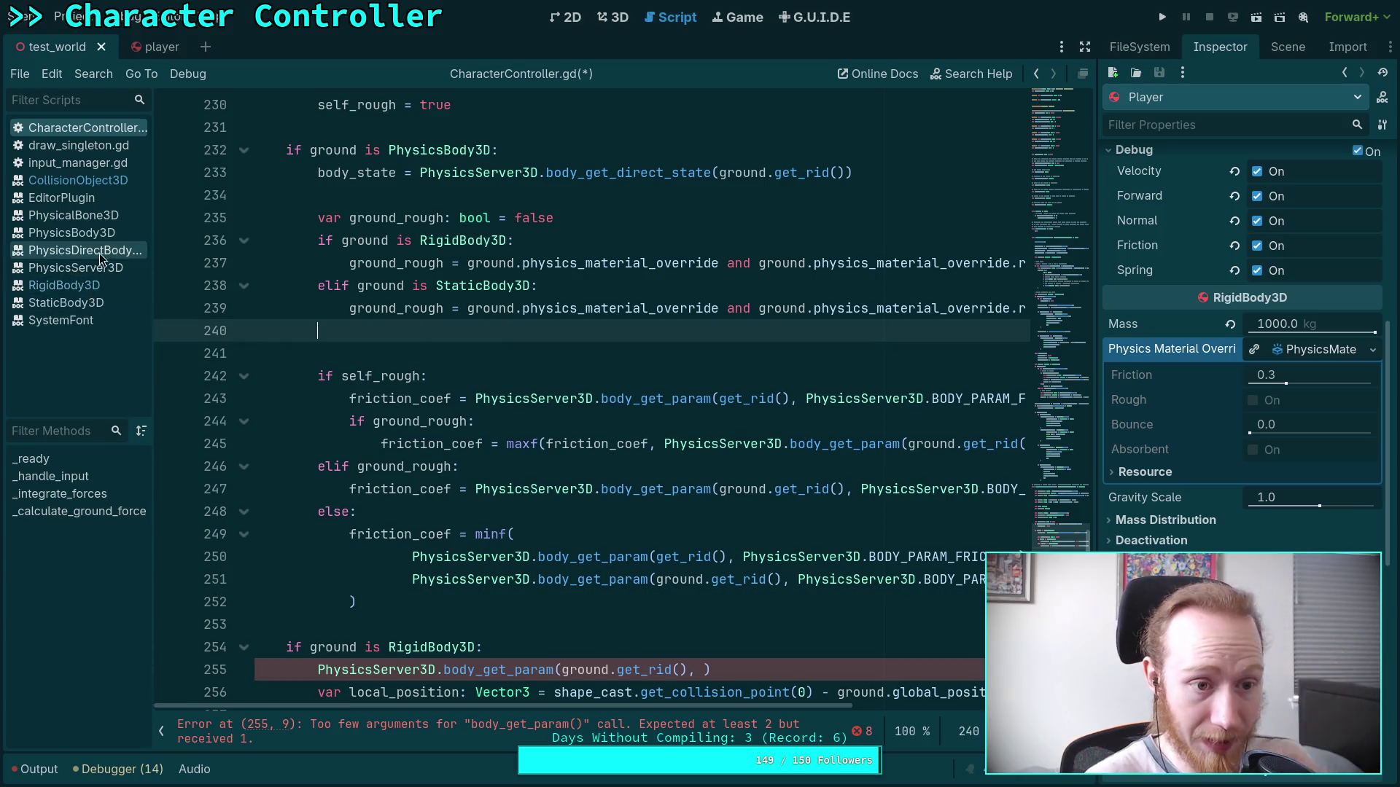
click(125, 212)
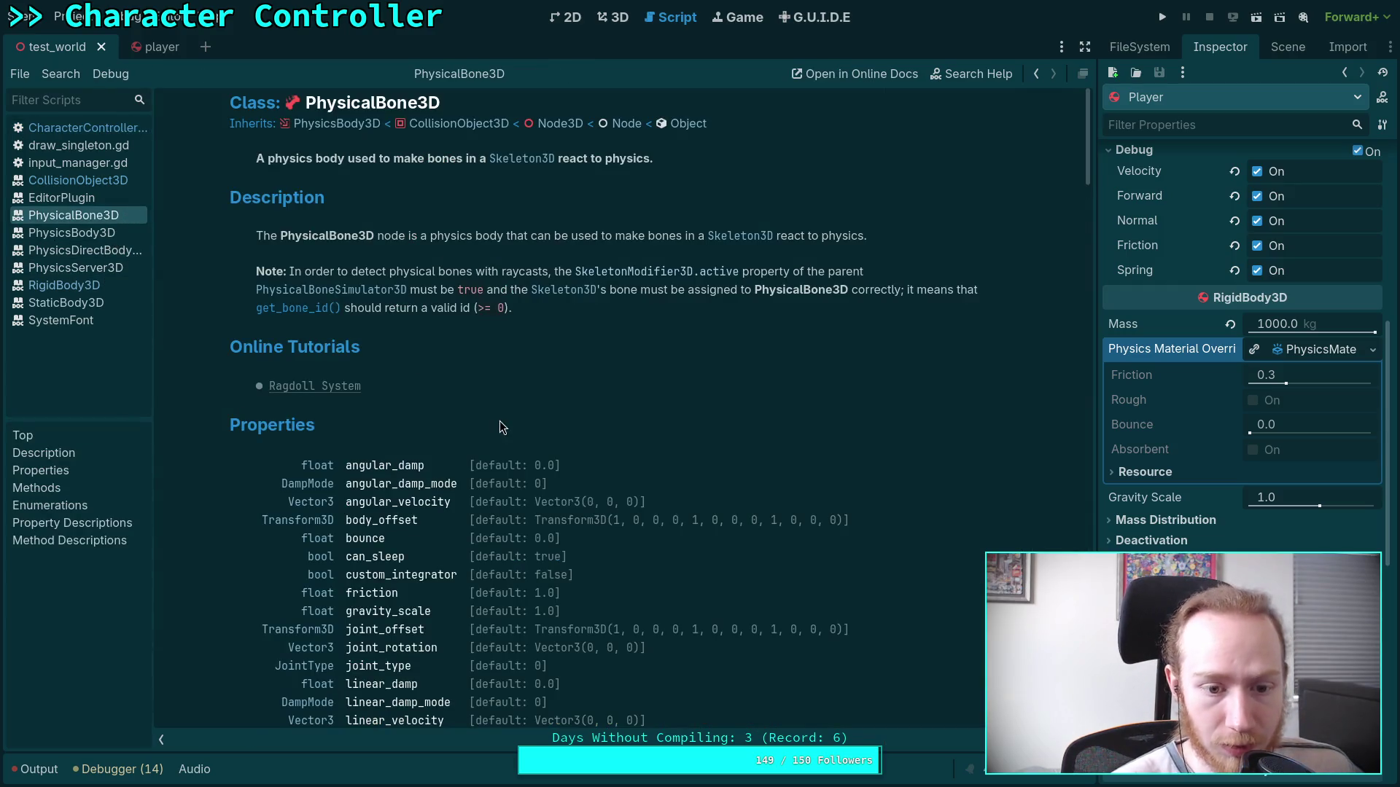
scroll(500, 421, down, 4)
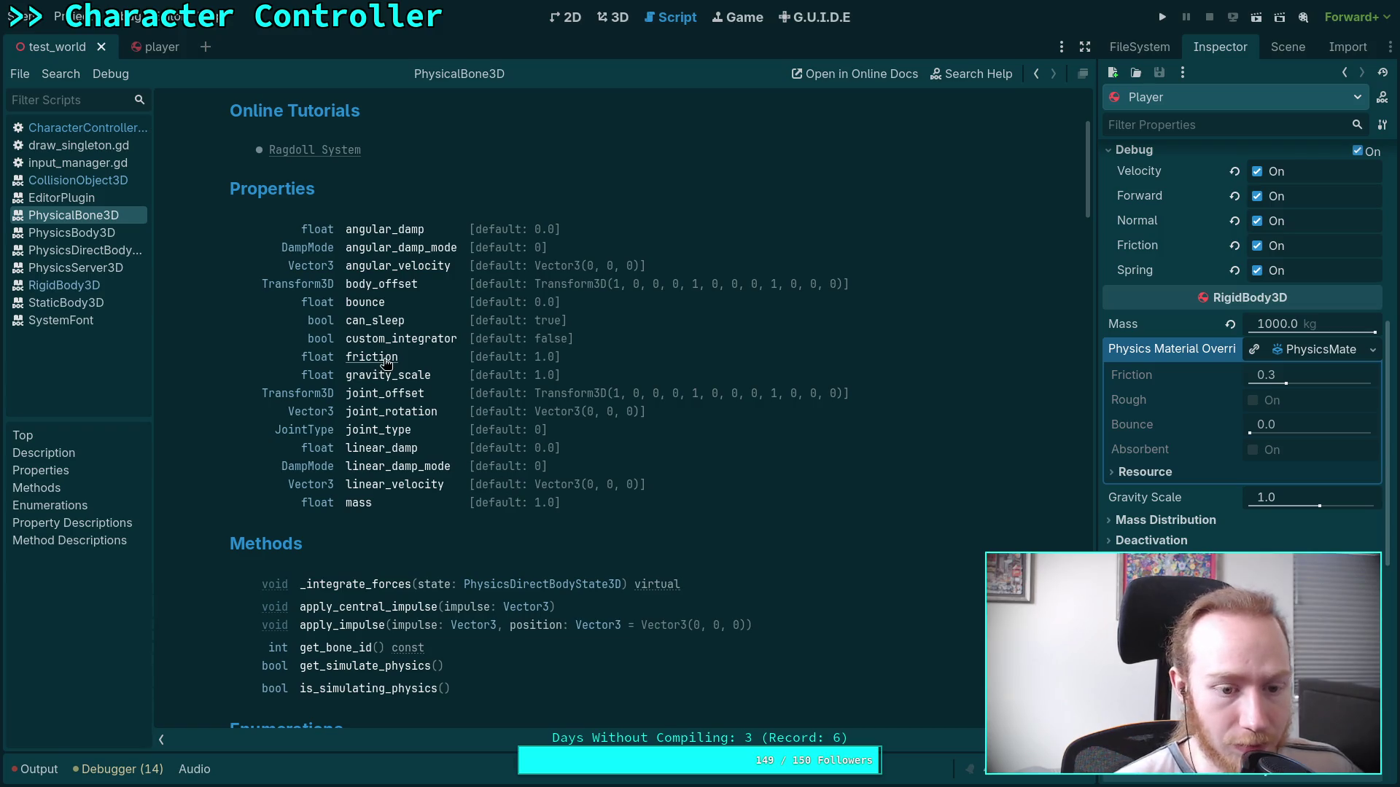
scroll(537, 397, down, 3)
scroll(605, 405, up, 4)
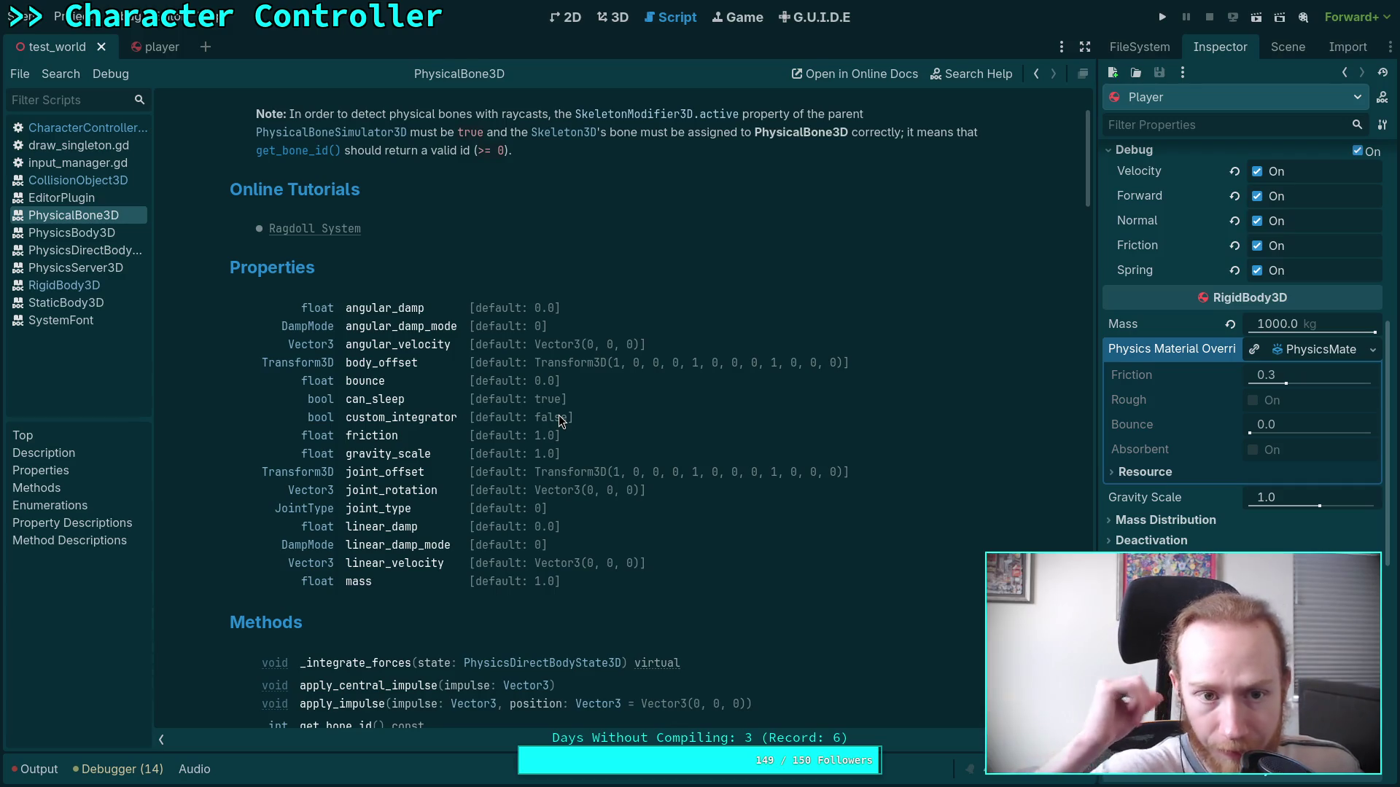
scroll(561, 422, up, 3)
scroll(571, 436, down, 3)
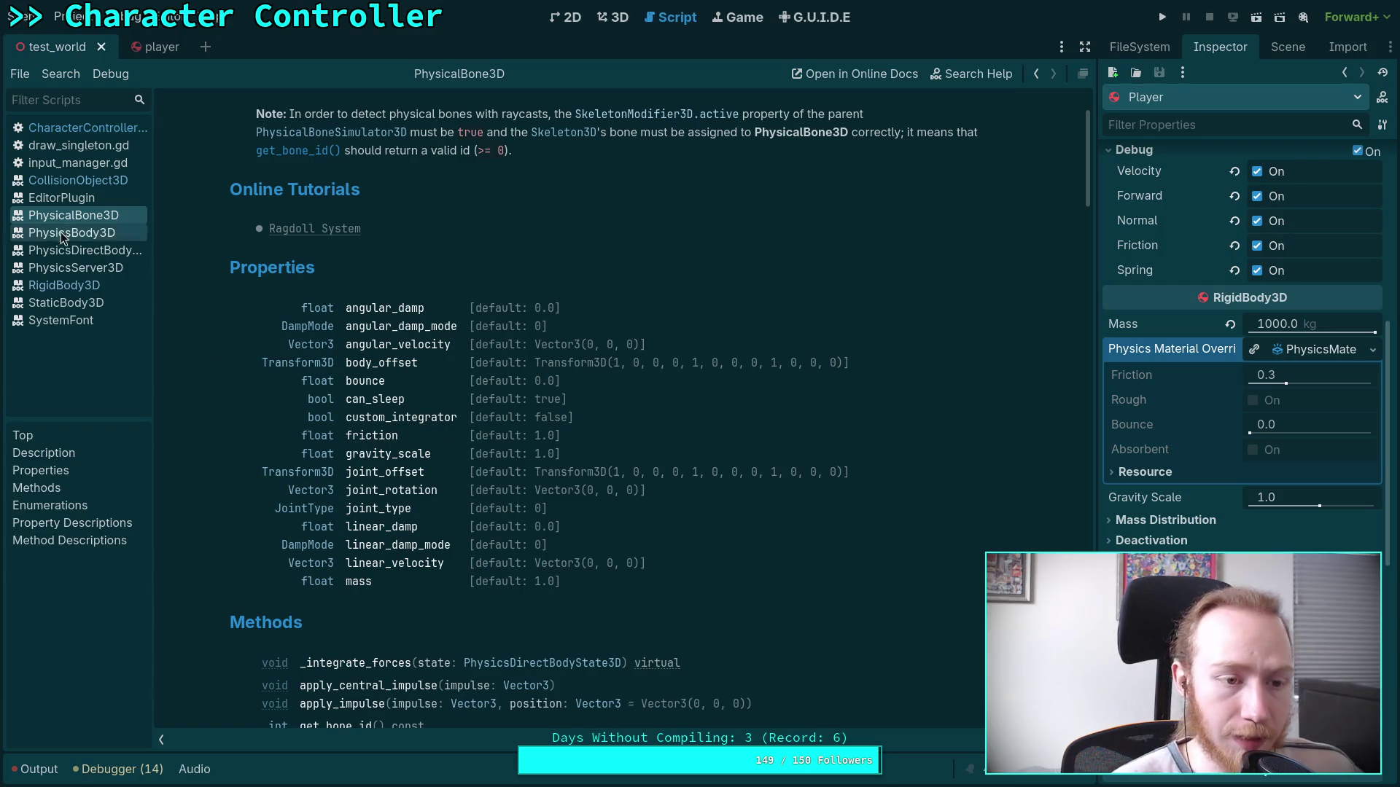
click(92, 181)
click(111, 126)
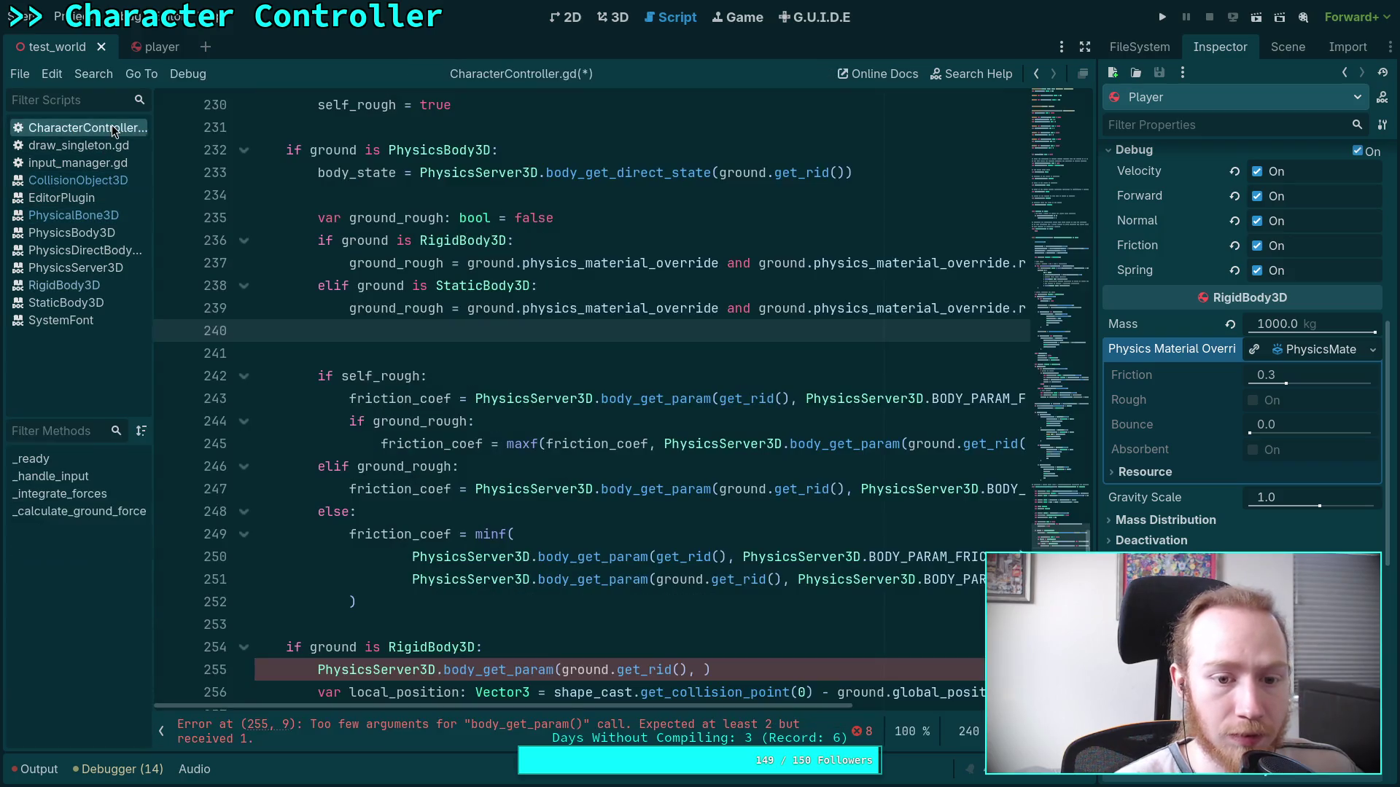
text(elif ground is )
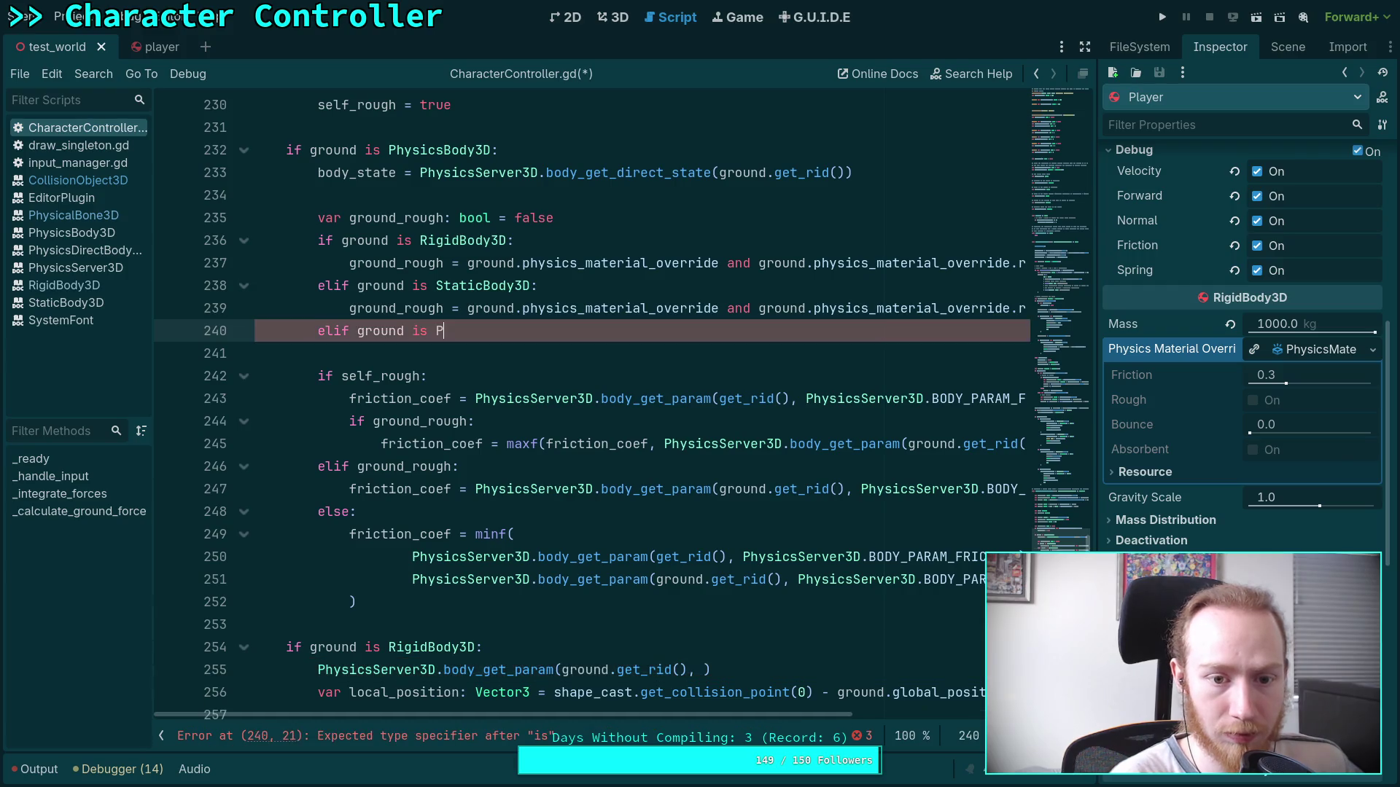
text(Phy)
key(Down)
key(Return)
text(:)
key(Return)
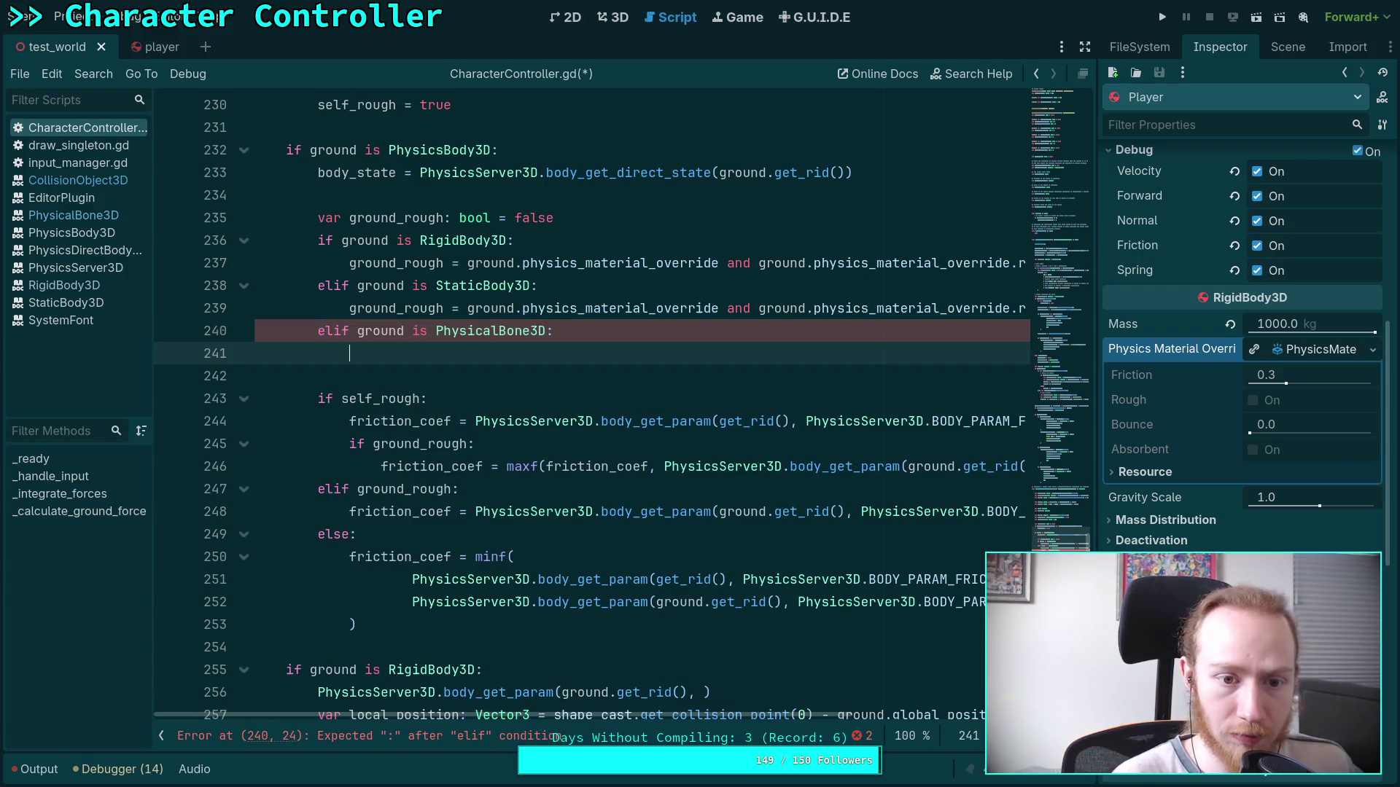
text(ground)
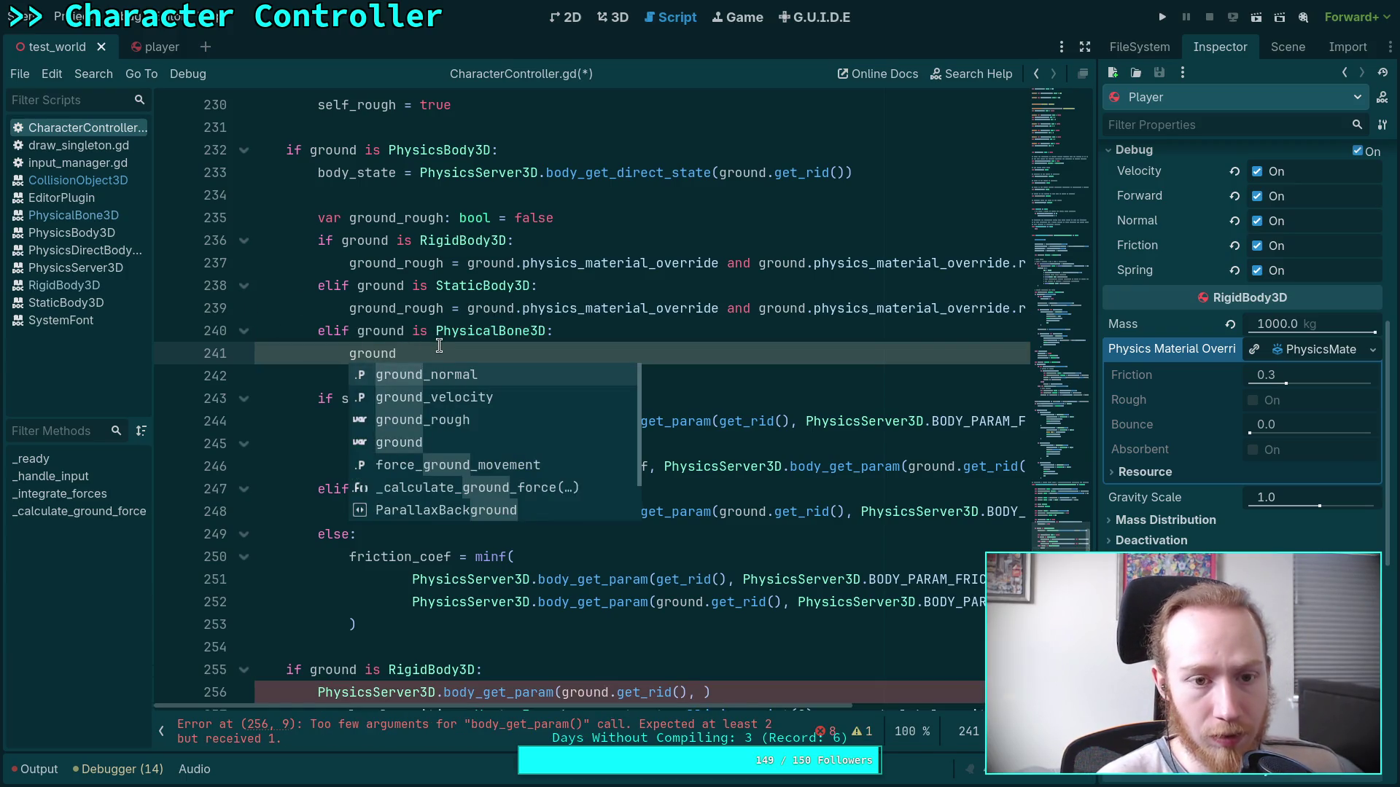
key(ctrl+shift+Left)
text(pass)
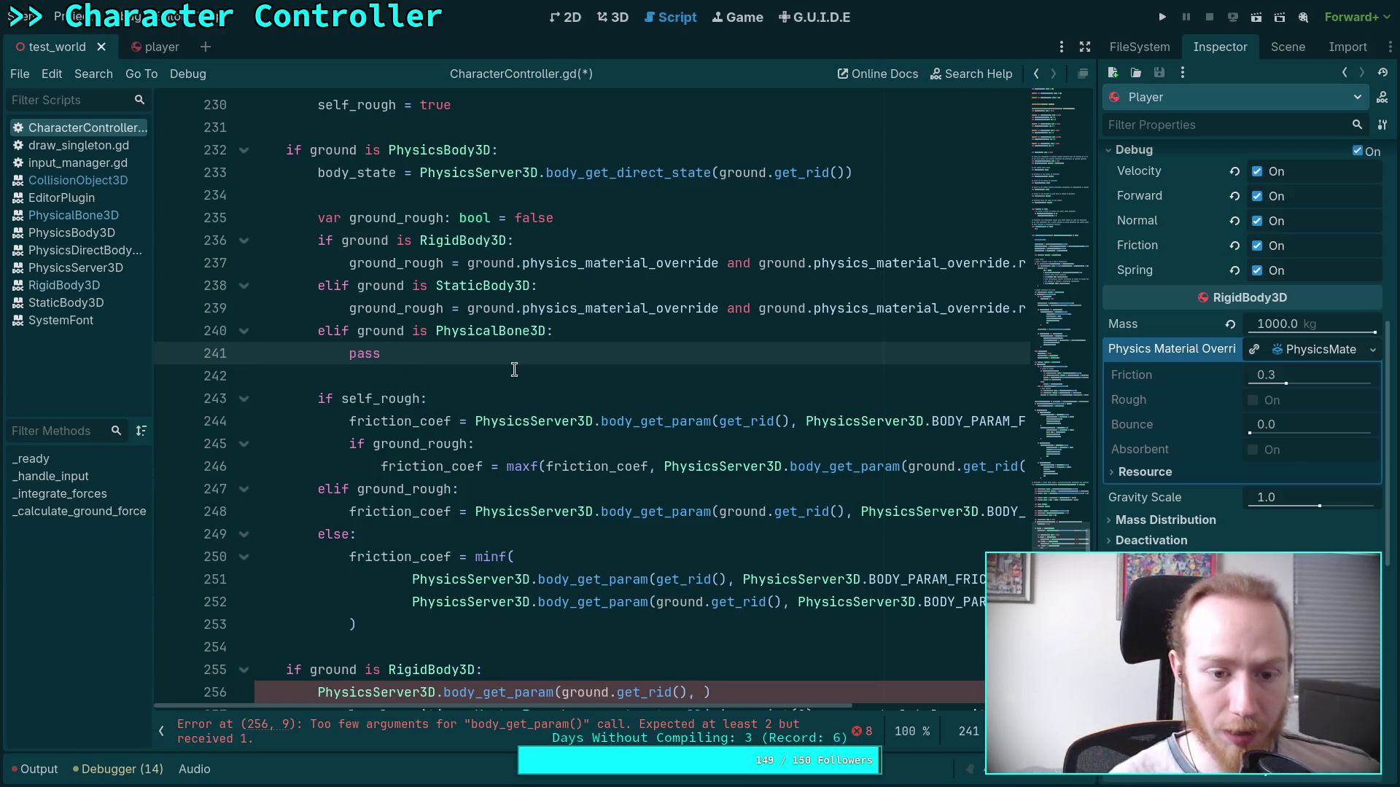
scroll(552, 379, down, 6)
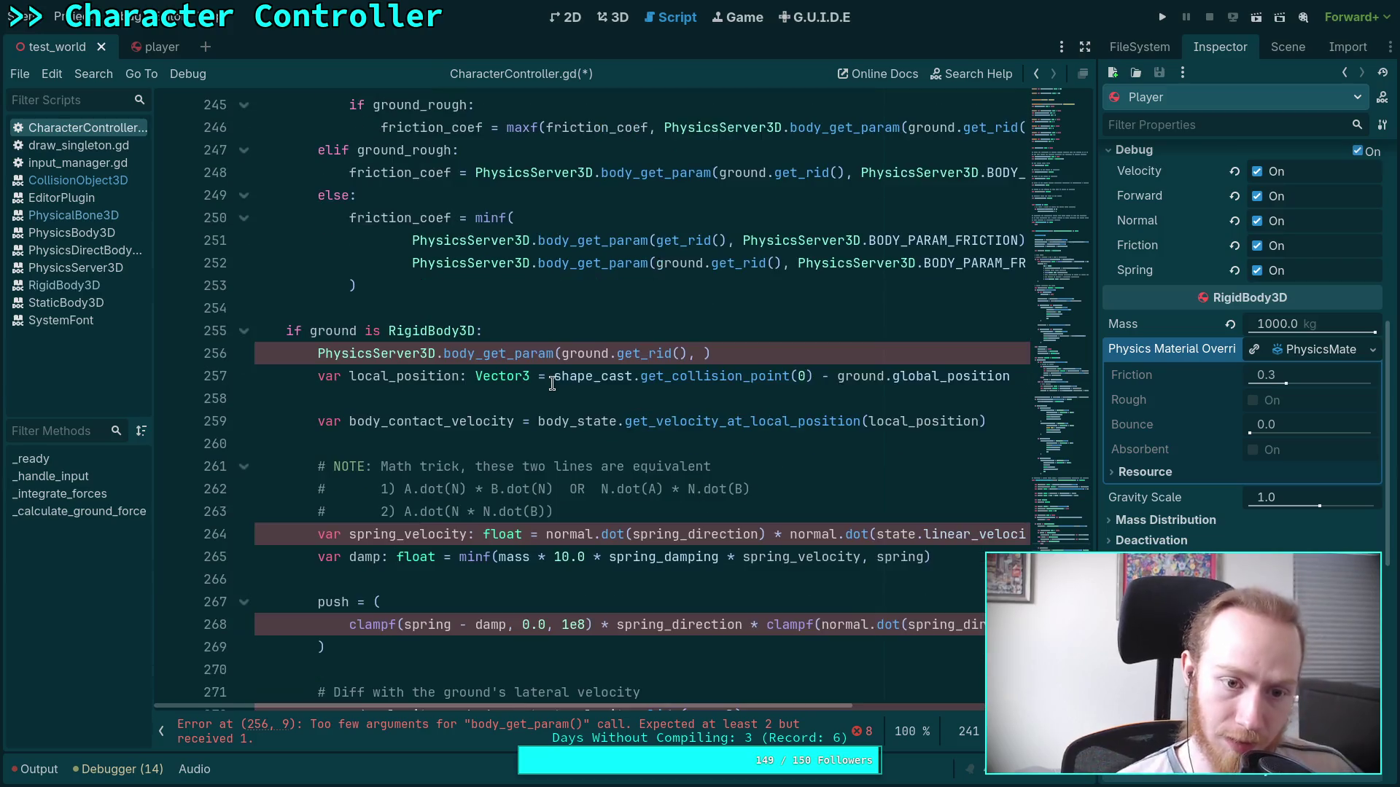
scroll(552, 389, up, 7)
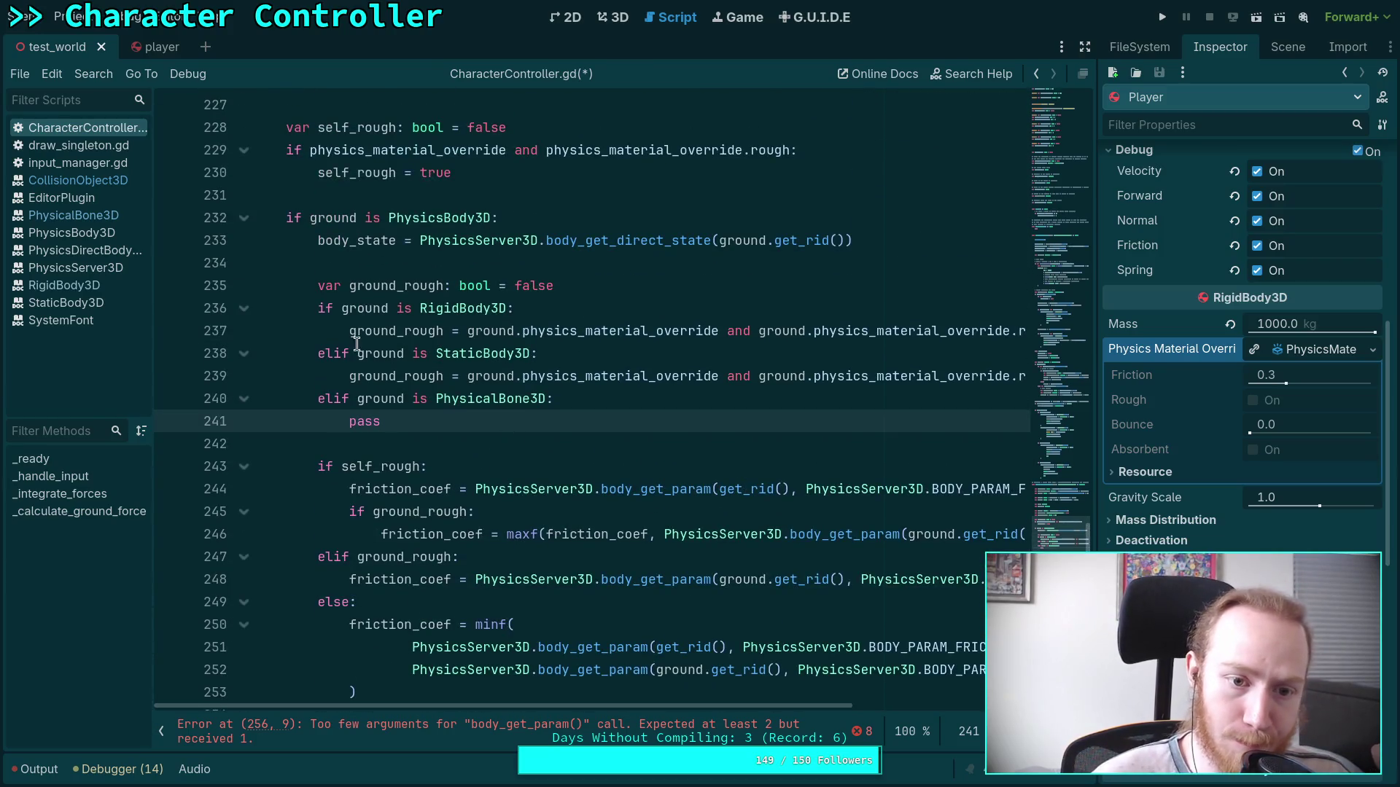
click(322, 348)
key(Return)
key(Up)
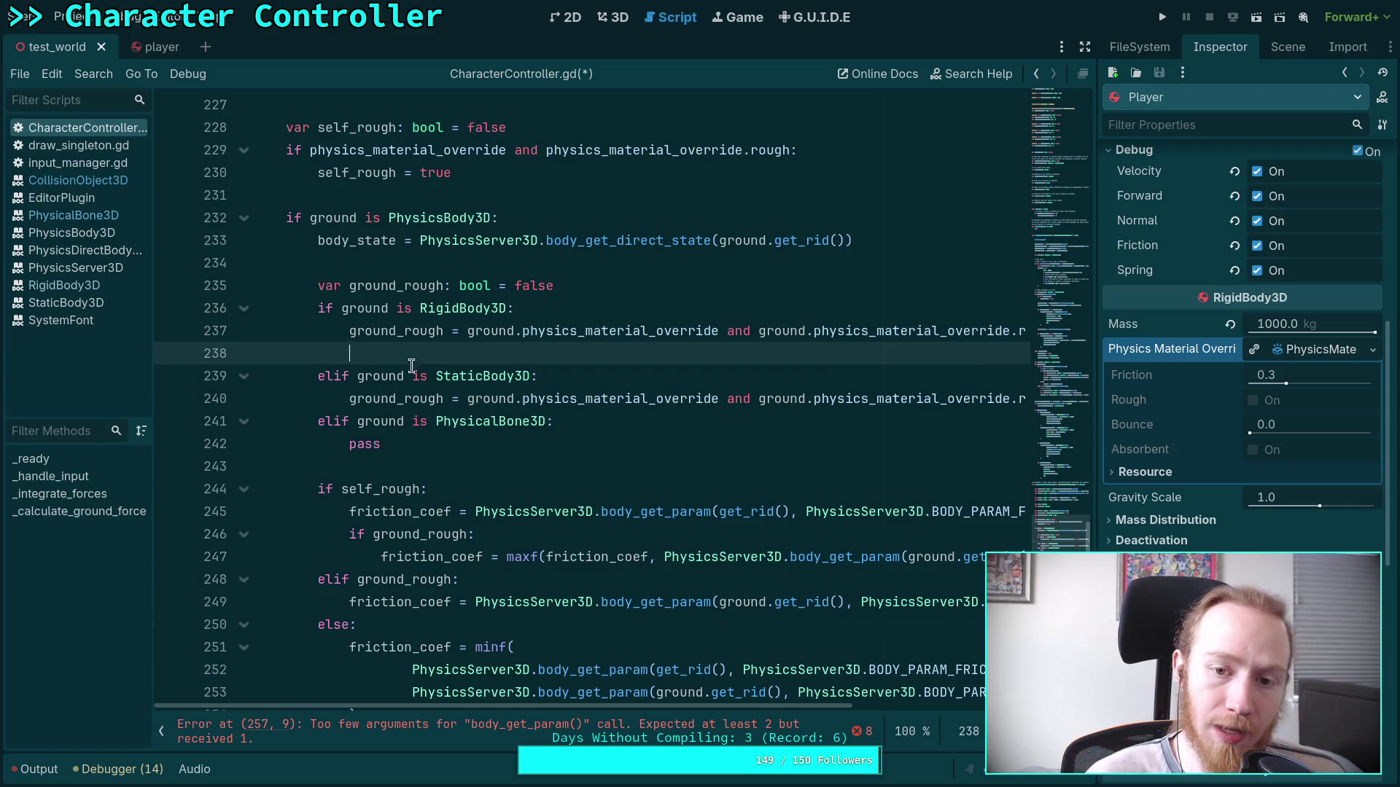
key(BackSpace)
key(BackSpace)
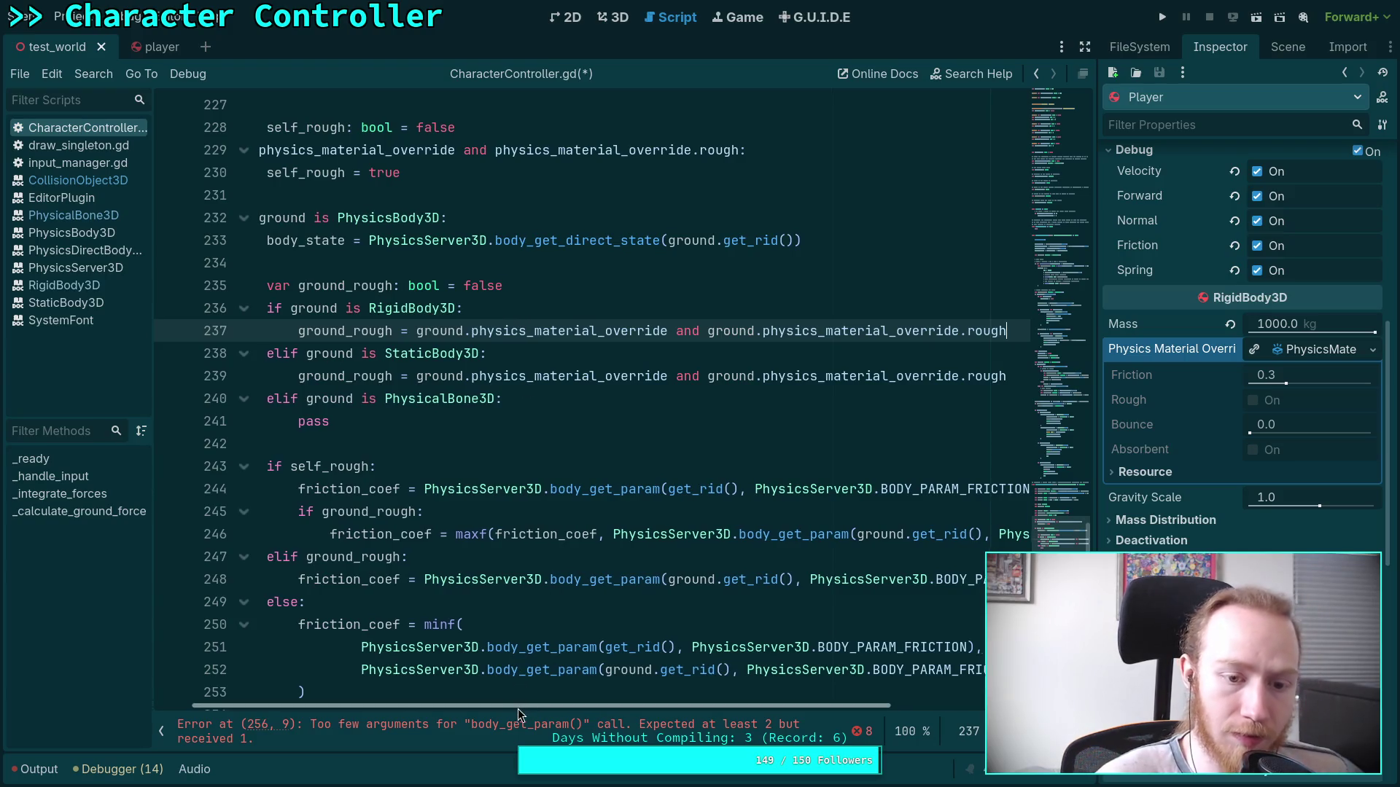
Move the typed body_state declaration onto the body_get_direct_state assignment line 233.
drag(517, 709, 390, 226)
ctrl+click(368, 240)
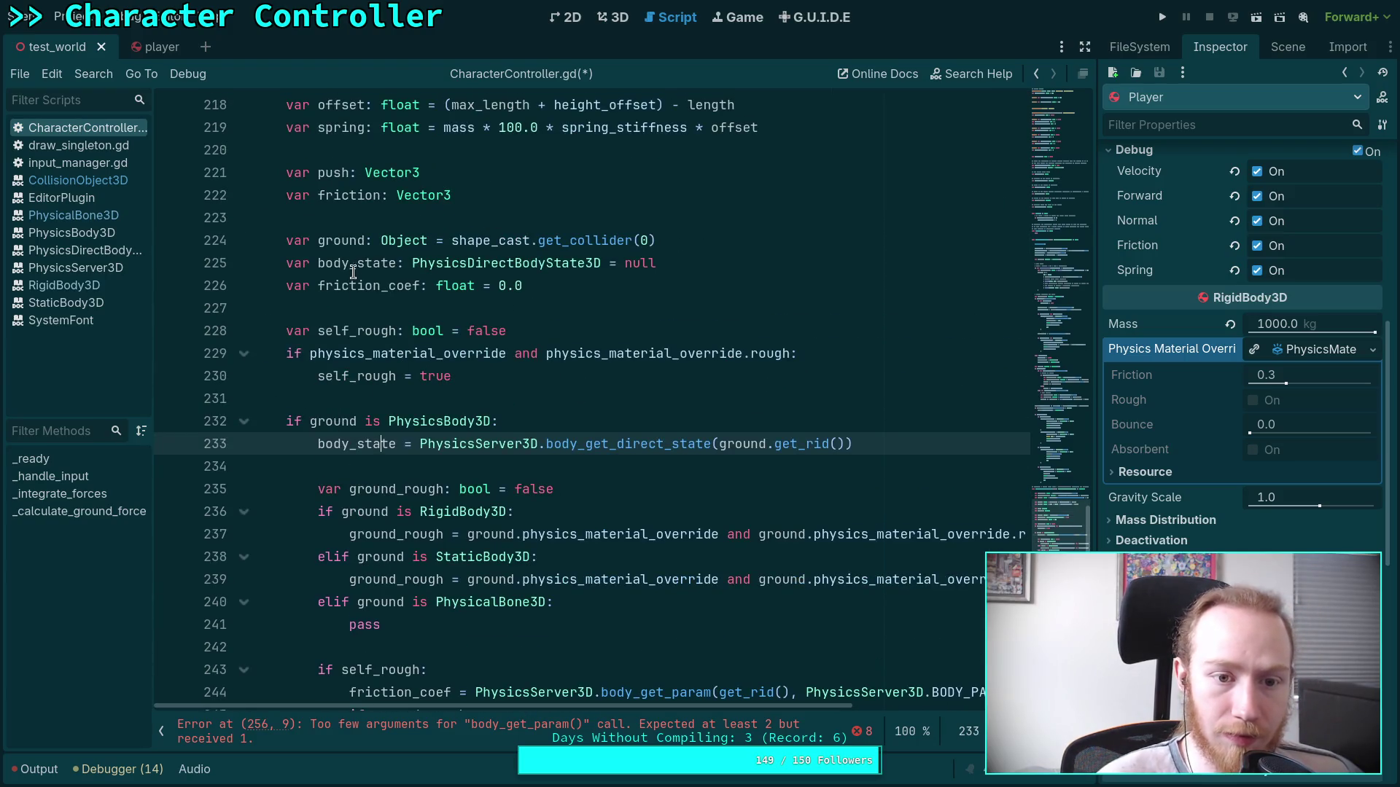
mouse_move(287, 268)
mouse_down()
mouse_move(649, 268)
mouse_move(288, 262)
mouse_up()
key(ctrl+x)
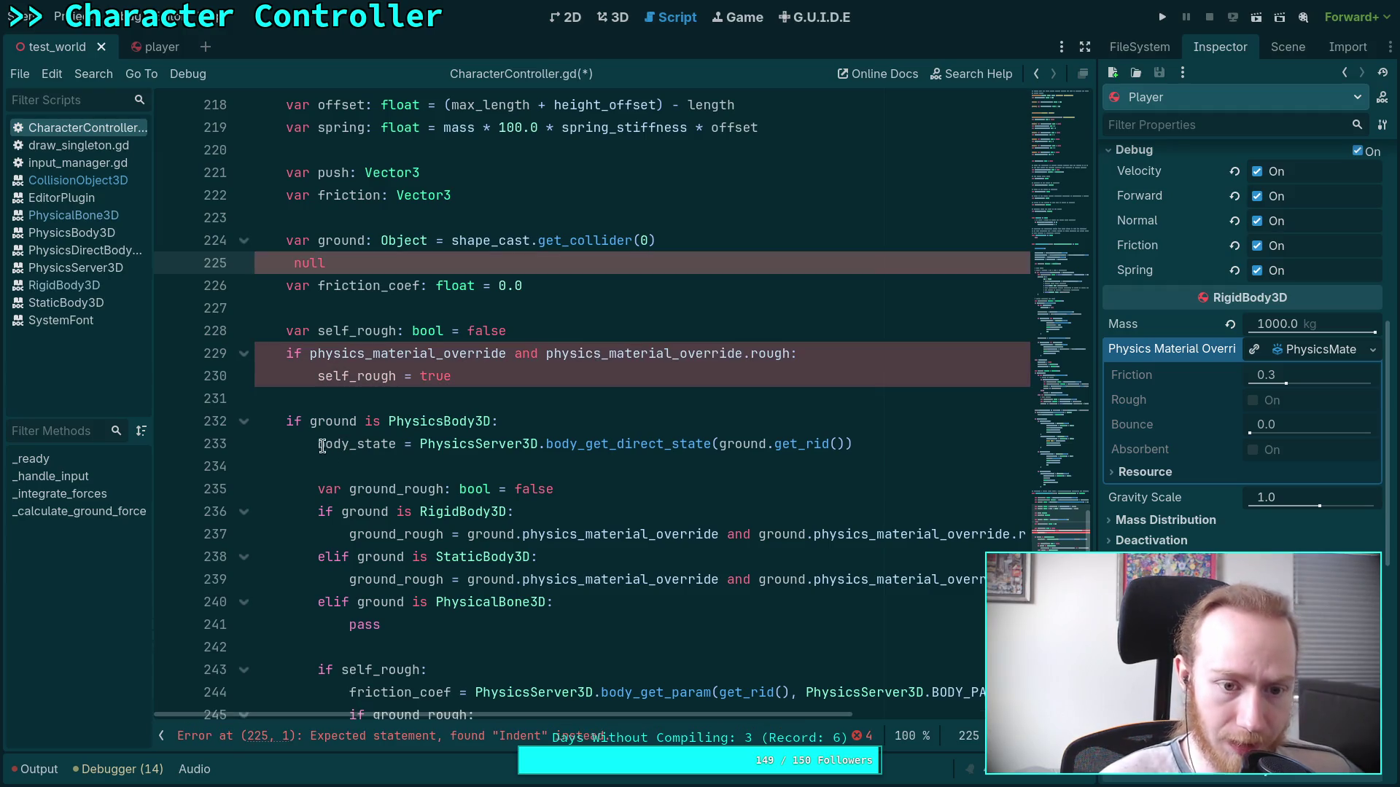
click(319, 444)
key(ctrl+v)
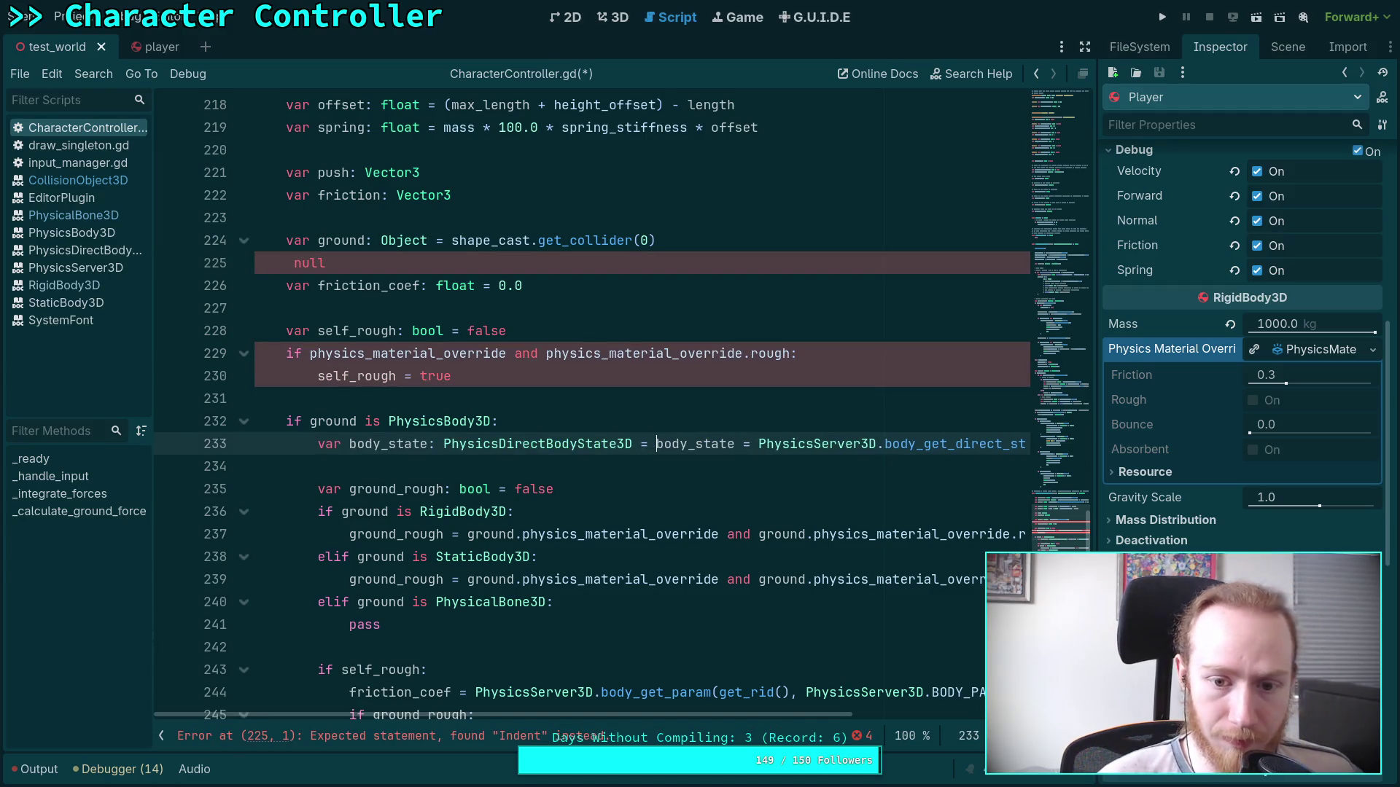
drag(658, 444, 758, 445)
key(BackSpace)
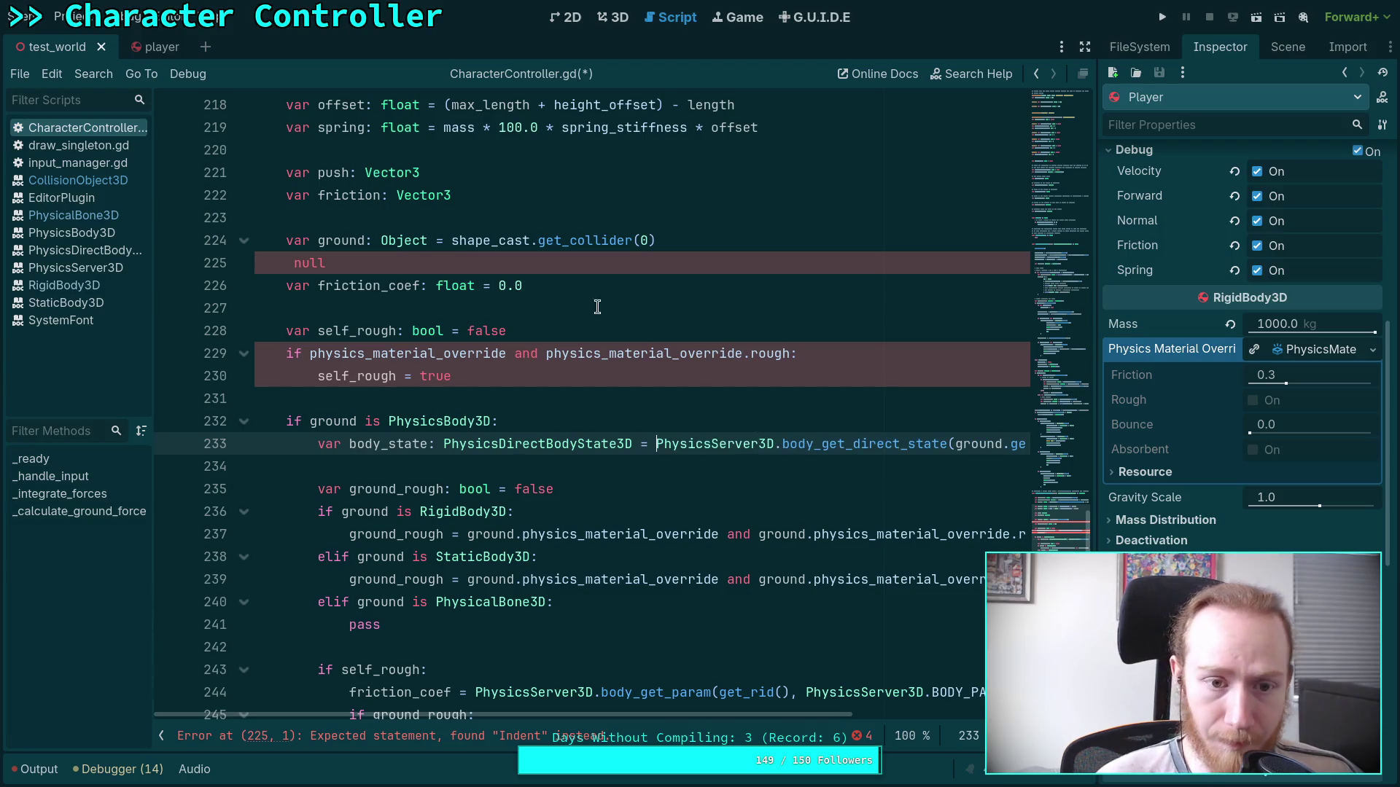
Delete the leftover null line, indent body_state under the RigidBody3D check, and look up StaticBody3D.
drag(747, 264, 771, 249)
key(BackSpace)
triple_click(473, 420)
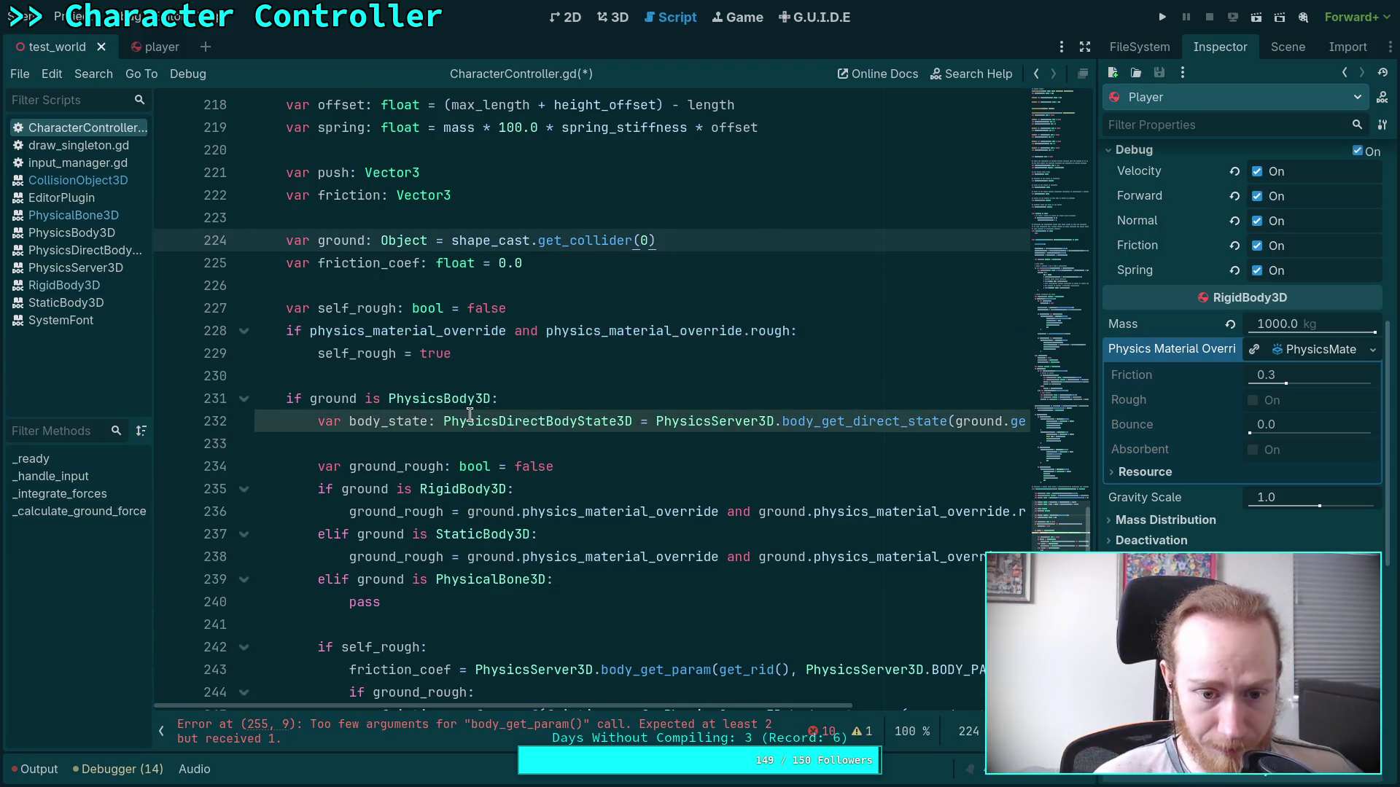
key(alt+Down)
key(alt+Down)
key(alt+Down)
click(467, 488)
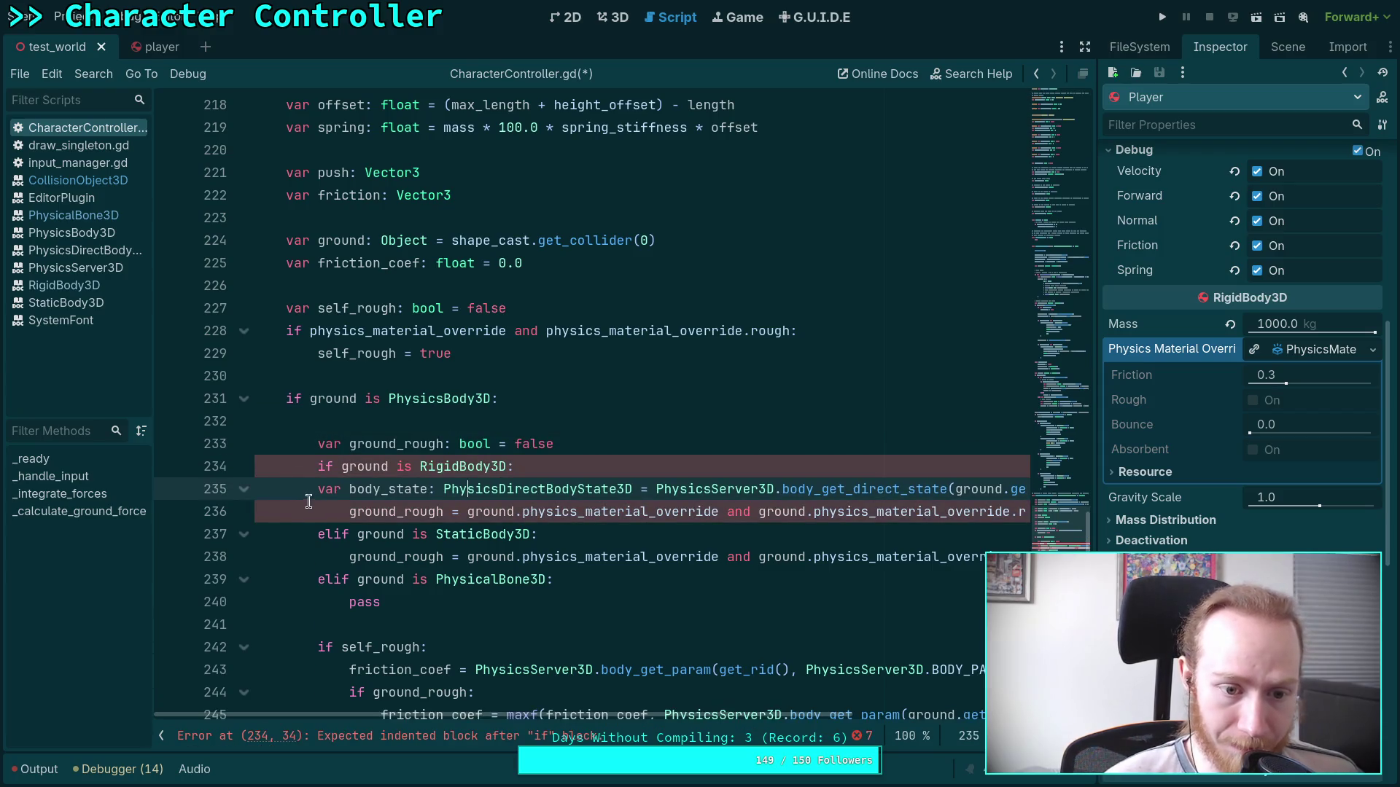
key(Tab)
right_click(488, 534)
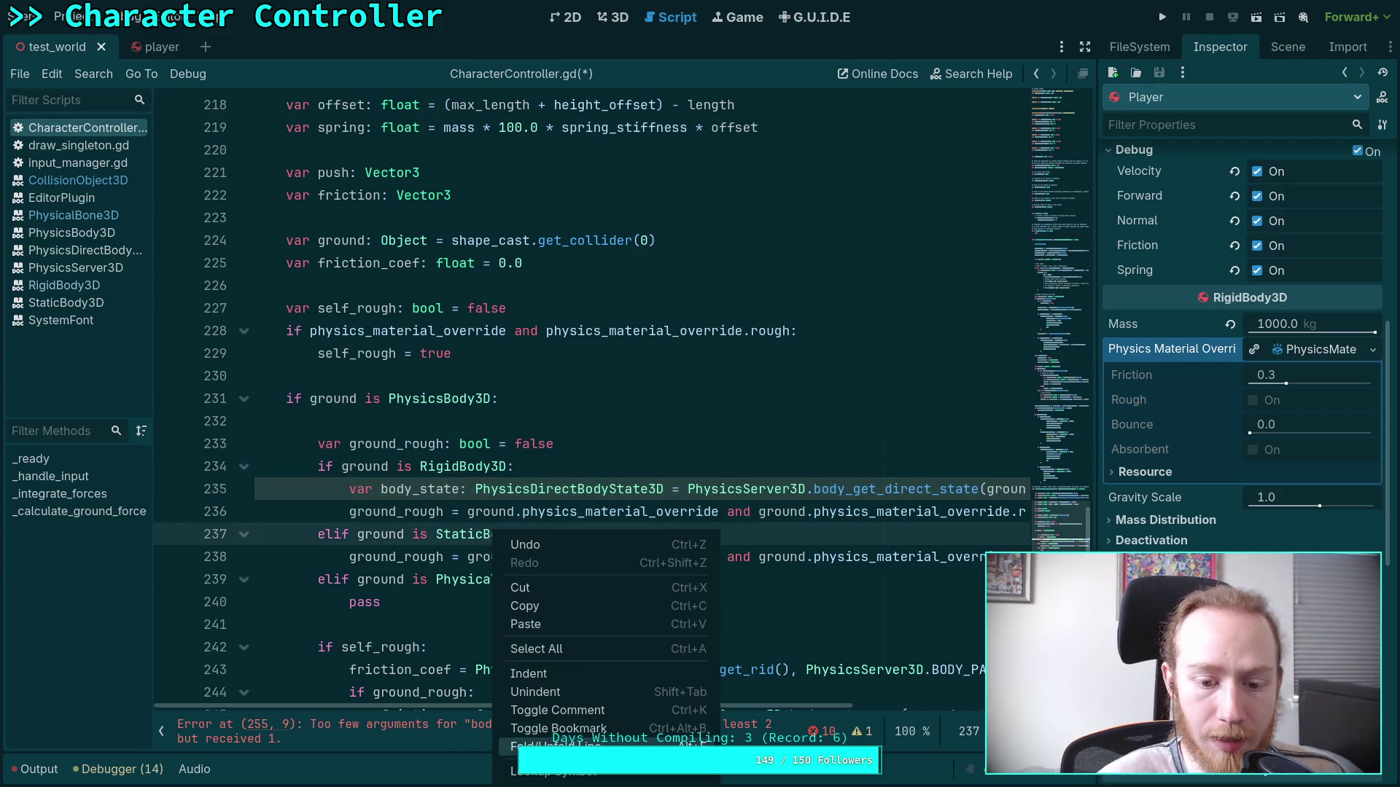
click(539, 772)
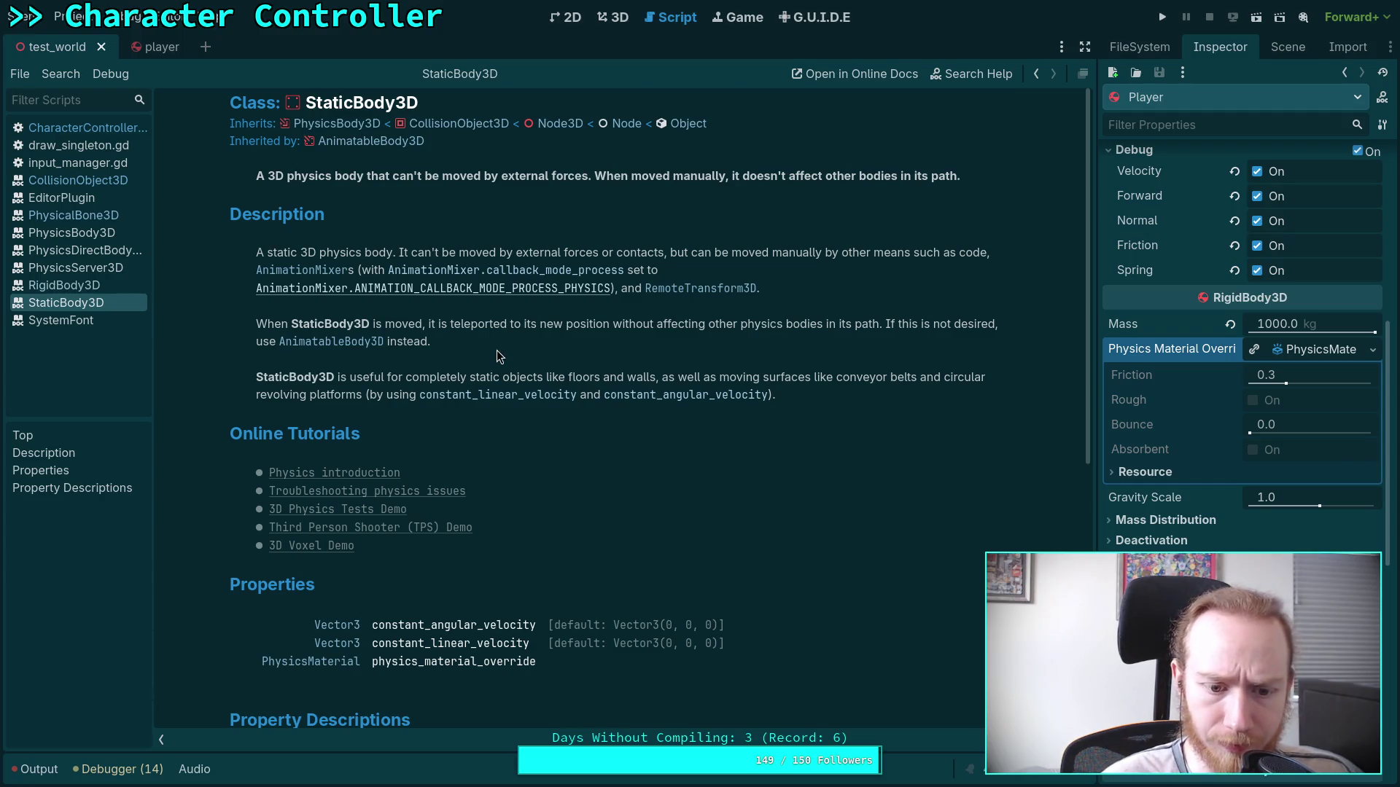
Inspect the two Vector3 velocity property rows before returning to the script.
scroll(496, 350, down, 4)
drag(581, 492, 319, 469)
click(598, 547)
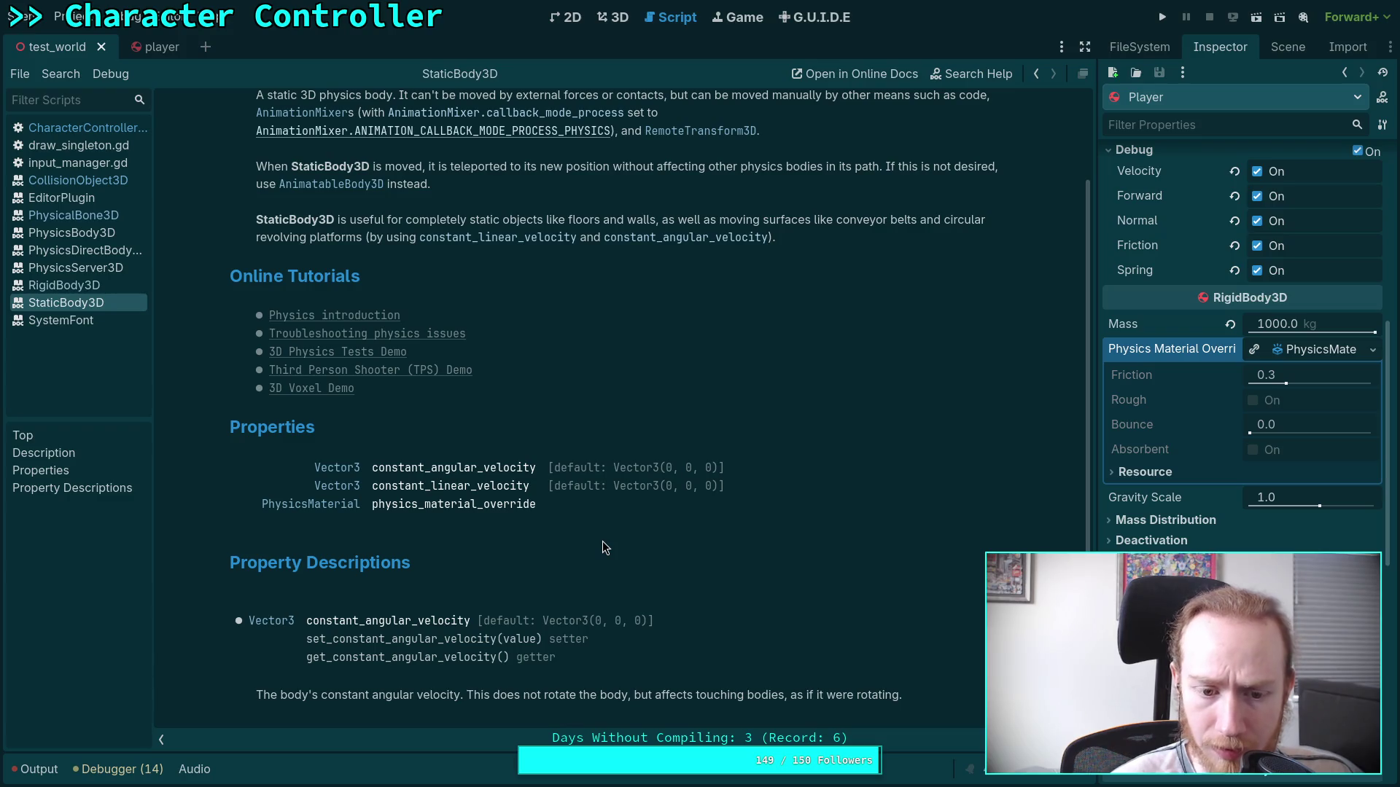
scroll(603, 540, down, 7)
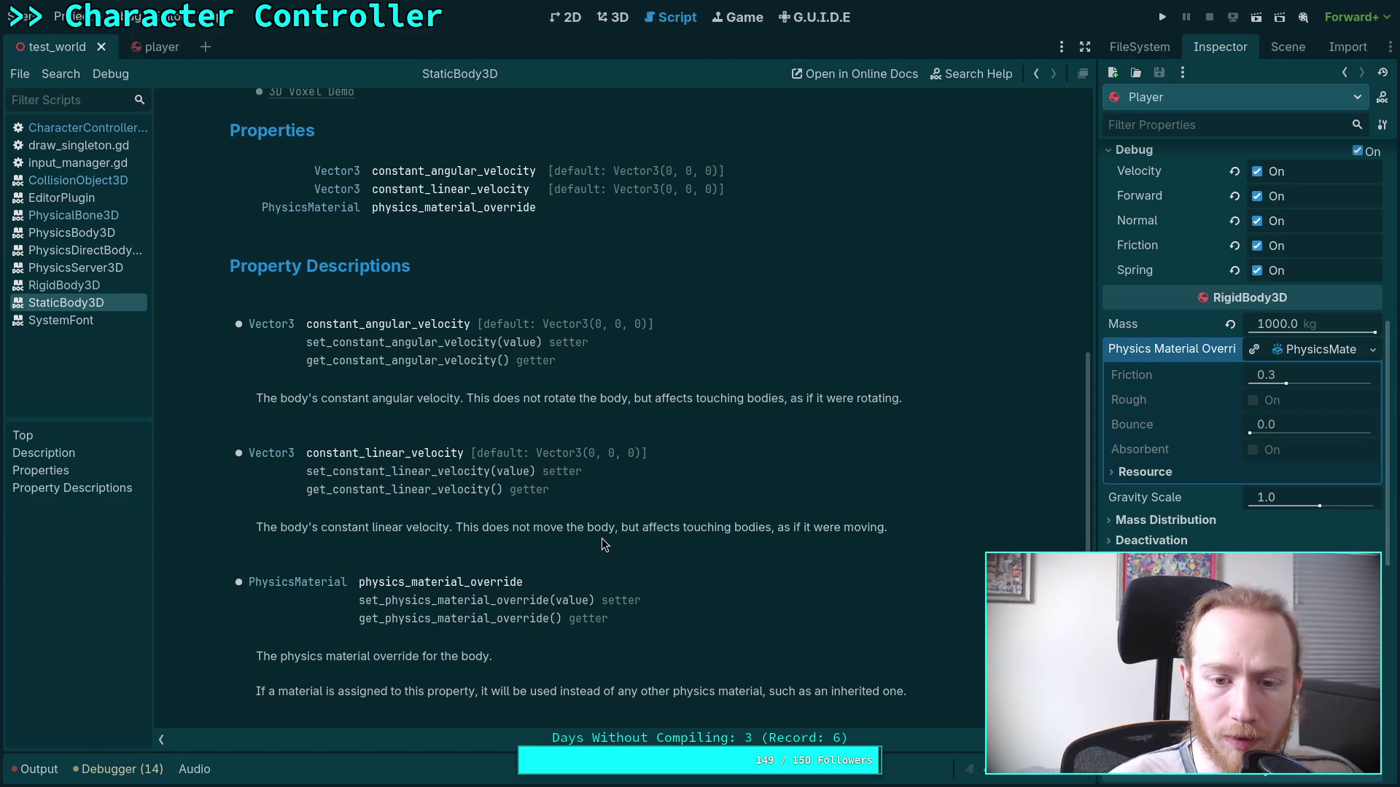
scroll(601, 538, up, 10)
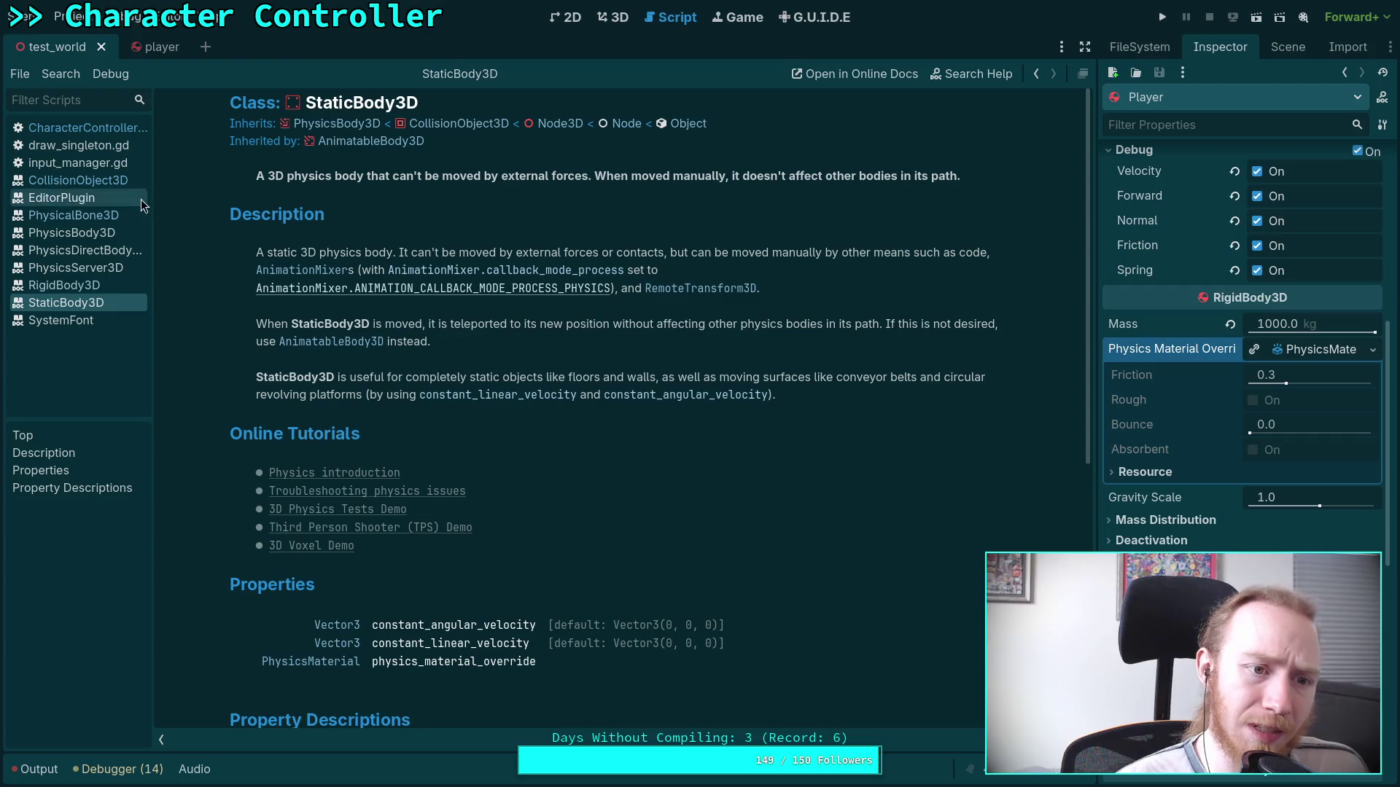
In CharacterController.gd, move the body_state line up to the top-level declarations.
click(113, 130)
click(396, 488)
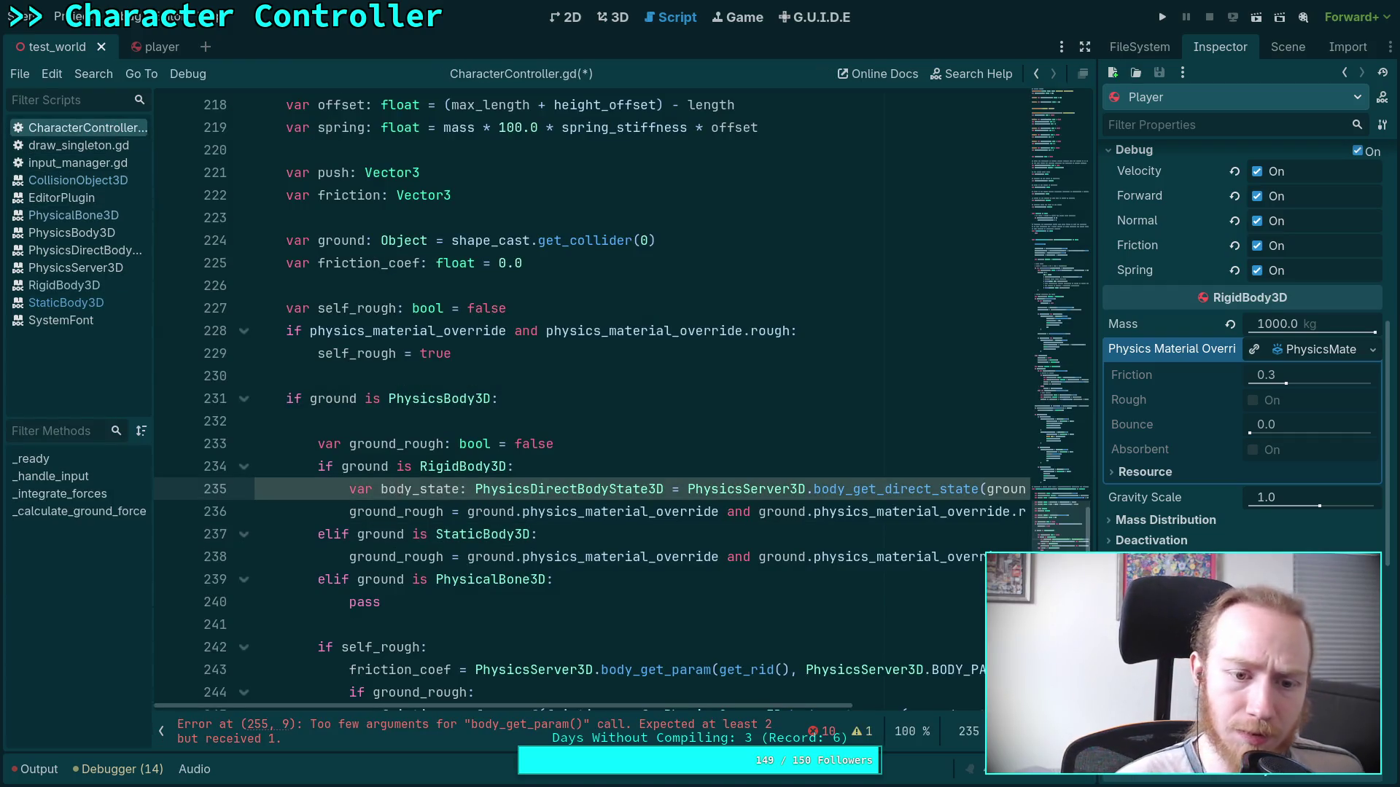
key(alt+Up)
key(alt+Up)
key(alt+Up)
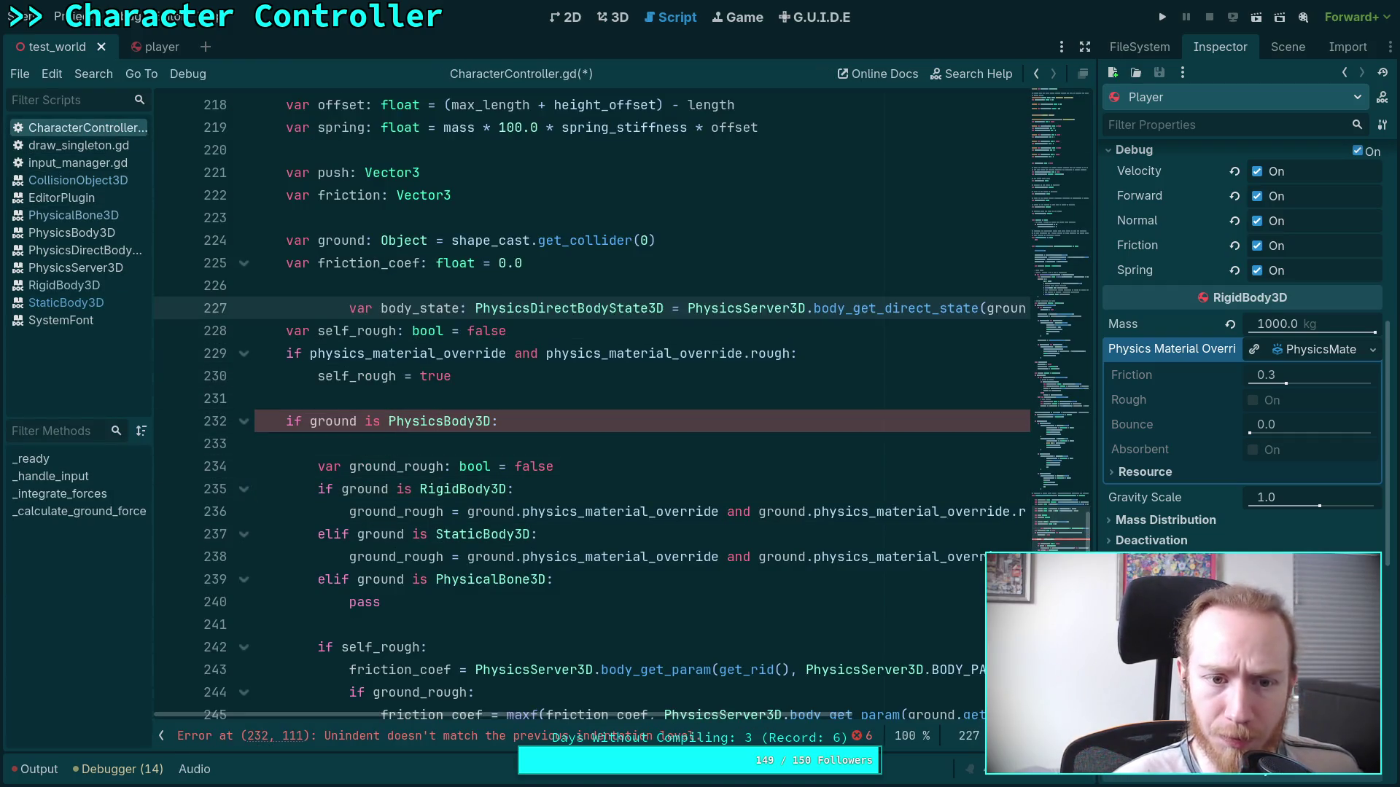
key(alt+Up)
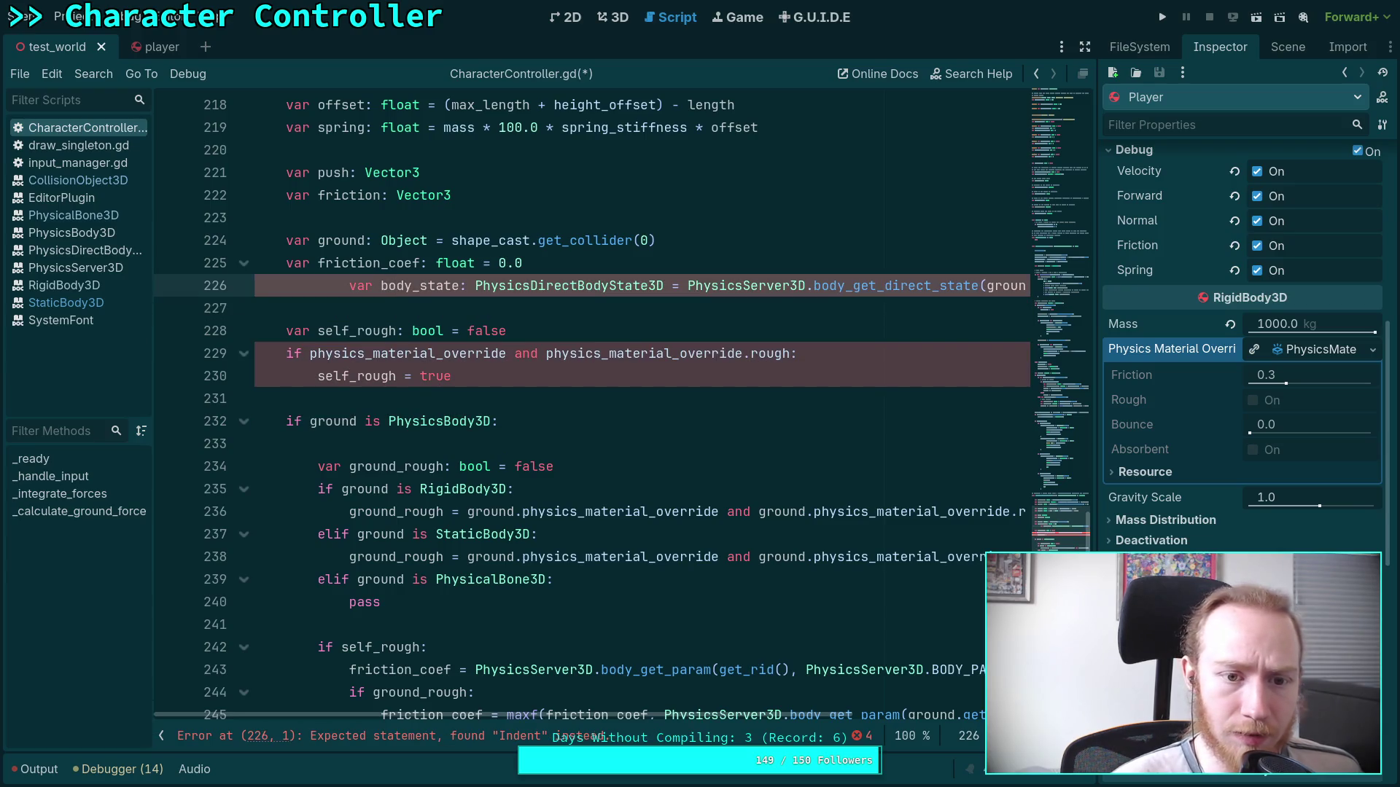
key(shift+Tab)
key(shift+Tab)
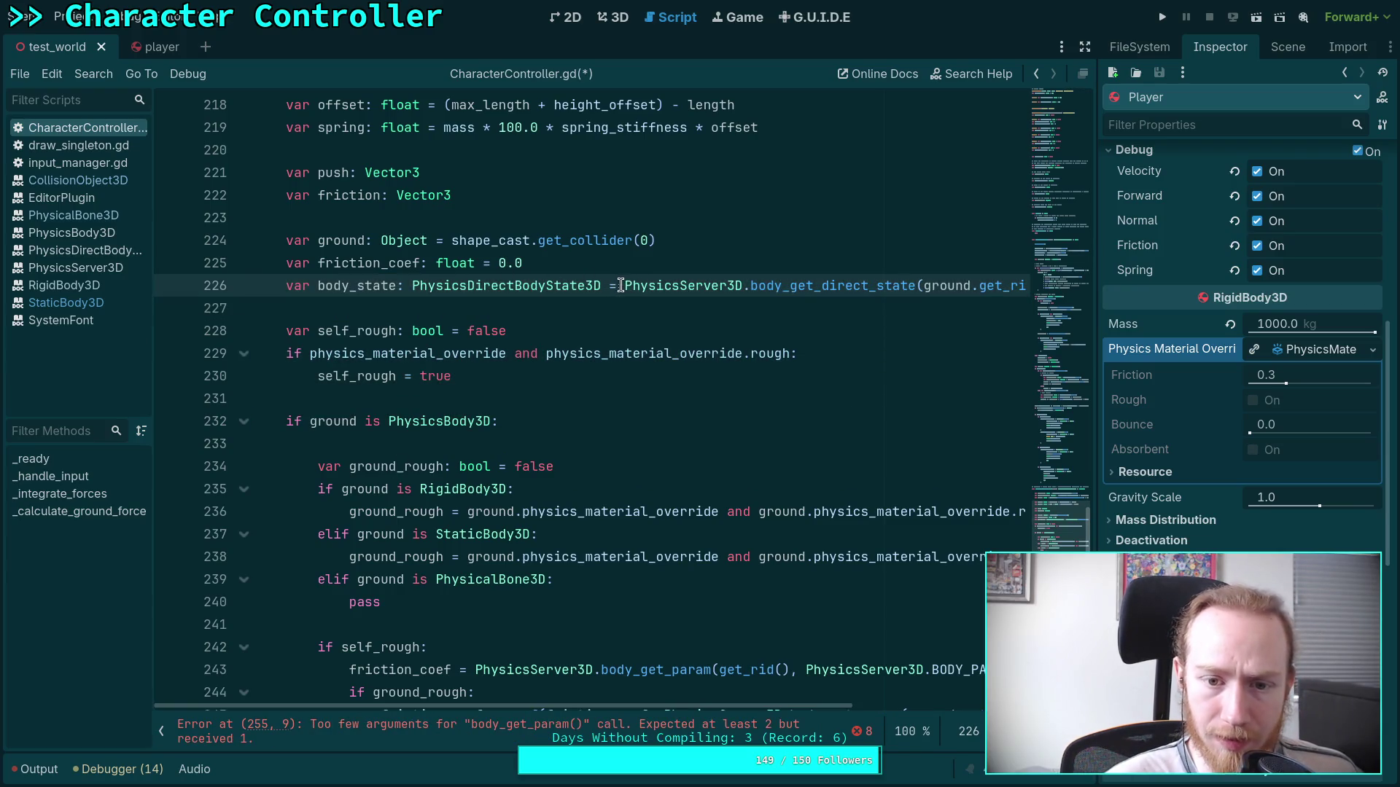
Initialise the body_state declaration to null and place it above friction_coef.
click(617, 285)
key(shift+End)
key(ctrl+c)
key(Delete)
text(null)
scroll(601, 713, left, 3)
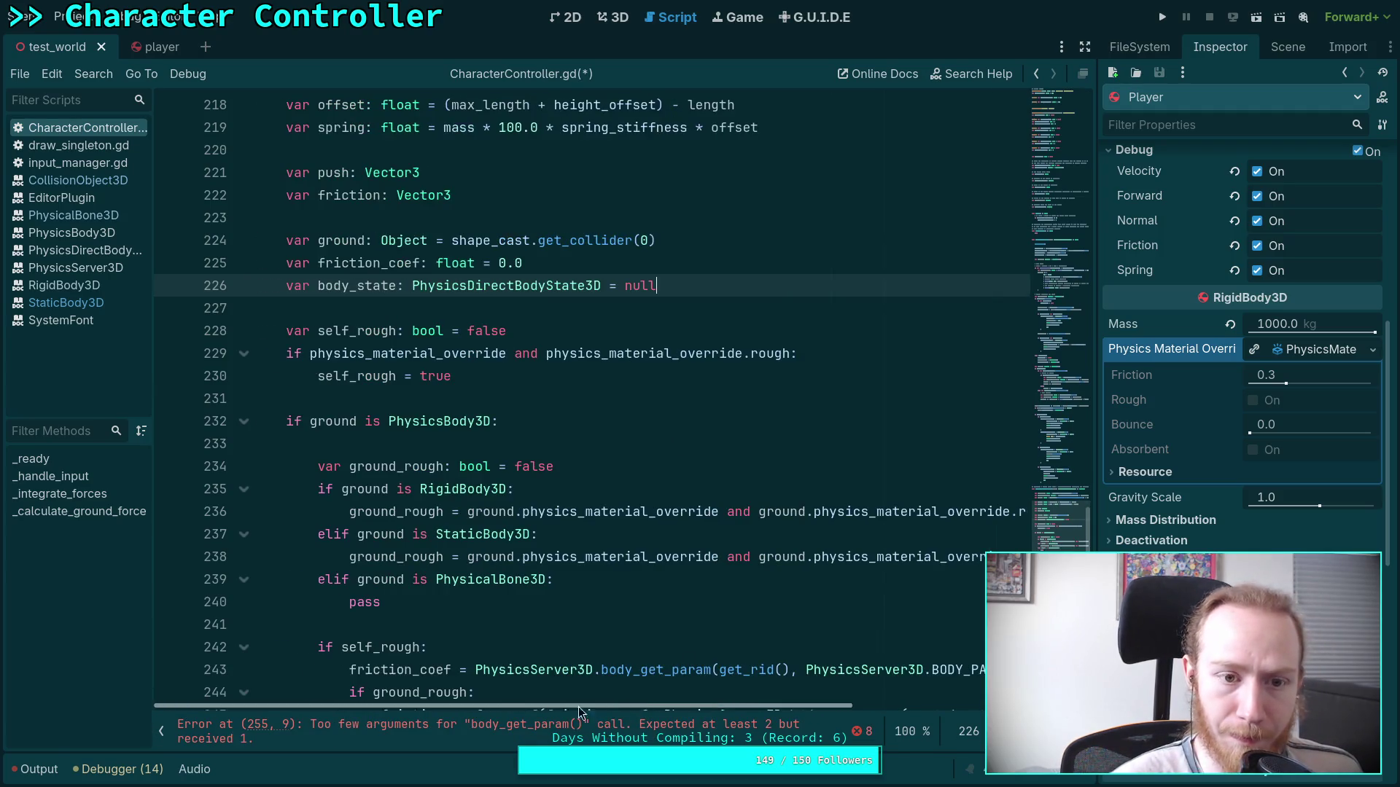
key(alt+Up)
key(Down)
key(alt+Down)
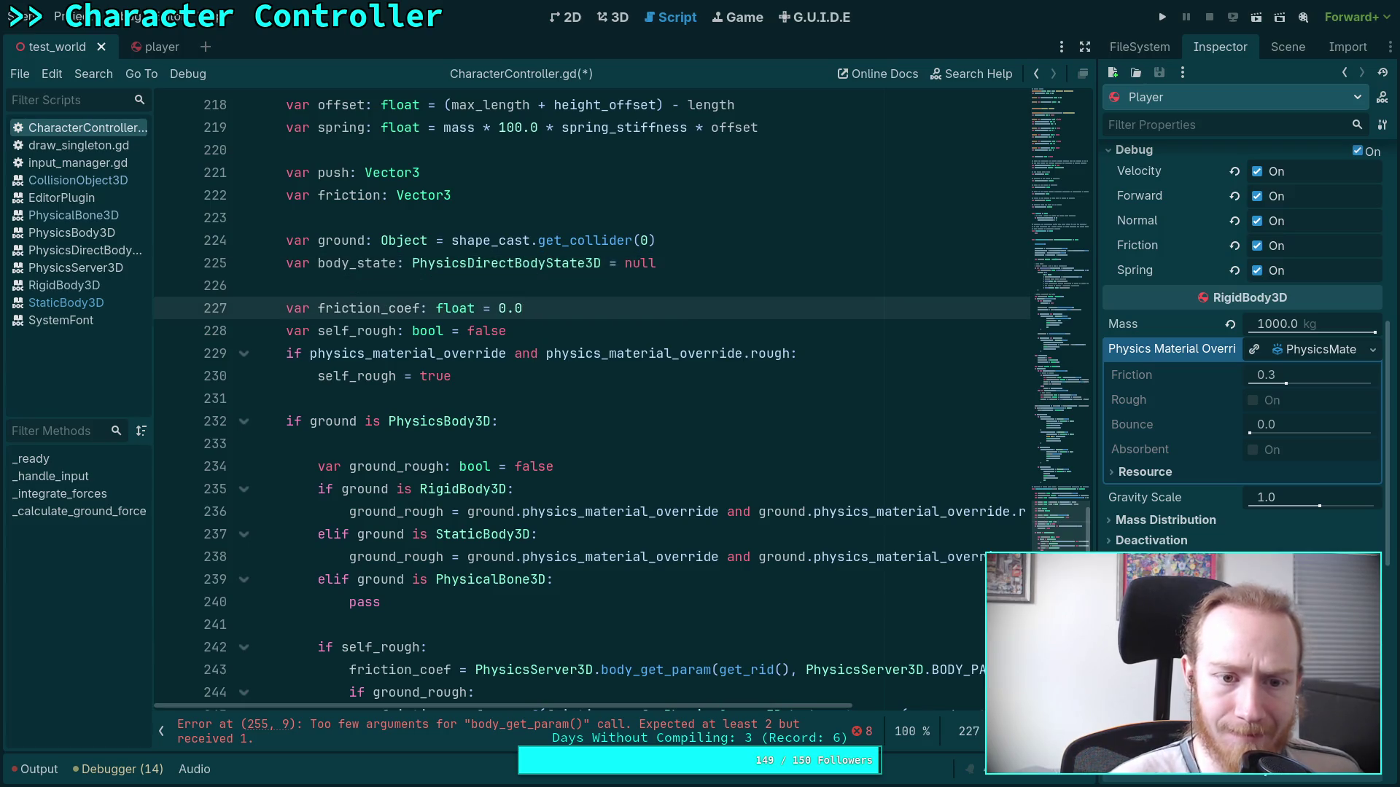
Assign body_state from the pasted body_get_direct_state call inside the PhysicsBody3D check.
click(586, 445)
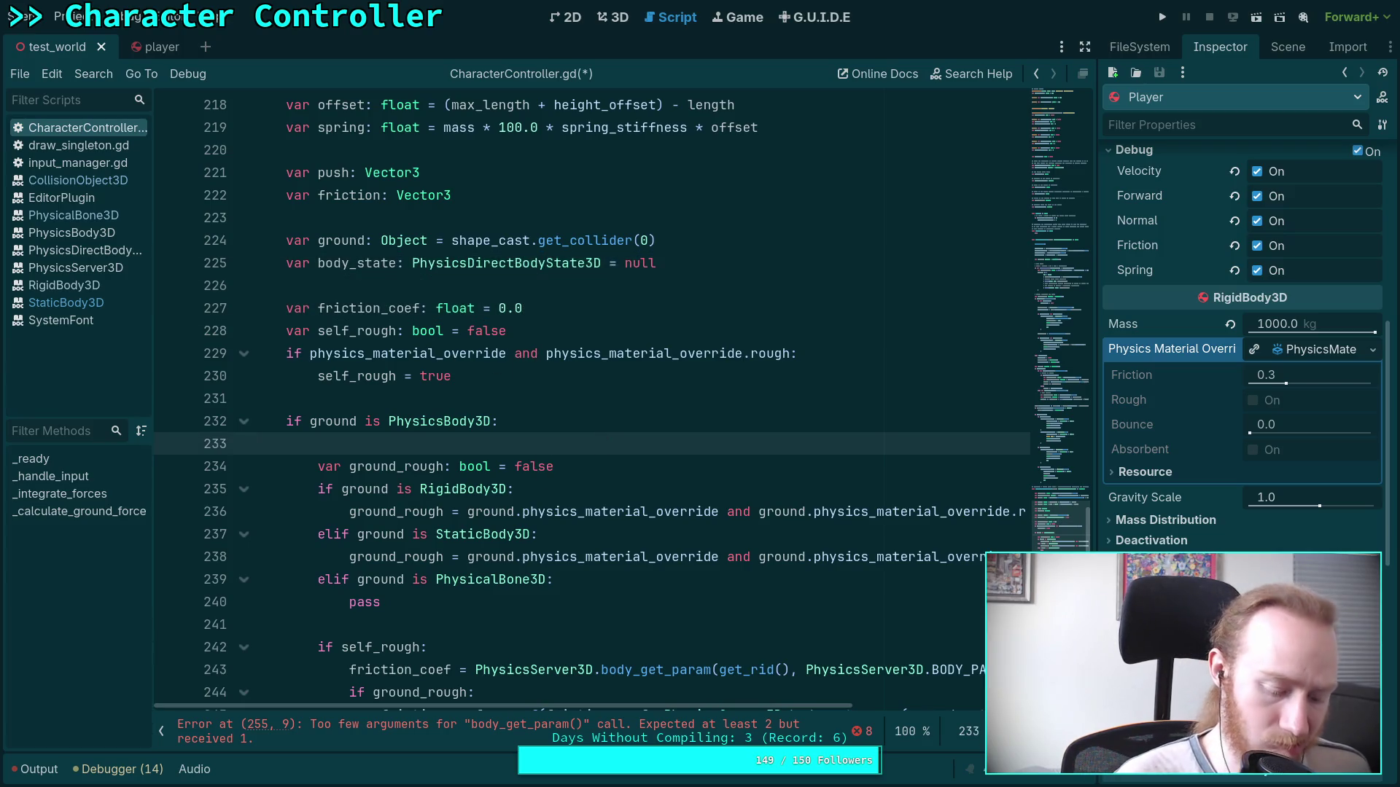
key(Return)
key(Up)
text(bod)
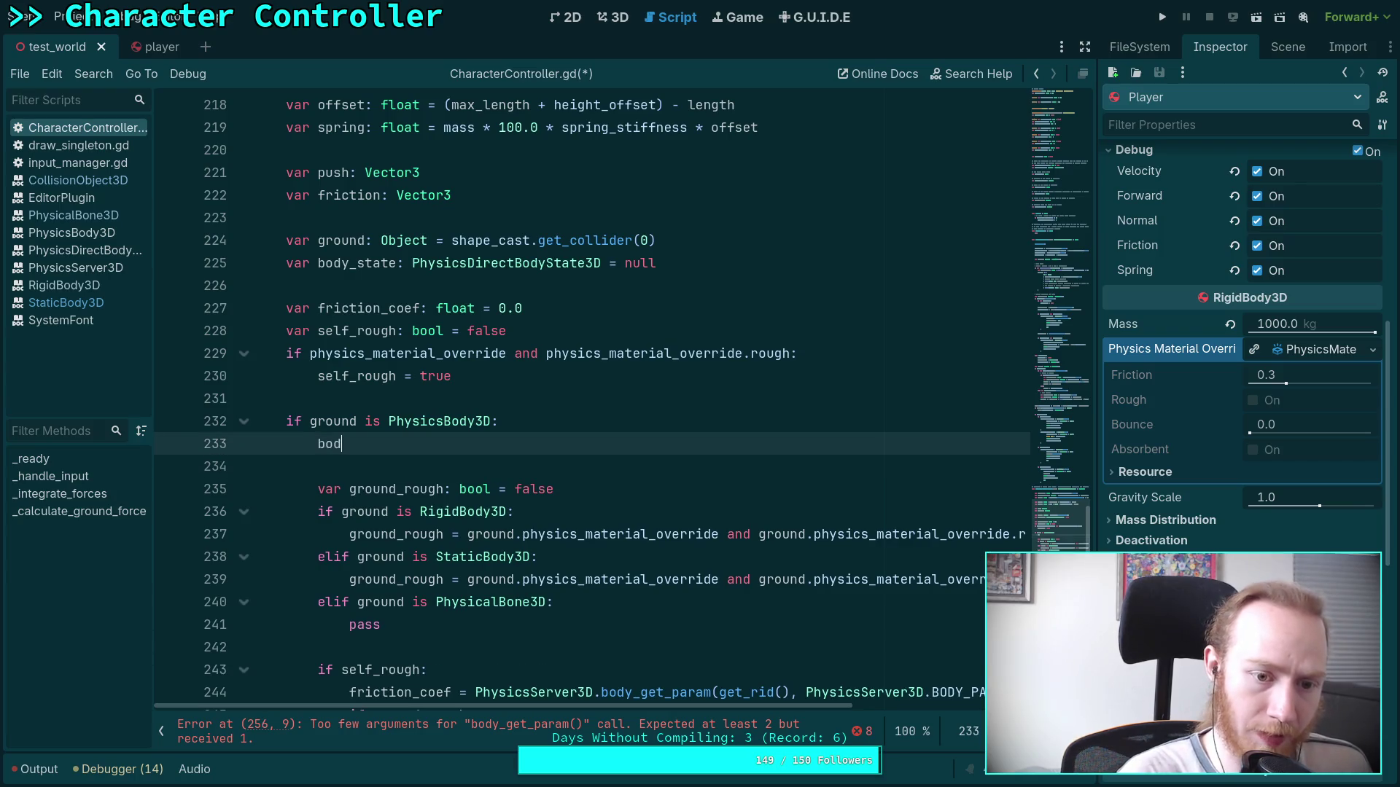
key(Down)
key(Down)
key(Down)
key(Return)
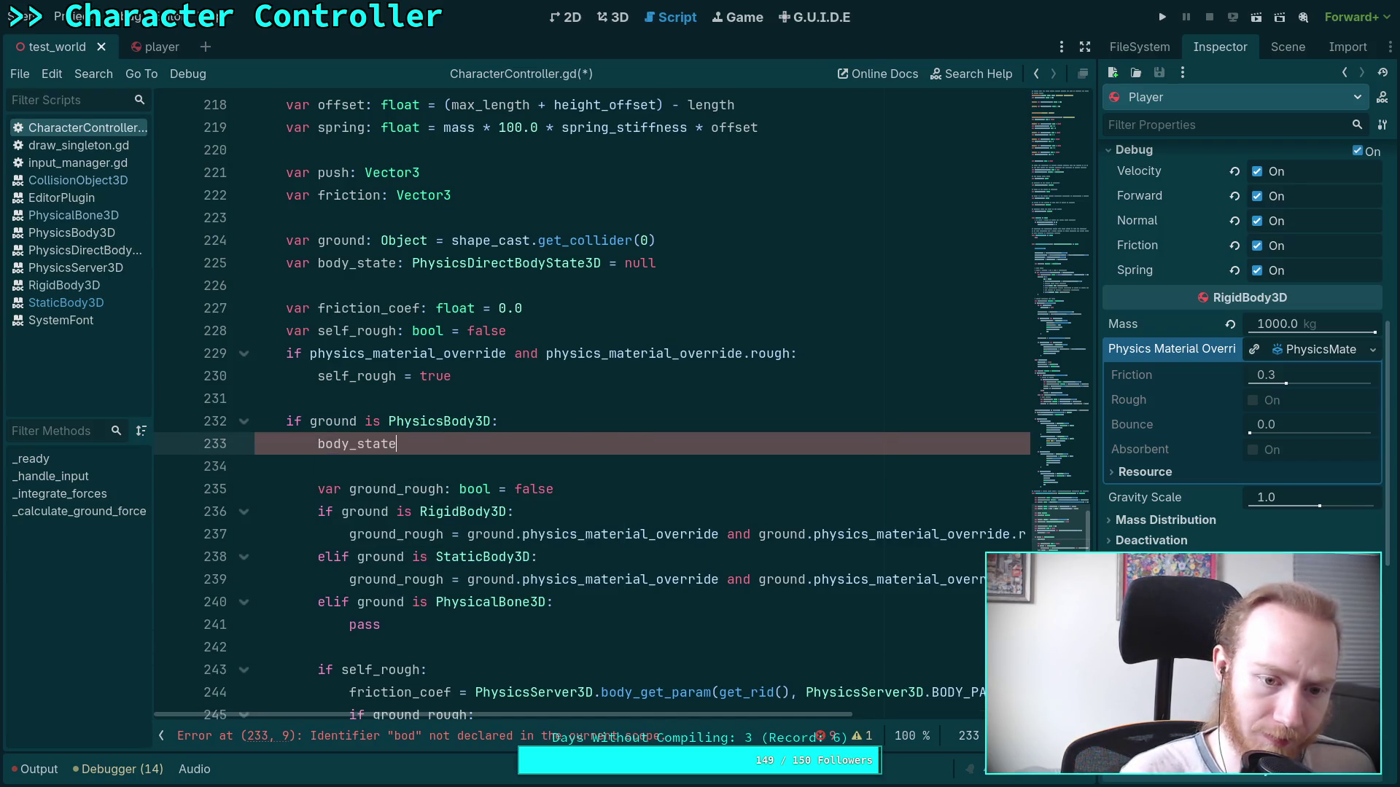
key(ctrl+v)
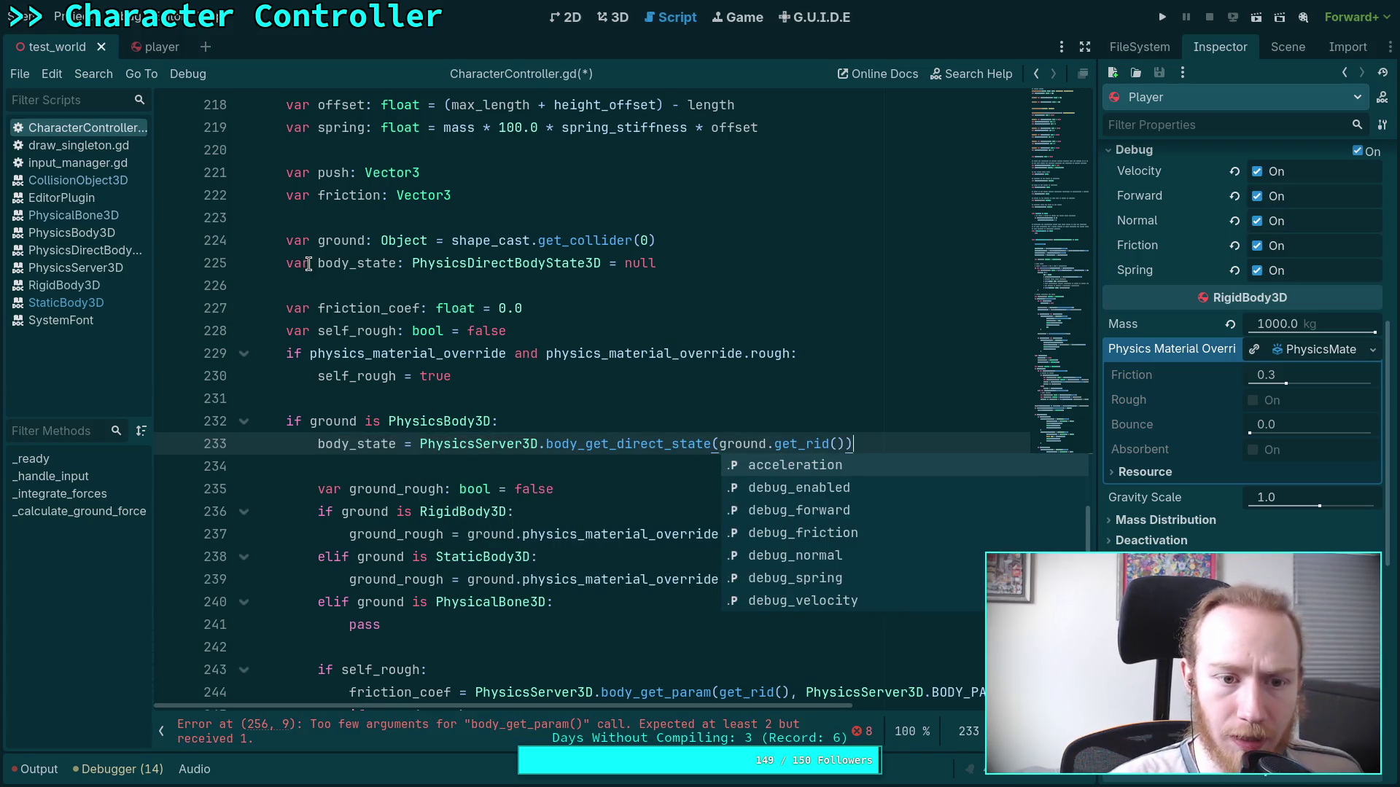
Rename body_state to ground_state in both the declaration and the assignment.
drag(318, 263, 355, 262)
text(ground)
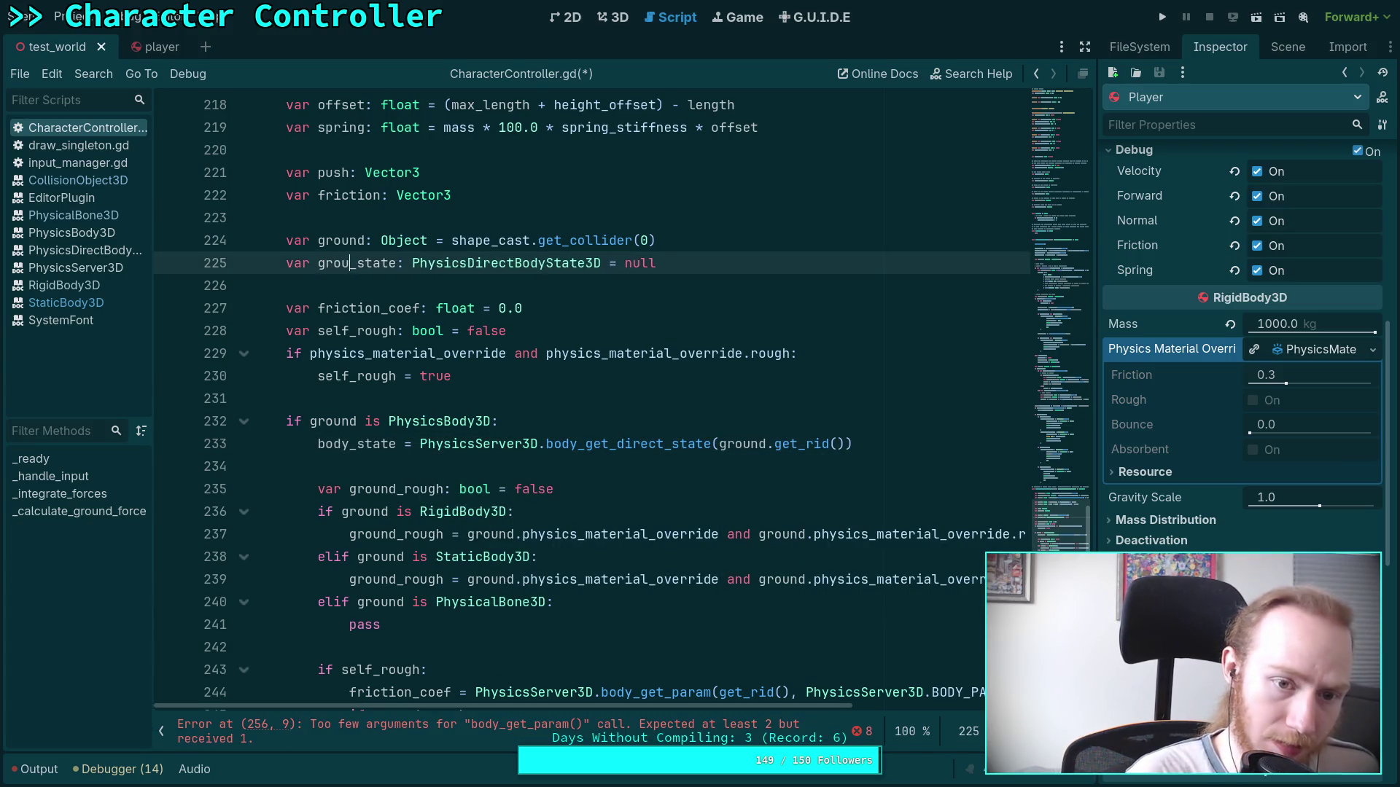
right_click(357, 260)
double_click(365, 263)
right_click(361, 264)
click(375, 335)
double_click(354, 444)
key(ctrl+v)
scroll(574, 479, down, 12)
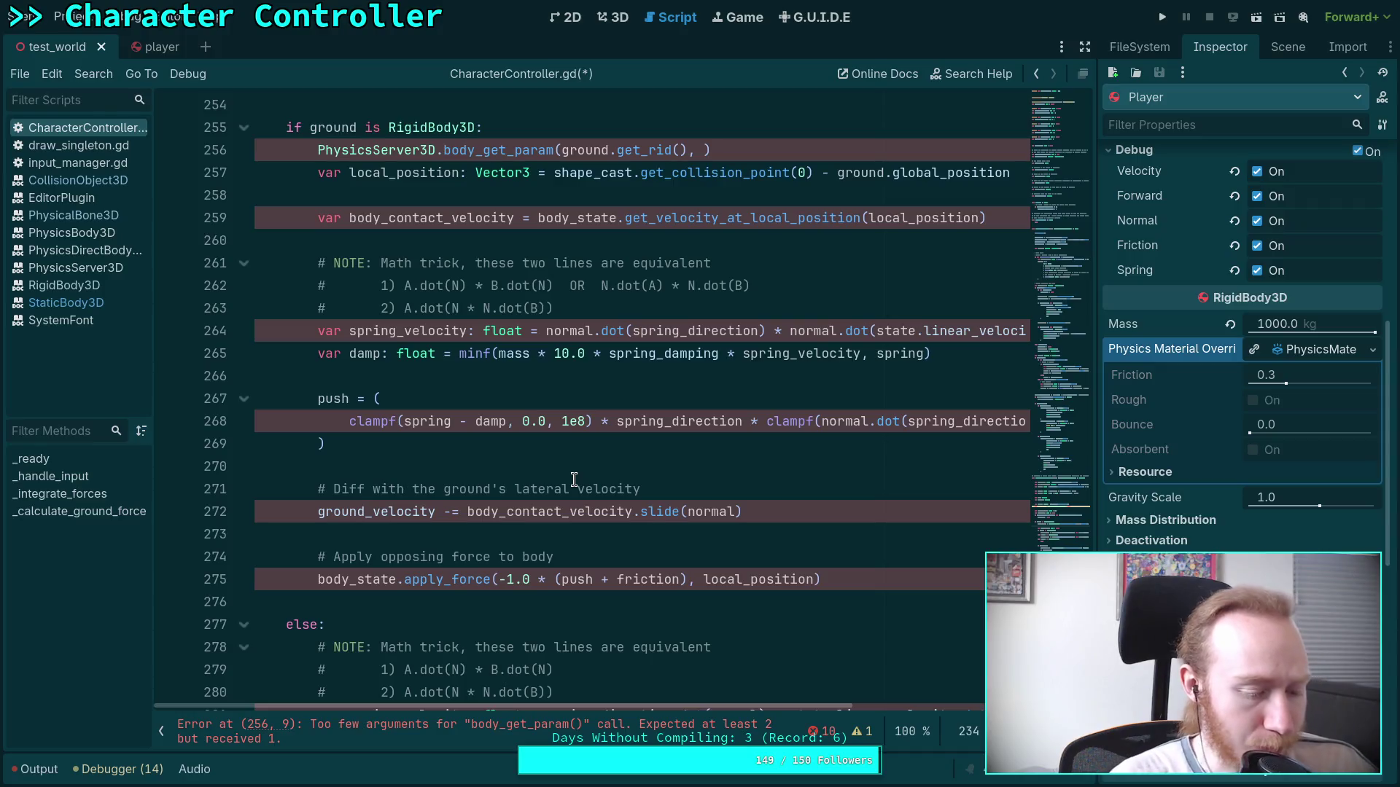
scroll(559, 397, up, 10)
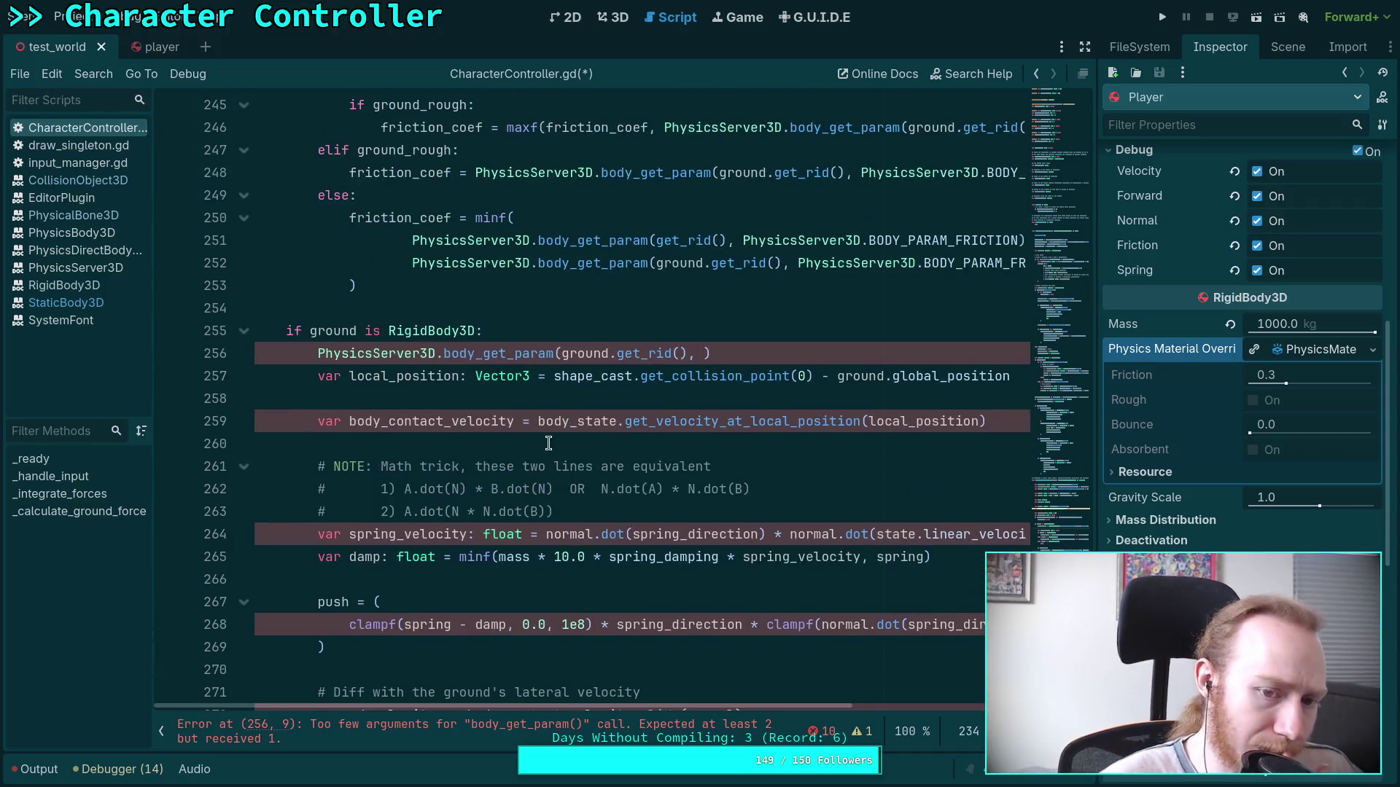
scroll(539, 436, up, 3)
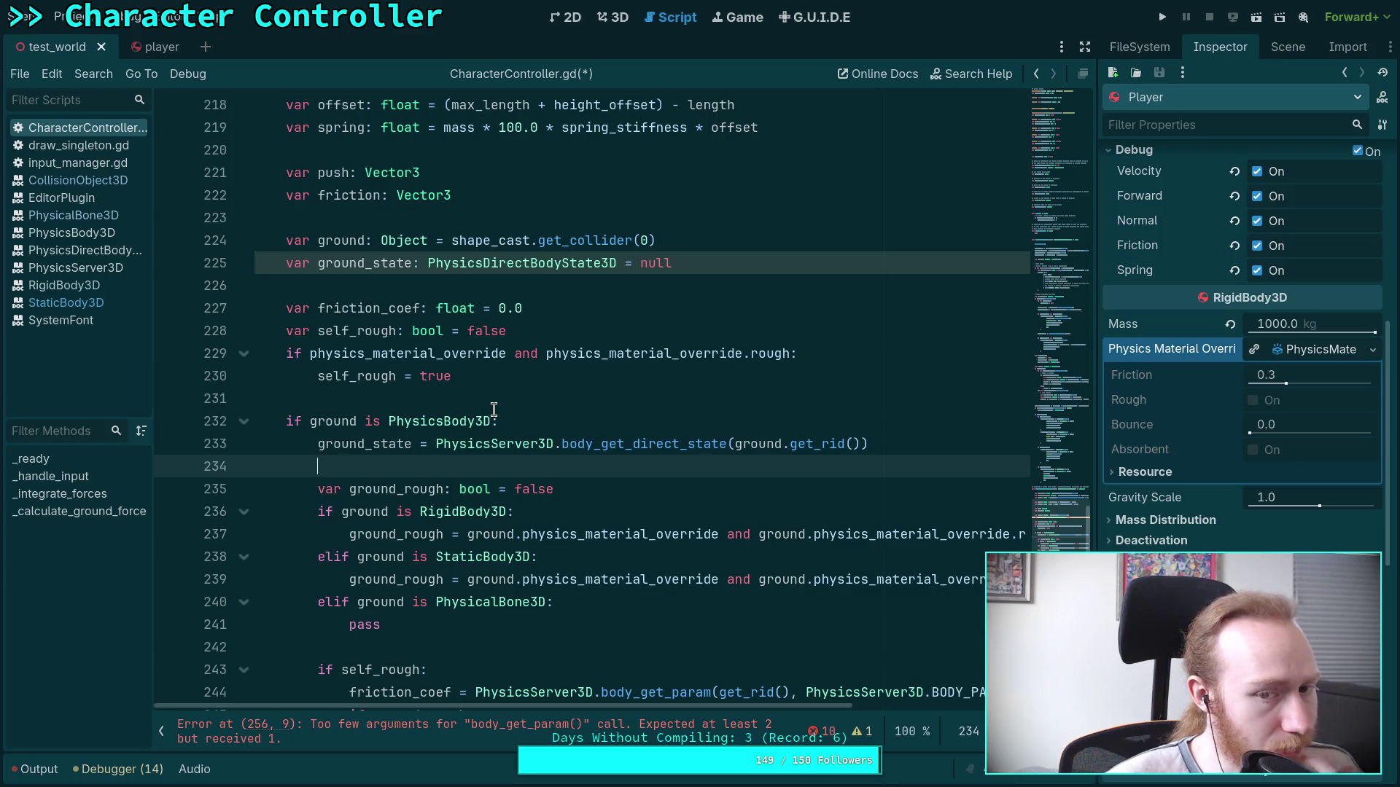
click(716, 263)
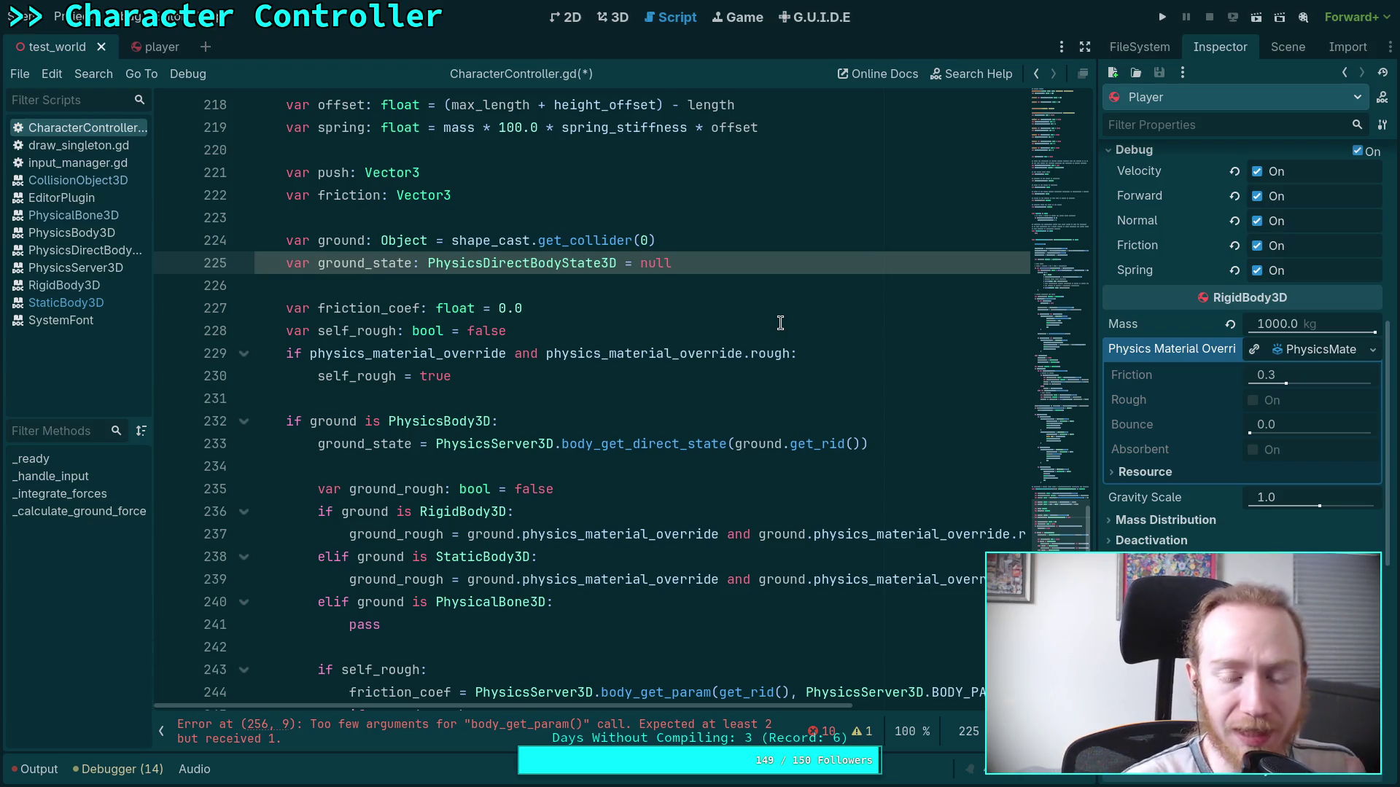
scroll(896, 343, up, 2)
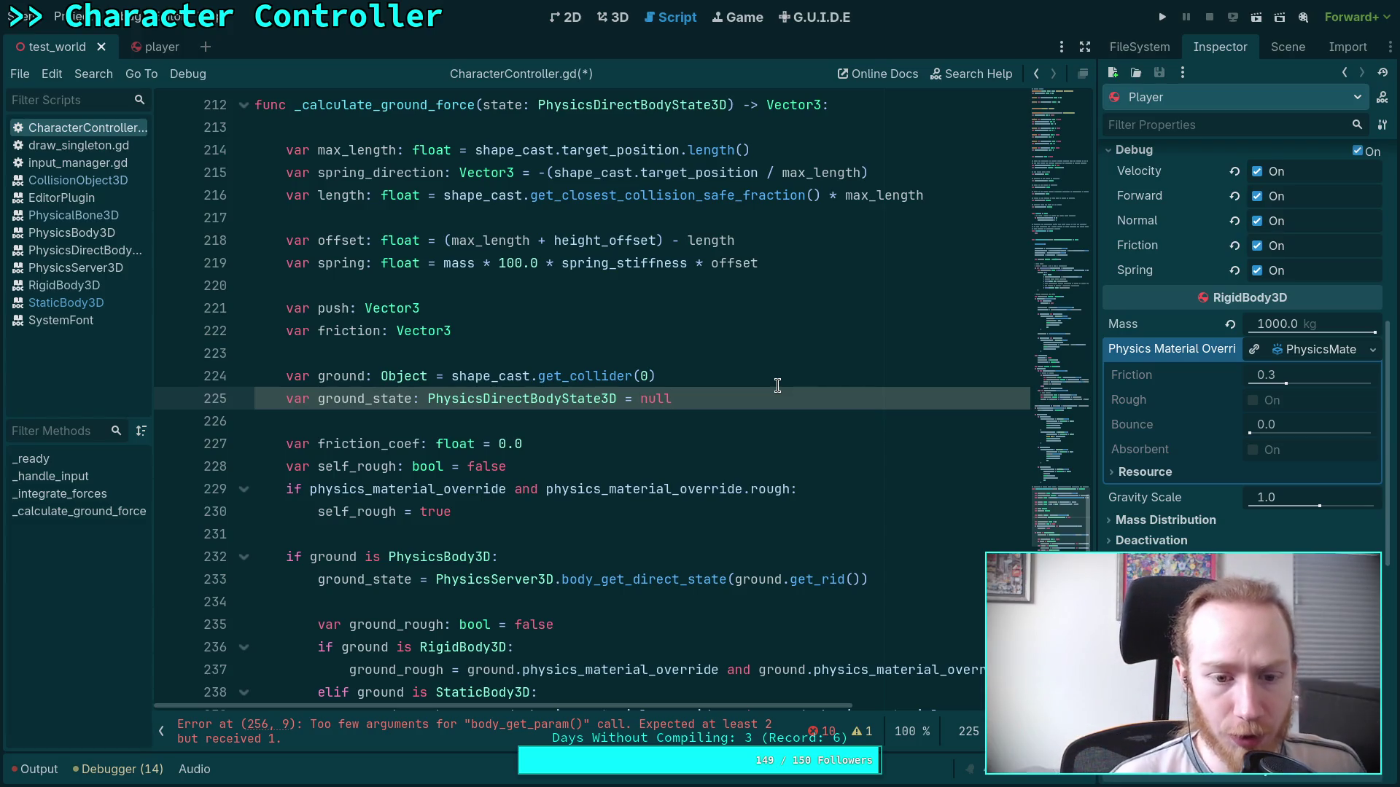
click(628, 417)
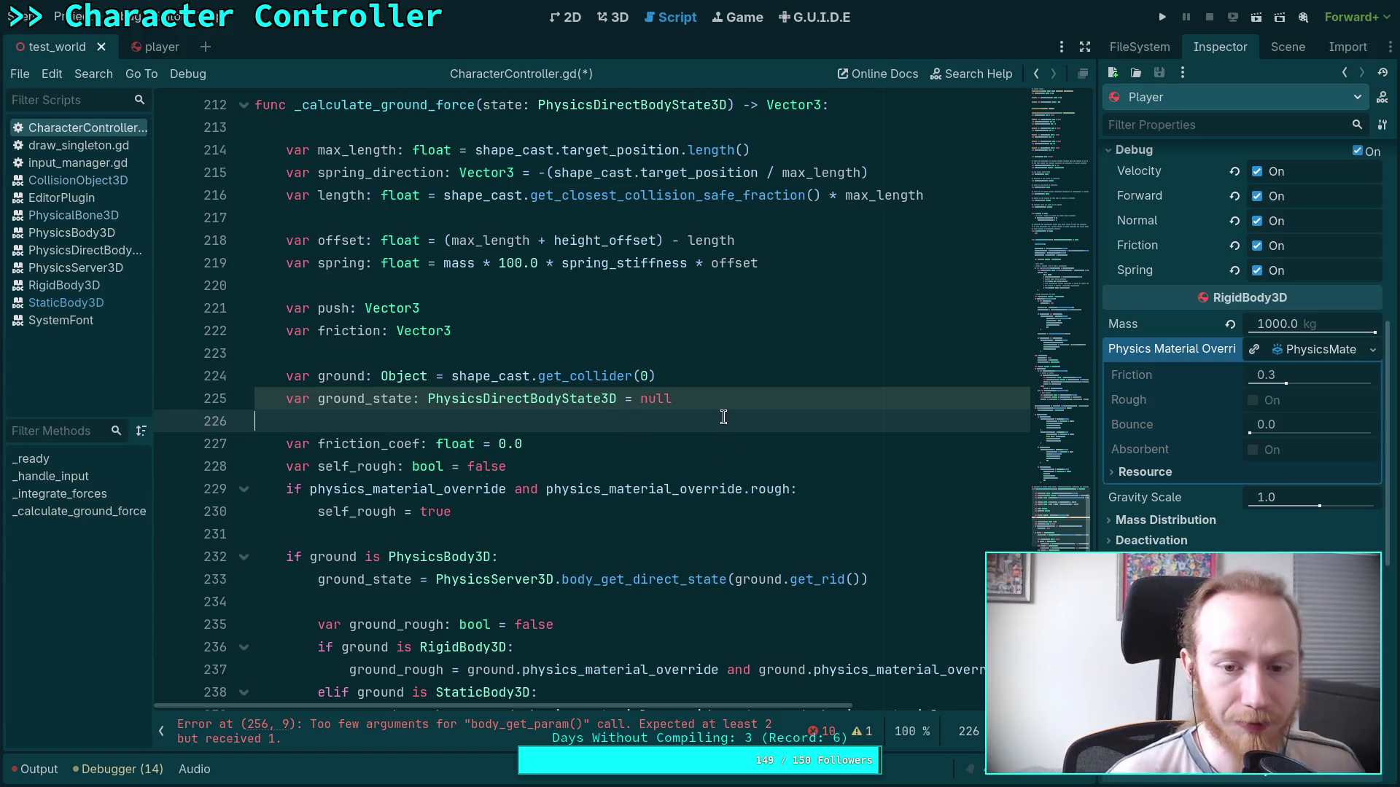
scroll(712, 424, down, 6)
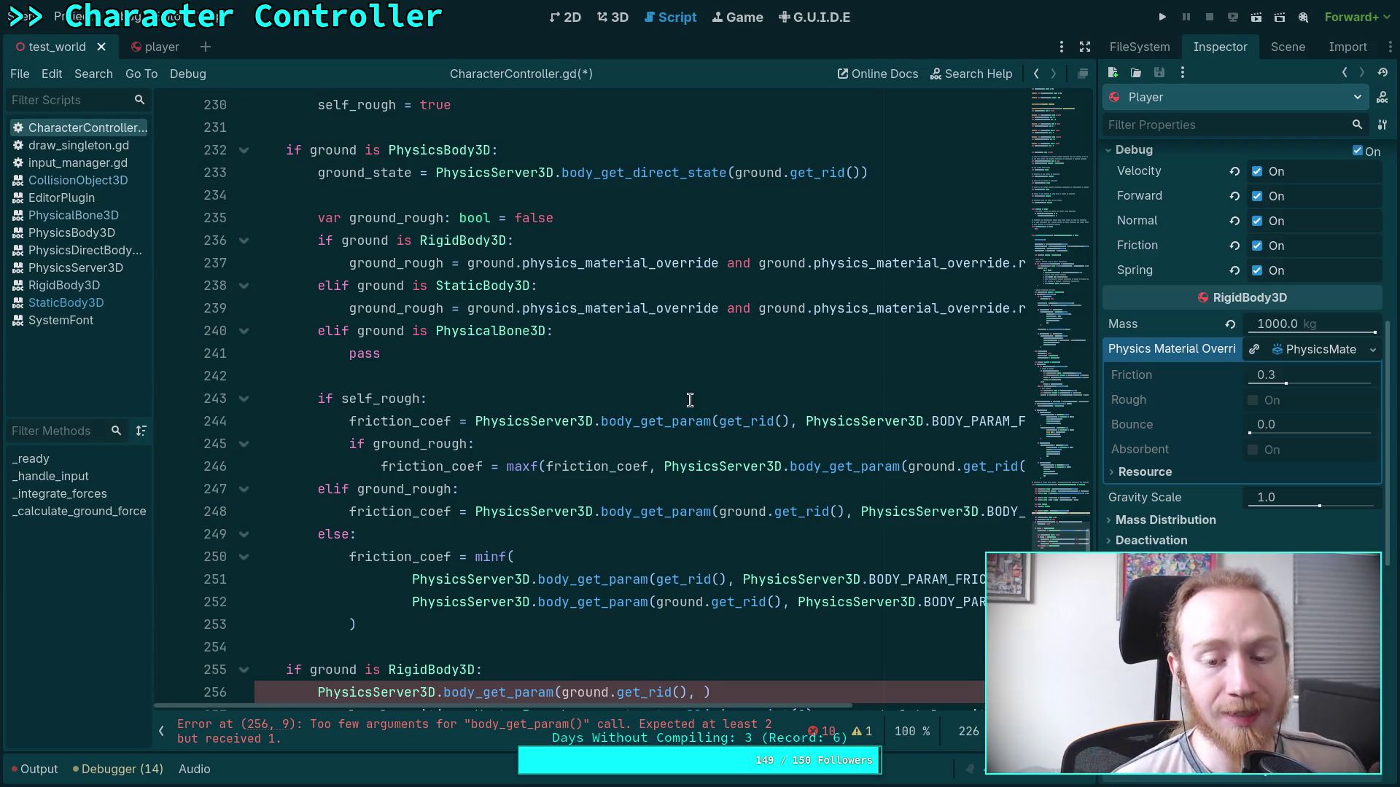
click(424, 648)
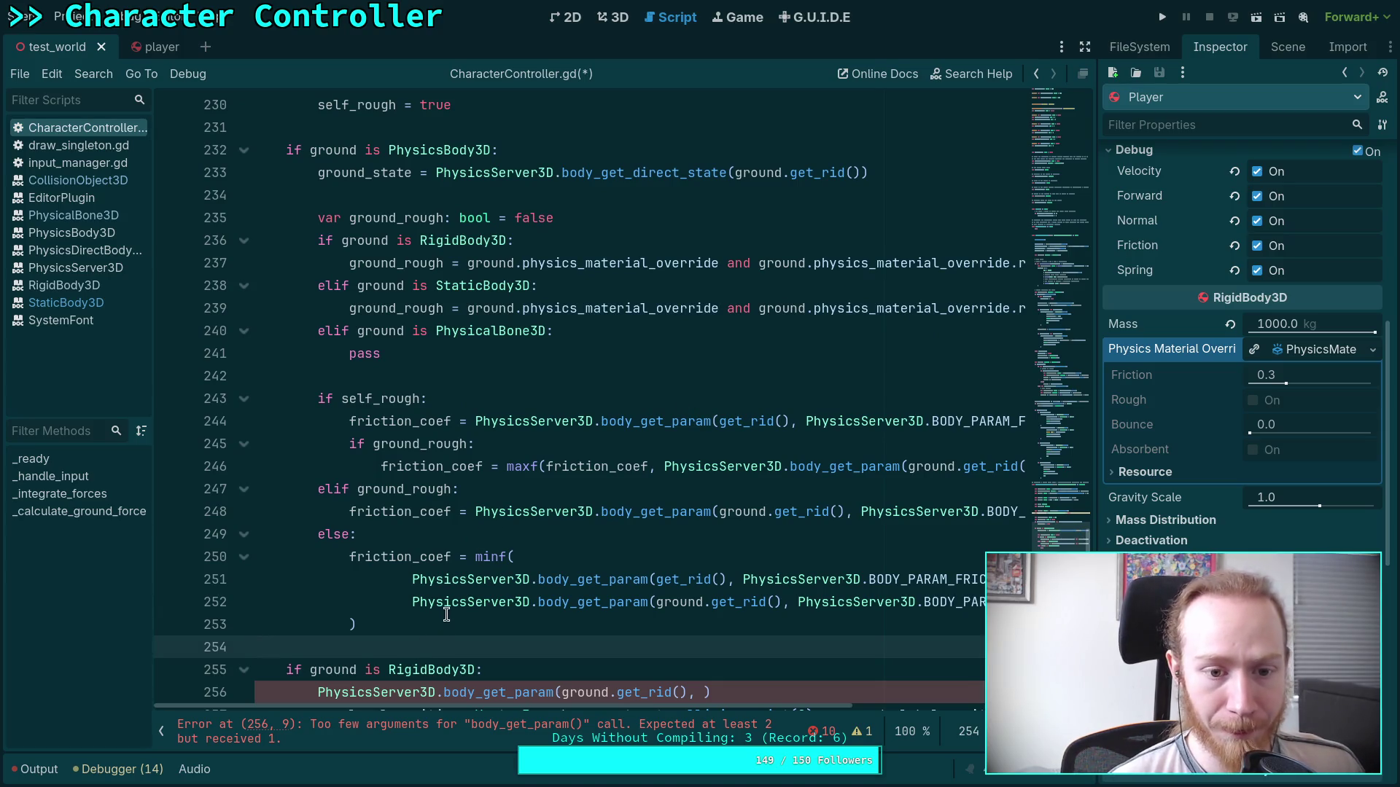
scroll(424, 597, down, 1)
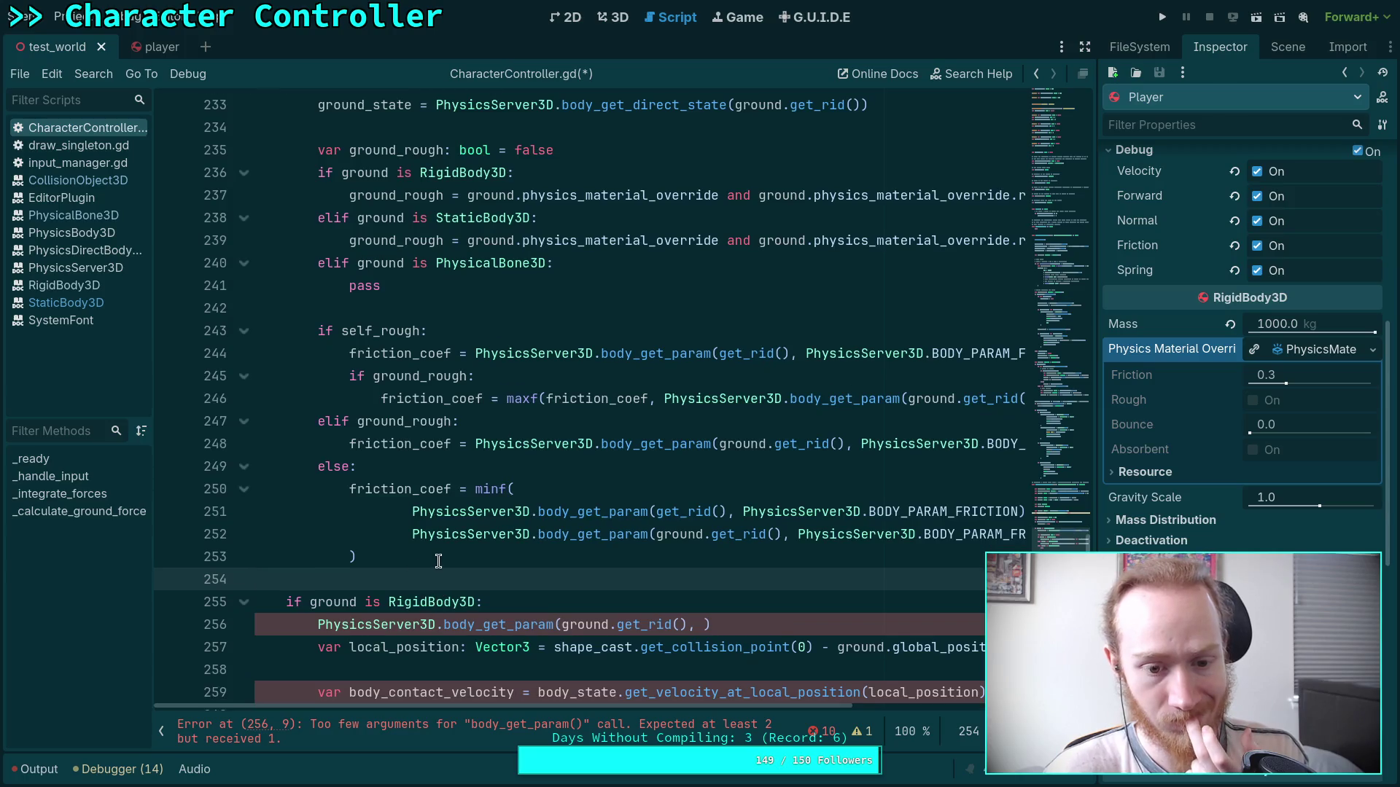
scroll(439, 560, up, 2)
click(411, 441)
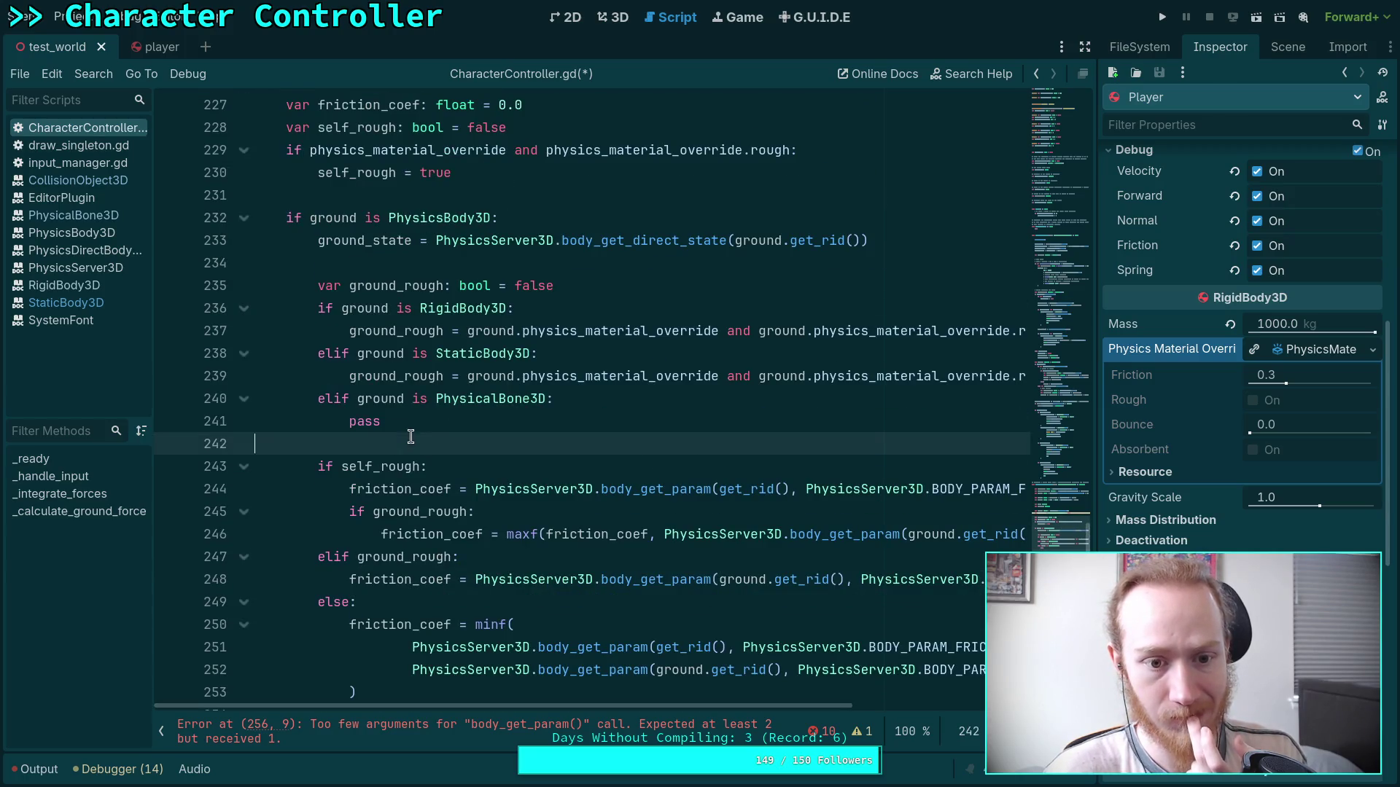
scroll(495, 484, down, 3)
scroll(488, 482, up, 1)
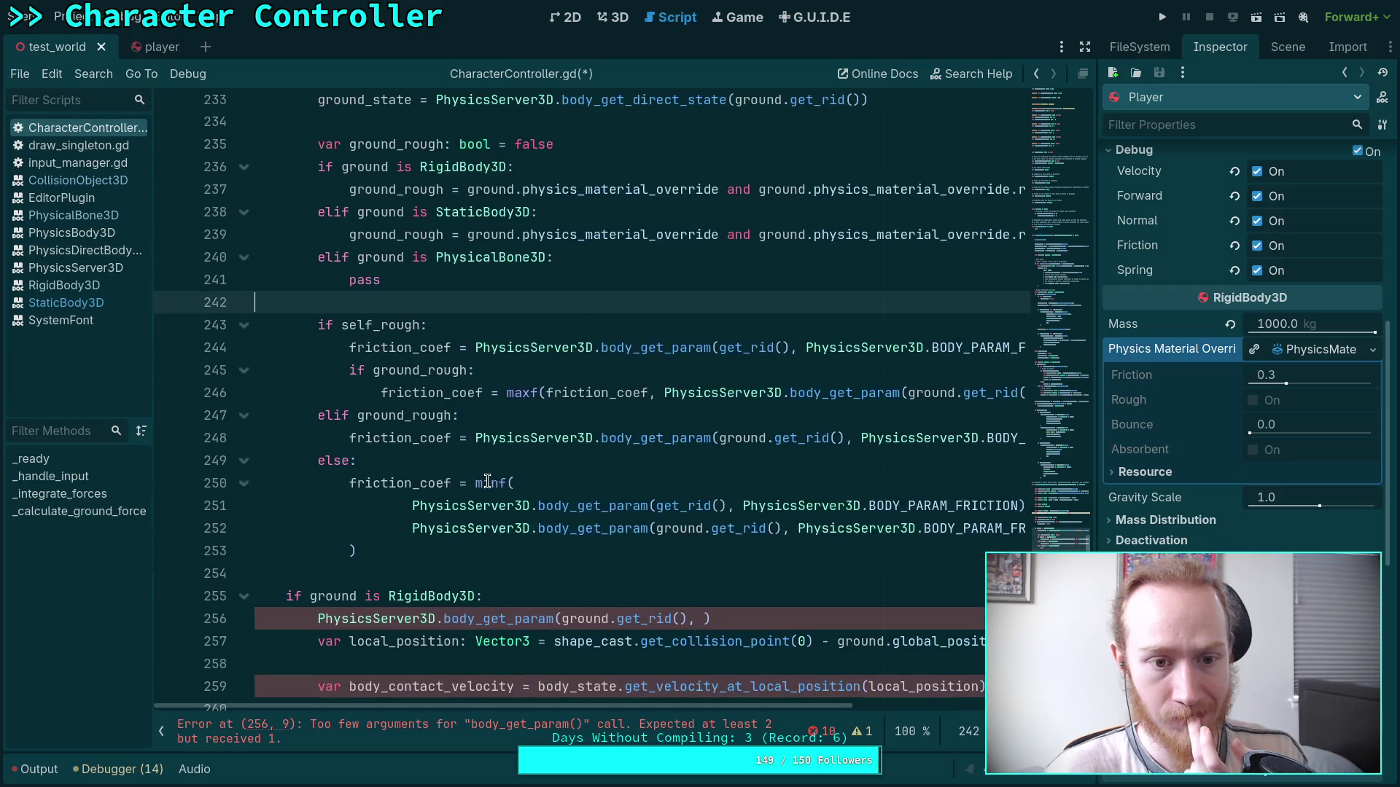
click(405, 556)
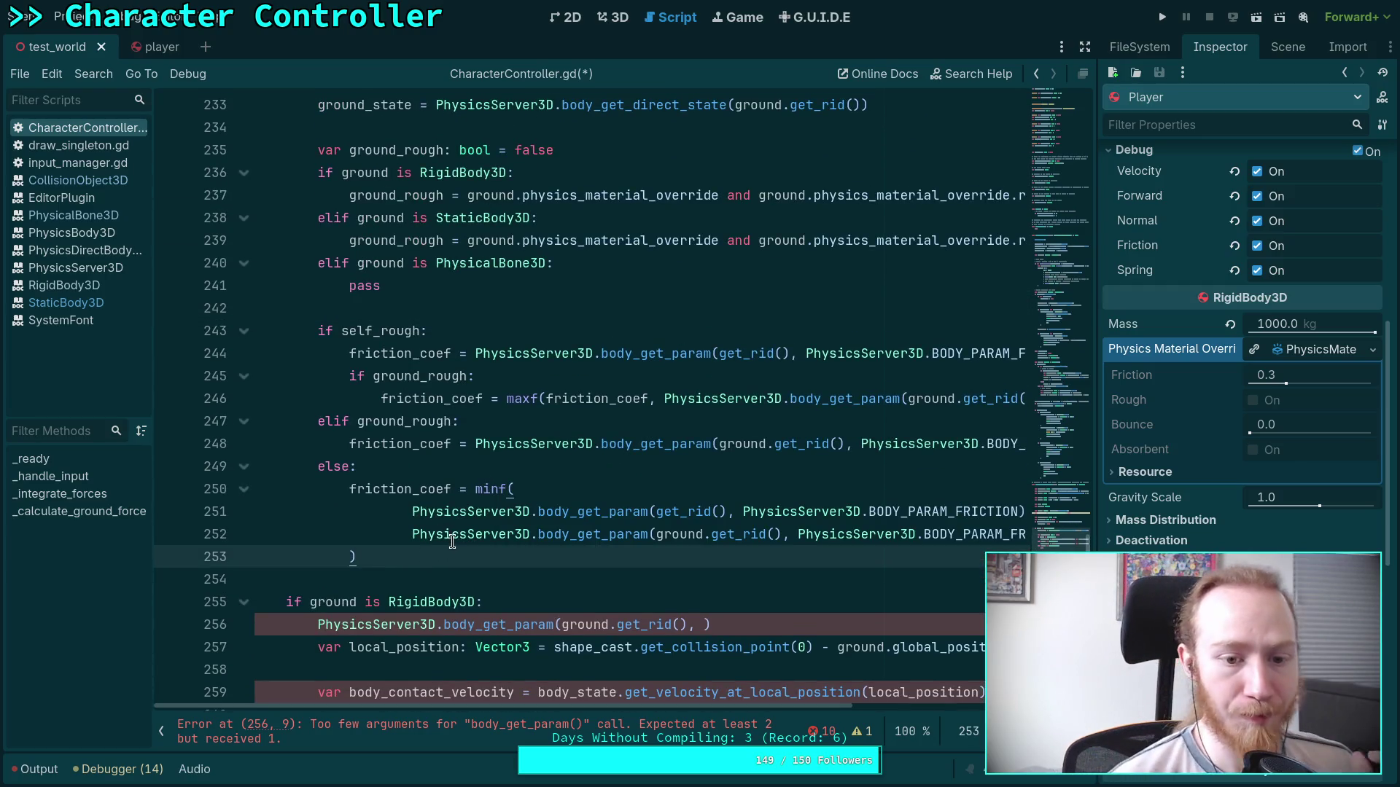
click(408, 489)
double_click(409, 489)
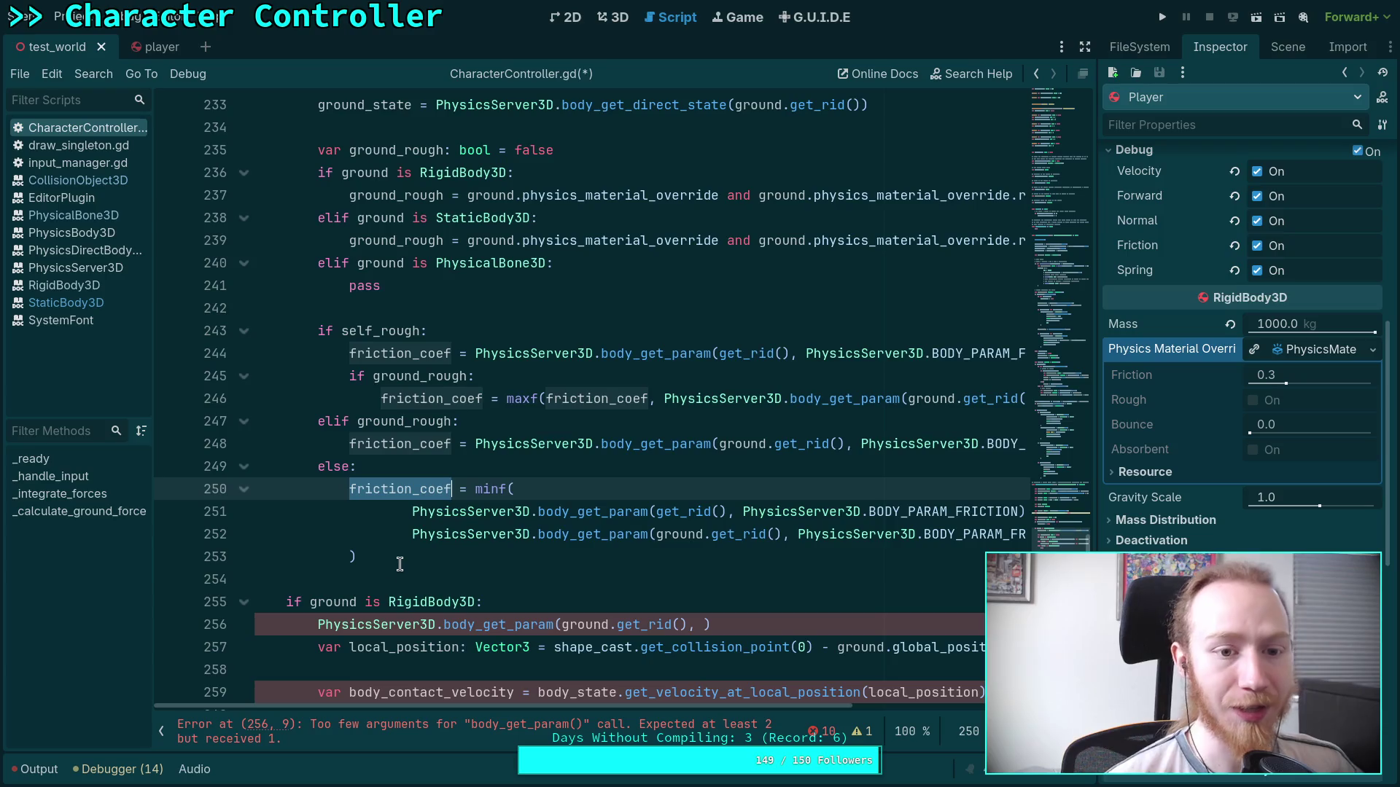
scroll(397, 556, up, 1)
scroll(394, 522, up, 3)
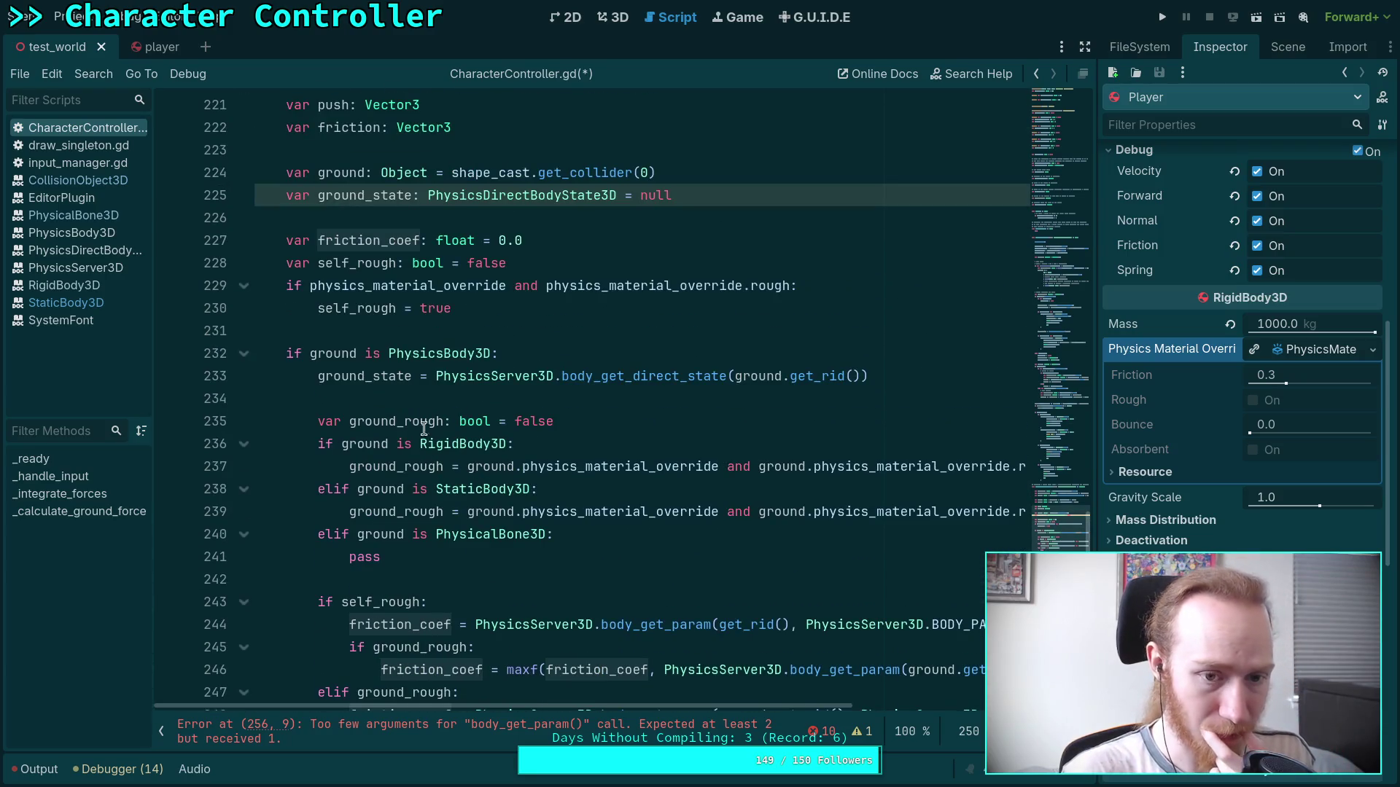
double_click(321, 379)
scroll(438, 422, down, 5)
scroll(532, 453, up, 3)
scroll(532, 453, down, 8)
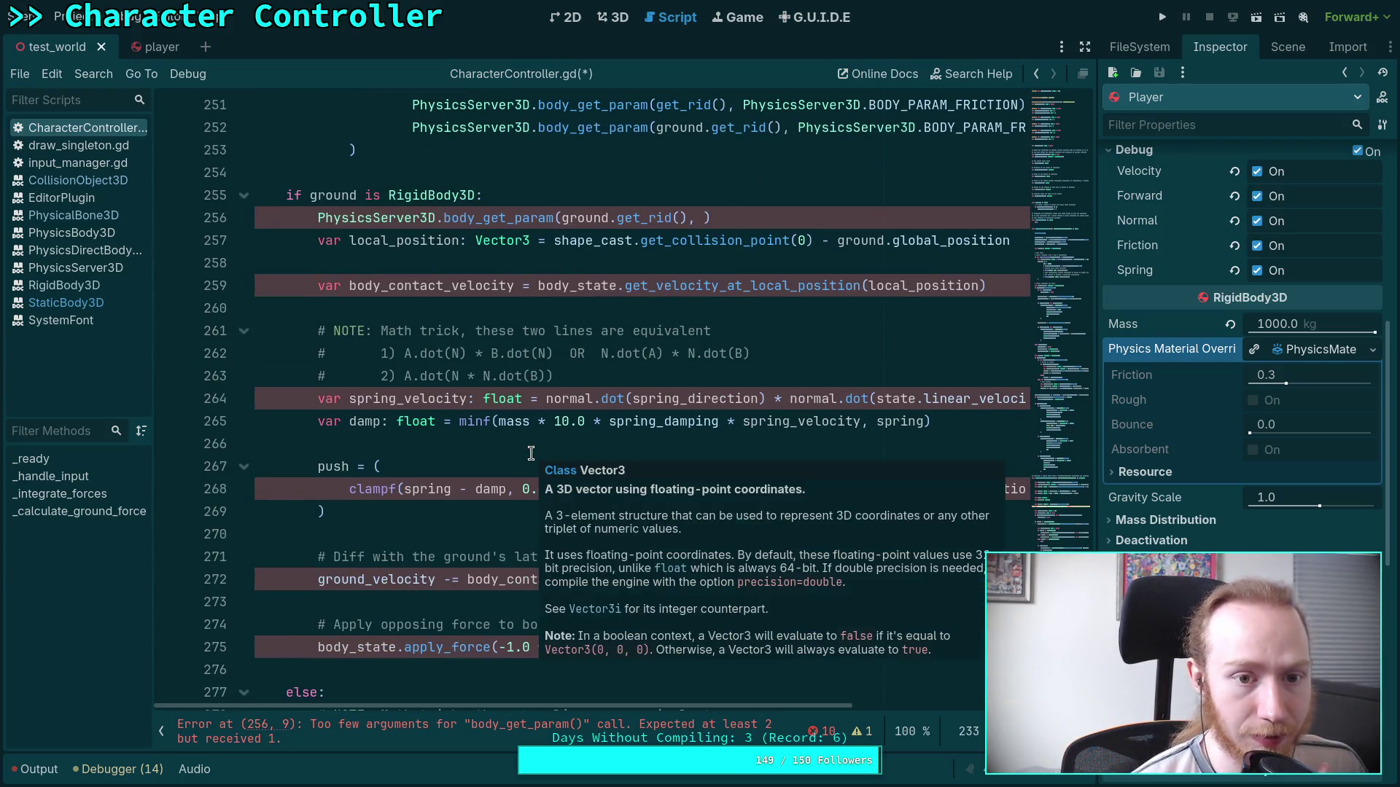
scroll(475, 439, up, 4)
scroll(475, 439, up, 2)
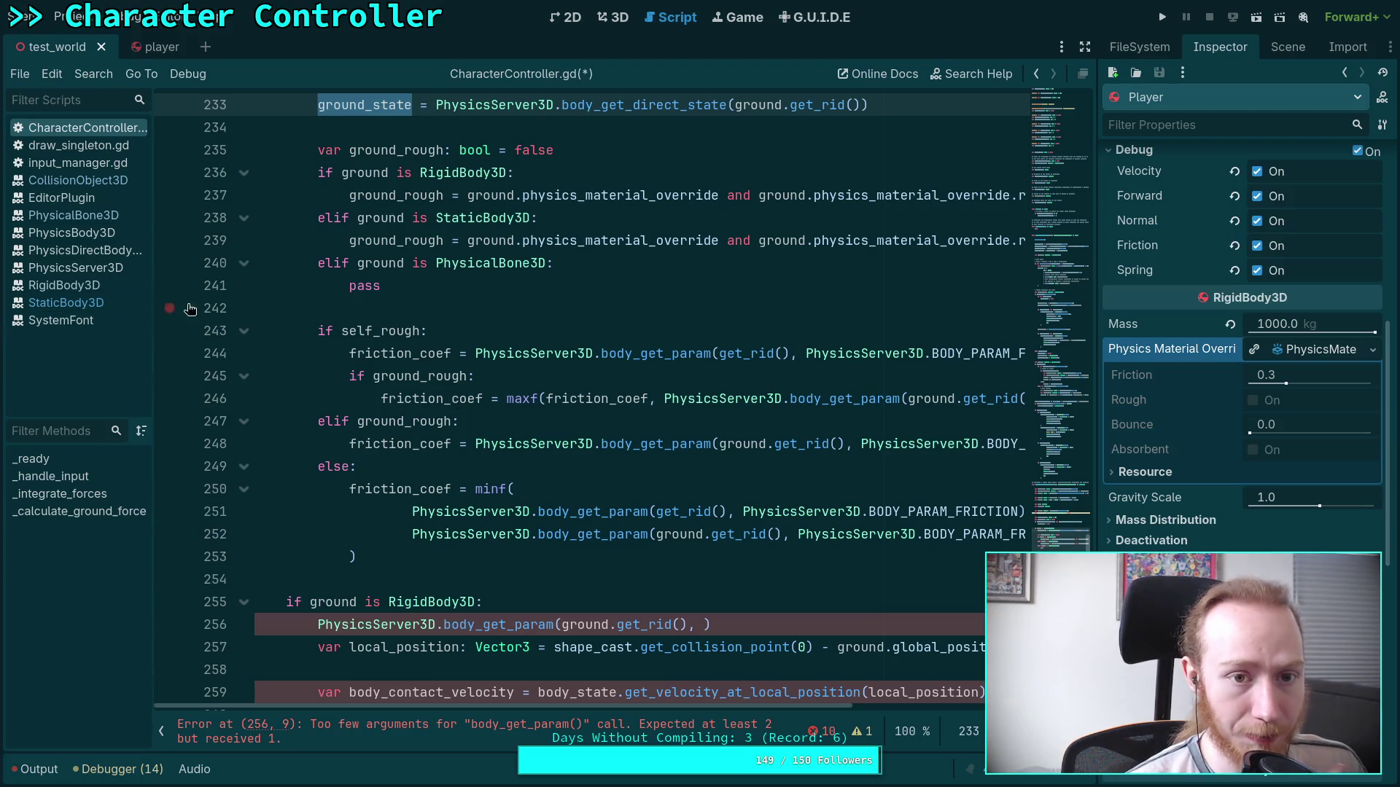
scroll(500, 312, up, 1)
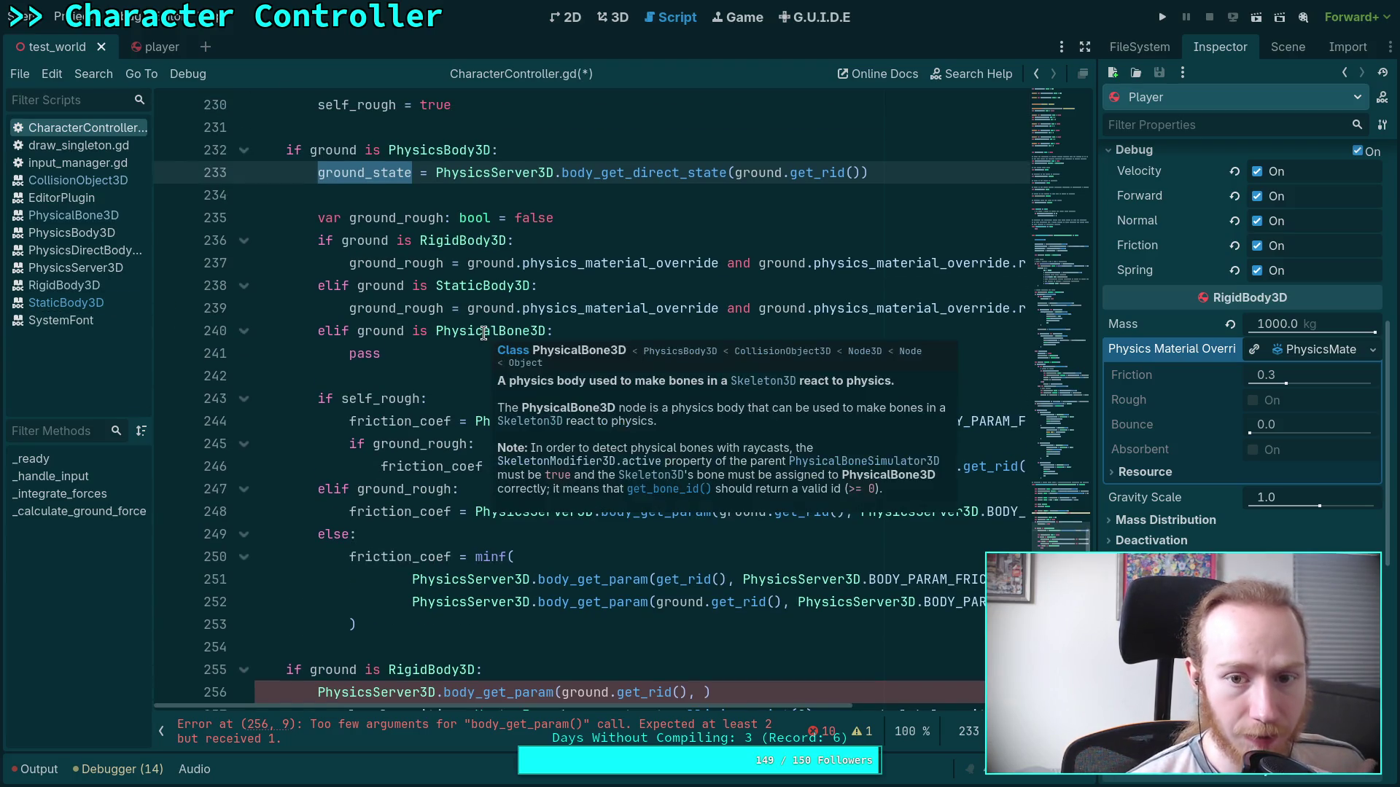
mouse_move(605, 172)
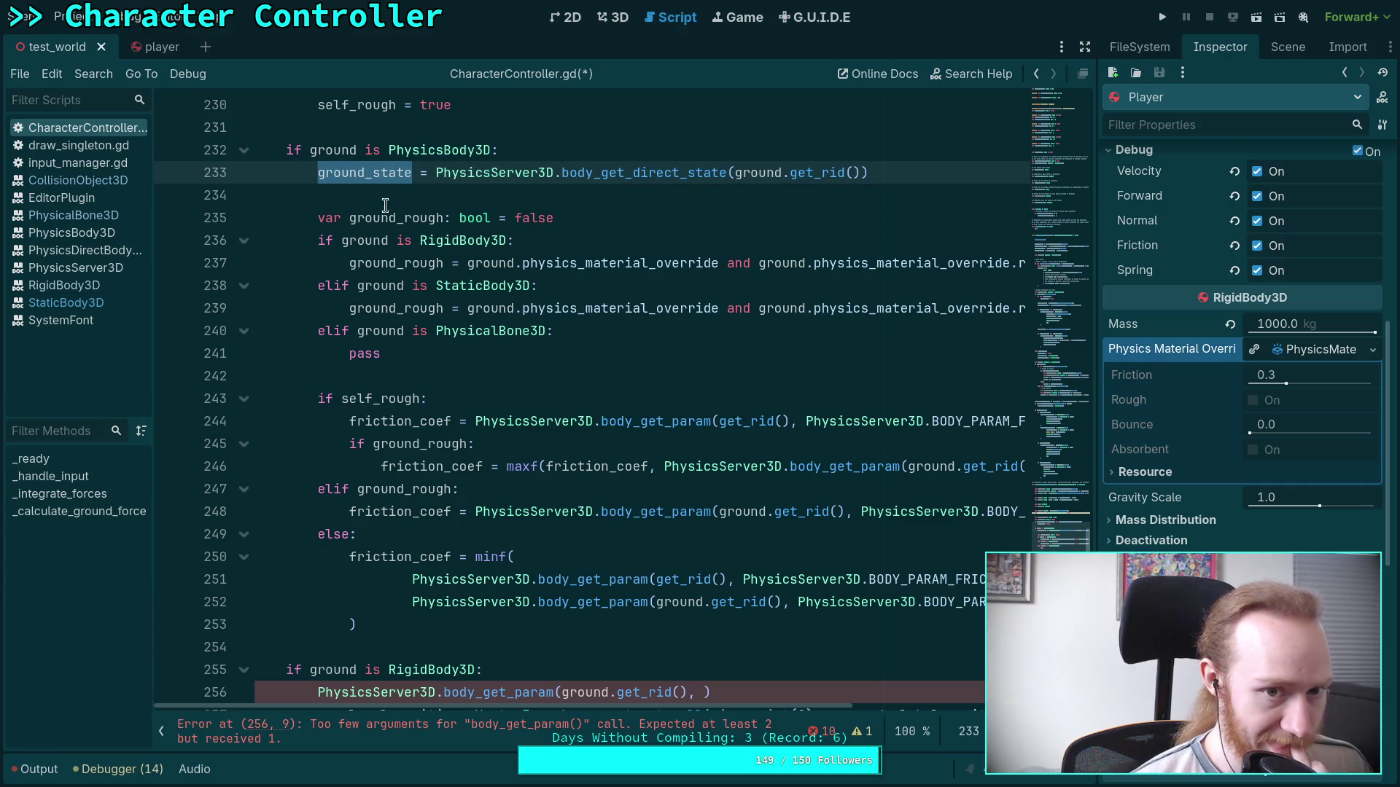
scroll(472, 400, down, 3)
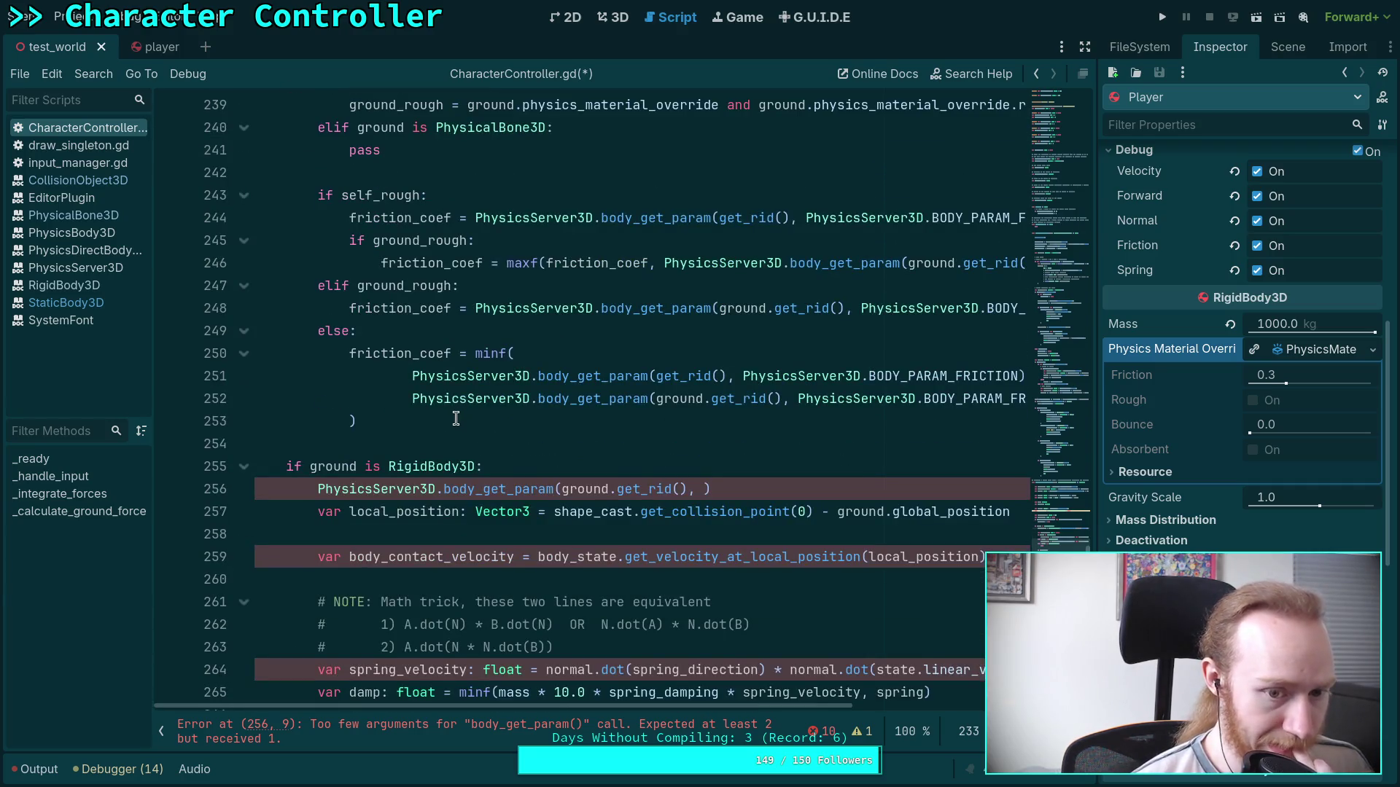
scroll(455, 418, down, 2)
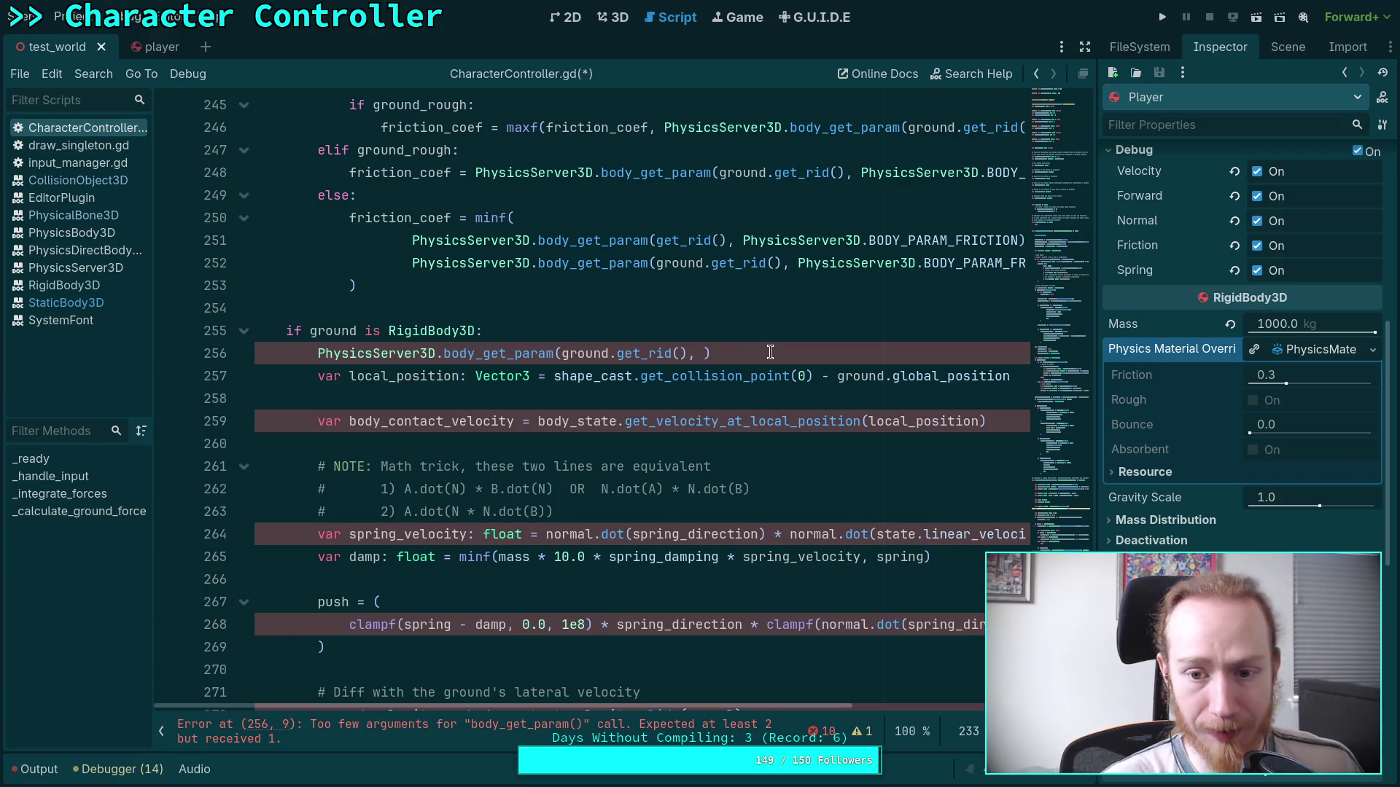
Delete the incomplete 'PhysicsServer3D.body_get_param(ground.get_rid(), )' line.
drag(770, 353, 779, 337)
key(BackSpace)
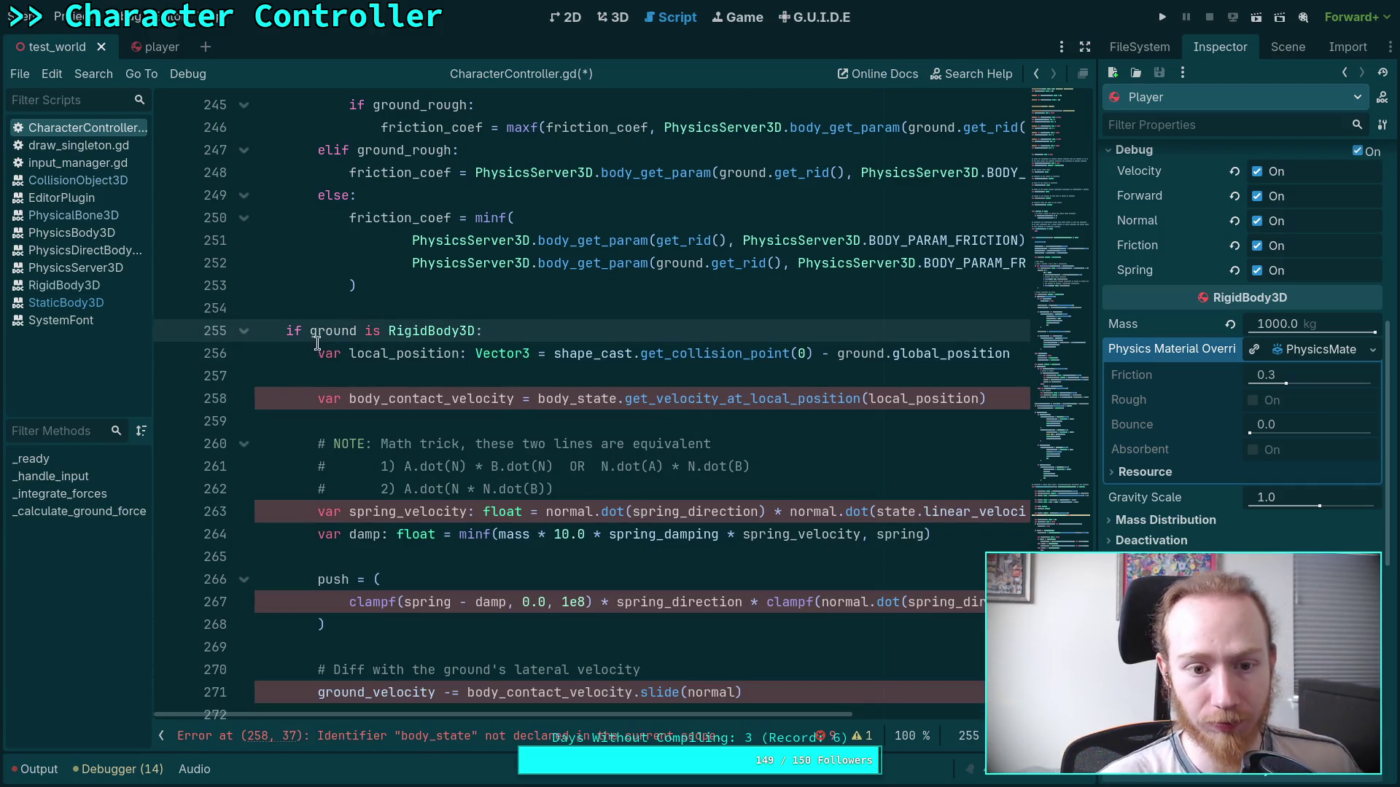
scroll(482, 428, up, 1)
Review where local_position and ground are used around the RigidBody3D block.
double_click(422, 420)
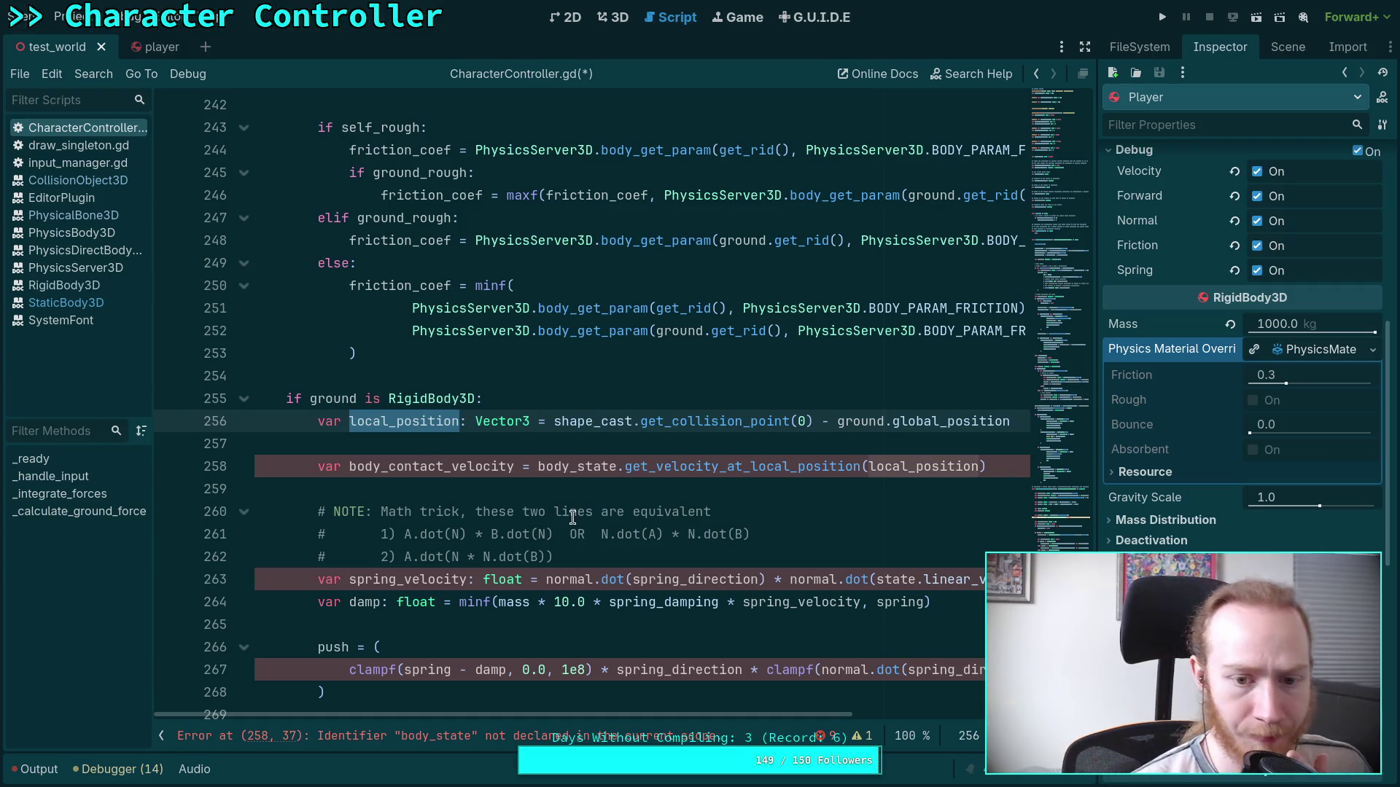
scroll(624, 531, up, 3)
scroll(621, 527, up, 1)
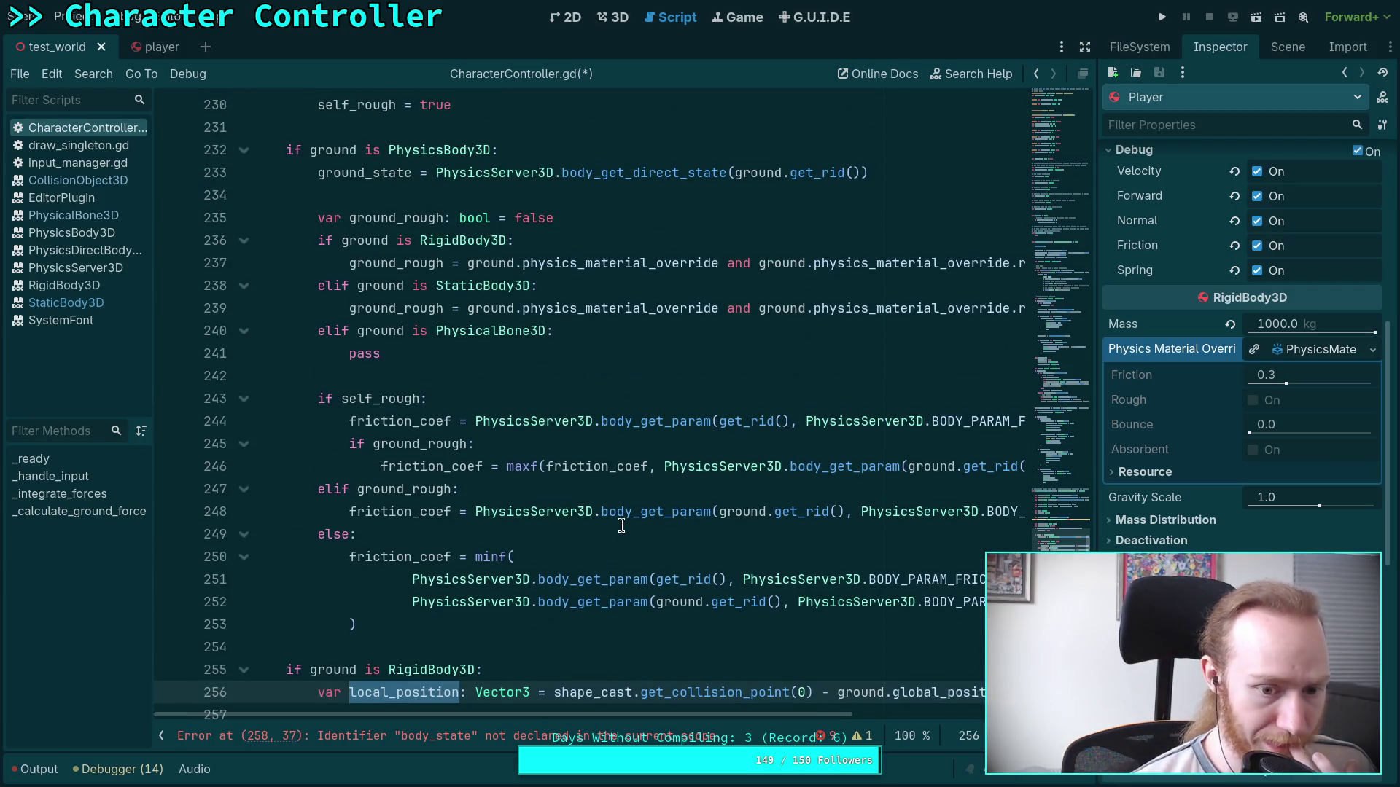
scroll(616, 521, down, 2)
scroll(353, 488, down, 3)
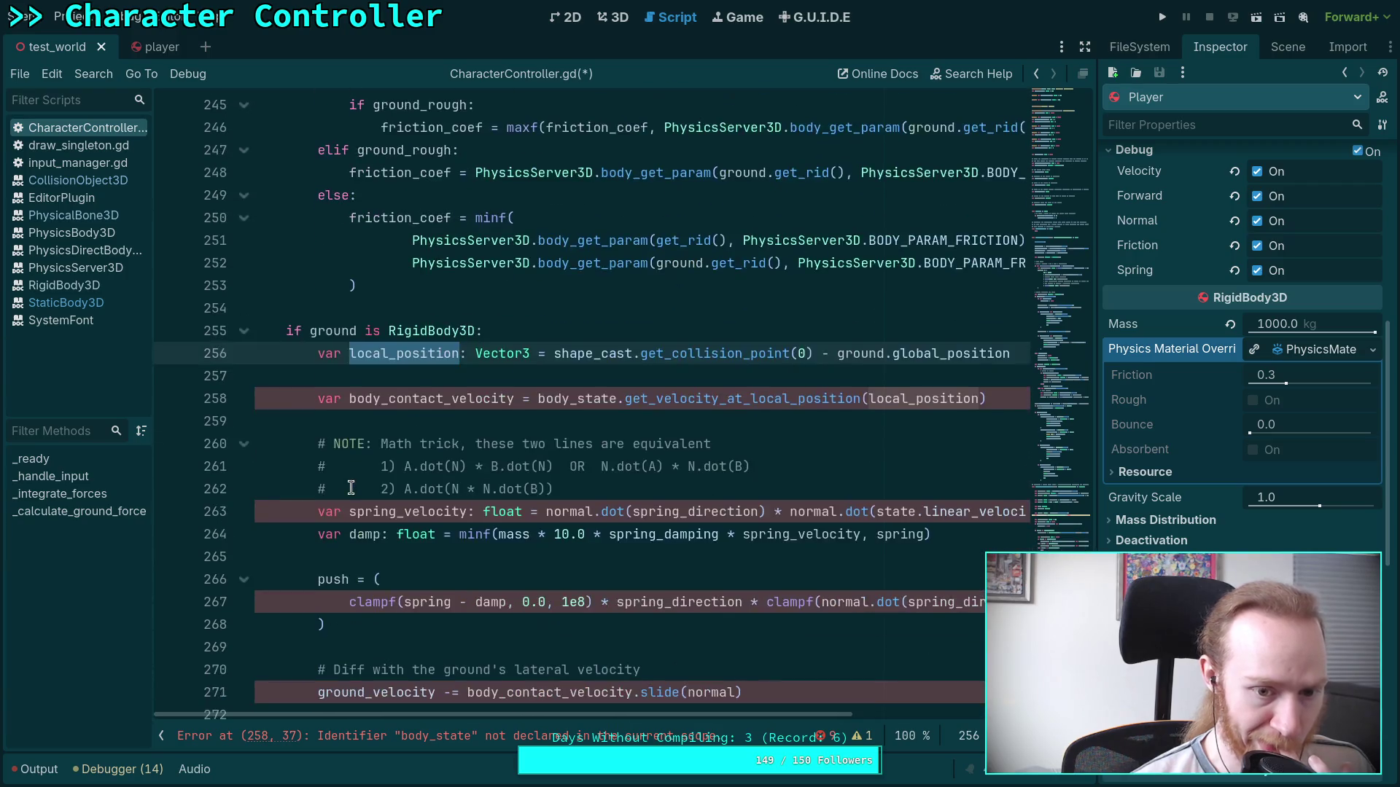
scroll(512, 506, up, 4)
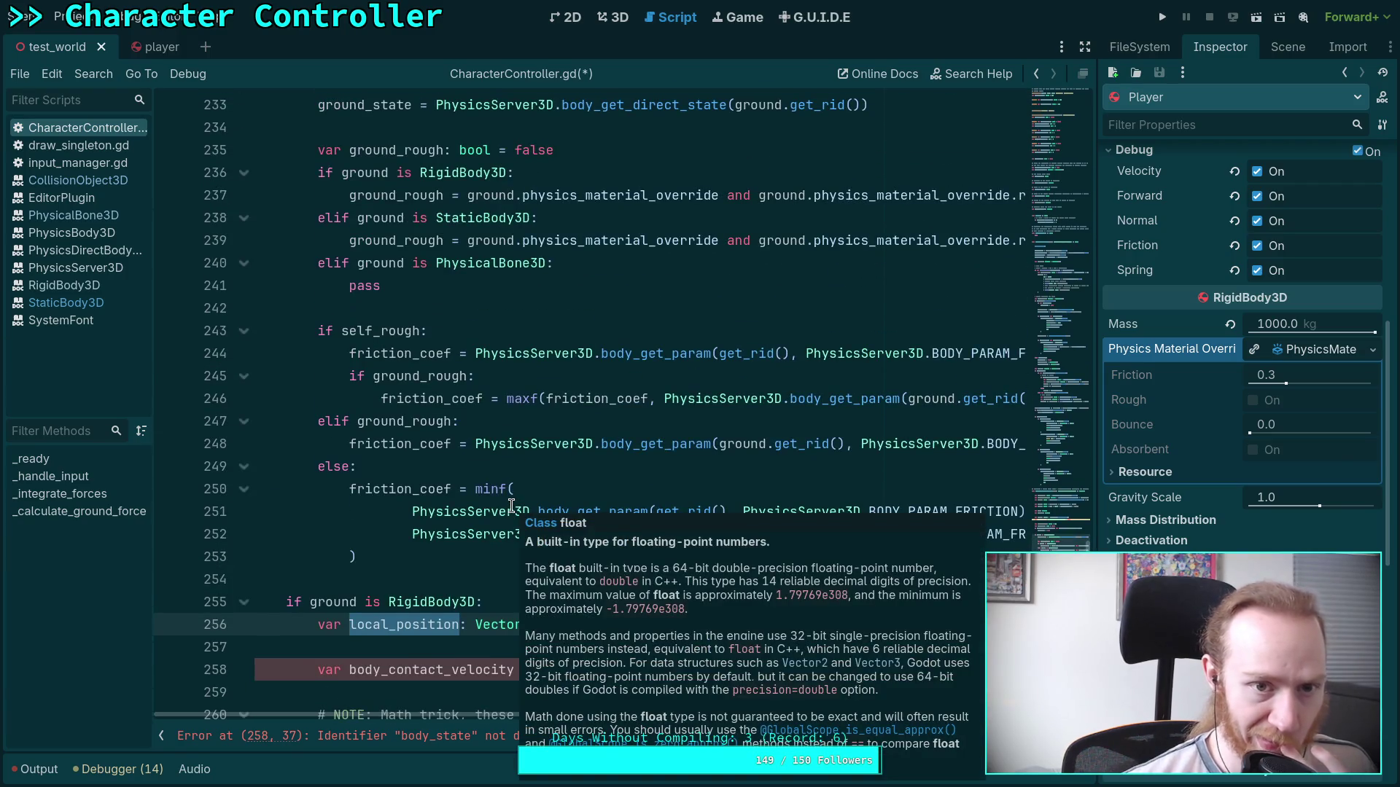
scroll(511, 505, down, 2)
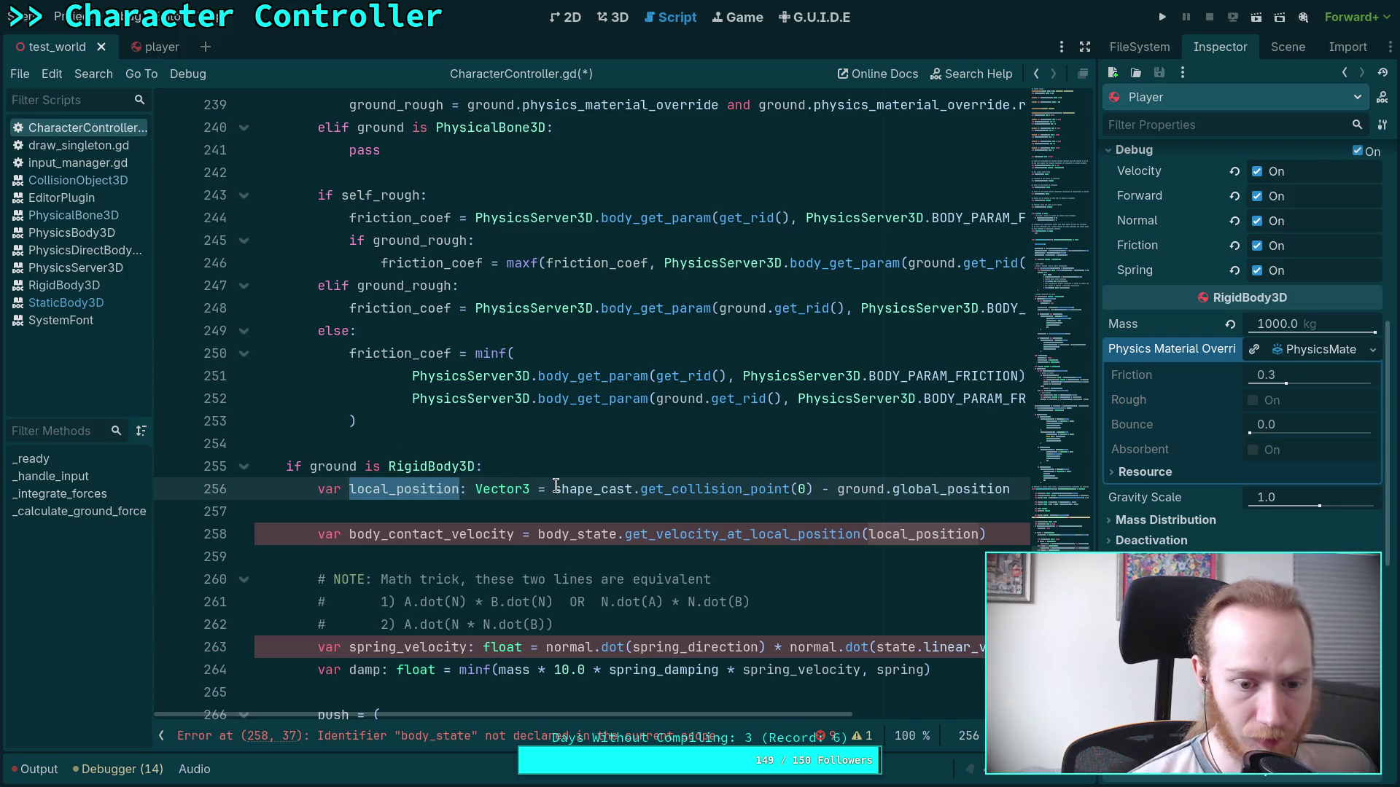
scroll(556, 486, up, 3)
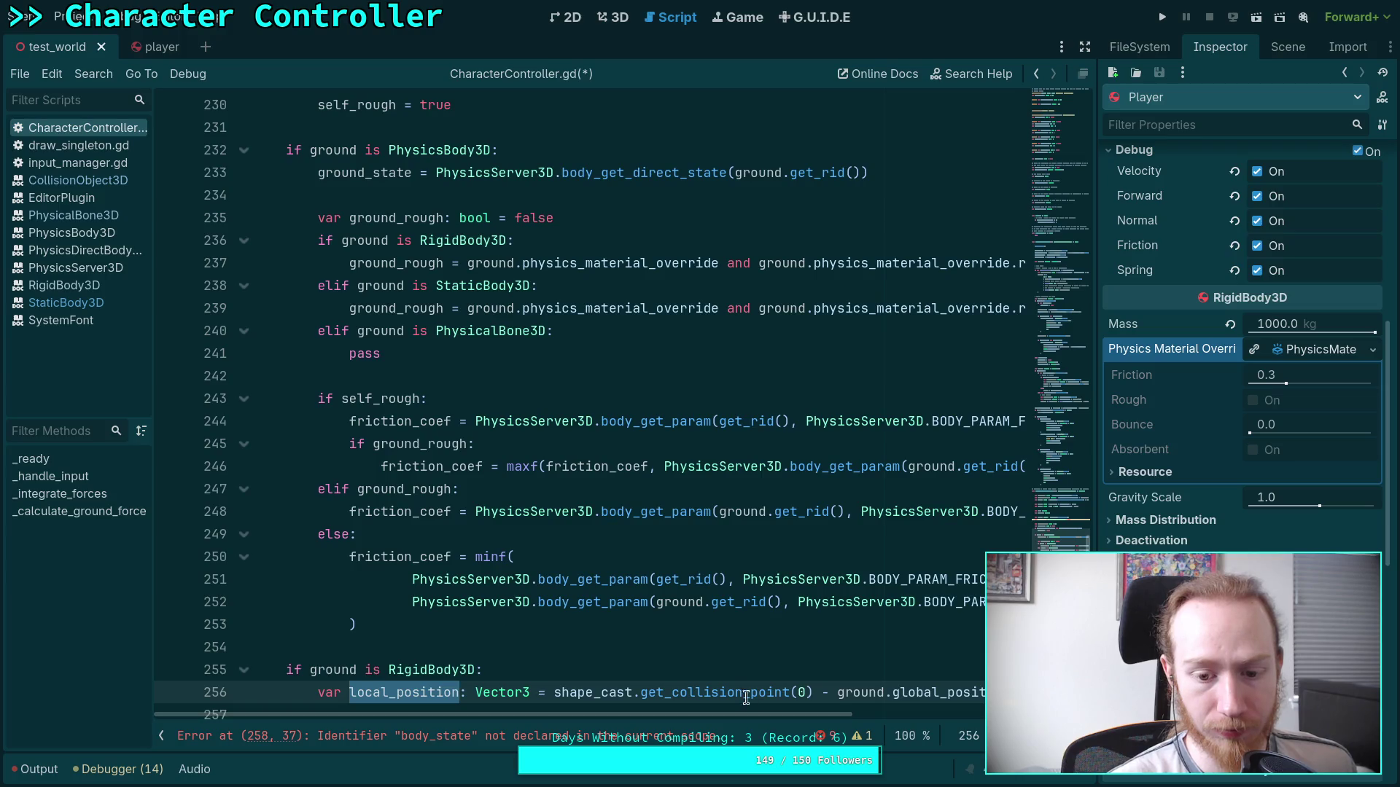
scroll(734, 694, down, 2)
drag(739, 721, 755, 725)
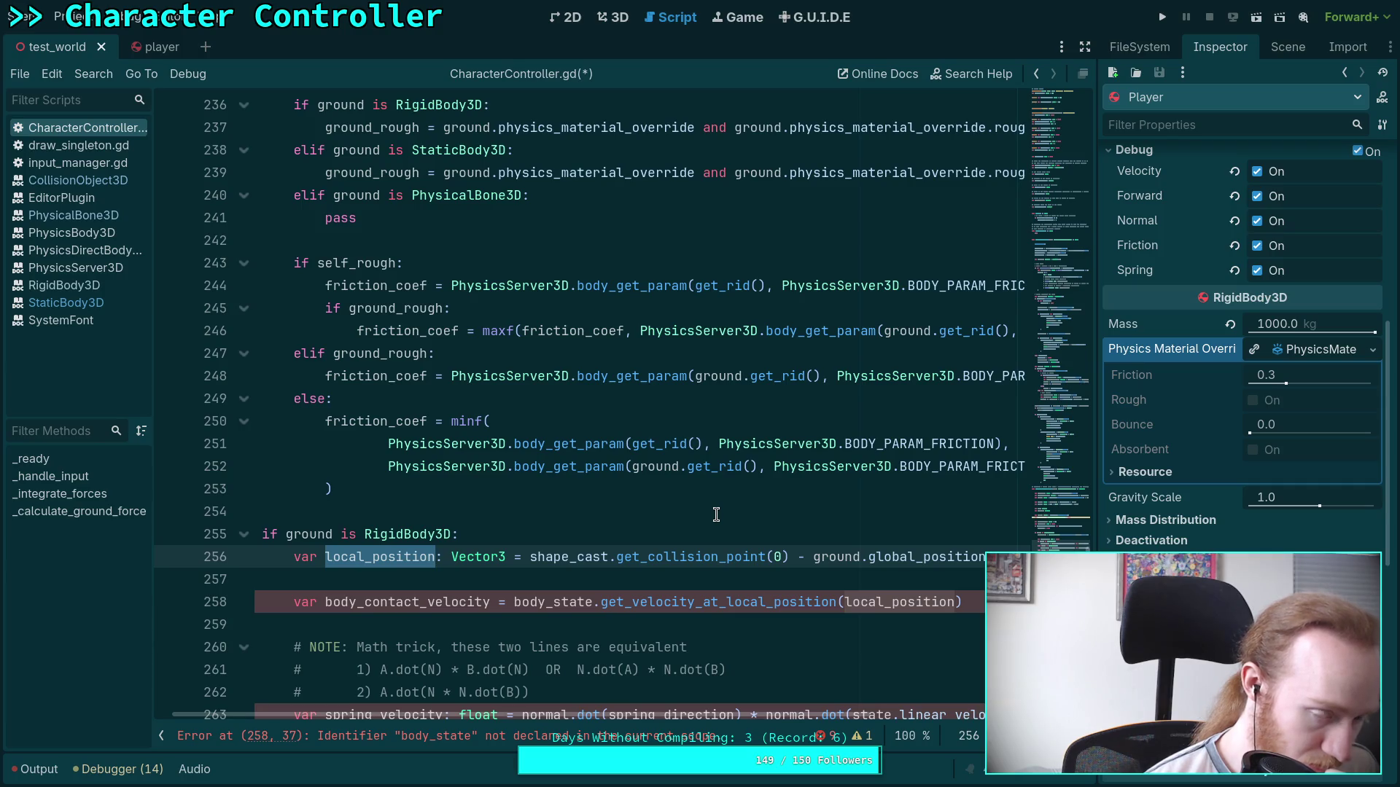
double_click(824, 557)
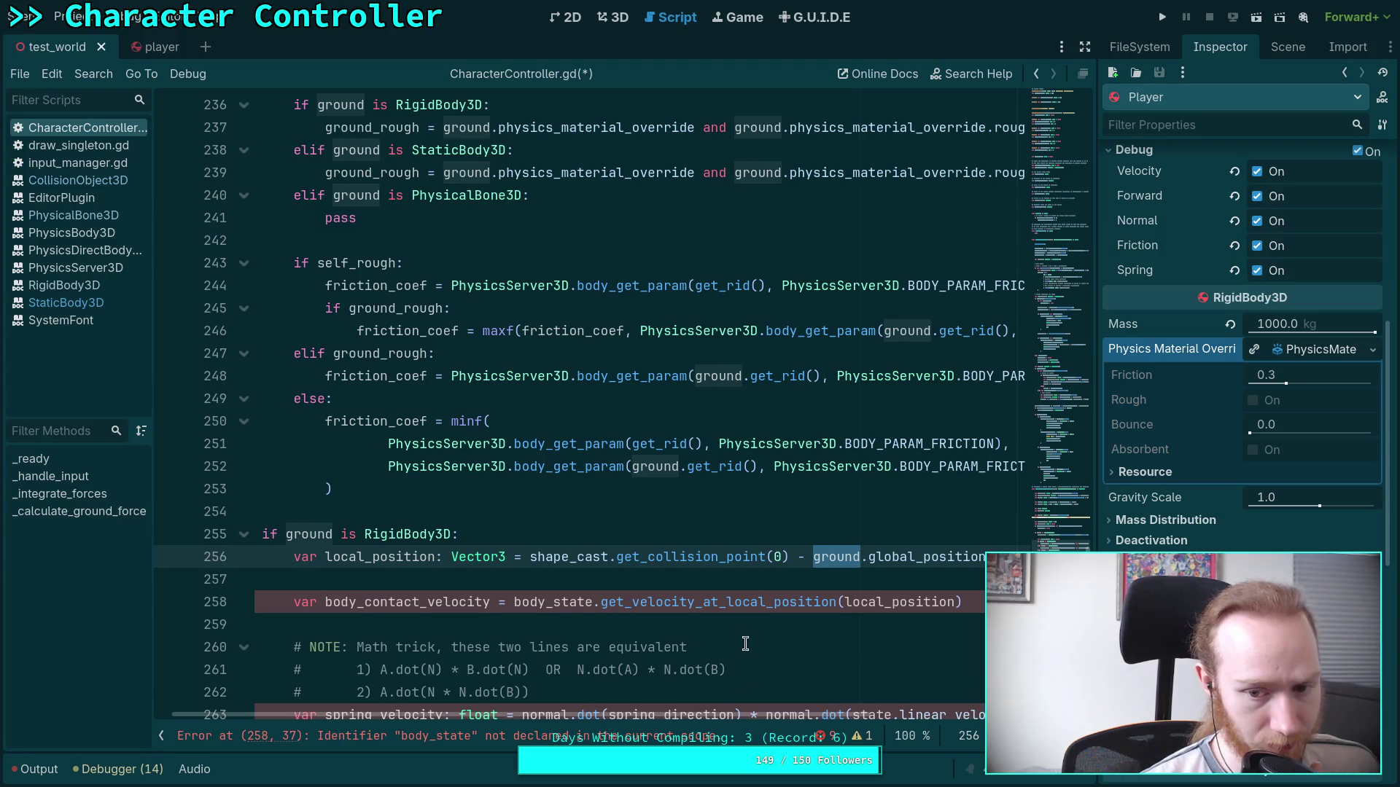
click(647, 534)
Add a TODO comment to double-check this below the RigidBody3D check.
key(Return)
text(# )
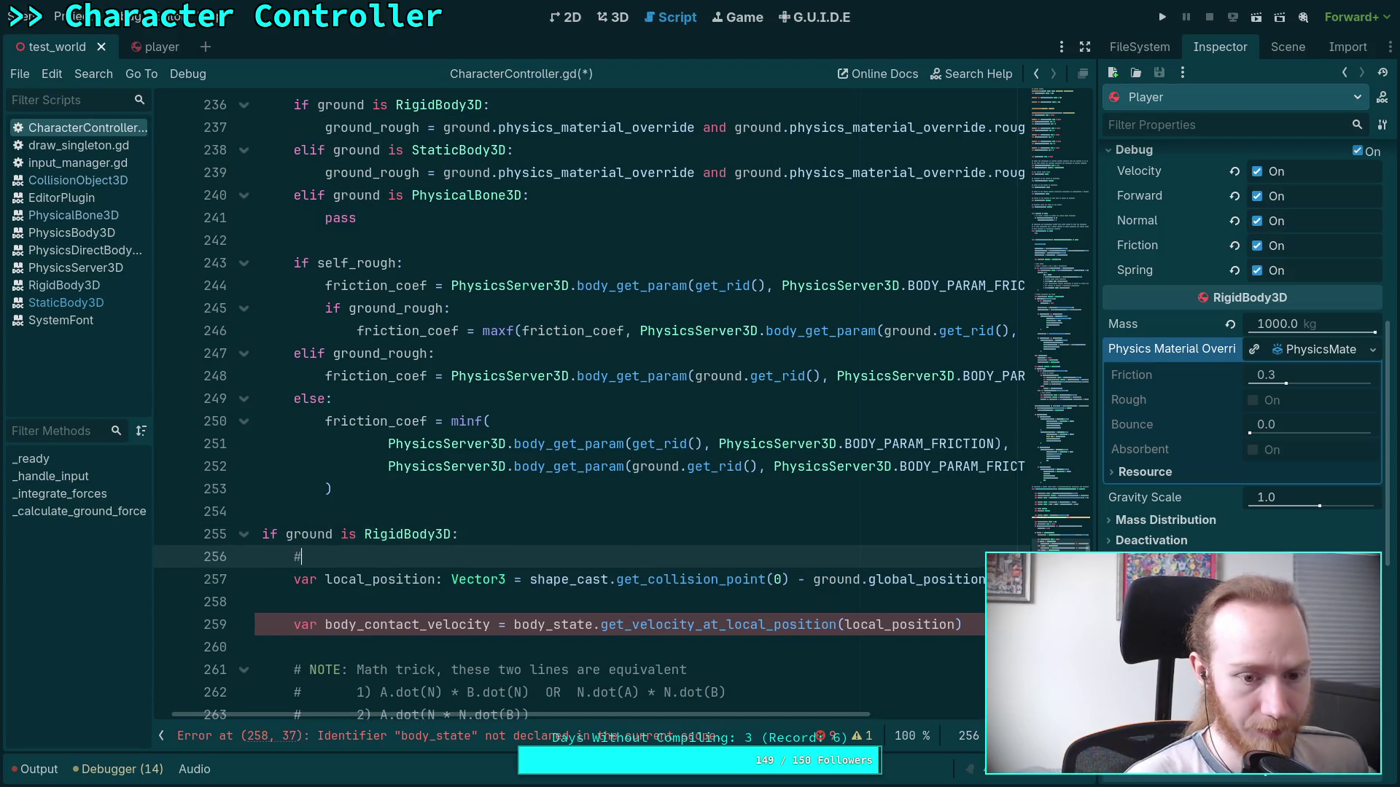
text(NOTE:)
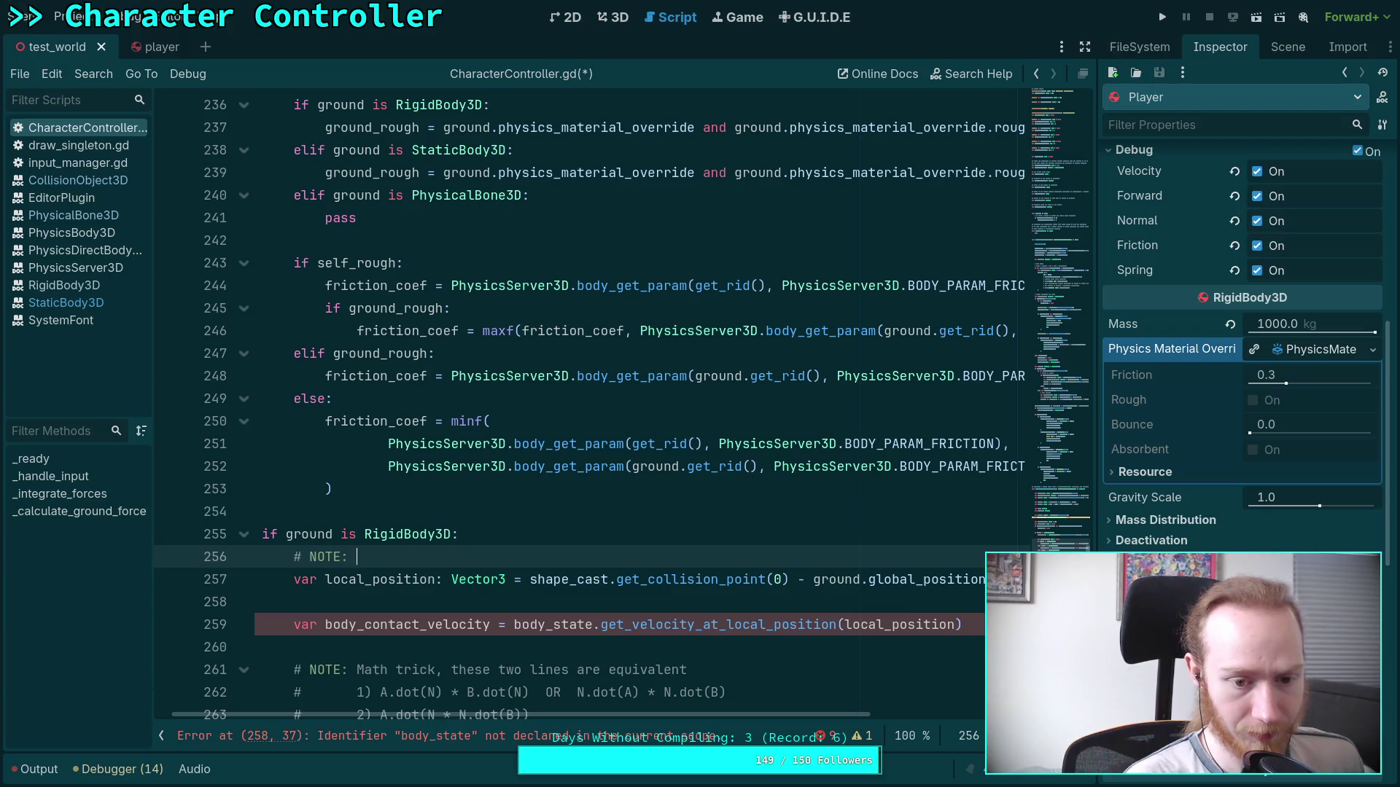
key(BackSpace)
key(BackSpace)
key(BackSpace)
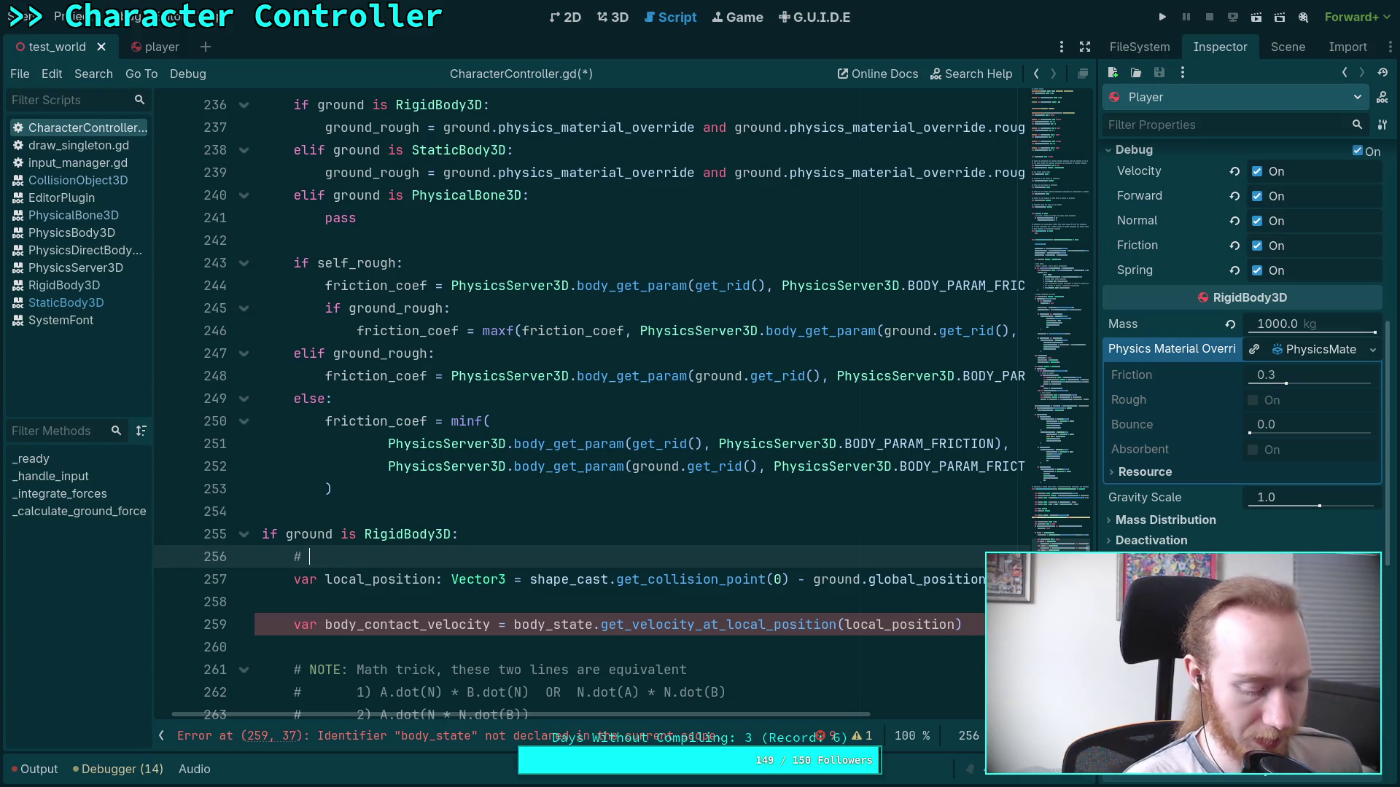
text(TODO:)
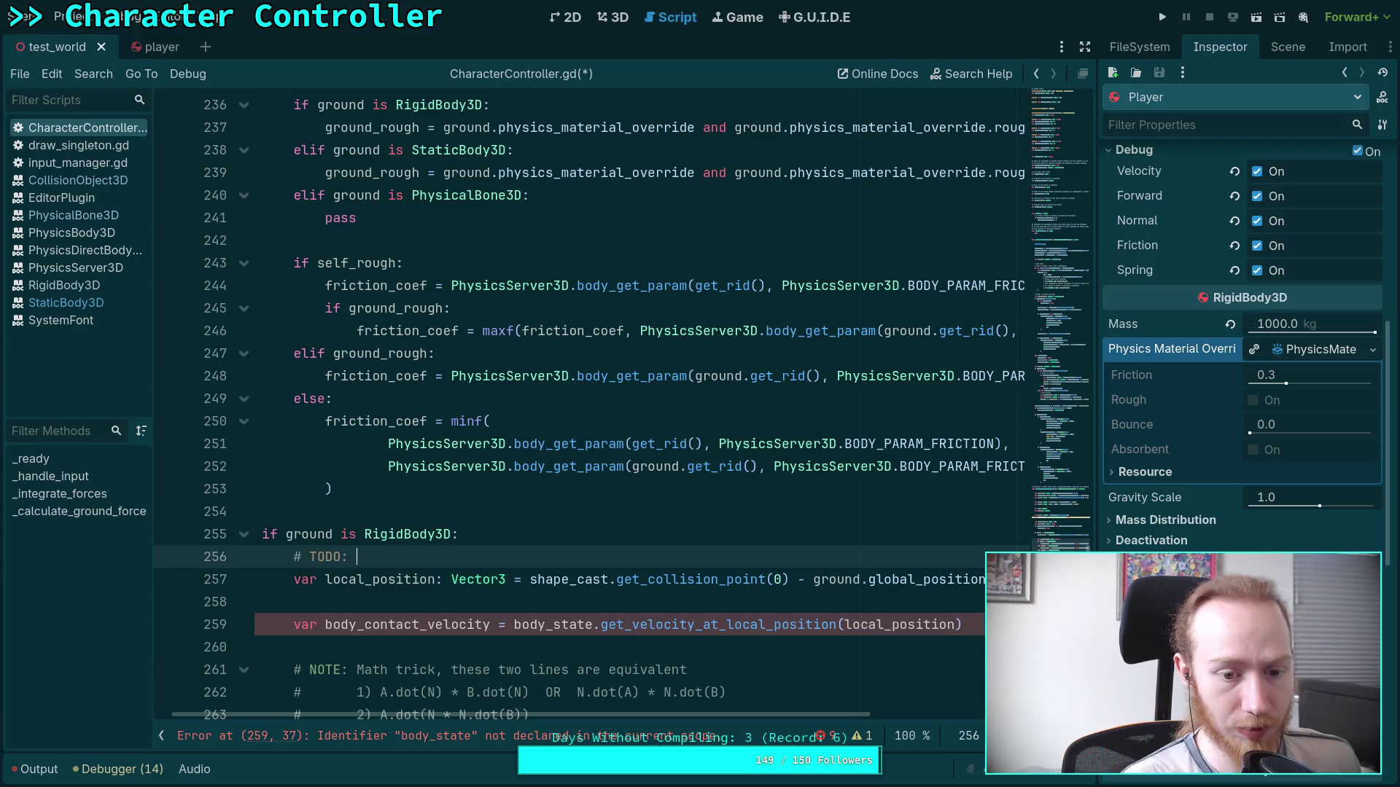
text(hble che)
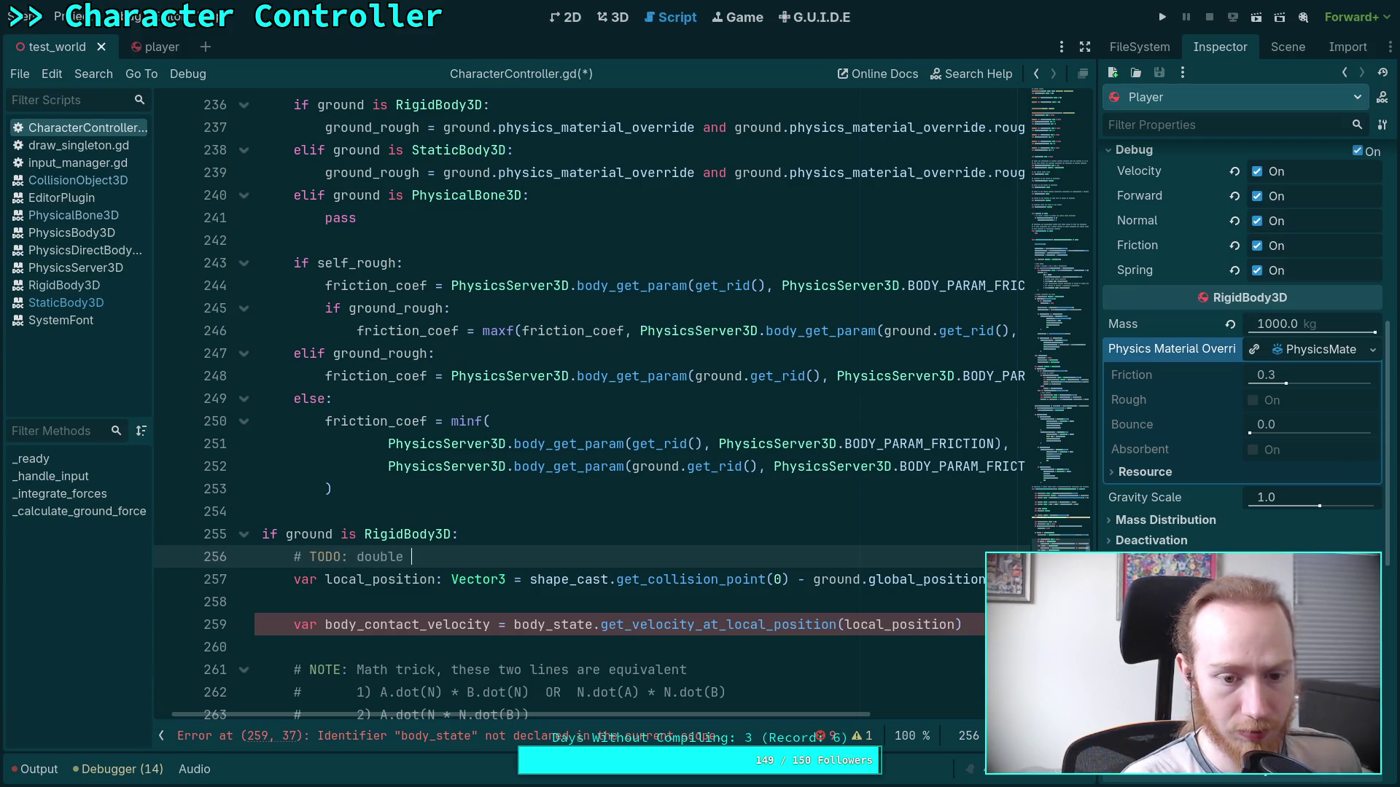
text(this)
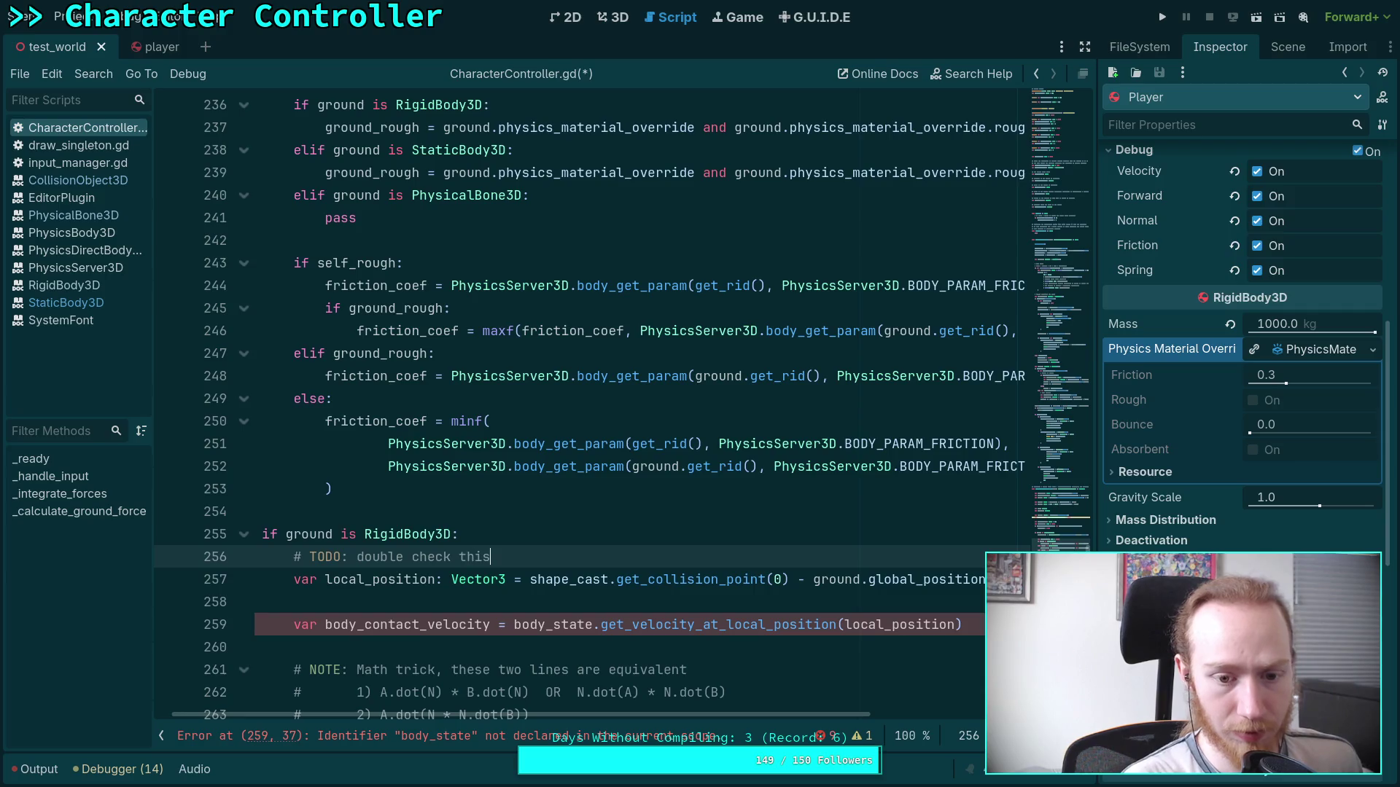
Replace '- ground.global_position' with '* ground_state.transform.inverse()' on the local_position line.
click(798, 579)
drag(798, 580, 986, 580)
text(* )
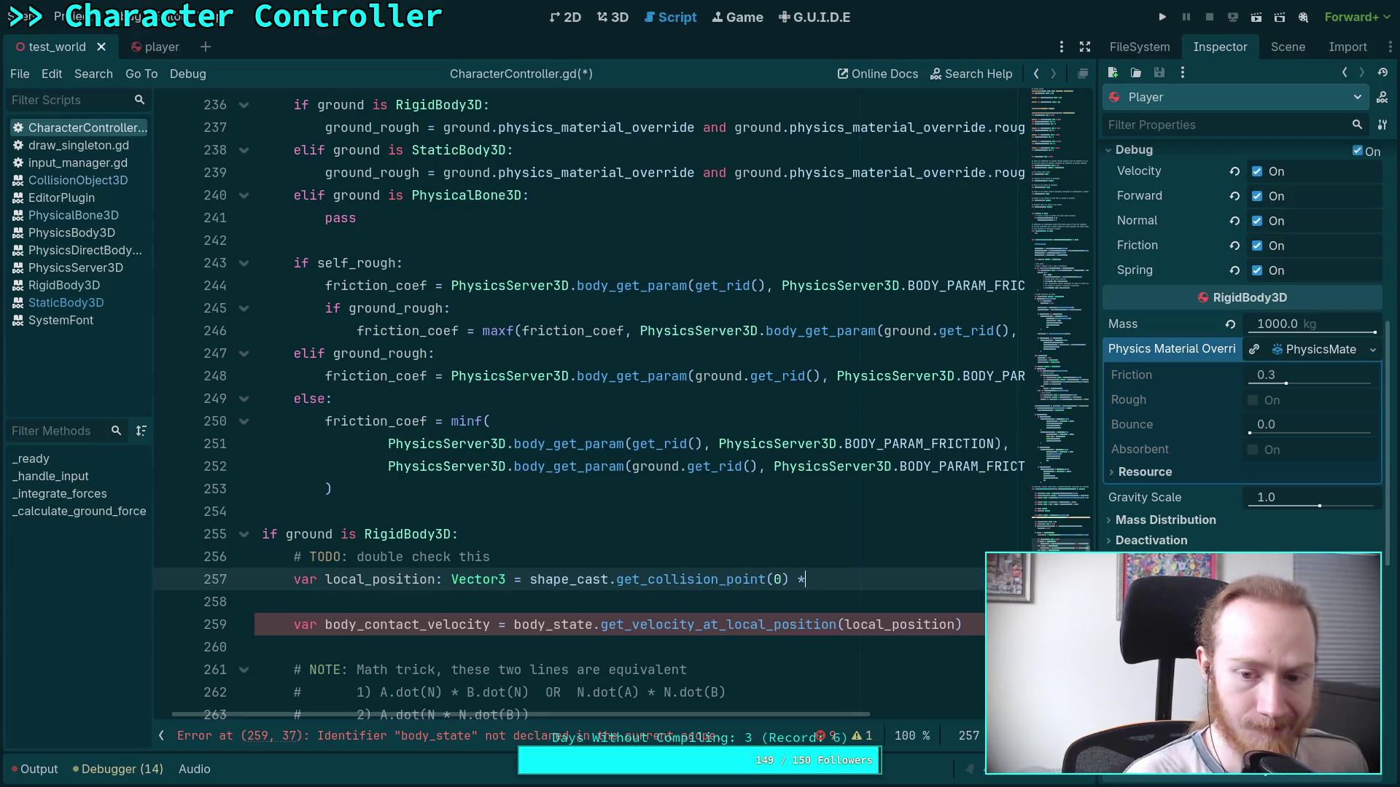
text(ground_)
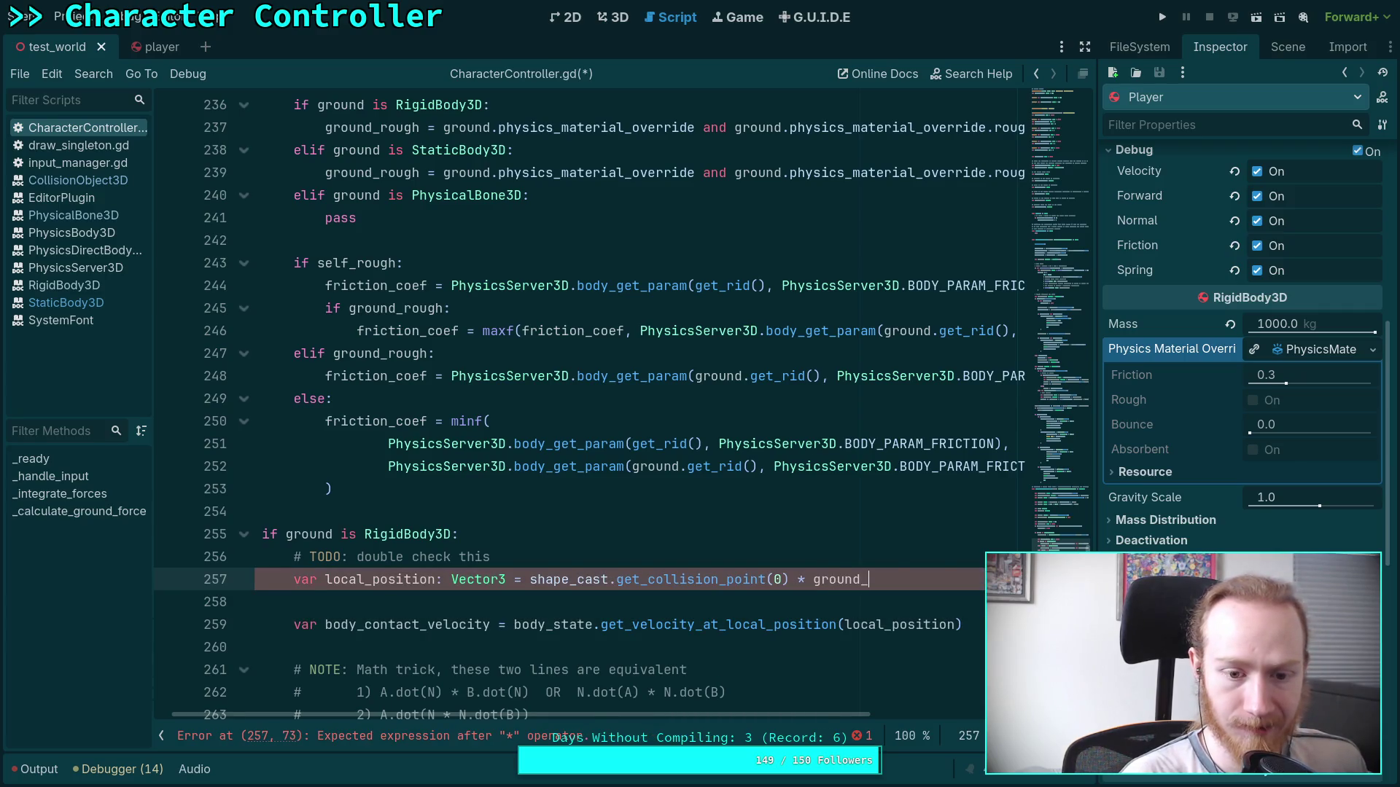
text(s)
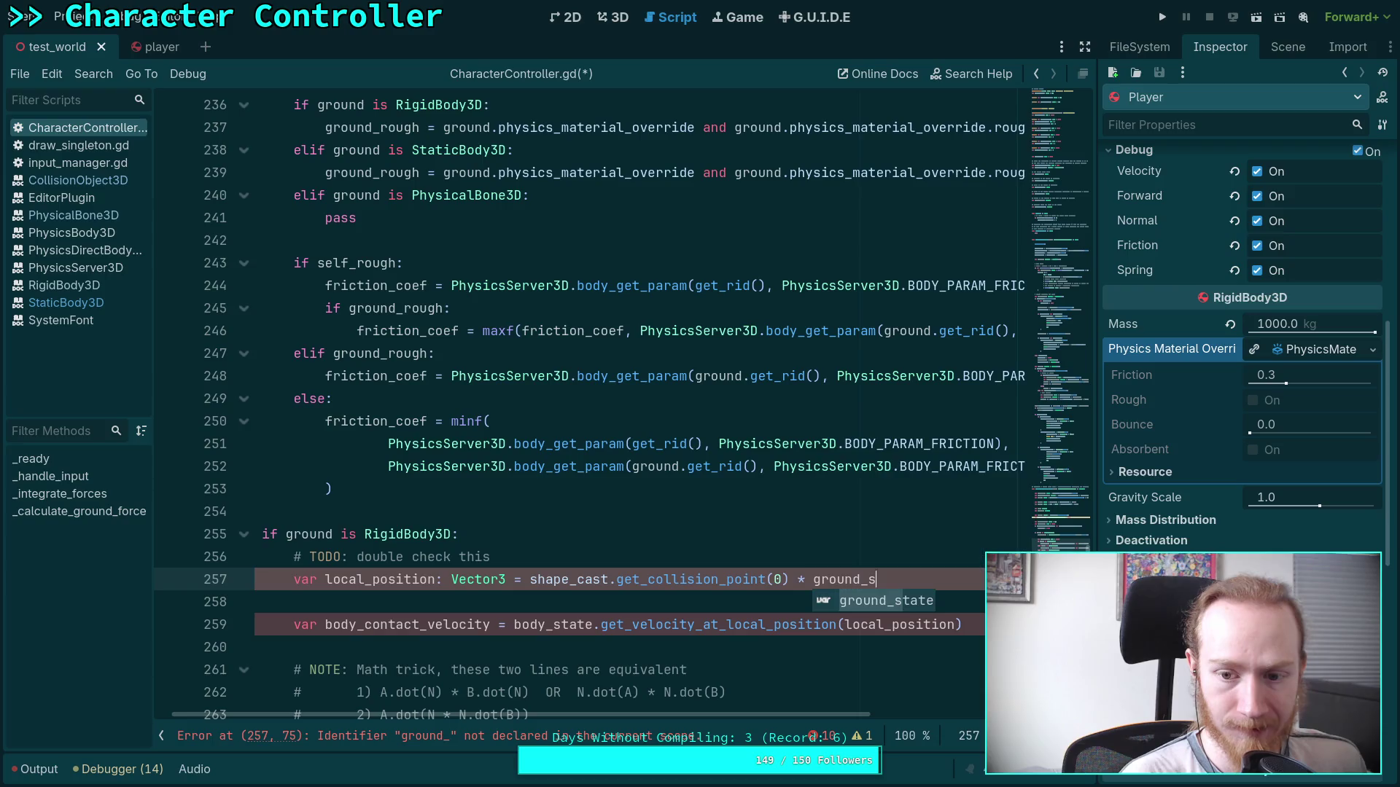
text(tate.tr)
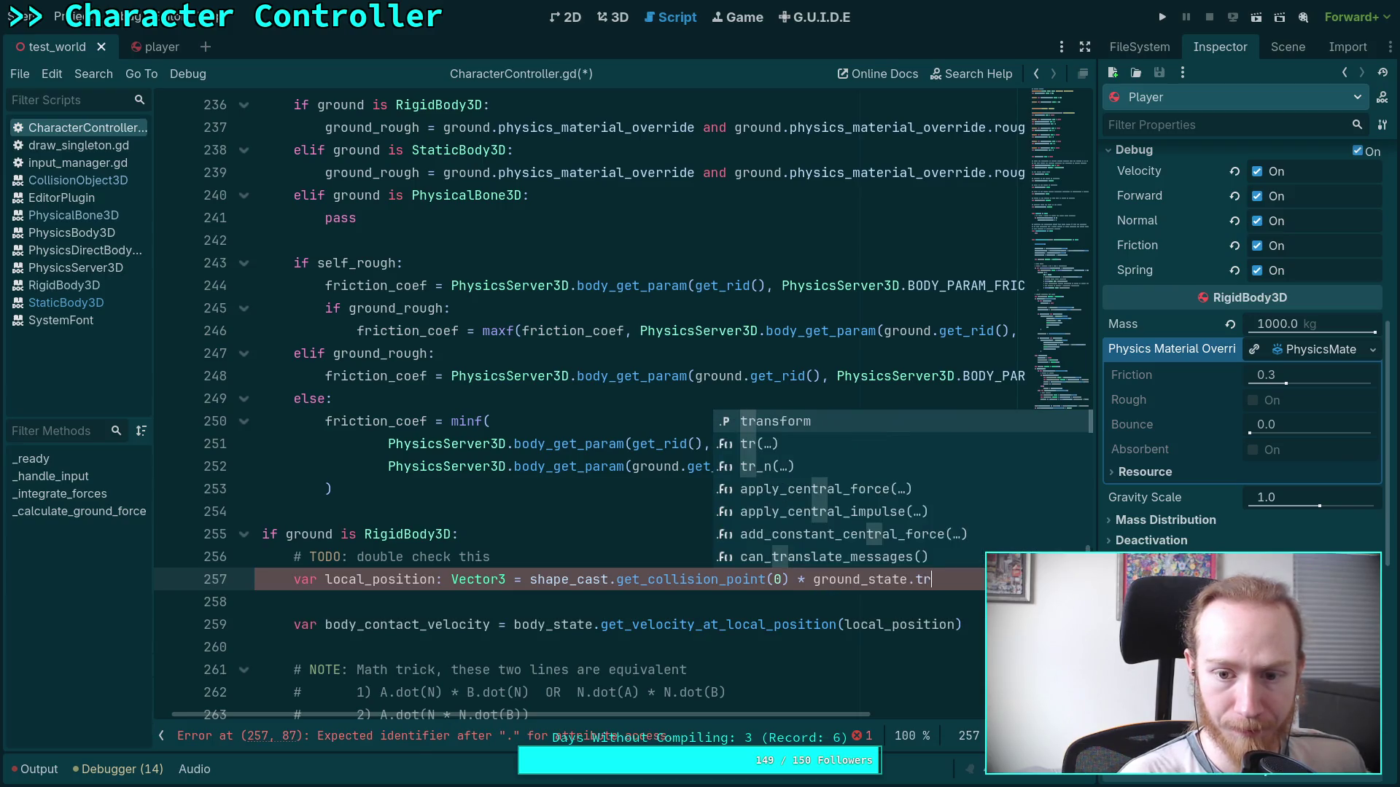
text(ansform.inv)
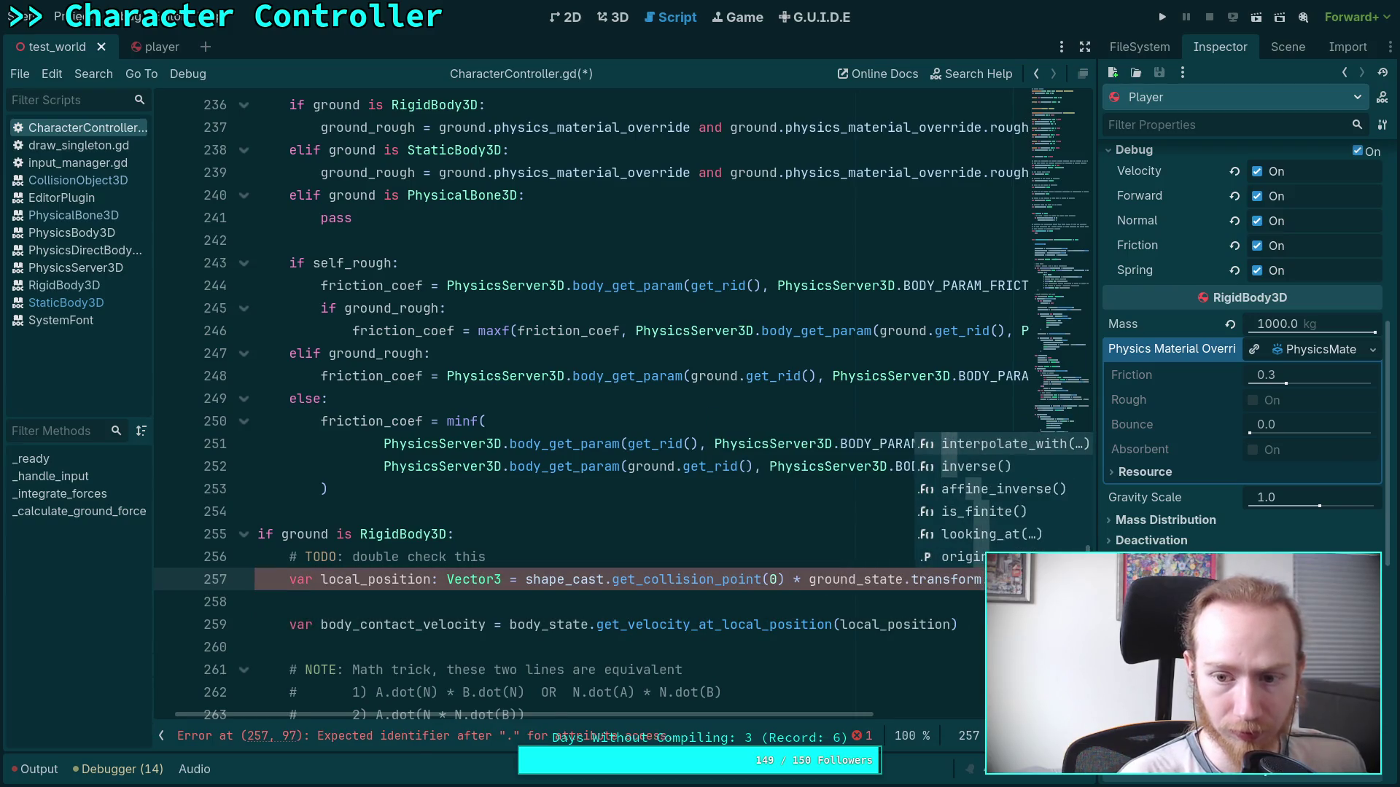
key(Return)
mouse_move(828, 718)
mouse_down()
mouse_move(696, 716)
mouse_move(916, 723)
mouse_up()
Move the inverse-transform multiplication in front of the shape_cast collision point.
drag(649, 581, 1006, 581)
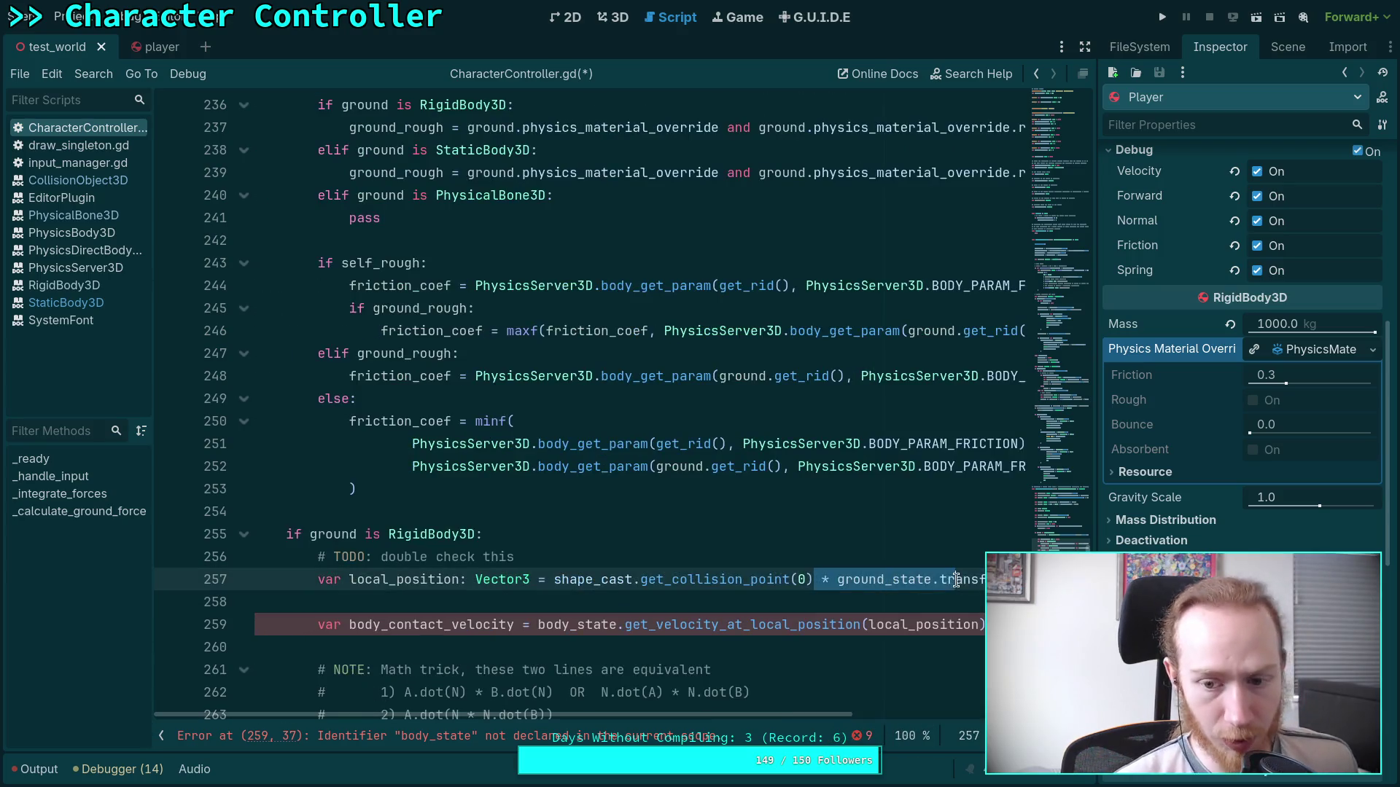
key(ctrl+x)
click(470, 579)
key(ctrl+v)
text(*)
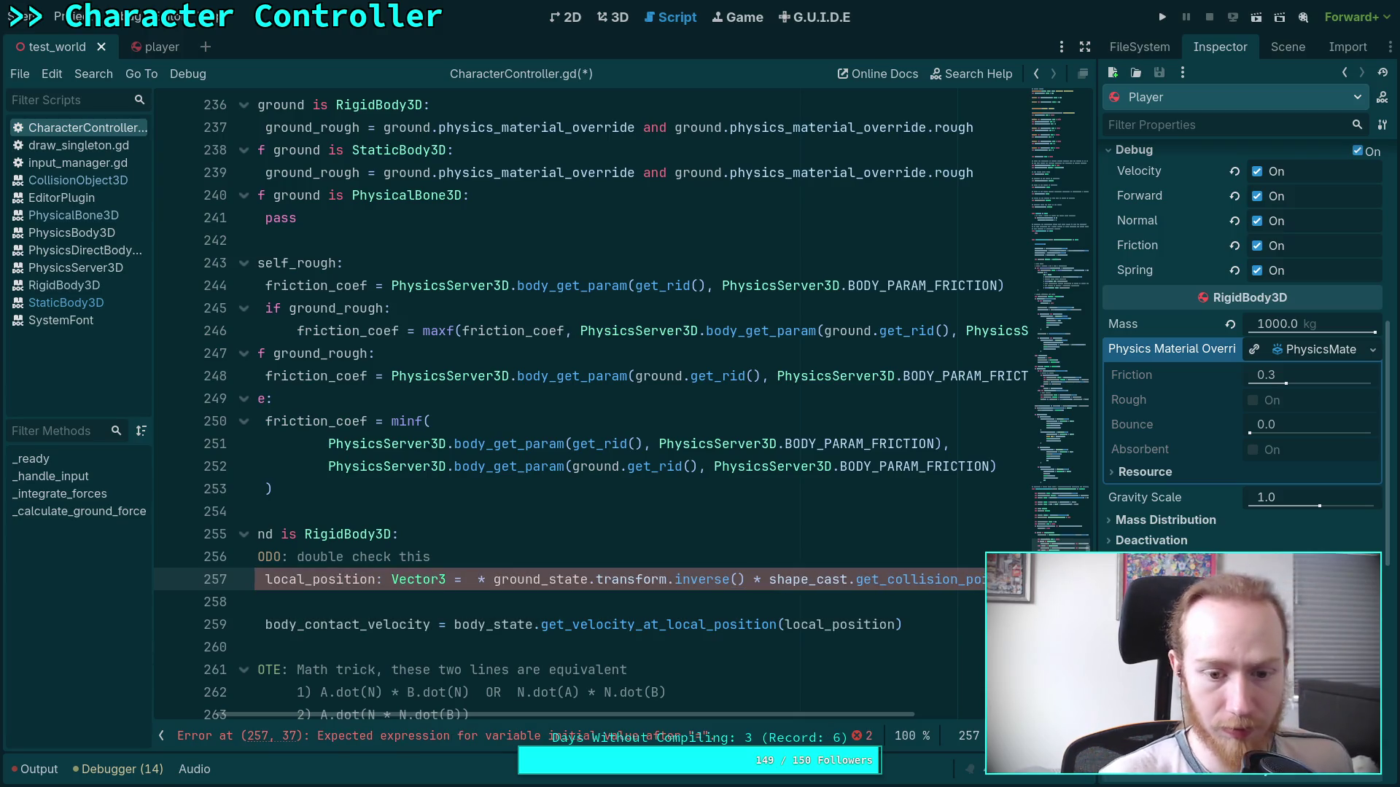
click(493, 579)
key(BackSpace)
key(BackSpace)
key(BackSpace)
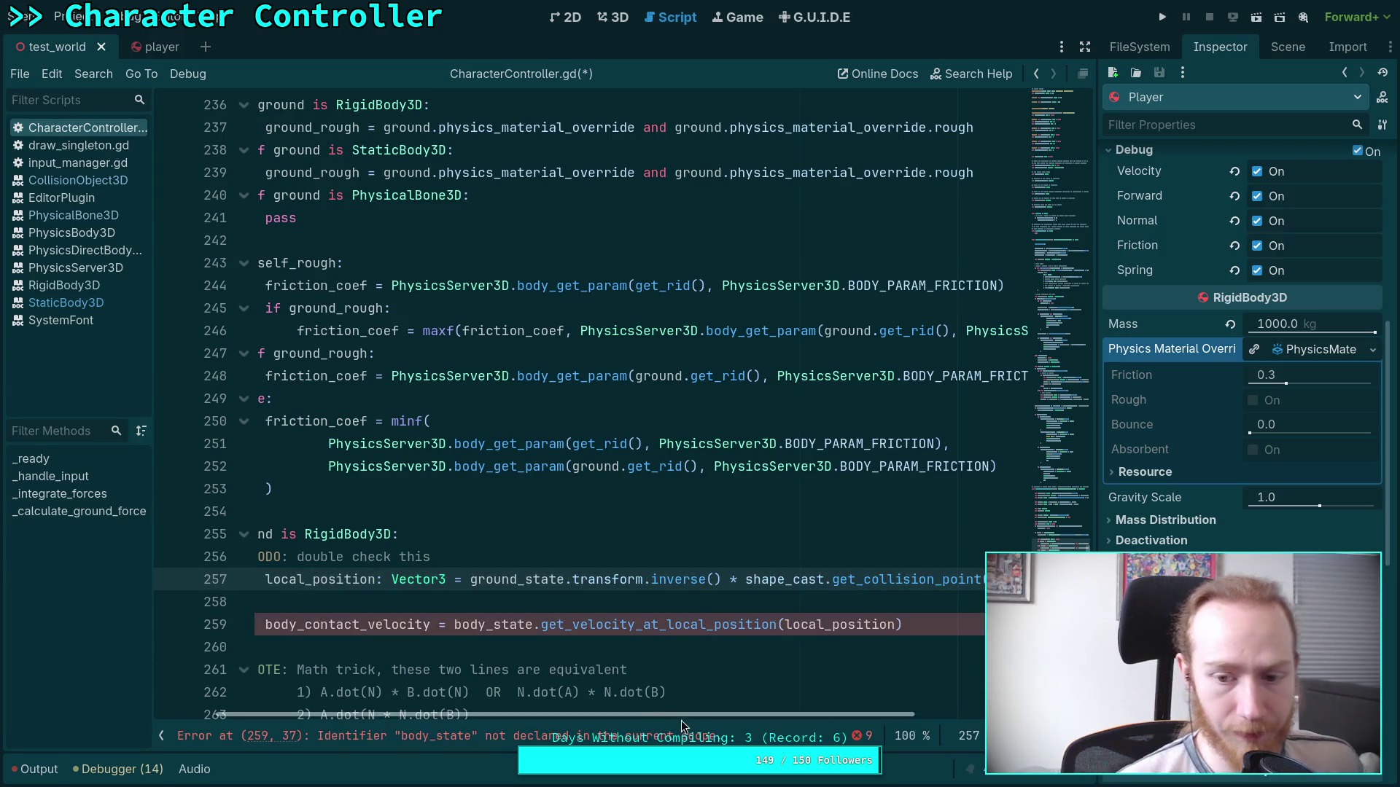
Move the local_position line above the RigidBody3D check and review the ground_state assignment.
scroll(710, 719, left, 3)
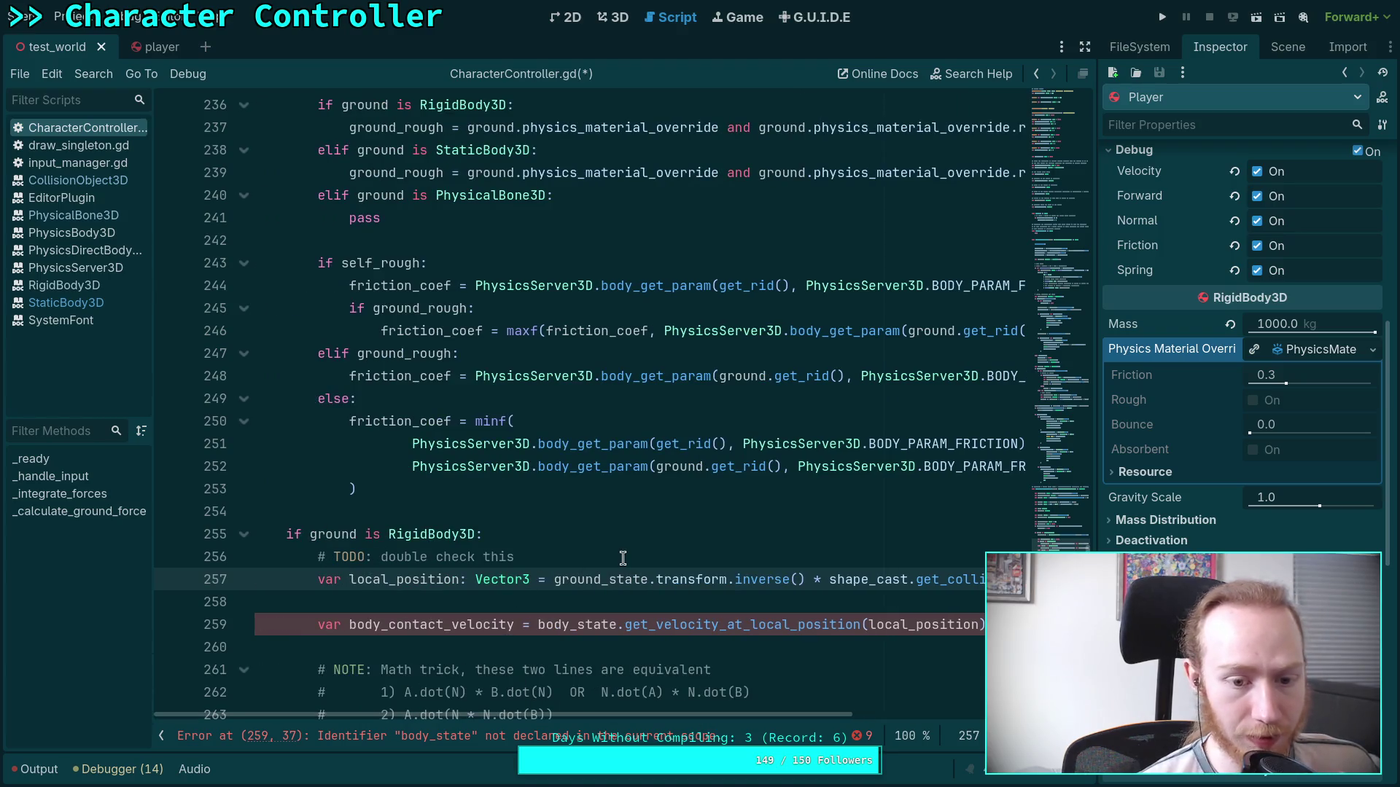
scroll(612, 564, up, 1)
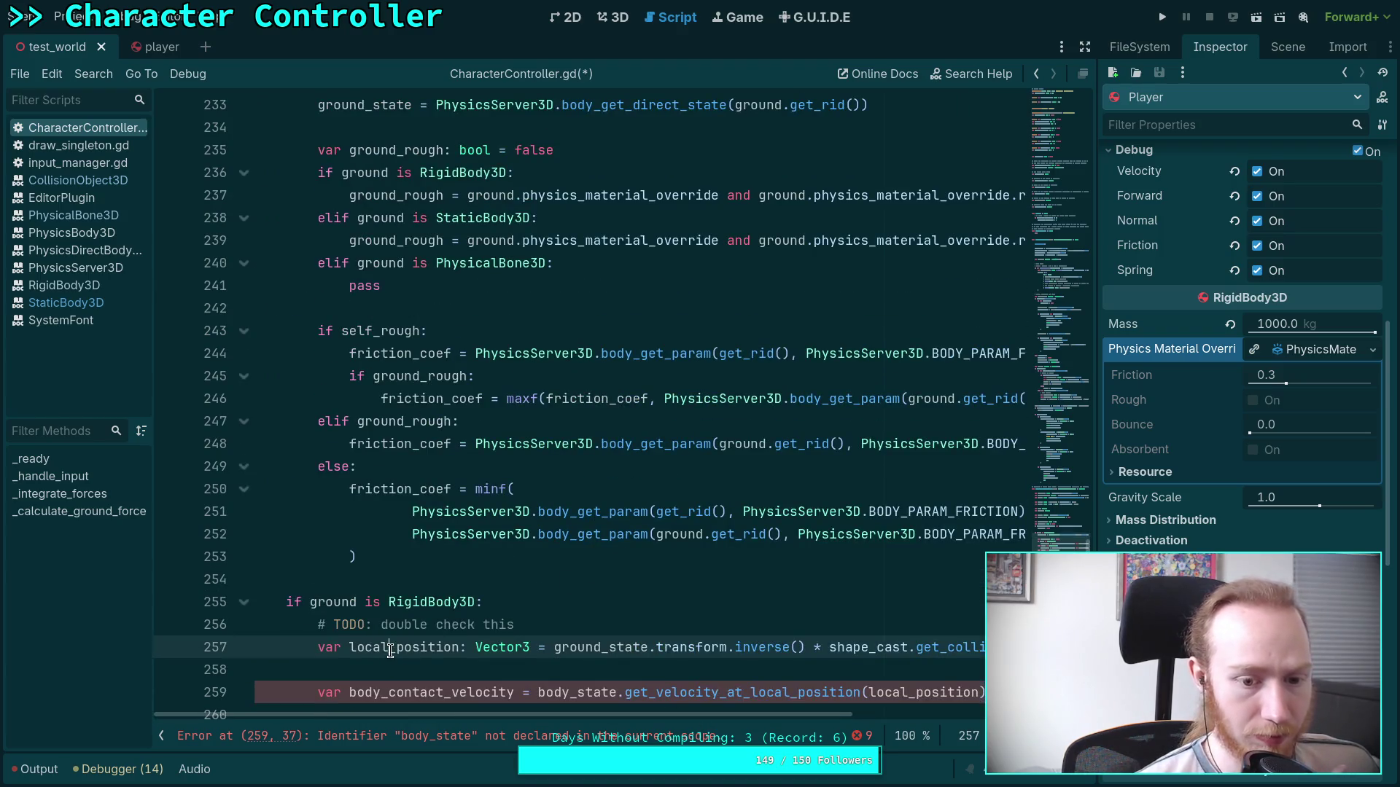
scroll(550, 597, up, 2)
scroll(547, 595, down, 3)
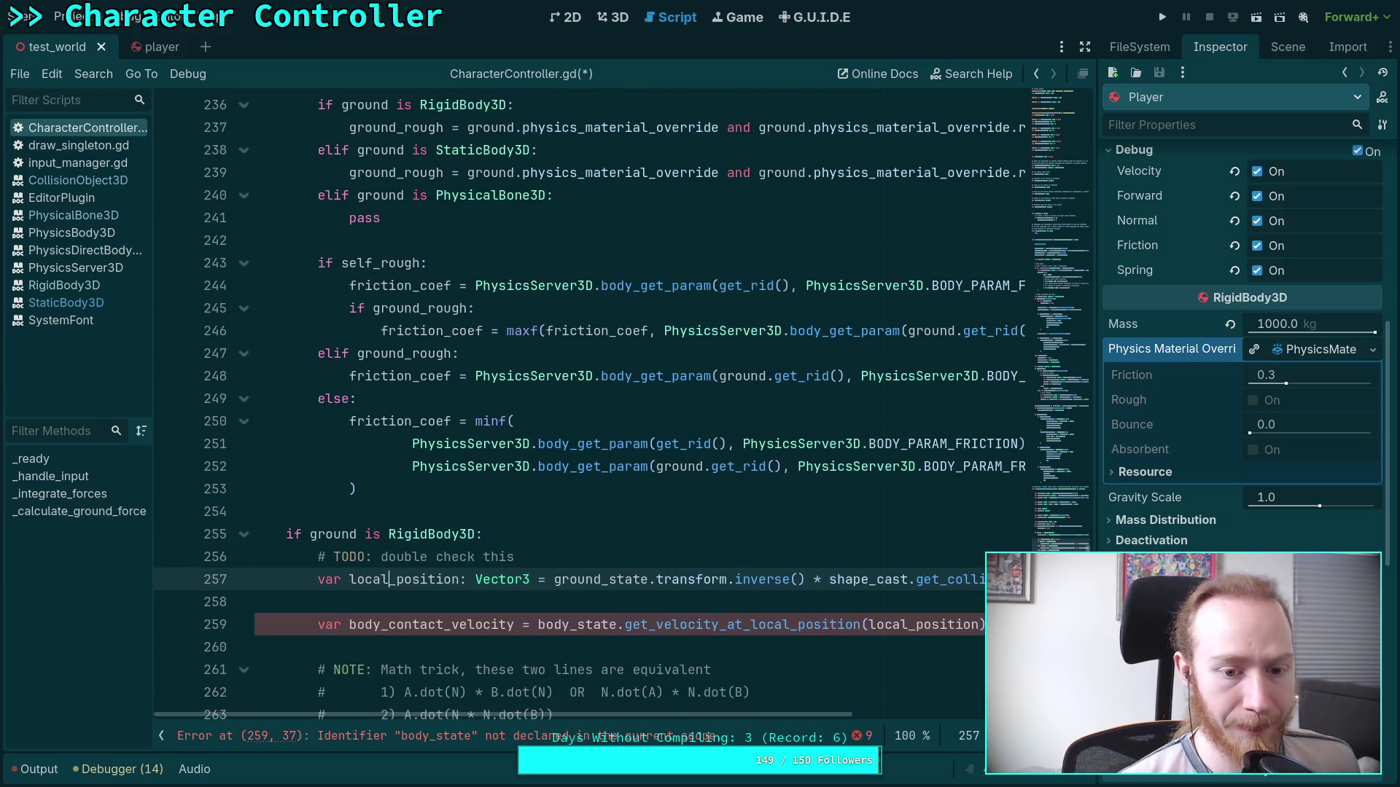
key(alt+Up)
key(alt+Up)
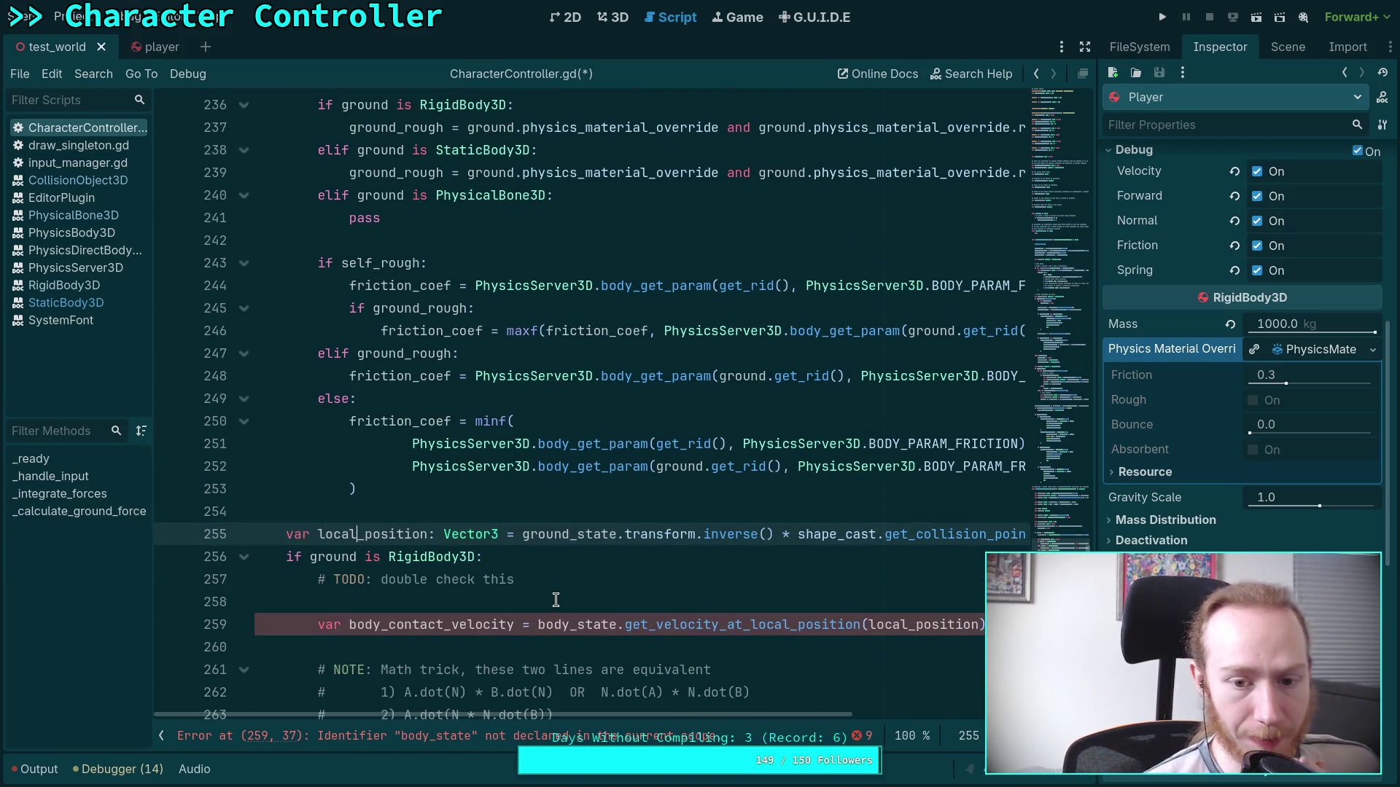
scroll(567, 665, up, 4)
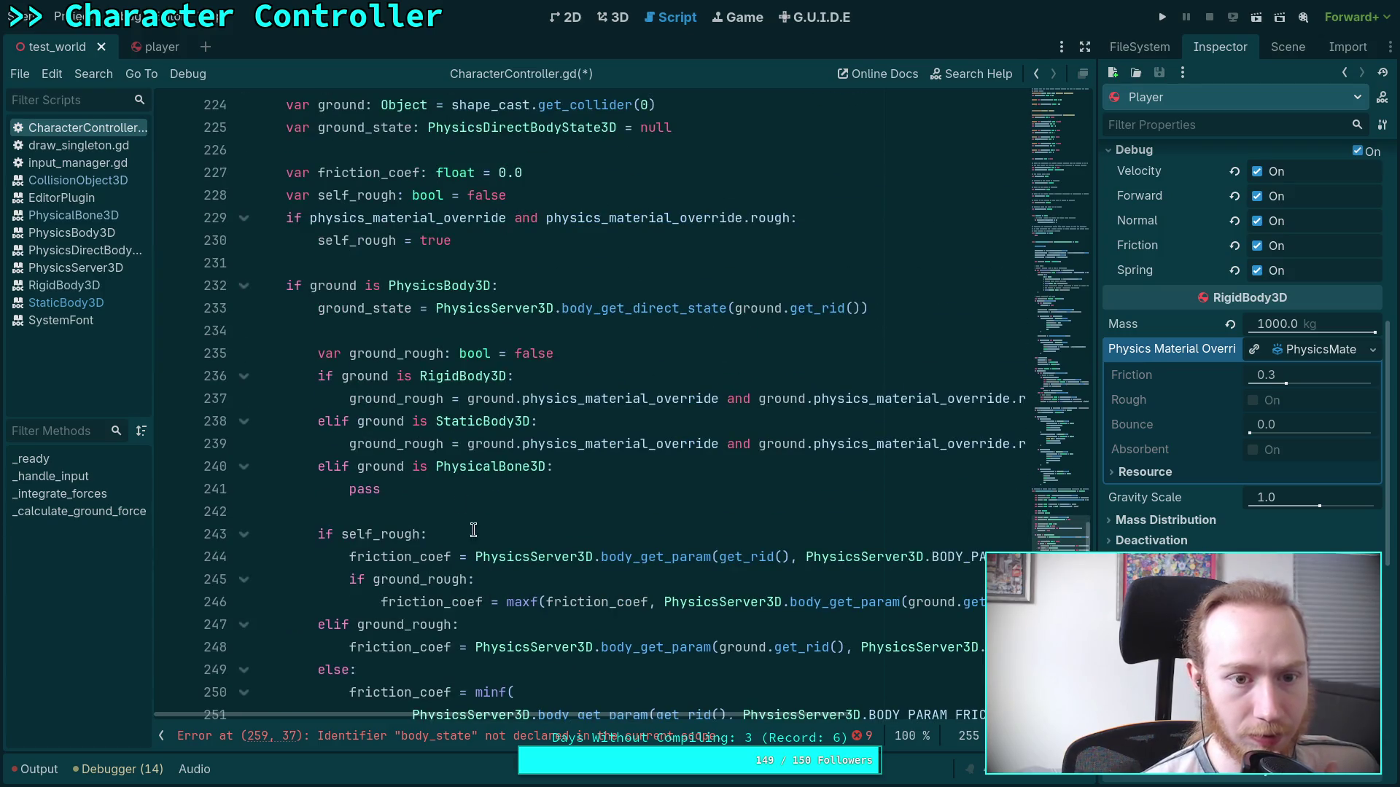
click(333, 286)
click(335, 309)
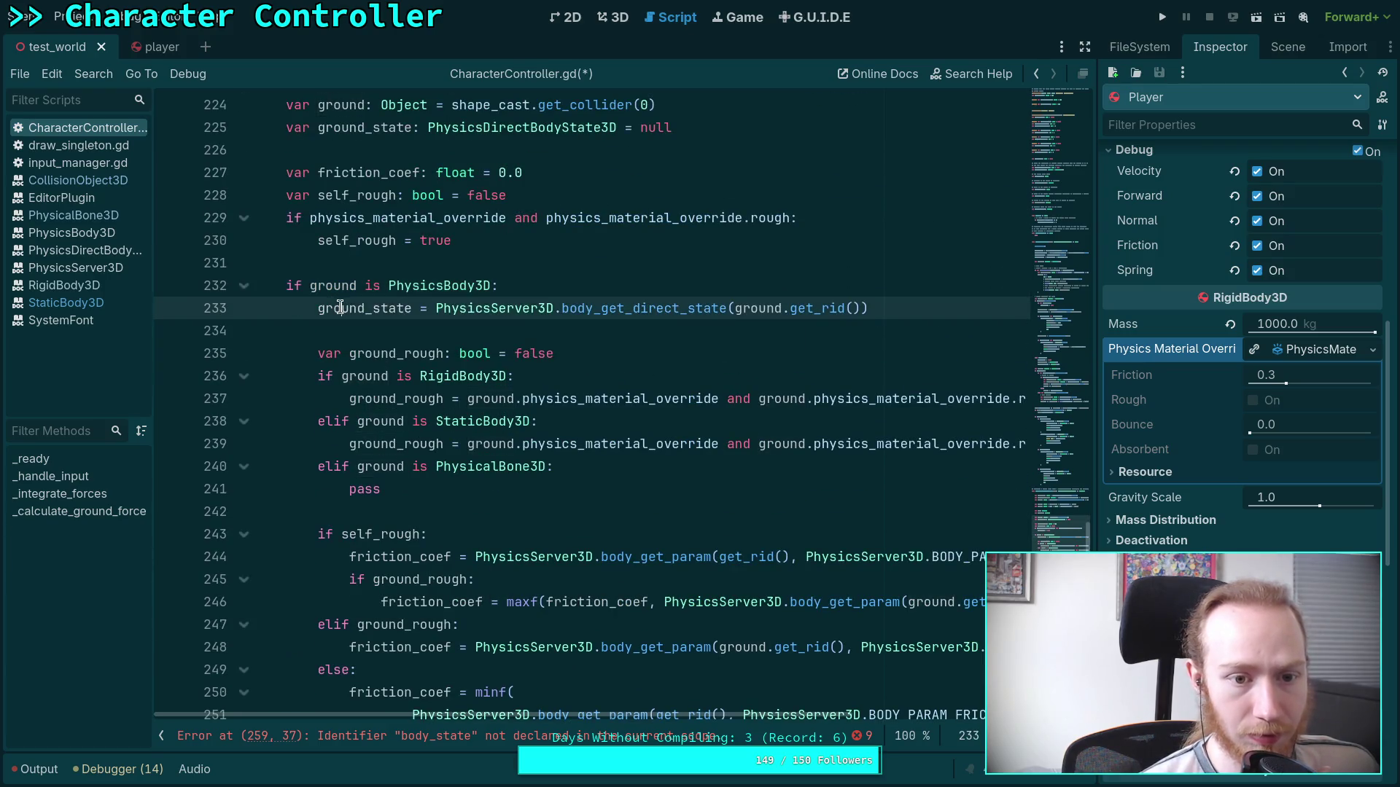
scroll(595, 574, down, 4)
click(594, 539)
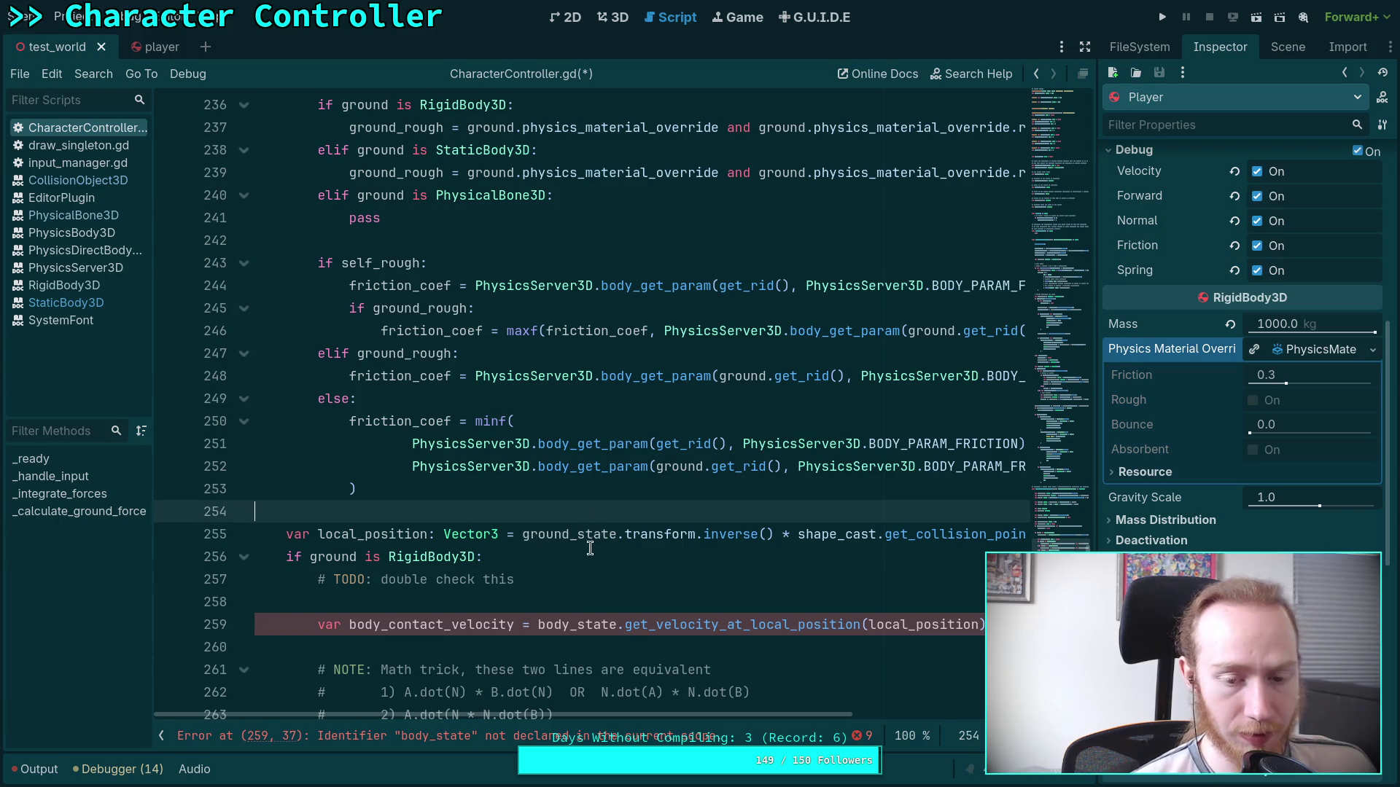
Strip the inverse transform so local_position declares just the collision point.
drag(522, 538, 791, 540)
key(BackSpace)
click(783, 540)
key(Return)
key(Return)
key(Up)
Add 'if ground_state:' setting local_position = ground_state.transform.inverse() * local_position, then an empty else:.
text(i)
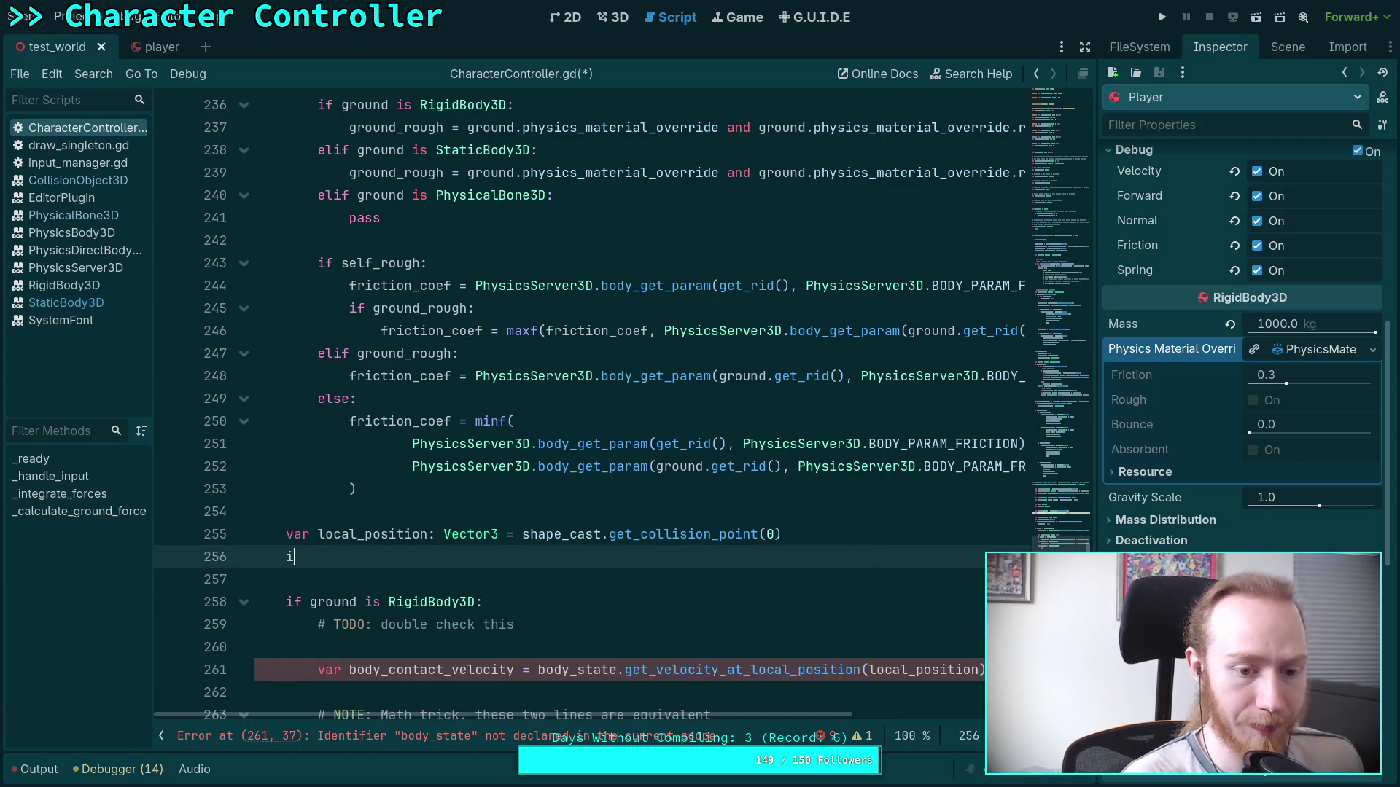
text(f ground)
key(Down)
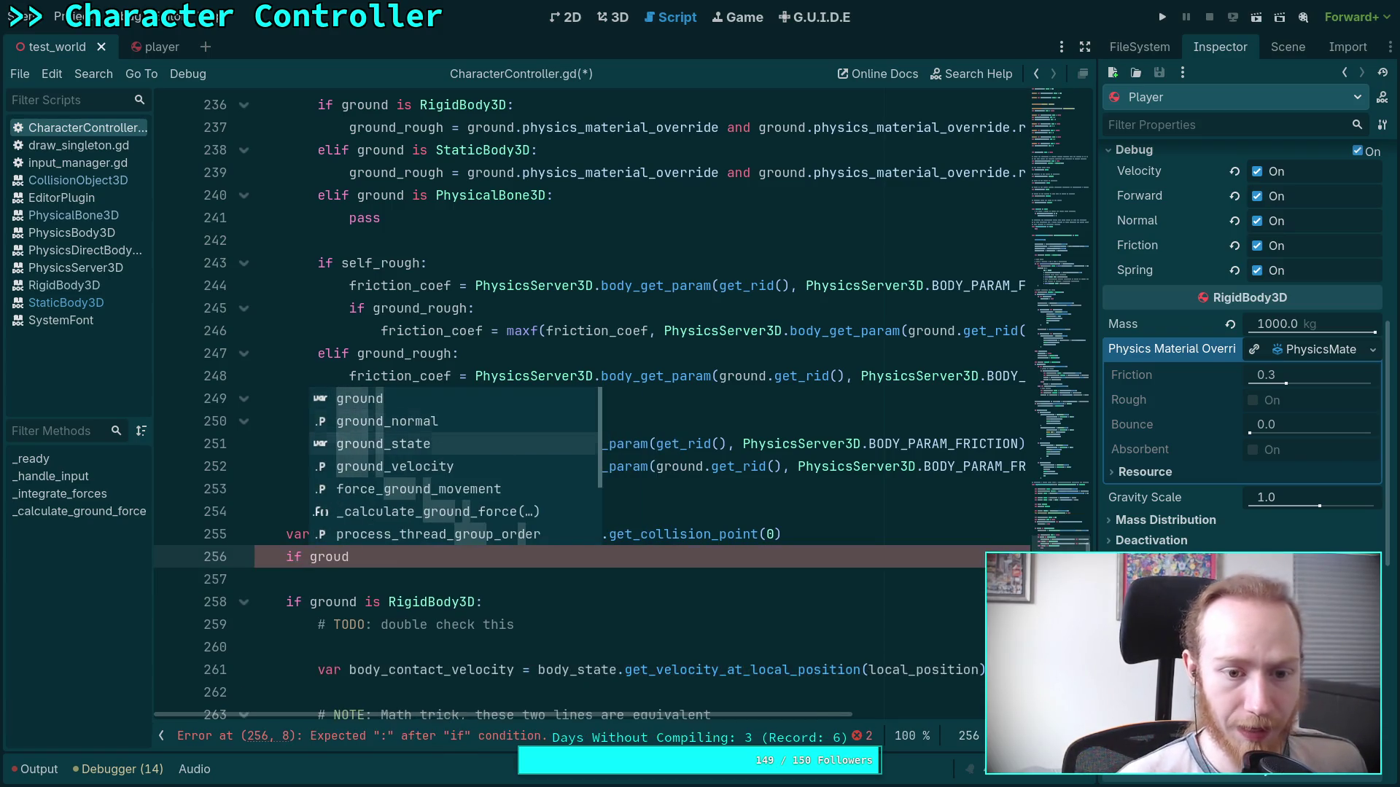
key(Return)
text(:)
key(Return)
text(loc)
key(Return)
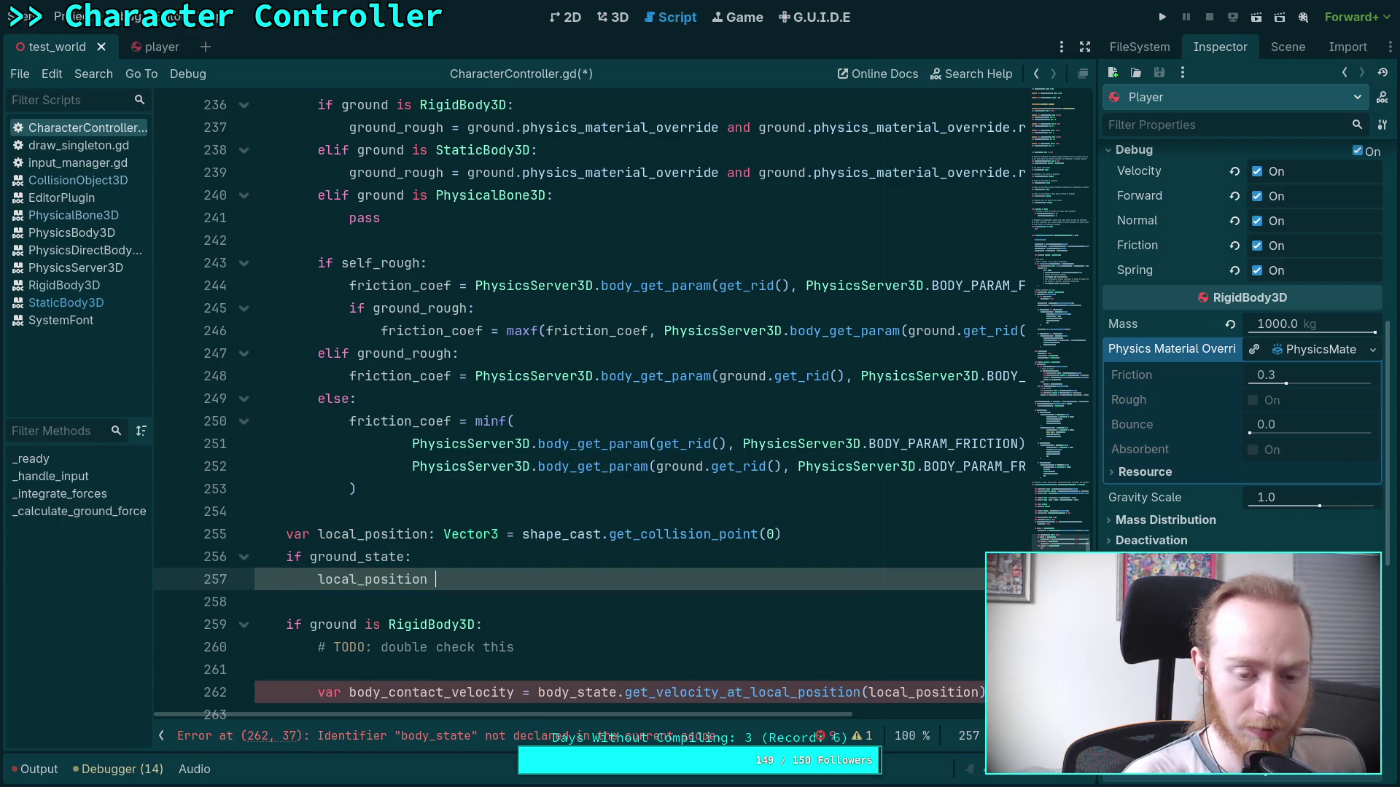
text(= ground_state.transform.inverse() *)
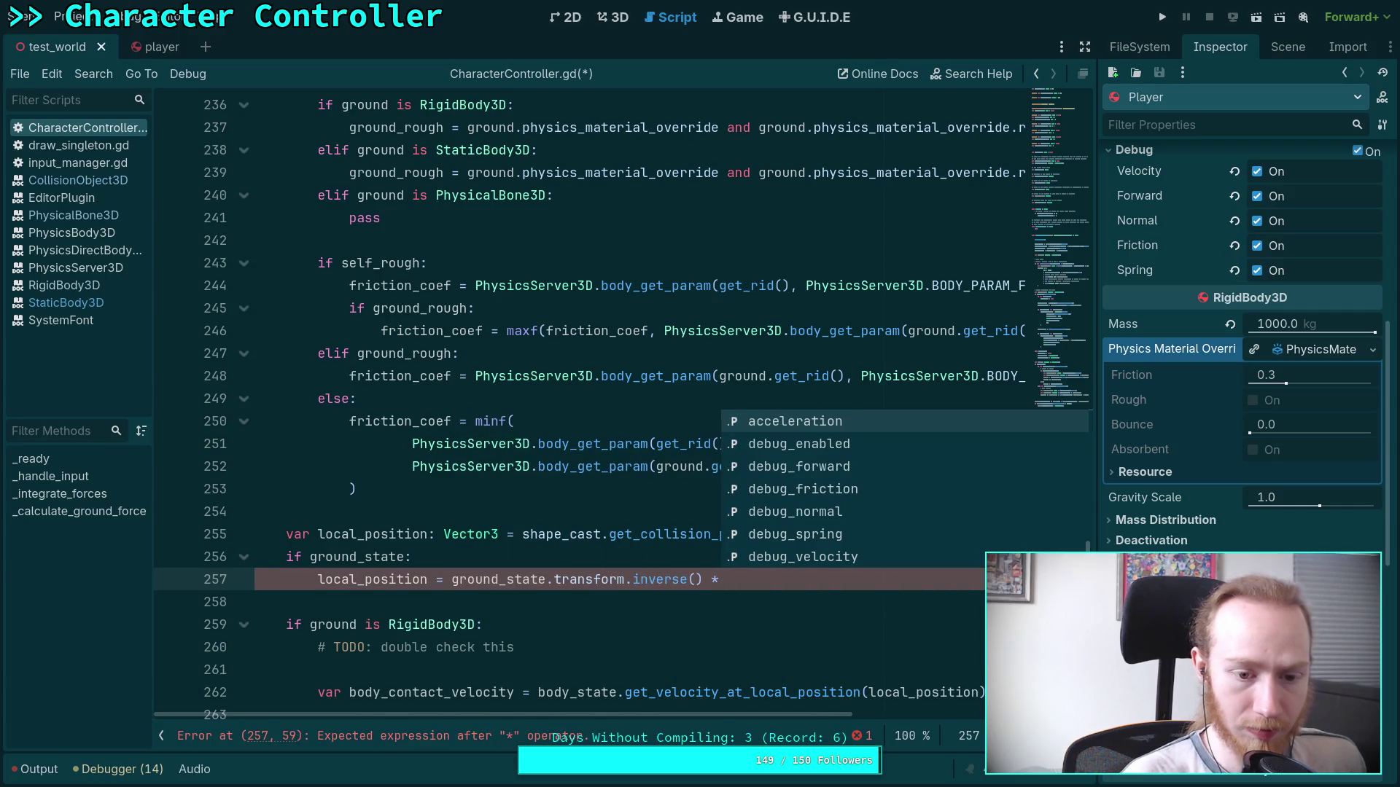
text( local_position)
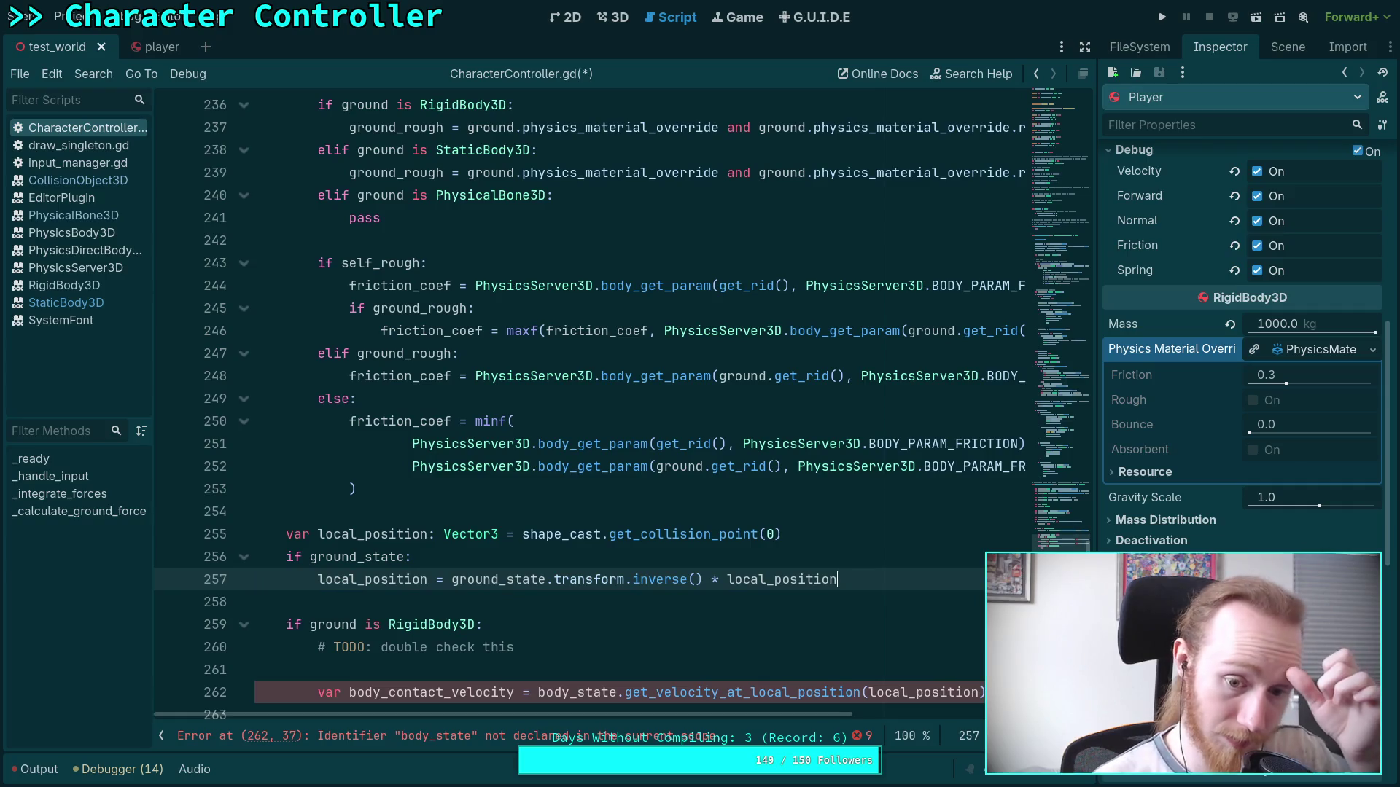
key(Return)
text(else:)
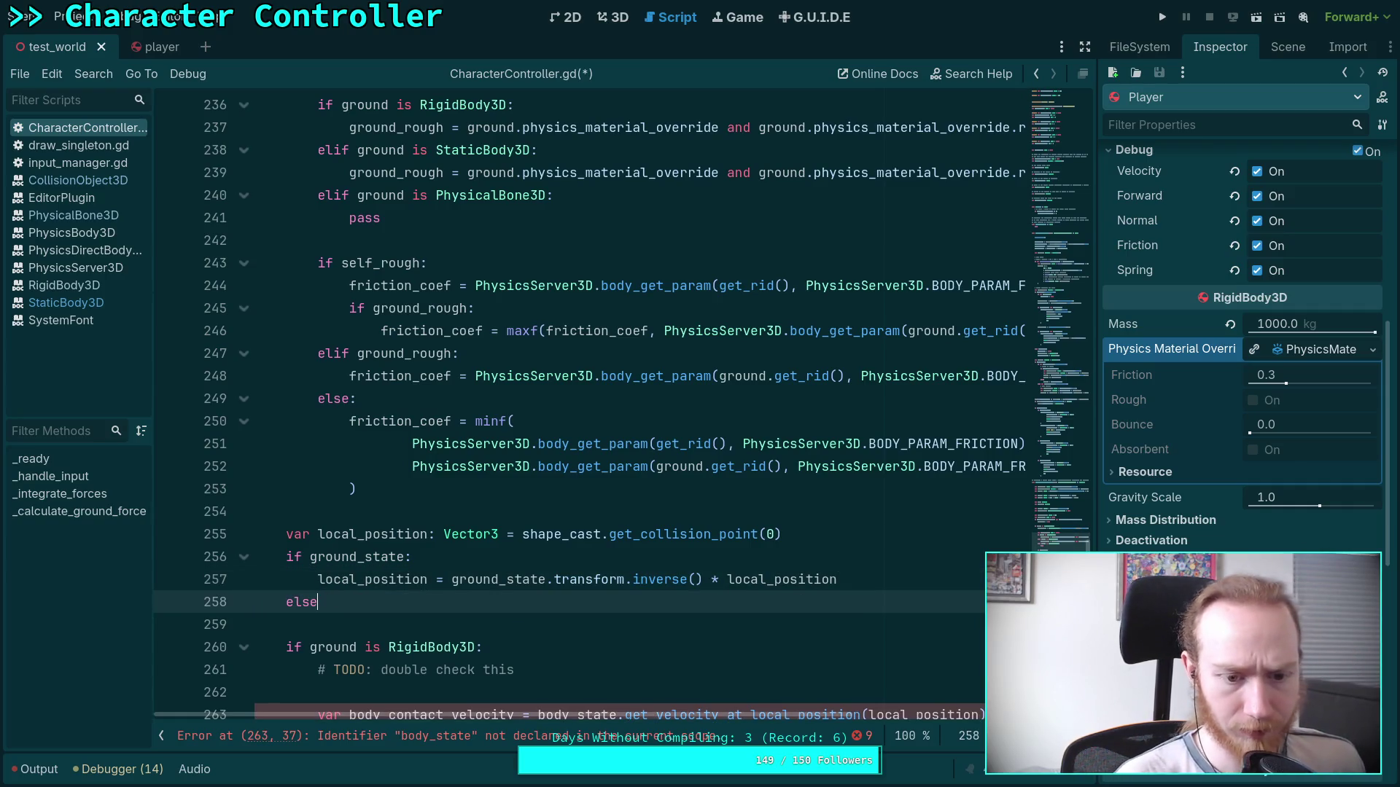
key(Return)
Review the body_contact_velocity line below the new if/else block.
scroll(718, 553, down, 2)
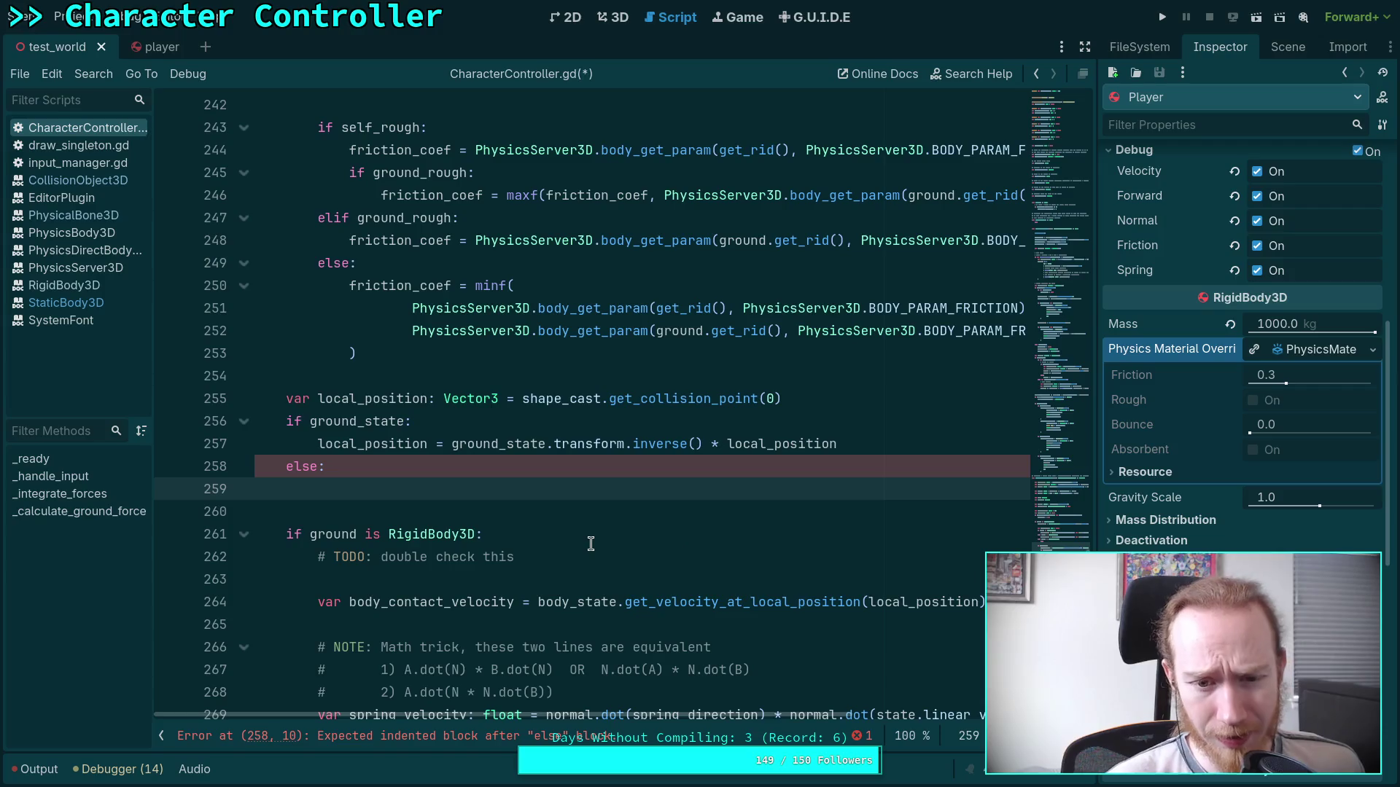
scroll(588, 541, up, 1)
scroll(588, 541, down, 2)
click(400, 537)
double_click(400, 537)
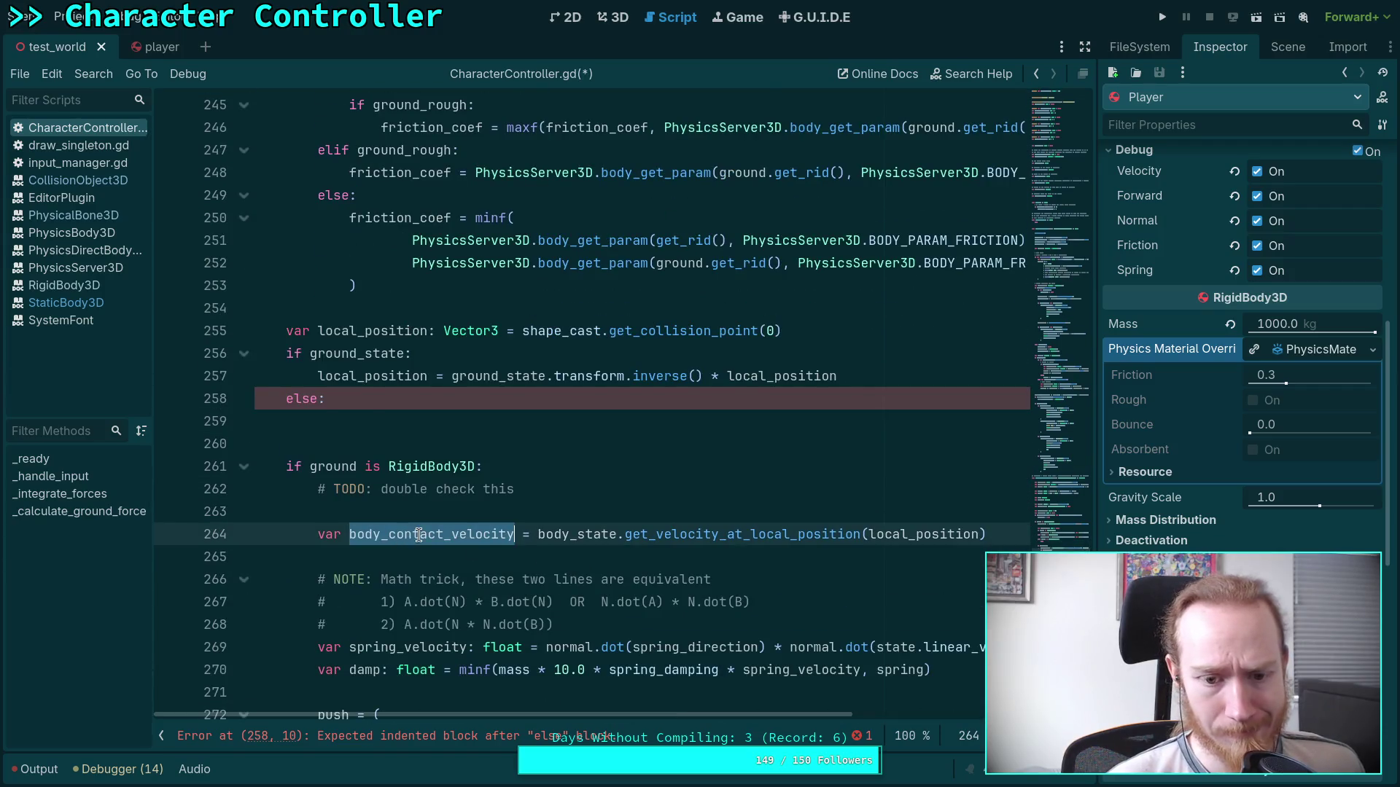
scroll(420, 543, up, 1)
scroll(466, 569, down, 4)
mouse_move(702, 715)
mouse_down()
mouse_move(912, 711)
mouse_move(700, 711)
mouse_up()
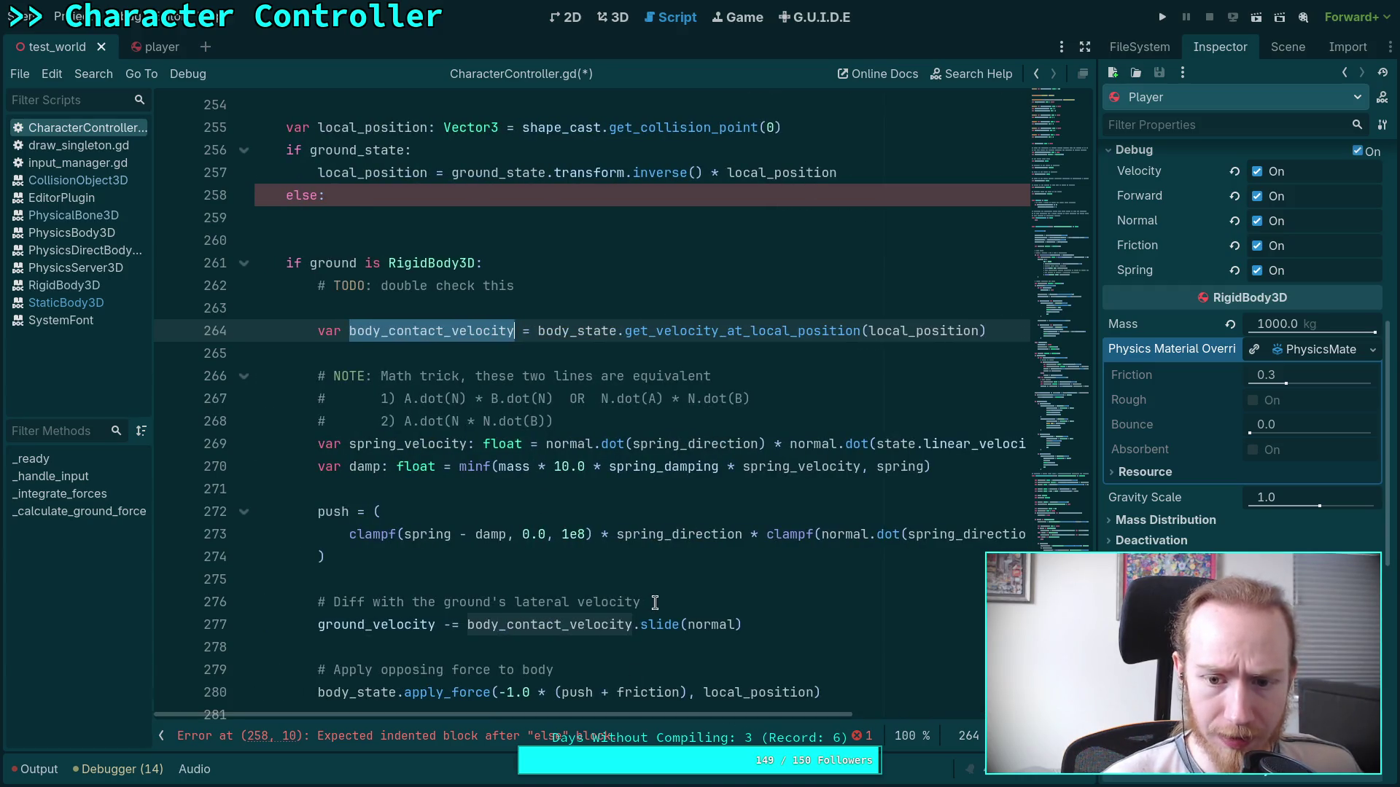
scroll(656, 602, up, 1)
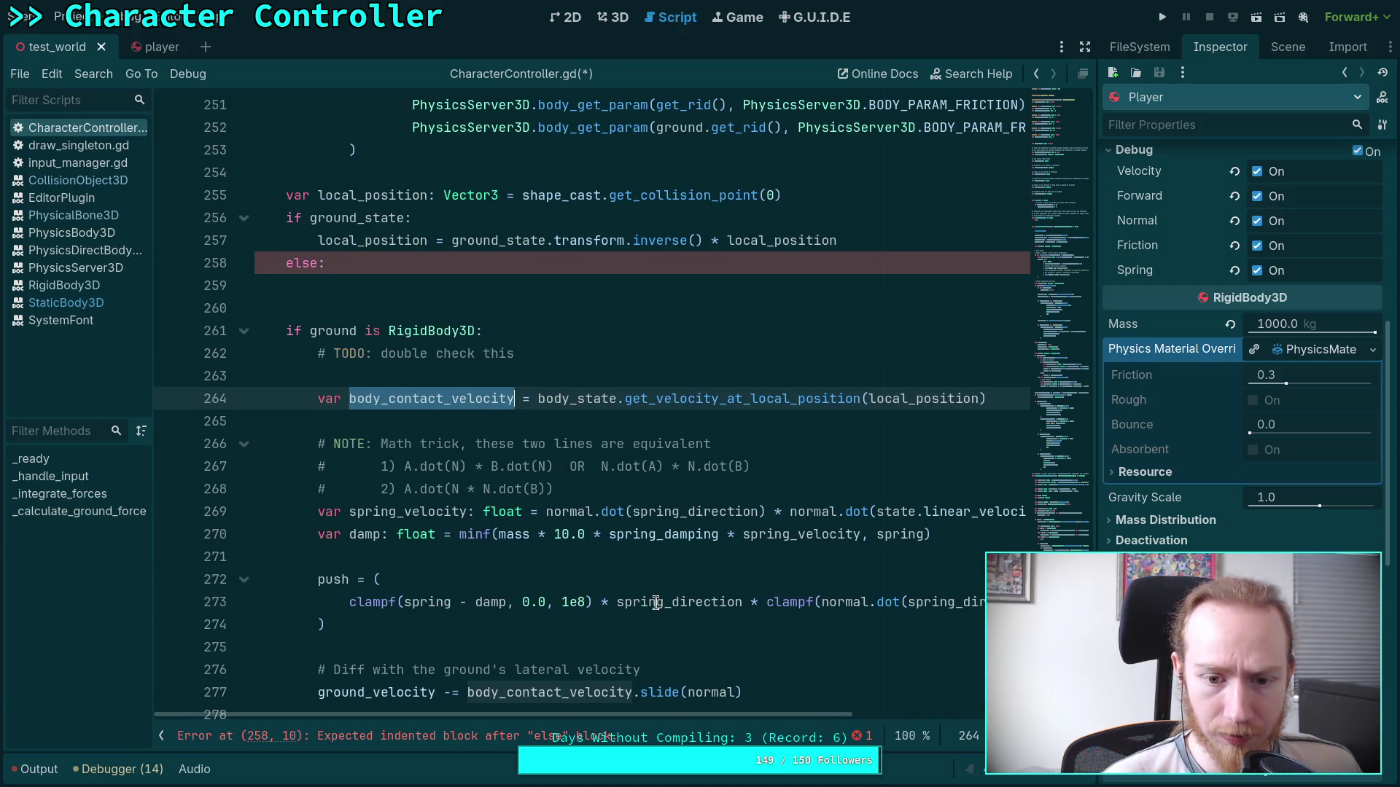
scroll(657, 602, down, 1)
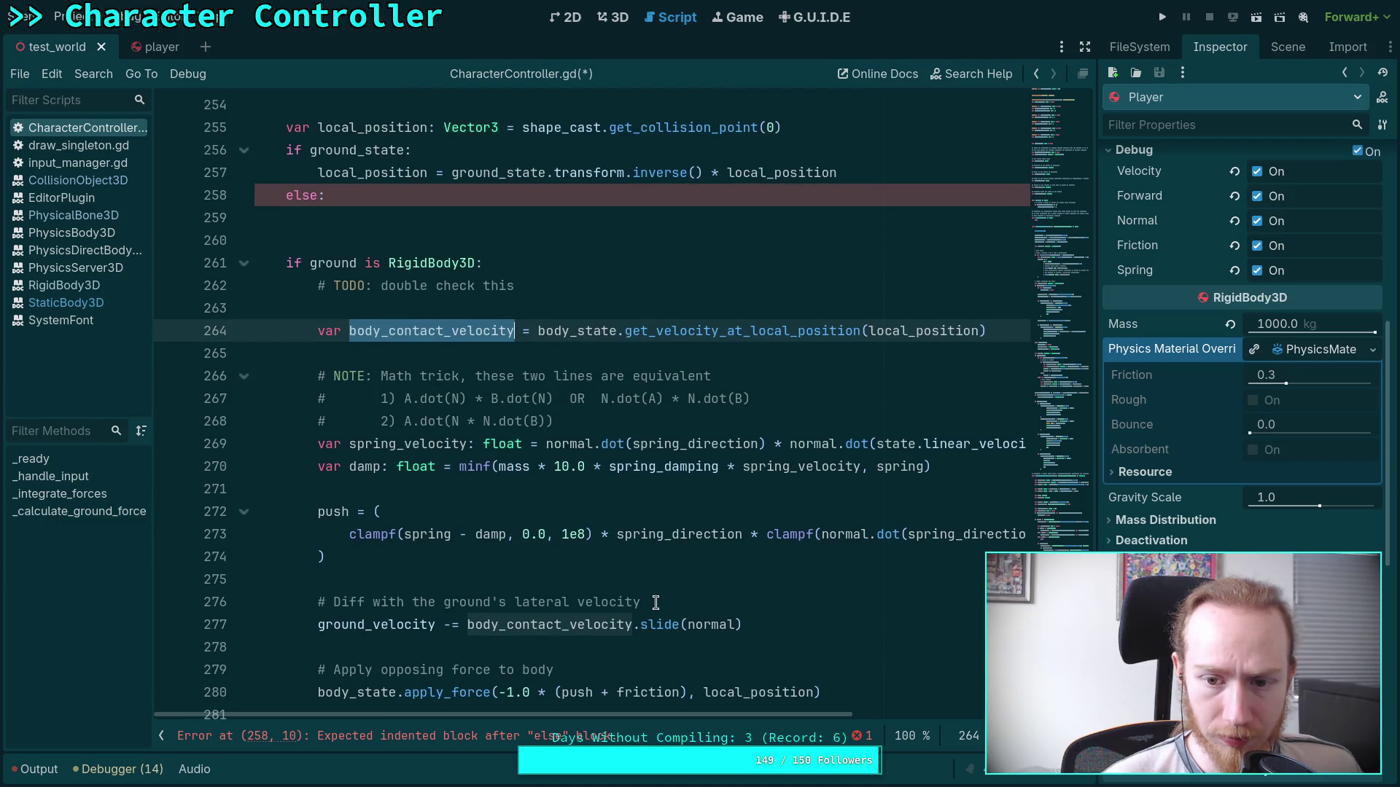
scroll(656, 602, up, 5)
click(850, 463)
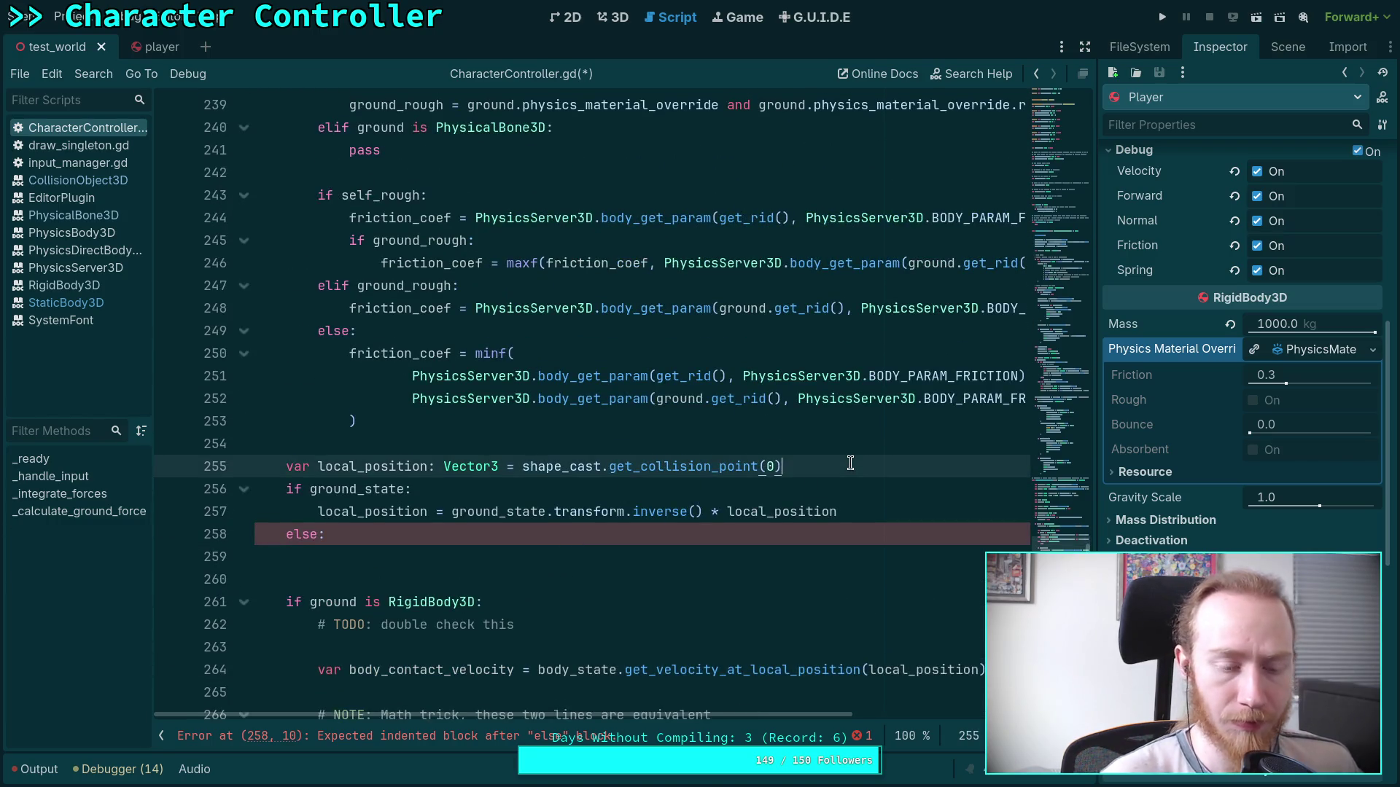
Move the local_position declaration under 'if ground_state:' and indent it.
click(255, 443)
key(Down)
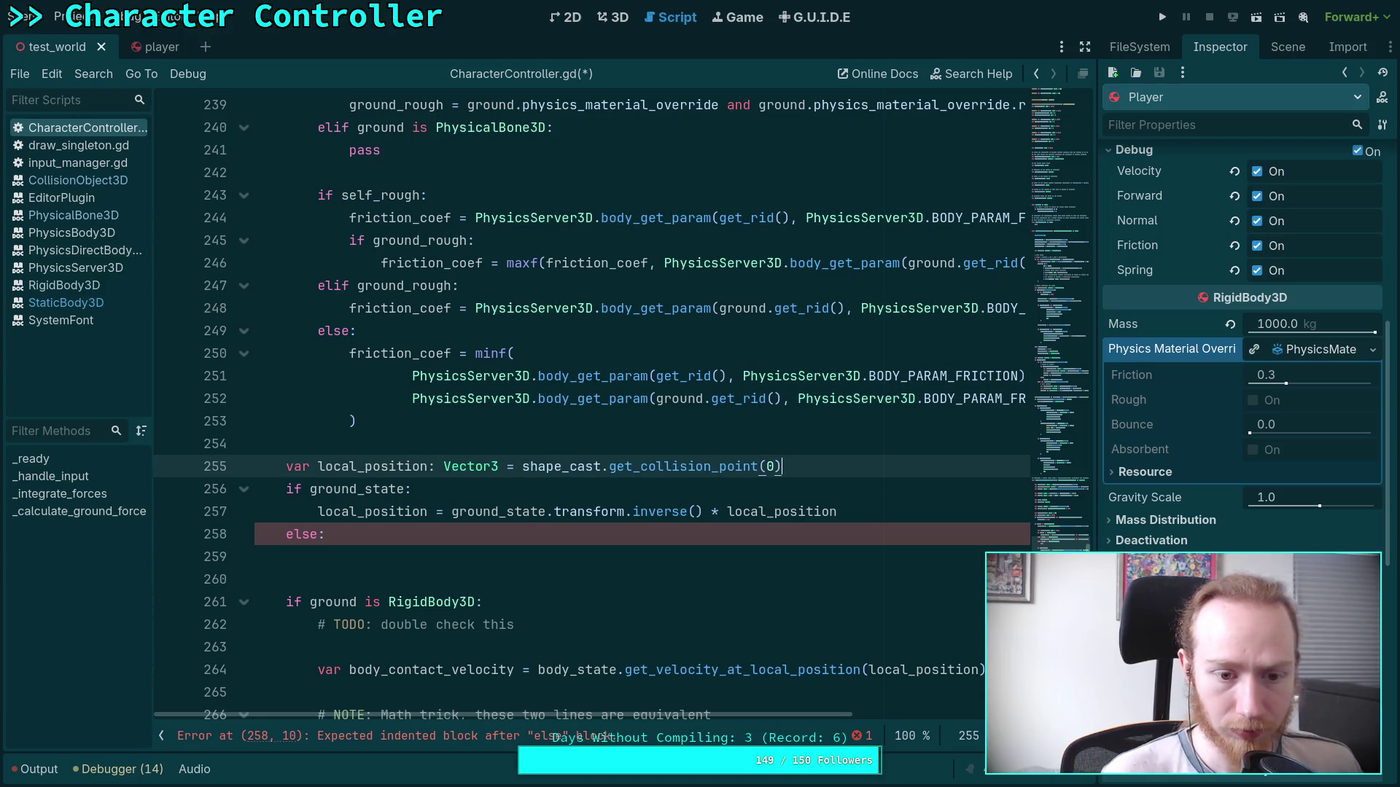
key(alt+Down)
key(Tab)
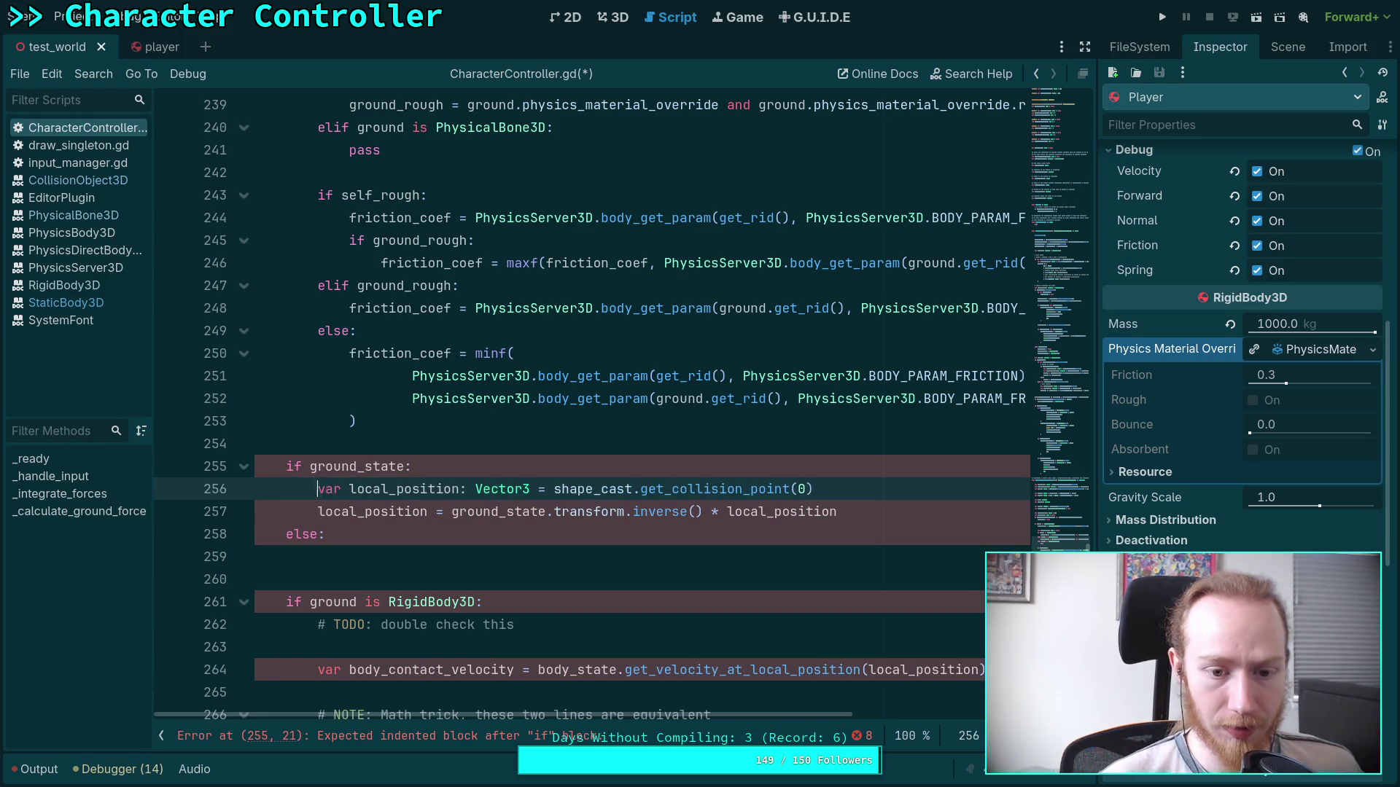
Fold the inverse-transform prefix into the declaration and delete the redundant reassignment line.
drag(452, 511, 724, 511)
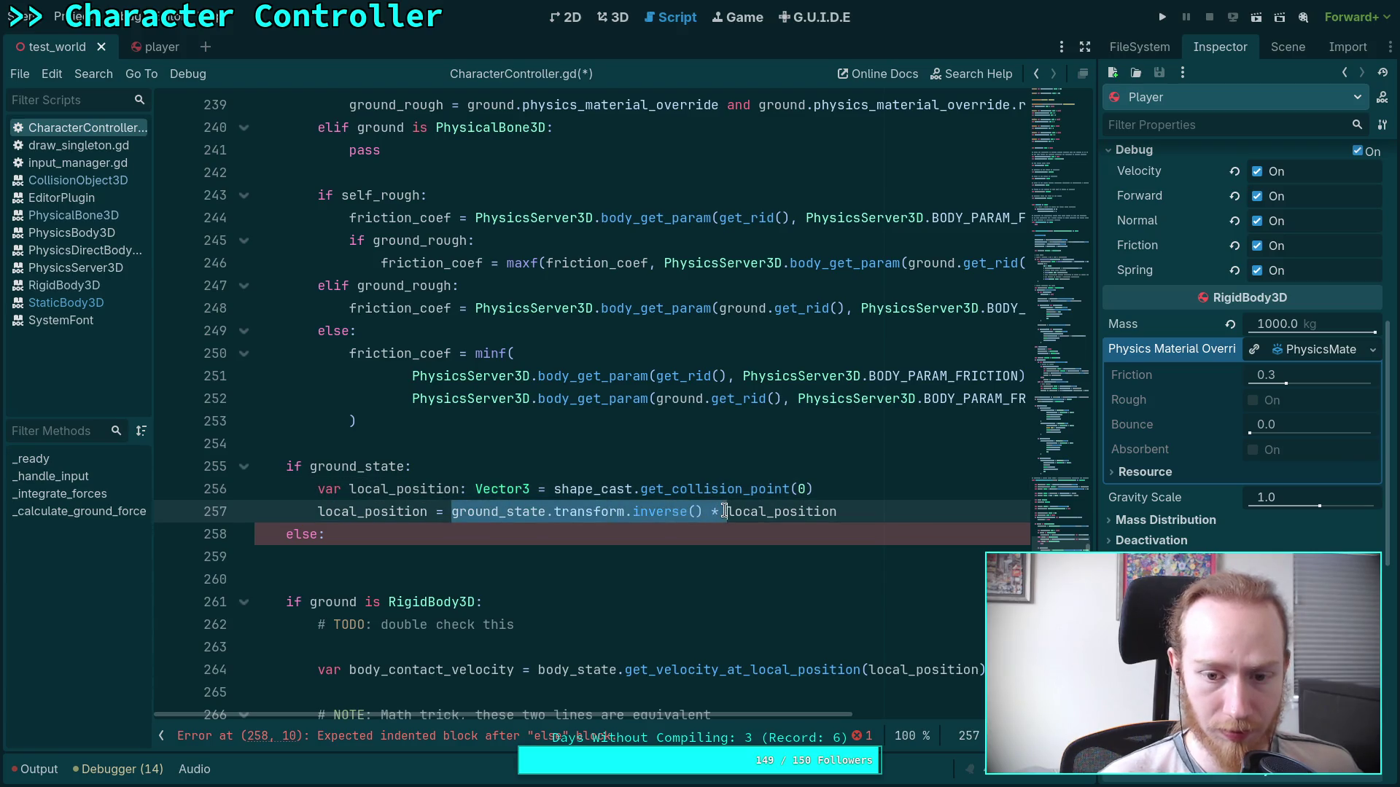
key(ctrl+x)
click(551, 489)
key(ctrl+v)
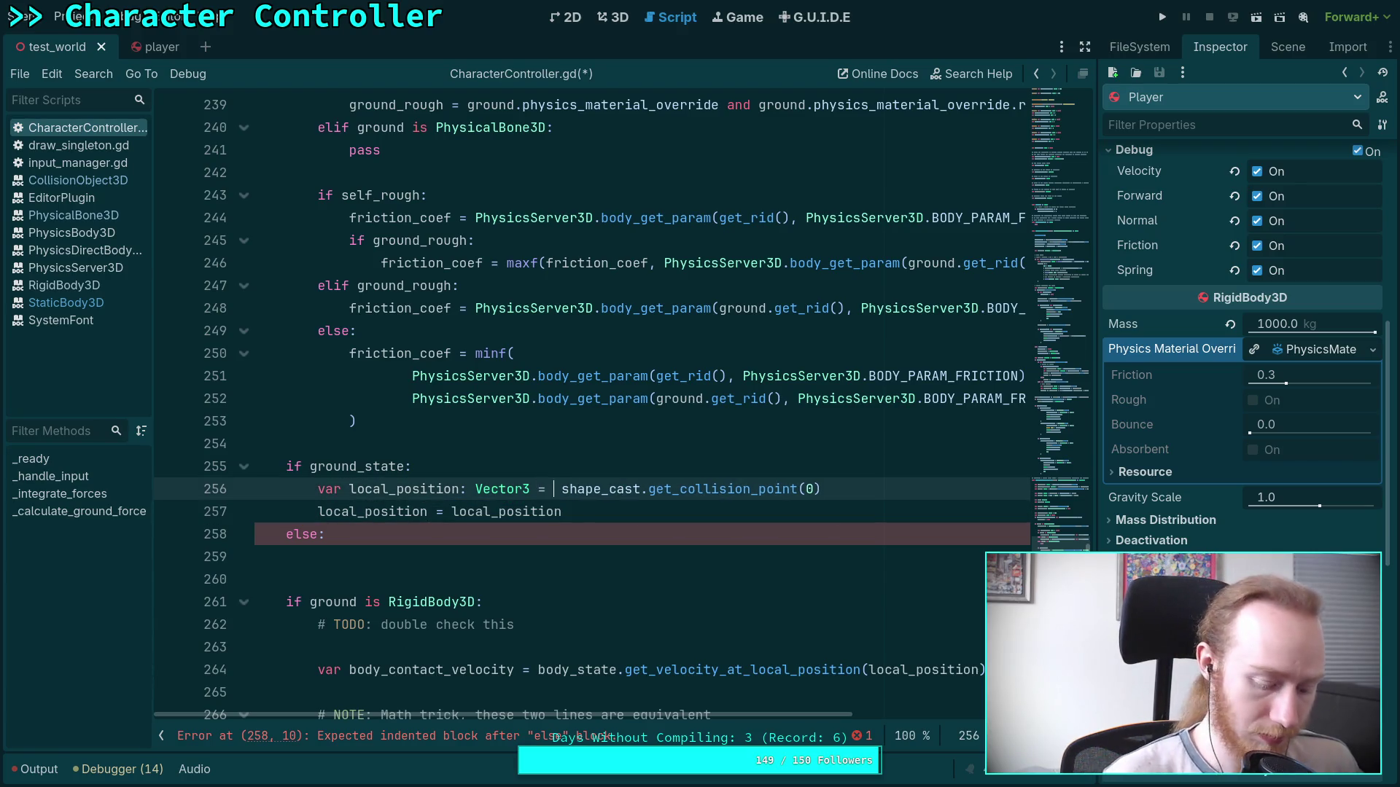
key(Delete)
drag(561, 511, 318, 513)
key(BackSpace)
Scroll back up to the ground_state declaration on line 225.
click(438, 444)
scroll(439, 445, up, 4)
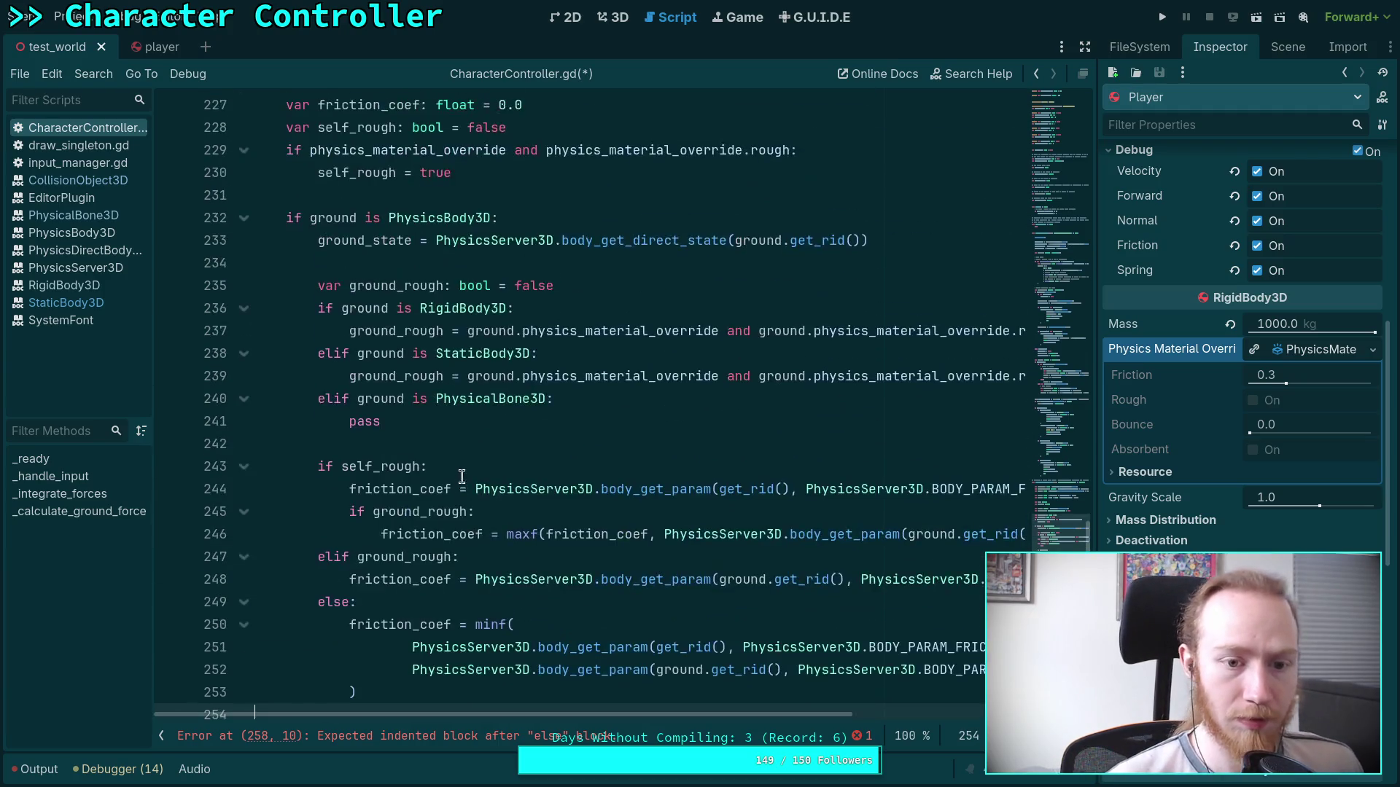
scroll(510, 474, up, 2)
scroll(520, 473, down, 6)
scroll(594, 481, up, 9)
click(751, 398)
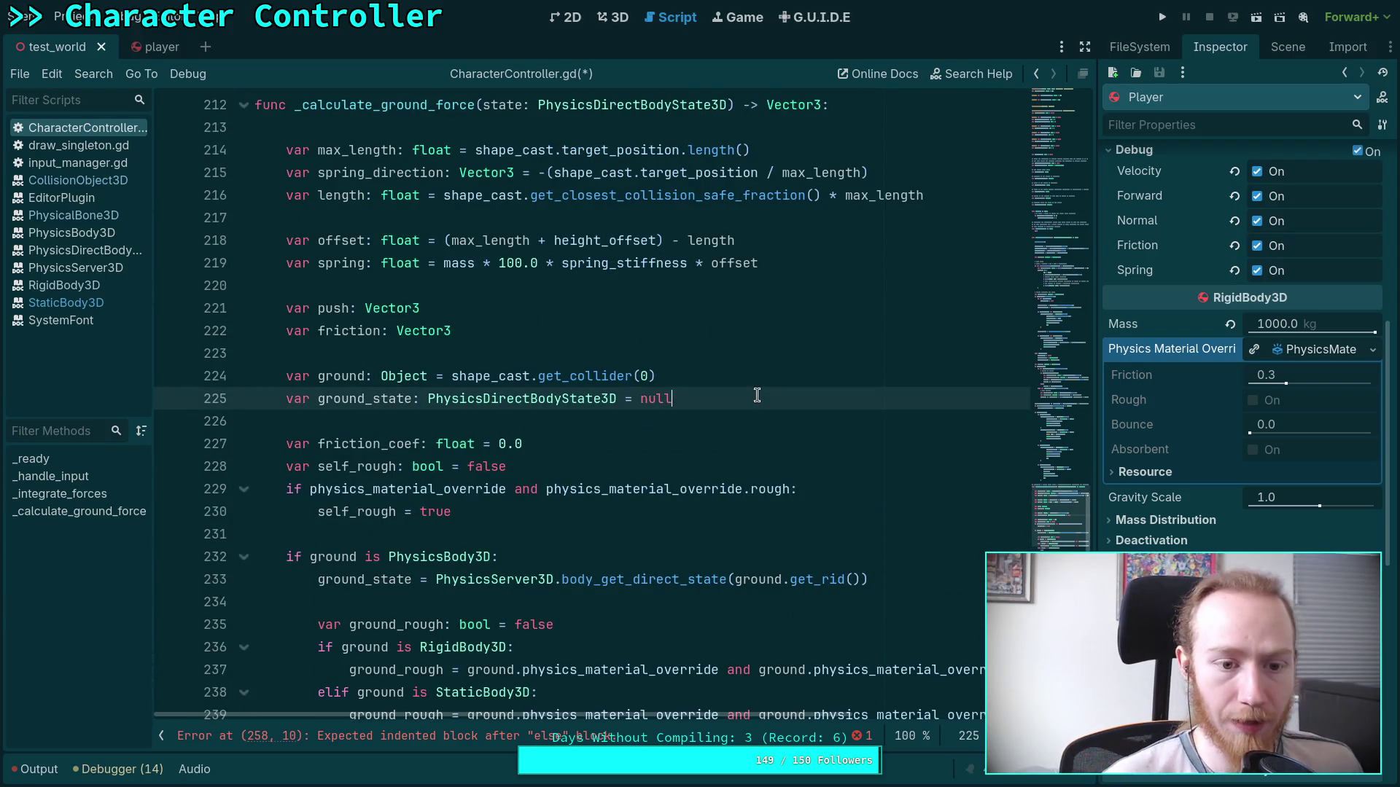
Add 'var ground_contact_velocity: Vector3 = Vector3.ZERO' on the line after ground_state.
key(Return)
text(va)
text(roud)
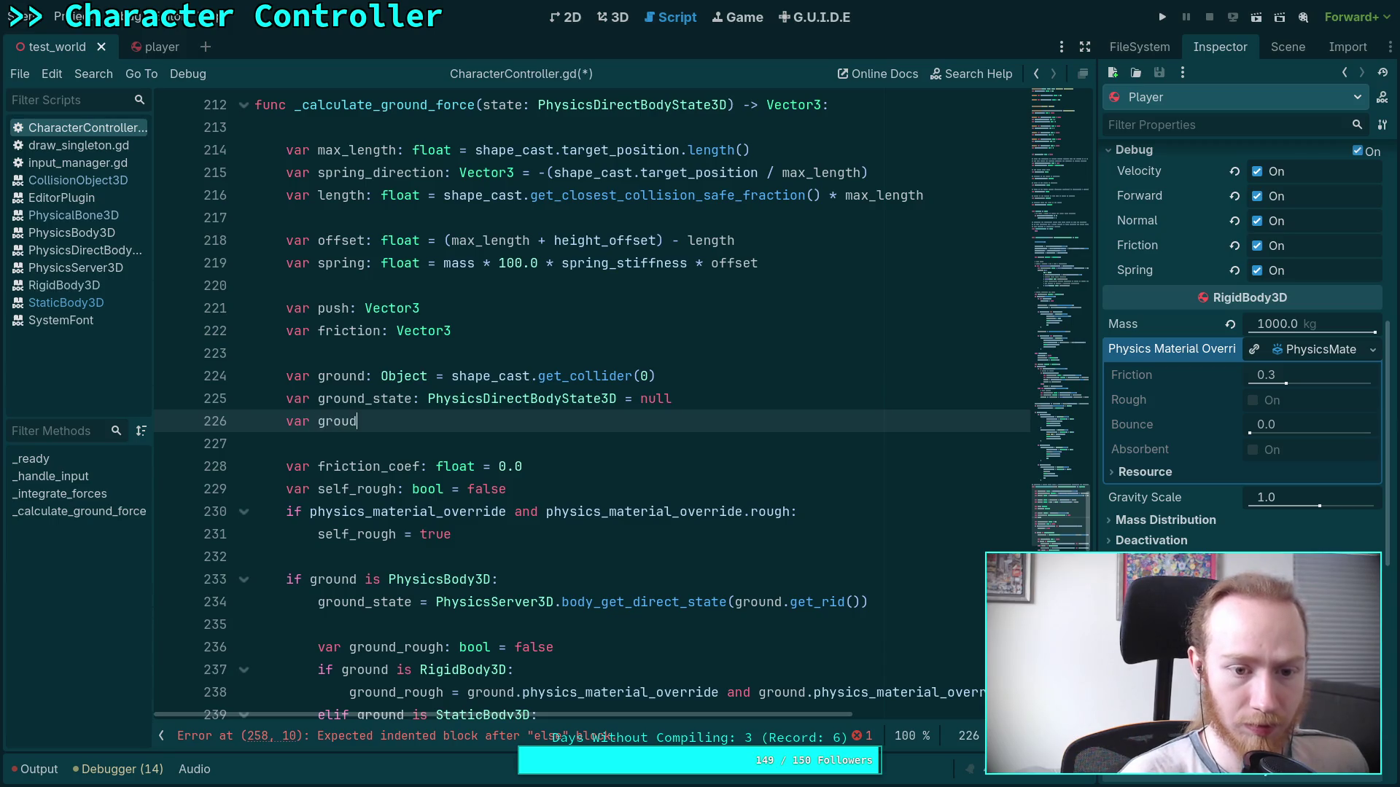
key(BackSpace)
text(nd_)
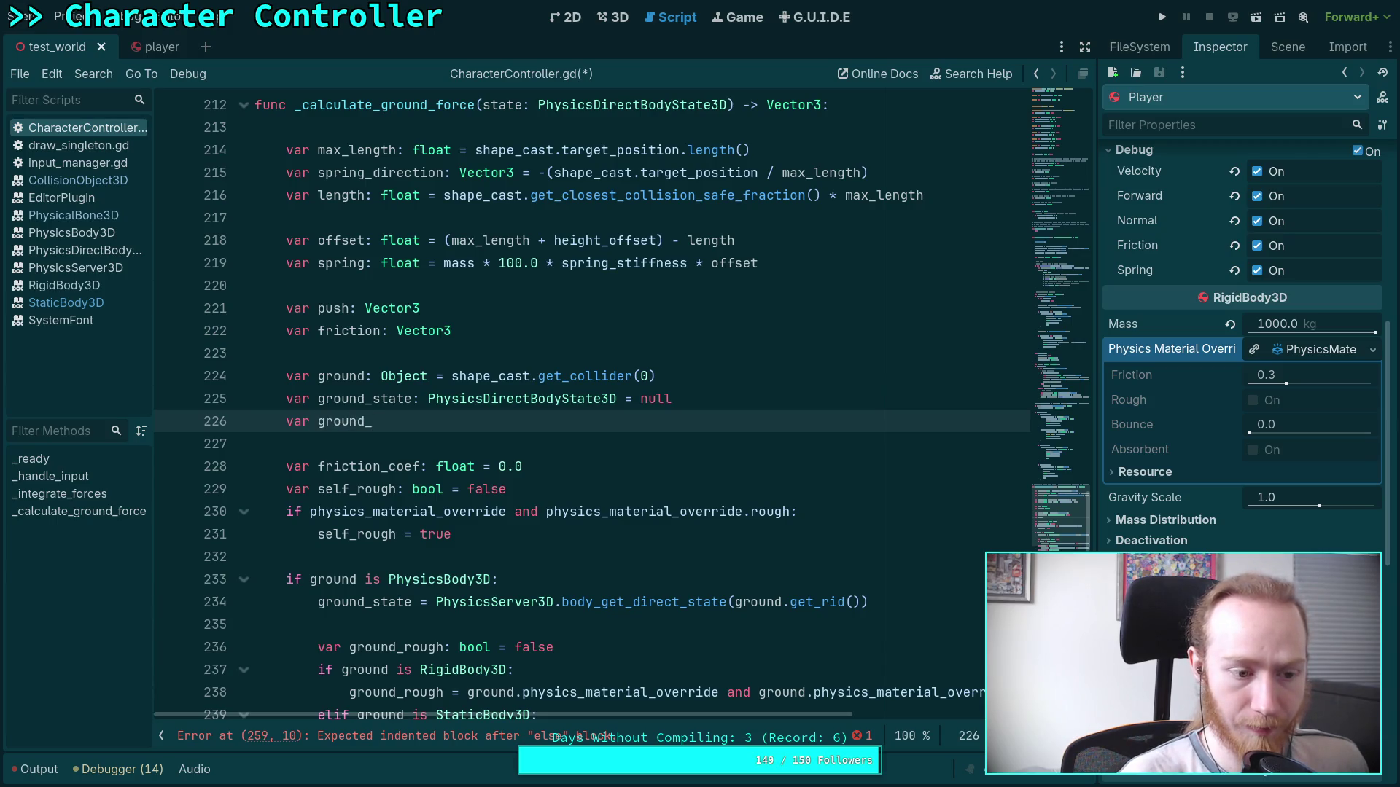
text(ack)
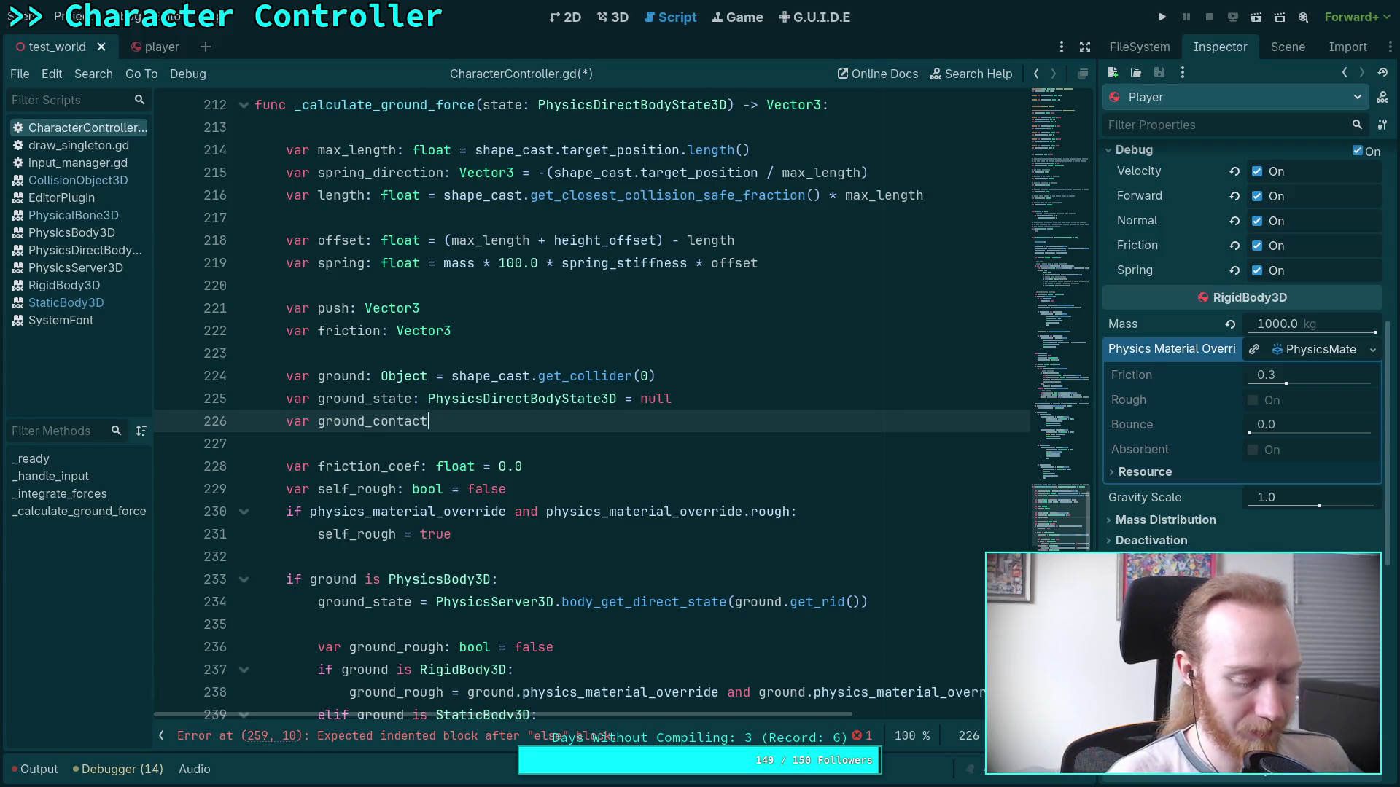
text(vel)
key(BackSpace)
key(BackSpace)
key(BackSpace)
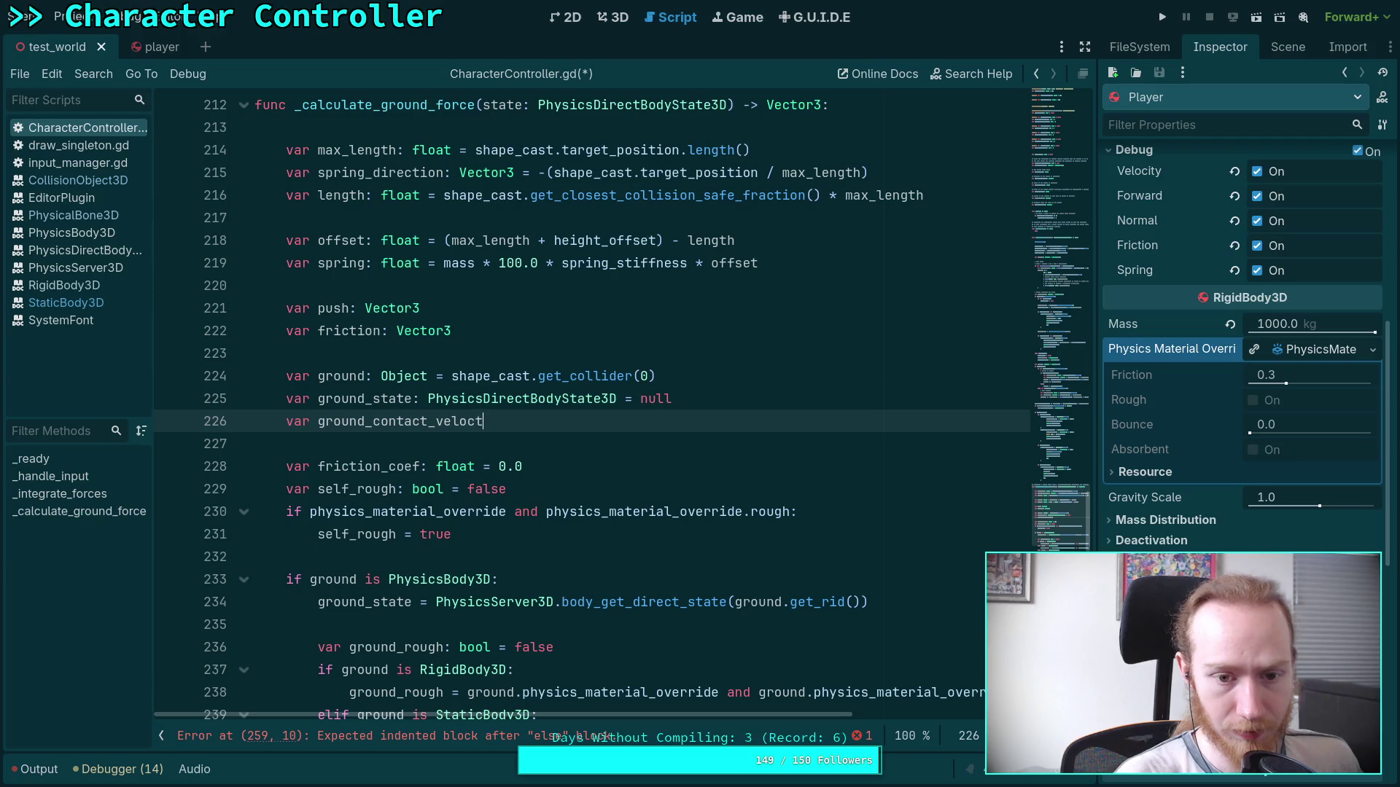
text(ity:)
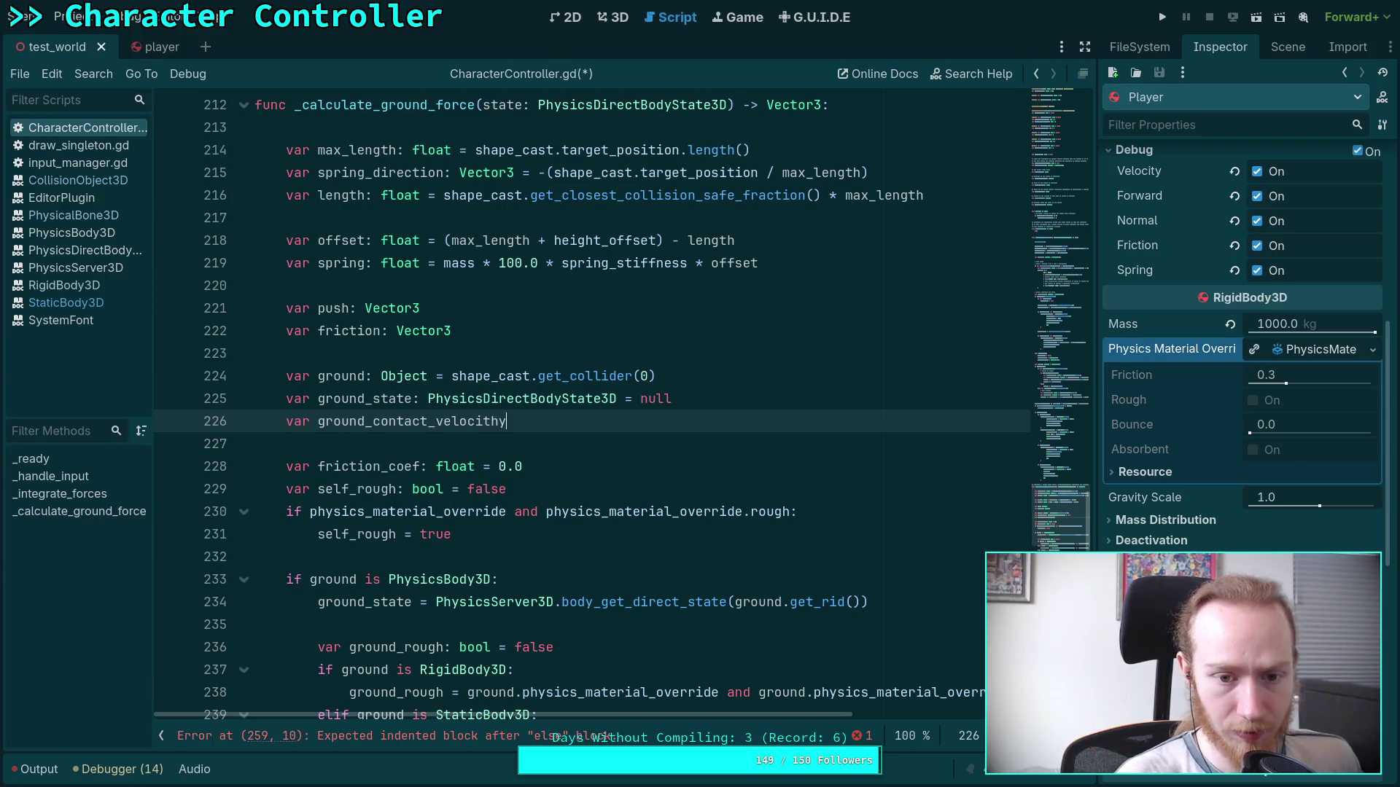
text( Vector3)
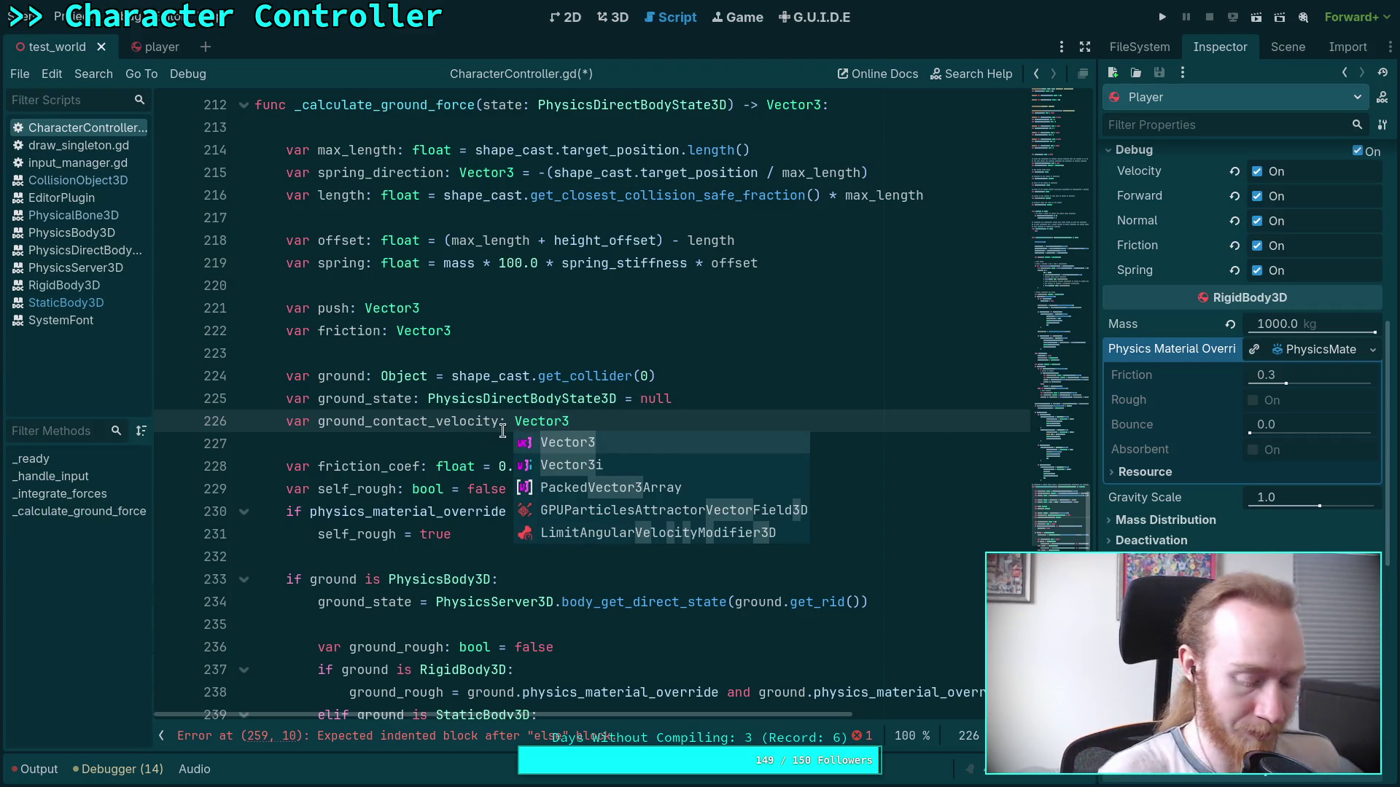
text( = Vect)
key(Down)
key(Down)
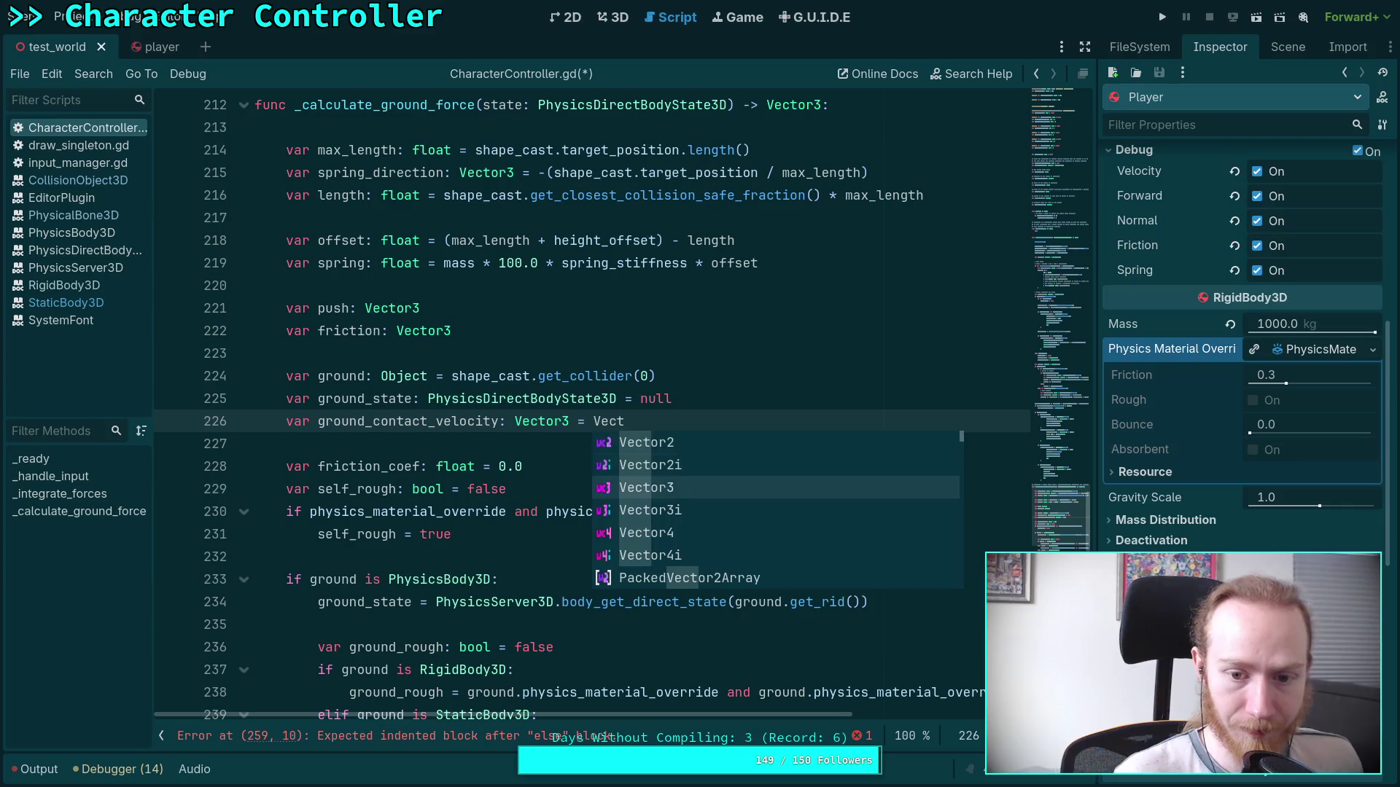
key(Return)
text(.Z)
key(Return)
scroll(438, 478, down, 6)
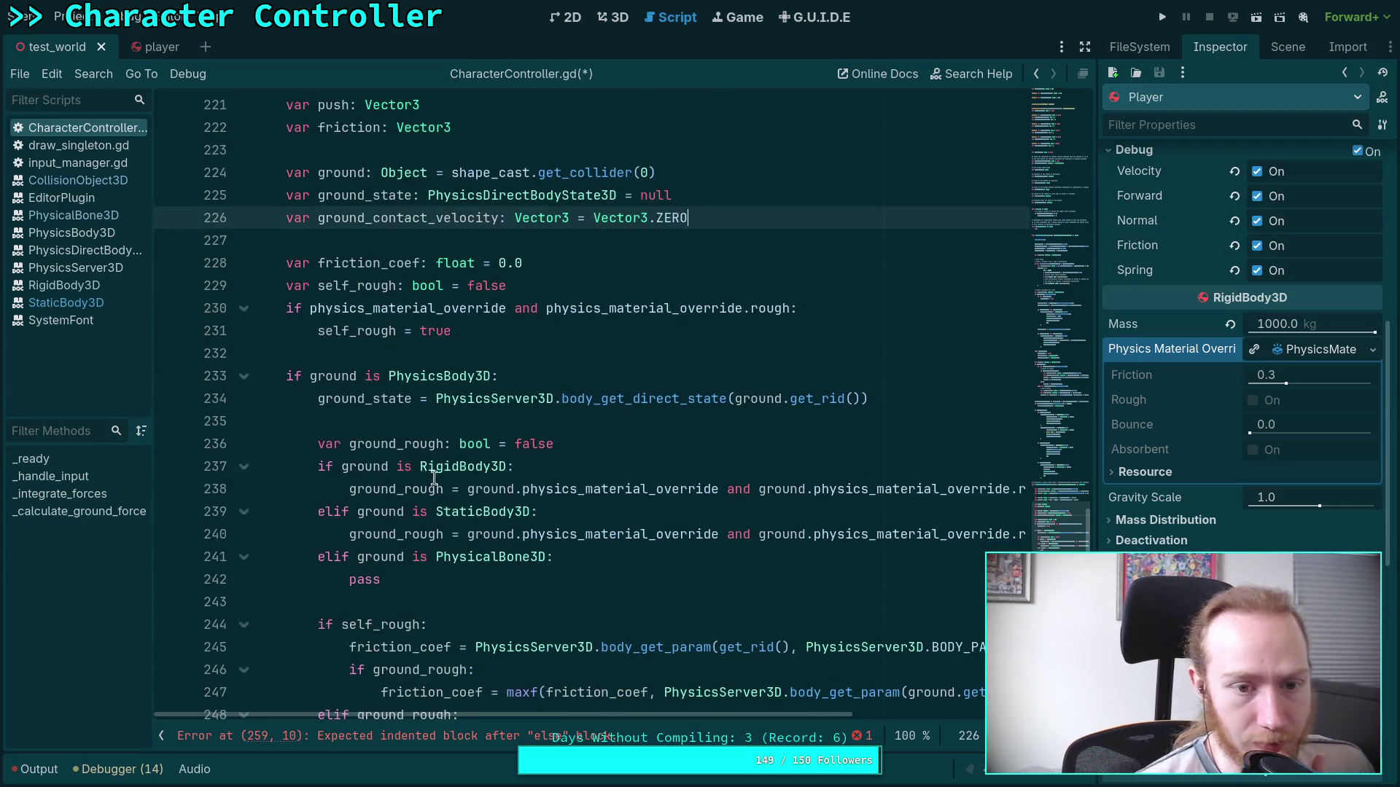
scroll(419, 510, down, 3)
click(430, 534)
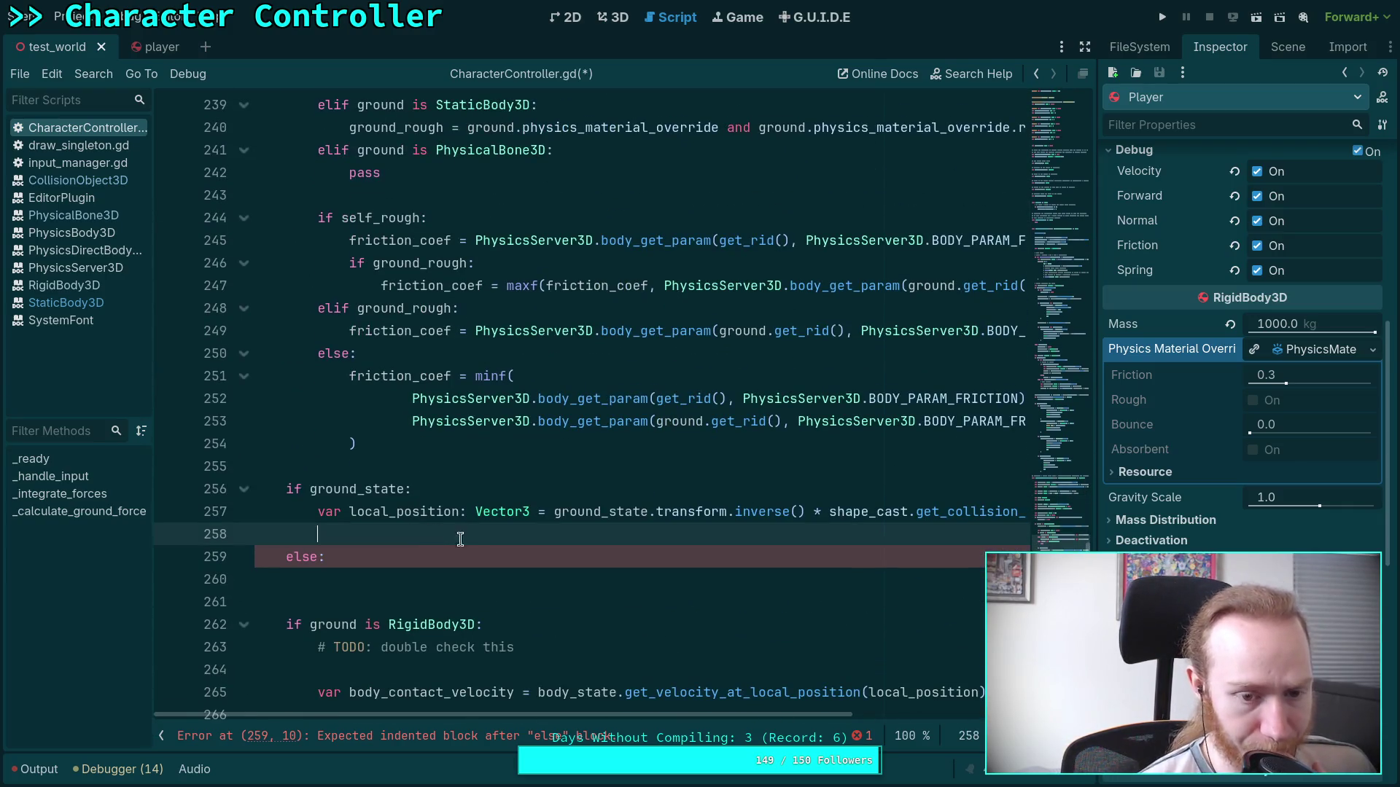
Set ground_contact_velocity = ground_state.get_velocity_at_local_position(local_position), moving the call up from line 265.
scroll(480, 540, down, 2)
text(ground)
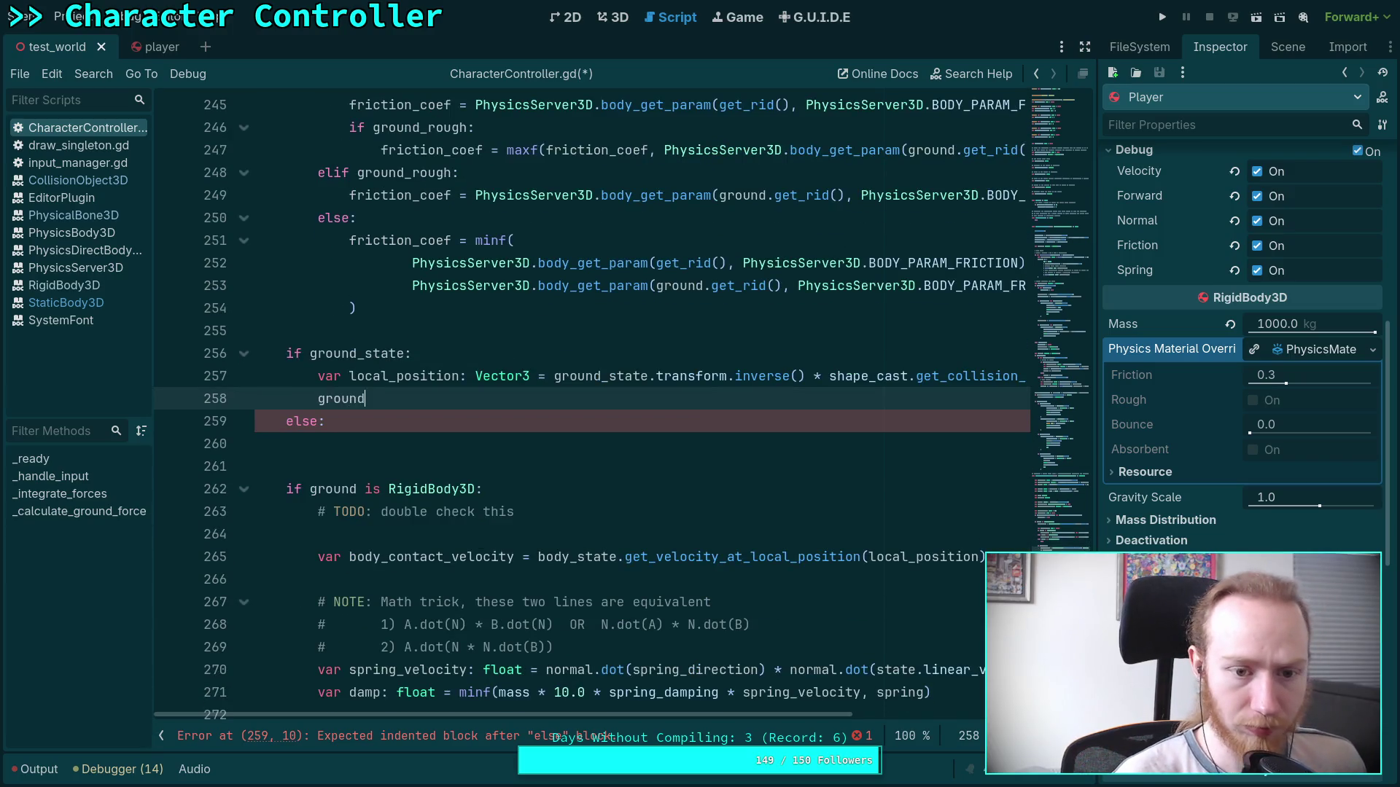
text(_c)
key(Return)
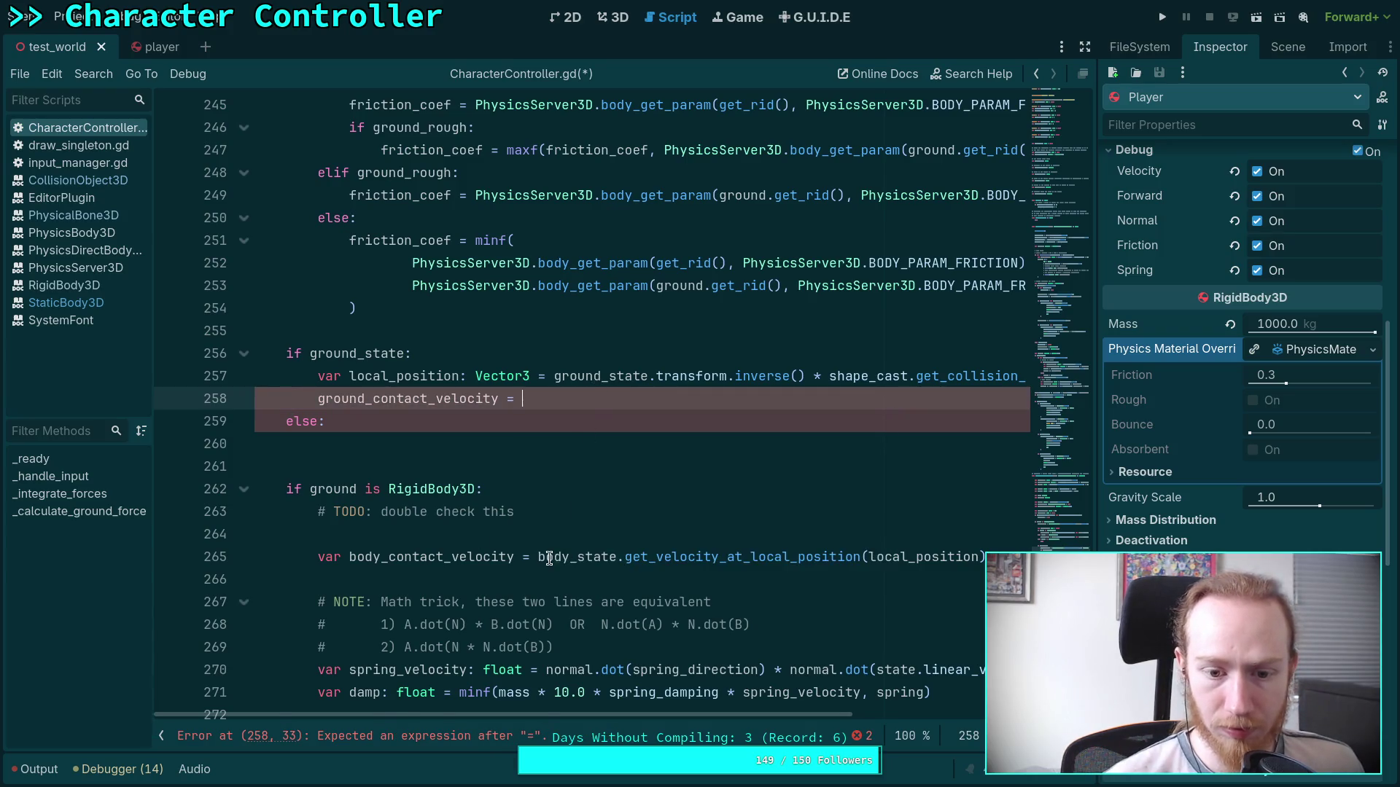
drag(538, 557, 818, 575)
key(ctrl+x)
click(556, 401)
key(ctrl+v)
drag(524, 399, 552, 397)
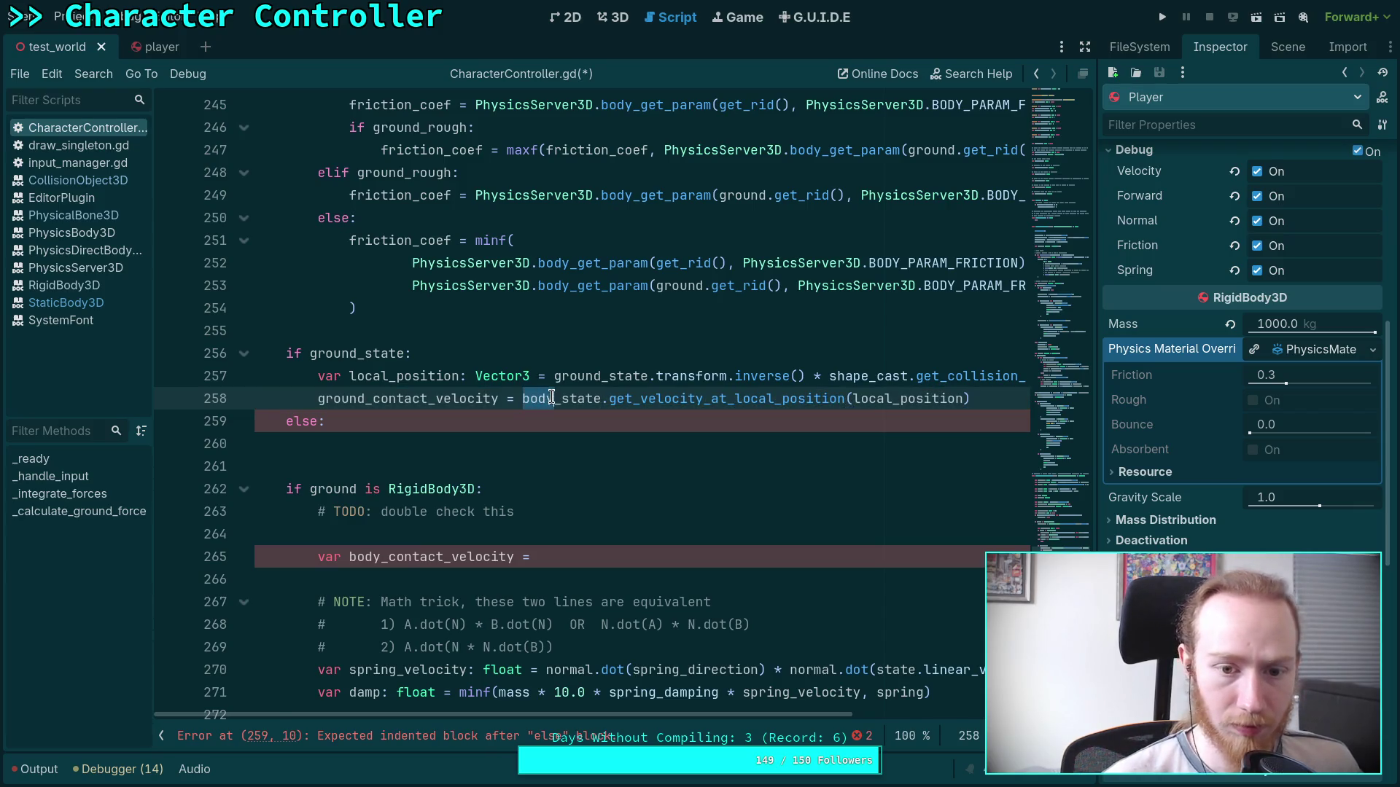
text(ground)
click(562, 353)
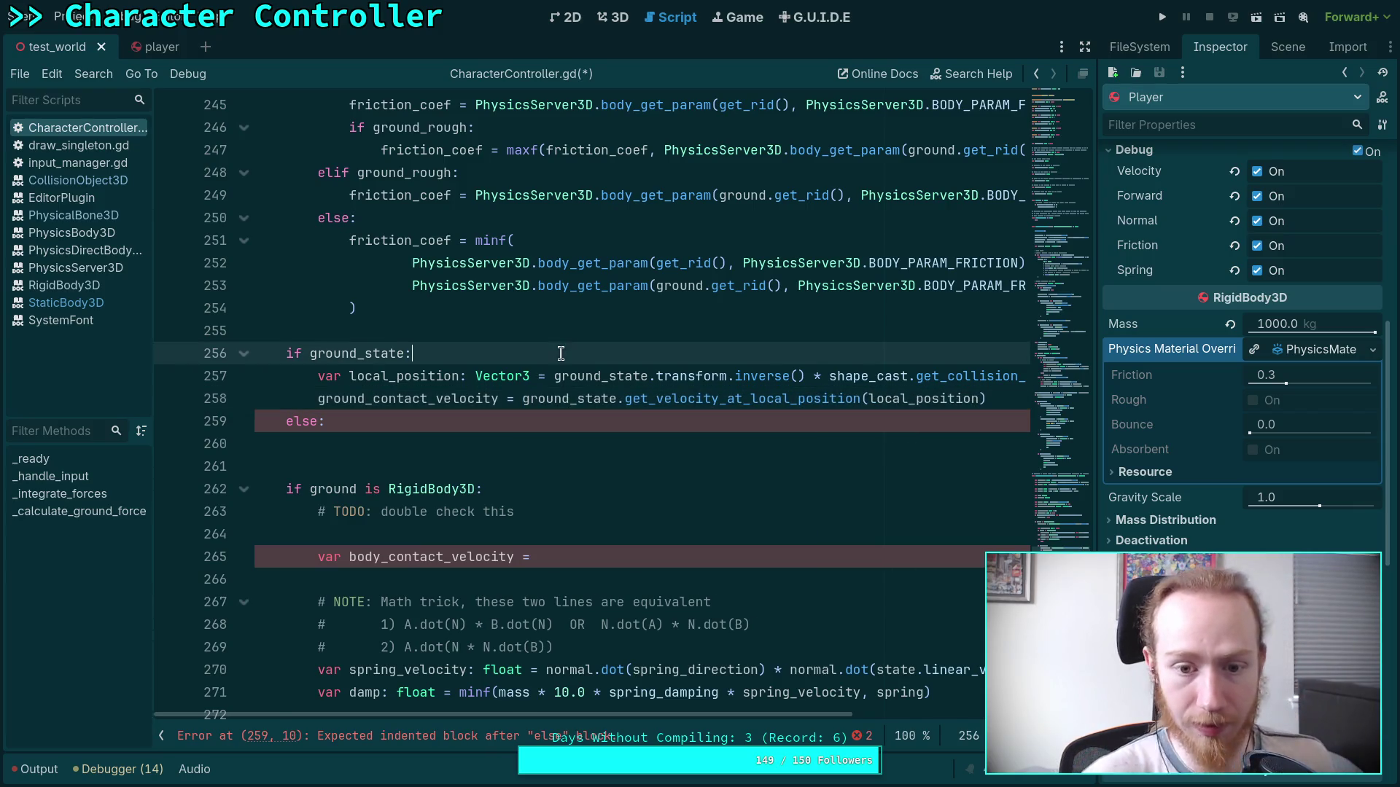
Delete the leftover else: line and move the TODO comment up into the if ground_state block.
scroll(510, 484, up, 2)
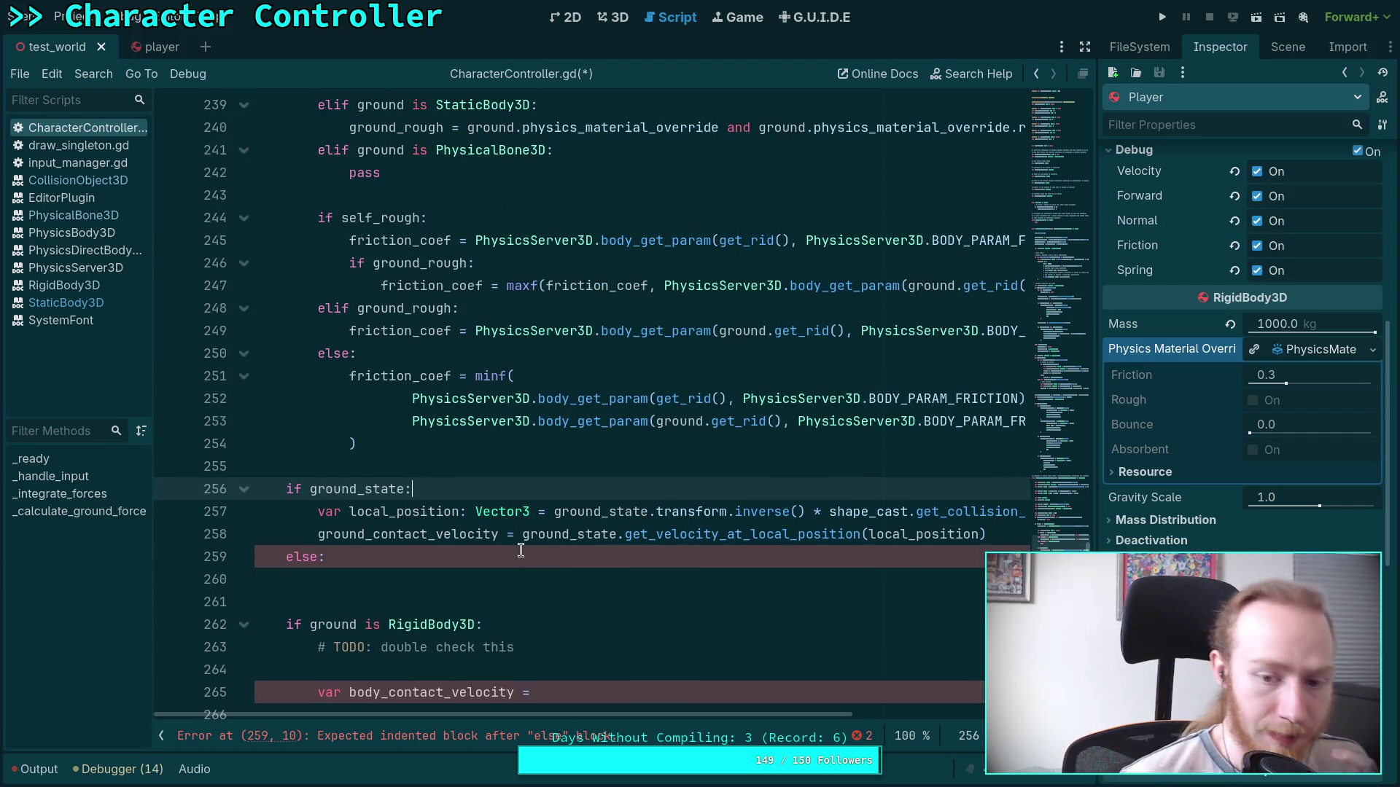
click(438, 581)
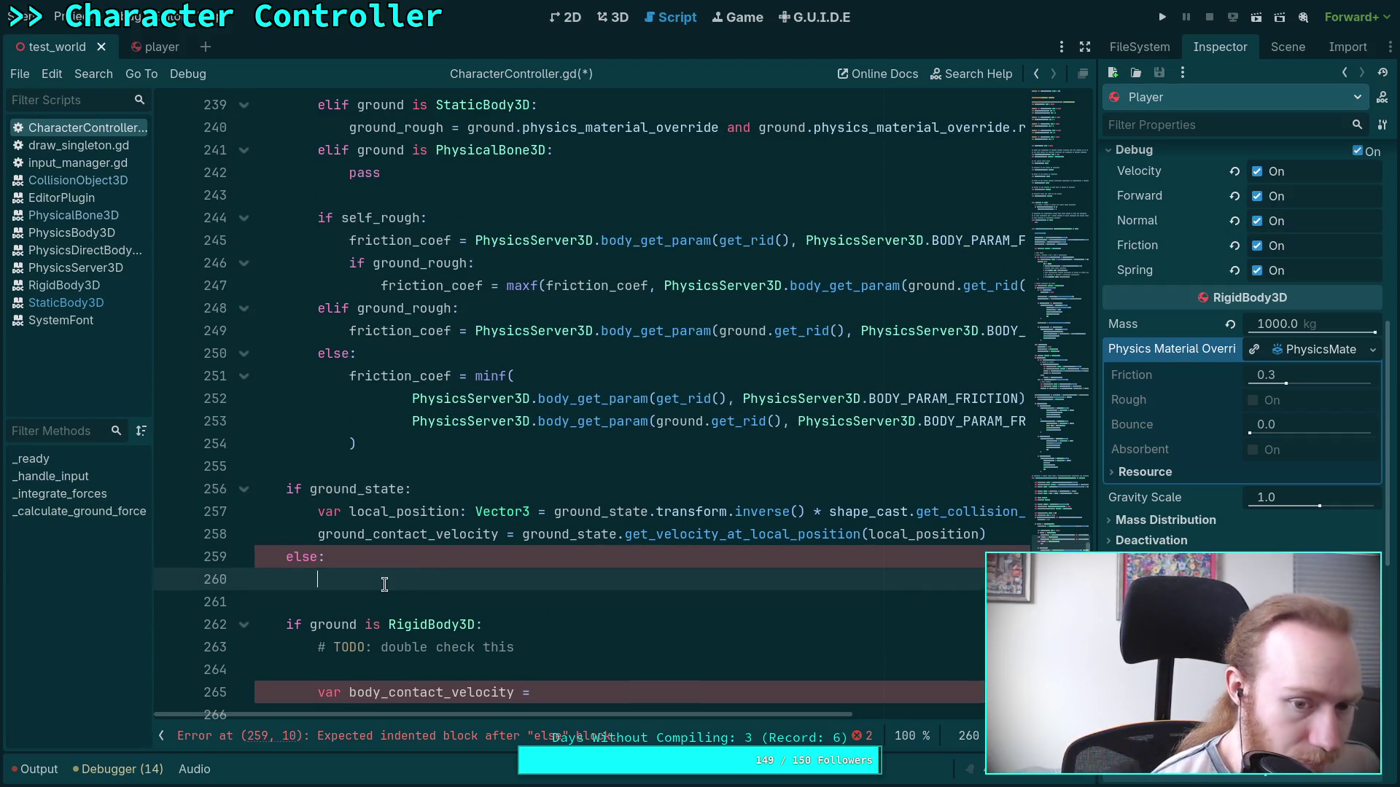
key(shift+Up)
key(BackSpace)
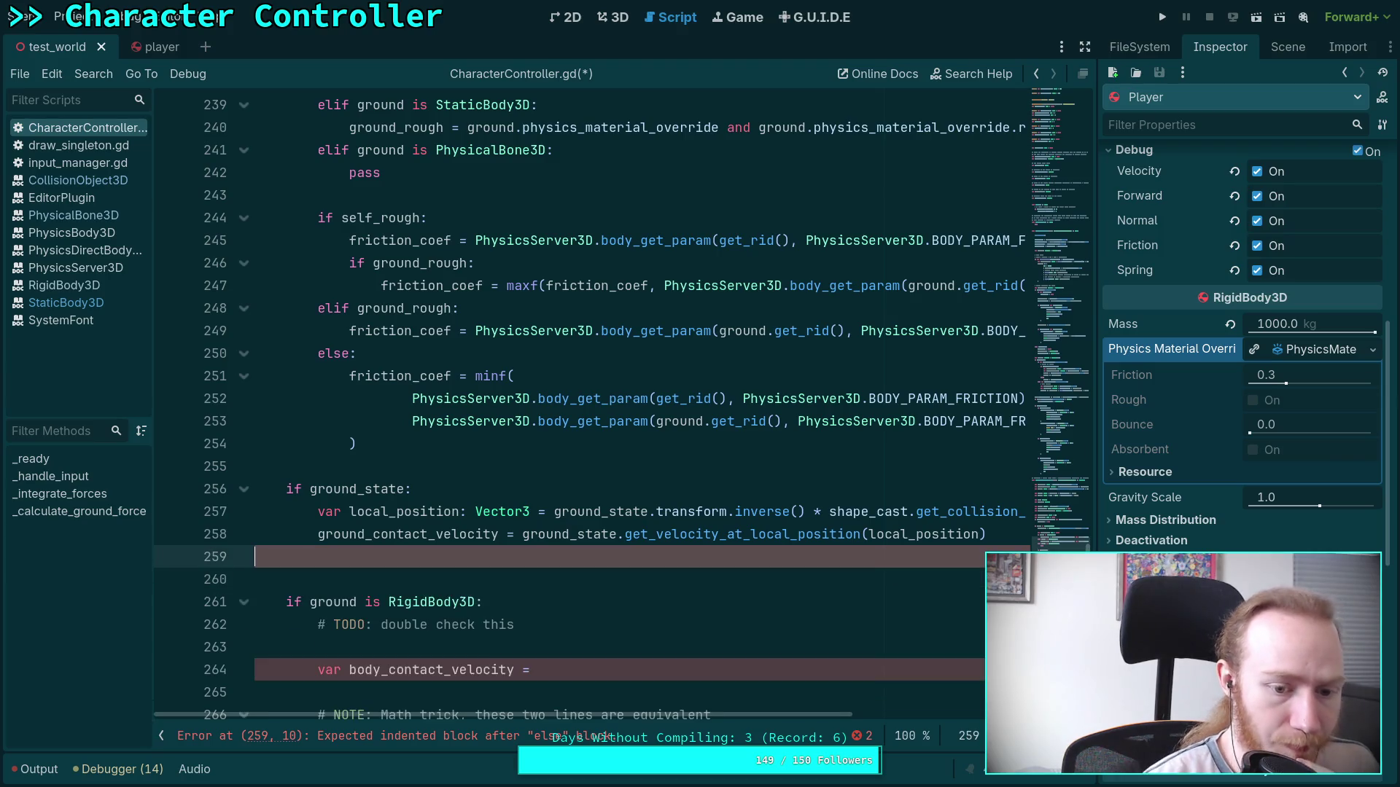
scroll(503, 492, down, 2)
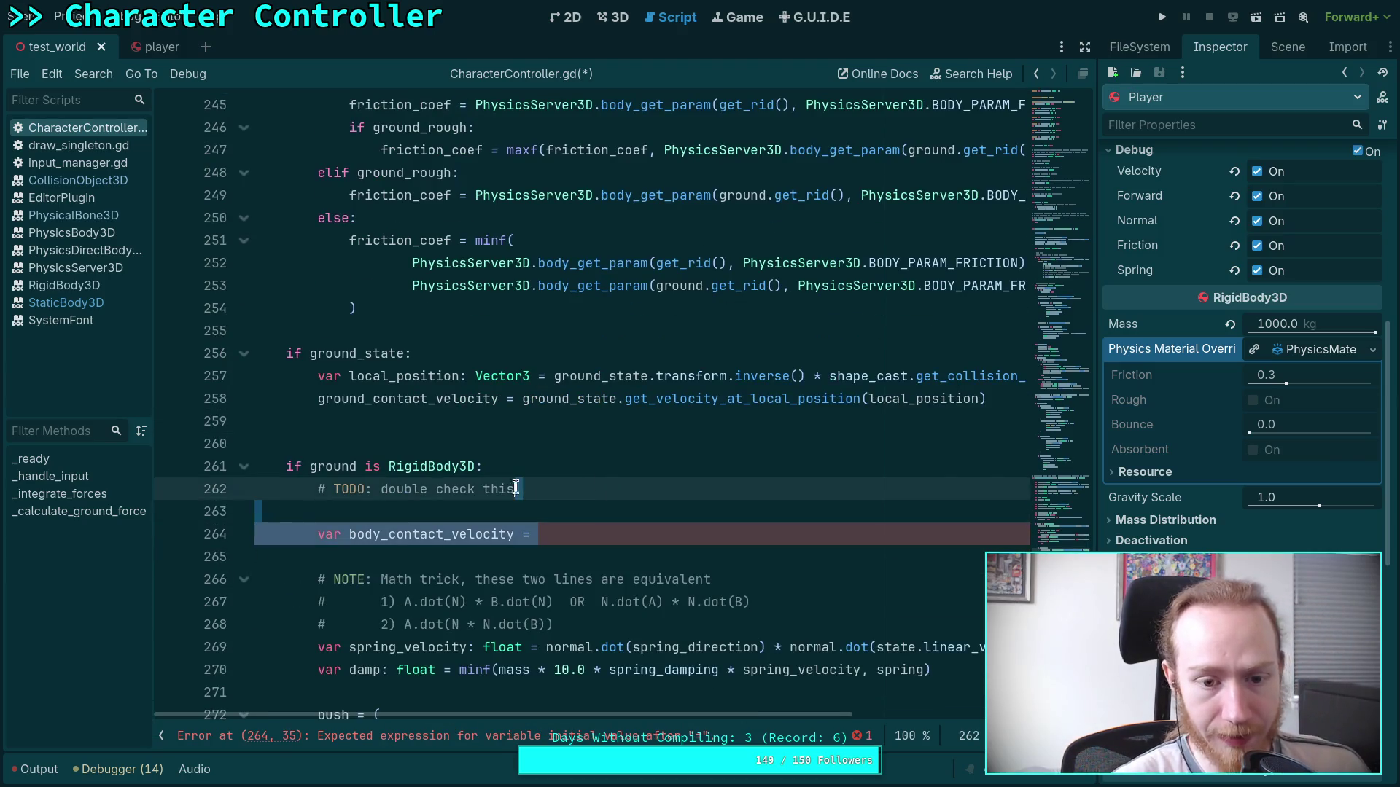
click(475, 489)
key(alt+Up)
key(alt+Up)
key(alt+Up)
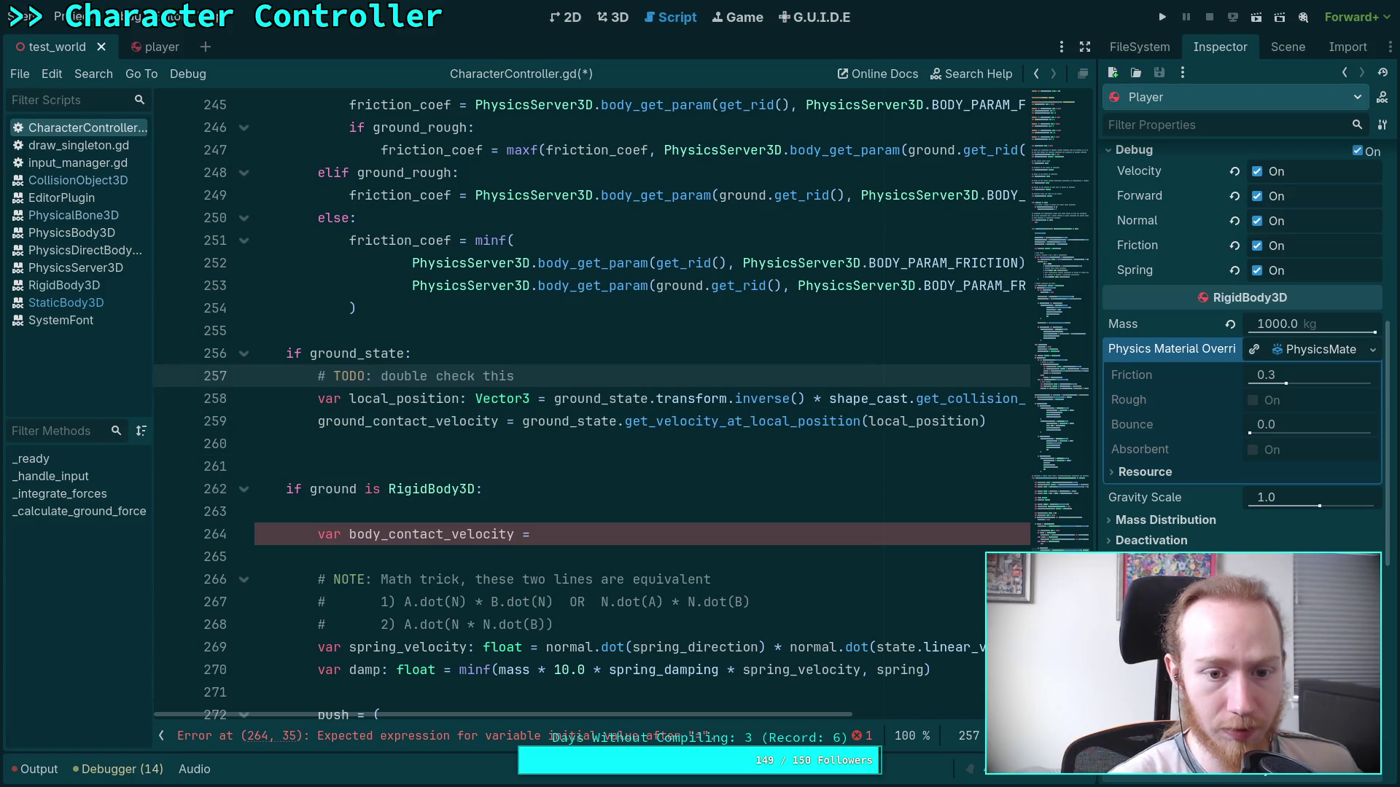
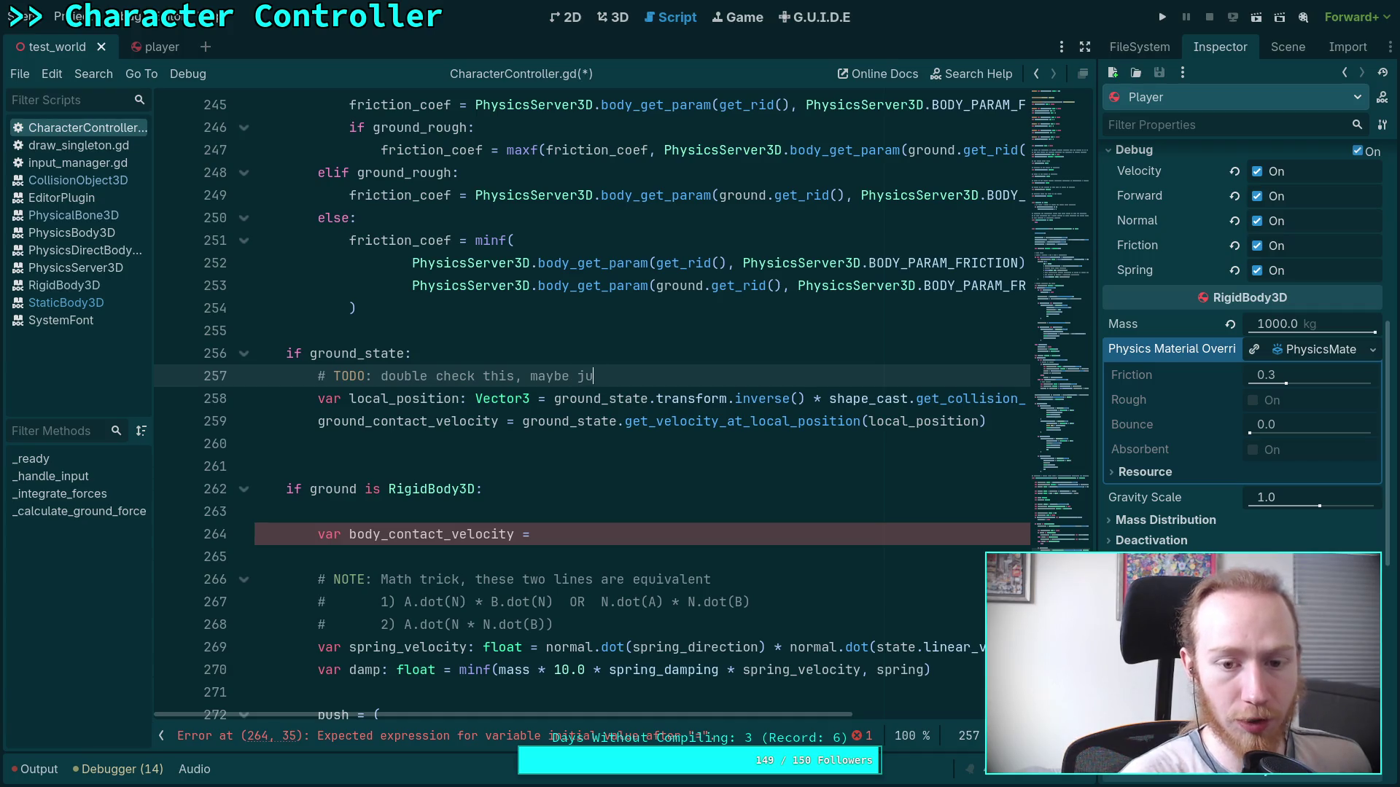
Complete the TODO comment ('...lobal position if forces look weird') and delete the unfinished body_contact_velocity line.
text(lobal position)
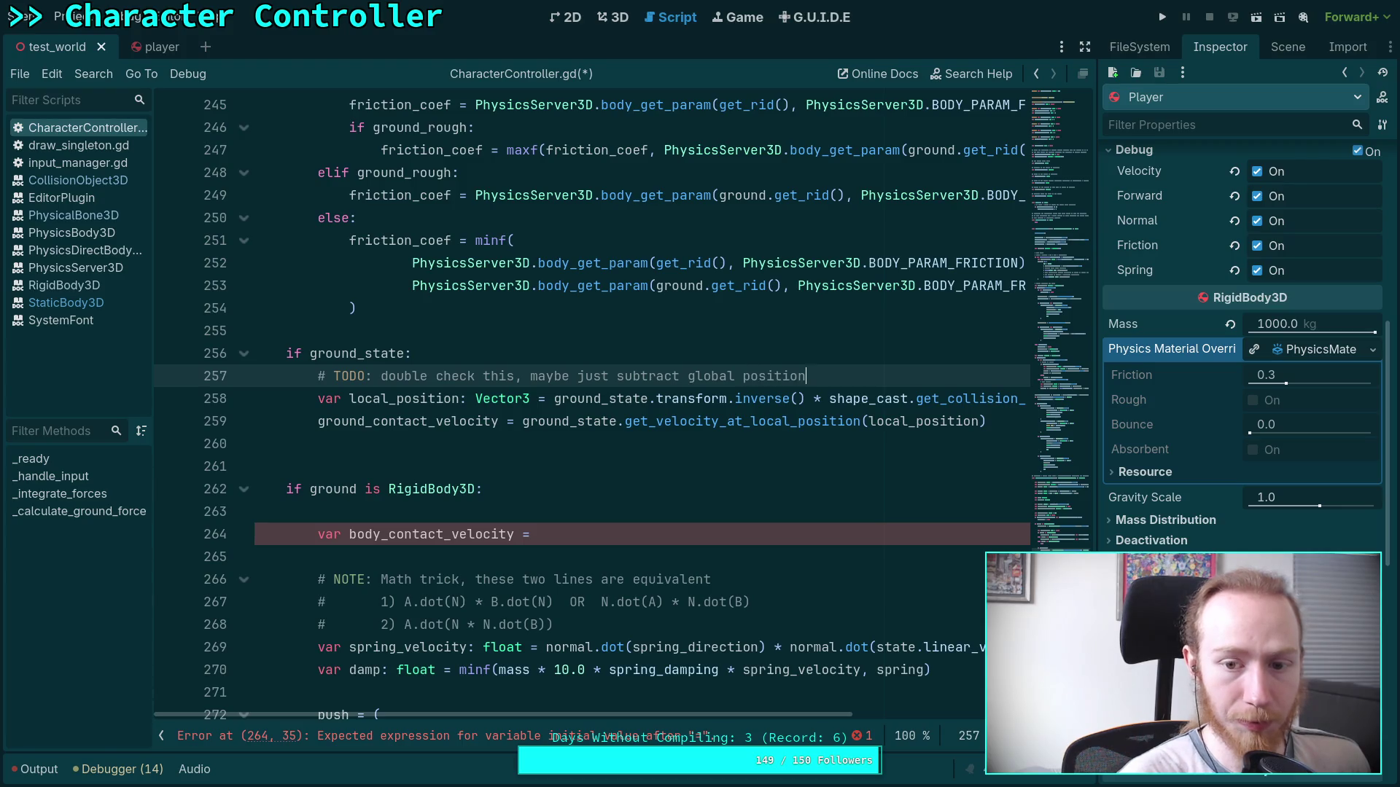
text( if forces loox)
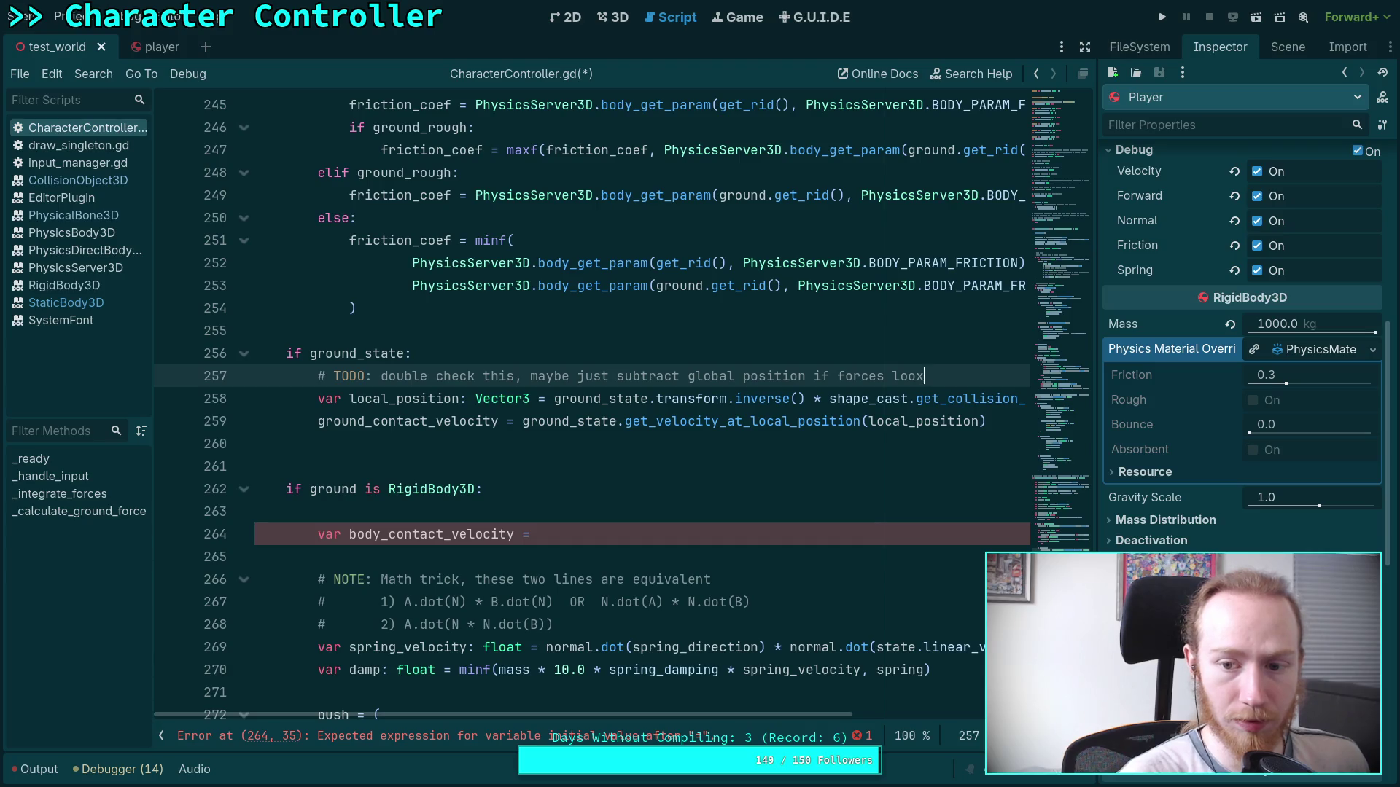
key(BackSpace)
text(k weird)
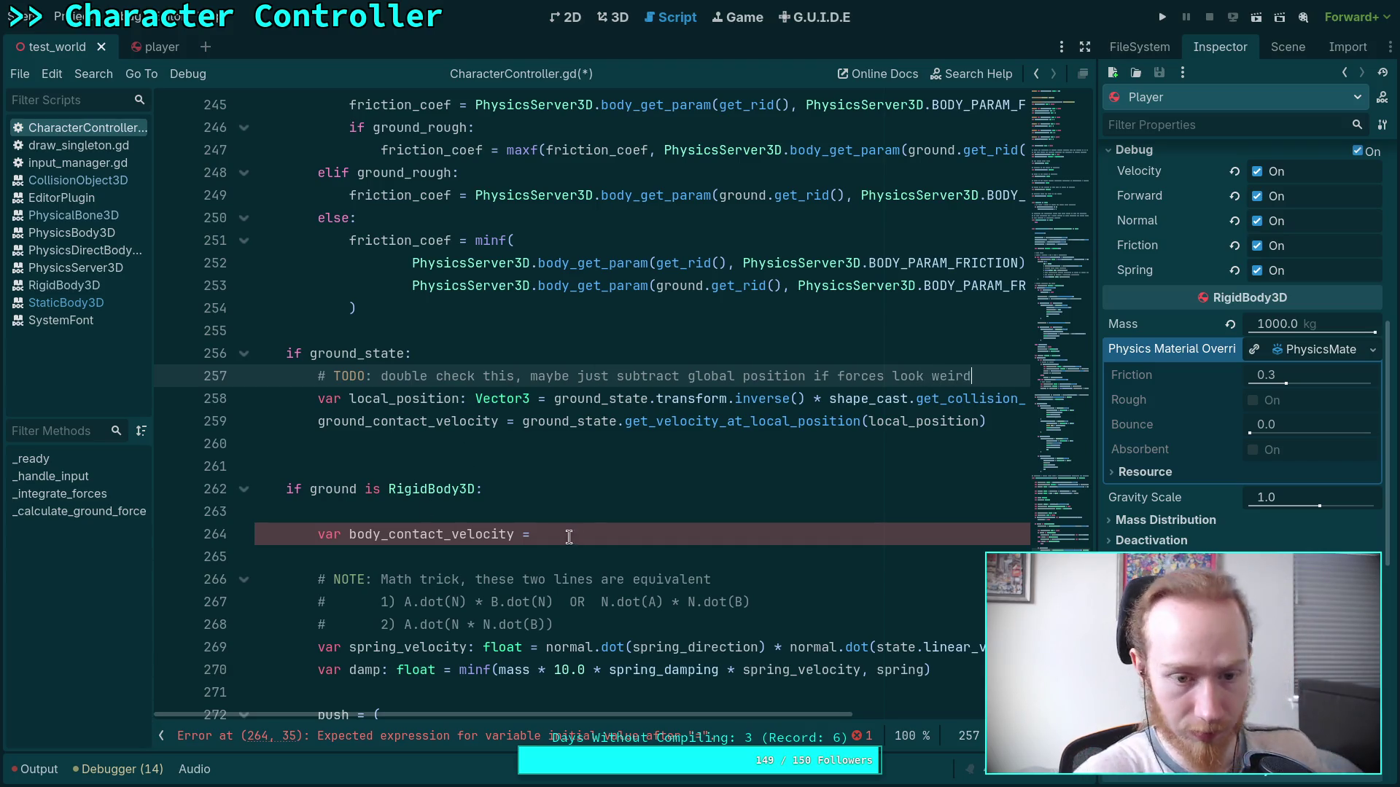
drag(562, 536, 610, 507)
key(BackSpace)
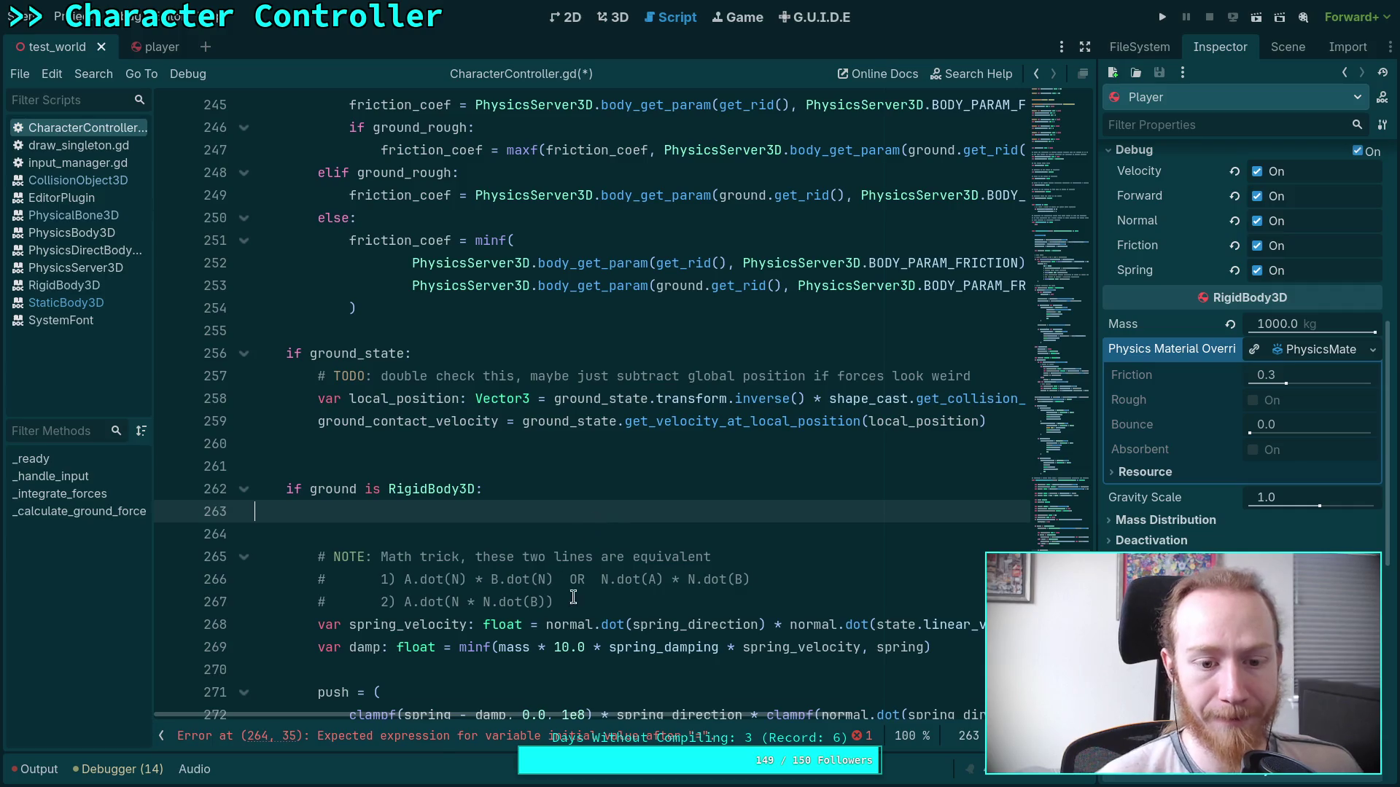
Move the three NOTE comment lines above the RigidBody3D check and dedent them one level.
drag(571, 597, 396, 557)
key(alt+Up)
key(alt+Up)
key(alt+Up)
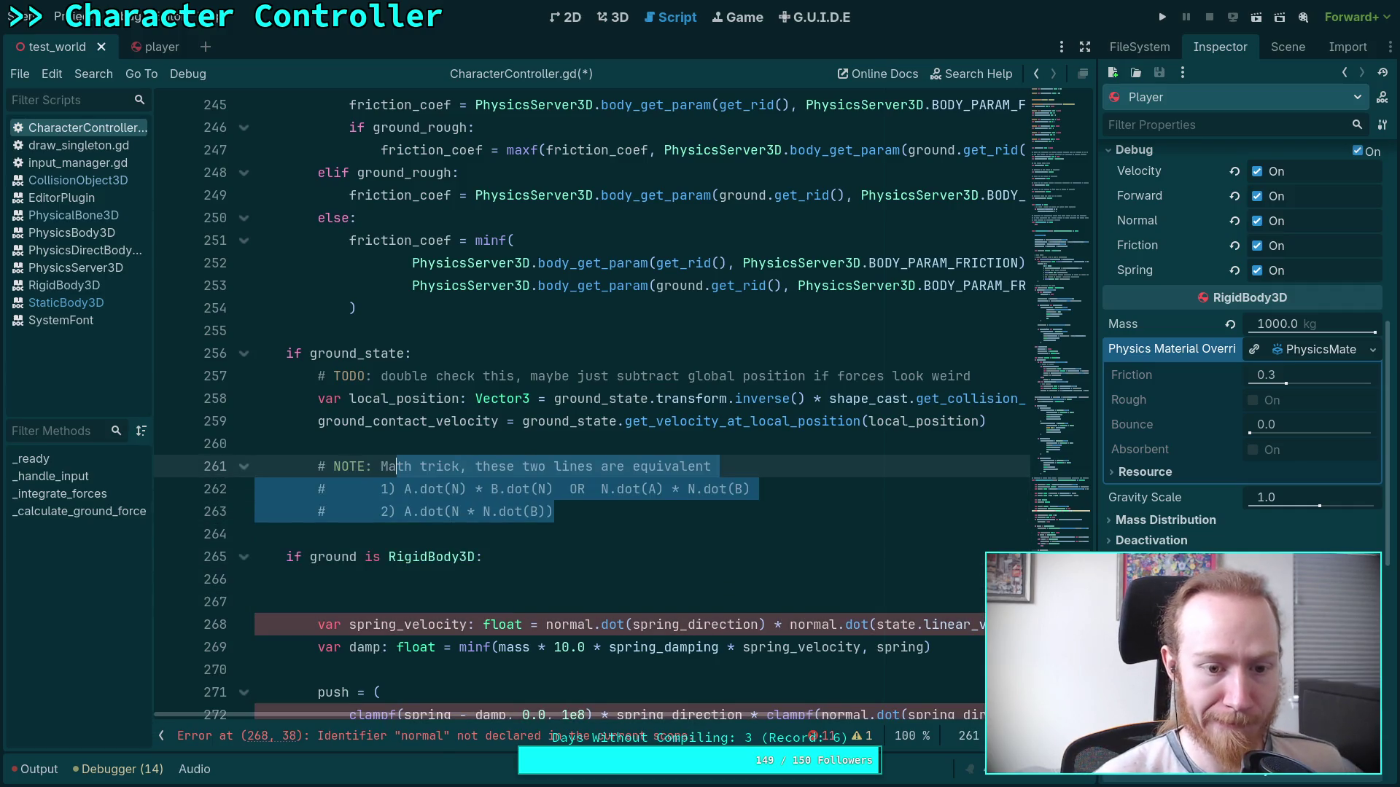
key(shift+Tab)
scroll(462, 469, down, 2)
Delete the 'if ground is RigidBody3D' line and pull the spring_velocity line up, dedented.
triple_click(534, 421)
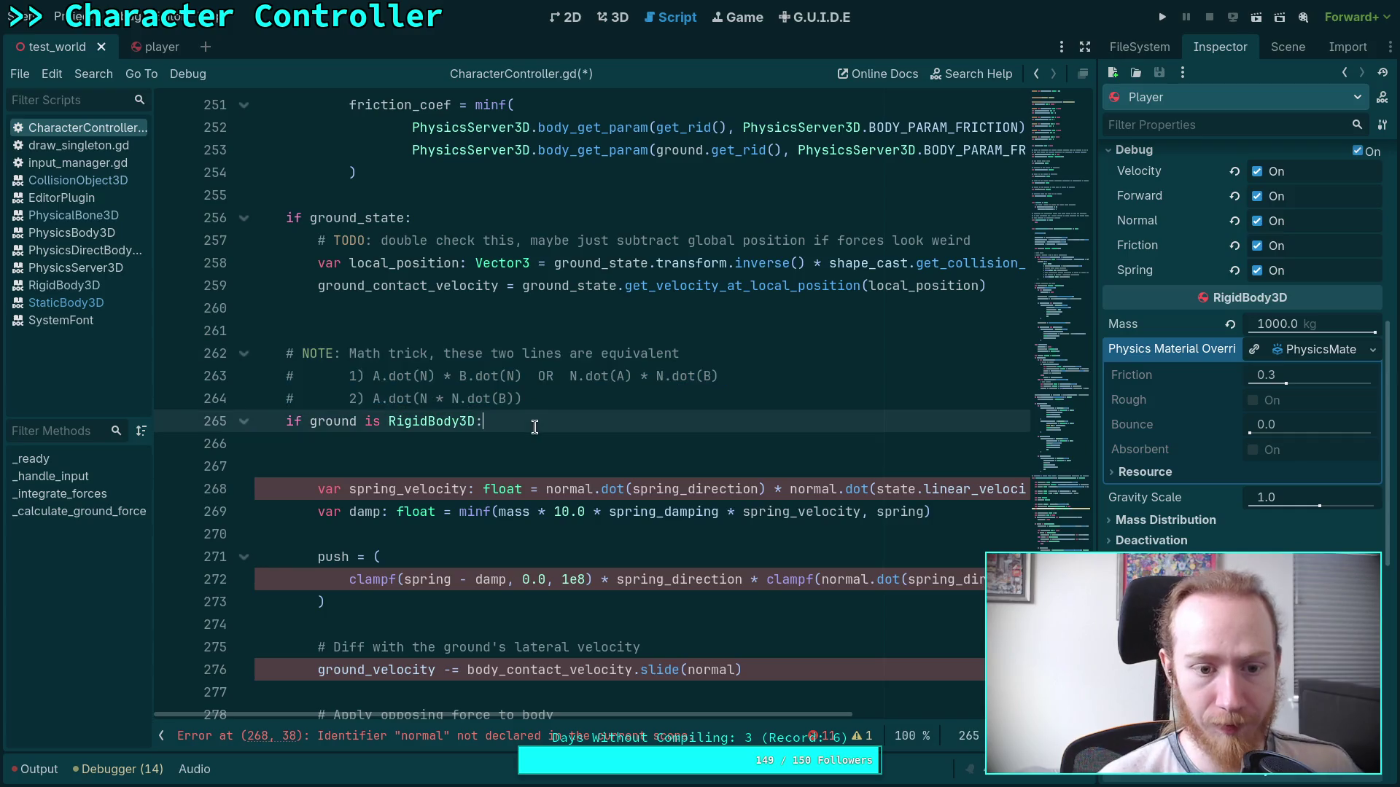
key(BackSpace)
key(BackSpace)
click(435, 469)
key(alt+Up)
key(alt+Up)
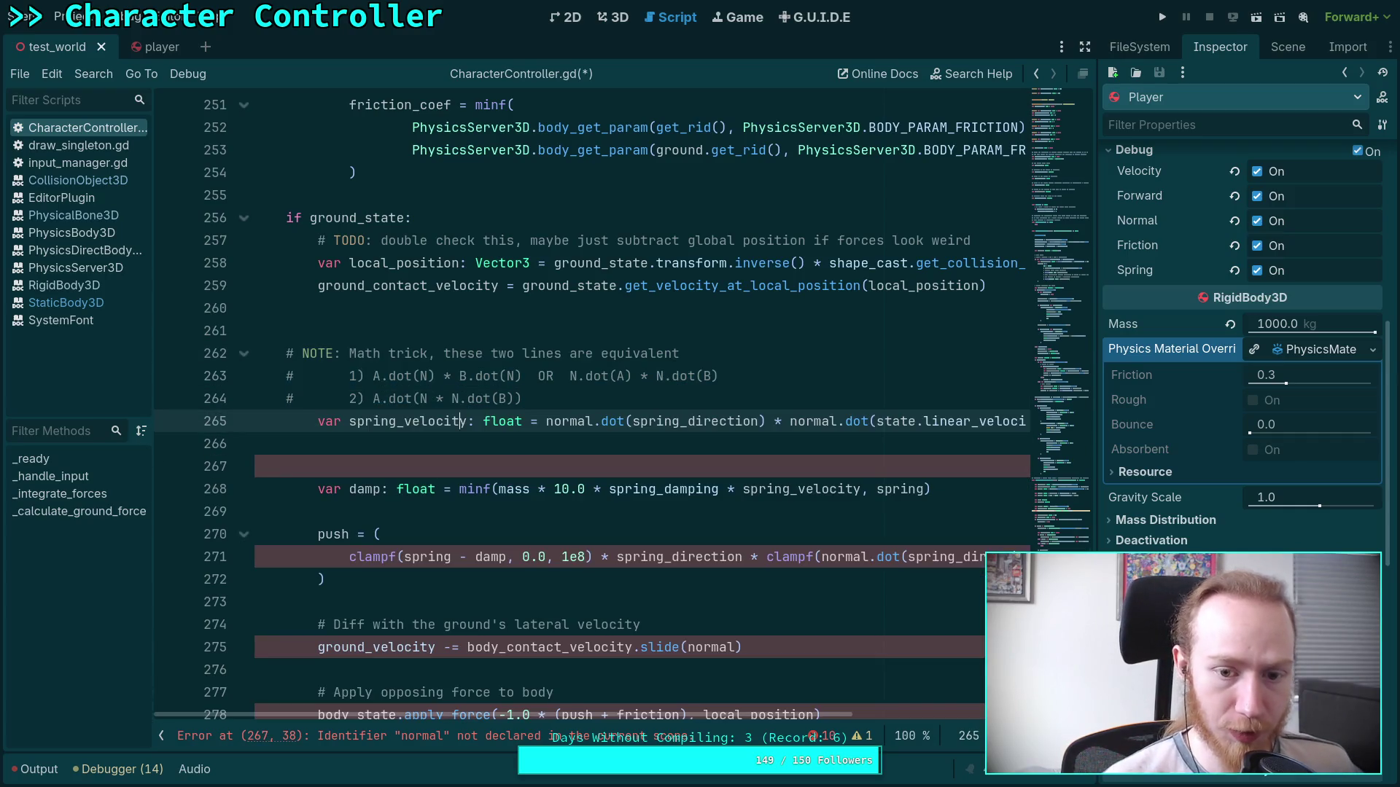
mouse_move(591, 715)
mouse_down()
mouse_move(812, 716)
mouse_move(532, 722)
mouse_up()
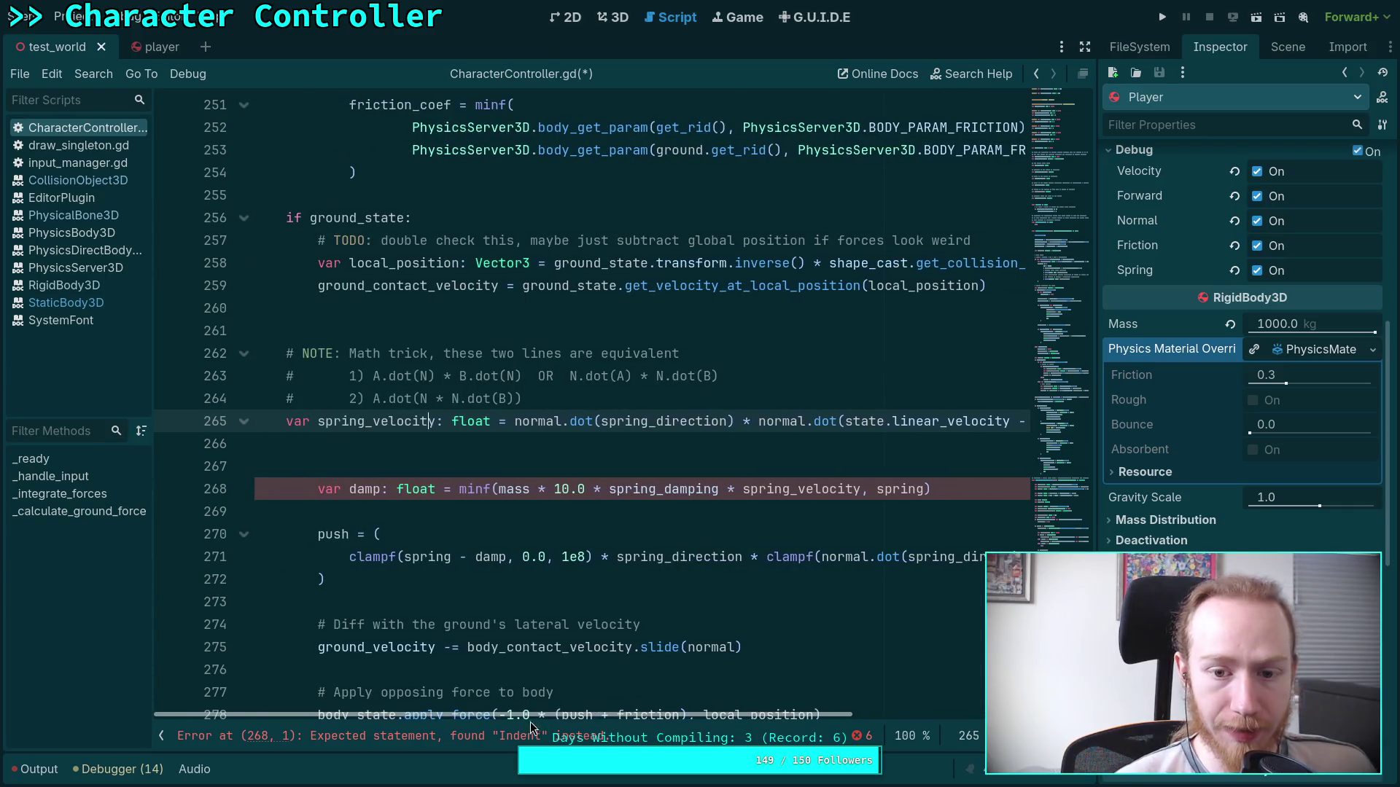
Dedent the damp line one level and remove the blank lines above it.
scroll(492, 627, up, 5)
click(492, 626)
scroll(492, 627, down, 2)
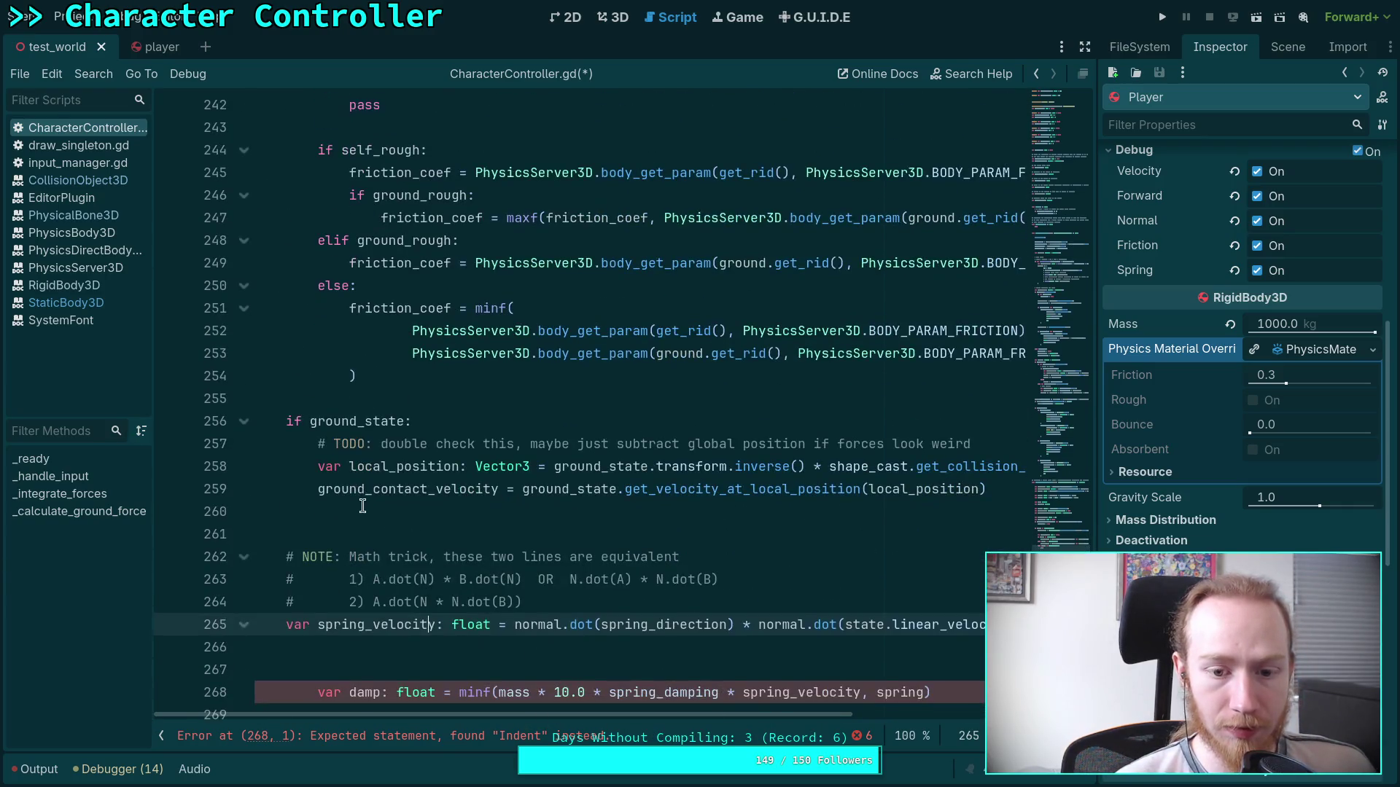
key(End)
scroll(437, 554, down, 2)
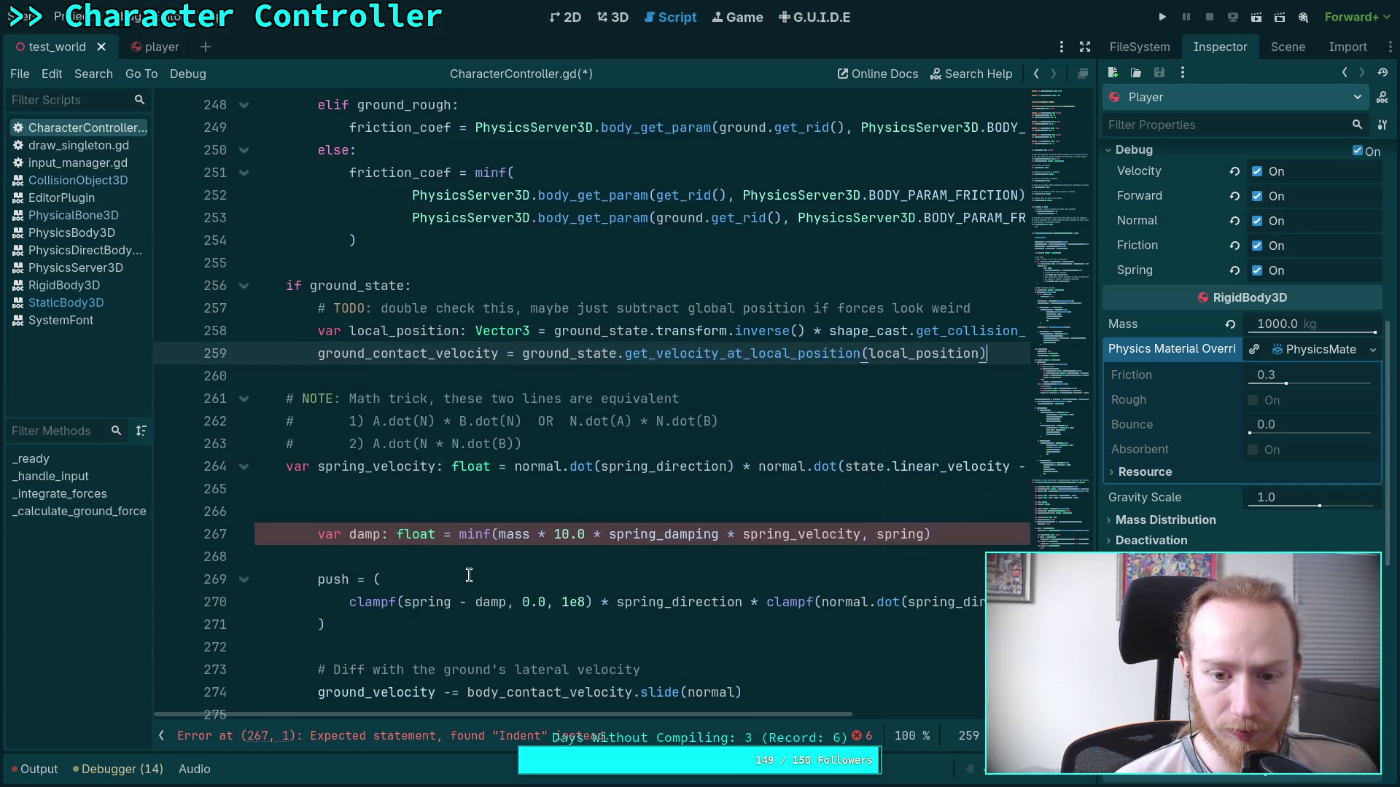
scroll(546, 613, down, 3)
scroll(496, 557, down, 1)
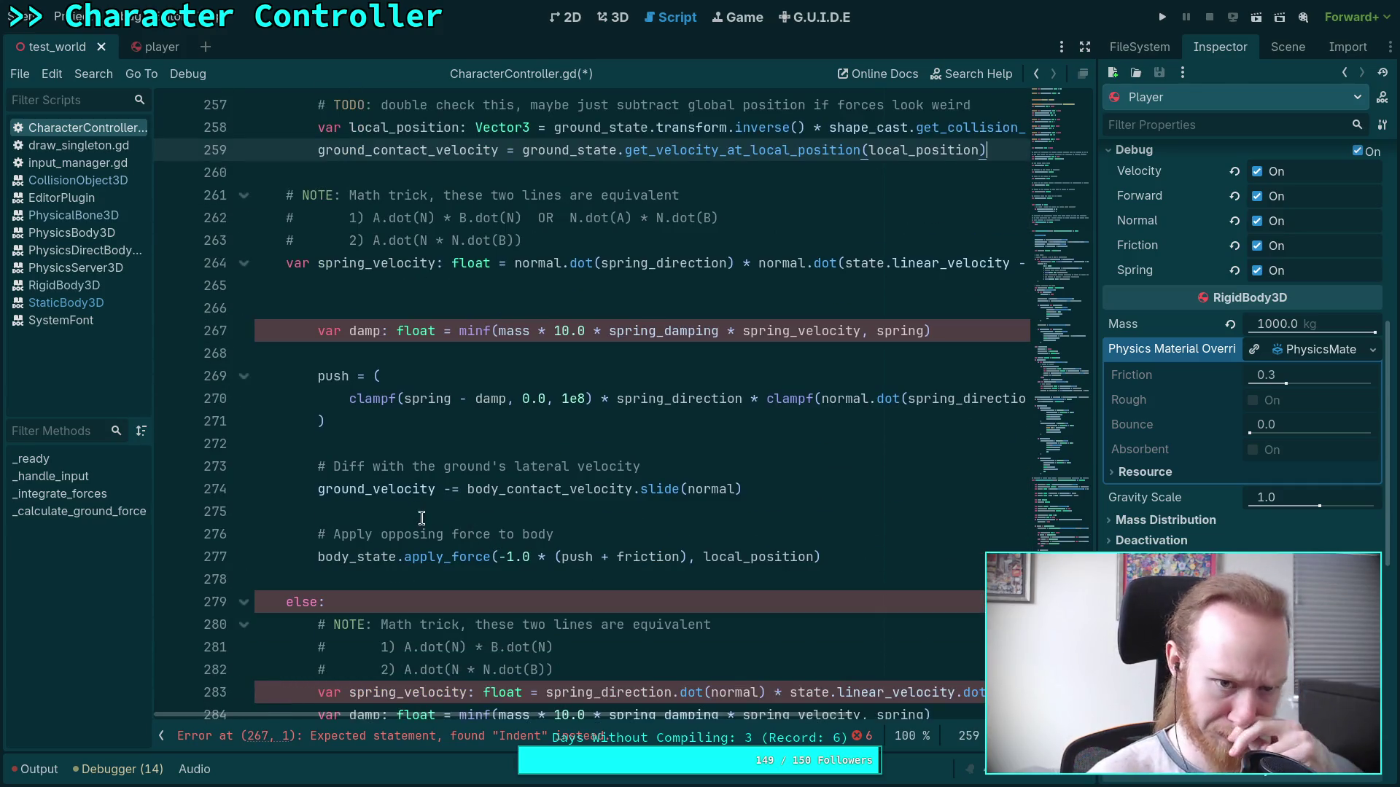
click(441, 332)
key(BackSpace)
key(BackSpace)
key(BackSpace)
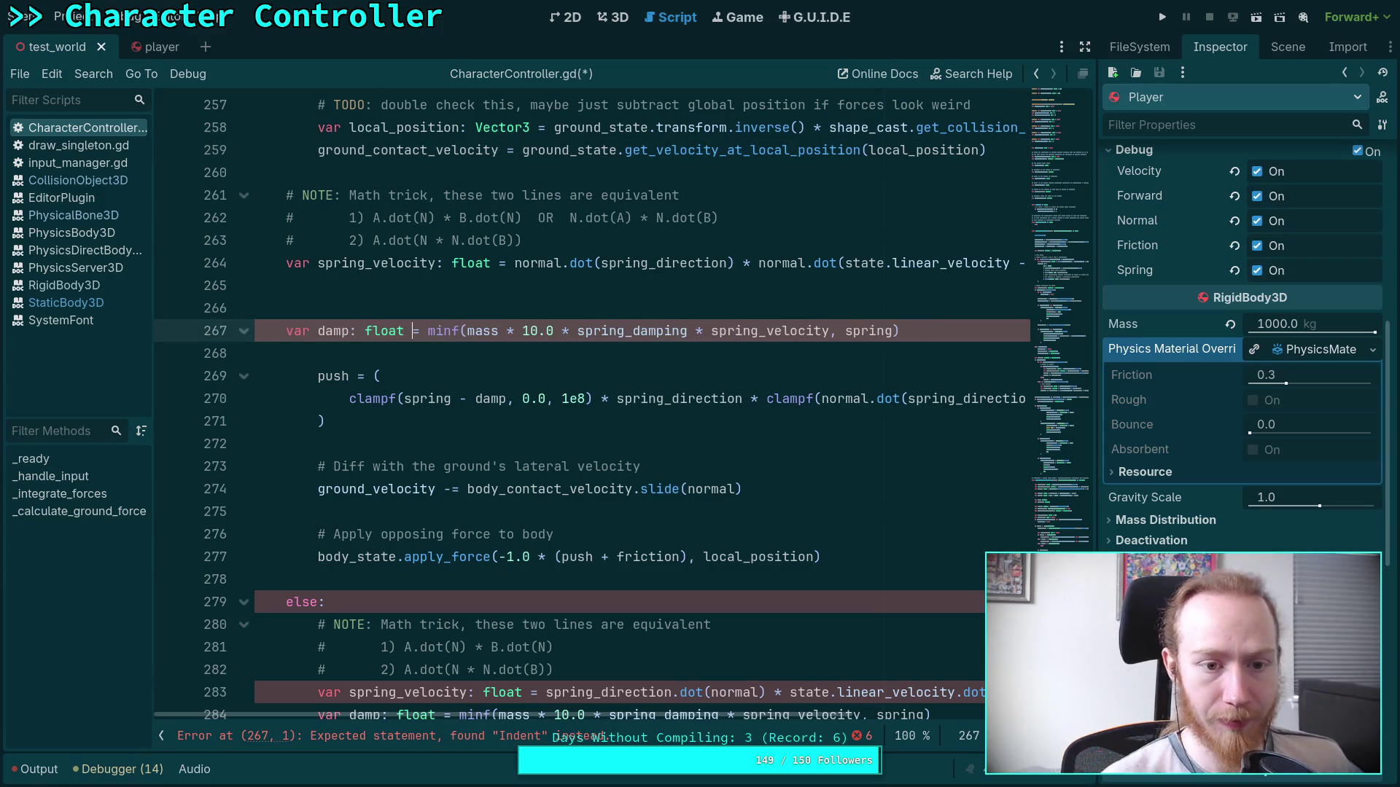
key(Up)
key(End)
key(Home)
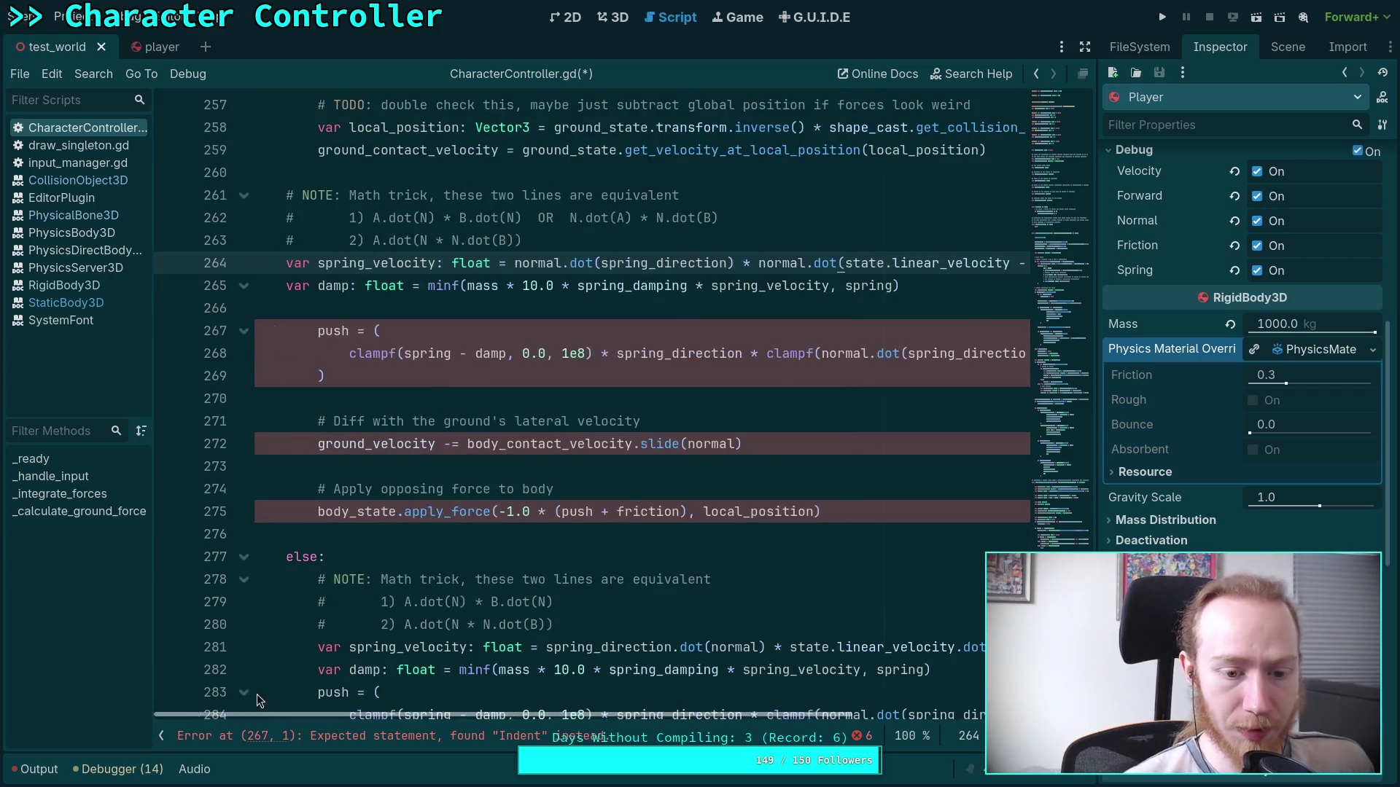
Delete the else branch's duplicate spring and push code, the StaticBody3D pass branch and the leftover else.
scroll(511, 627, down, 3)
scroll(541, 554, up, 2)
scroll(802, 619, down, 1)
scroll(773, 671, up, 1)
mouse_move(752, 714)
mouse_down()
mouse_move(862, 714)
mouse_move(762, 714)
mouse_move(843, 729)
mouse_up()
mouse_move(940, 579)
mouse_down()
mouse_move(91, 566)
mouse_move(256, 534)
mouse_up()
mouse_move(368, 669)
mouse_down()
mouse_move(292, 513)
mouse_move(87, 511)
mouse_up()
key(BackSpace)
drag(434, 588, 255, 535)
key(BackSpace)
scroll(338, 642, up, 2)
key(BackSpace)
key(BackSpace)
key(BackSpace)
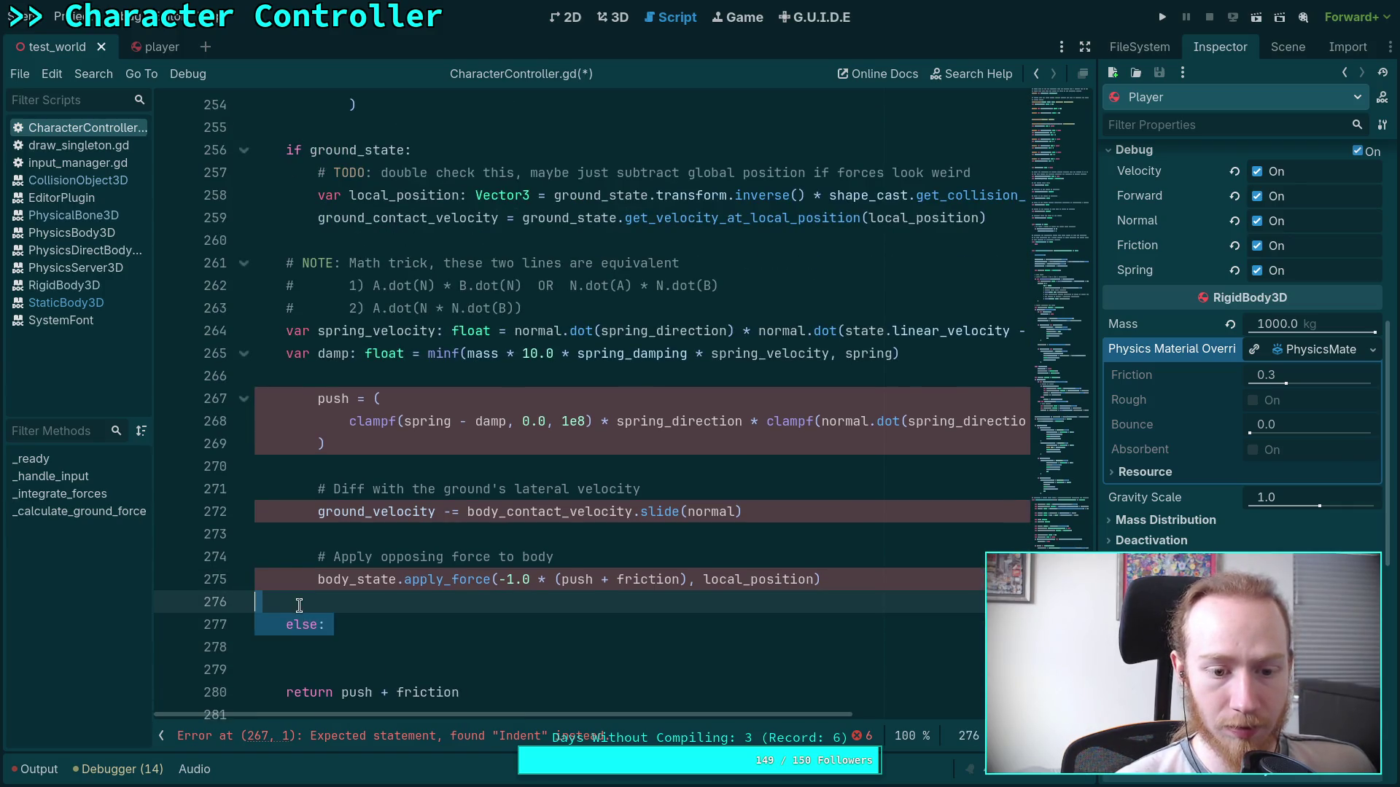
drag(329, 409, 334, 440)
Dedent the push block and delete the old push and friction declarations at the top.
key(shift+Tab)
scroll(428, 434, up, 9)
scroll(428, 434, up, 3)
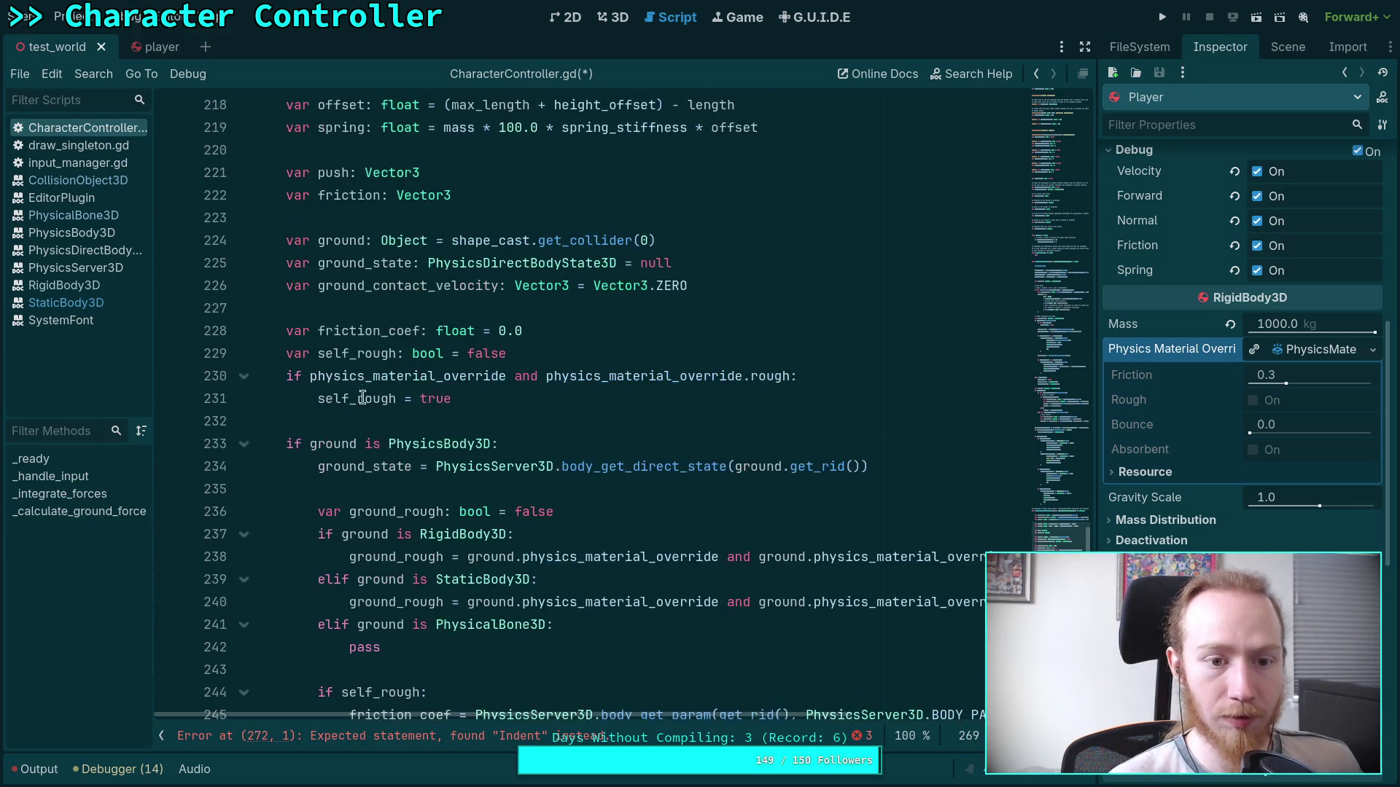
drag(286, 173, 529, 202)
key(ctrl+c)
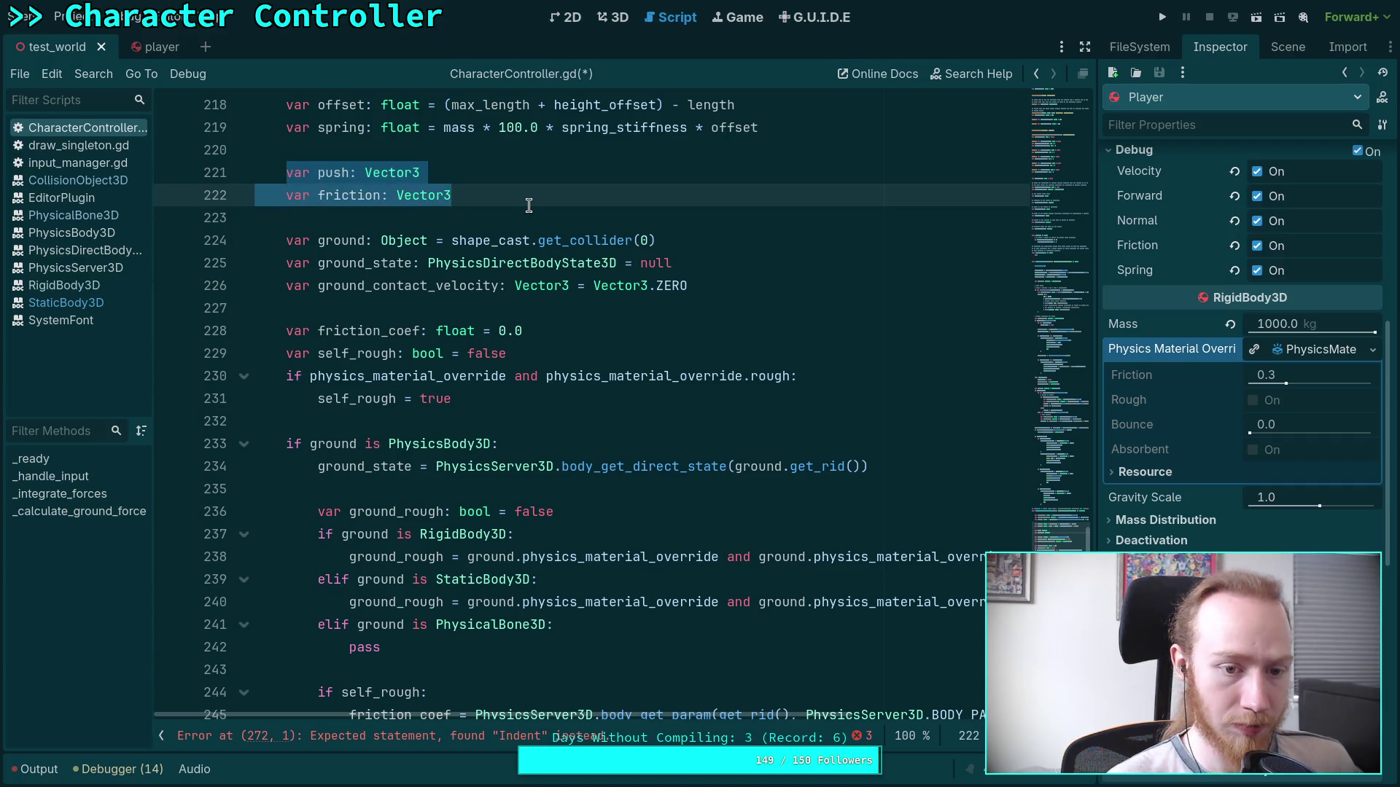
key(BackSpace)
key(BackSpace)
key(BackSpace)
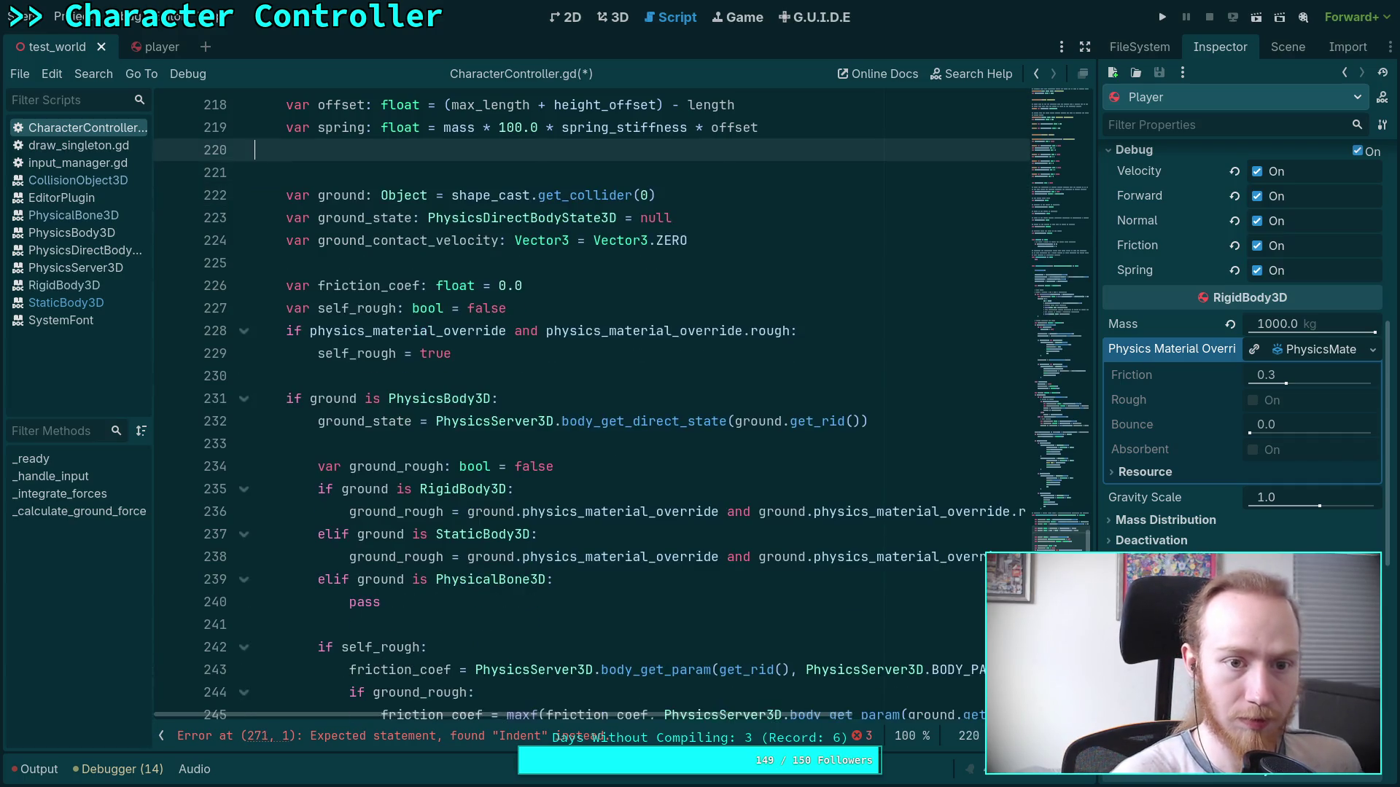
Paste the declarations above the push assignment and turn it into 'var push: Vector3 = ...'.
scroll(308, 386, down, 11)
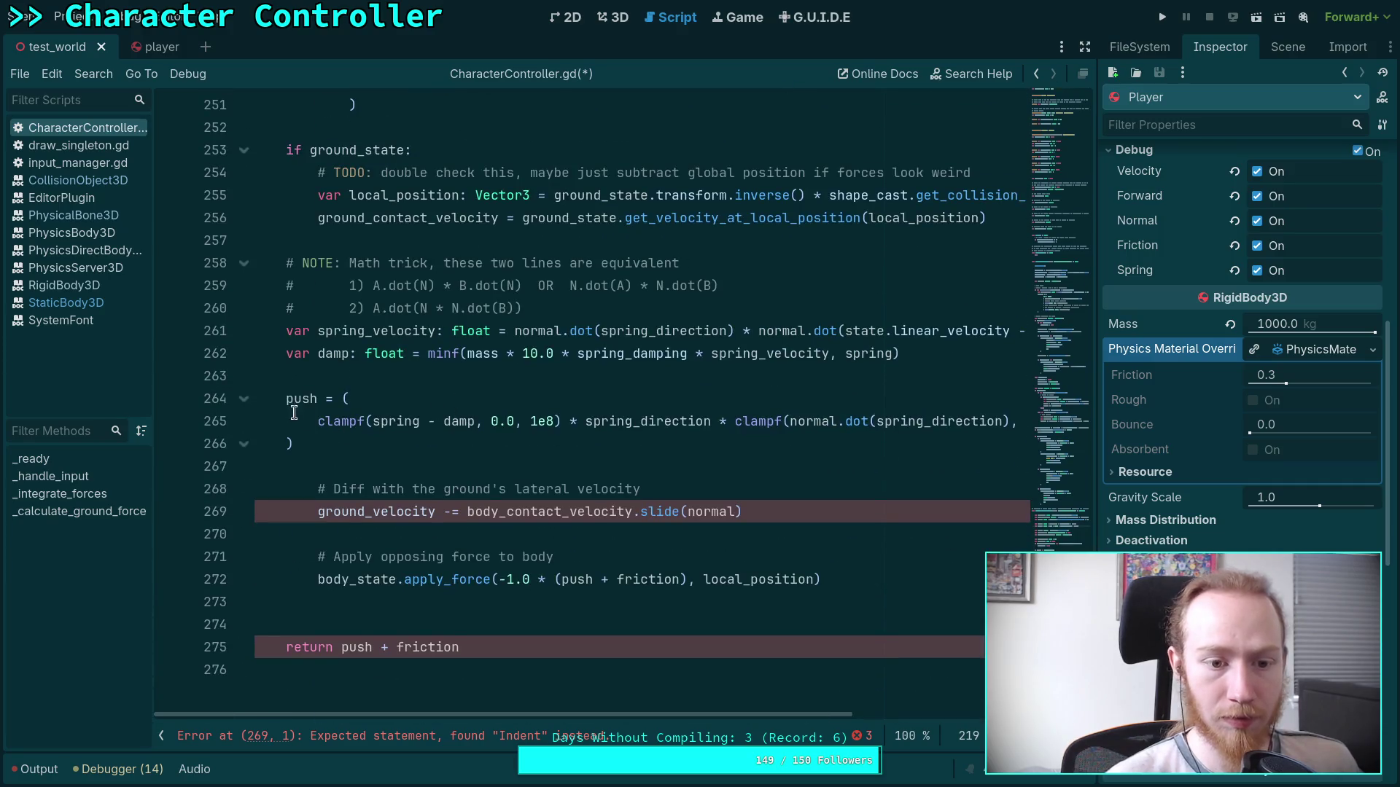
click(309, 393)
key(Home)
key(Return)
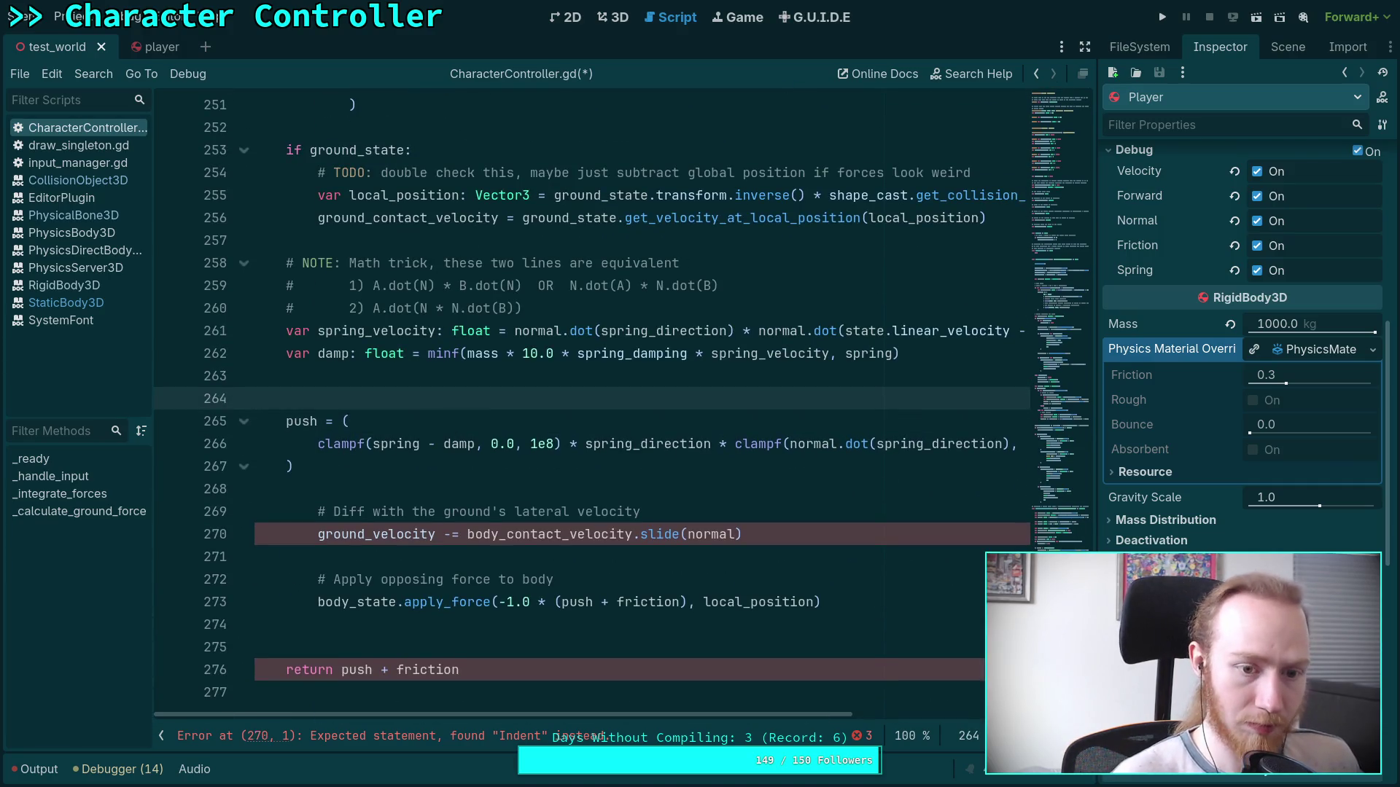
key(ctrl+v)
click(256, 398)
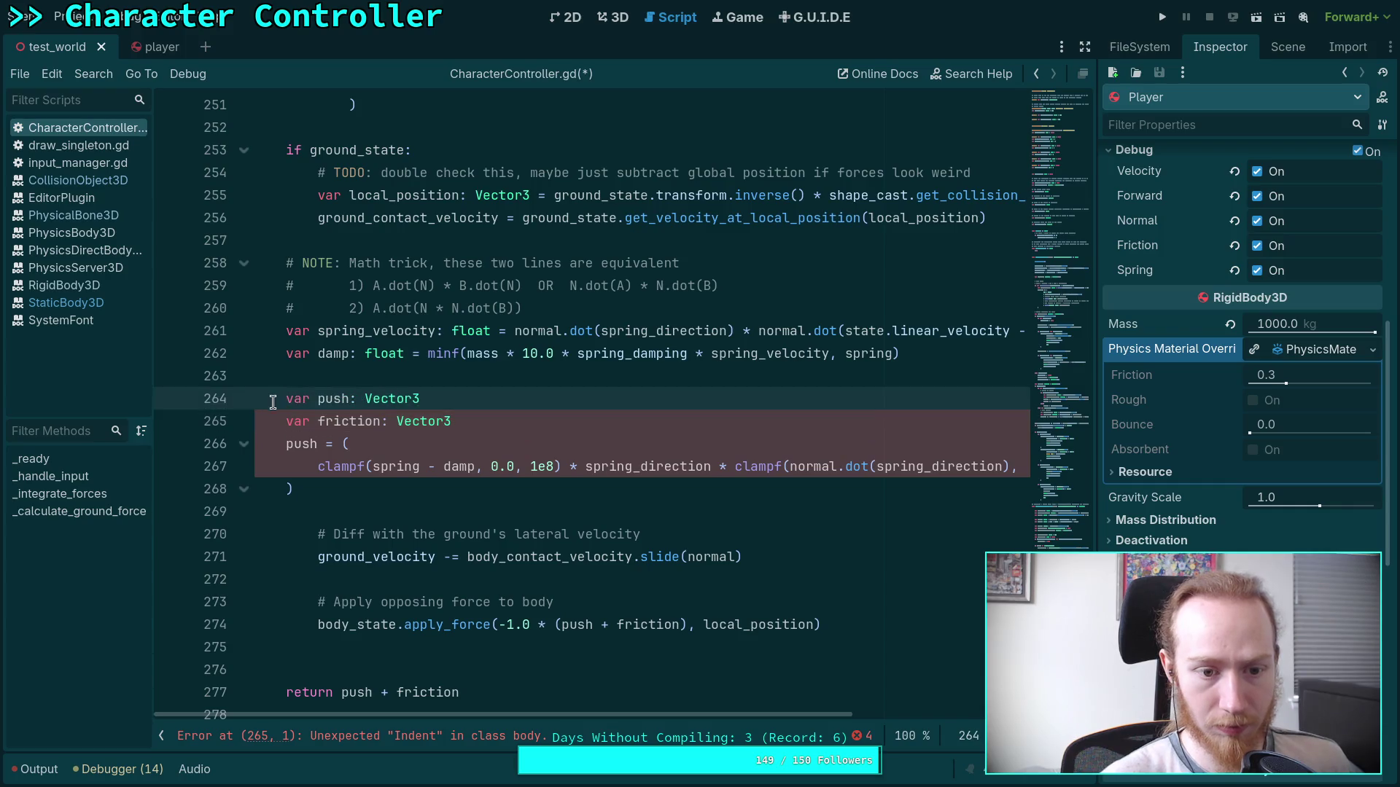
key(Tab)
drag(286, 398, 431, 398)
key(ctrl+x)
double_click(302, 443)
key(ctrl+v)
Move the 'var friction: Vector3' declaration down below the push block.
key(alt+Up)
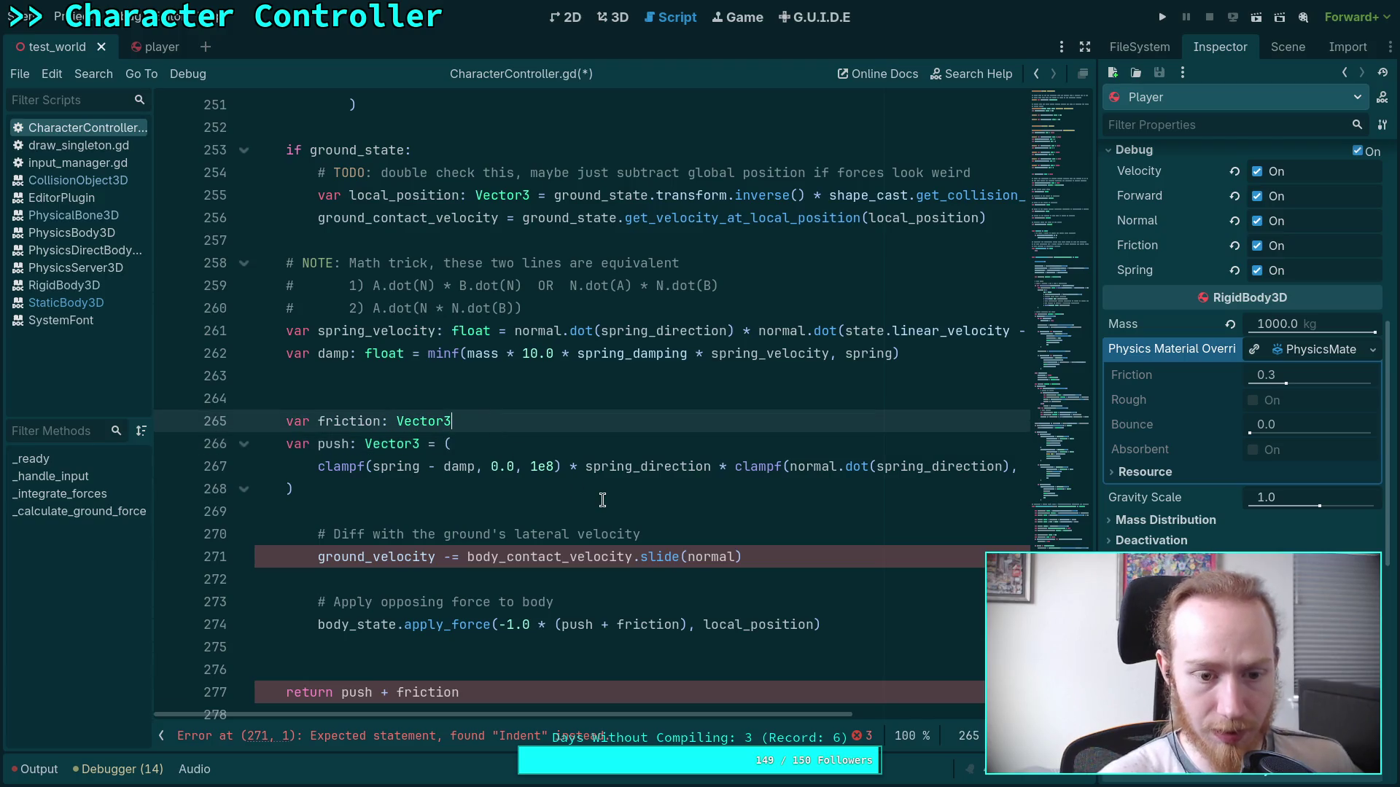
scroll(603, 500, down, 2)
key(Down)
key(End)
key(alt+Down)
key(alt+Down)
key(alt+Down)
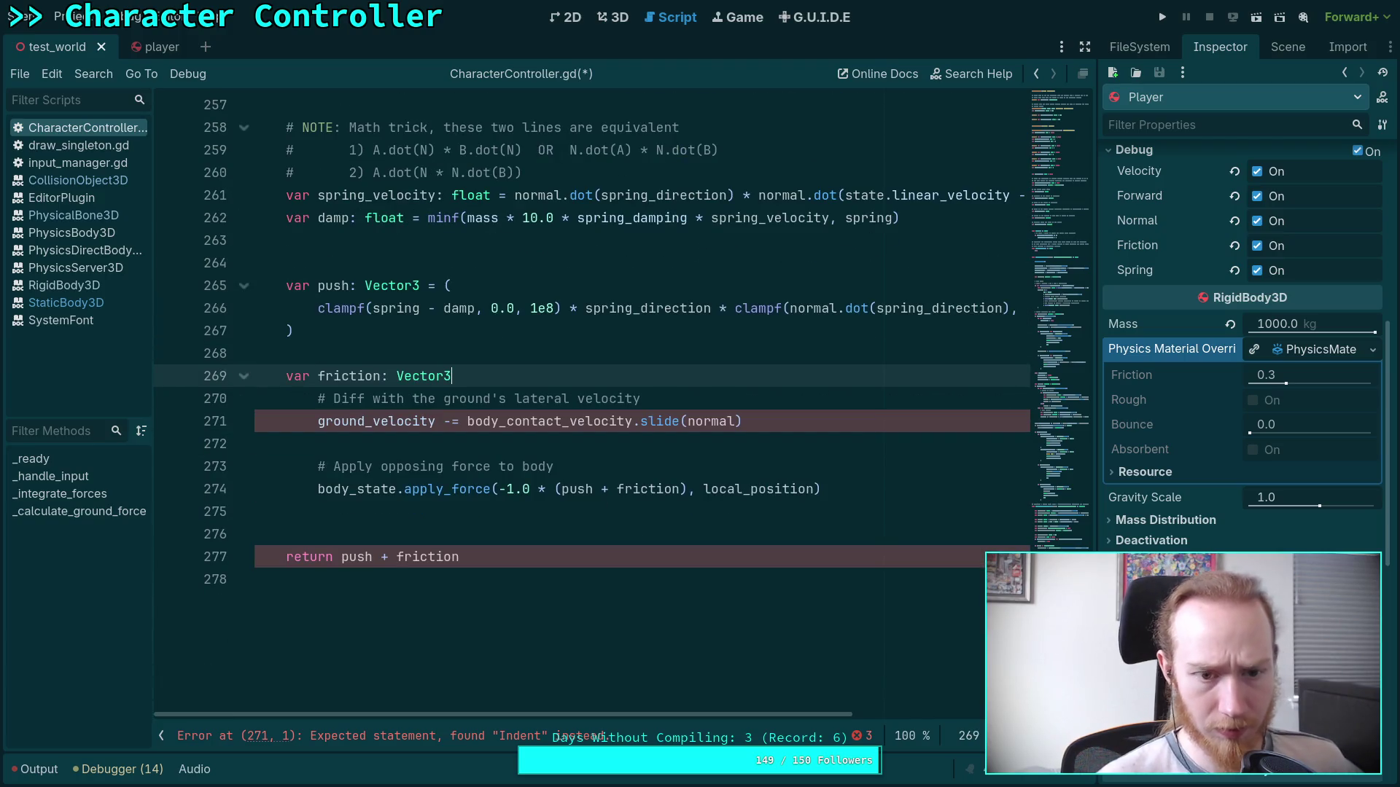
scroll(659, 504, up, 3)
scroll(659, 504, down, 1)
scroll(629, 489, up, 3)
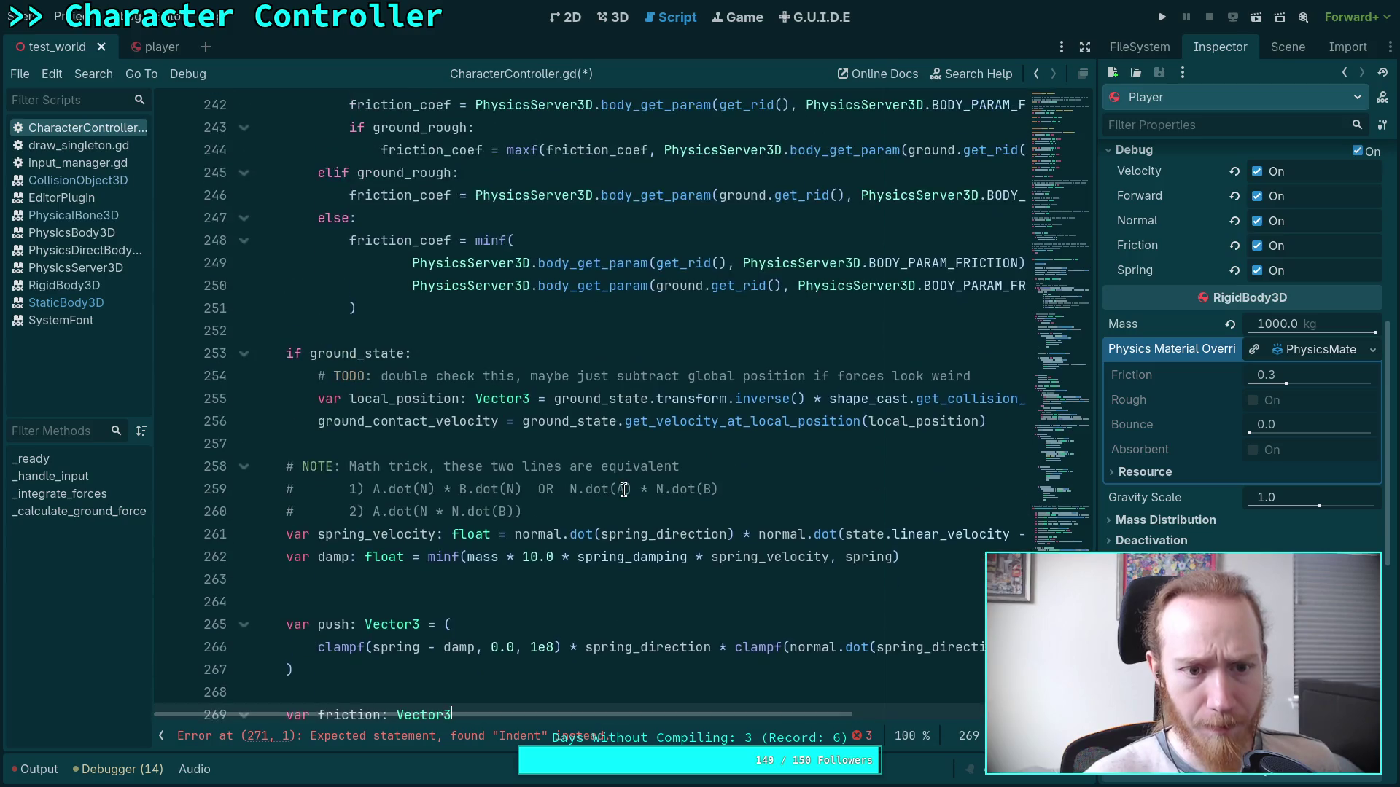
scroll(623, 490, down, 3)
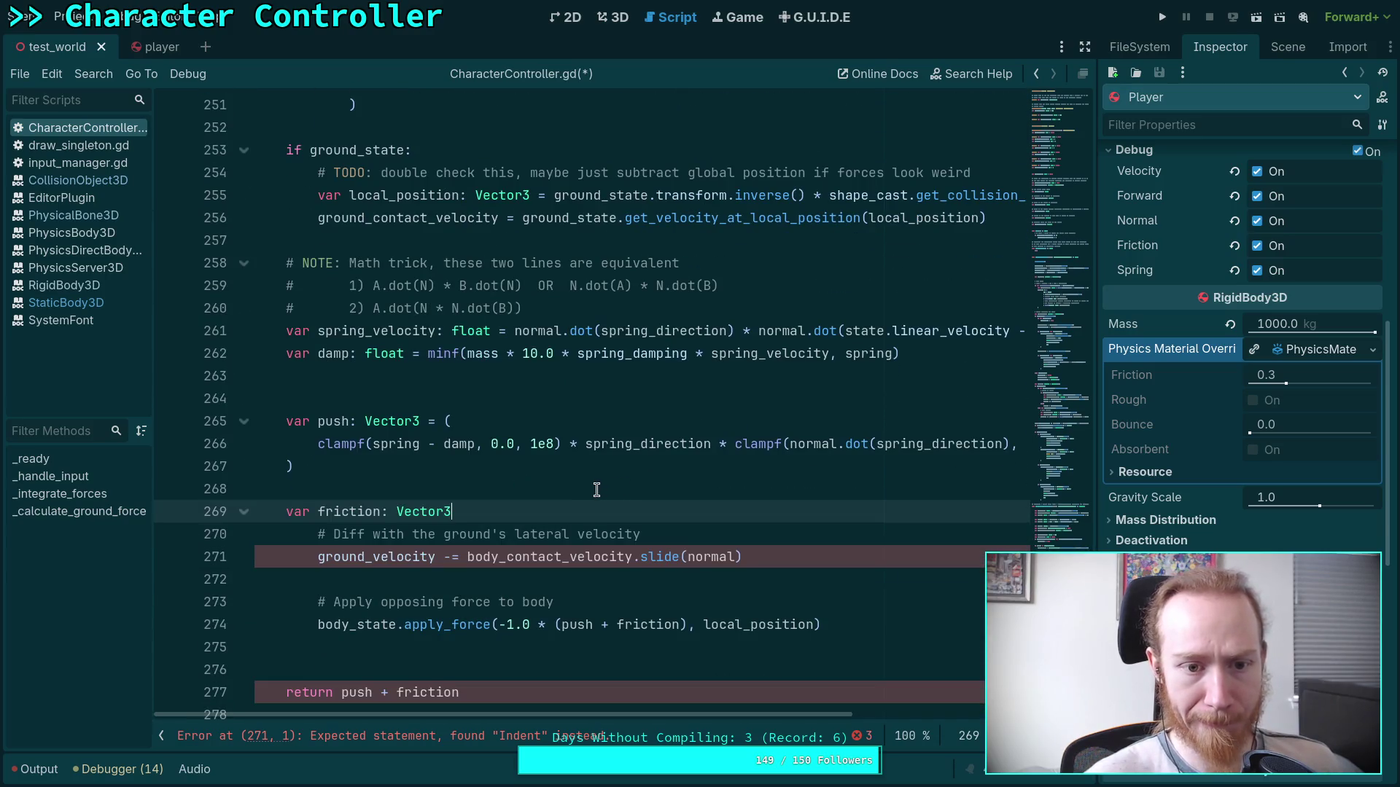
Remove the extra blank line 263 and start a new line after the friction declaration.
click(421, 387)
key(BackSpace)
scroll(598, 425, up, 6)
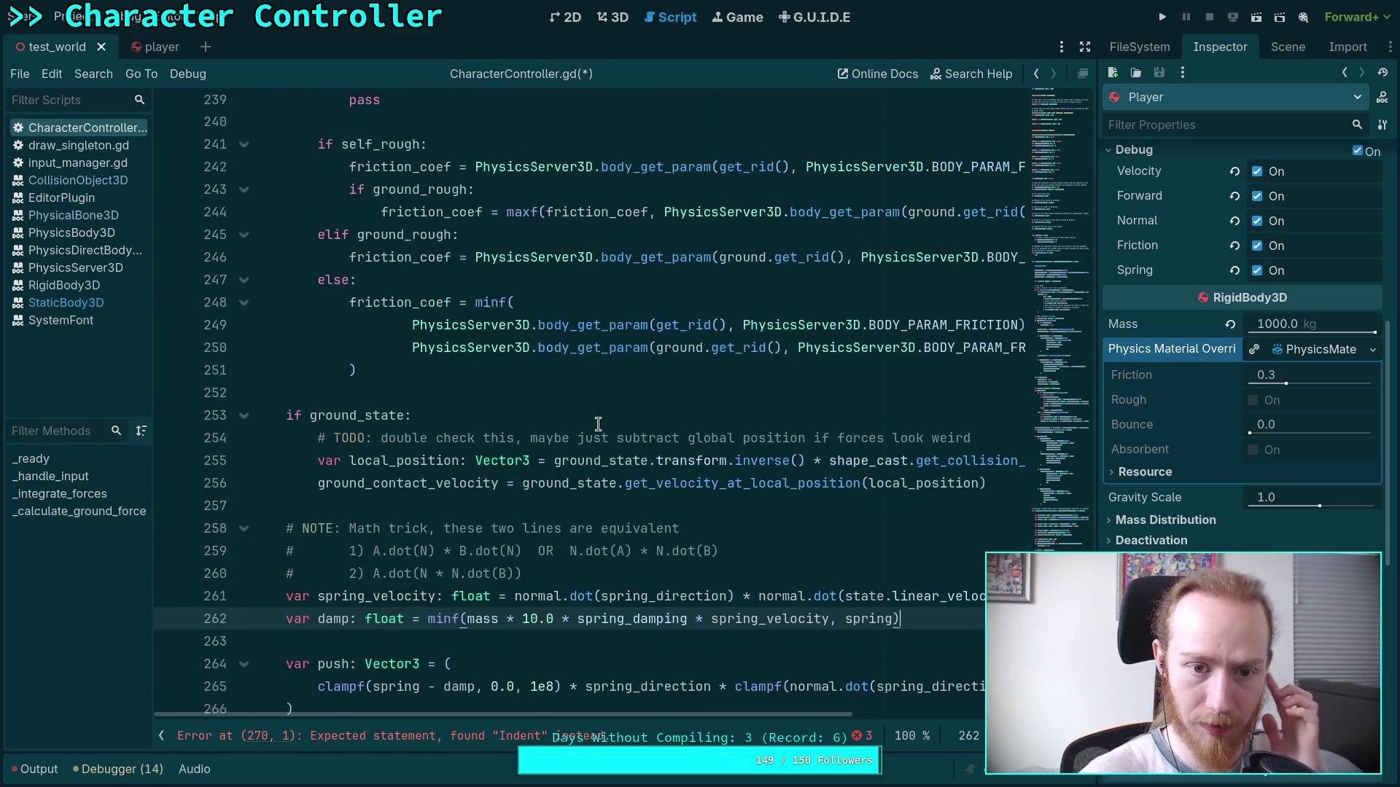
scroll(598, 424, down, 7)
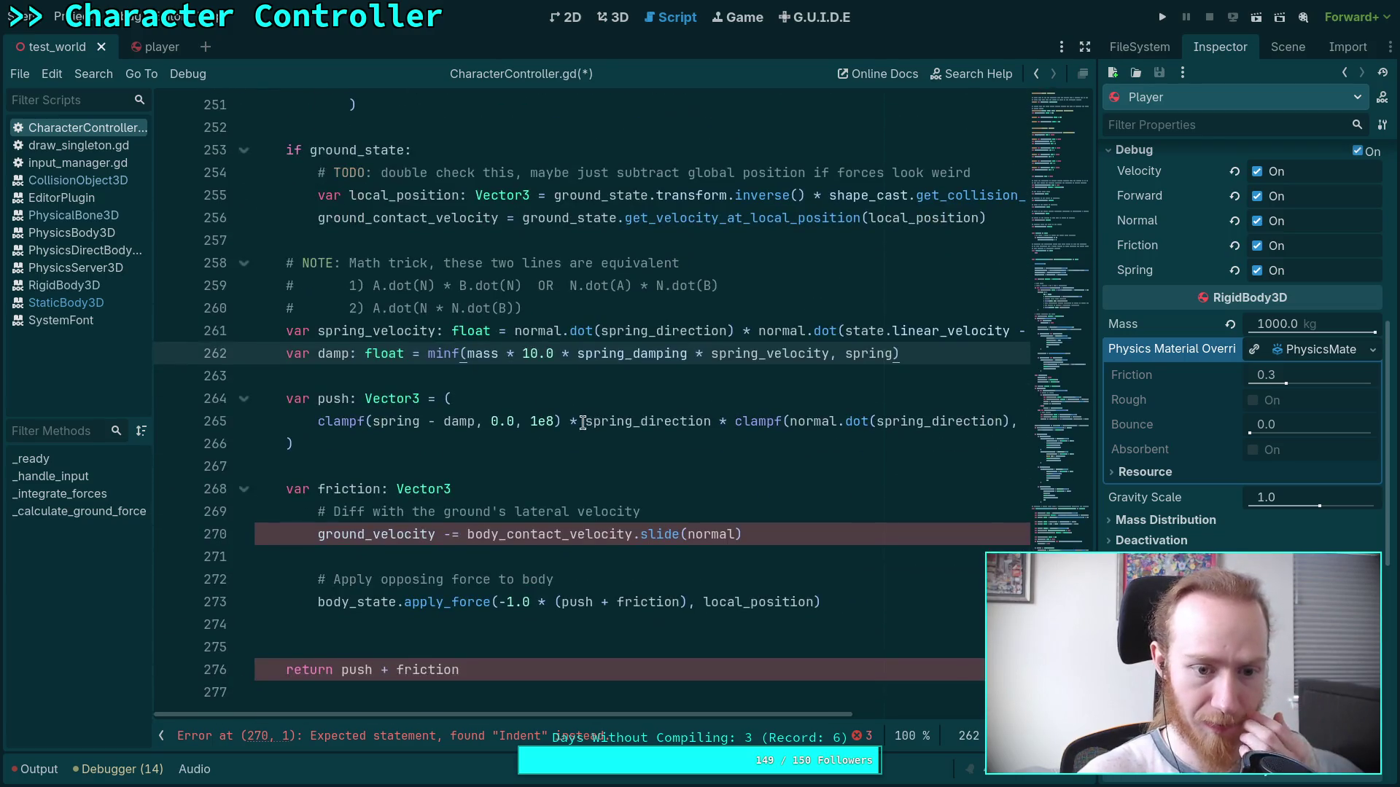
click(540, 490)
key(Return)
scroll(554, 492, down, 1)
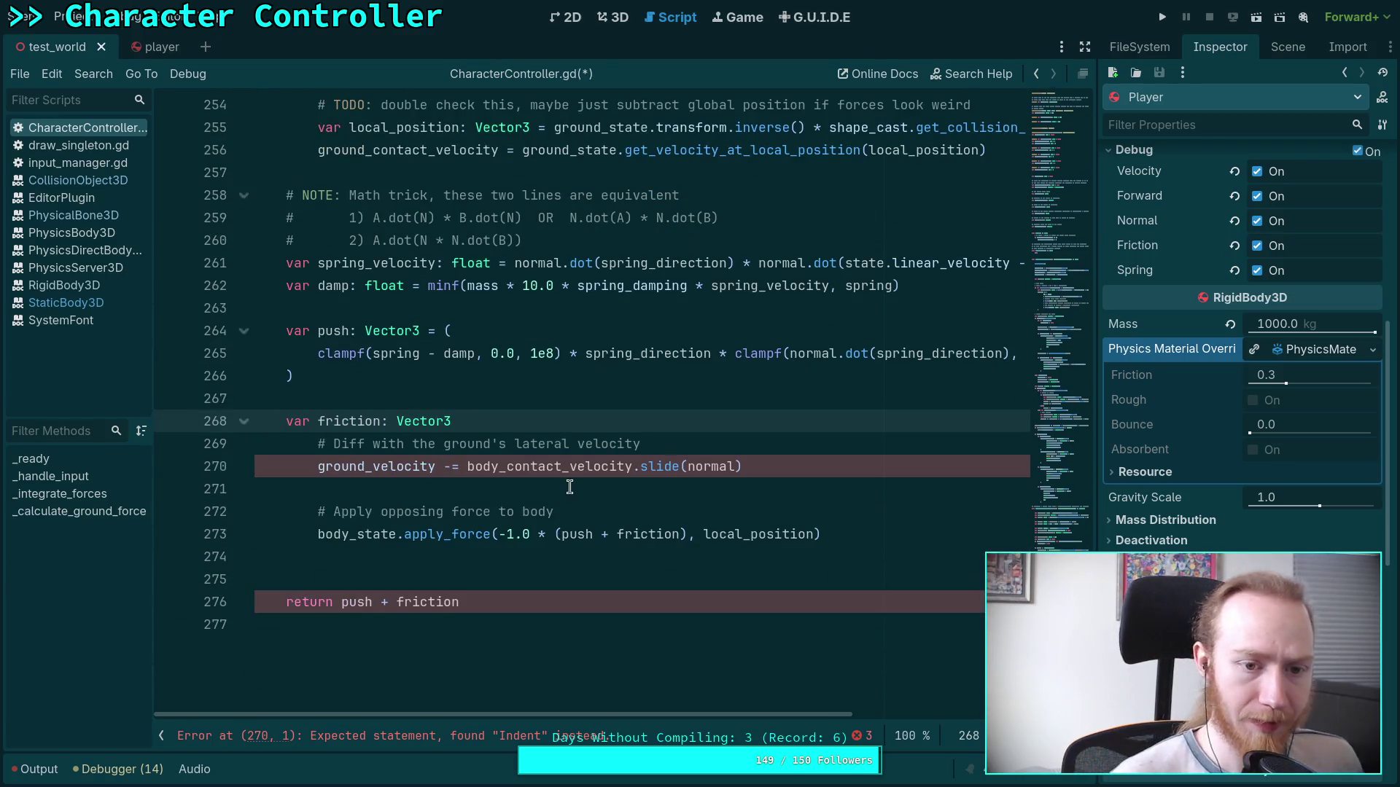
Write the condition 'if not ground_contact_velocity.is_zero_approx()' using autocompletion.
text(if body_c)
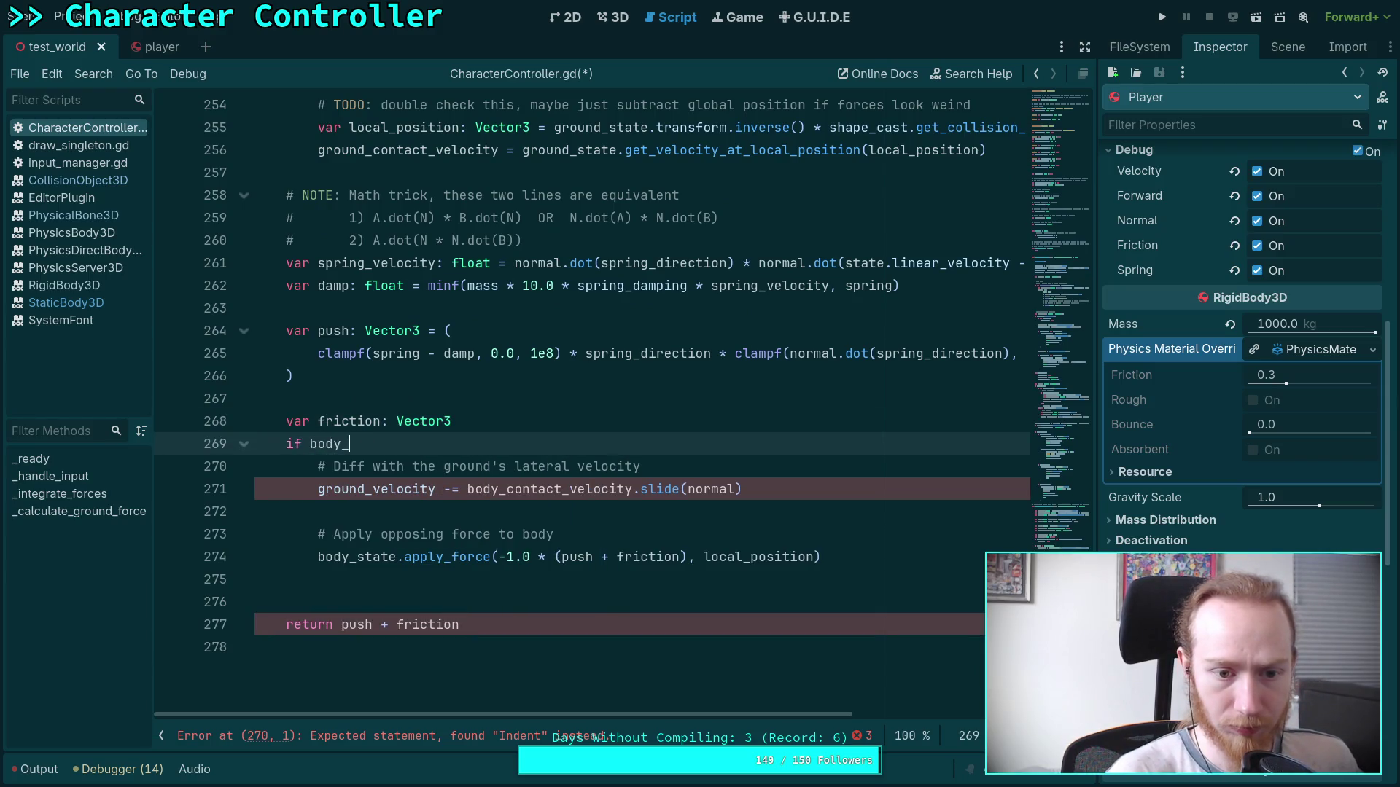
key(BackSpace)
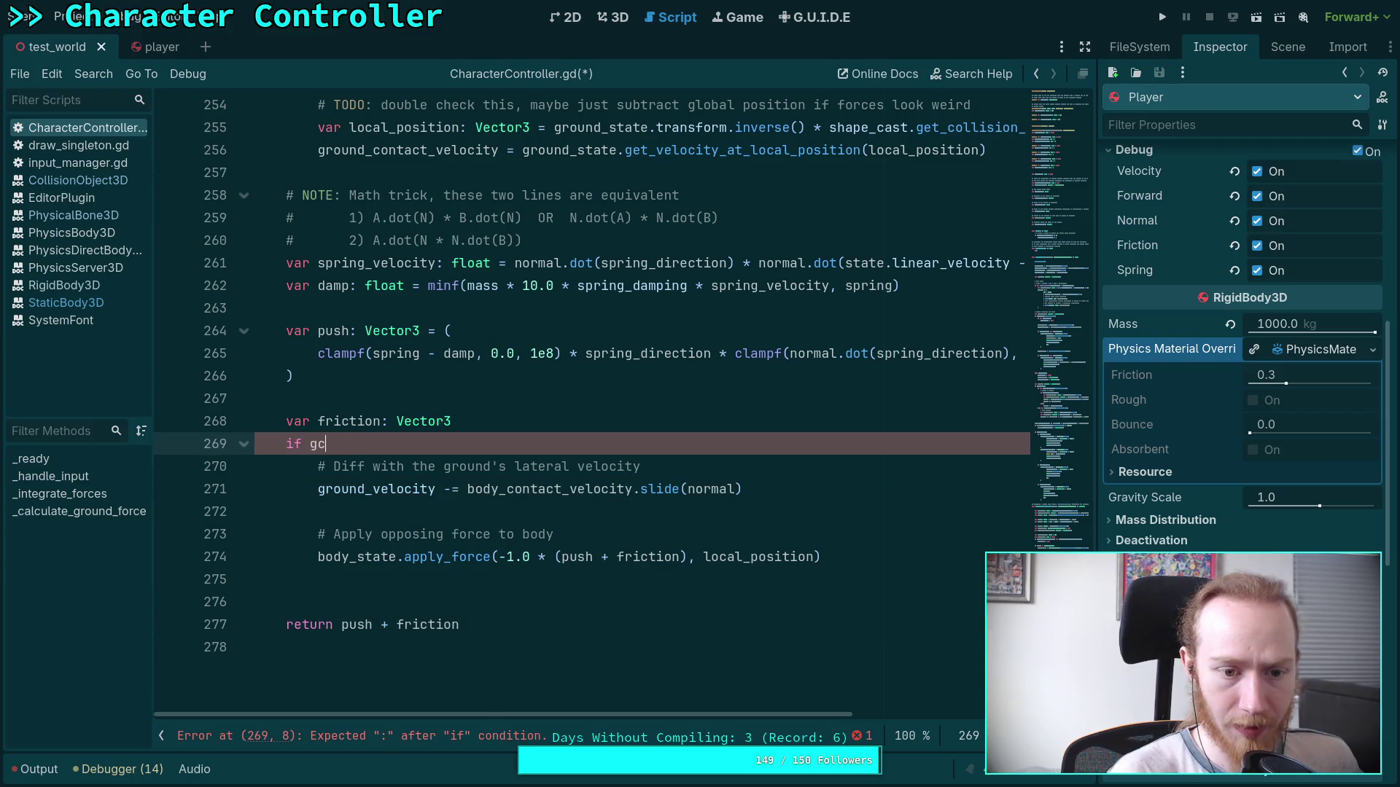
key(BackSpace)
text(ro)
key(Return)
text(.)
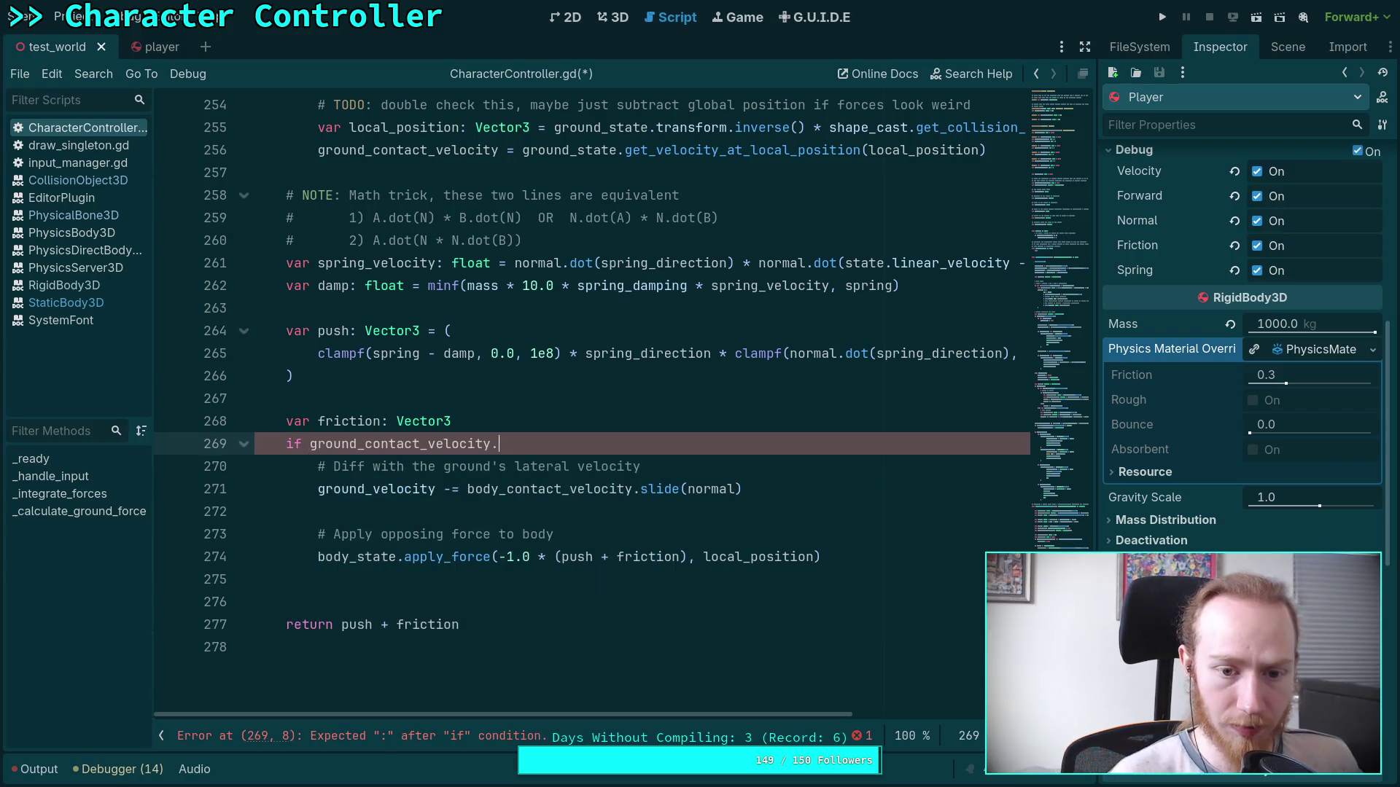
text(is)
key(Down)
key(Down)
key(Down)
key(Return)
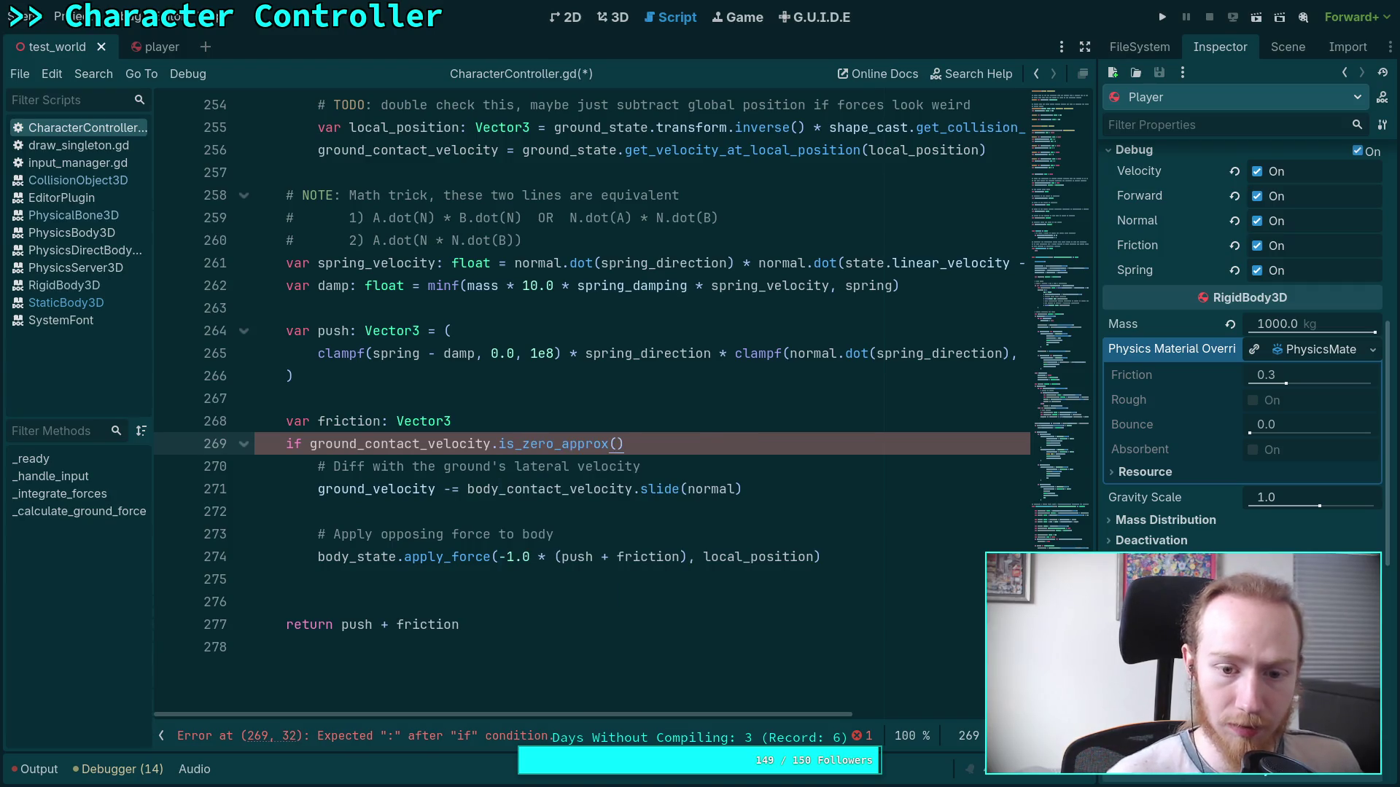
click(312, 444)
text(not)
click(713, 454)
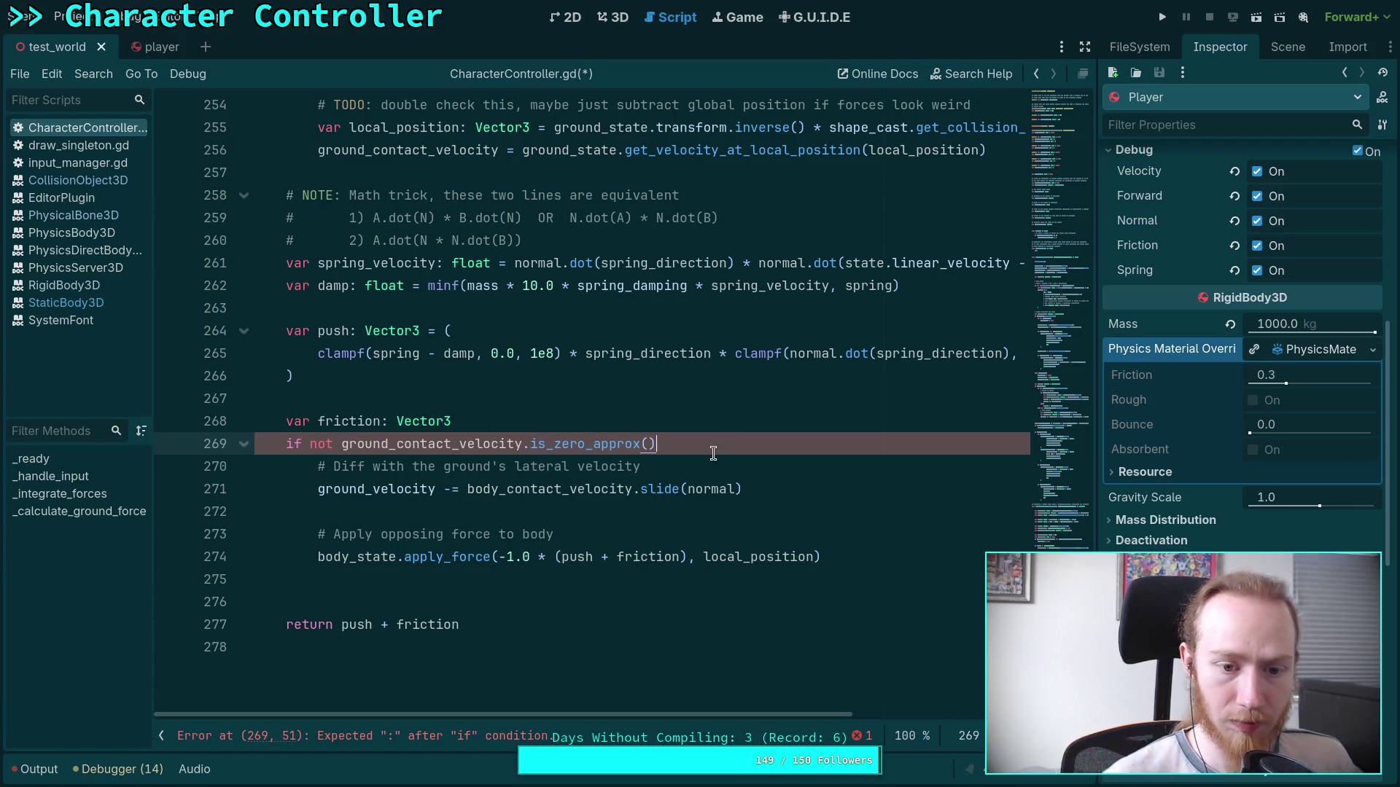
On line 271, replace body_contact_velocity with ground_contact_velocity and normal with ground_normal.
click(512, 484)
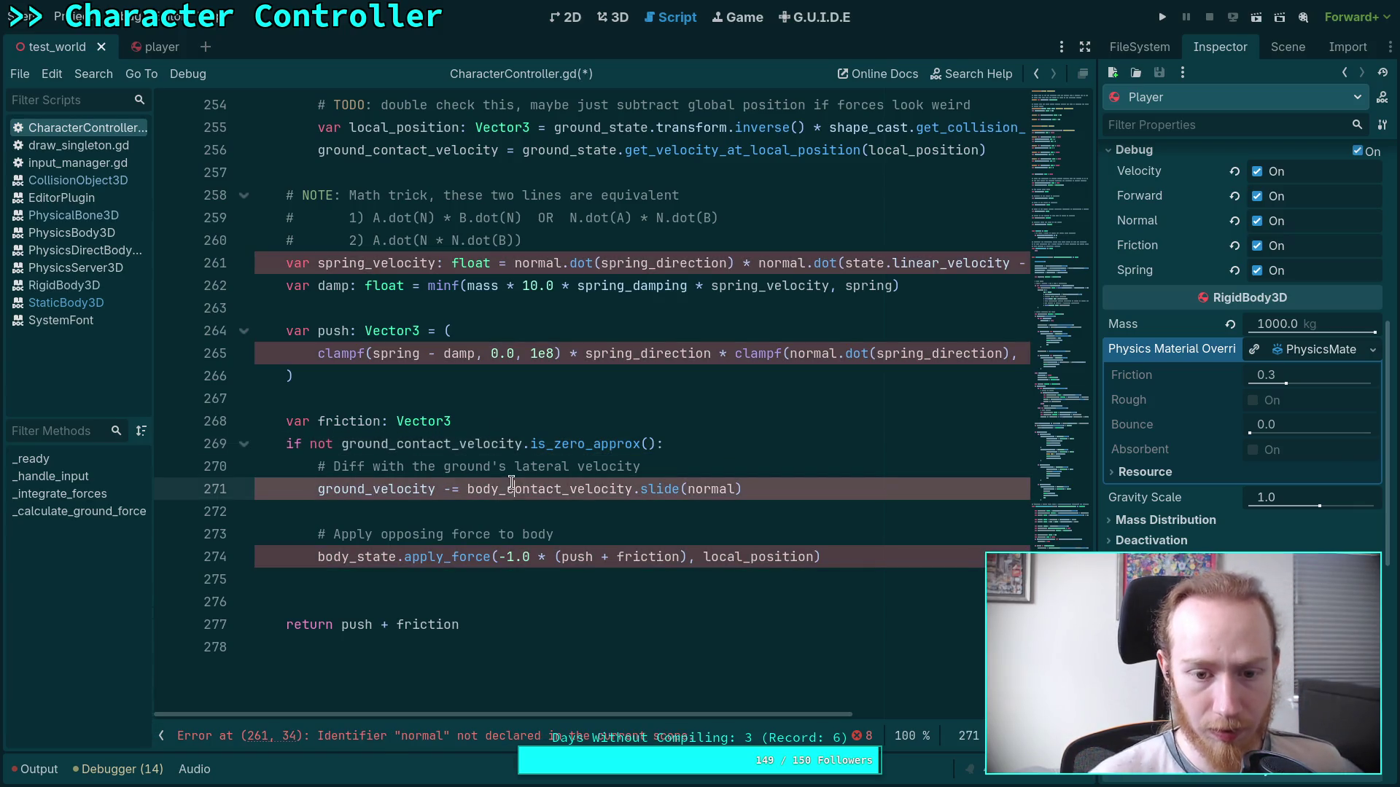
right_click(441, 454)
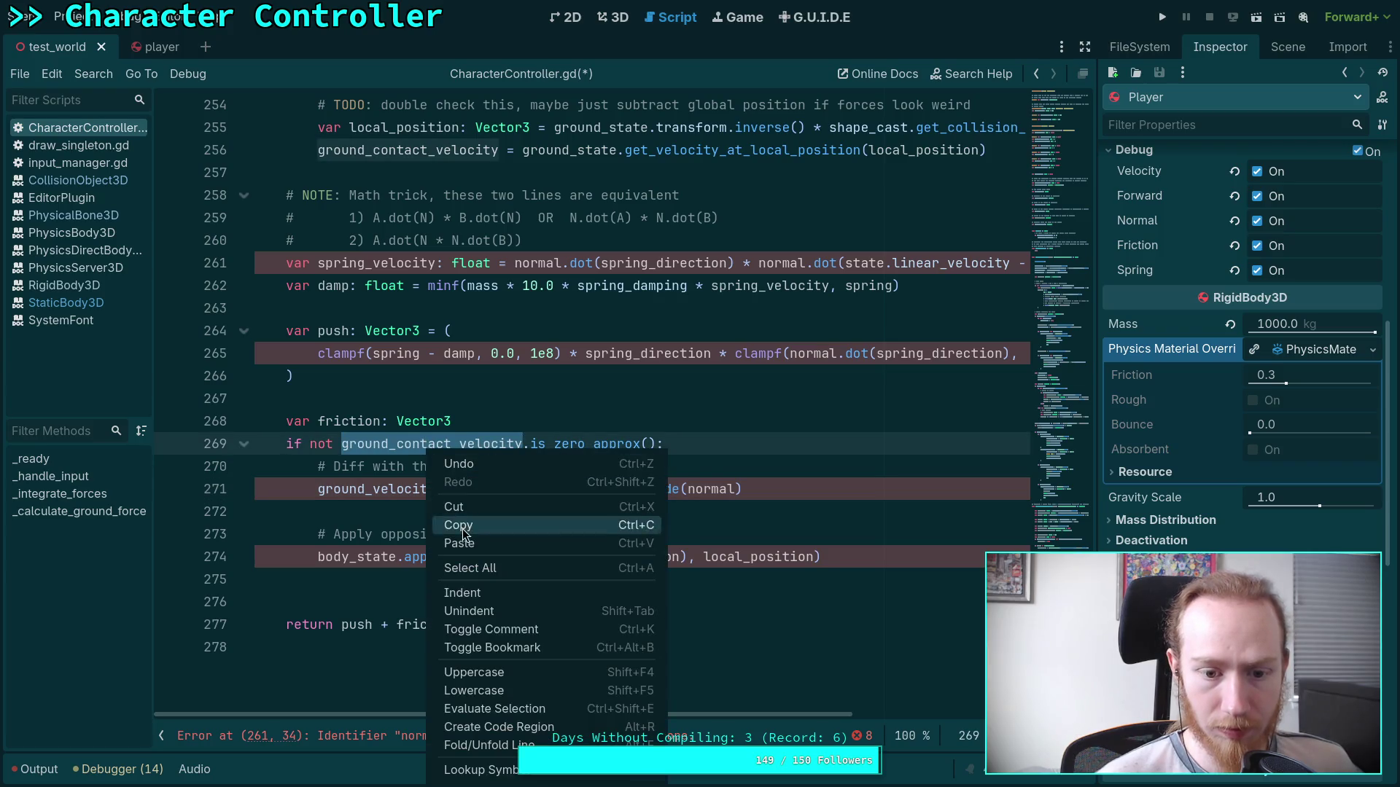
double_click(595, 490)
text(ground_contact_velocity)
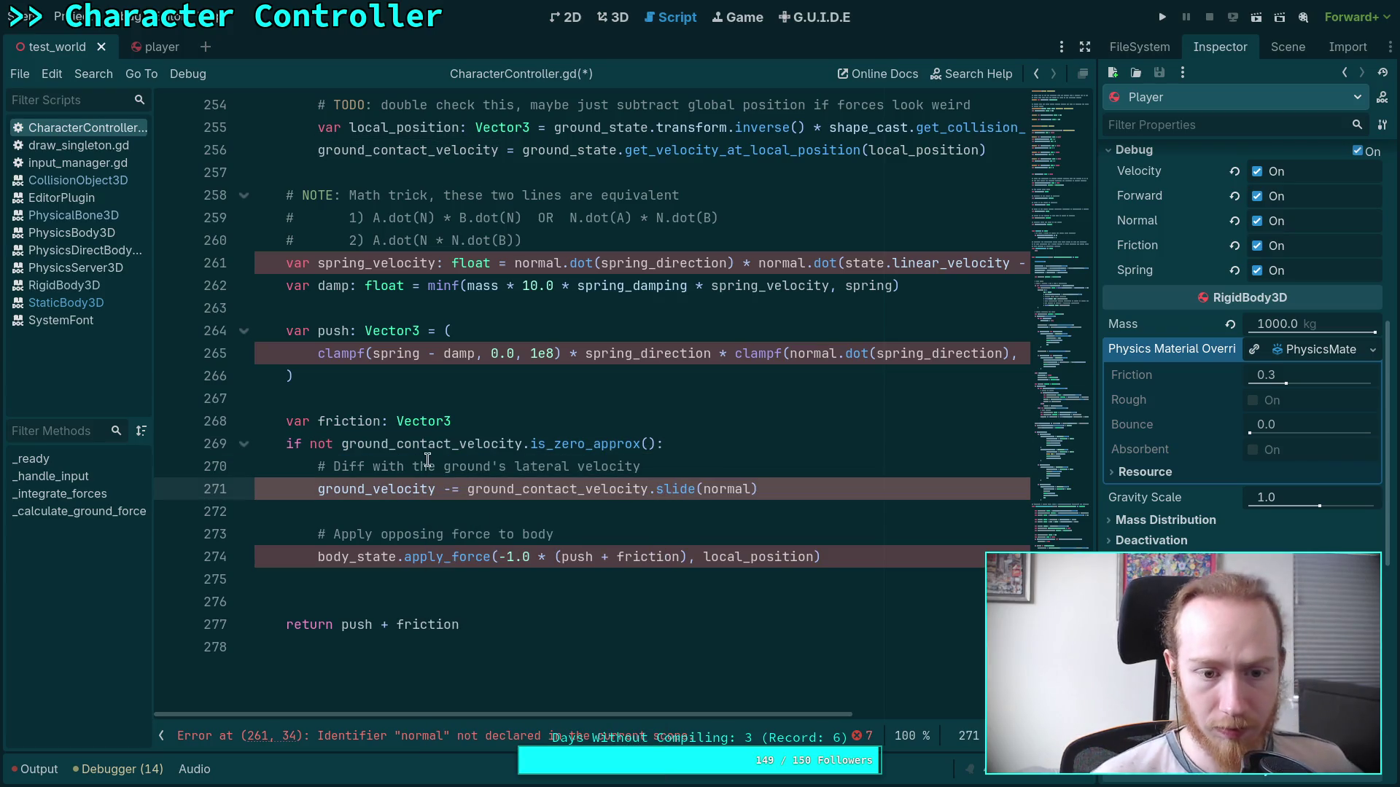
double_click(725, 489)
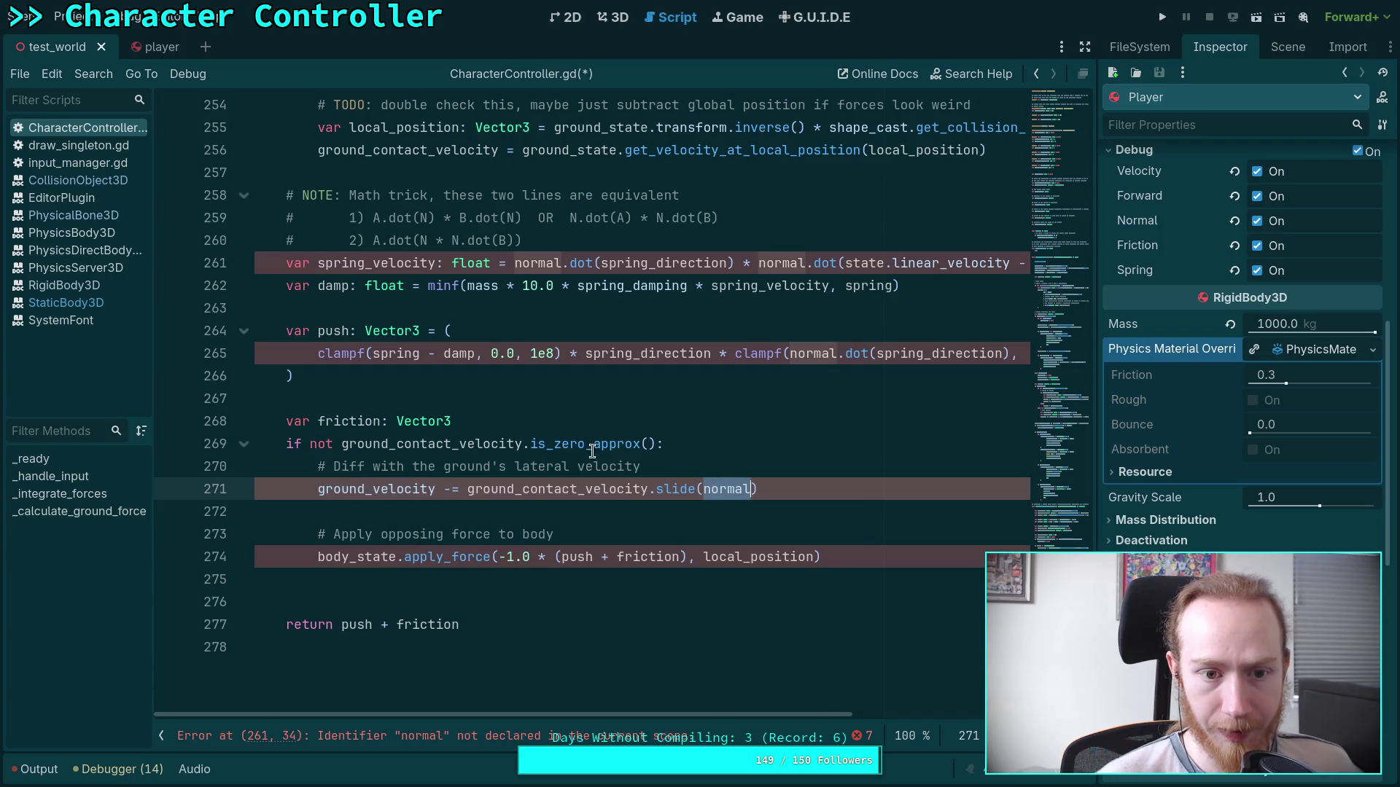
mouse_move(534, 445)
key(Left)
text(ground_)
click(553, 421)
On line 261, rename both normals to ground_normal and body_contact_velocity to ground_contact_velocity.
scroll(561, 452, up, 2)
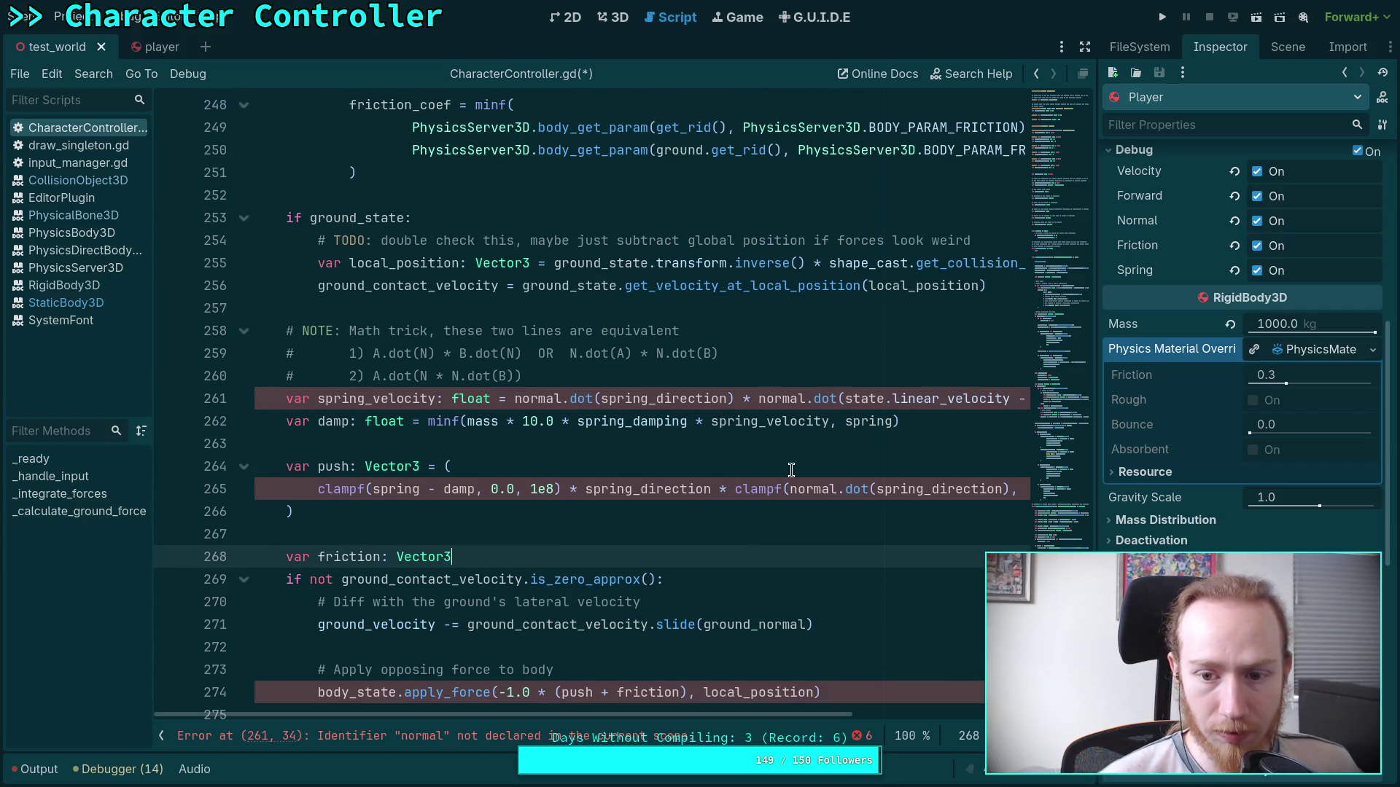
click(514, 398)
text(ground_)
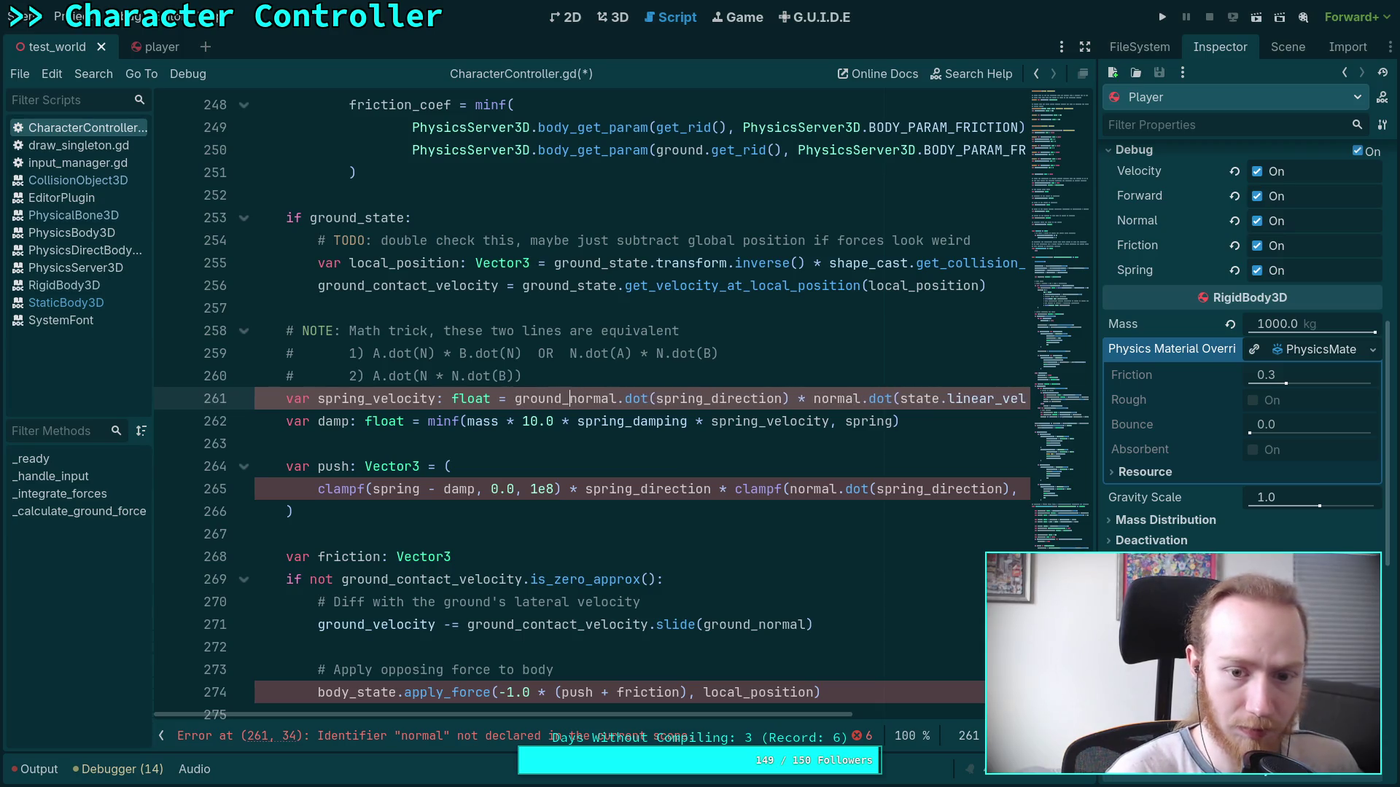
click(813, 398)
text(ground_)
click(659, 554)
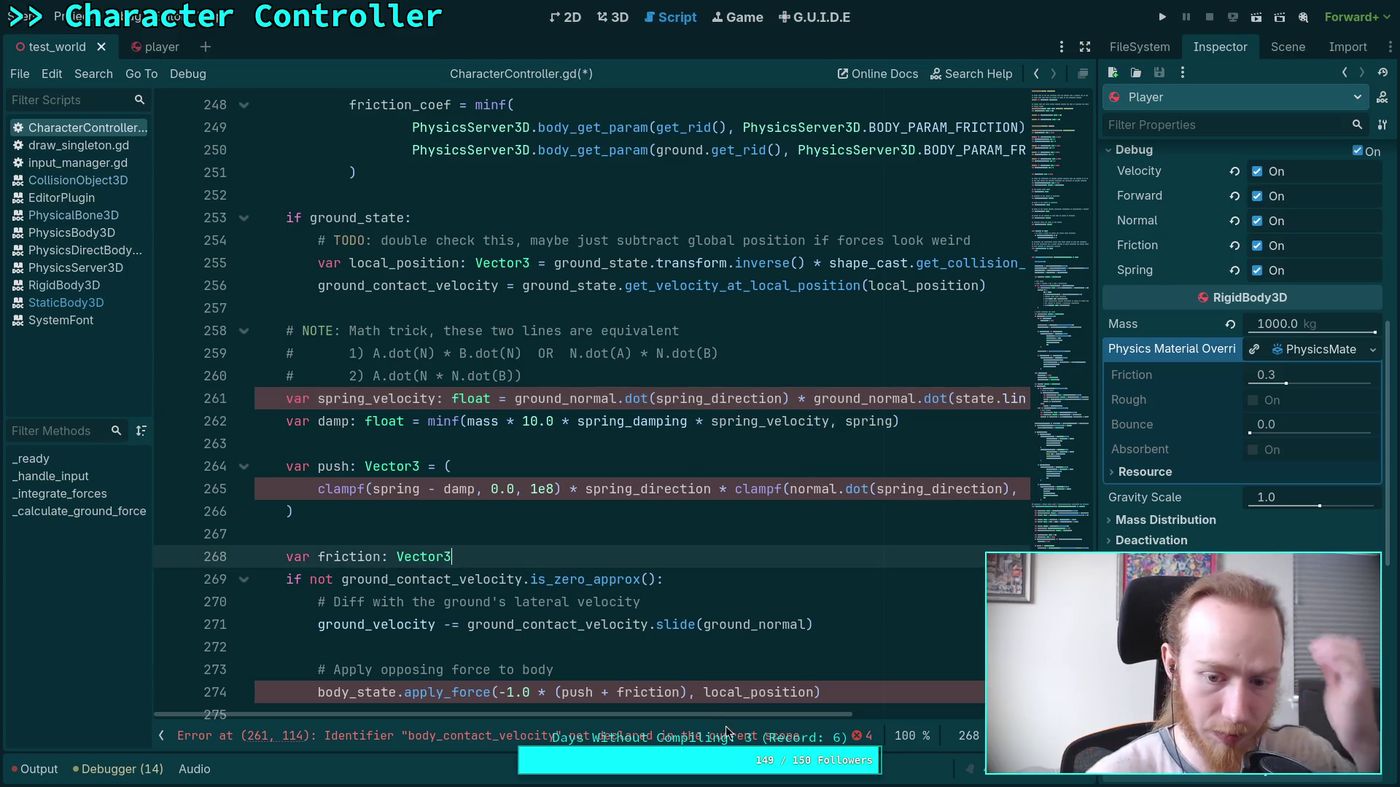
scroll(753, 715, right, 5)
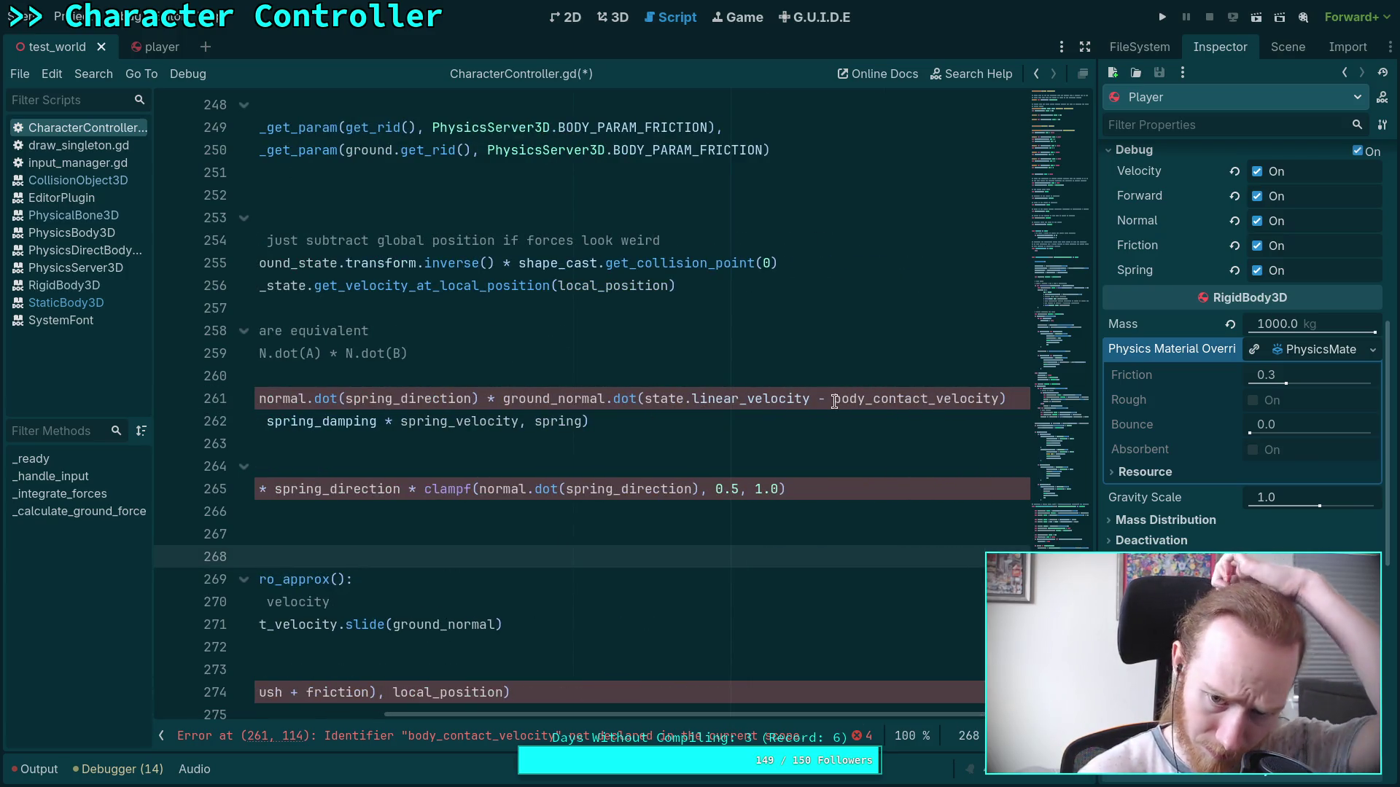
drag(833, 398, 867, 398)
text(ground)
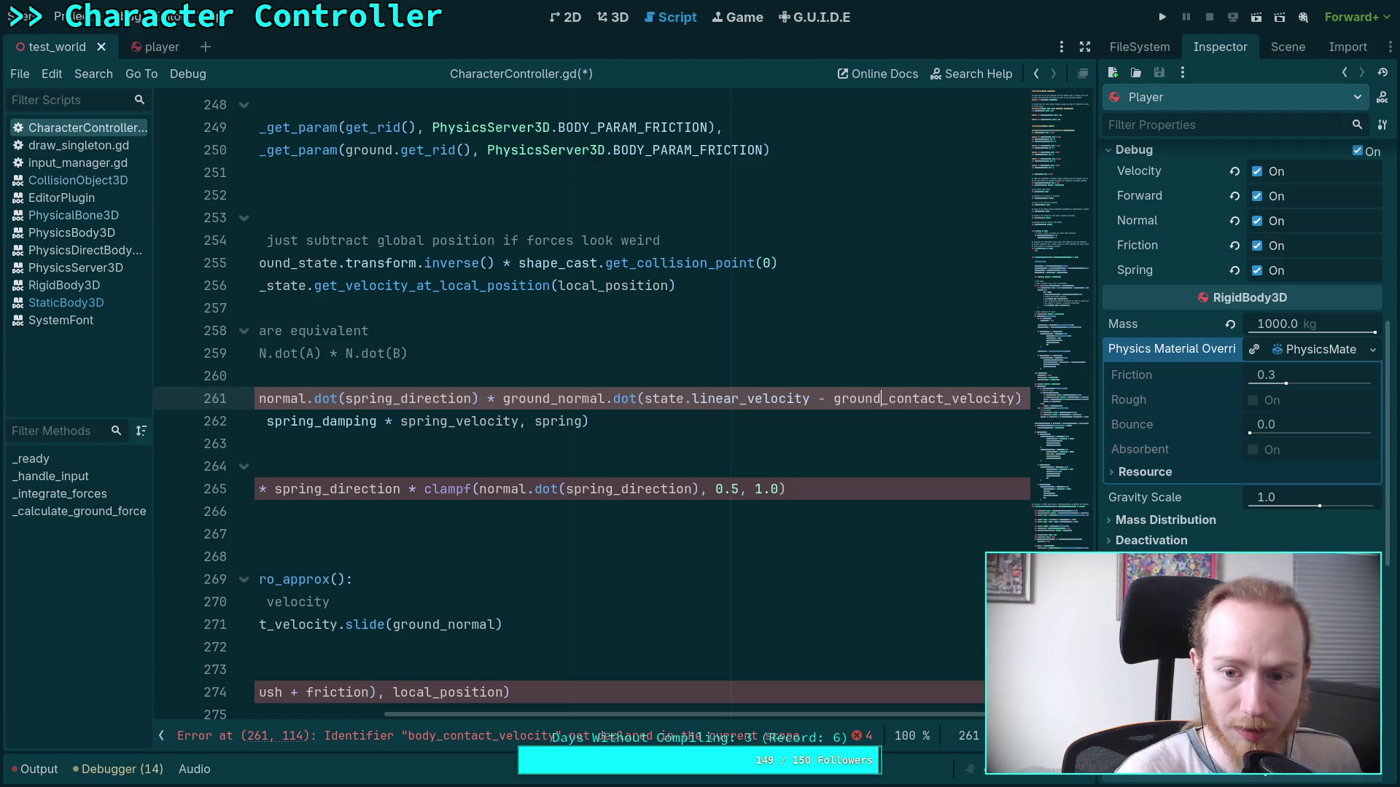
key(Escape)
key(Down)
key(Down)
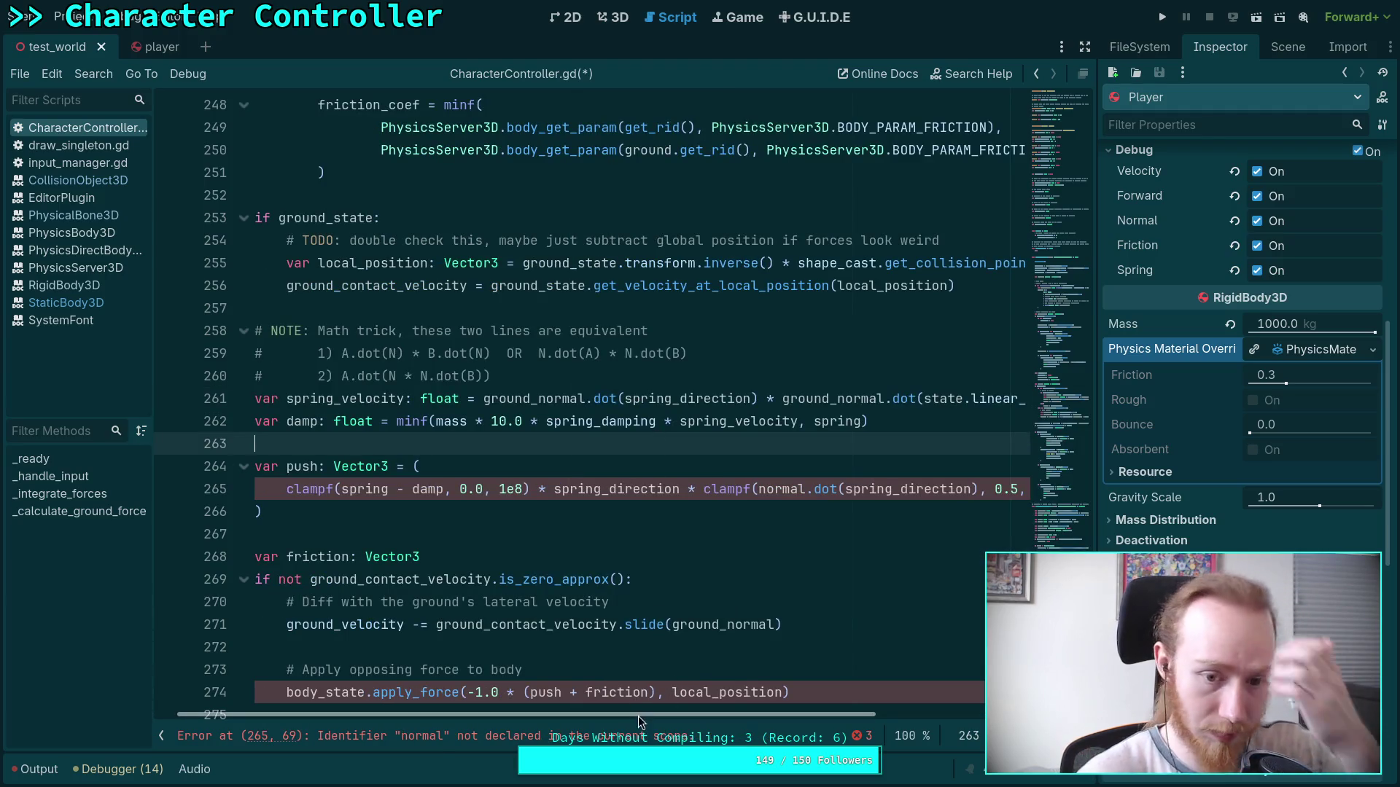
Rename normal on line 265 to ground_normal in the push expression's slope clamp.
mouse_move(702, 716)
mouse_down()
mouse_move(880, 719)
mouse_move(705, 719)
mouse_up()
click(760, 487)
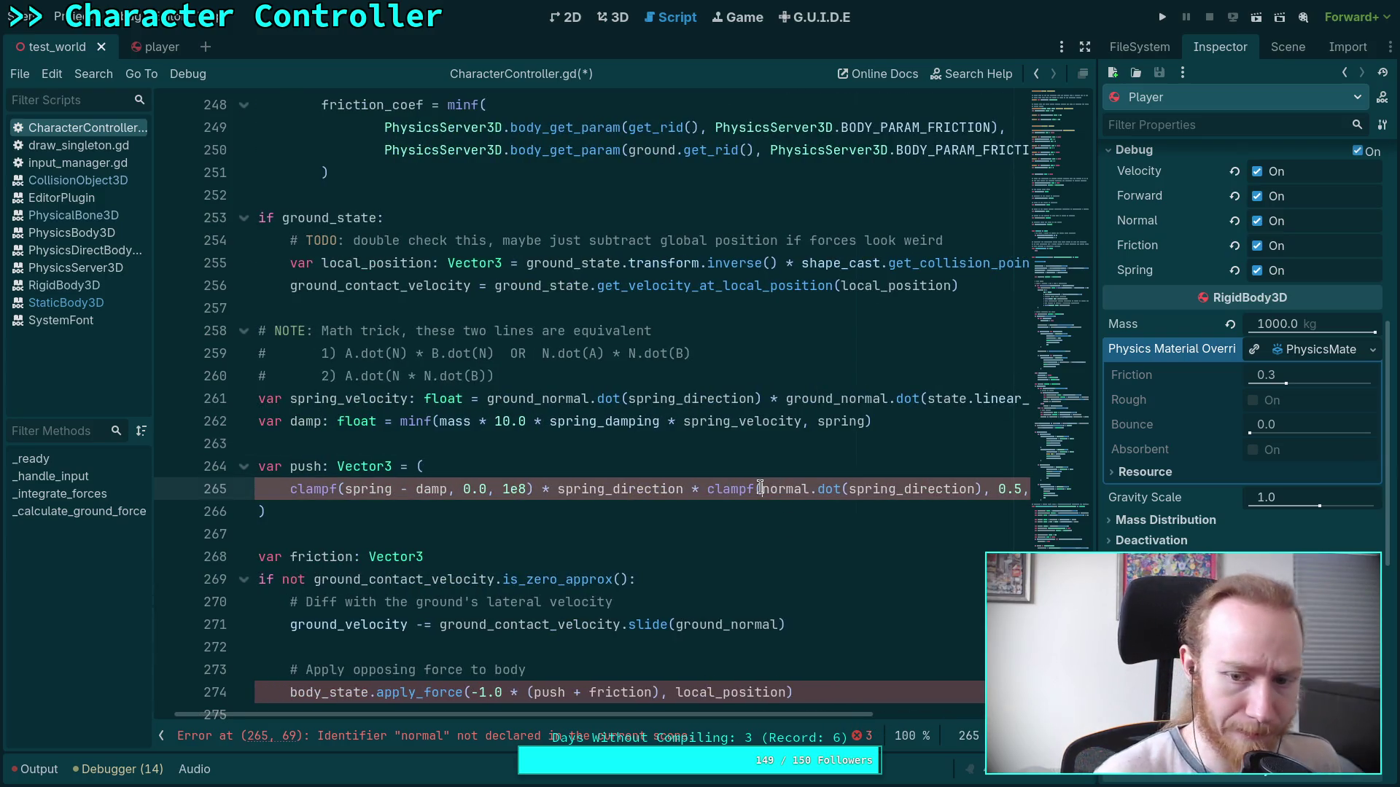
text(ground_)
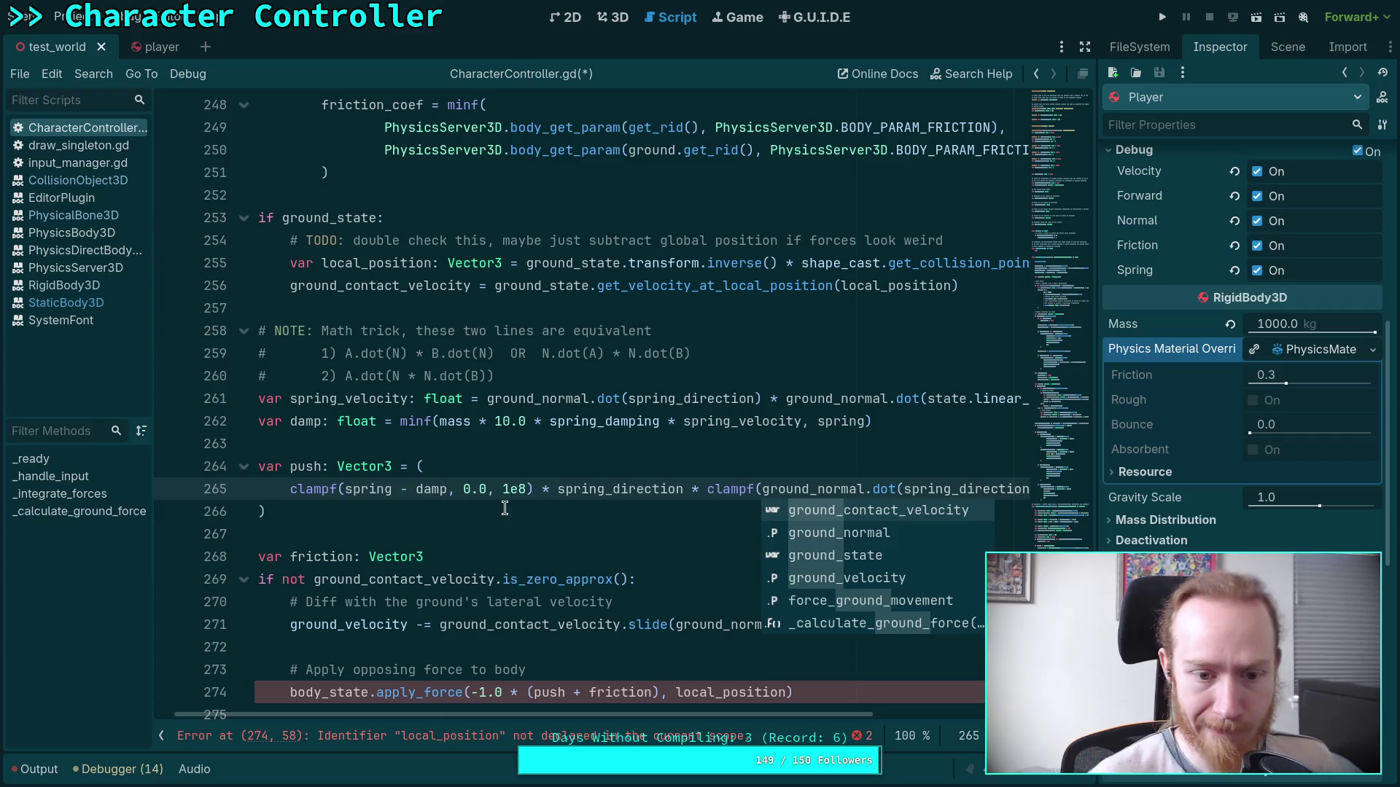
click(729, 511)
drag(684, 713, 903, 715)
drag(847, 489, 433, 488)
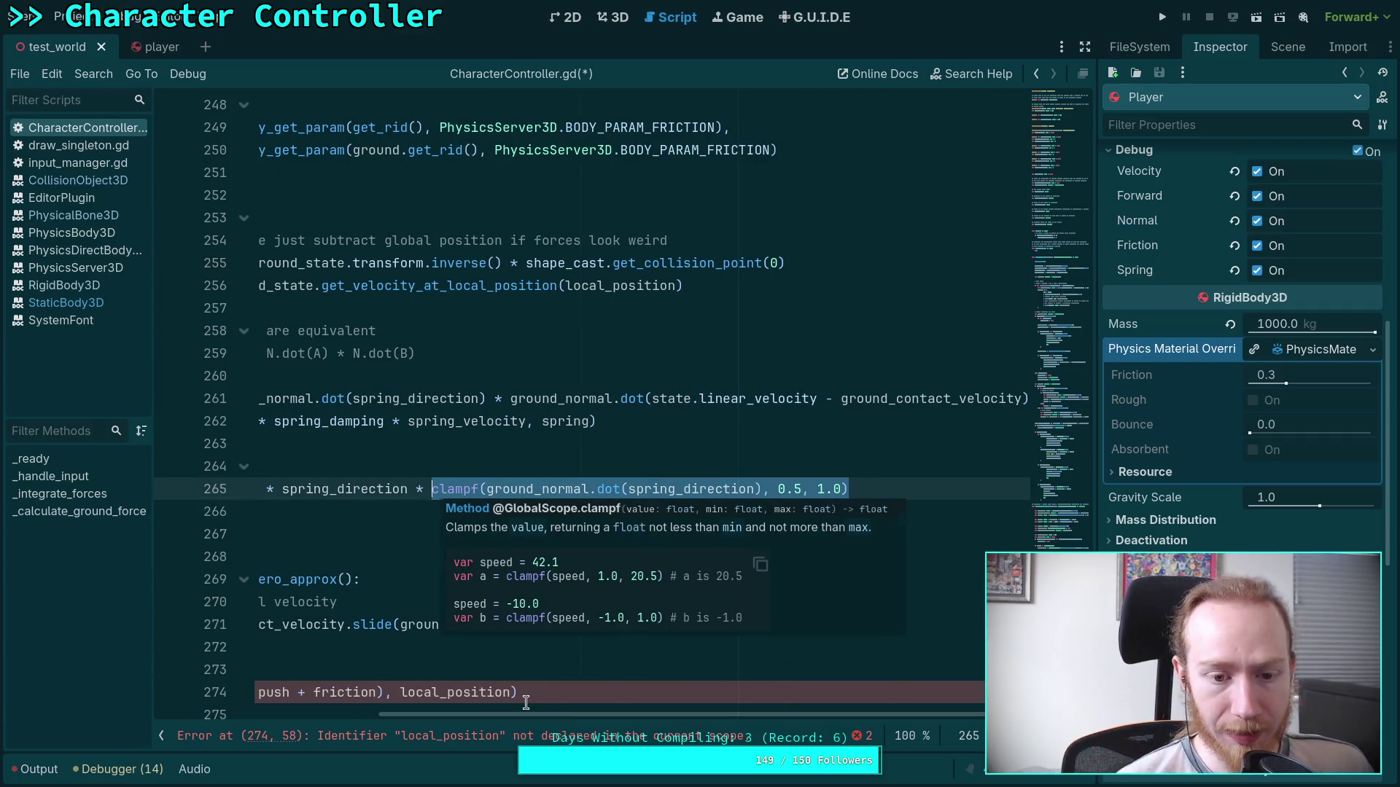
mouse_move(547, 716)
mouse_down()
mouse_move(318, 717)
mouse_move(580, 723)
mouse_move(310, 703)
mouse_up()
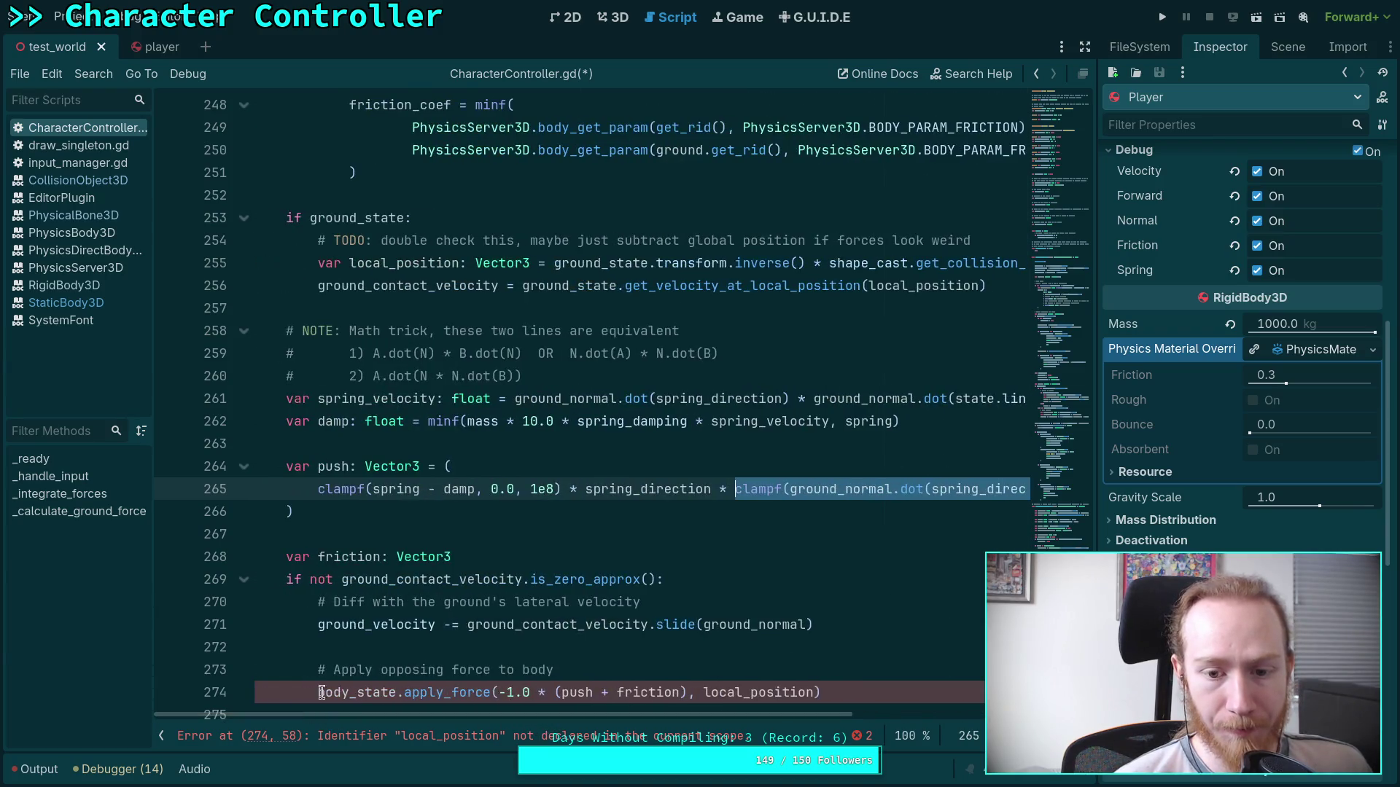
click(709, 490)
Comment out the second clampf factor with # and add a 'TODO: check if this is needed' comment.
text(#)
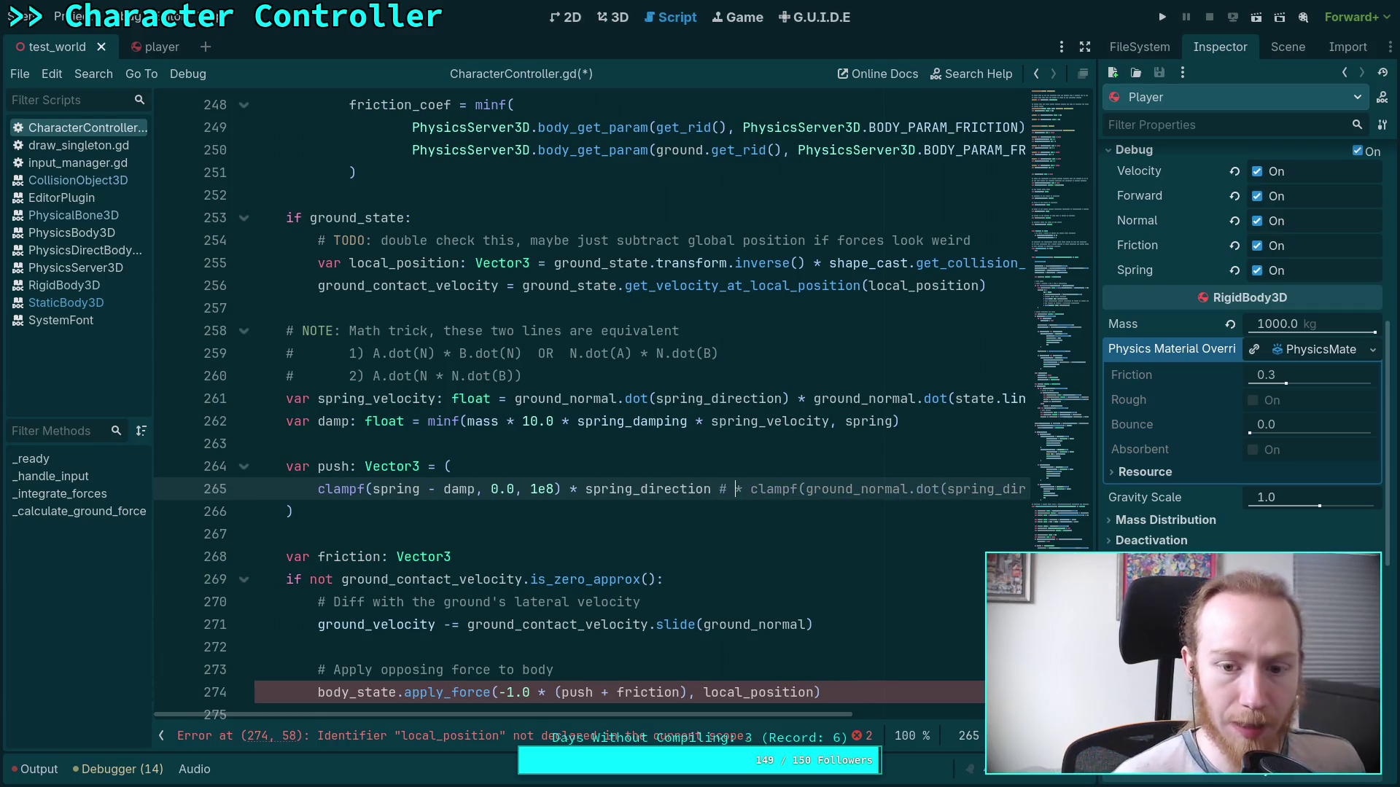
key(Up)
key(Return)
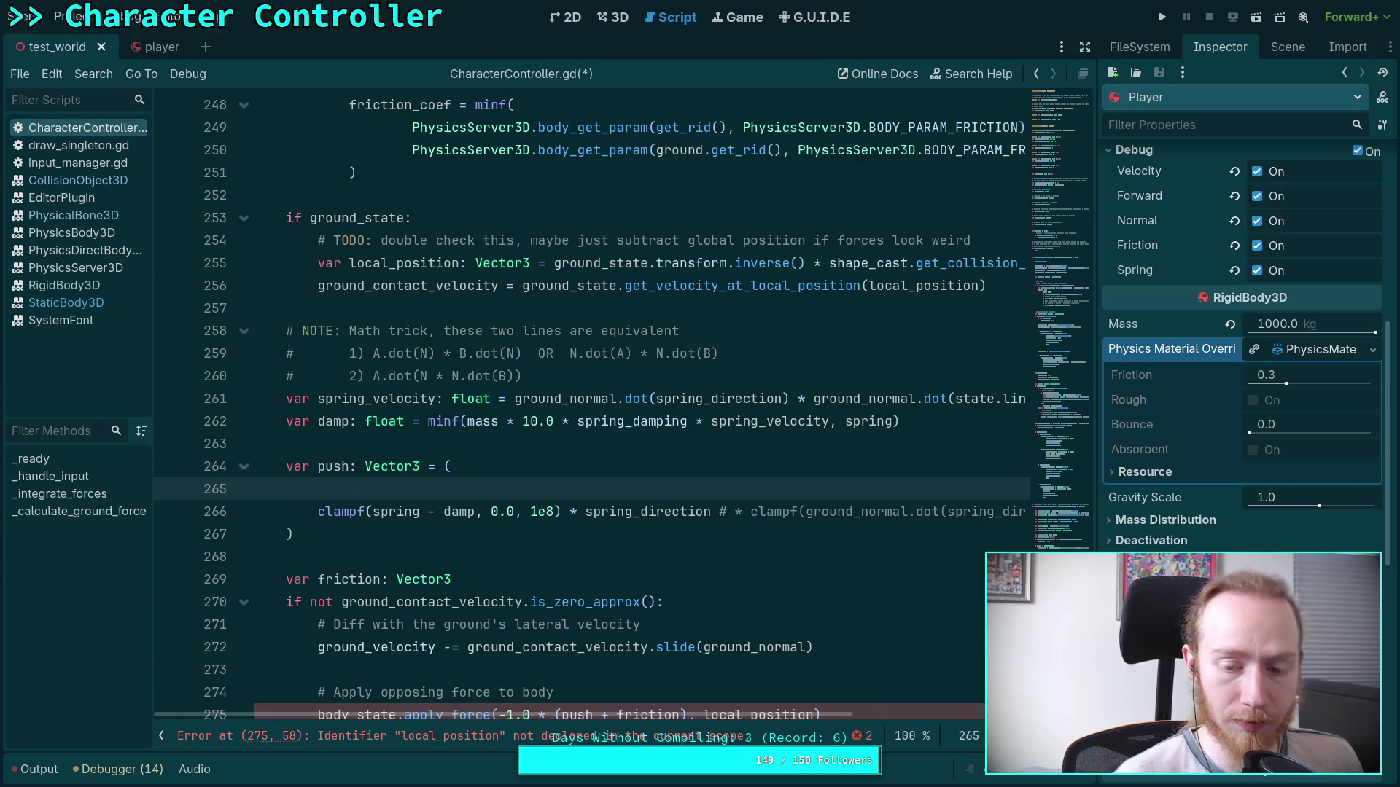
text(ODO)
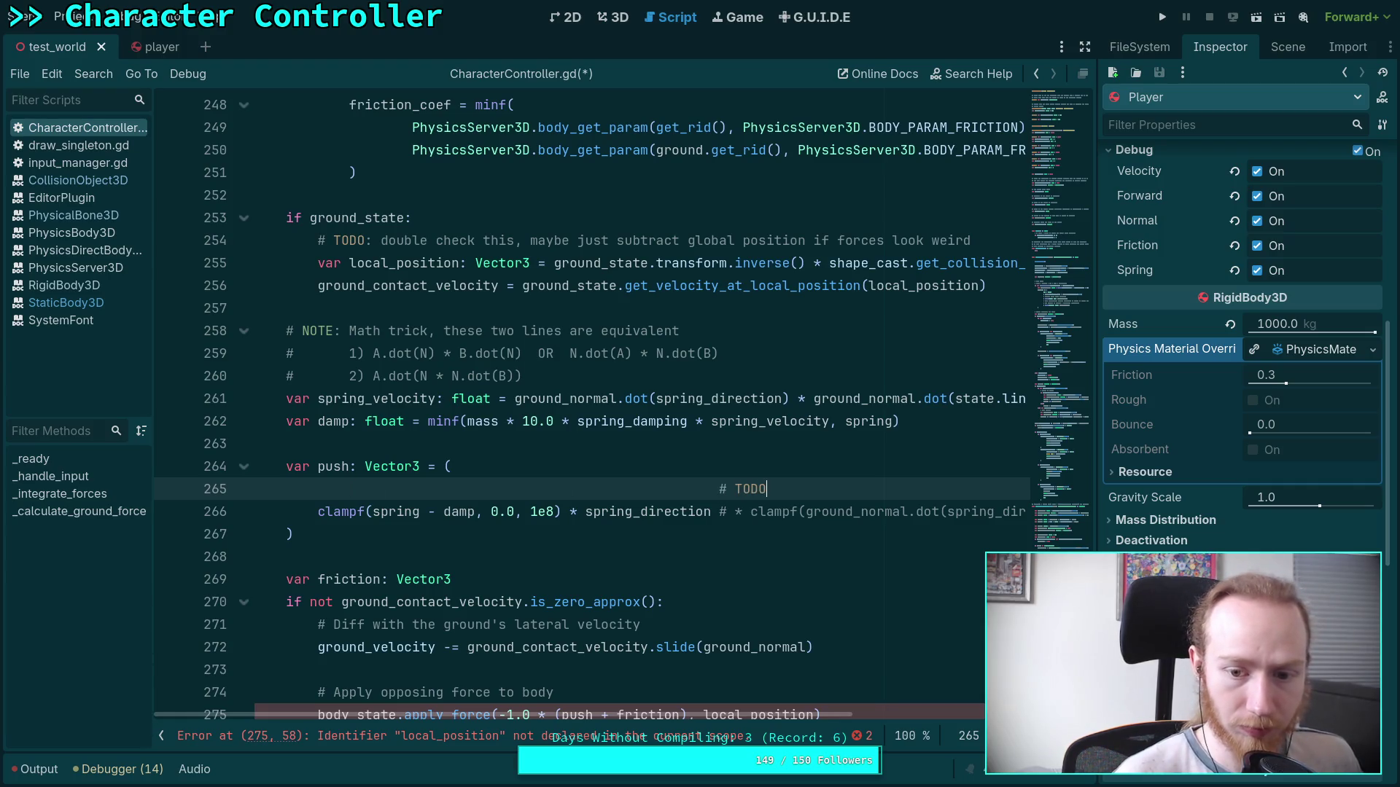
text(: check if this is needed)
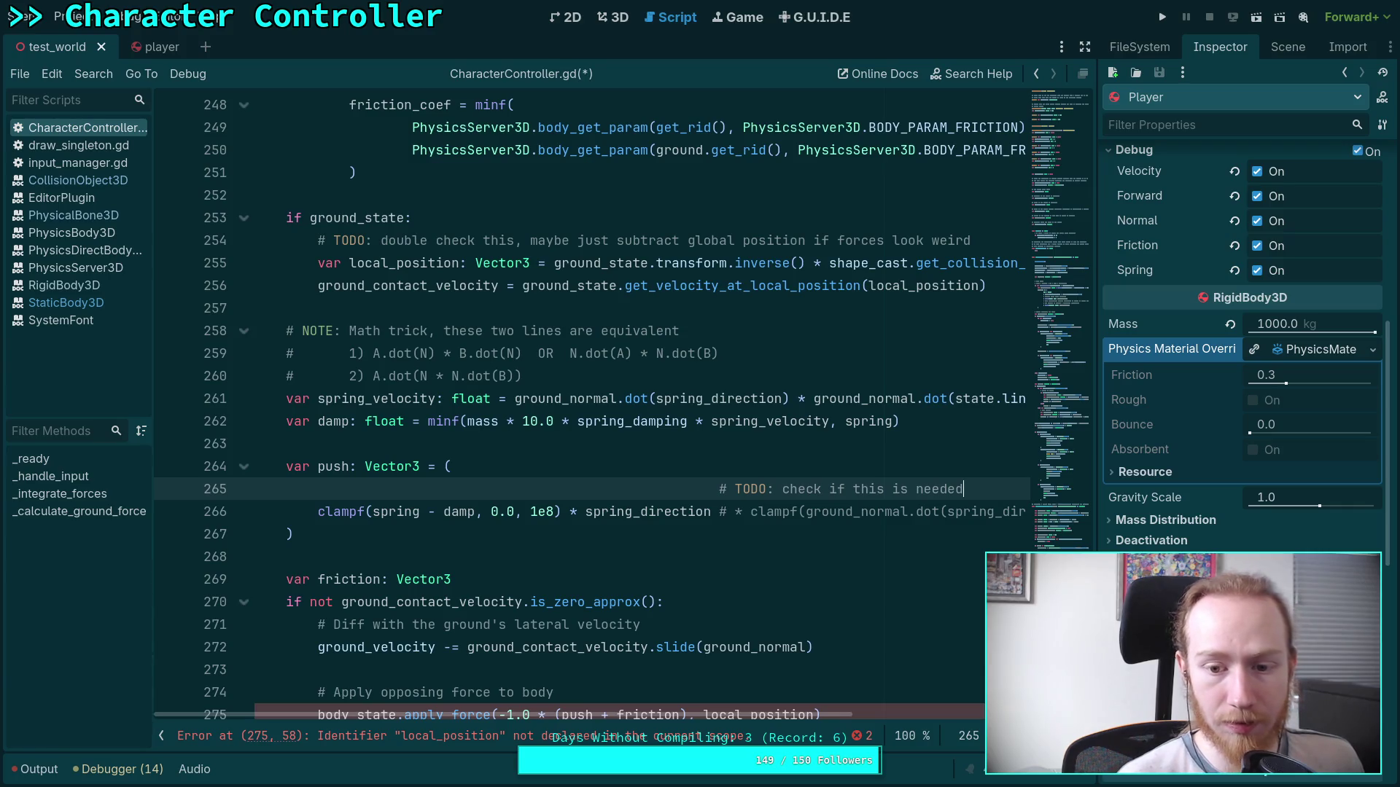
mouse_move(715, 716)
mouse_down()
mouse_move(929, 717)
mouse_move(711, 718)
mouse_up()
click(533, 548)
Move the TODO comment below the clampf line and put the commented clampf factor on its own line.
scroll(533, 548, down, 1)
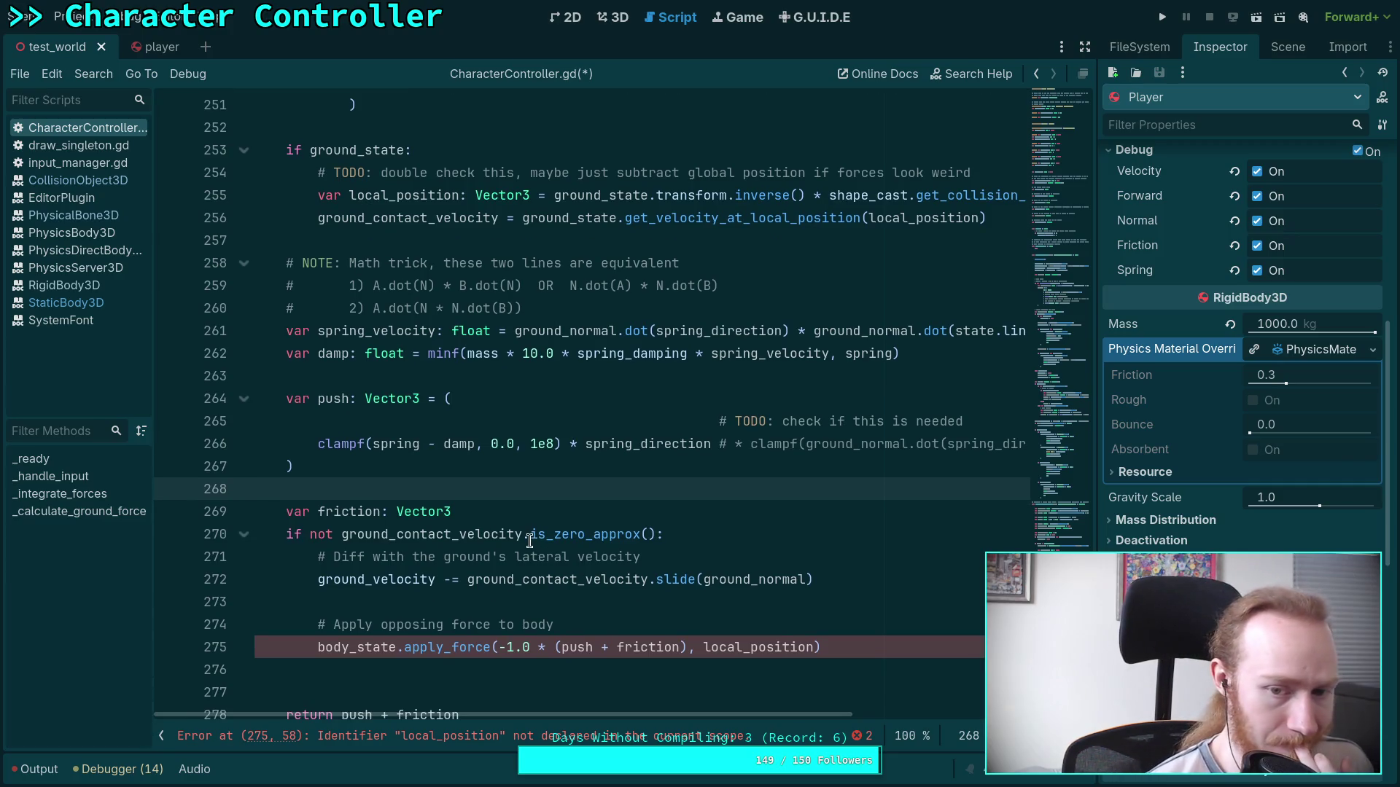
drag(718, 421, 970, 420)
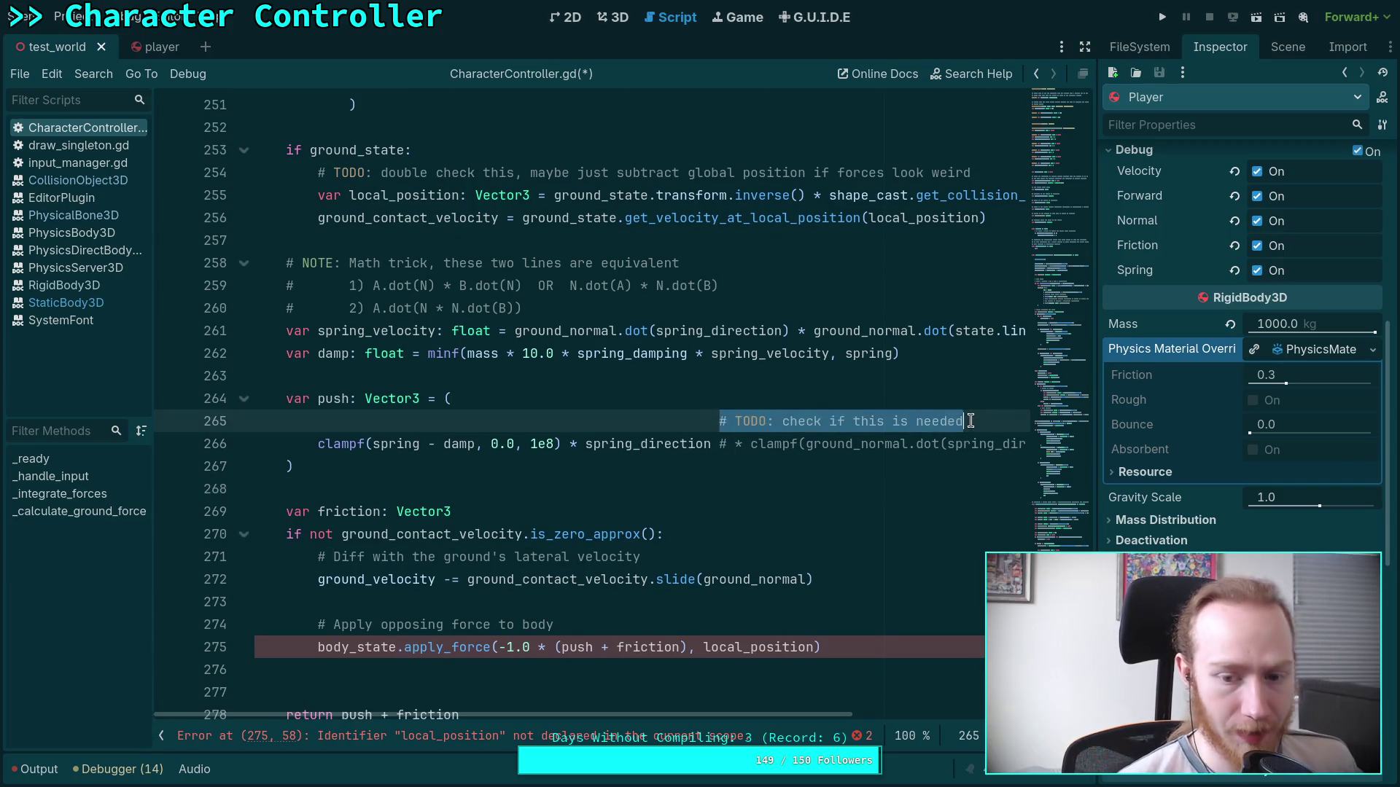
key(Left)
key(BackSpace)
key(BackSpace)
key(BackSpace)
key(BackSpace)
key(BackSpace)
key(BackSpace)
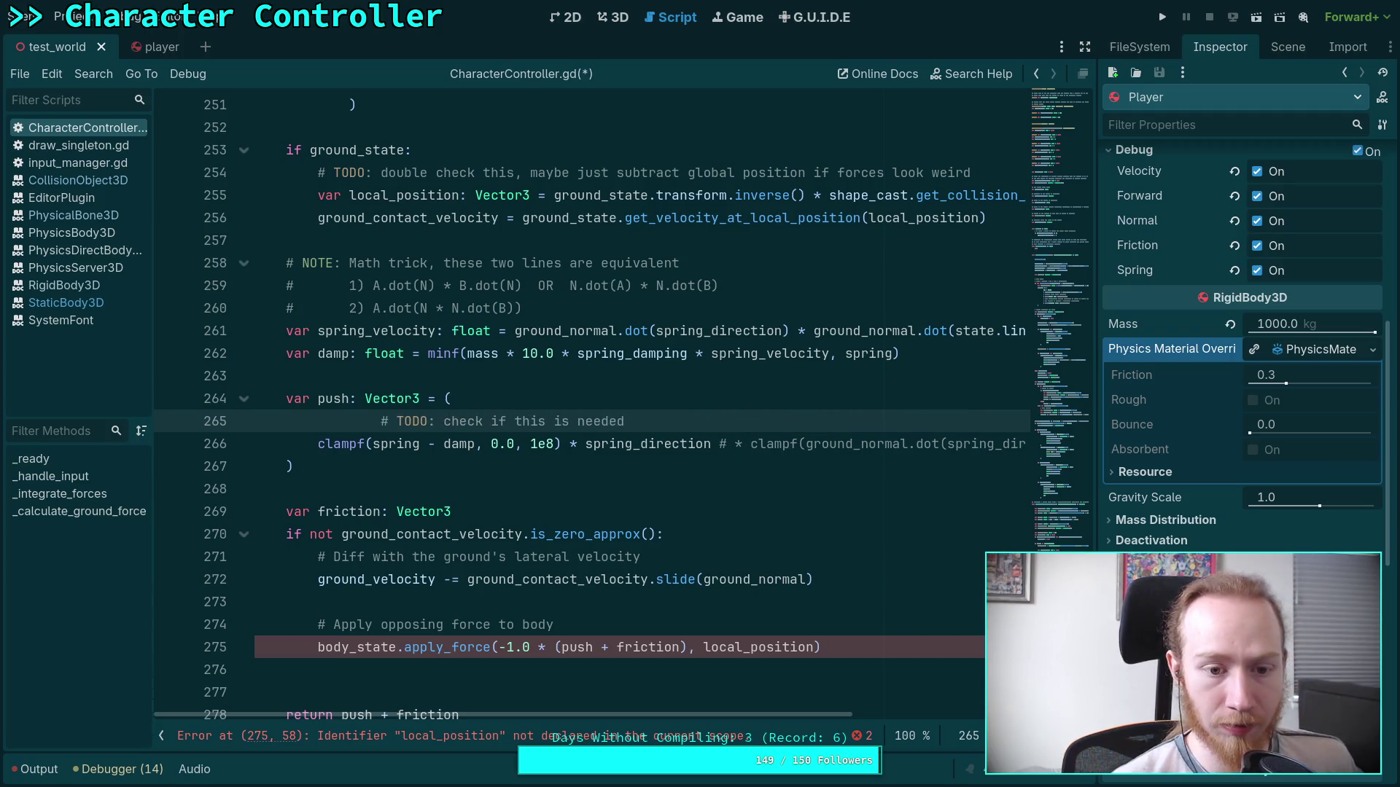
key(alt+Down)
click(714, 421)
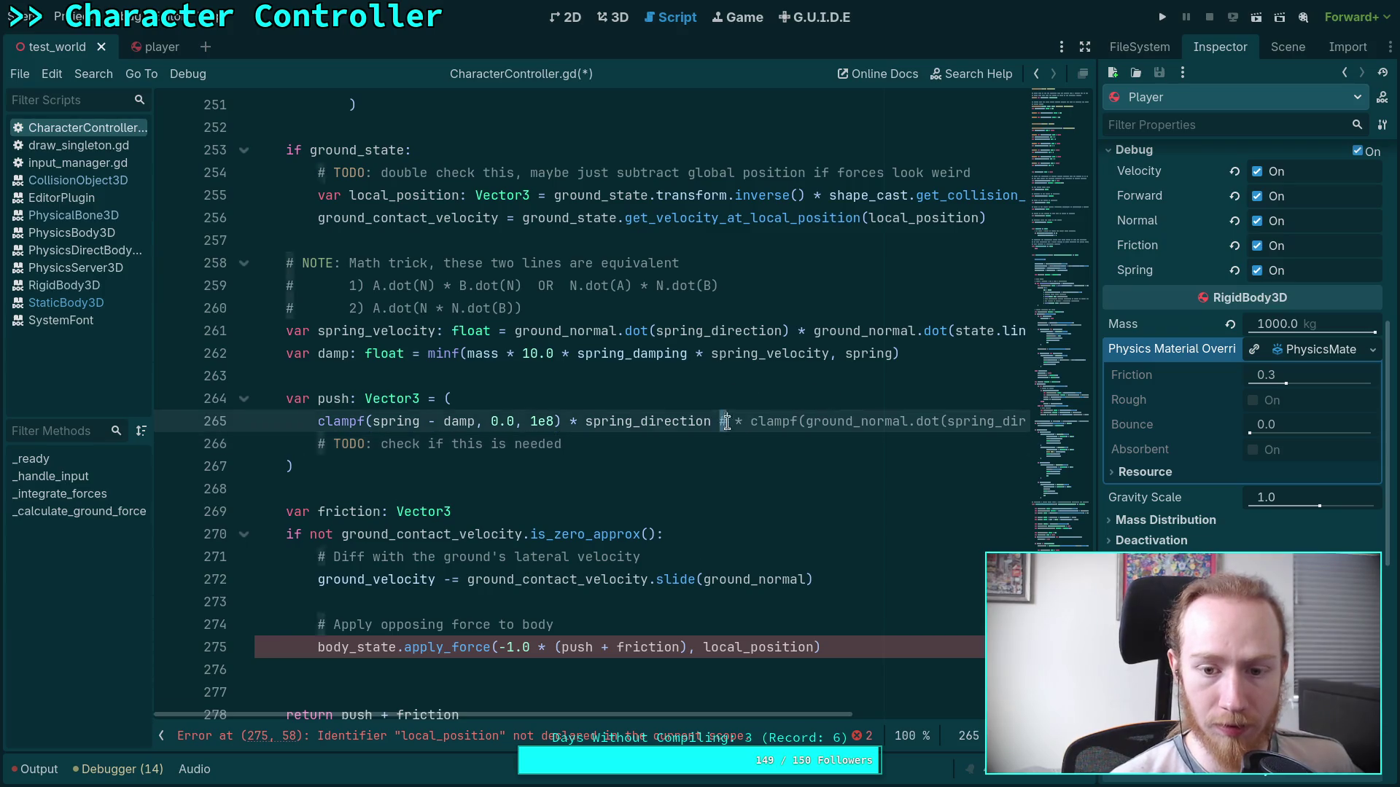
key(shift+End)
key(ctrl+c)
key(BackSpace)
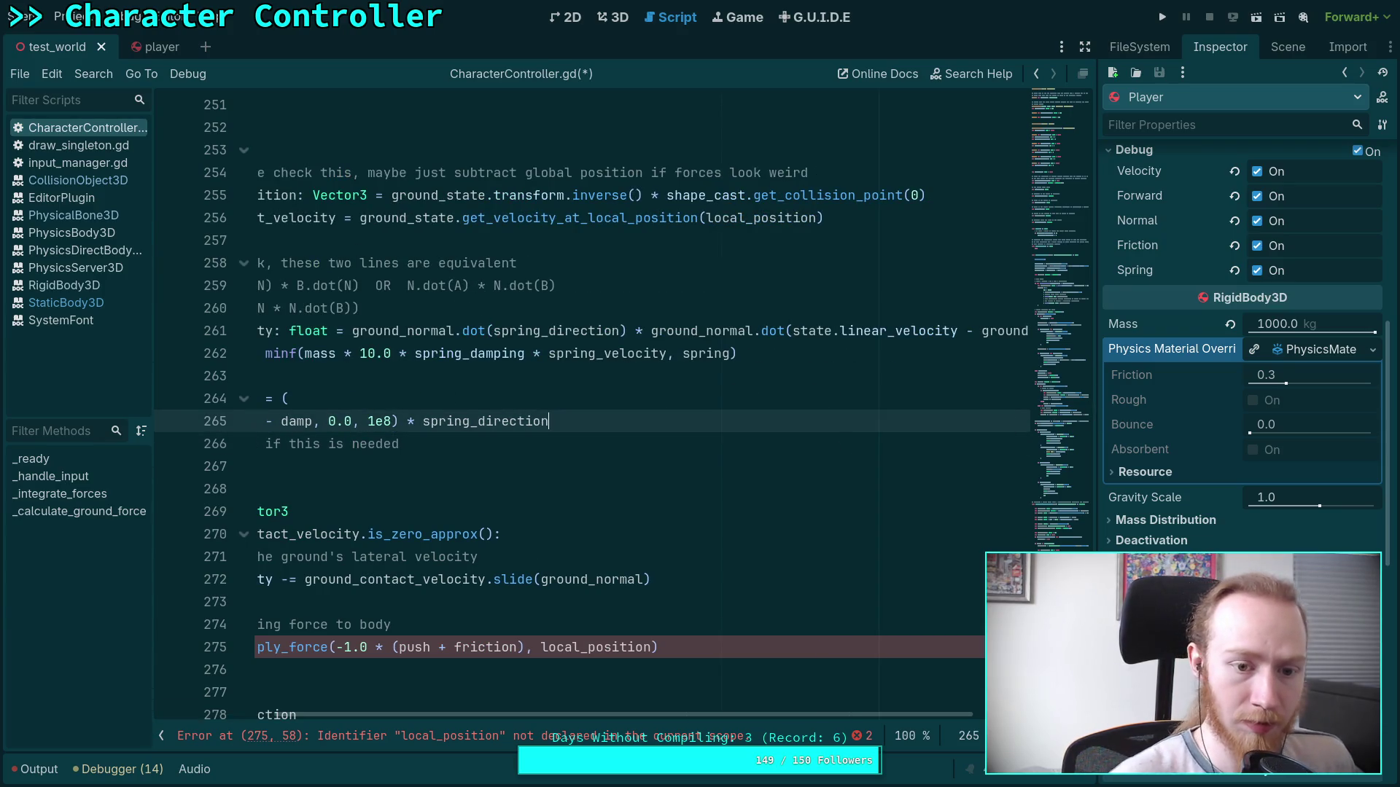
key(Down)
key(Return)
key(ctrl+v)
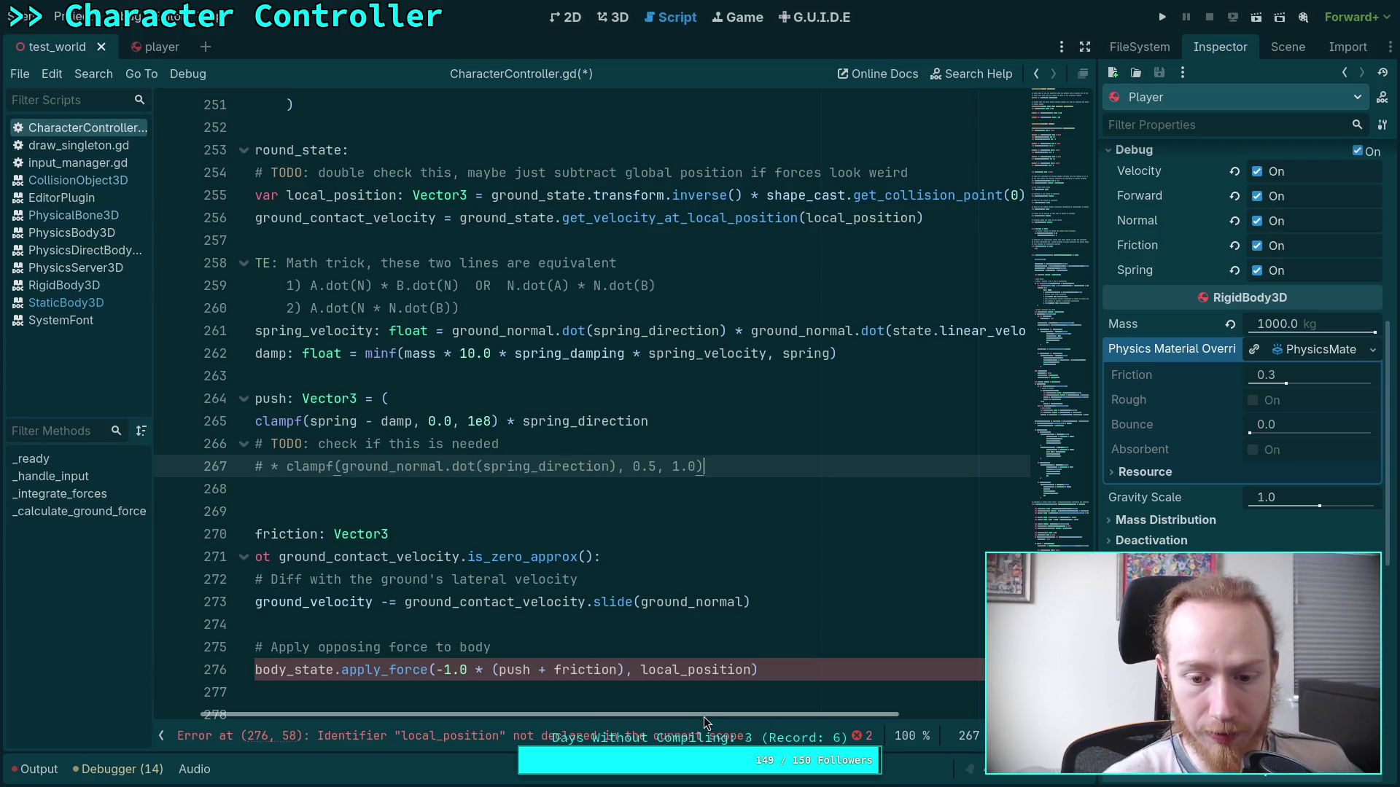
drag(703, 719, 655, 719)
click(651, 444)
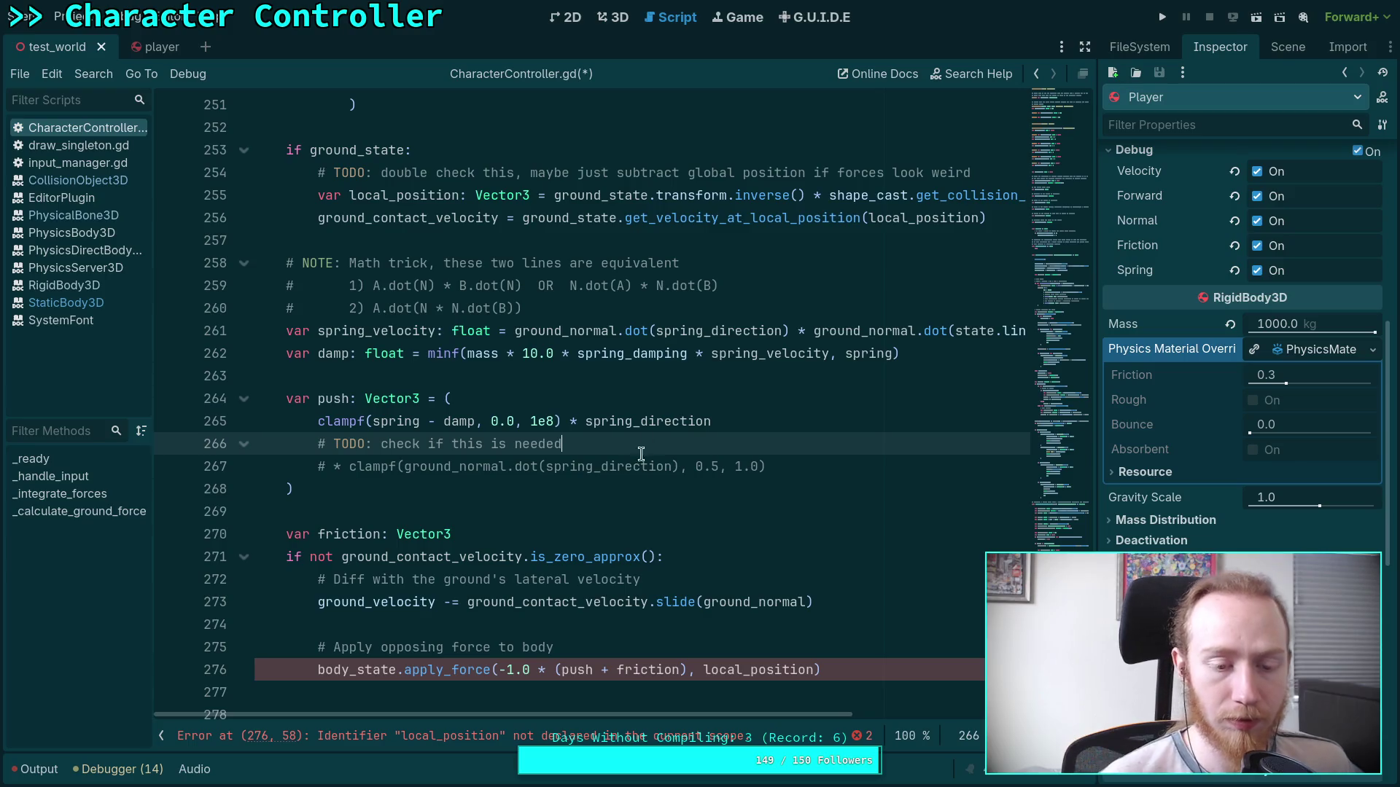
Highlight every ground_normal use and review the code through the apply_force line to blank line 274.
scroll(588, 479, down, 2)
drag(767, 331, 325, 332)
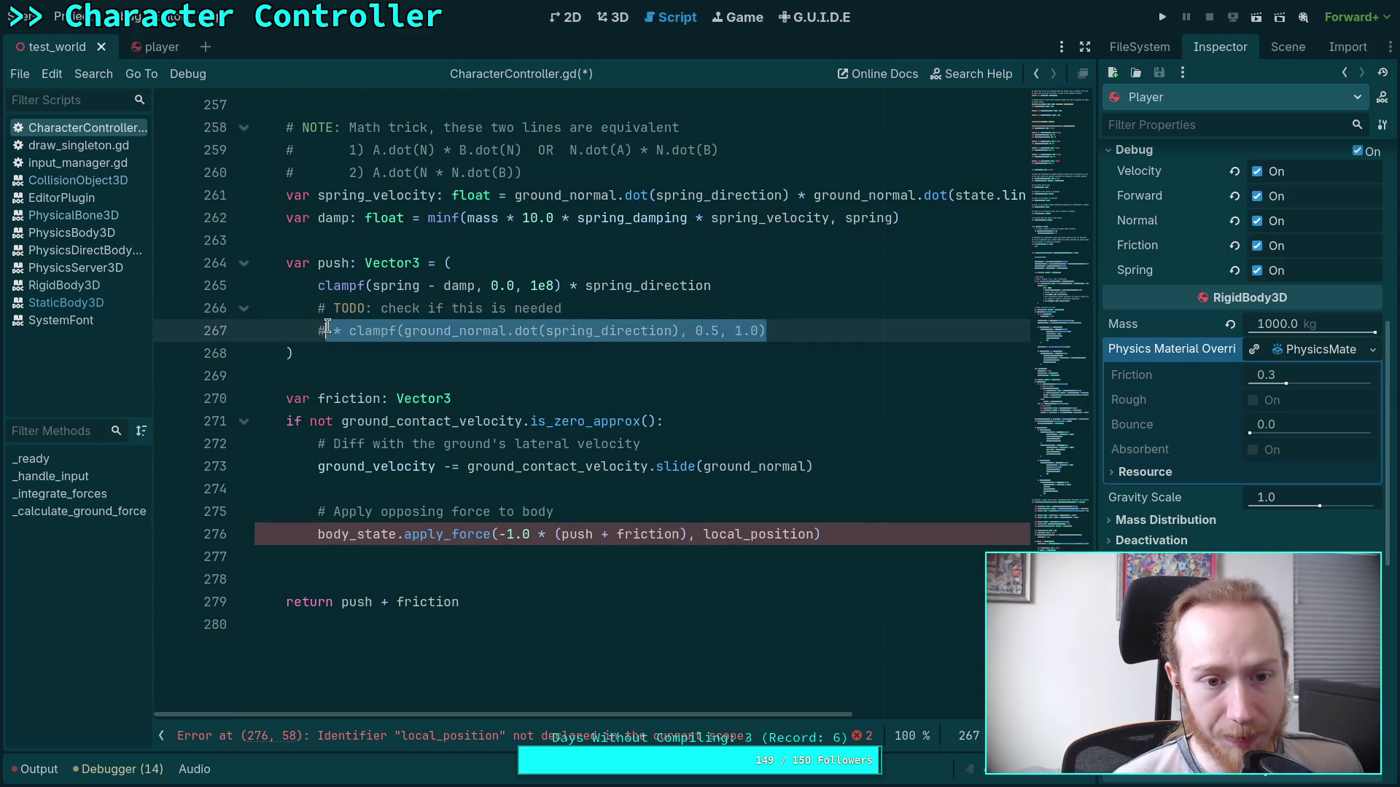
click(448, 346)
drag(801, 332, 332, 330)
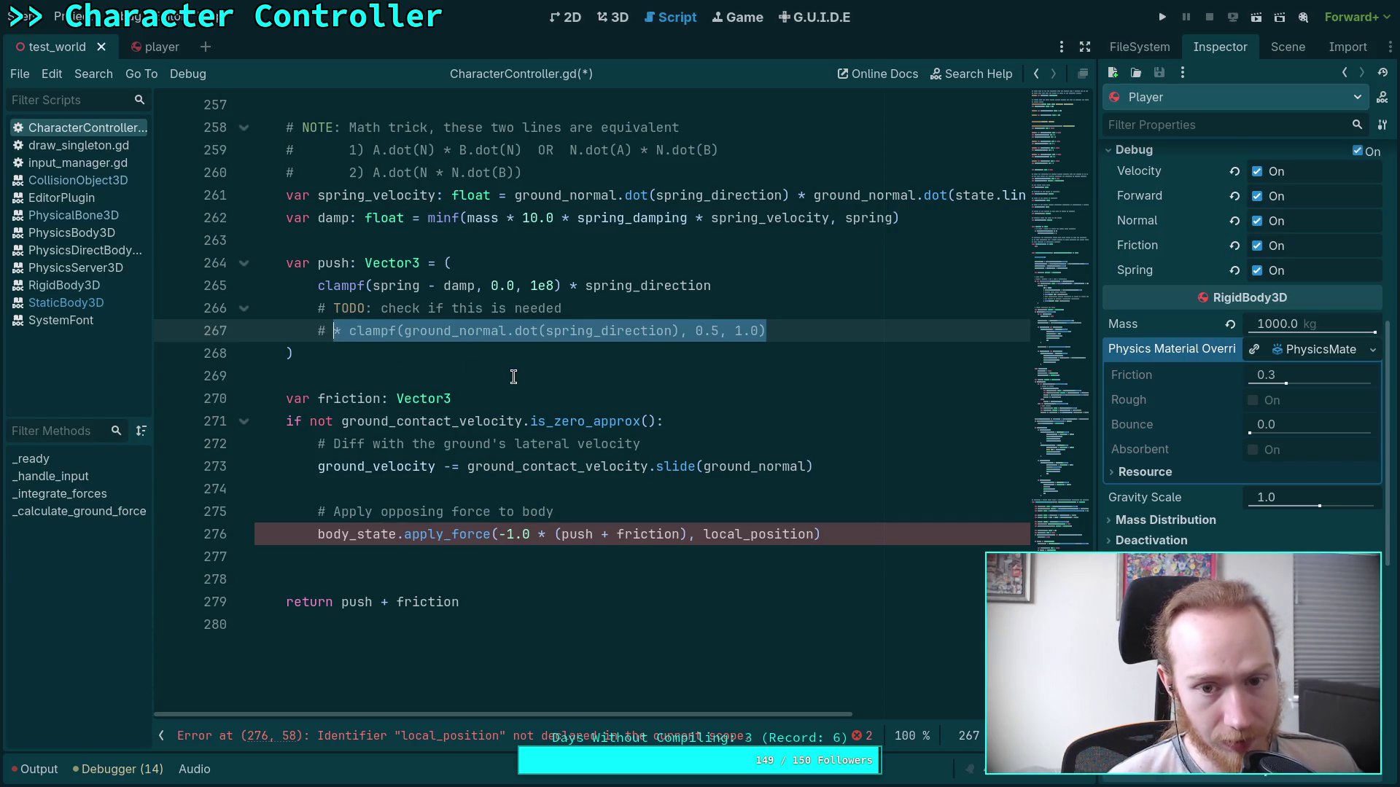
click(476, 379)
double_click(433, 332)
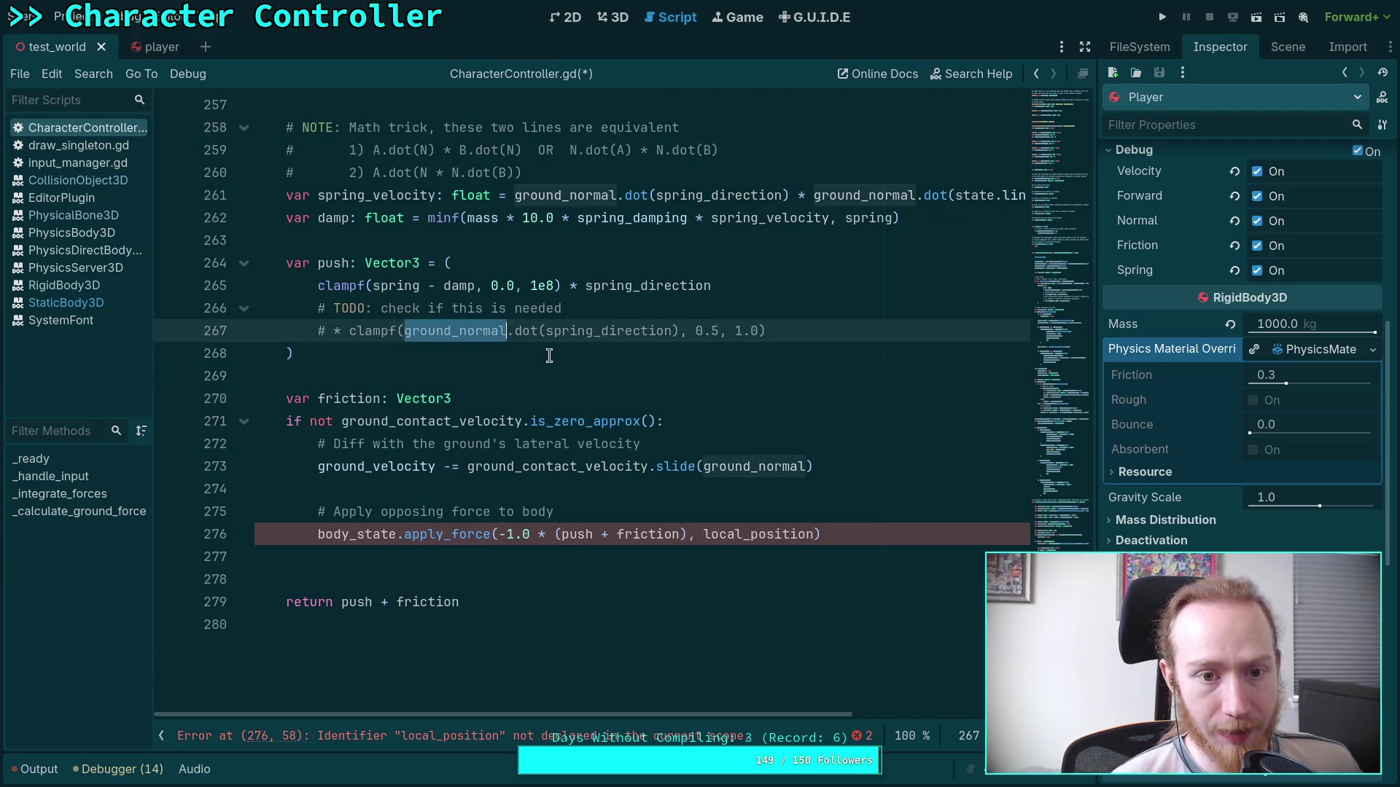
scroll(543, 354, up, 2)
scroll(631, 464, up, 1)
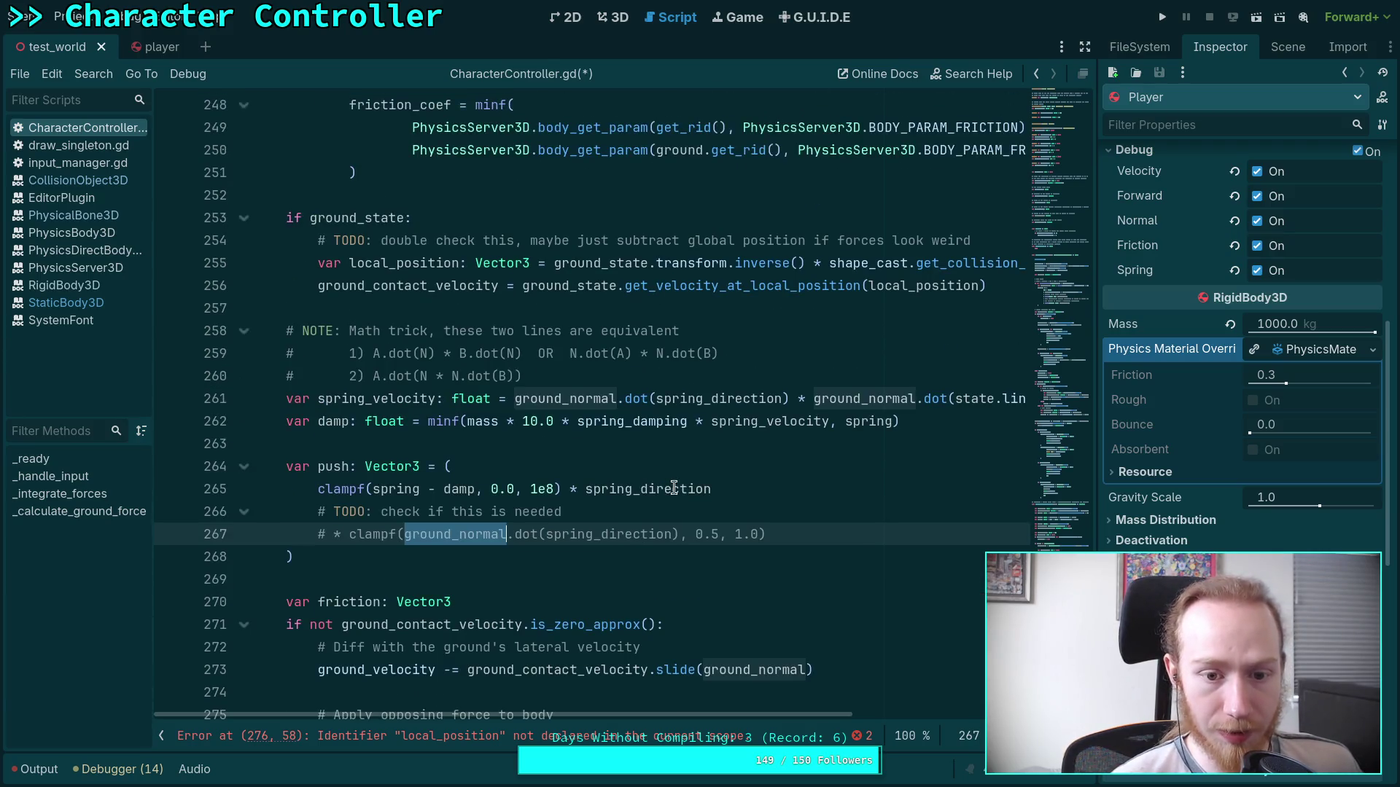
scroll(656, 492, down, 2)
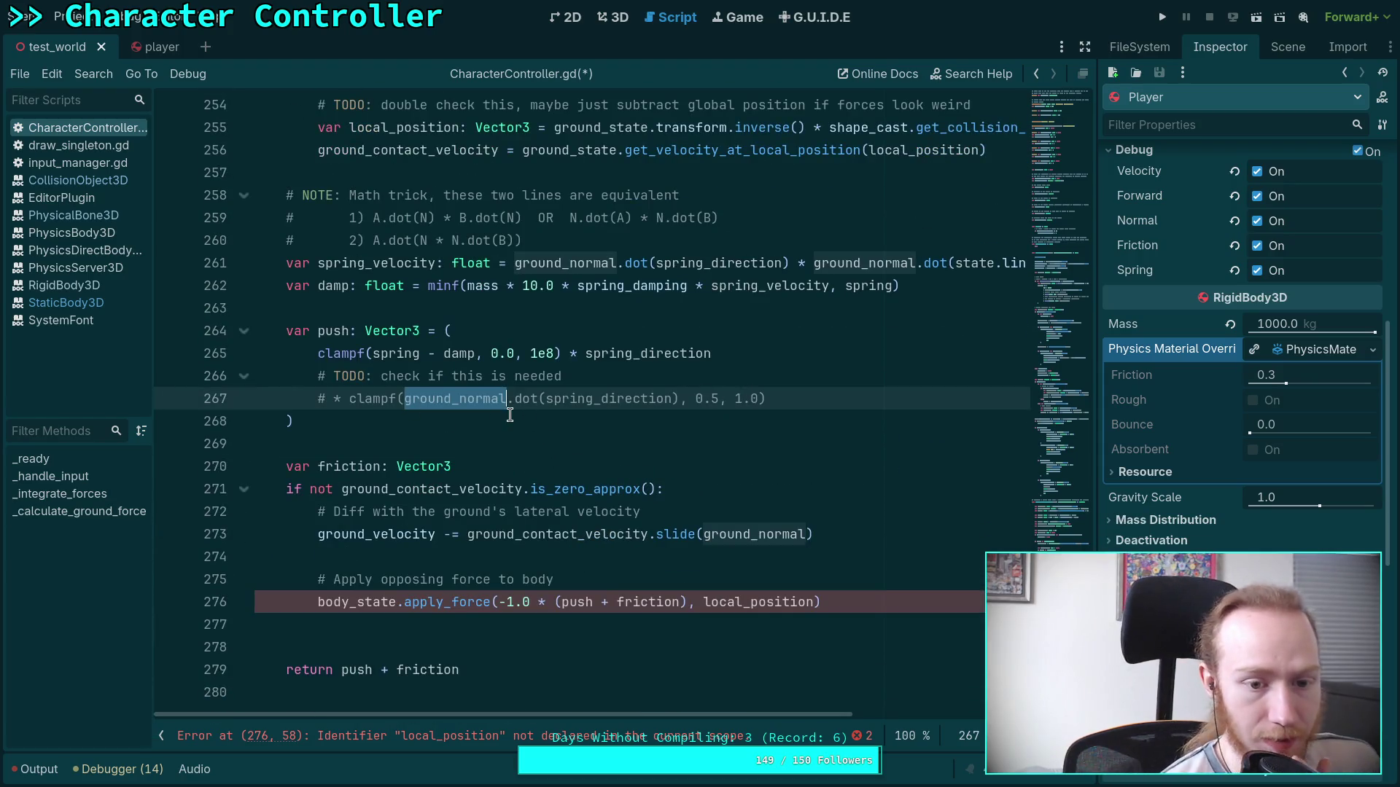
scroll(530, 449, down, 1)
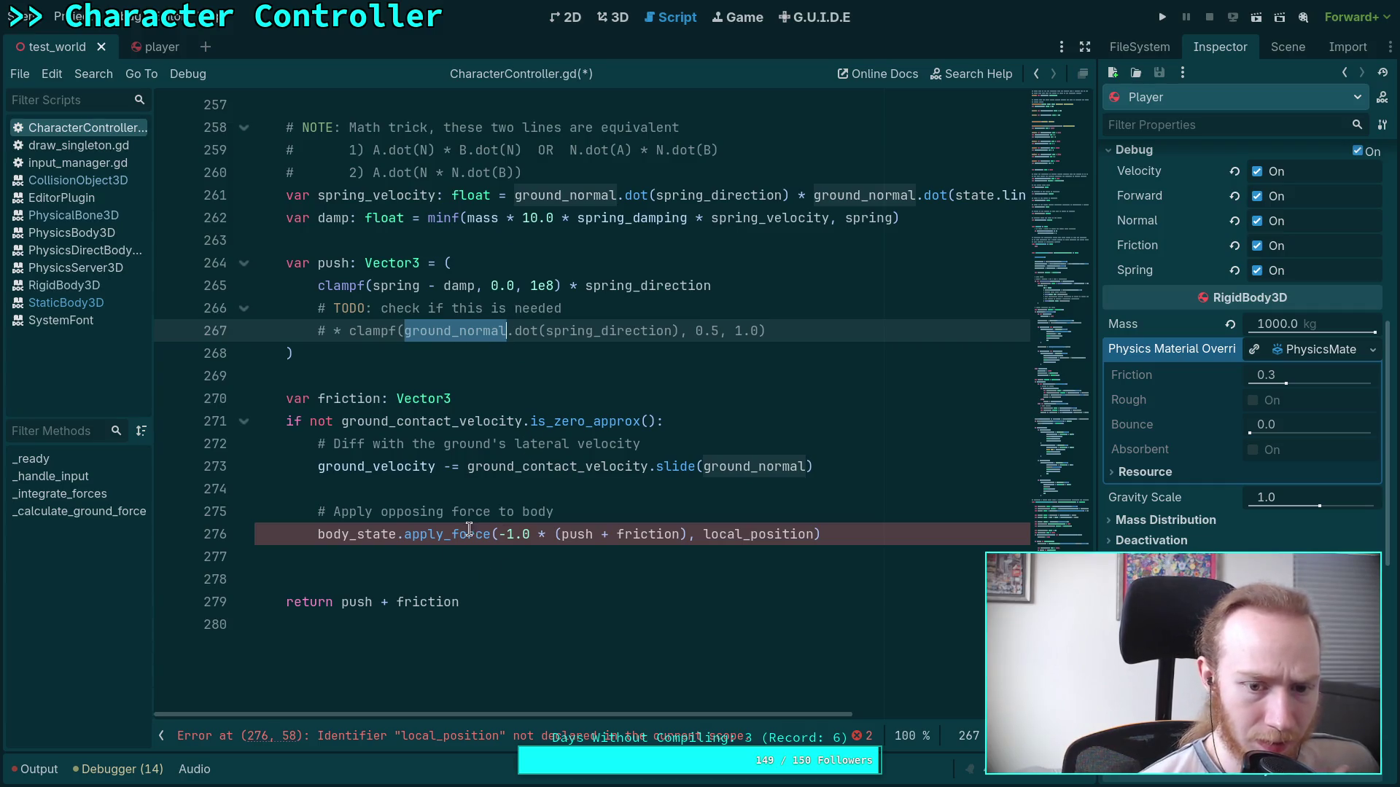
click(372, 533)
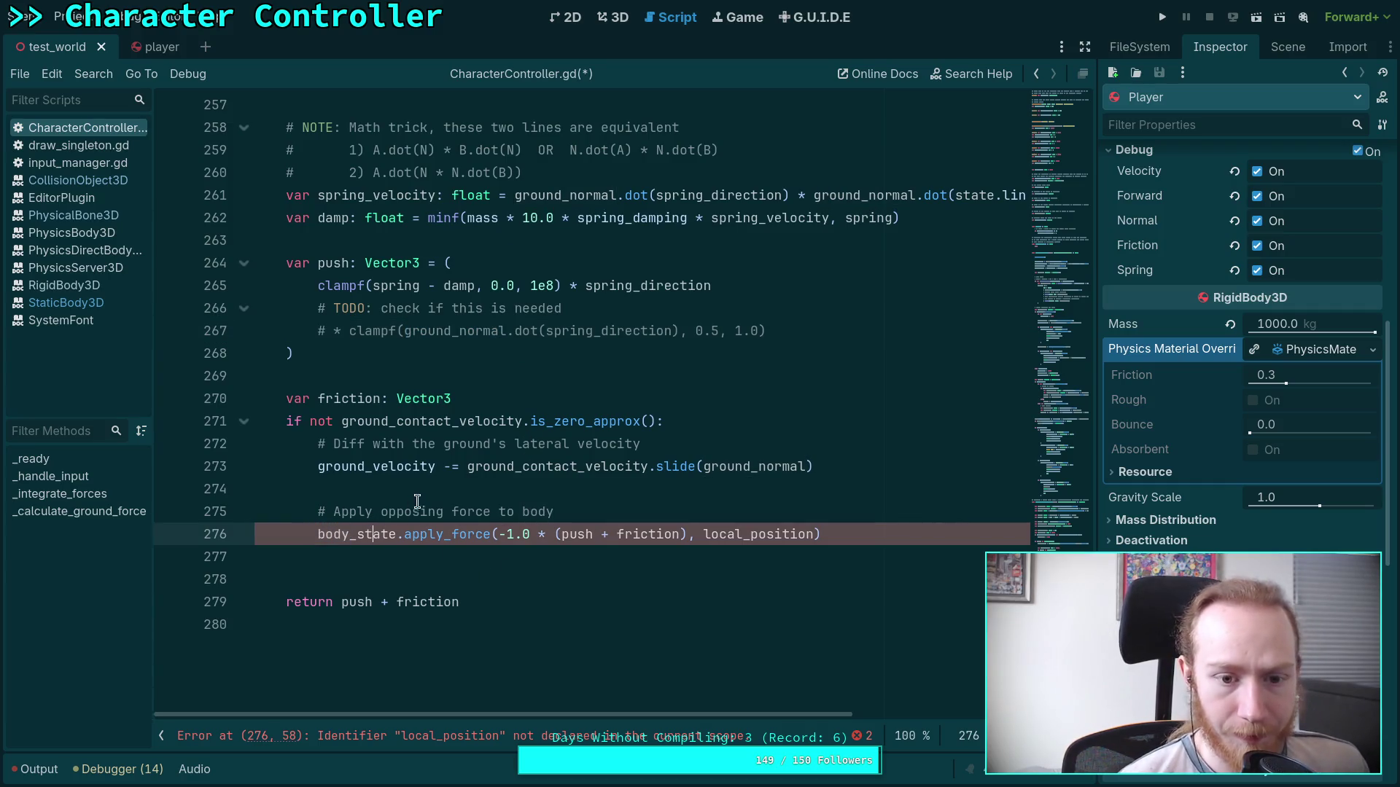
scroll(437, 517, down, 1)
click(649, 421)
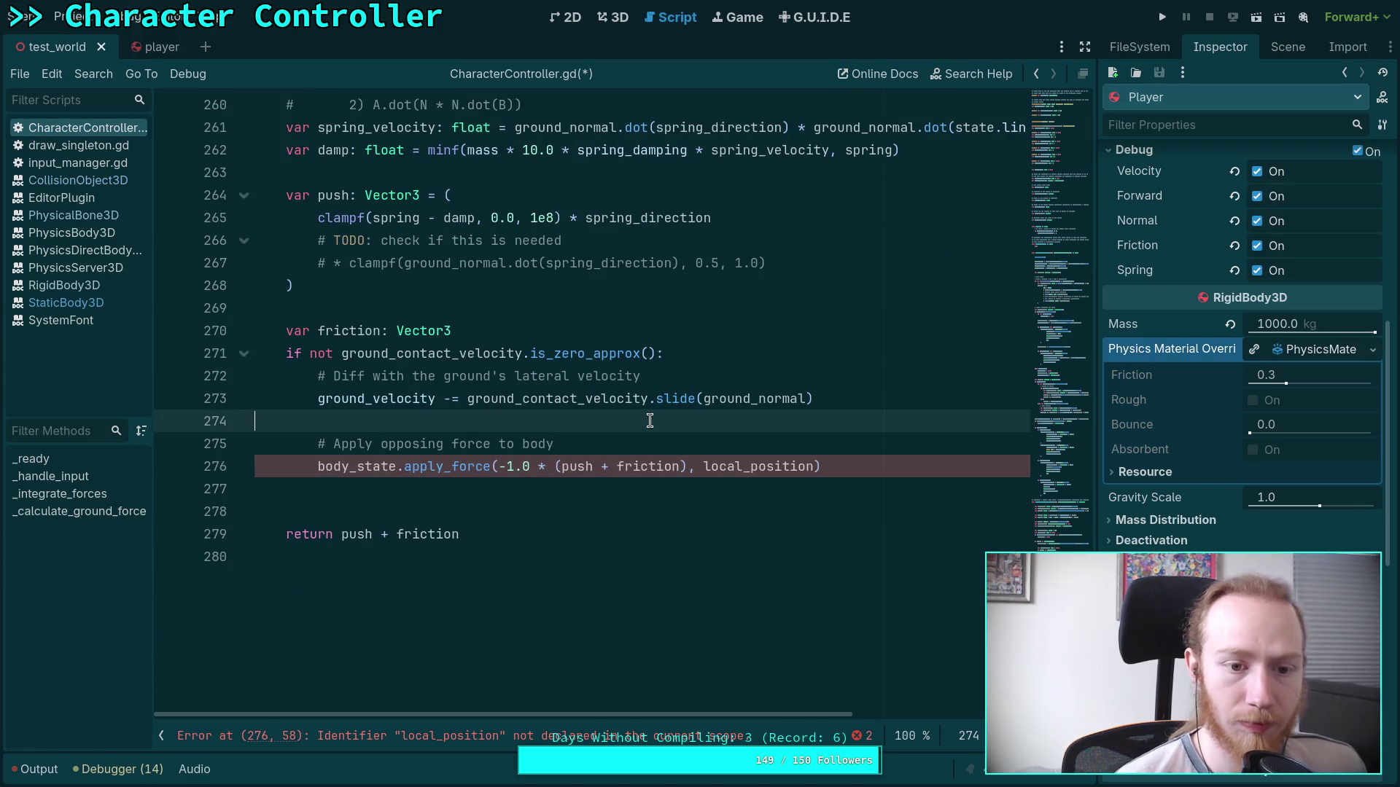
Add an 'if ground_state:' line above the force call and apply the force through ground_state.
key(Return)
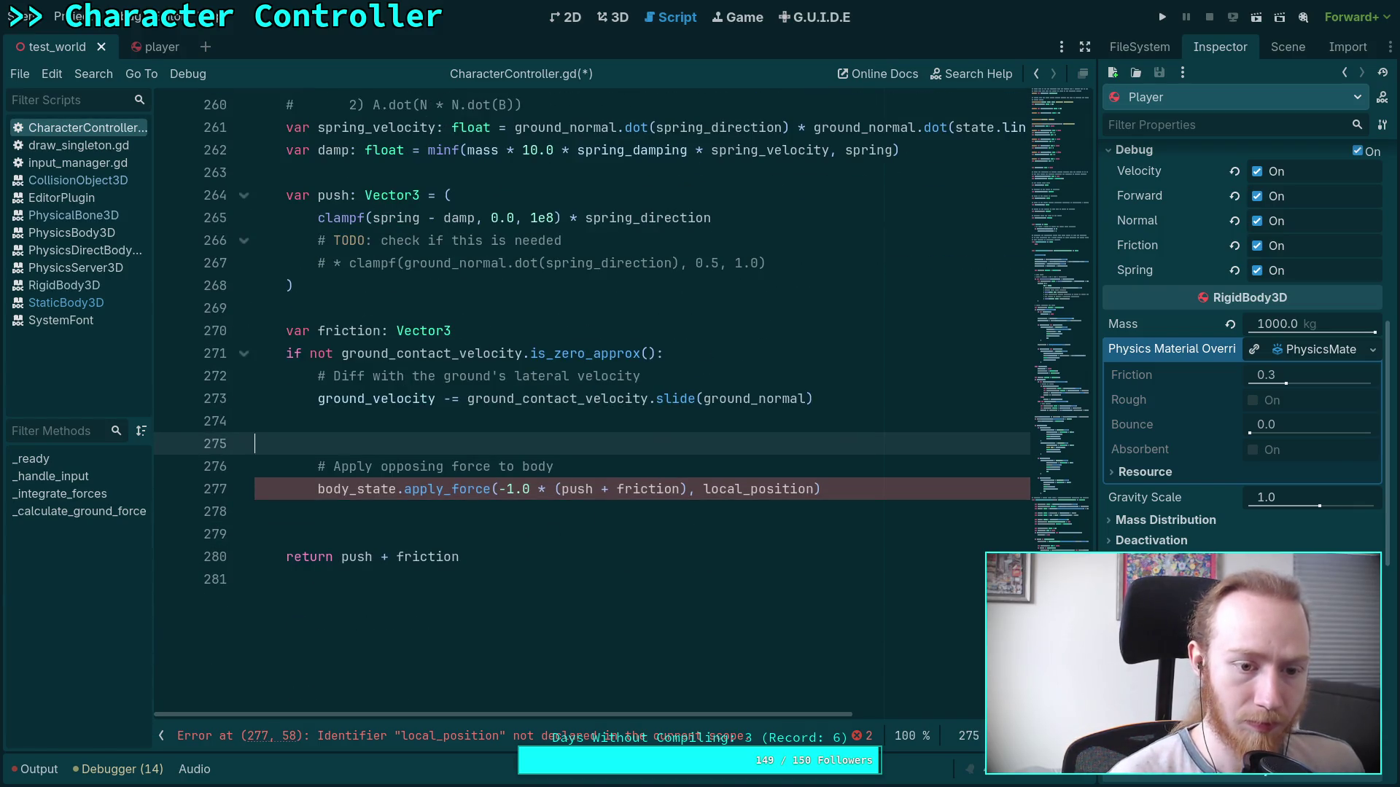
text(ifground_st)
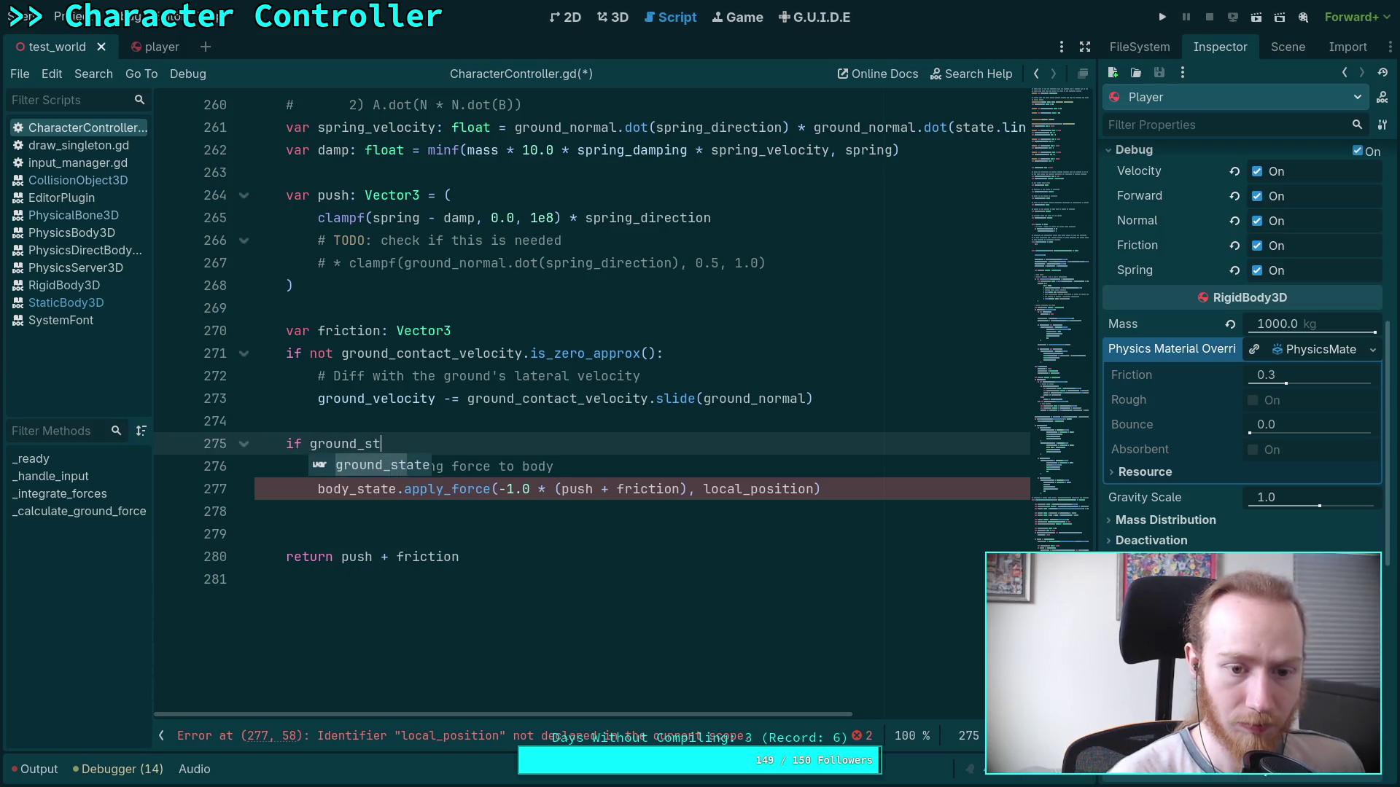
key(Return)
drag(318, 488, 348, 488)
text(ground_s)
key(Return)
click(600, 455)
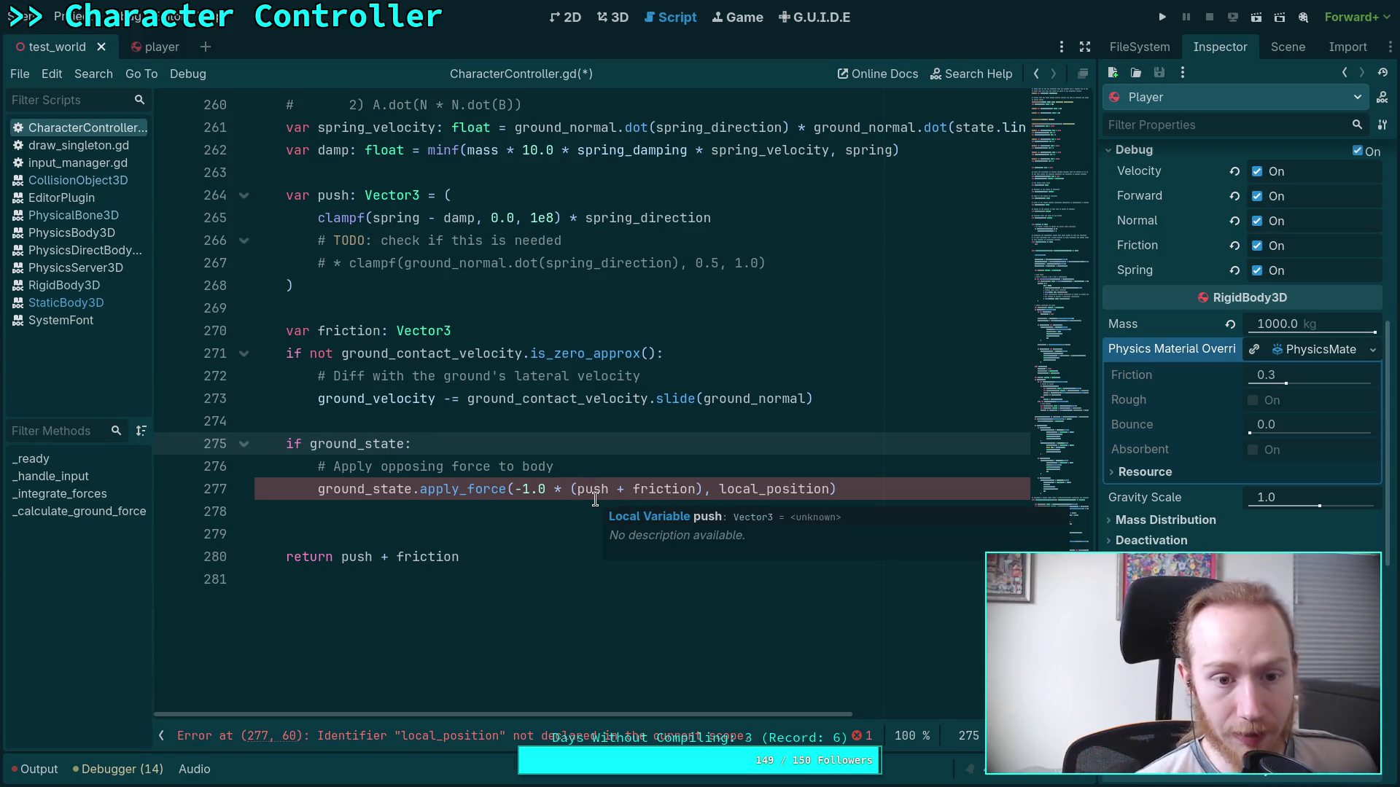
Trace where local_position and ground_contact_velocity are declared and used in the script.
scroll(595, 498, up, 3)
scroll(438, 496, down, 2)
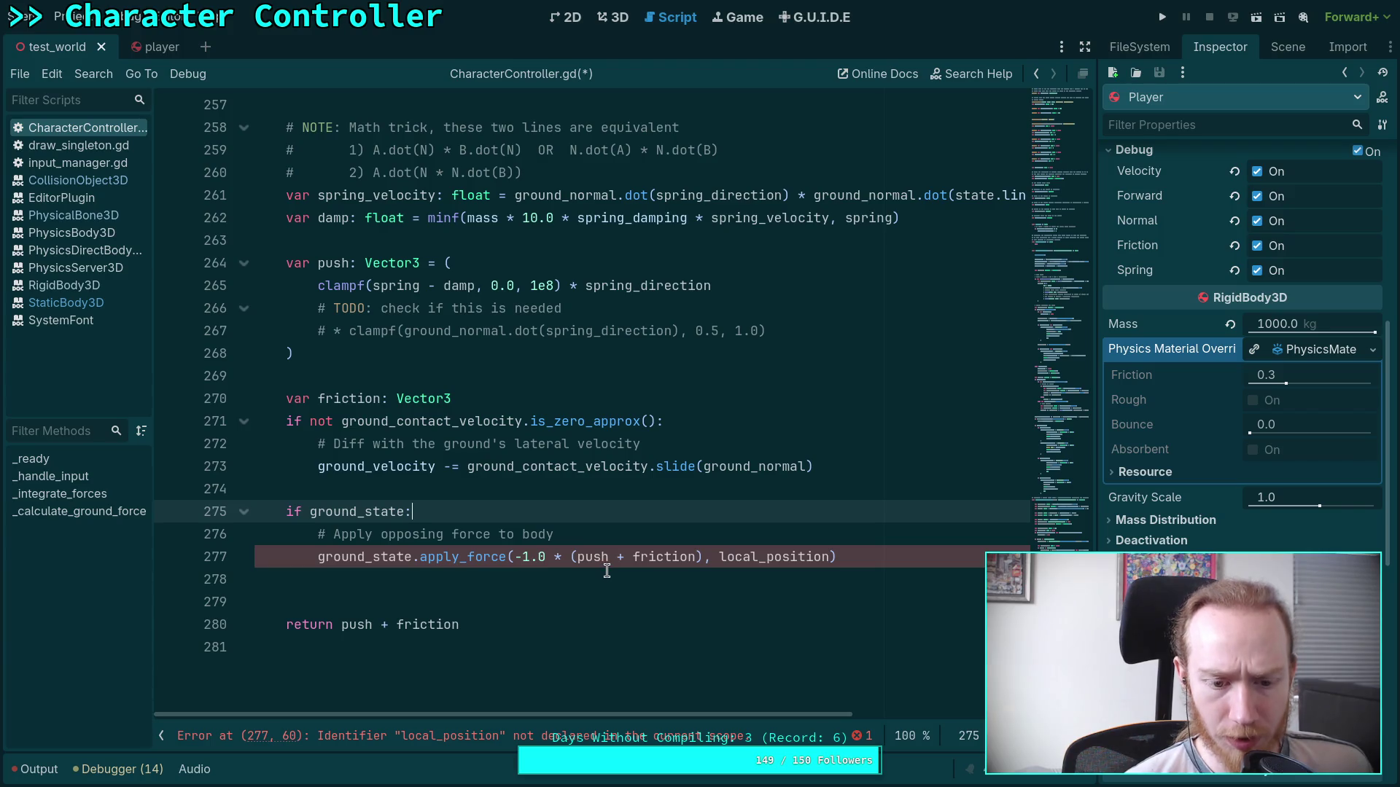
double_click(772, 561)
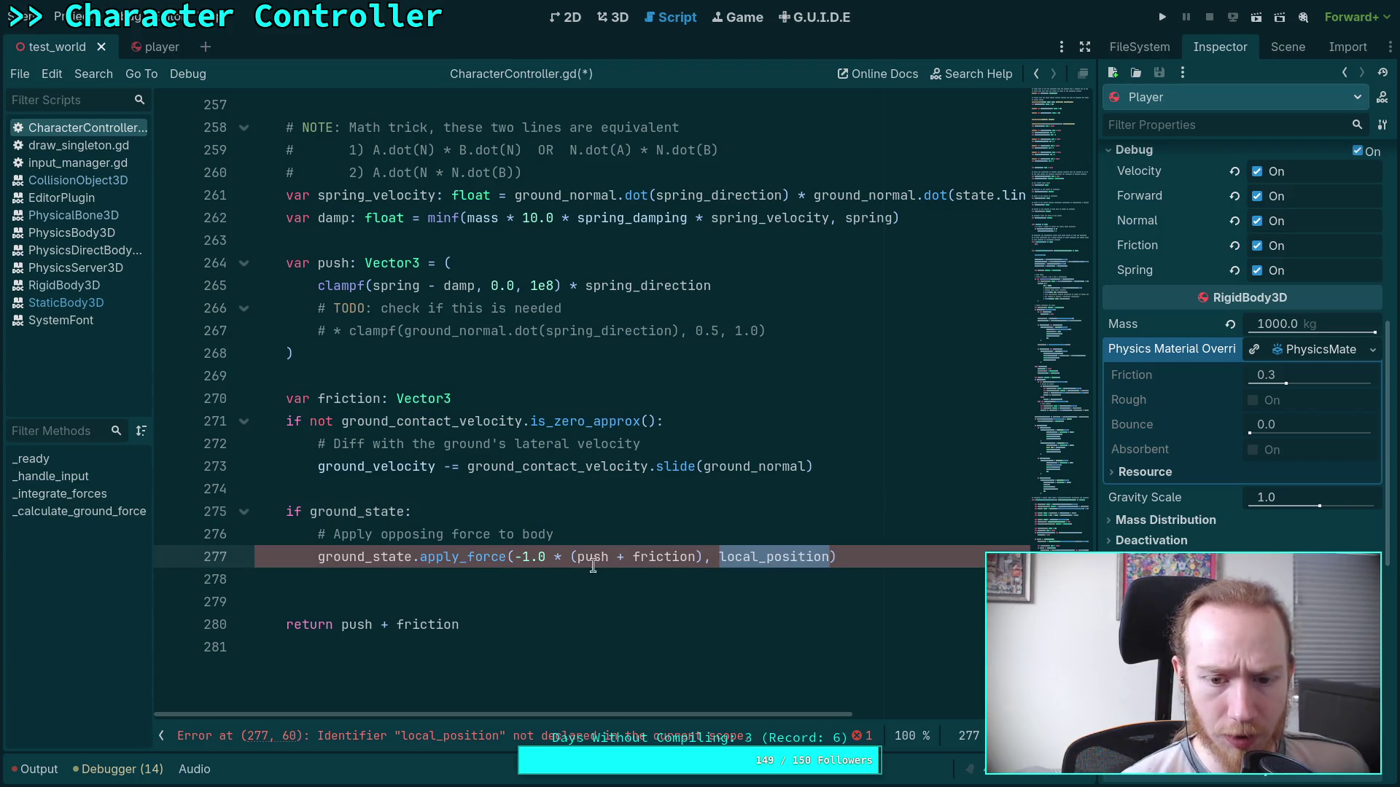
scroll(584, 557, up, 4)
scroll(464, 430, down, 2)
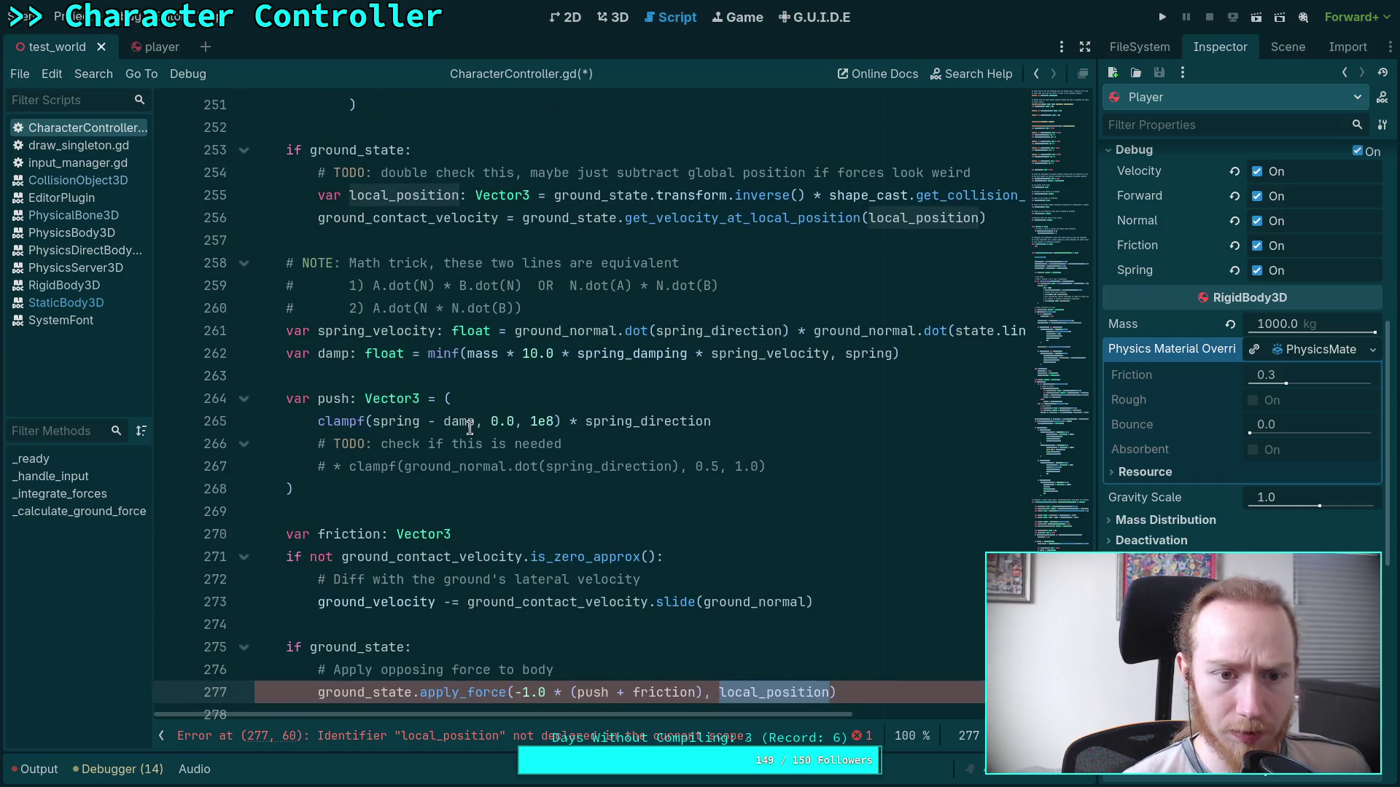
scroll(467, 423, down, 1)
scroll(386, 160, up, 1)
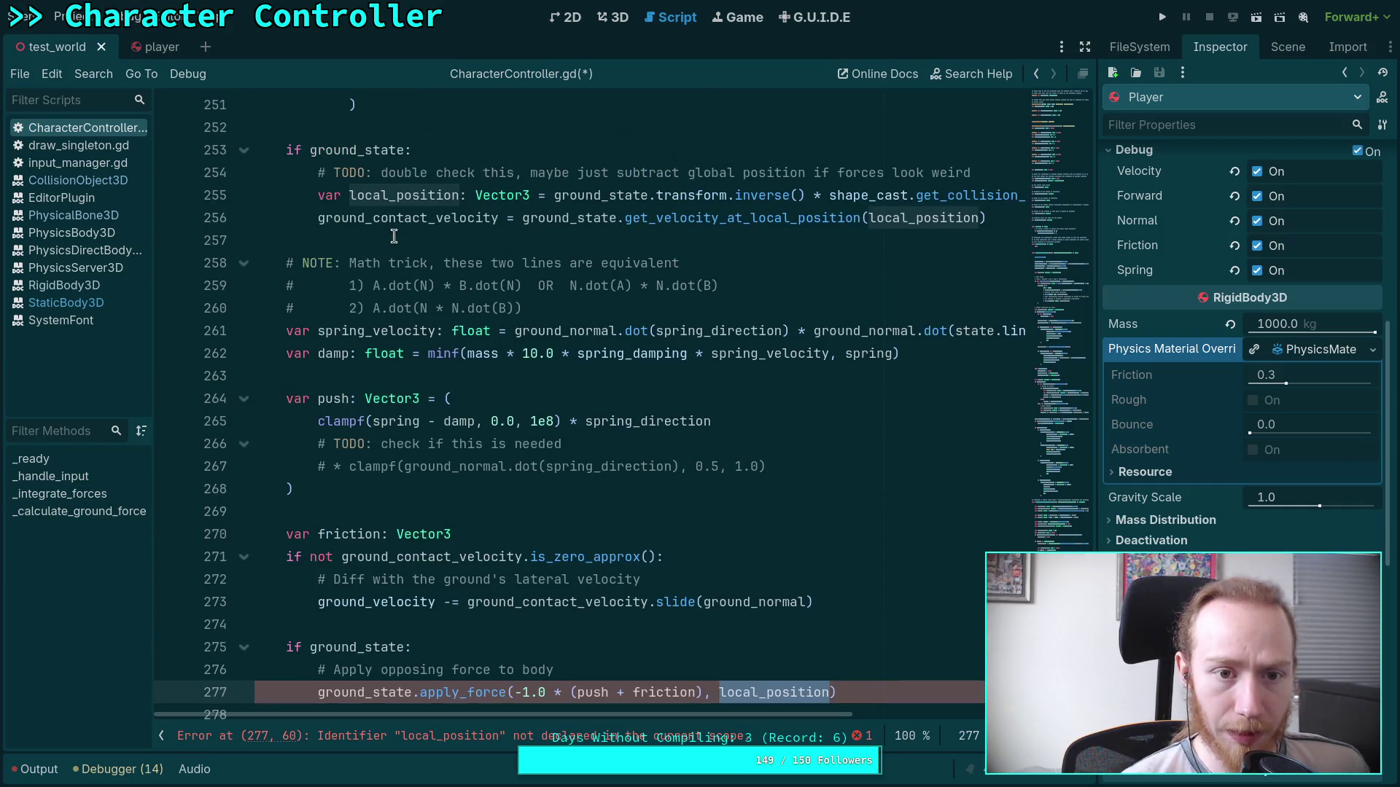
double_click(394, 218)
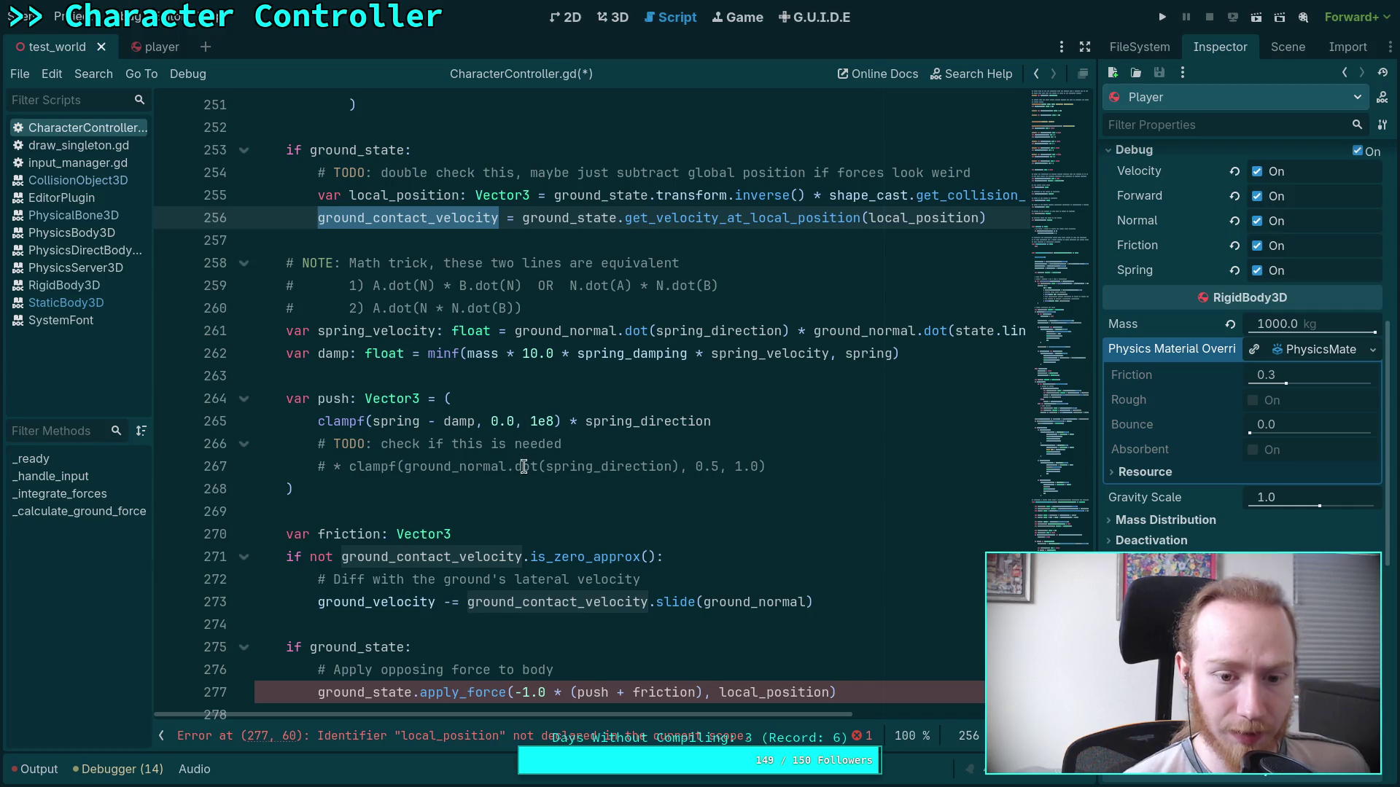
scroll(524, 466, down, 1)
scroll(386, 449, up, 1)
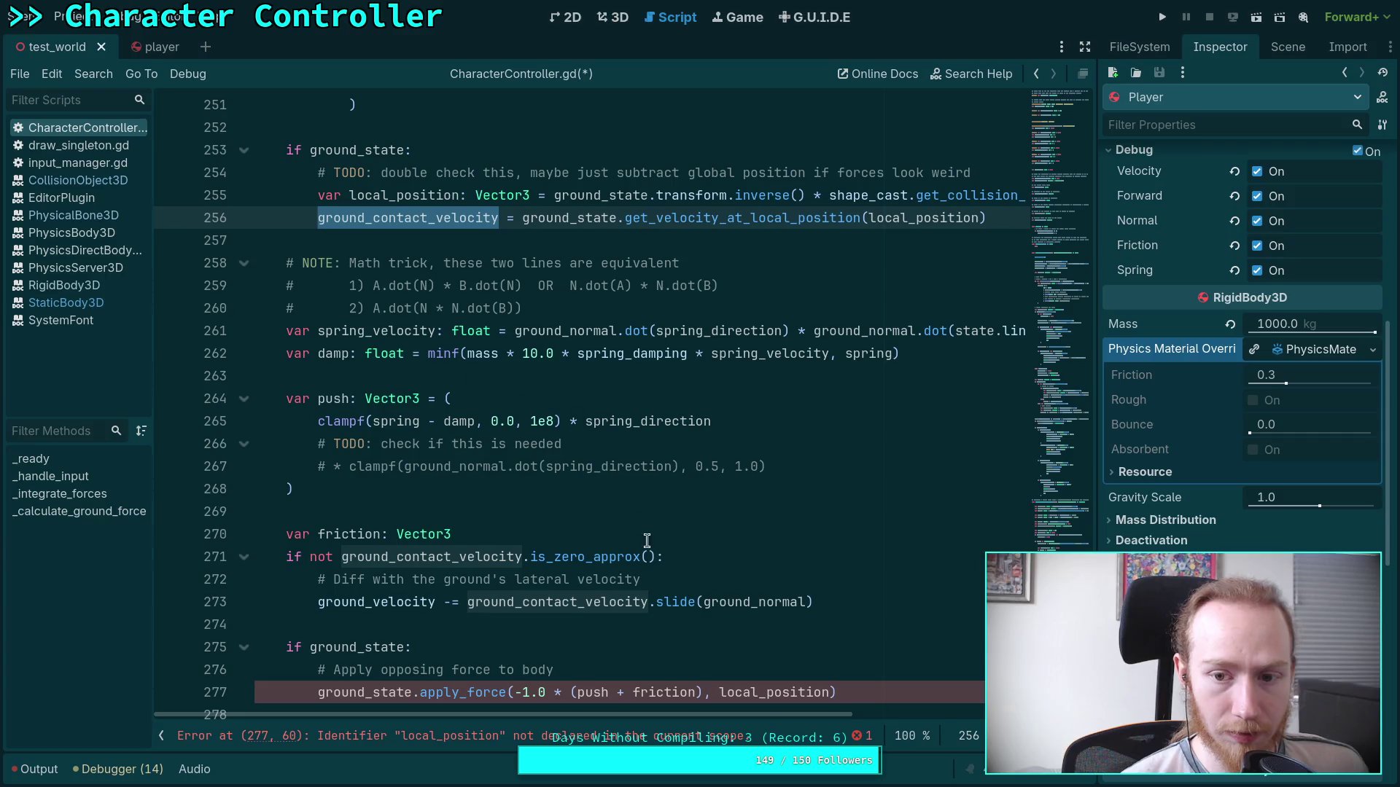
mouse_move(749, 713)
mouse_down()
mouse_move(950, 729)
mouse_move(562, 710)
mouse_up()
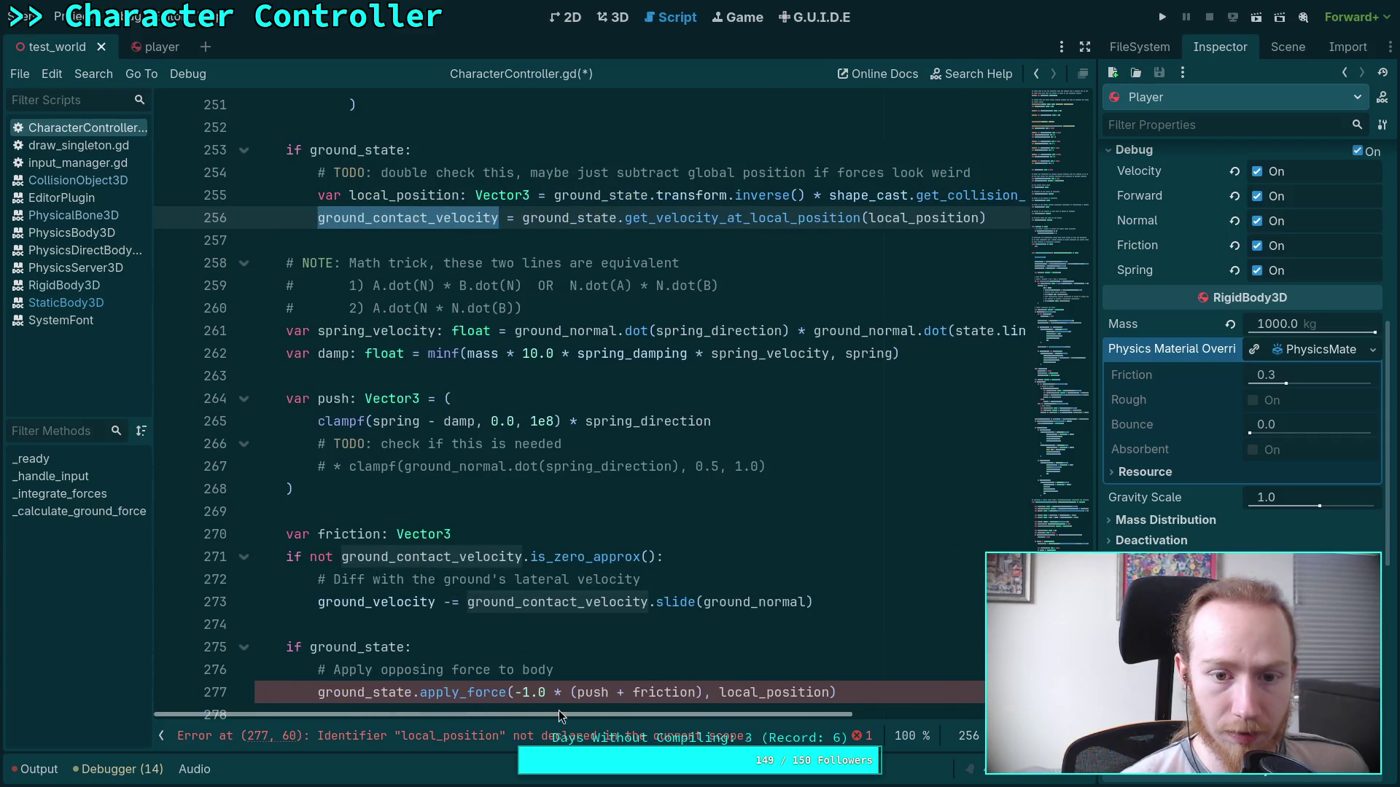
Open '(' after 'spring_velocity =', indent the expression, and break before '* ground_normal' with a closing-parenthesis line.
click(512, 330)
text(()
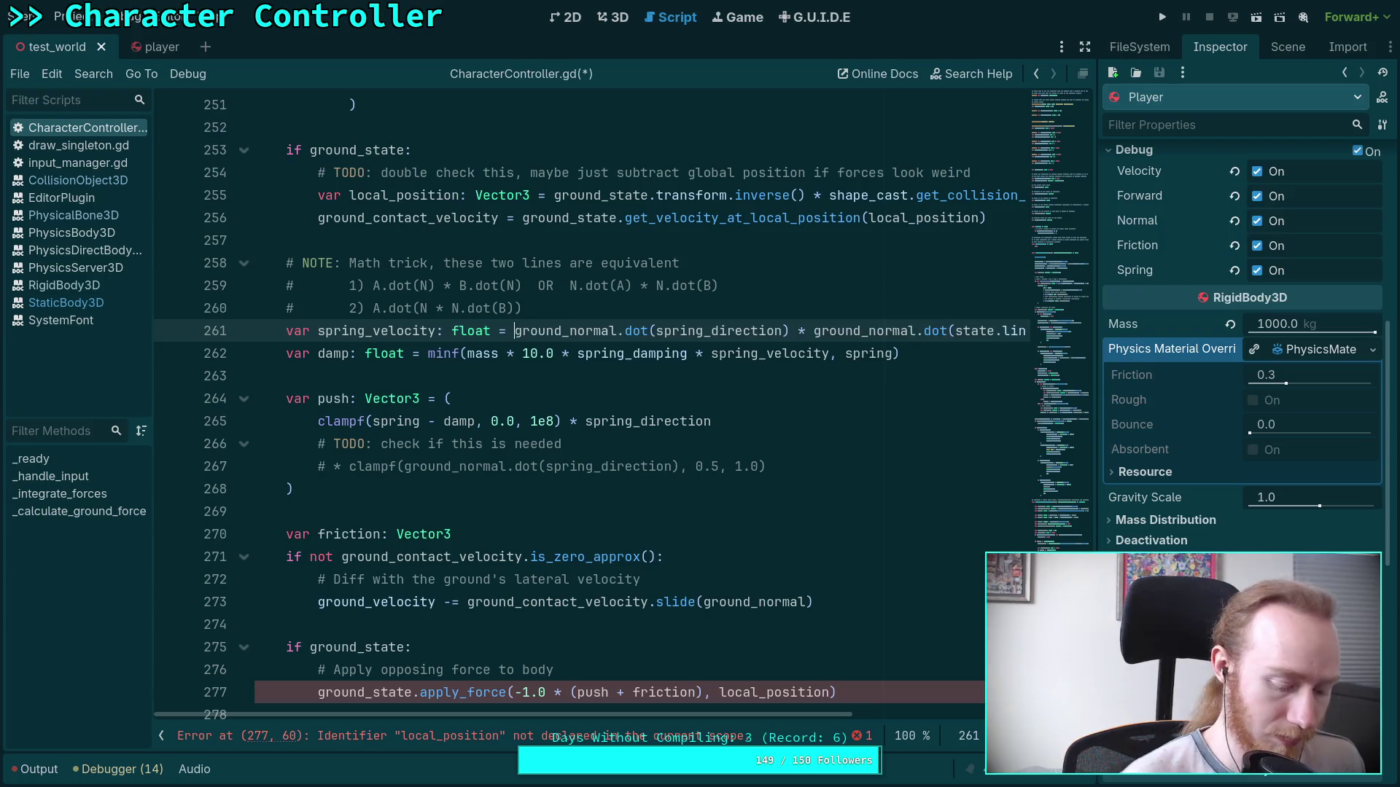
key(Return)
key(Tab)
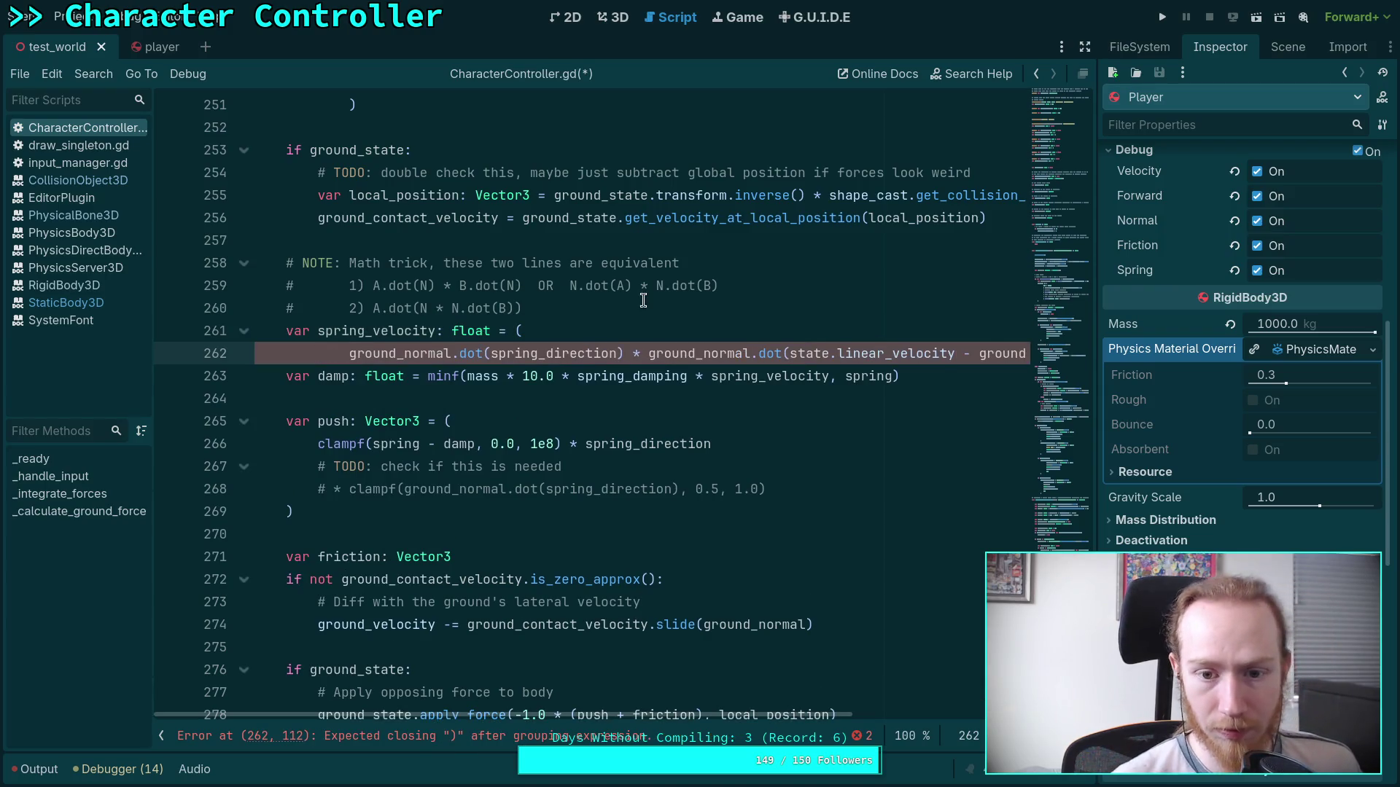
click(630, 353)
key(Return)
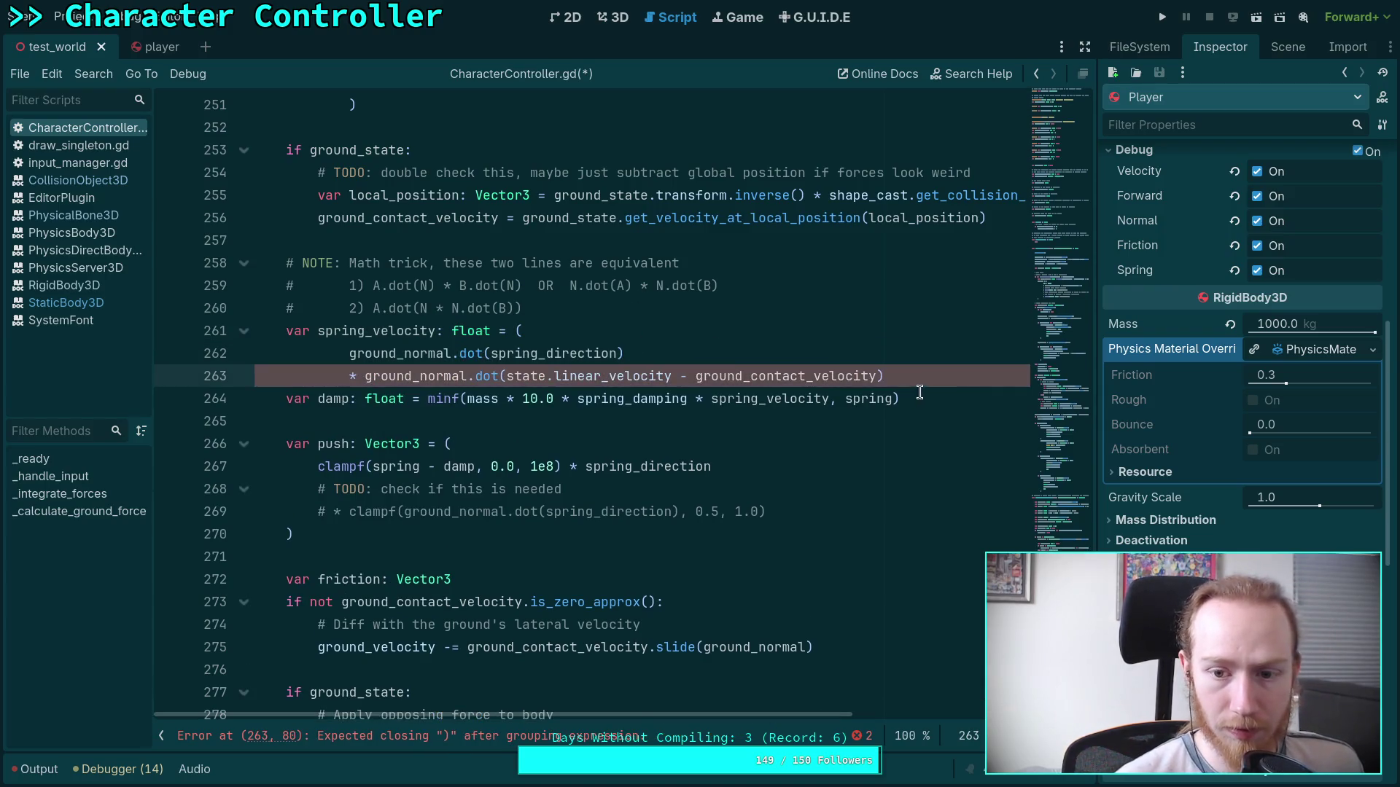
click(905, 376)
key(Return)
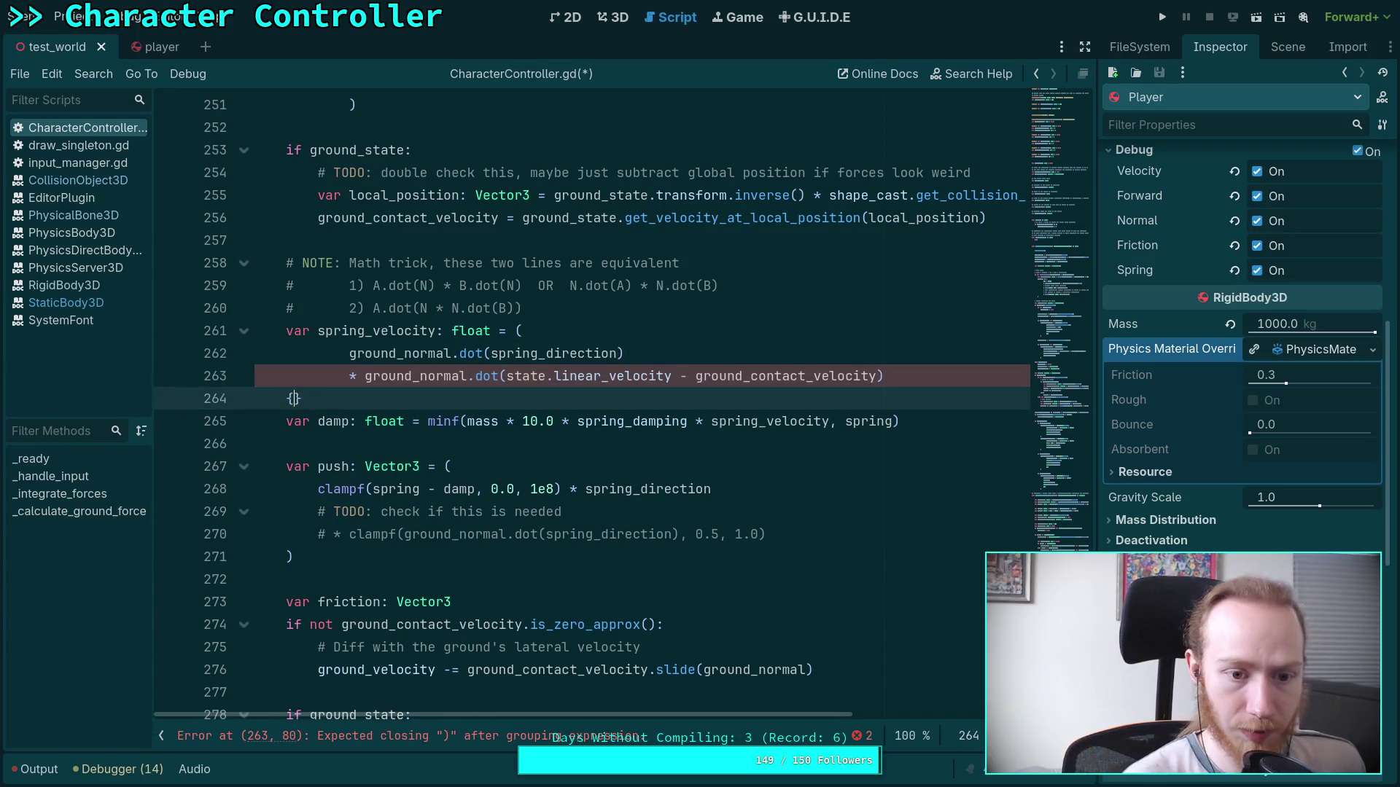
click(161, 736)
click(199, 354)
Check where ground_contact_velocity is set near the spring_velocity lines.
click(457, 397)
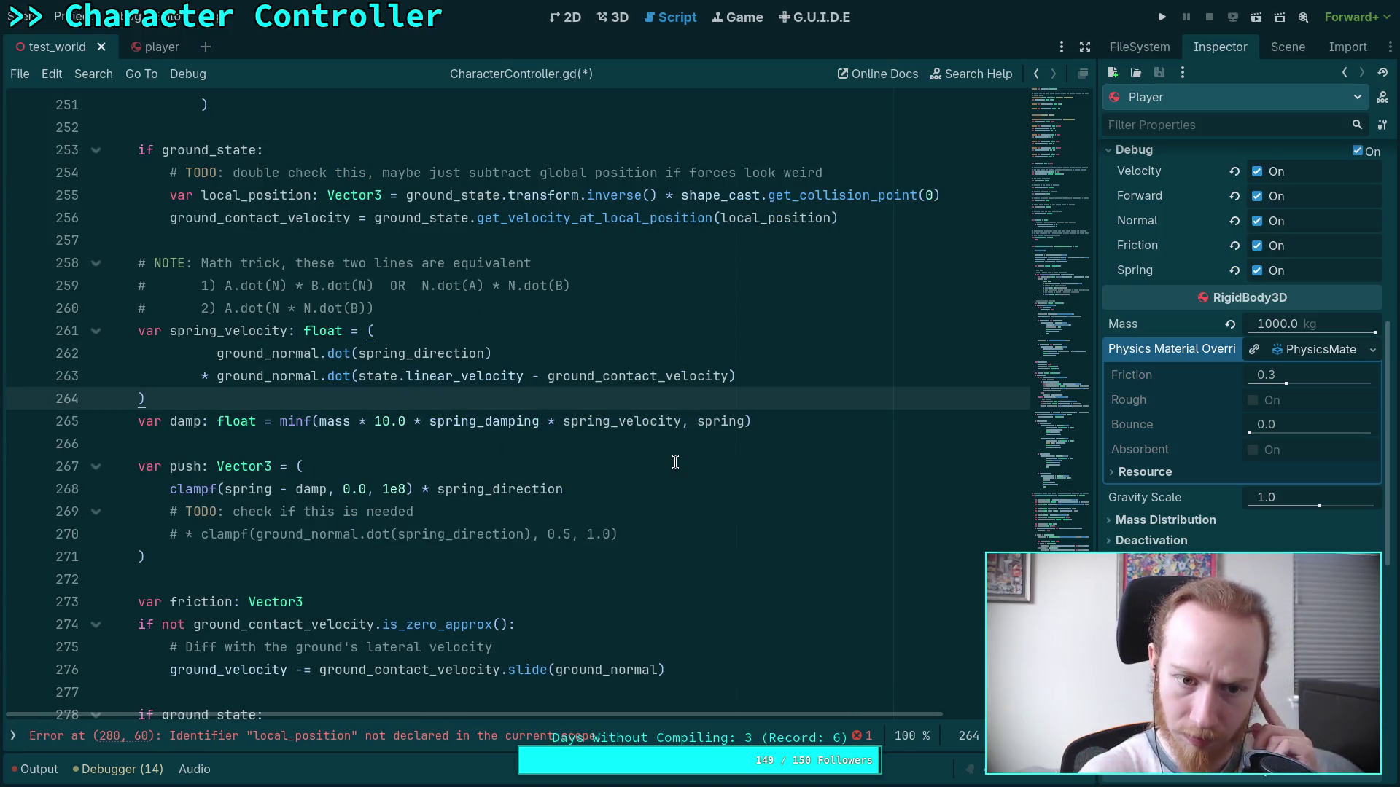
key(Down)
key(Down)
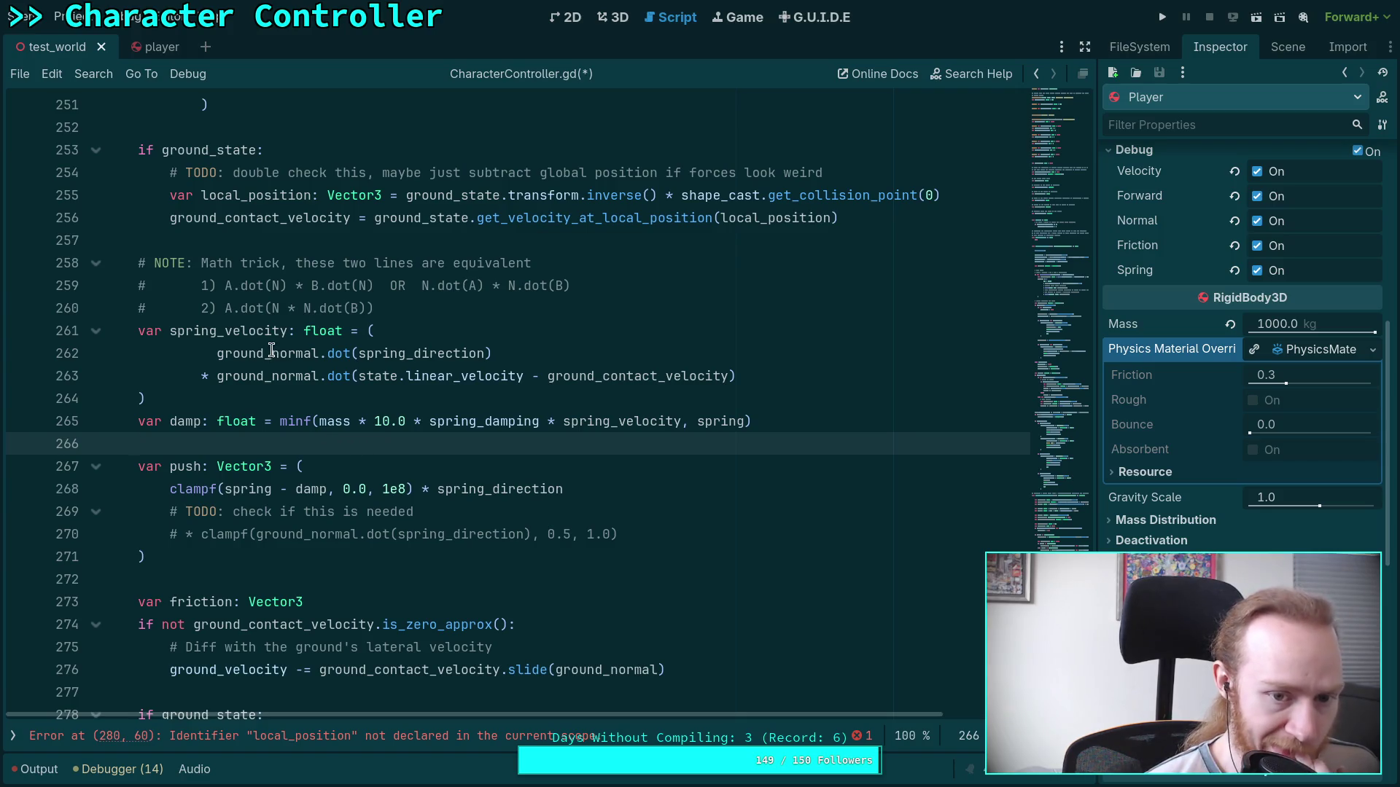
double_click(626, 378)
scroll(594, 467, down, 1)
scroll(570, 441, up, 1)
scroll(383, 375, up, 2)
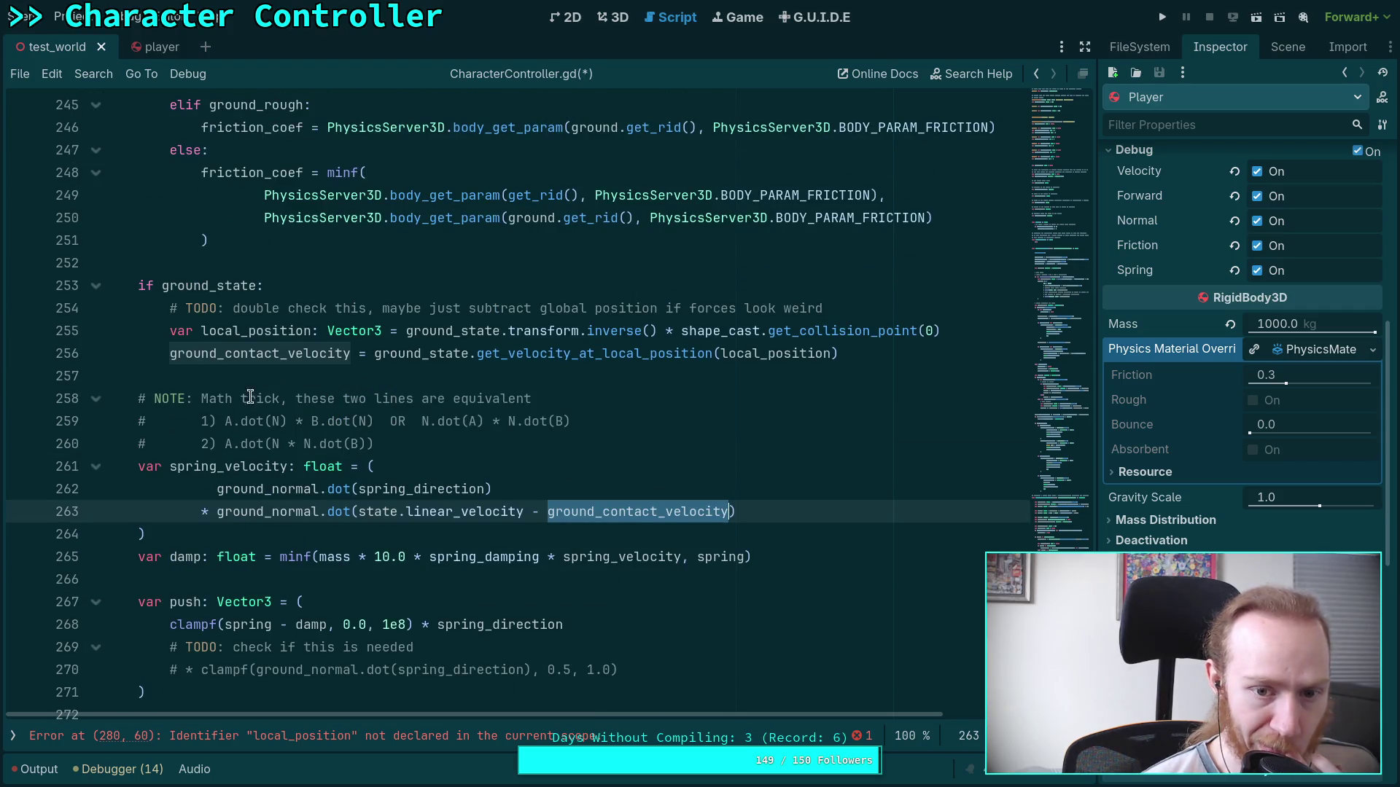
scroll(232, 388, up, 2)
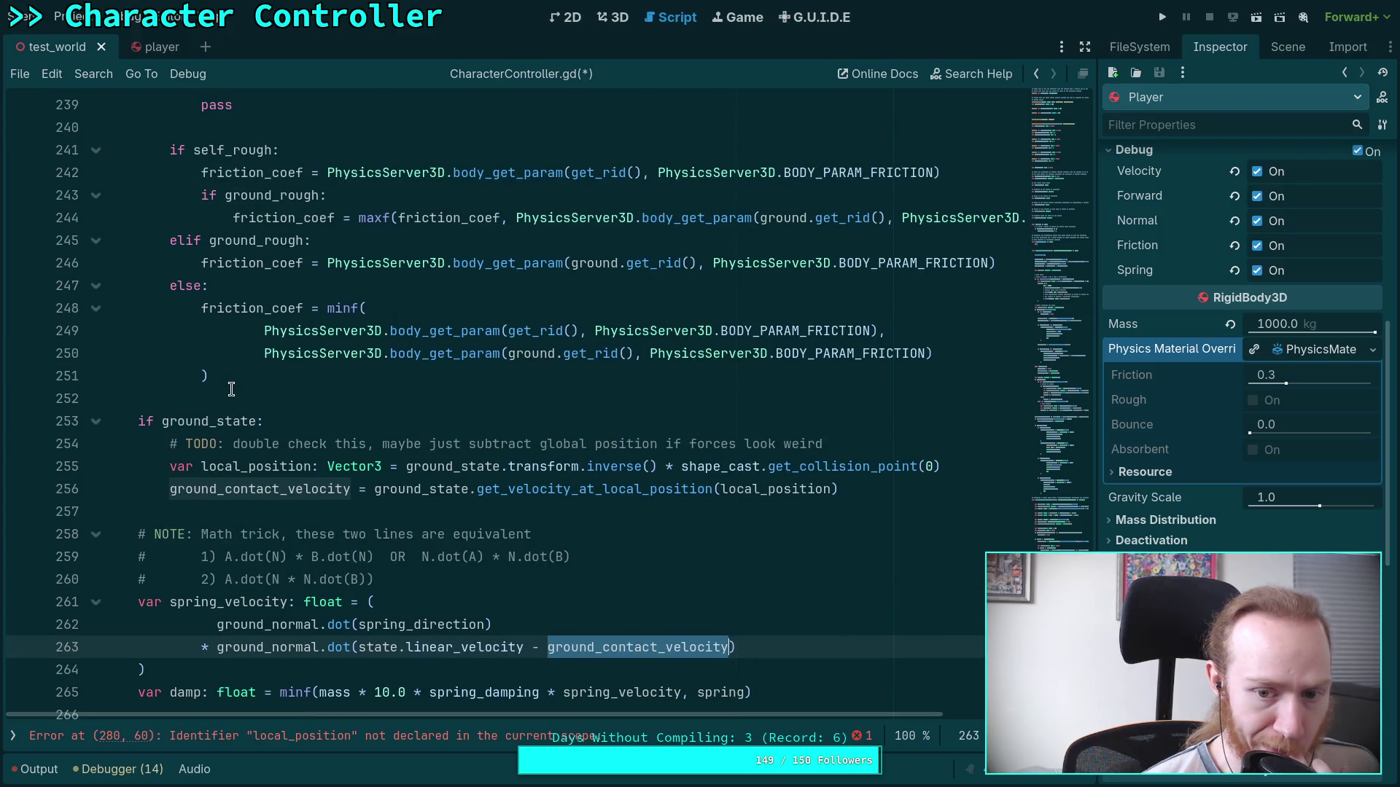
scroll(231, 389, down, 7)
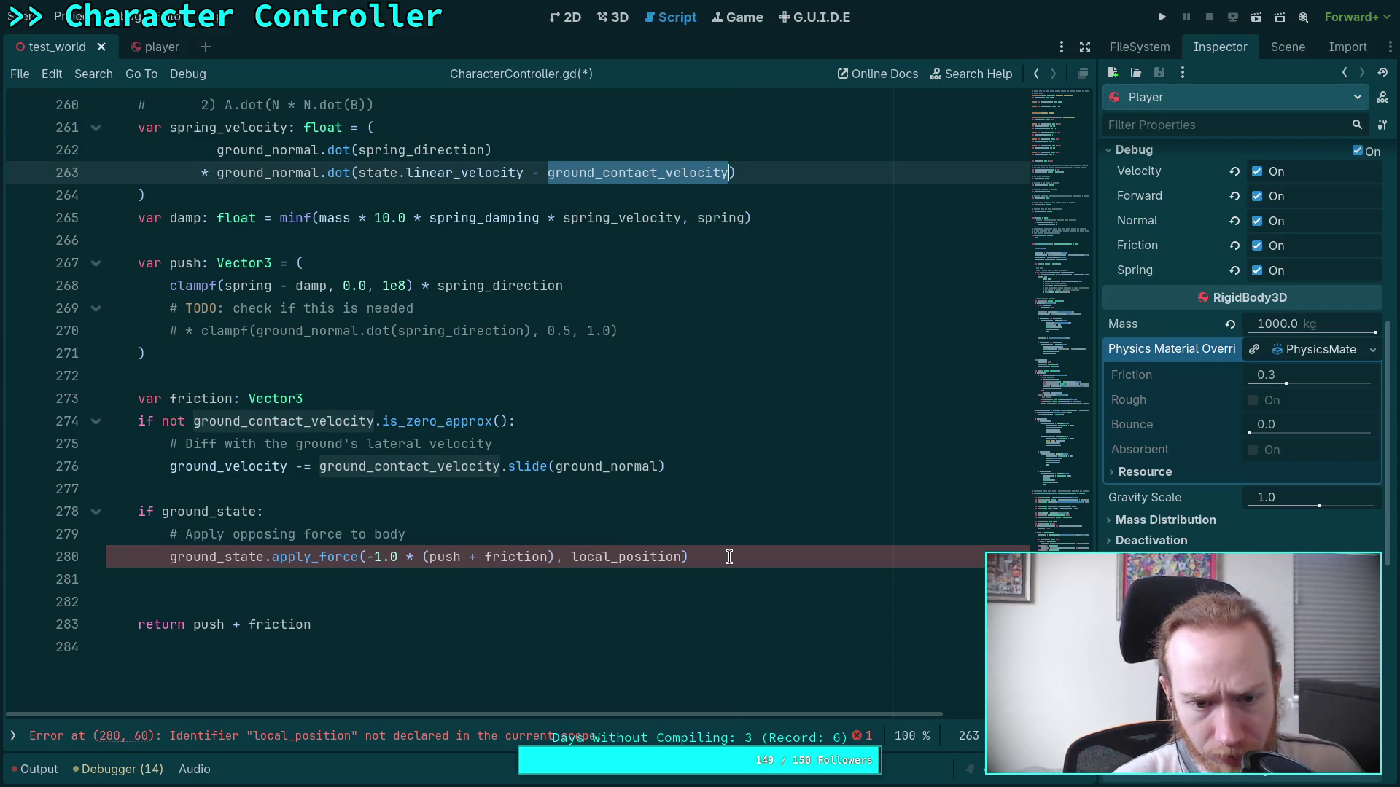
scroll(453, 431, up, 5)
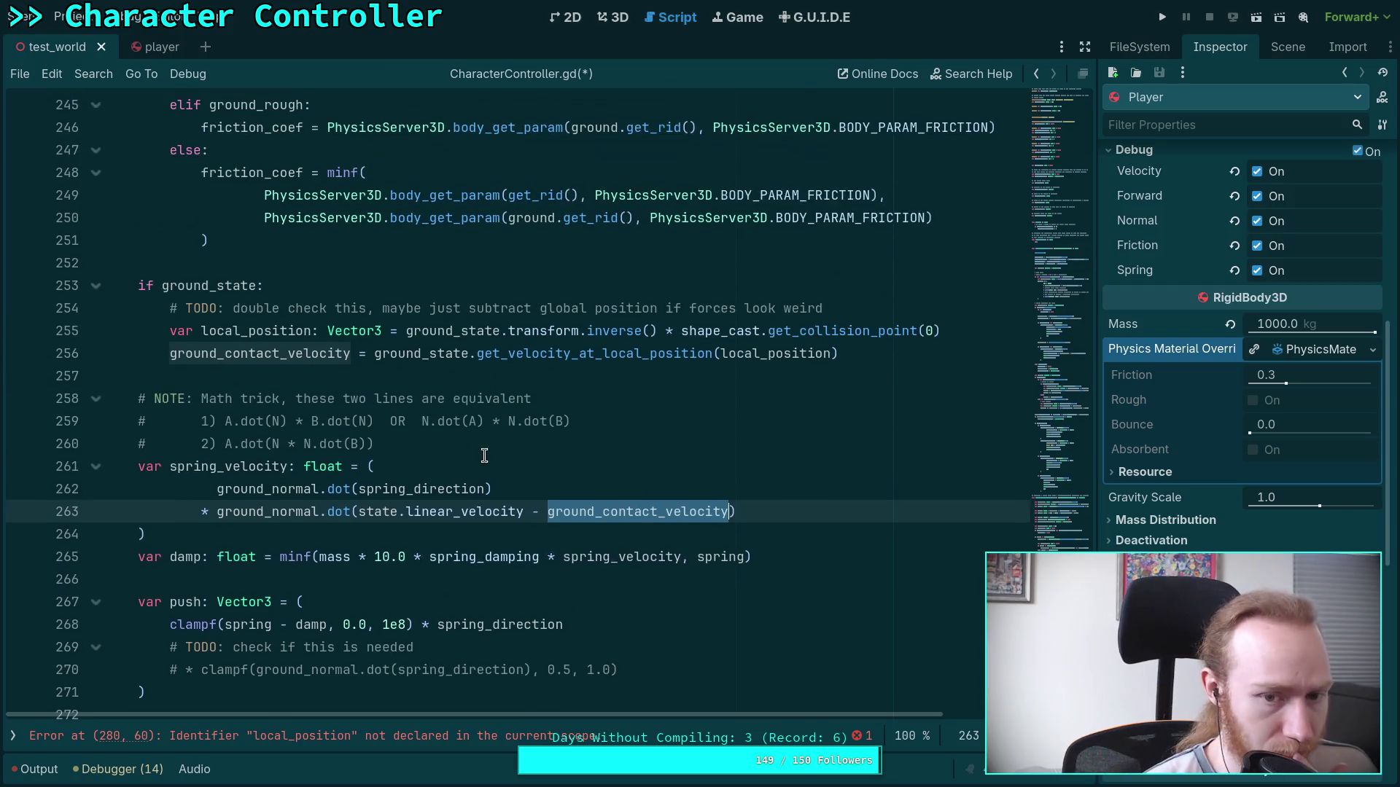
click(450, 379)
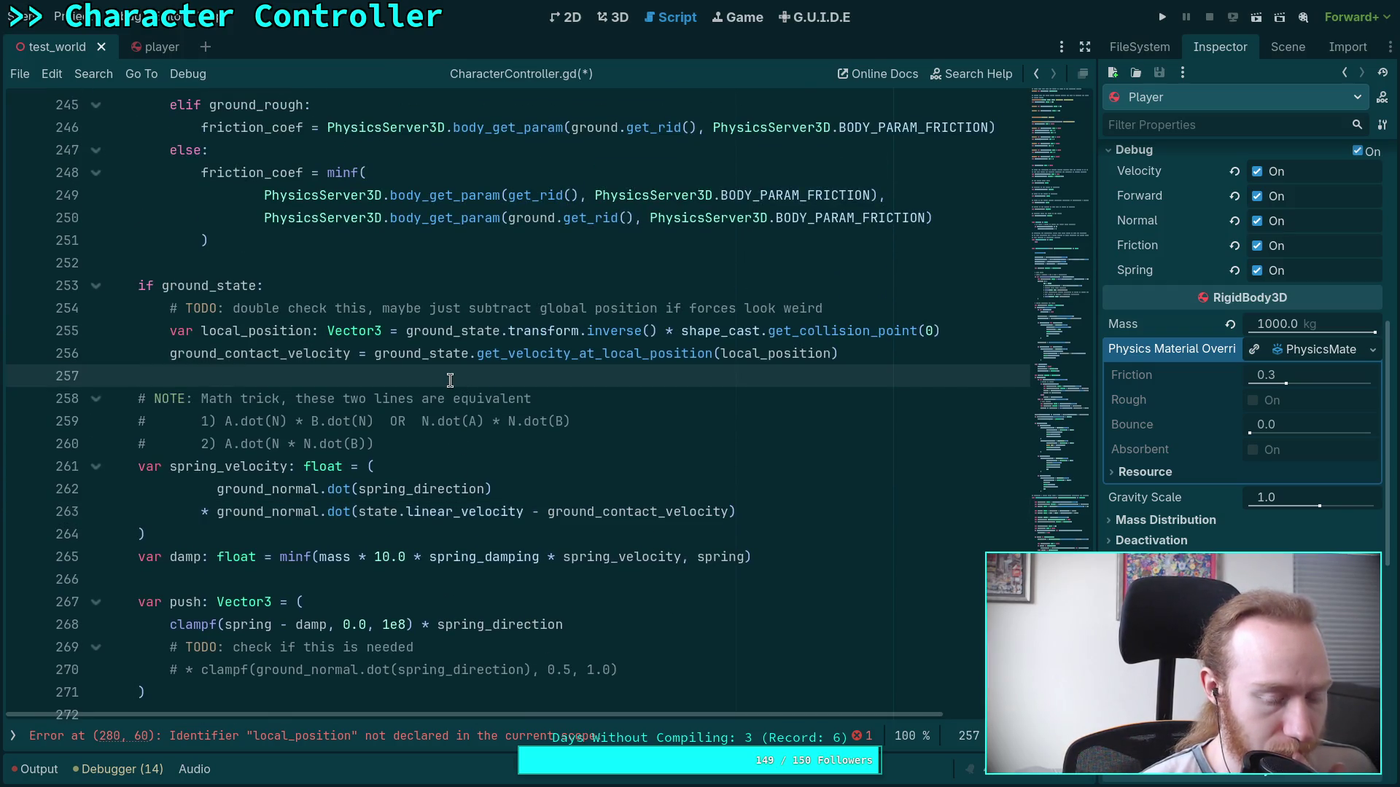
Review the local_position code in the ground_state block and select its inverse() call.
scroll(361, 372, up, 2)
click(315, 398)
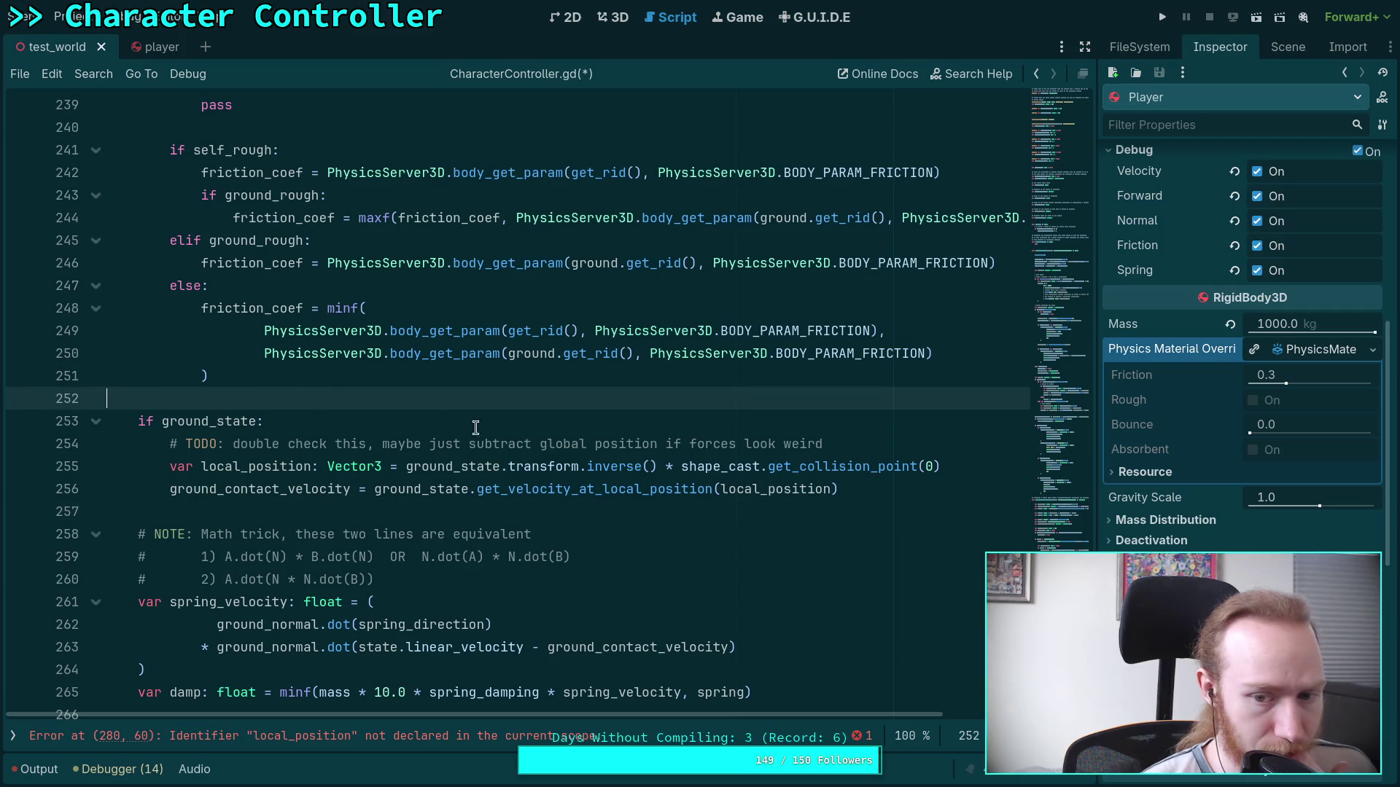
scroll(565, 438, up, 1)
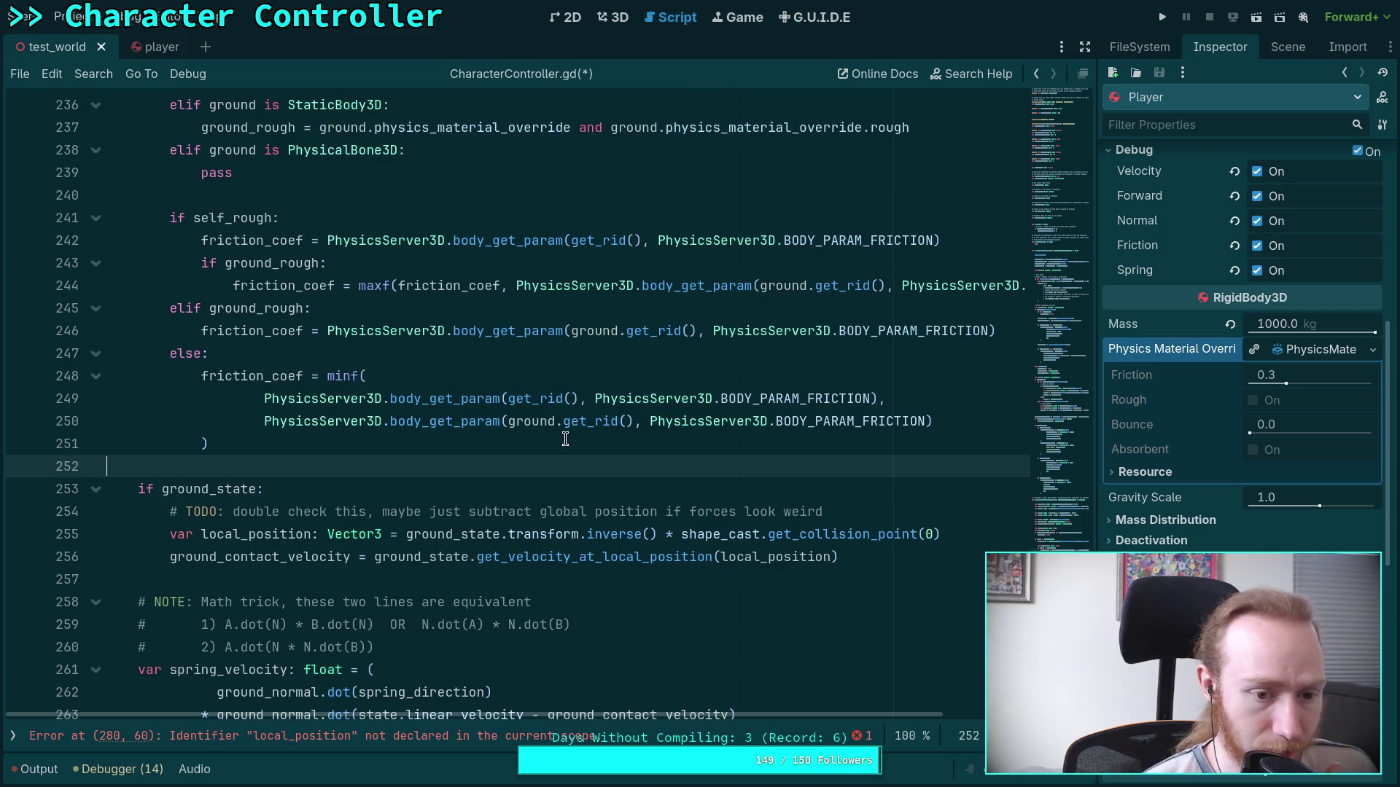
scroll(565, 438, up, 3)
scroll(565, 438, down, 3)
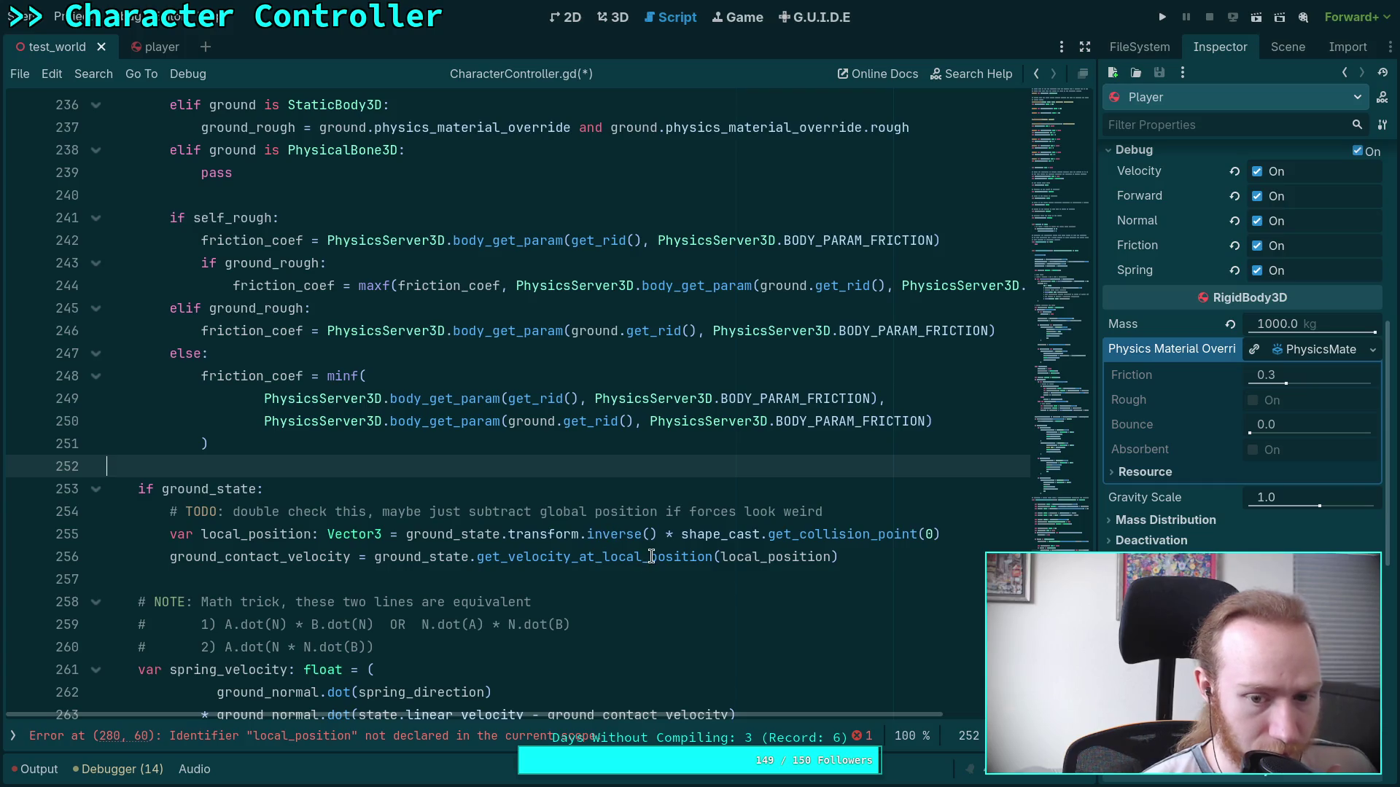
mouse_move(651, 556)
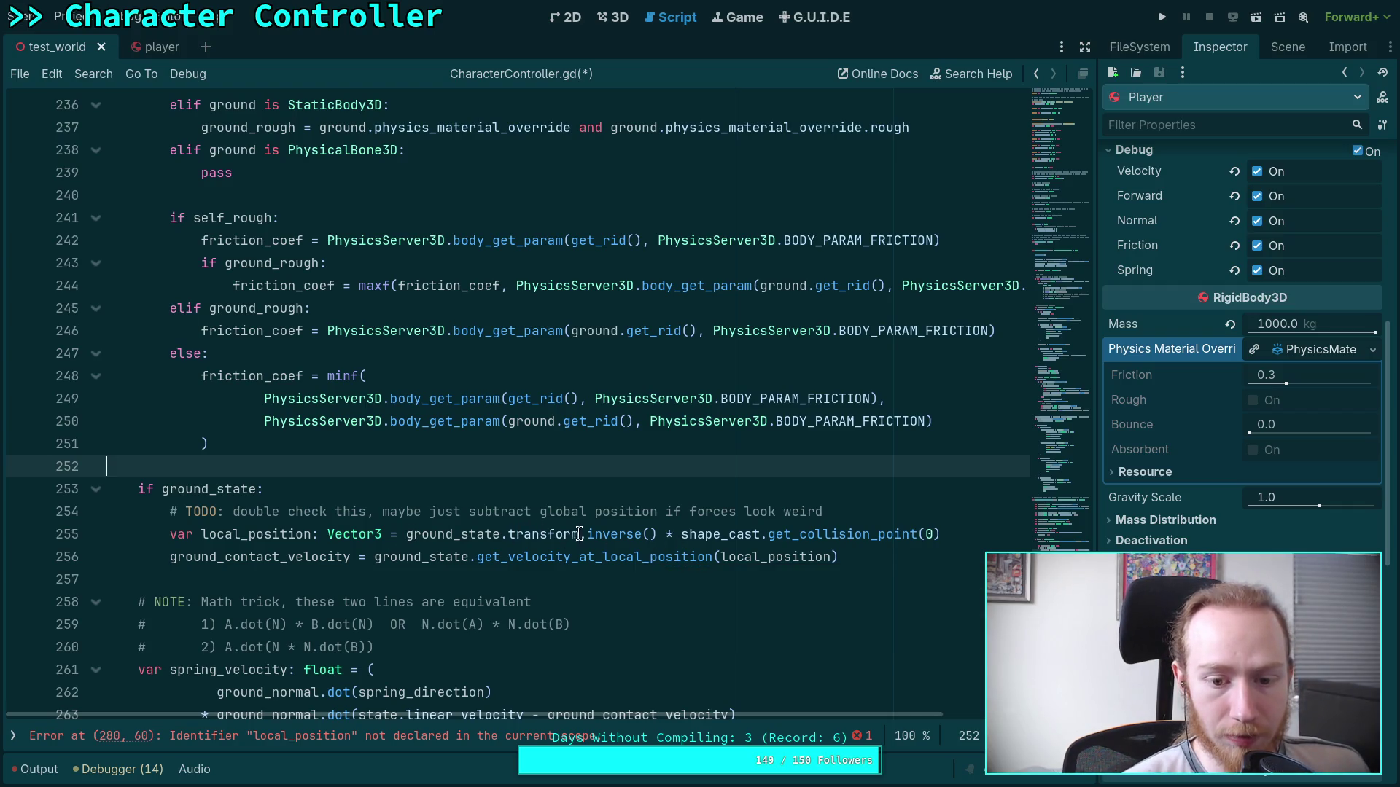
drag(587, 534, 660, 534)
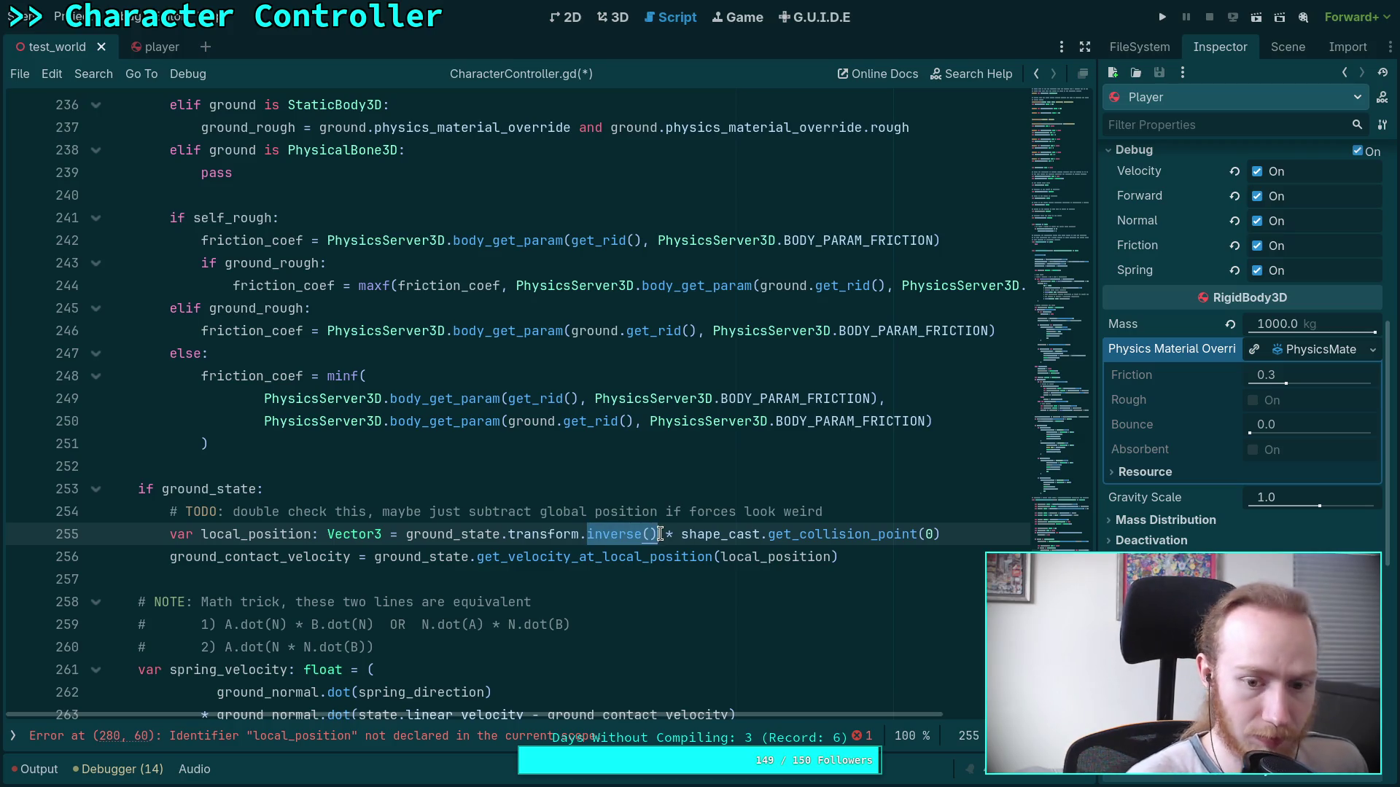
Rewrite local_position as the collision point minus the ground origin.
text(origin)
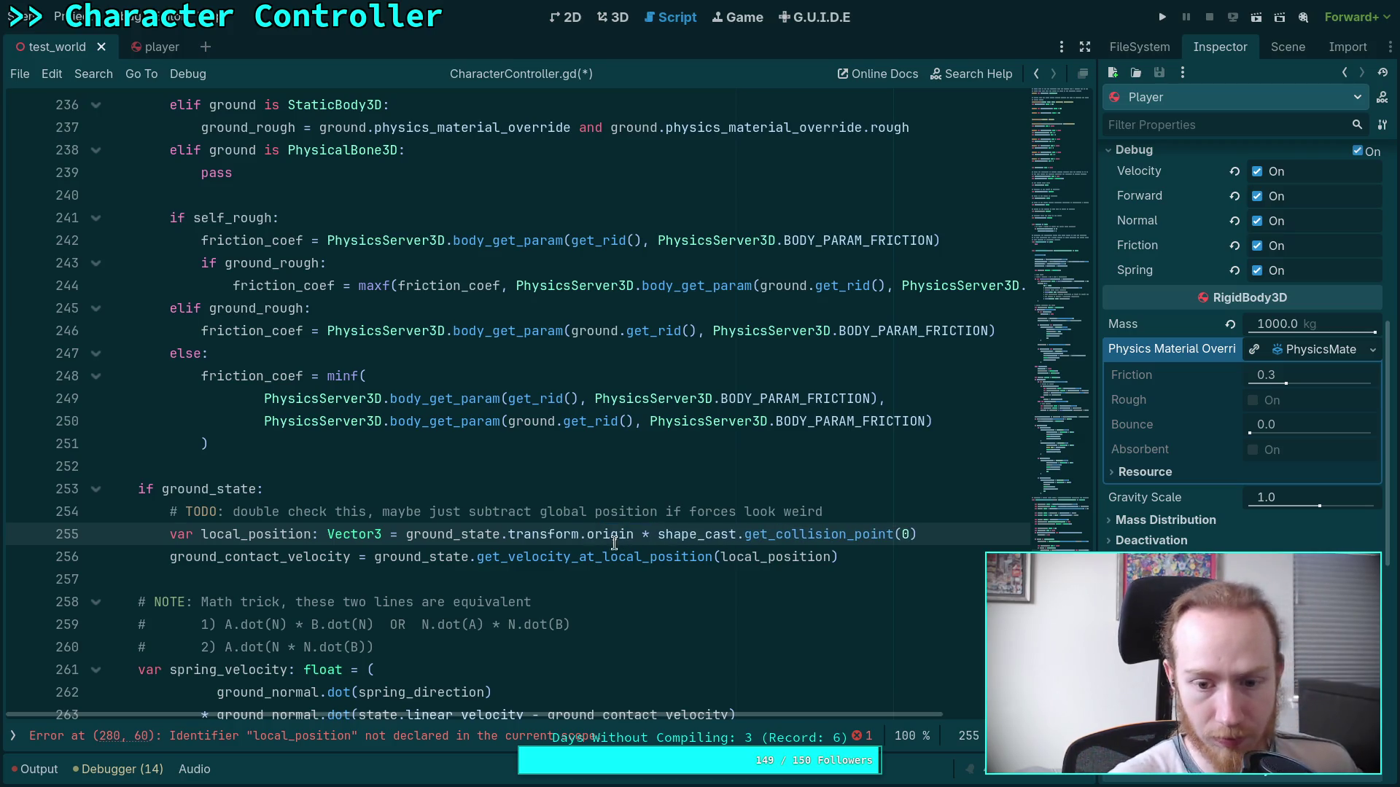
drag(658, 534, 405, 535)
key(ctrl+c)
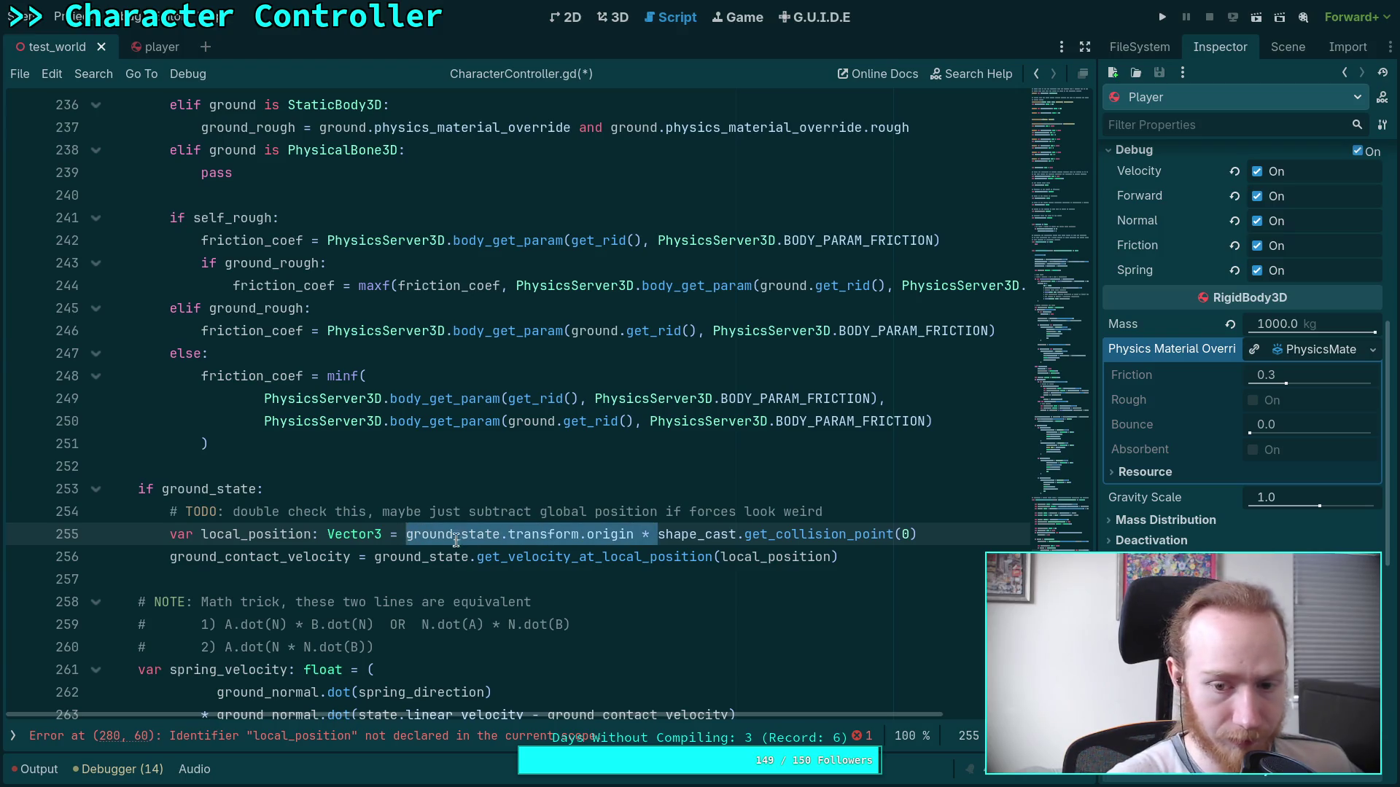
key(BackSpace)
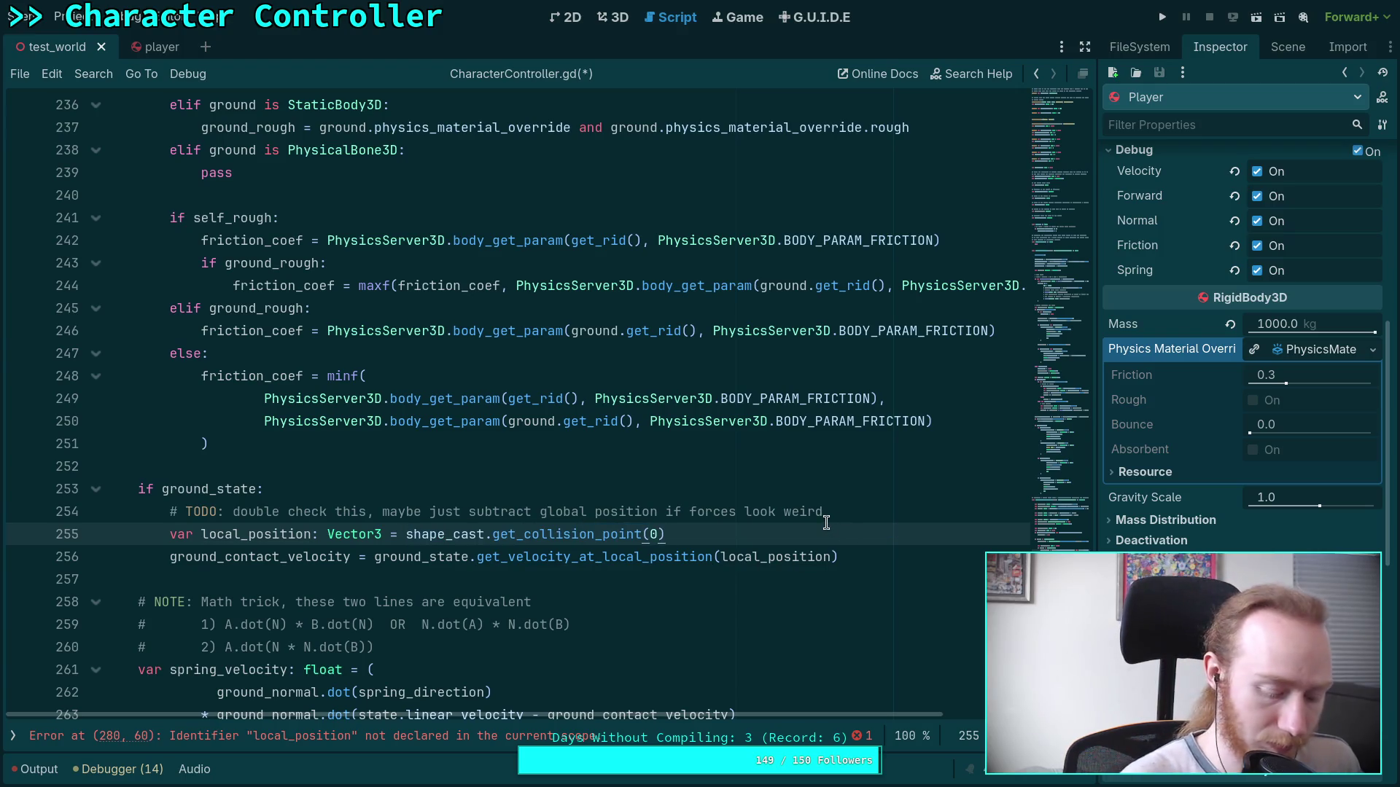
text(-)
key(ctrl+v)
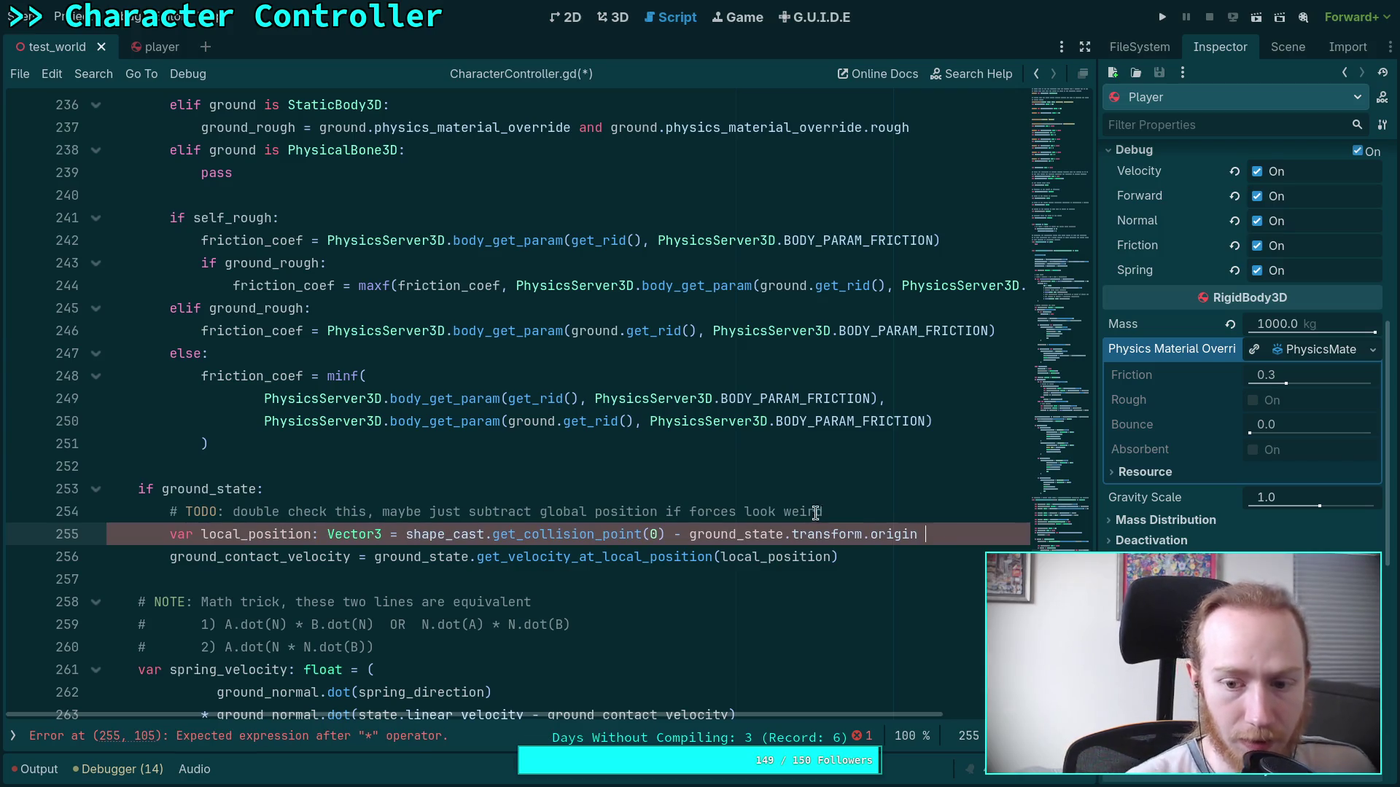
Delete the resolved TODO comment under the ground check.
click(882, 504)
key(shift+Up)
key(BackSpace)
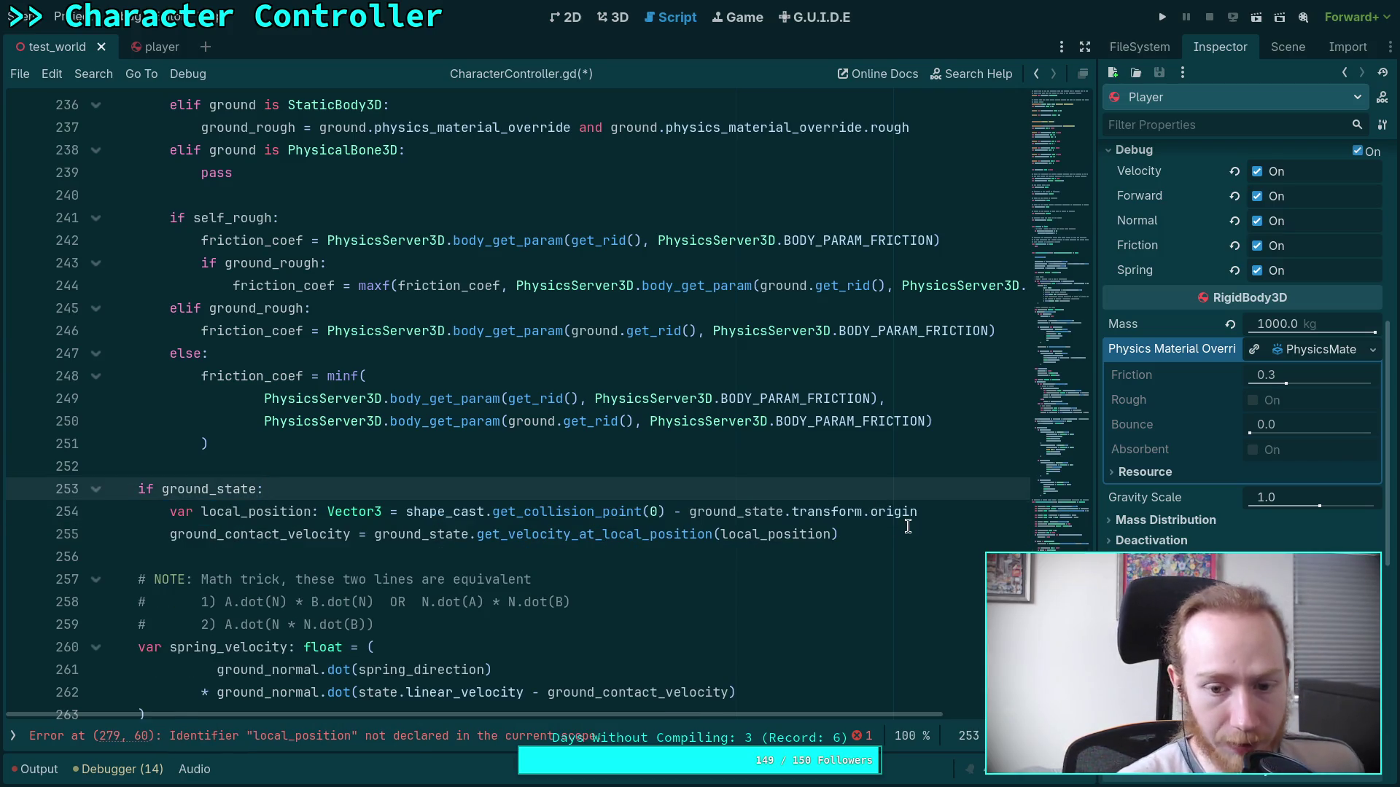
scroll(517, 476, down, 5)
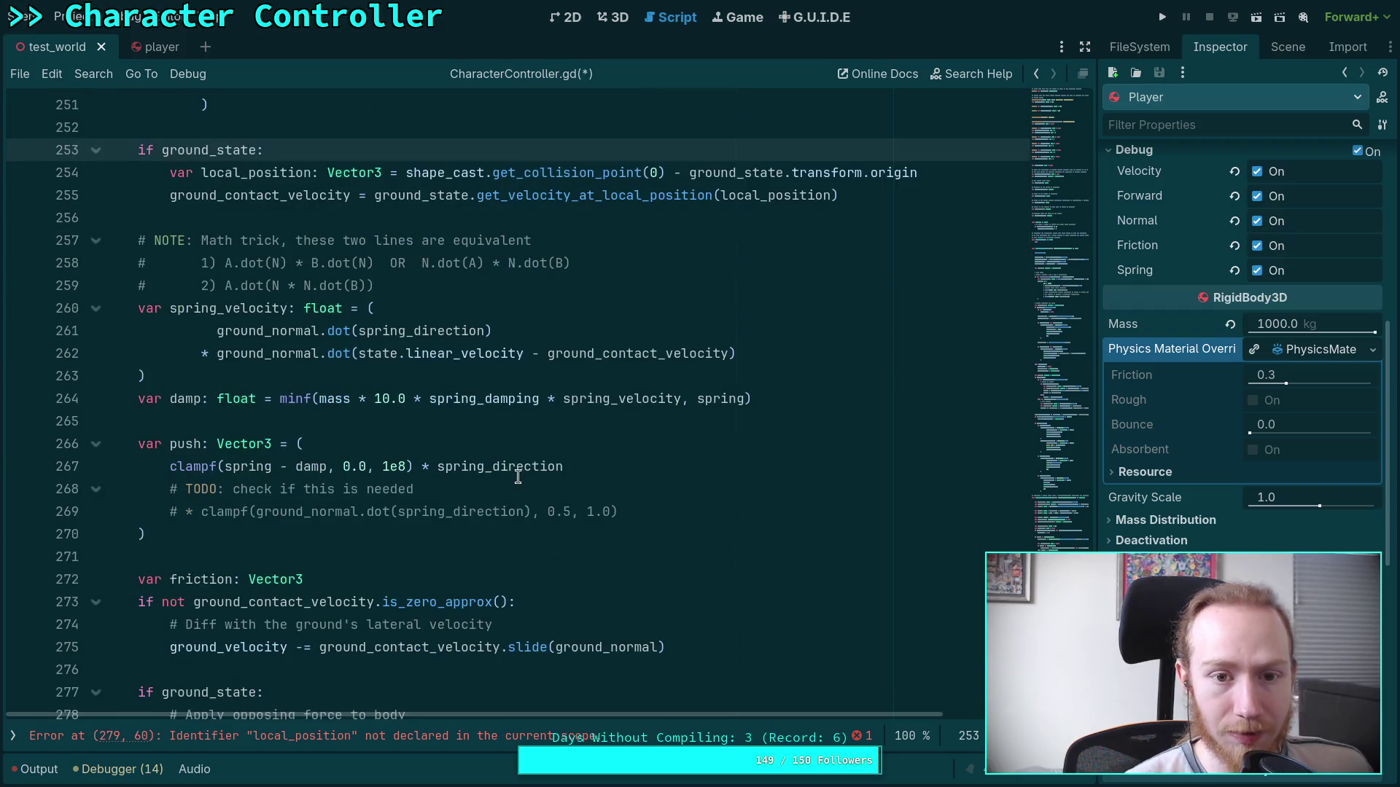
scroll(520, 475, down, 1)
scroll(496, 465, up, 1)
scroll(467, 453, down, 1)
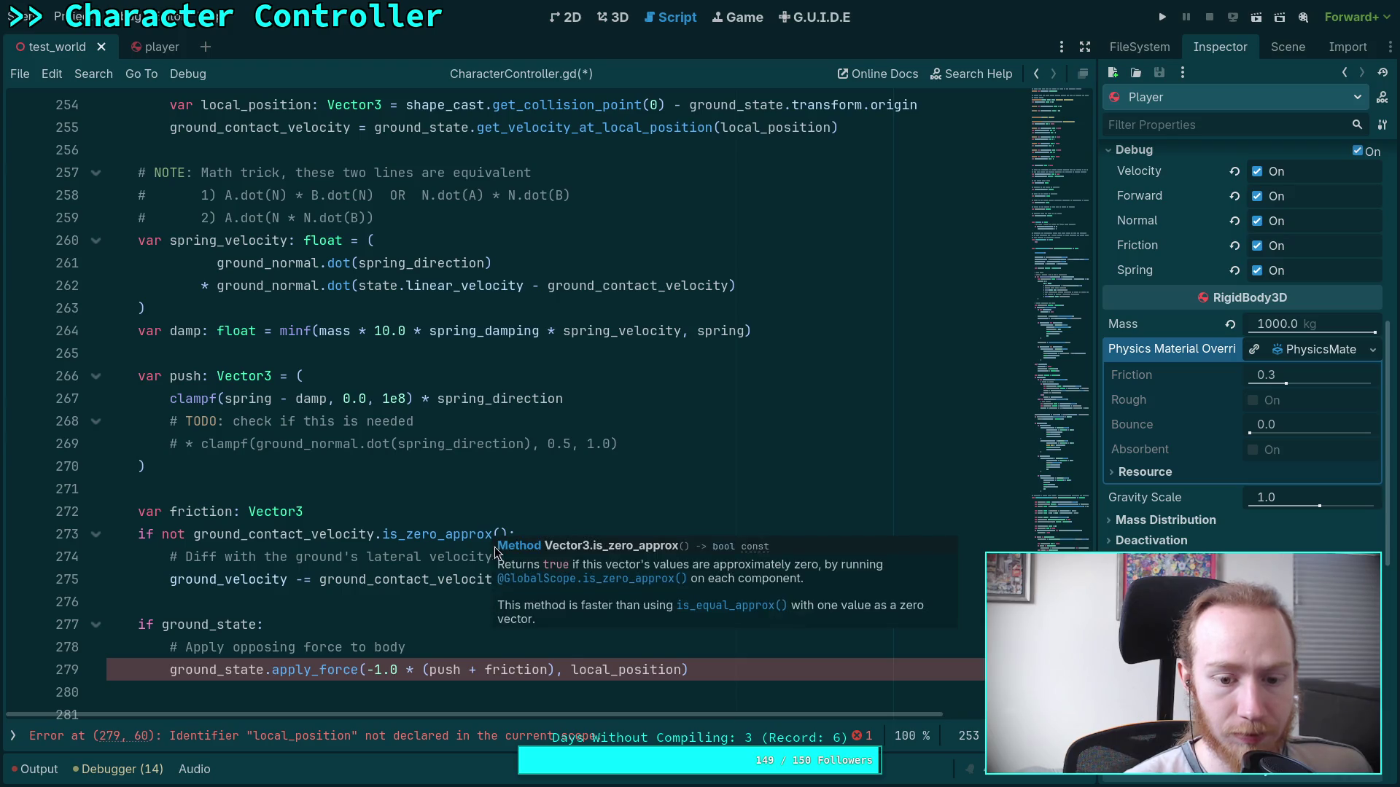
Copy the collision-point expression from line 254 over local_position in the apply_force call.
double_click(618, 669)
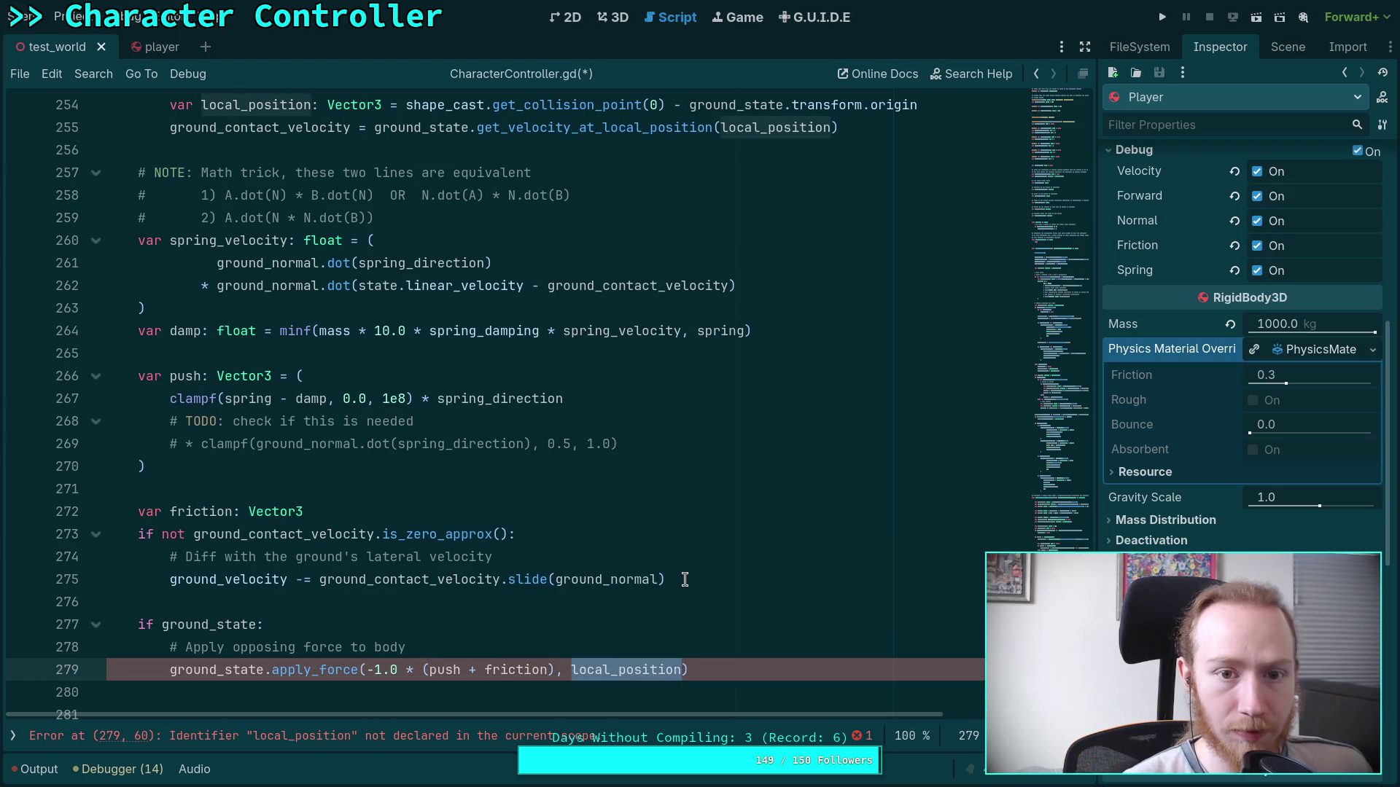
mouse_move(401, 107)
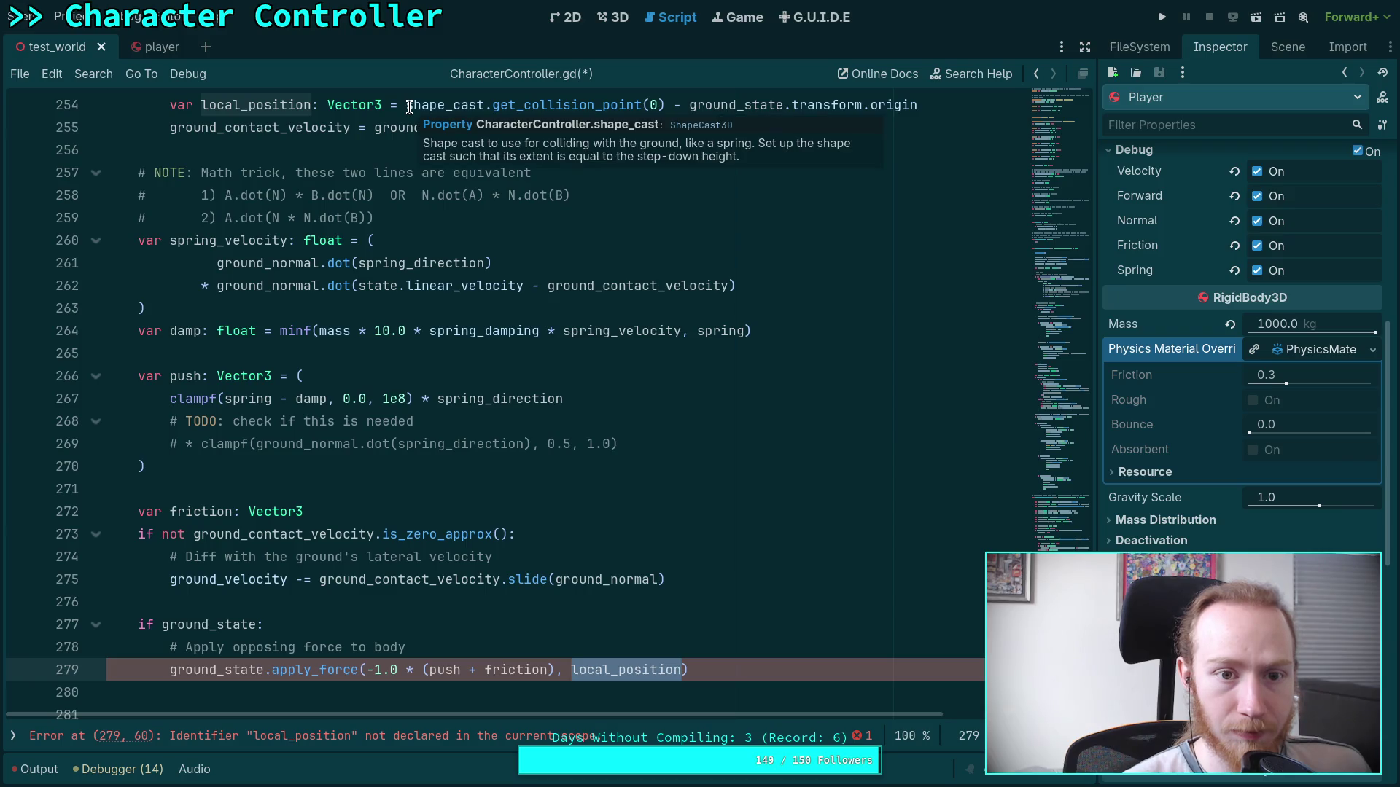
mouse_move(406, 105)
mouse_down()
mouse_move(920, 107)
mouse_move(885, 120)
mouse_move(918, 106)
mouse_up()
right_click(785, 110)
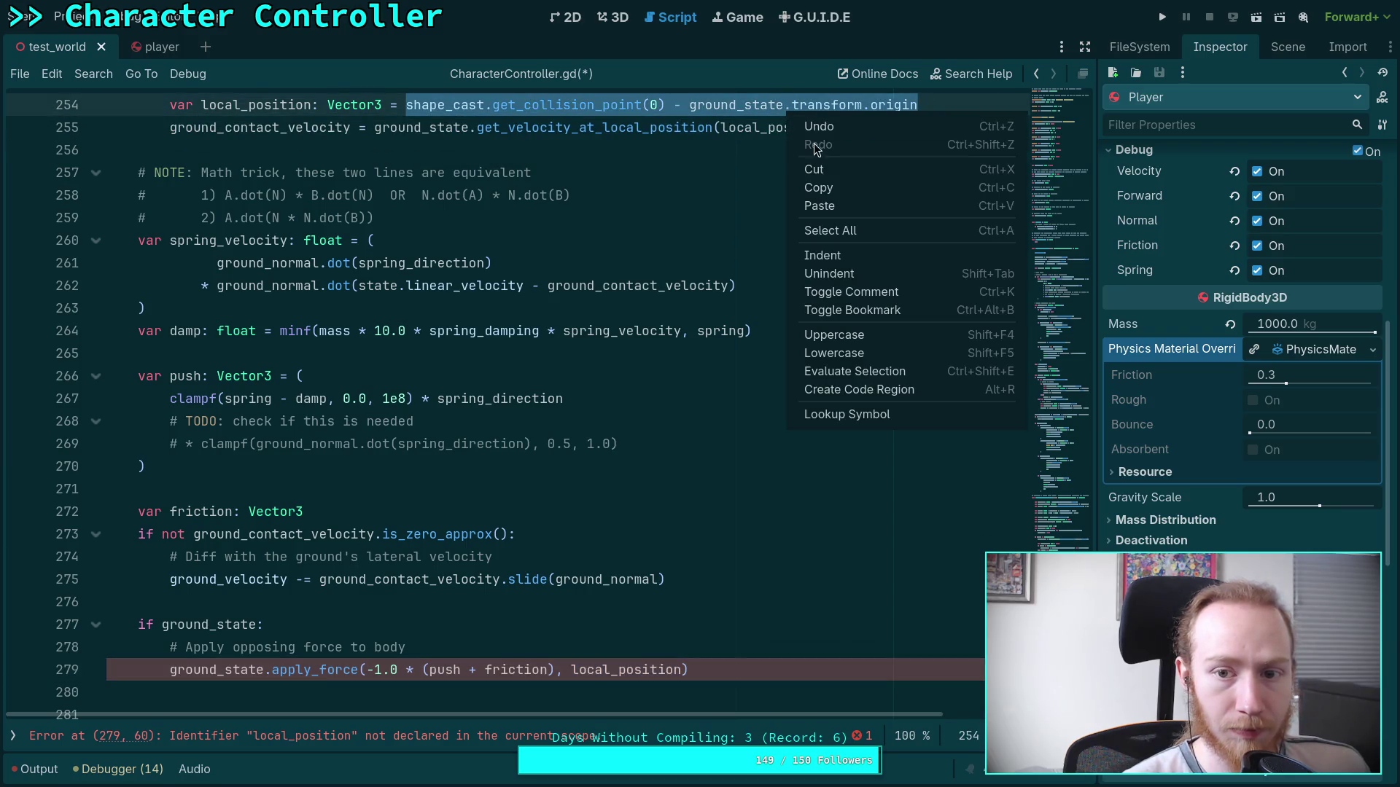
click(821, 188)
click(628, 669)
double_click(628, 670)
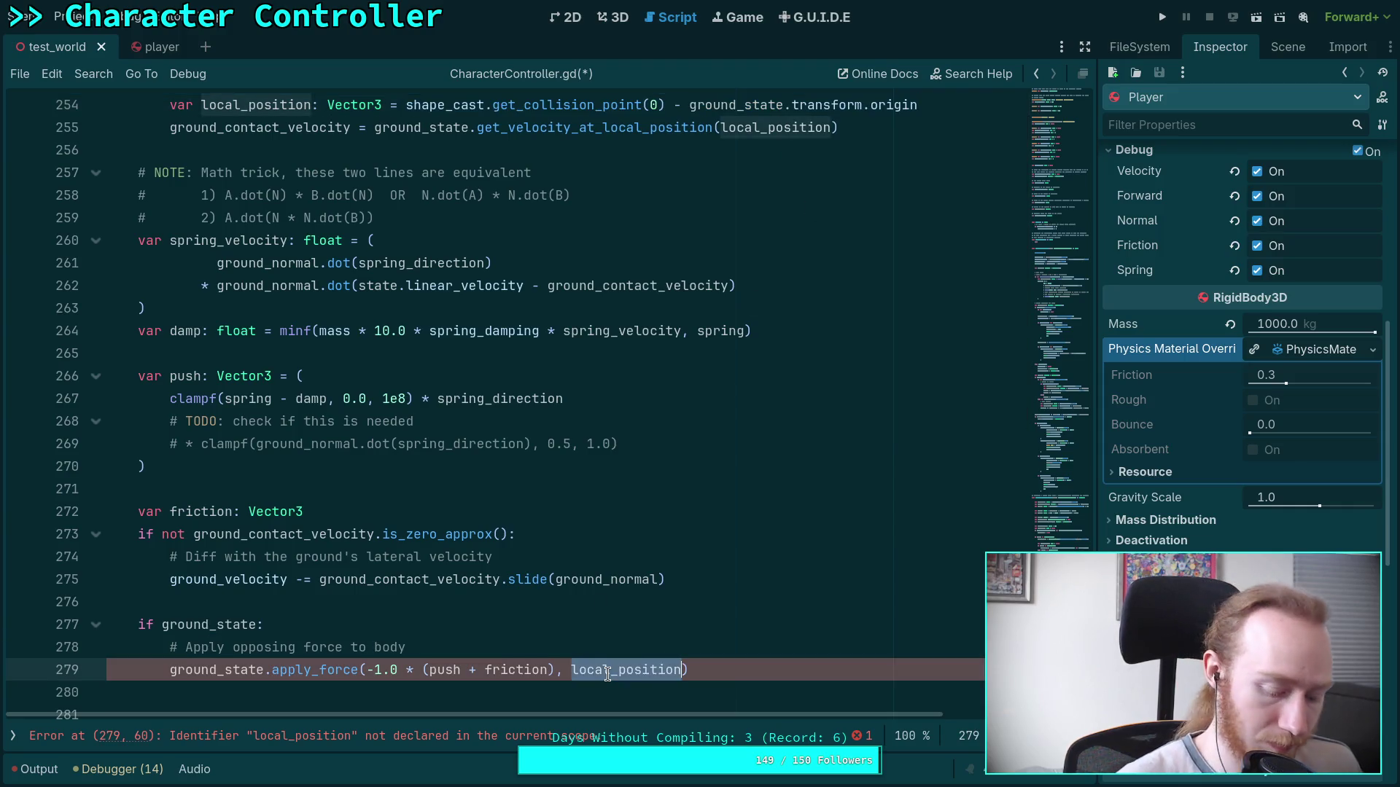
key(ctrl+v)
drag(625, 719, 554, 718)
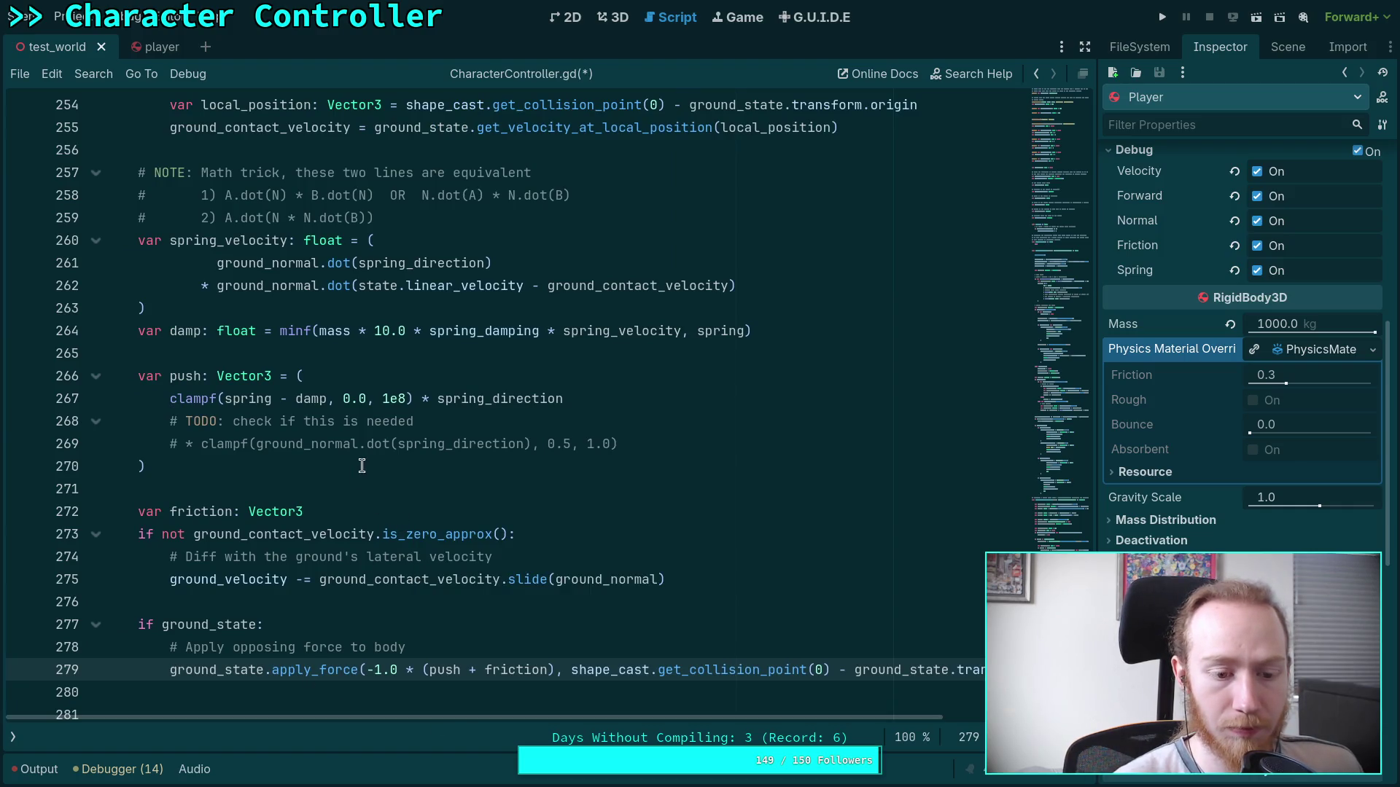
scroll(361, 464, up, 2)
scroll(360, 463, up, 3)
click(366, 406)
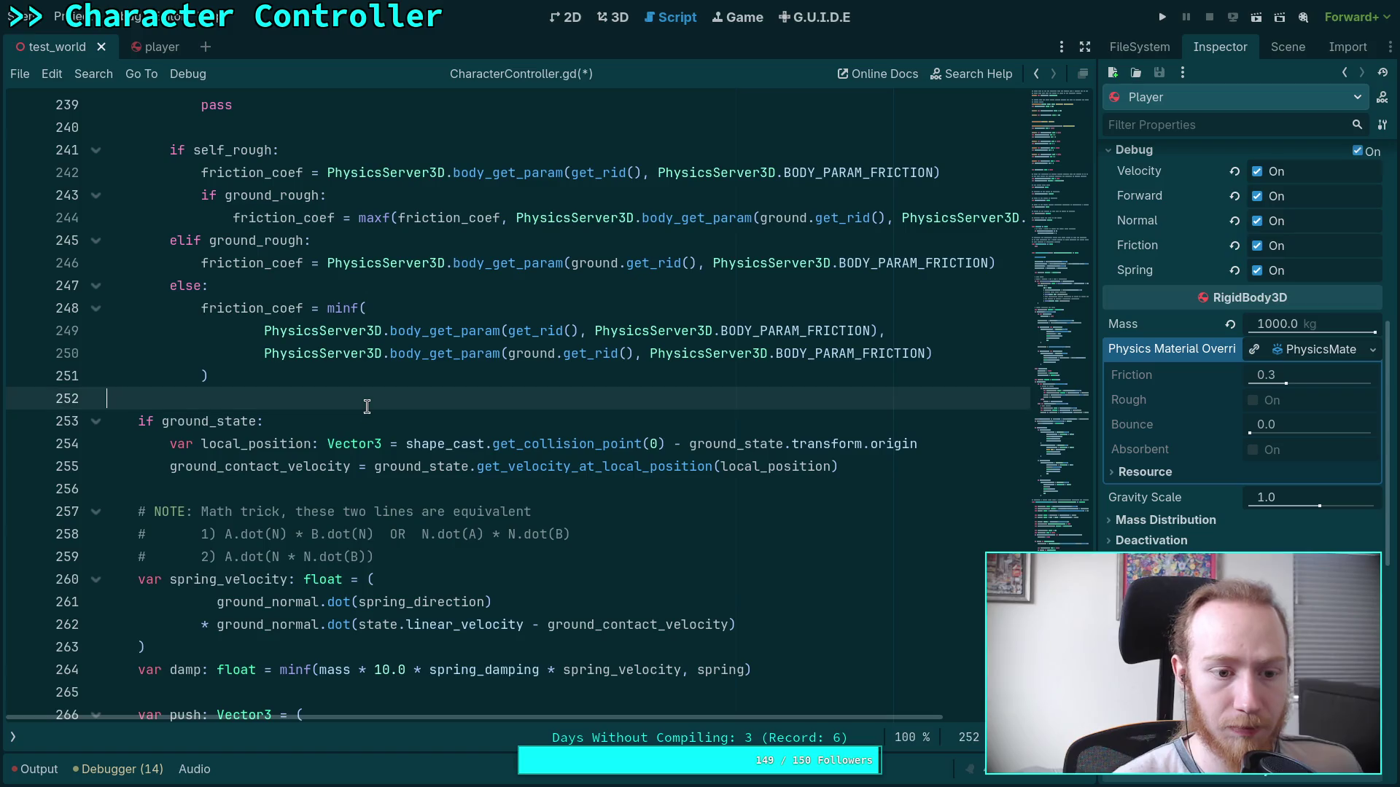
Add 'var local_position: Vector3 = Vector3.ZERO' above the ground check and make line 255 a plain assignment.
key(Return)
text(var )
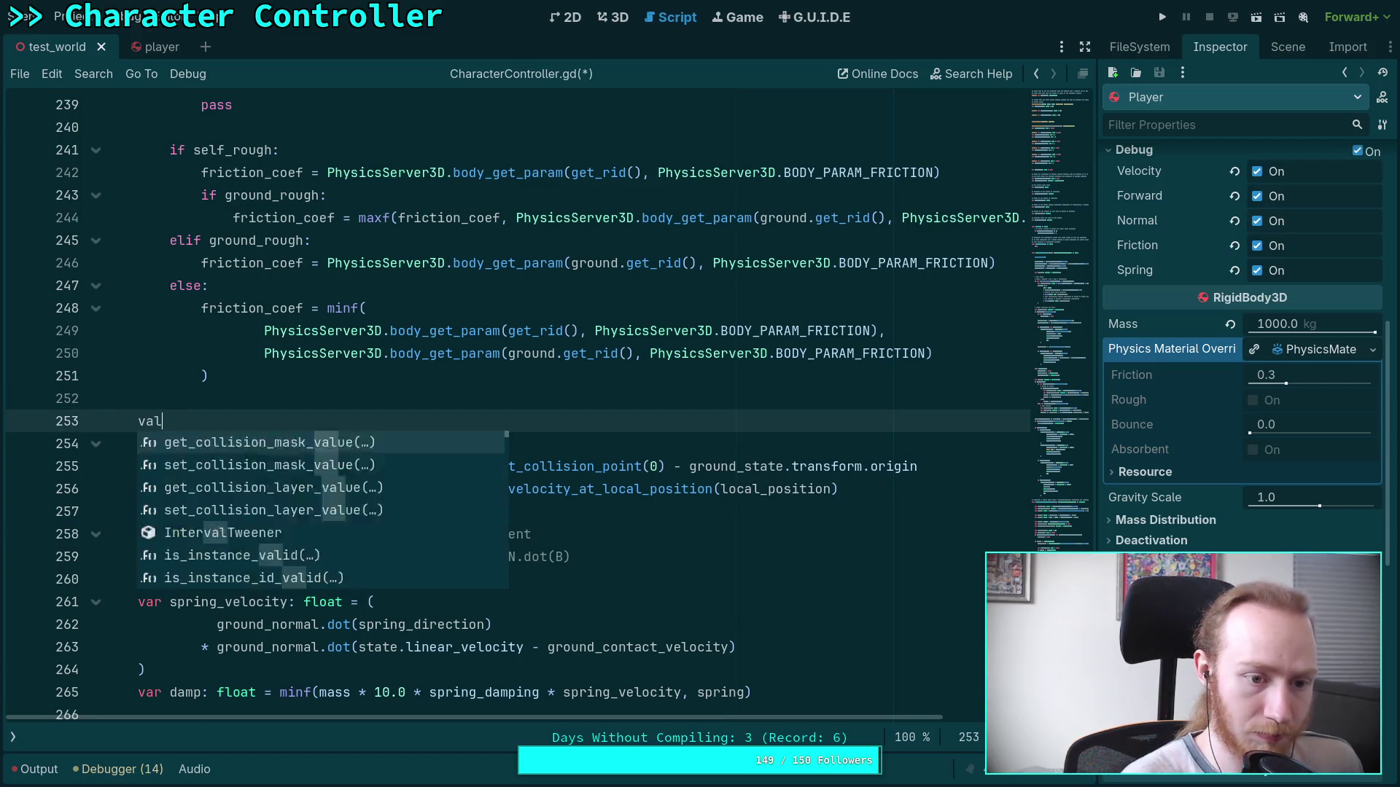
text(local_pos)
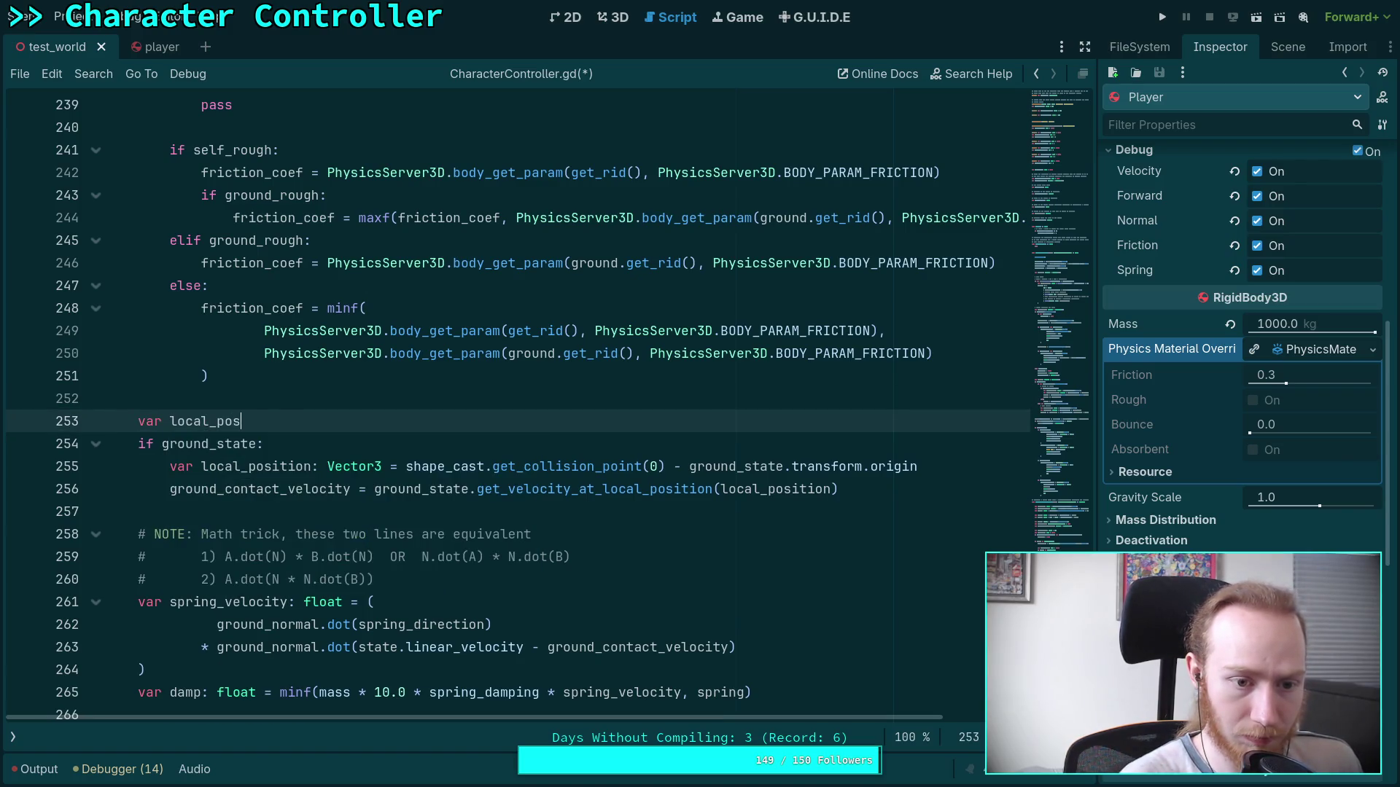
text(ition: Vector)
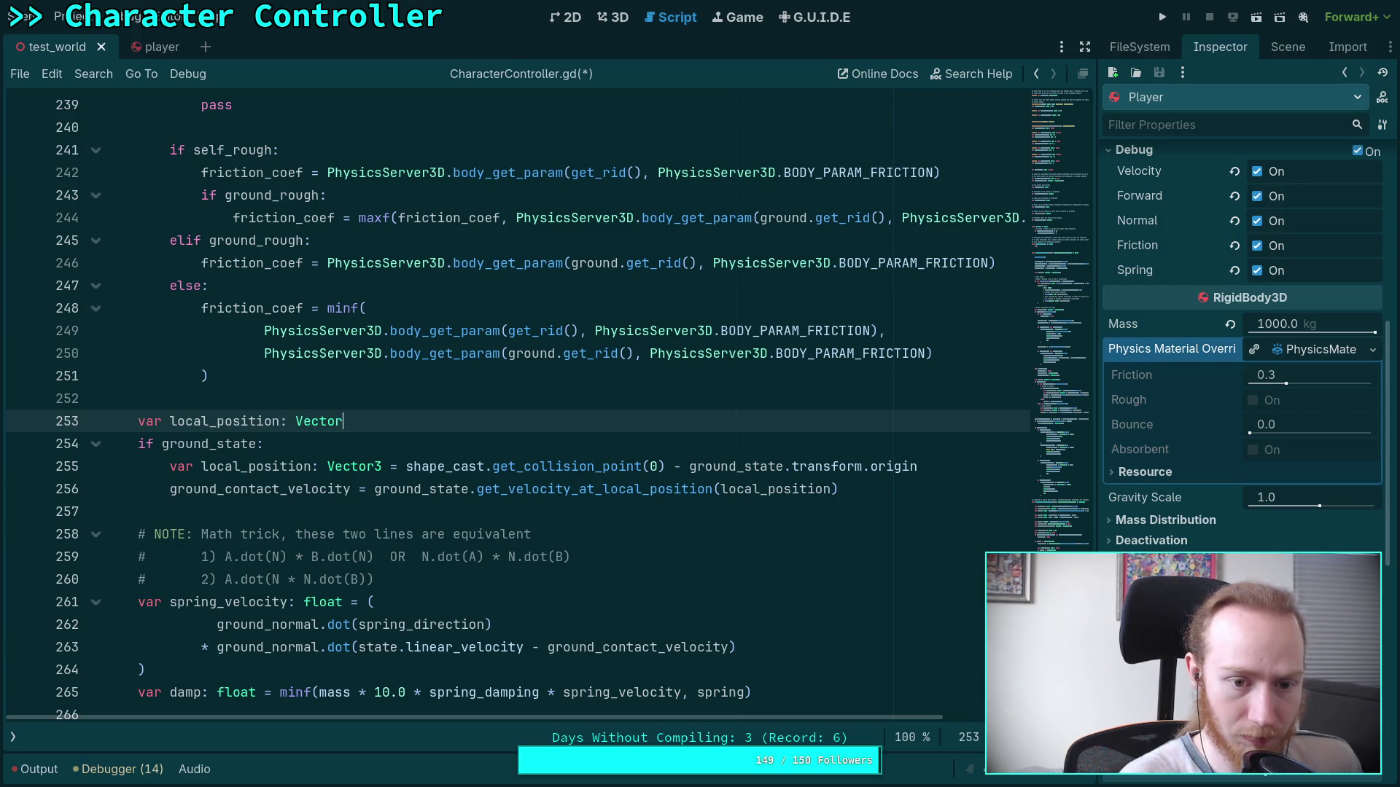
text(3 = V)
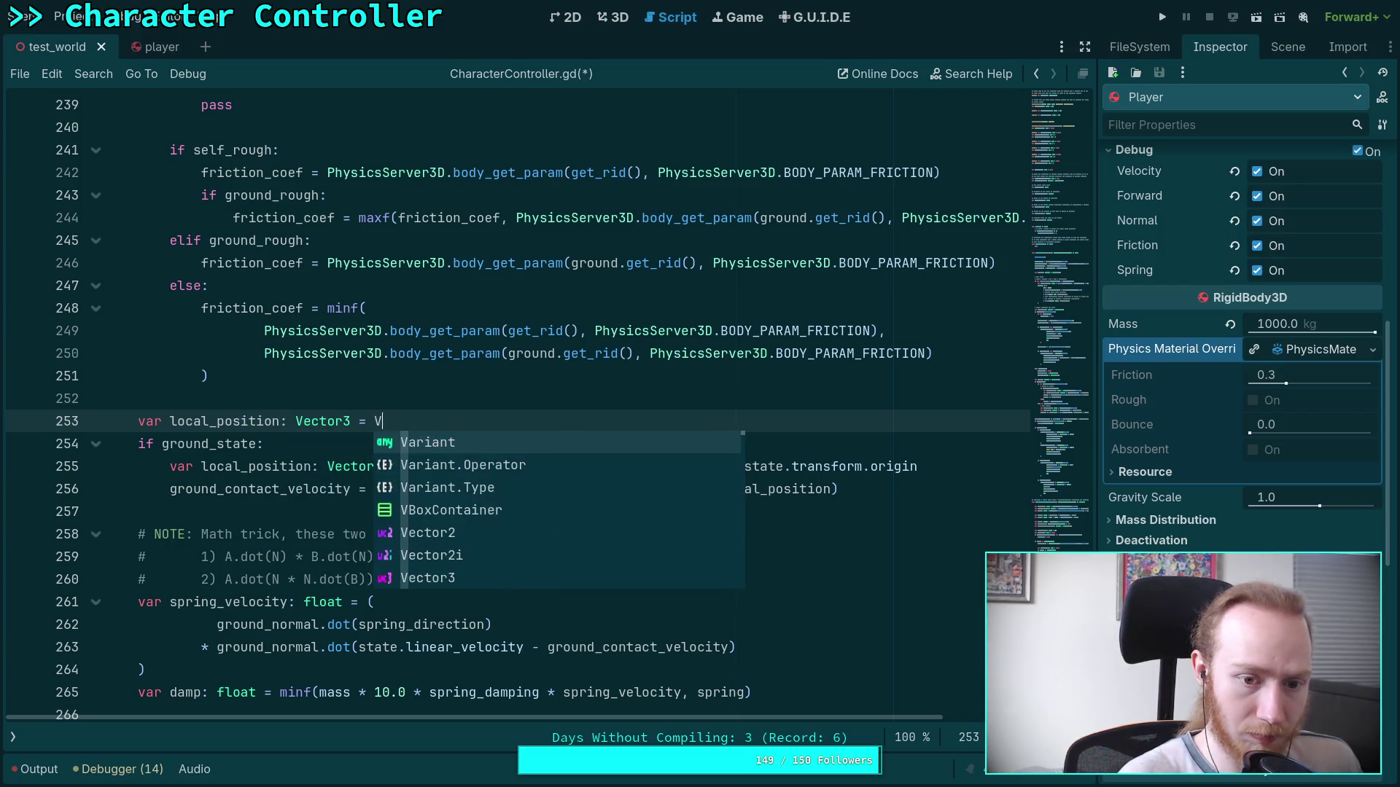
text(ector3.ZERO)
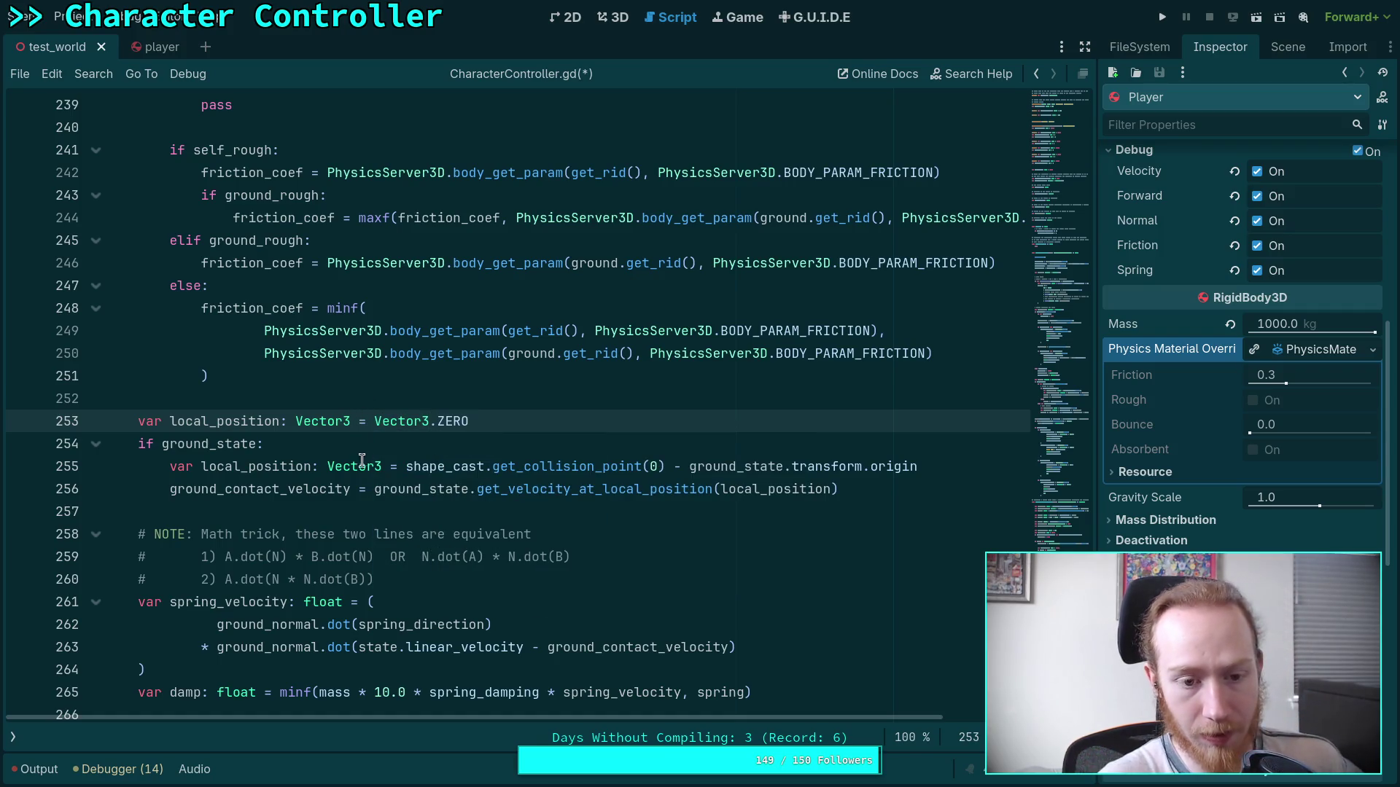
drag(312, 466, 381, 467)
key(BackSpace)
drag(202, 467, 161, 466)
key(BackSpace)
Pass local_position to apply_force instead of the collision-point expression and remove the extra blank line.
scroll(409, 525, down, 6)
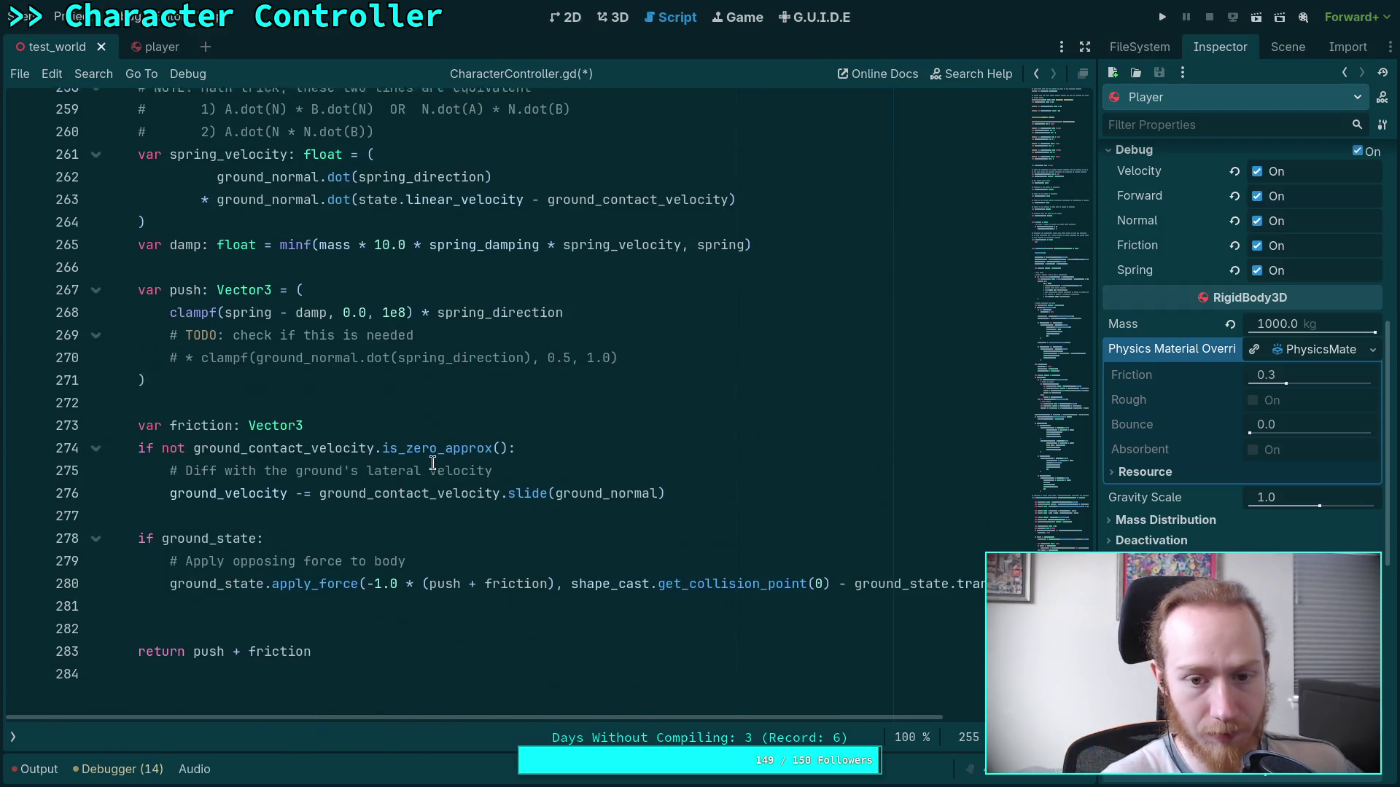
drag(574, 579, 1025, 580)
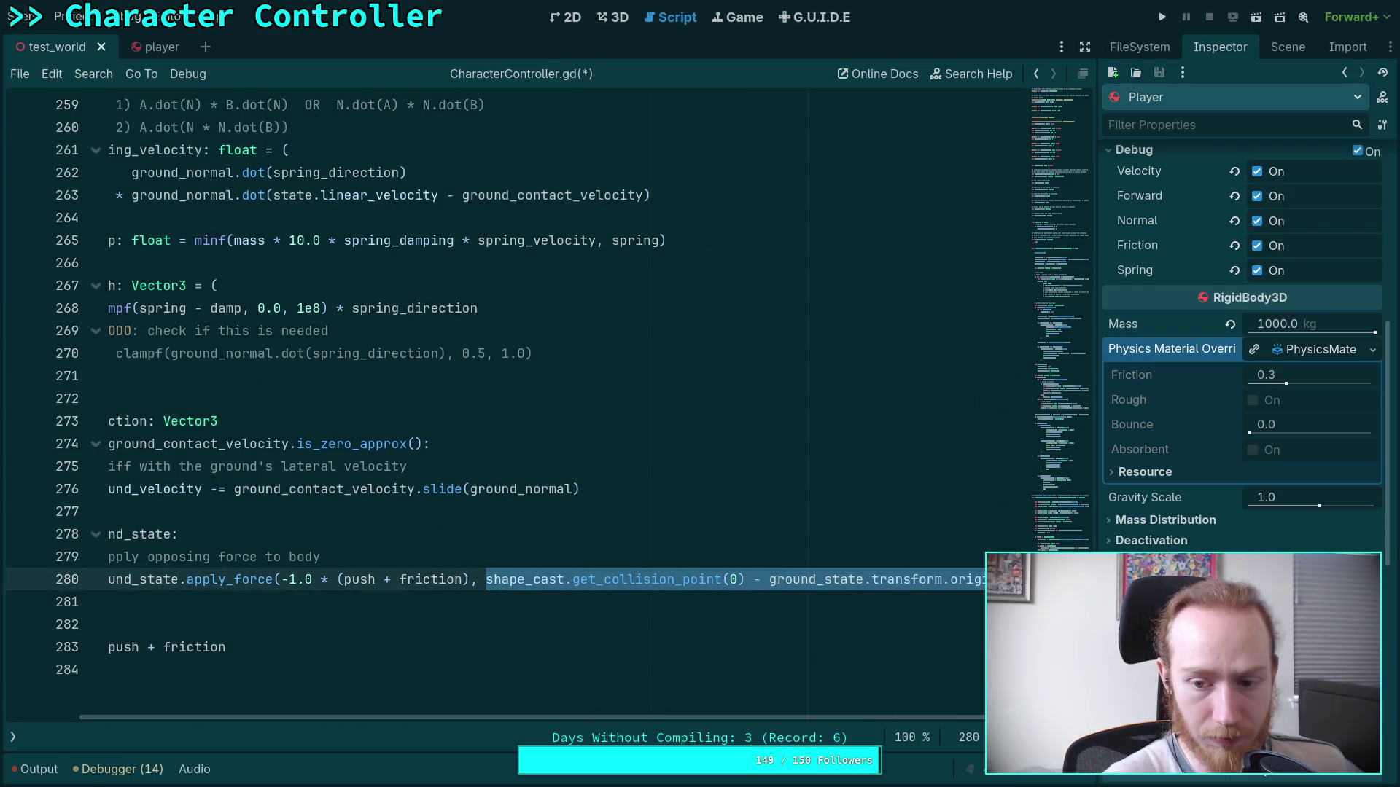
text(local_pos)
key(Return)
scroll(737, 722, left, 3)
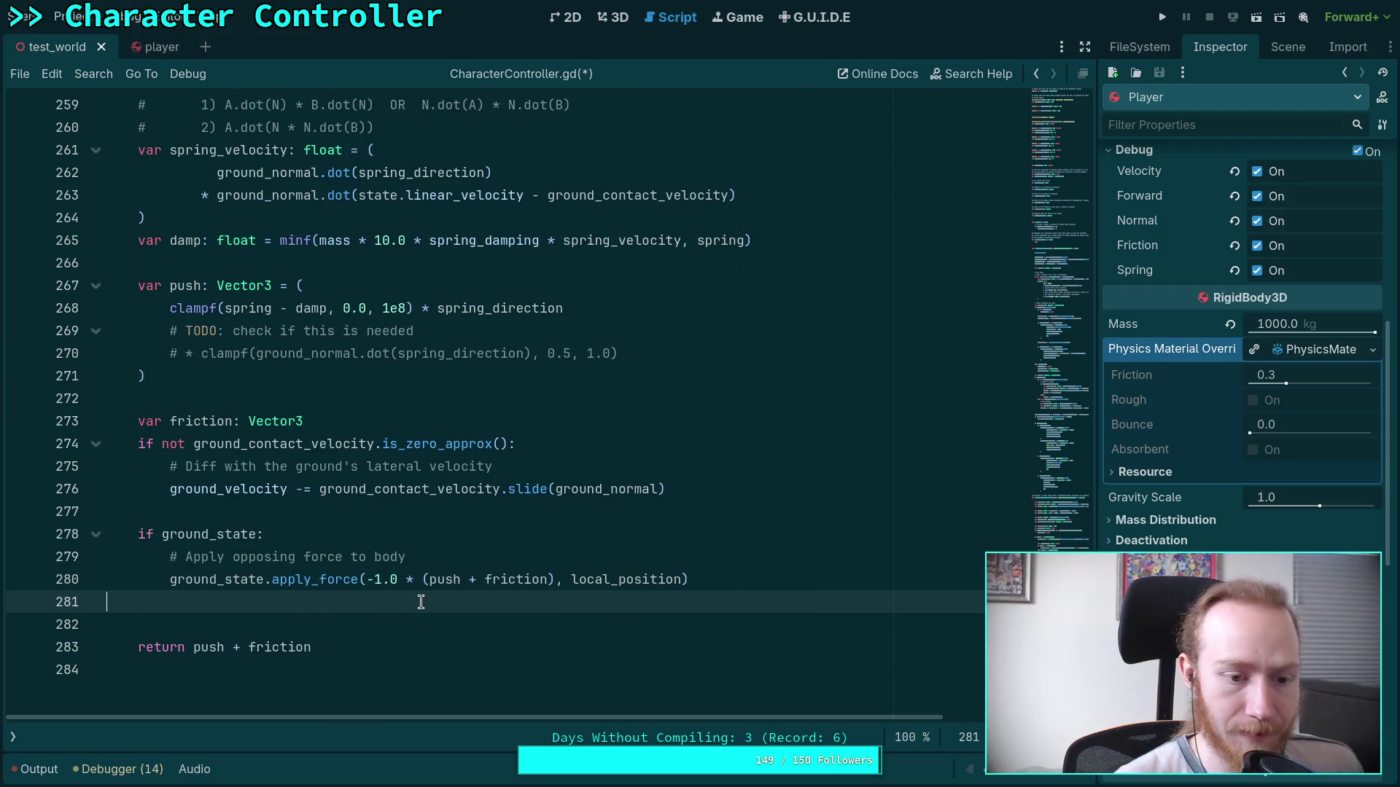
key(Delete)
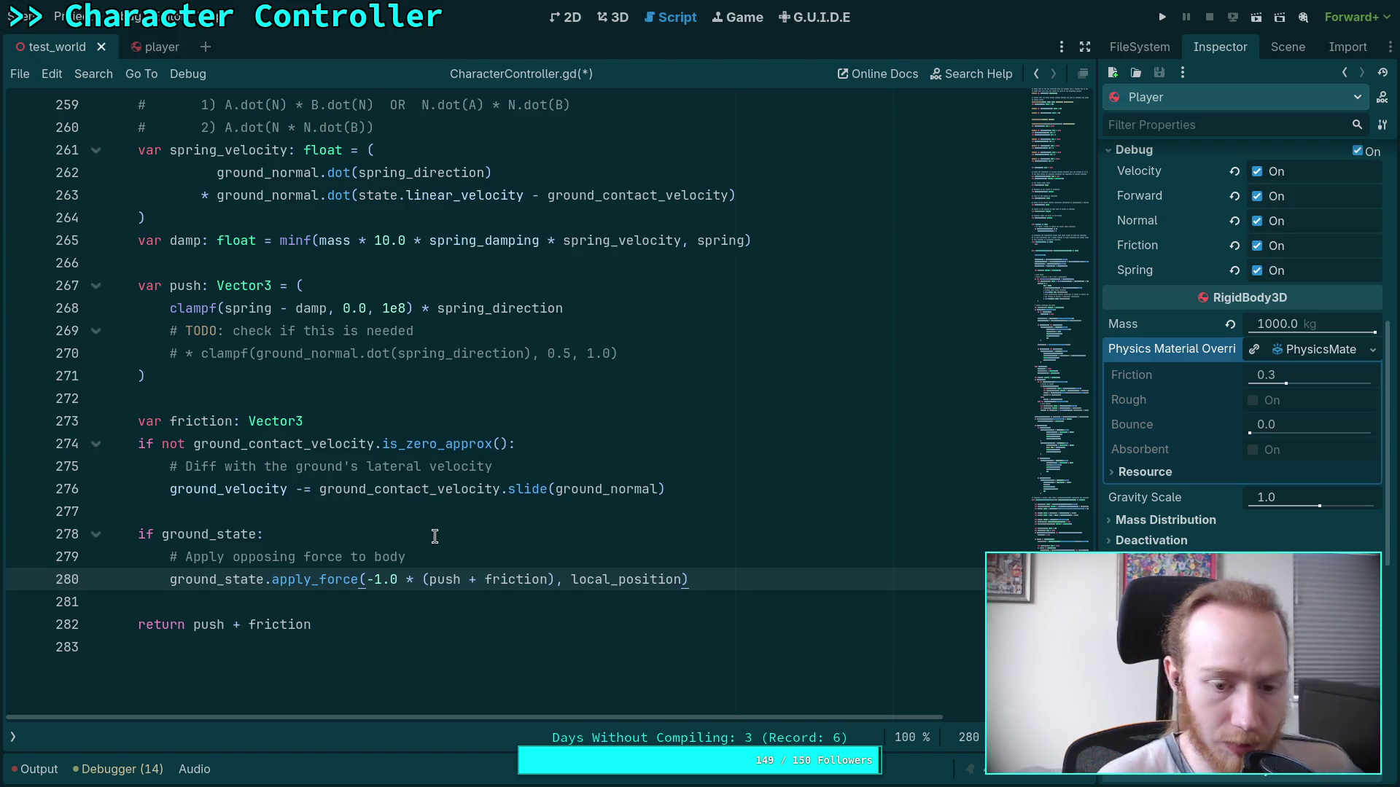
Initialise 'var friction: Vector3' to Vector3.ZERO and save the script.
double_click(207, 423)
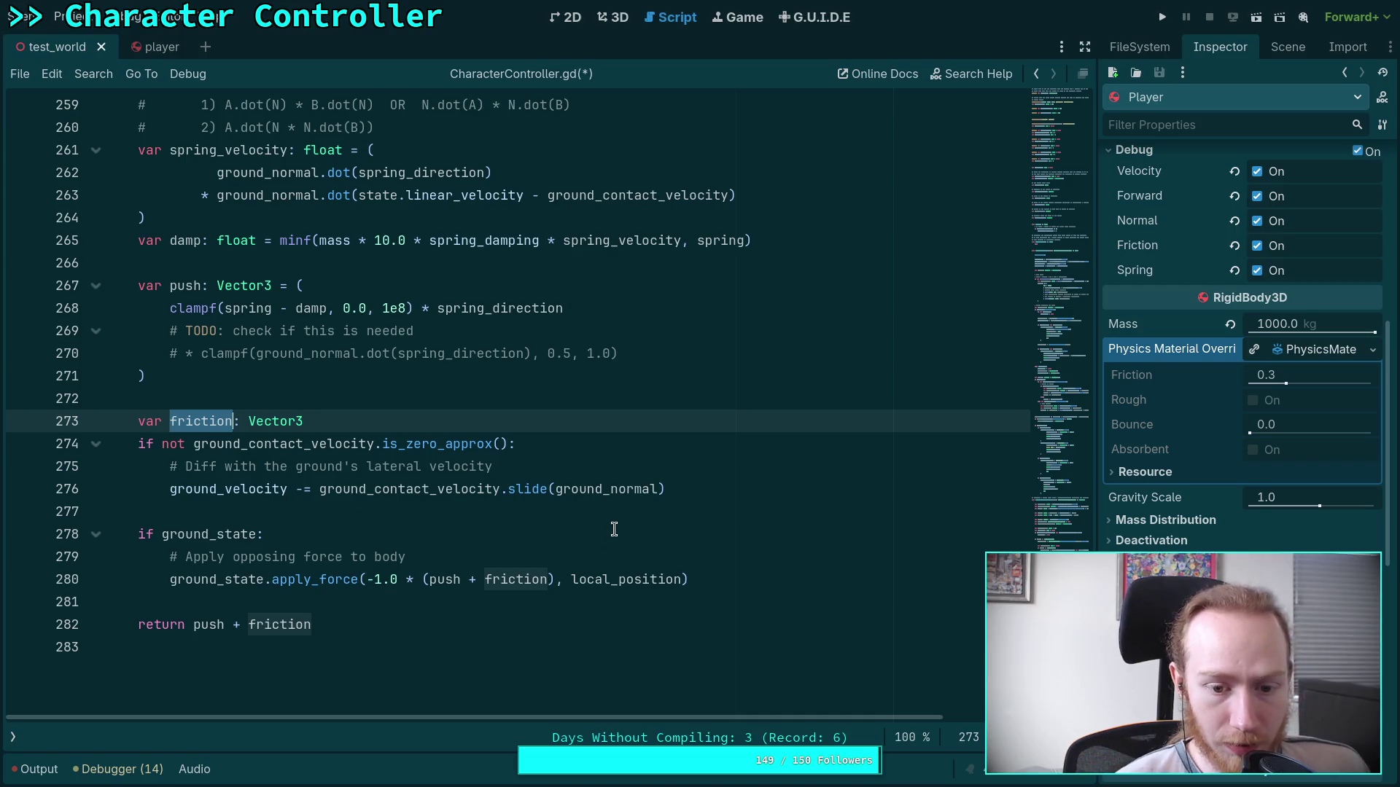
scroll(622, 522, up, 3)
scroll(622, 522, down, 3)
click(410, 420)
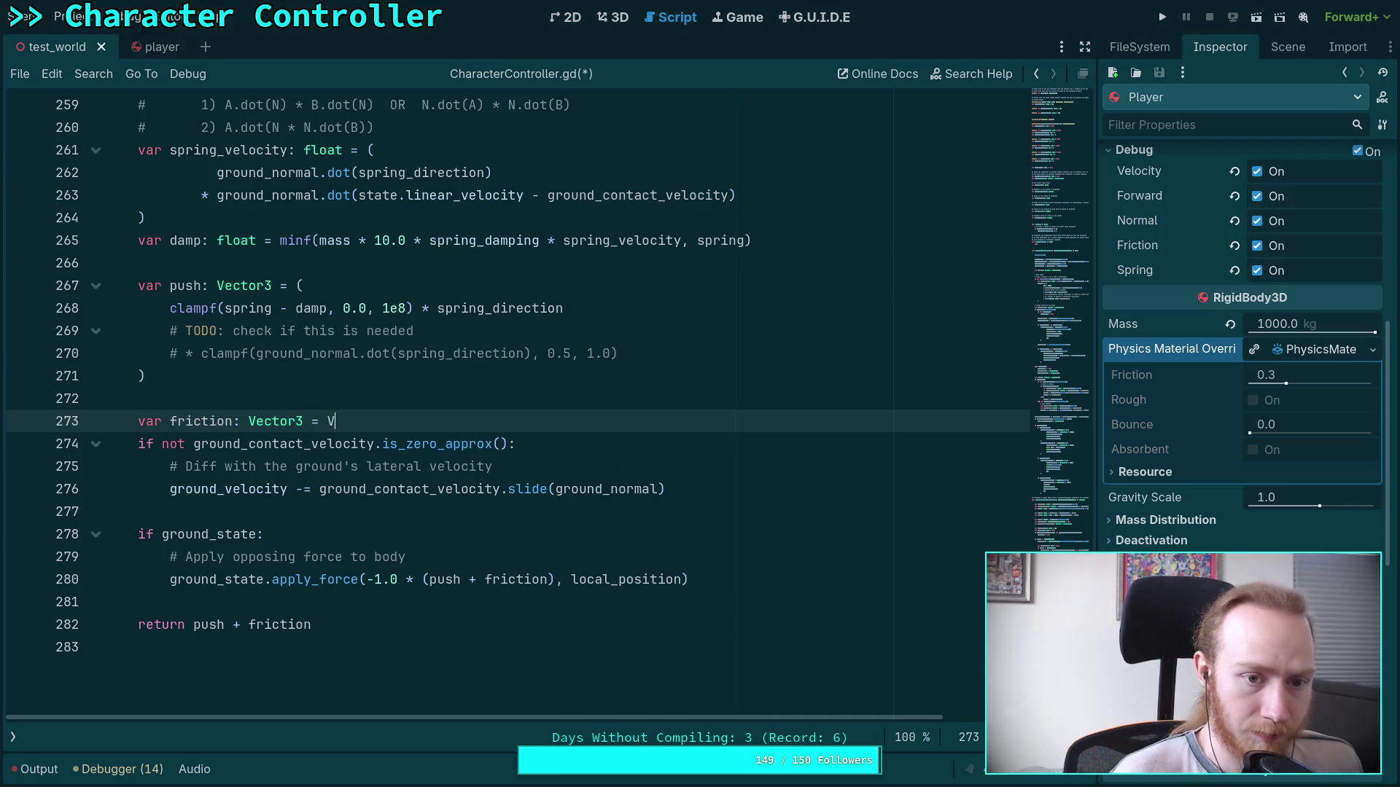
text(ector3.ZERO)
key(ctrl+s)
Add a blank line after line 276 and highlight the uses of friction_coef.
click(781, 491)
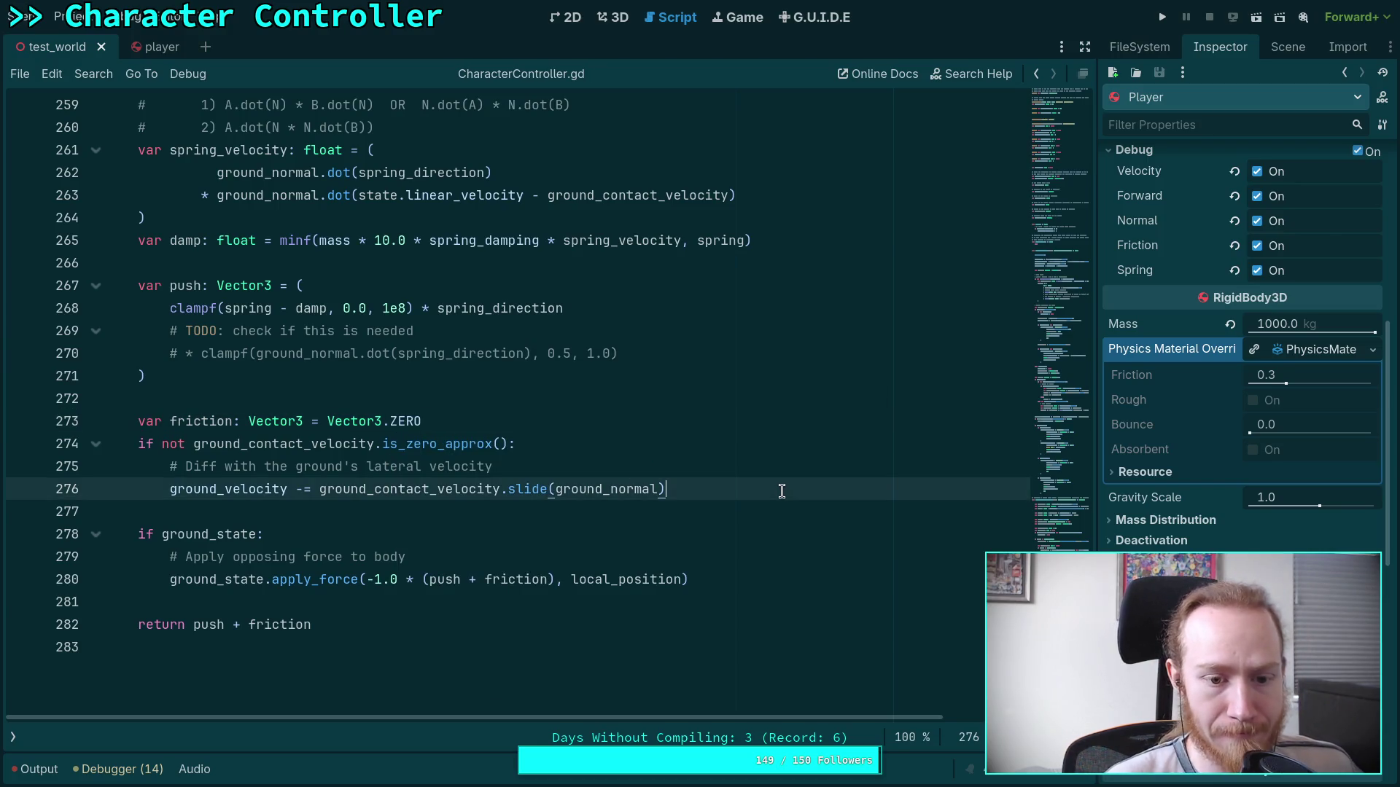
key(Return)
scroll(202, 167, up, 10)
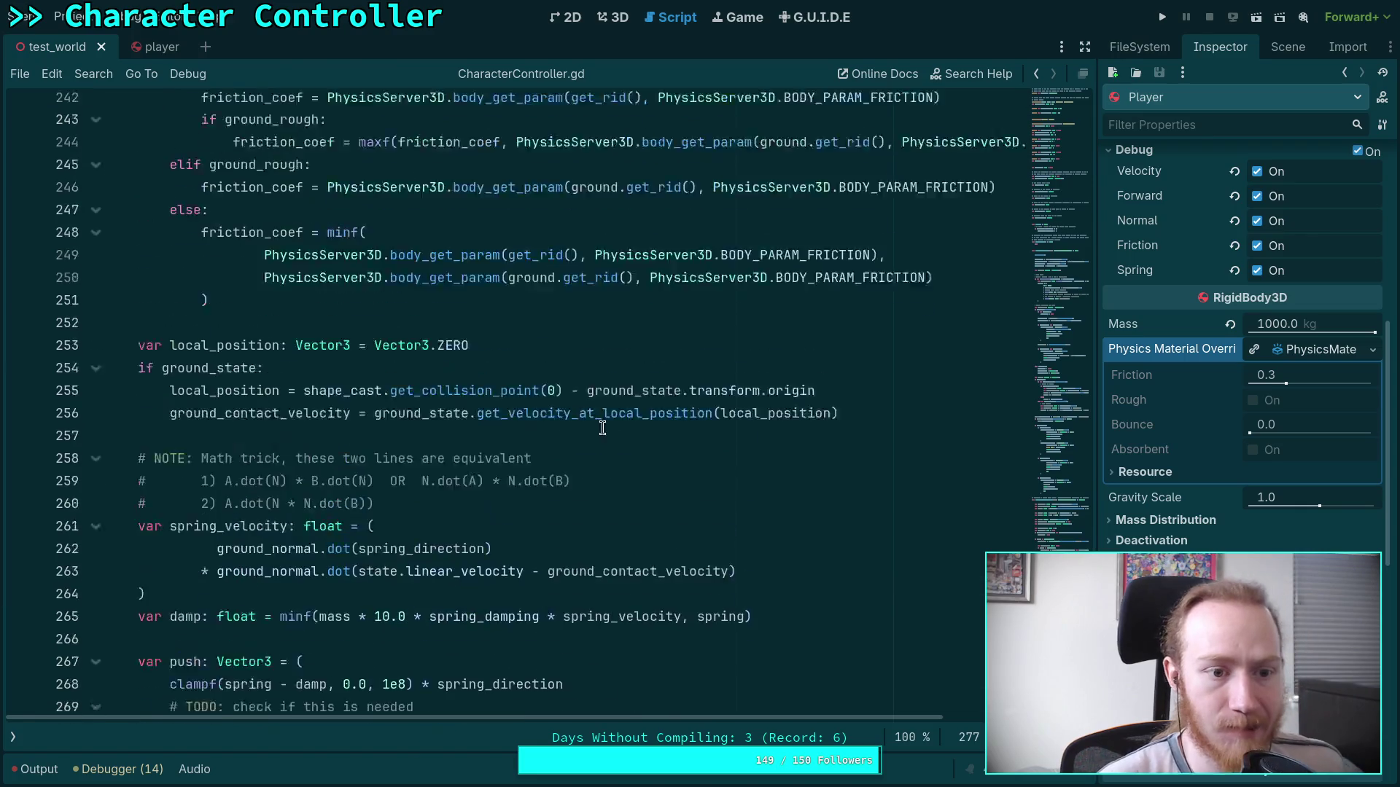
scroll(202, 168, up, 1)
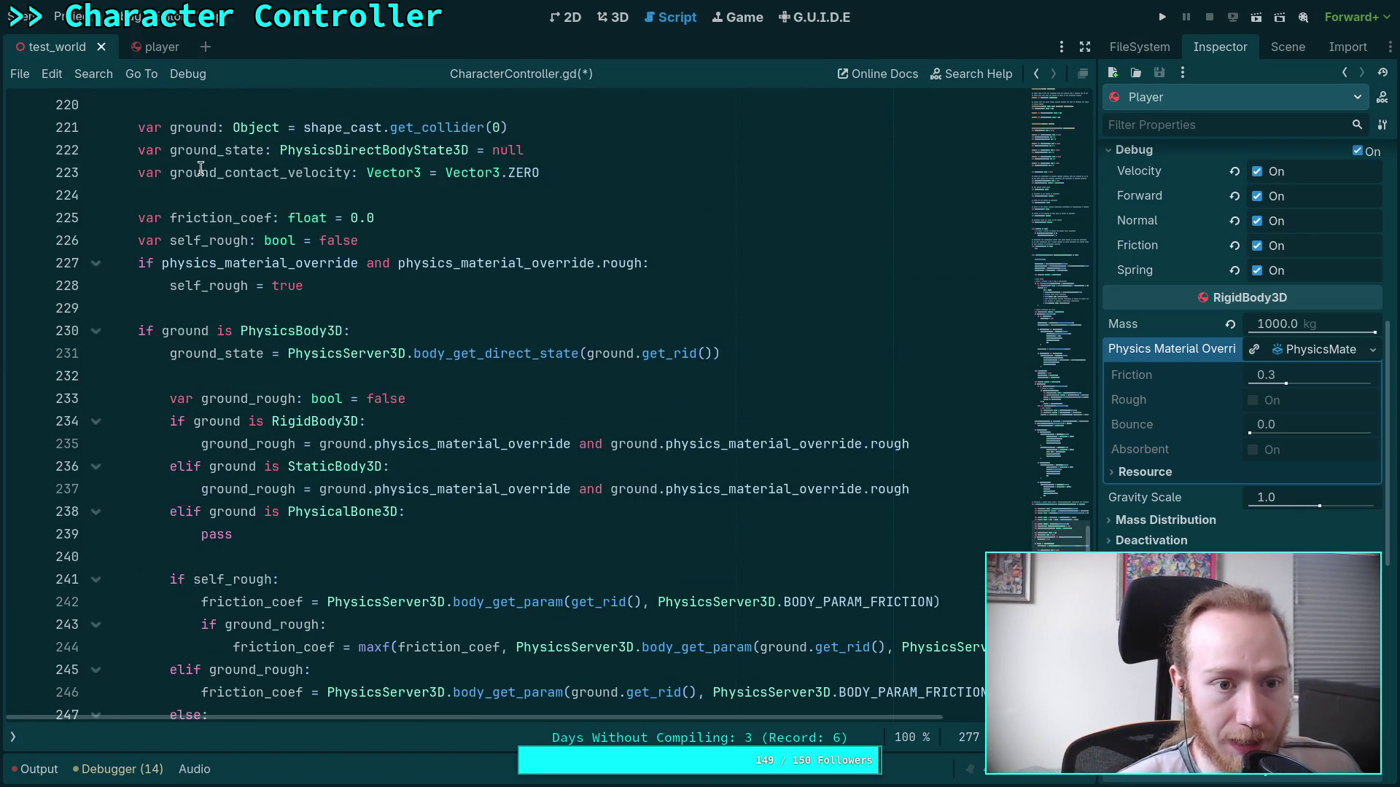
double_click(210, 217)
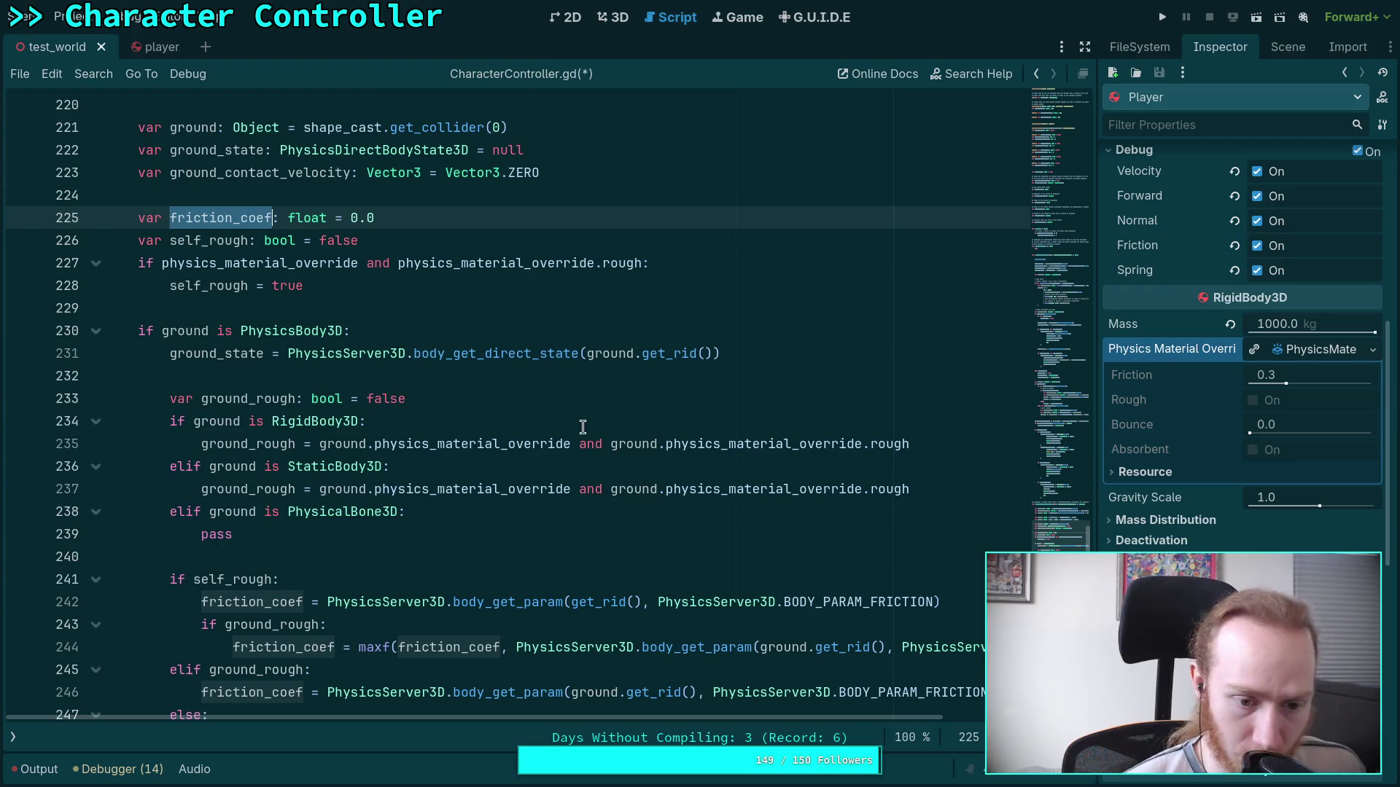
scroll(580, 419, down, 11)
scroll(587, 408, down, 4)
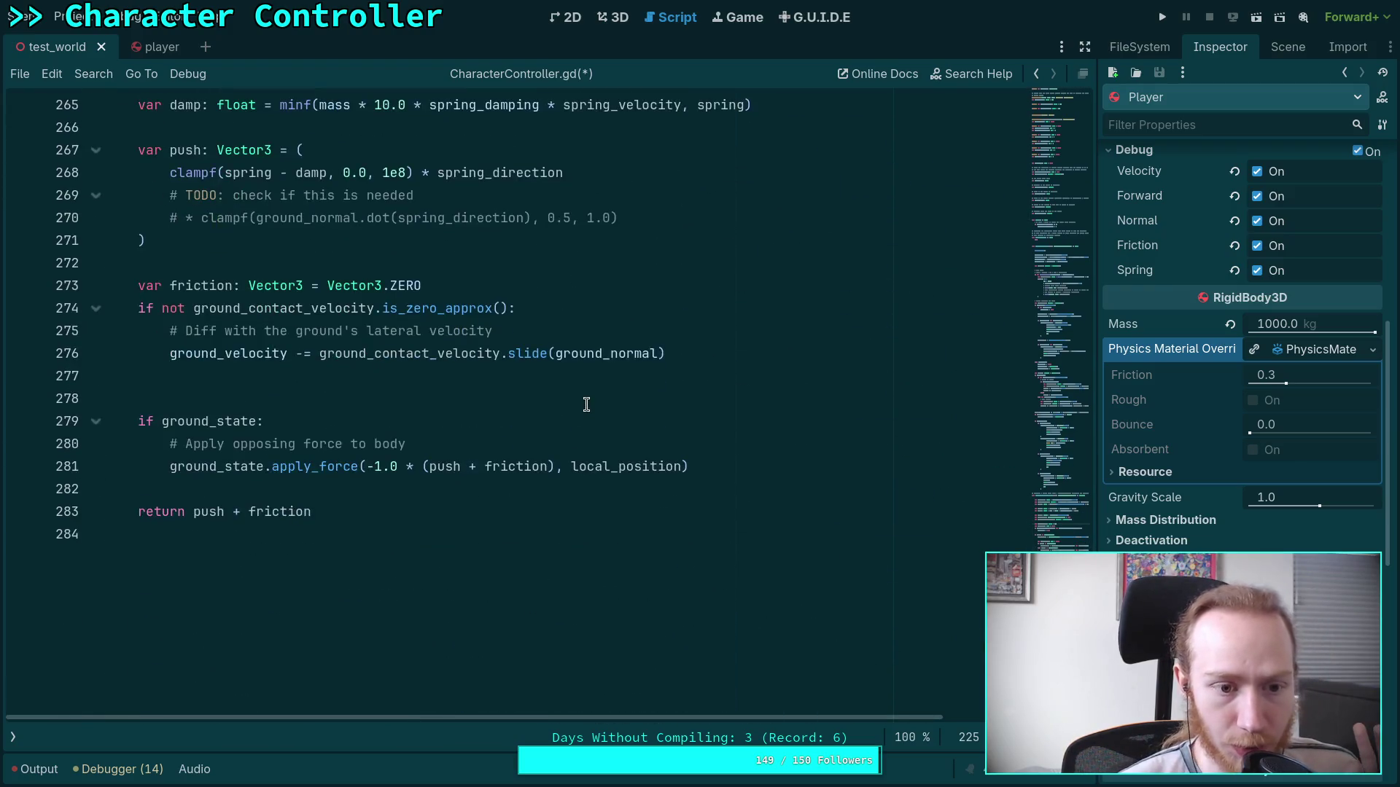
Declare a Vector3 lateral velocity variable holding the ground_contact_velocity.slide(ground_normal) expression.
scroll(589, 414, up, 1)
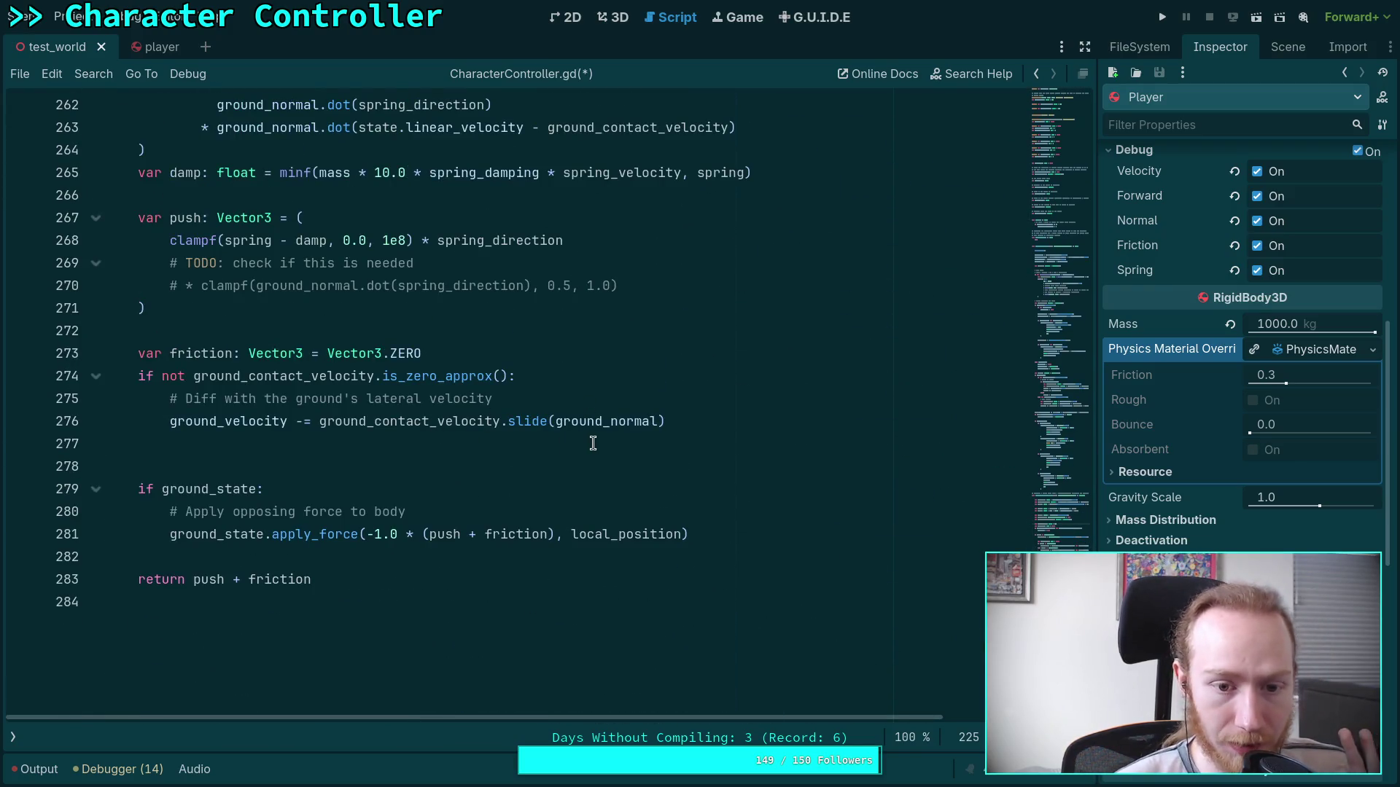
click(628, 401)
key(Return)
text(var ground_)
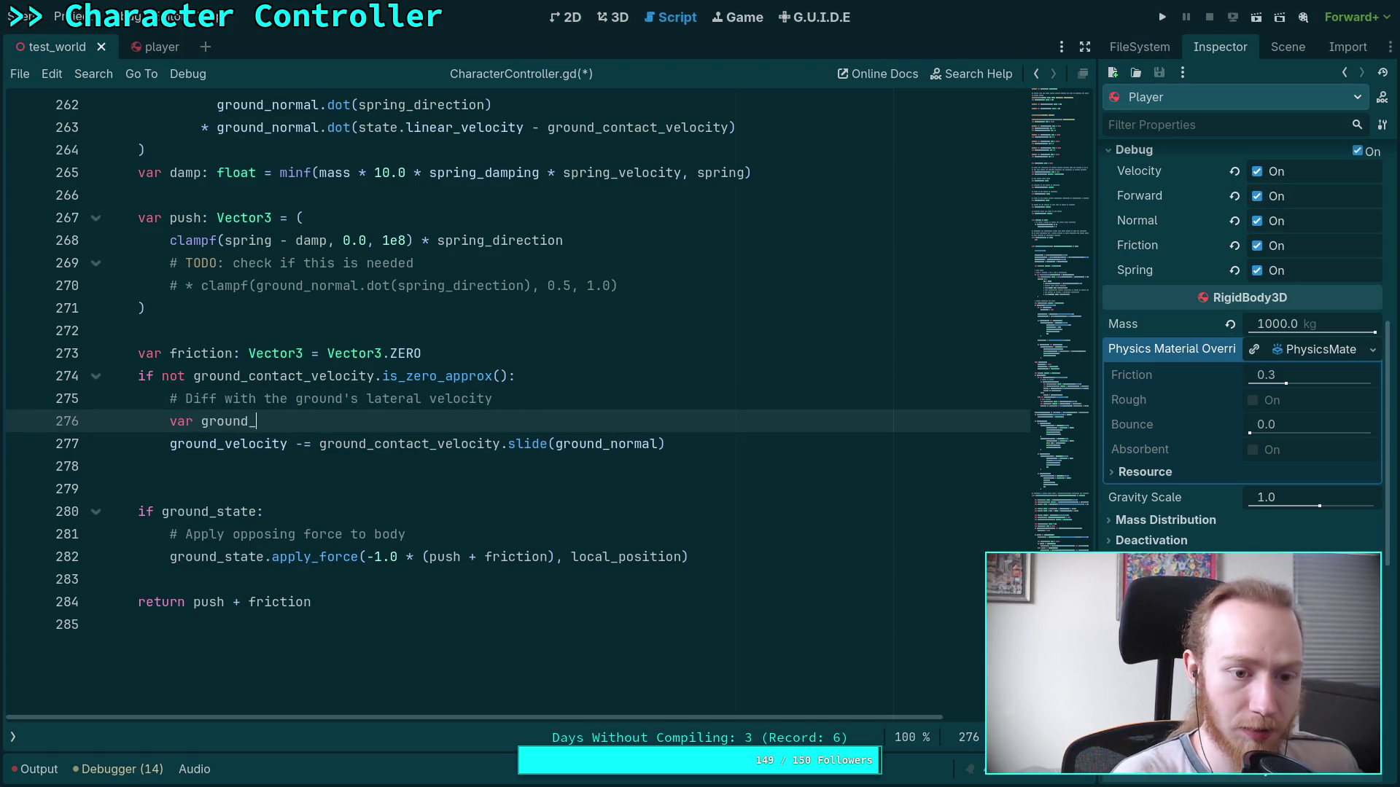
key(BackSpace)
key(BackSpace)
key(BackSpace)
text(lat)
key(BackSpace)
text(ral_velocity: V)
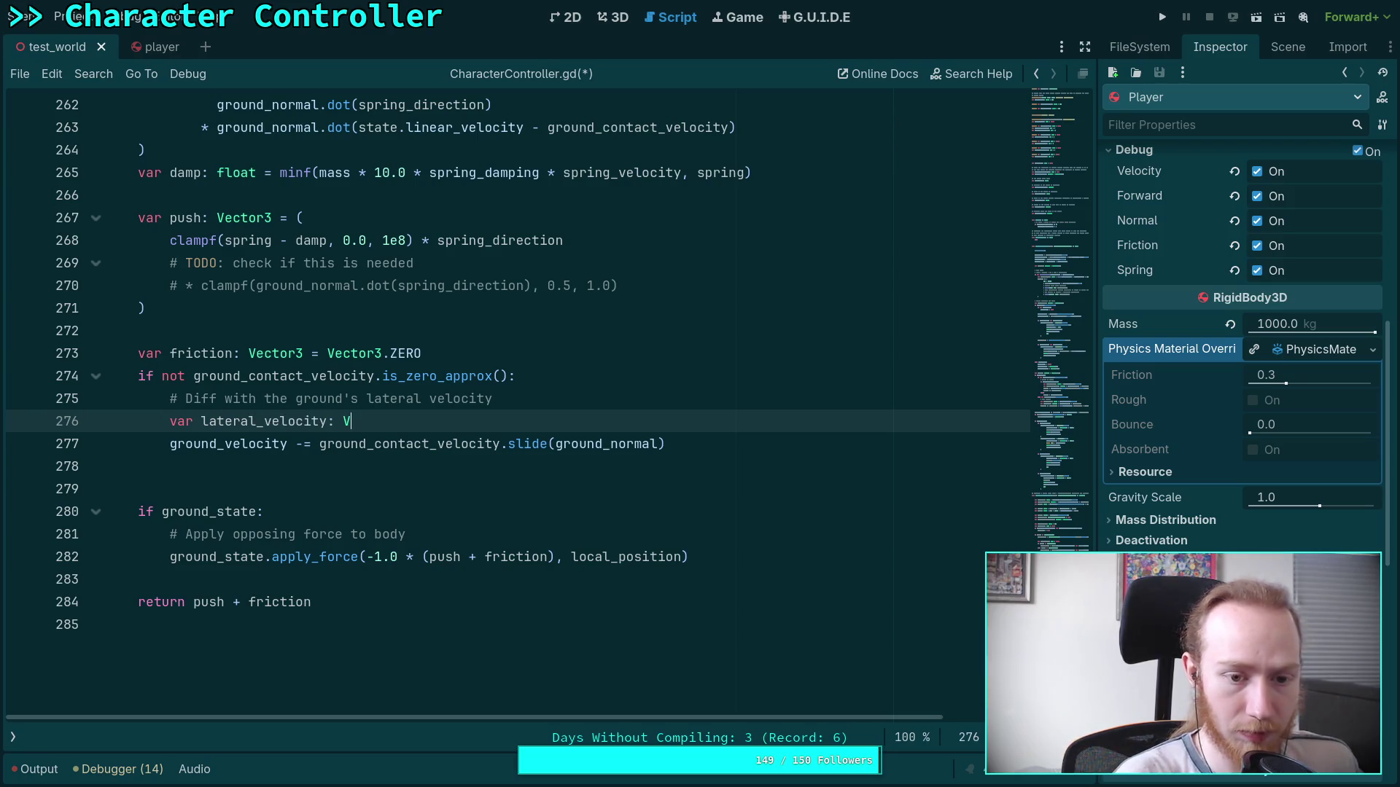
text(ector3 =)
drag(320, 444, 666, 444)
key(ctrl+x)
click(578, 421)
key(ctrl+v)
Rename it ground_lateral_velocity, subtract it from ground_velocity, and add a line for friction.
key(Down)
text(ateral_)
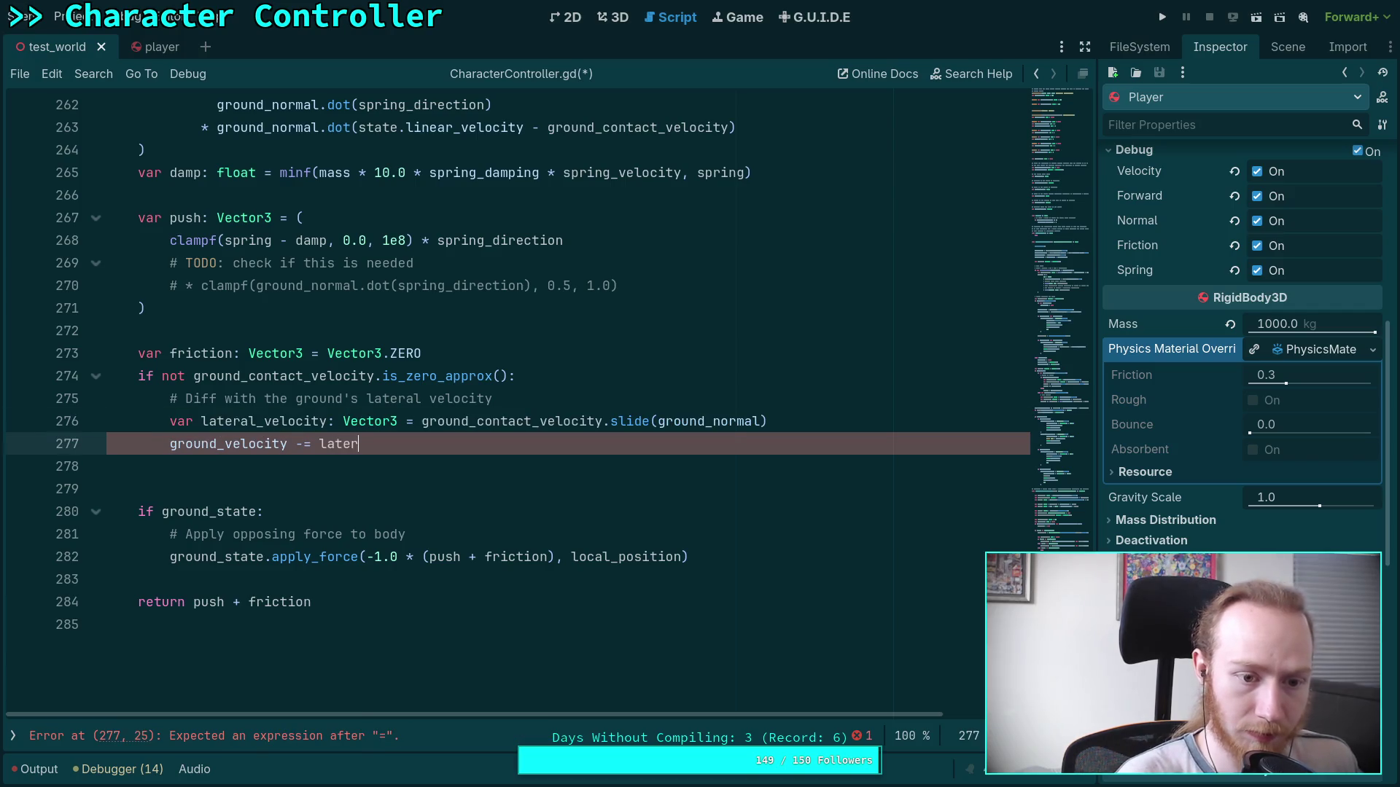
key(Return)
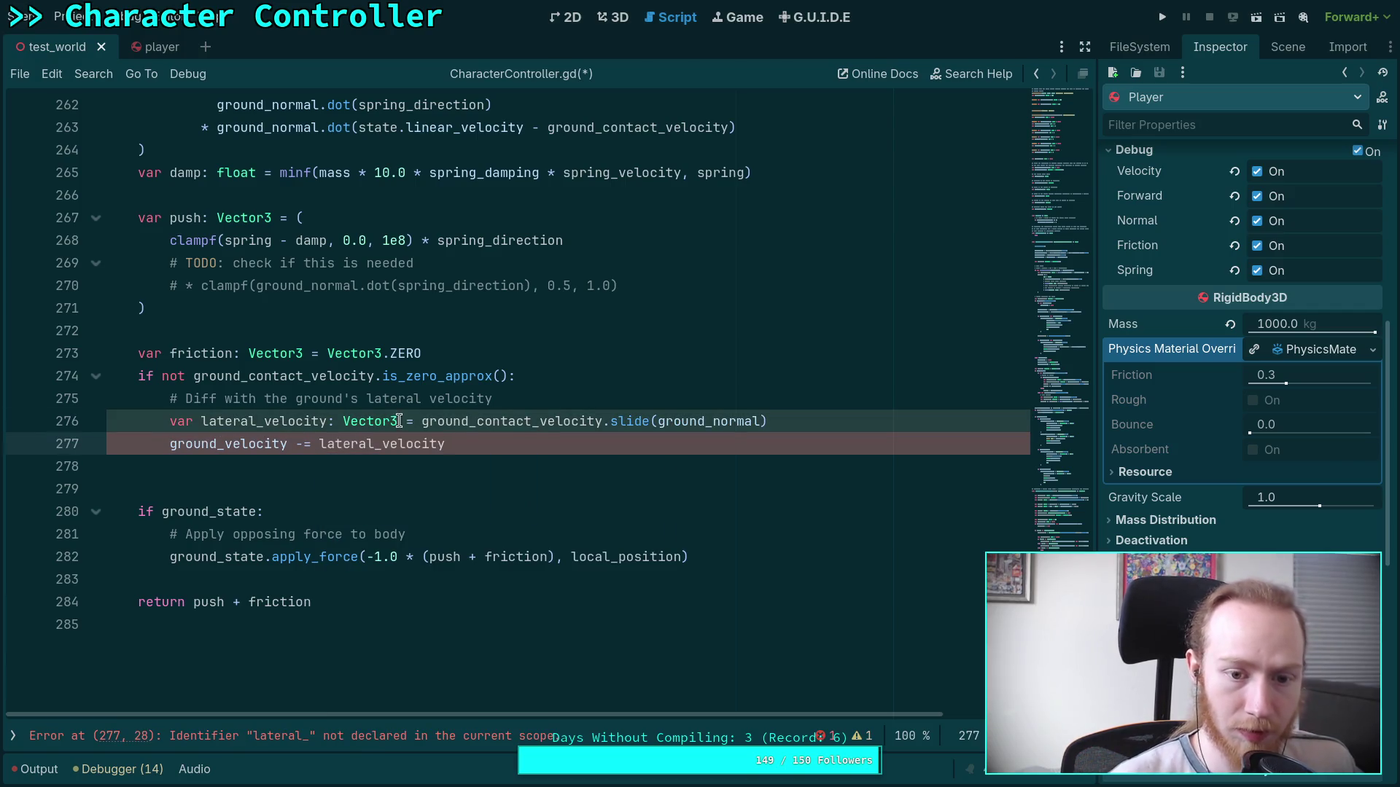
click(201, 420)
text(ground_)
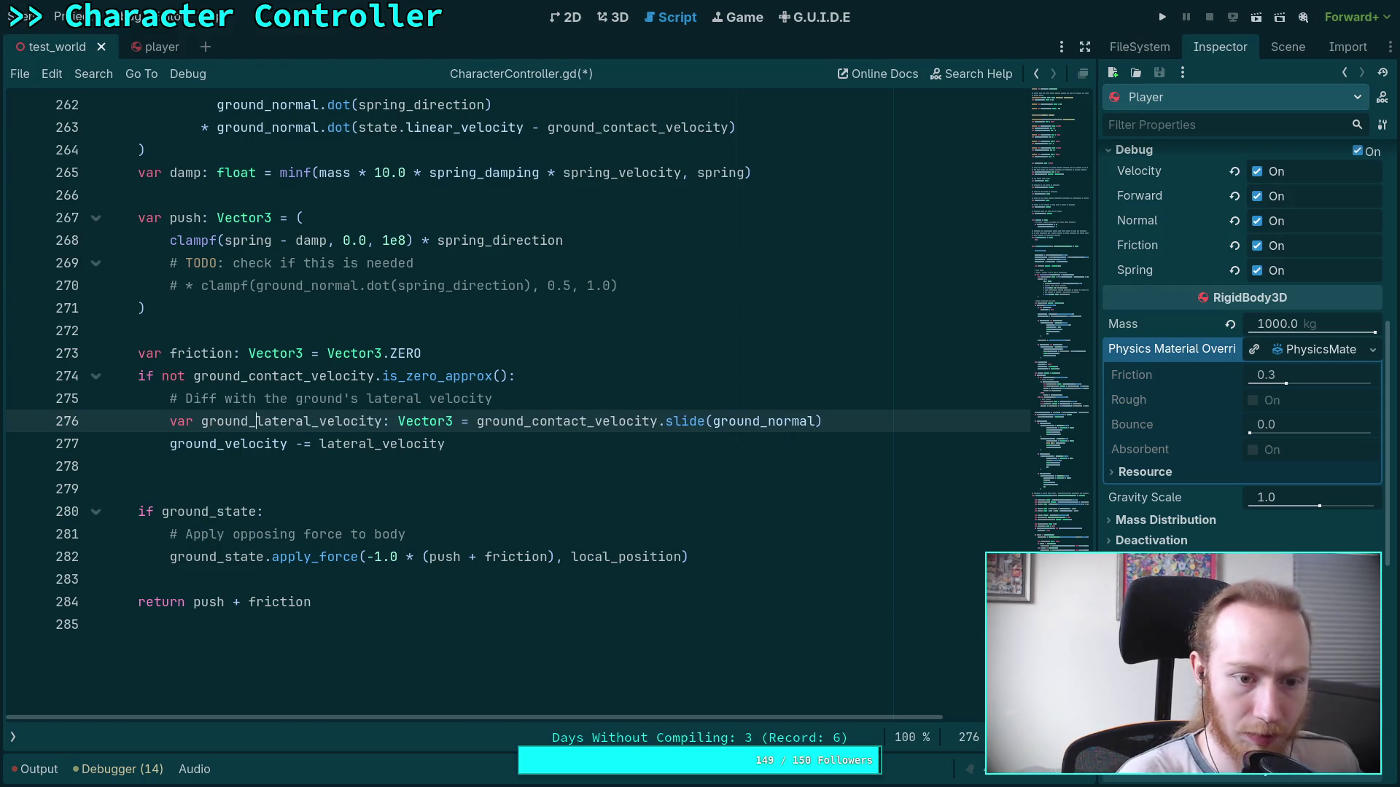
drag(312, 421, 377, 421)
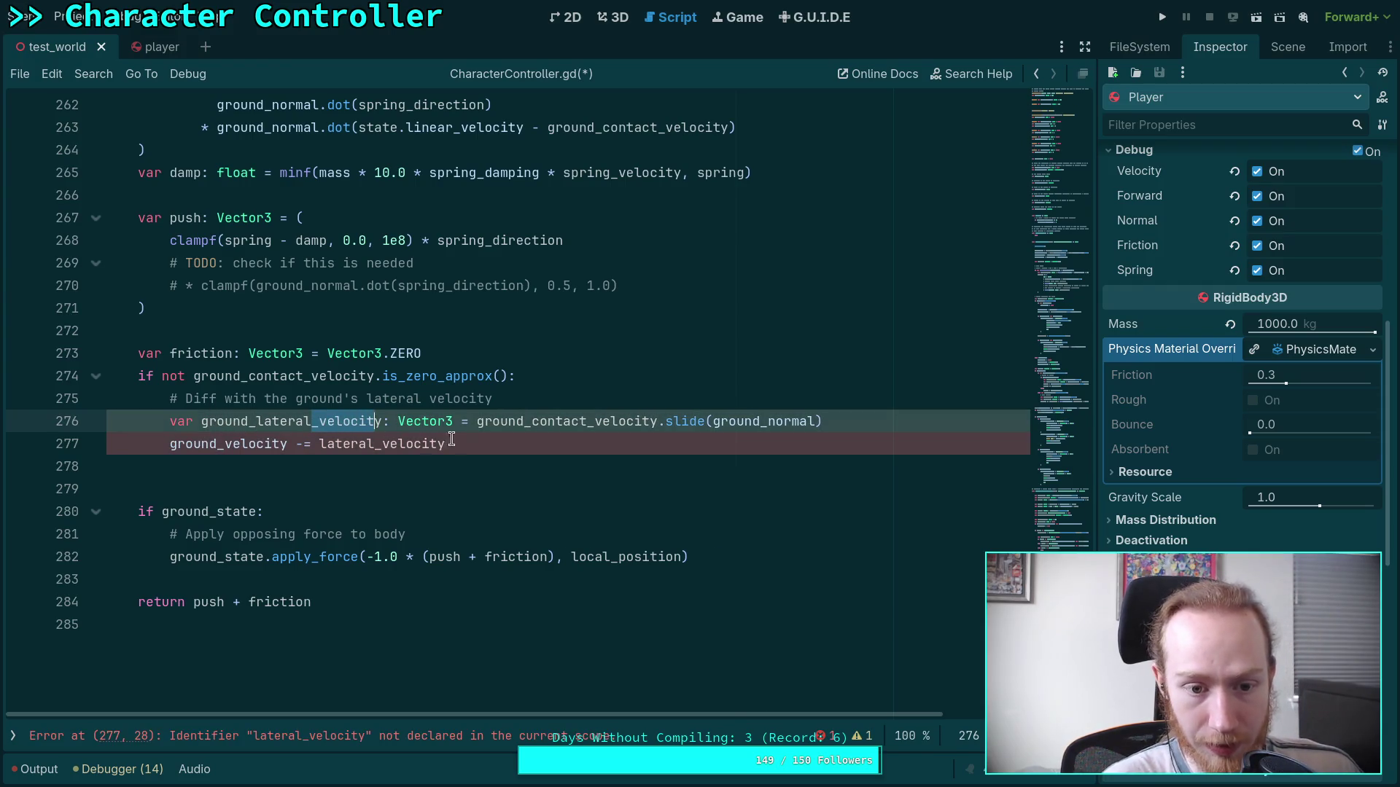
click(320, 444)
text(ground_)
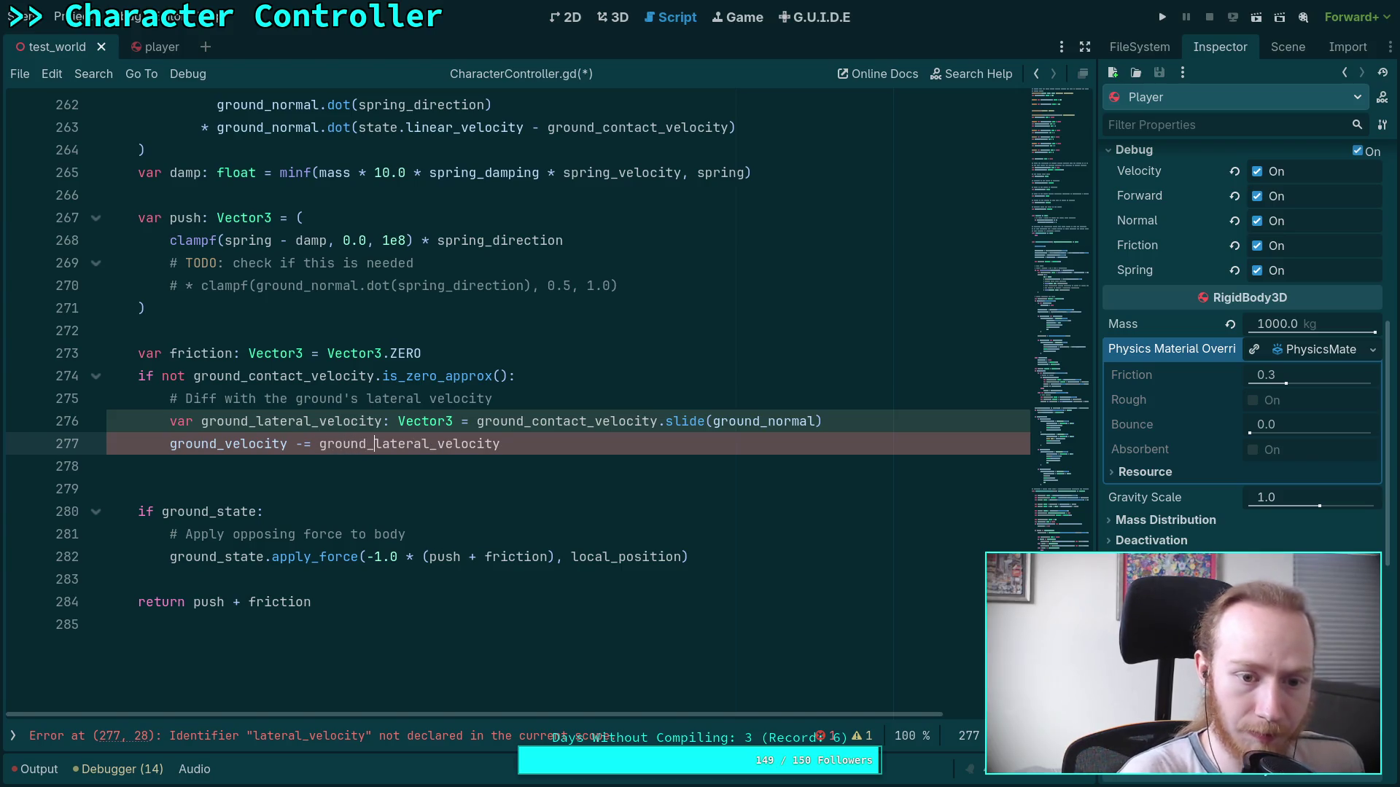
key(Escape)
click(599, 457)
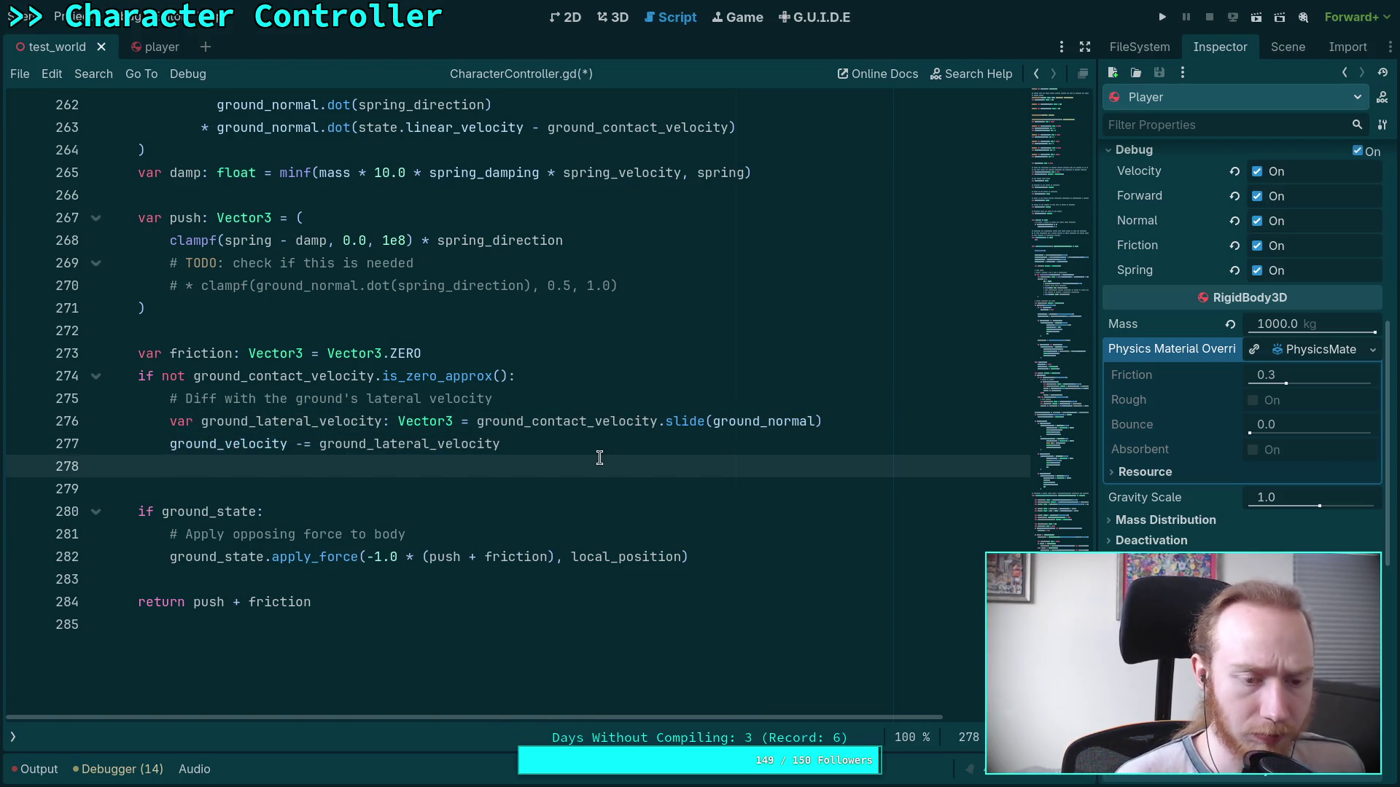
key(Return)
Write 'friction = ground_lateral_velocity * friction_coef', dropping the trial mass factor.
text(friction)
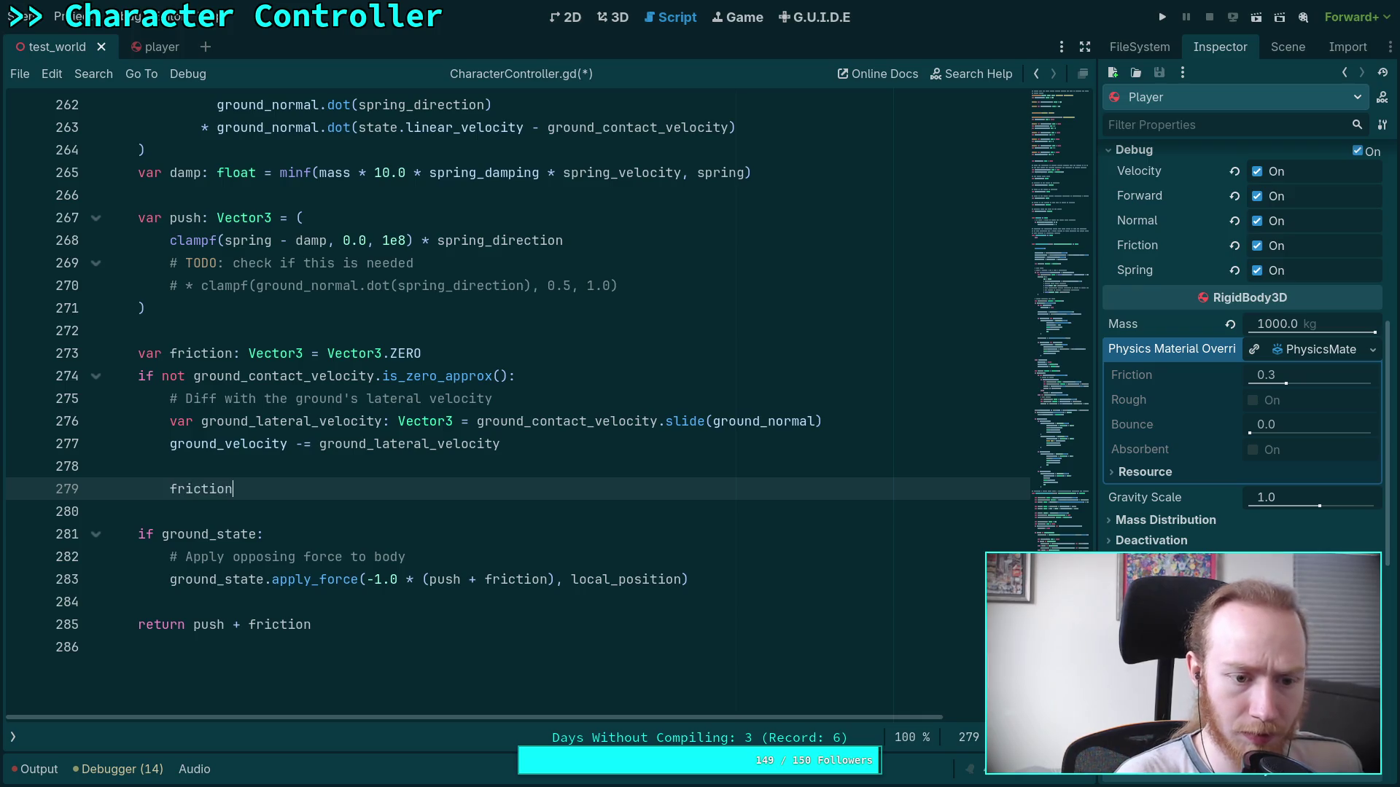
text( = gro)
key(Return)
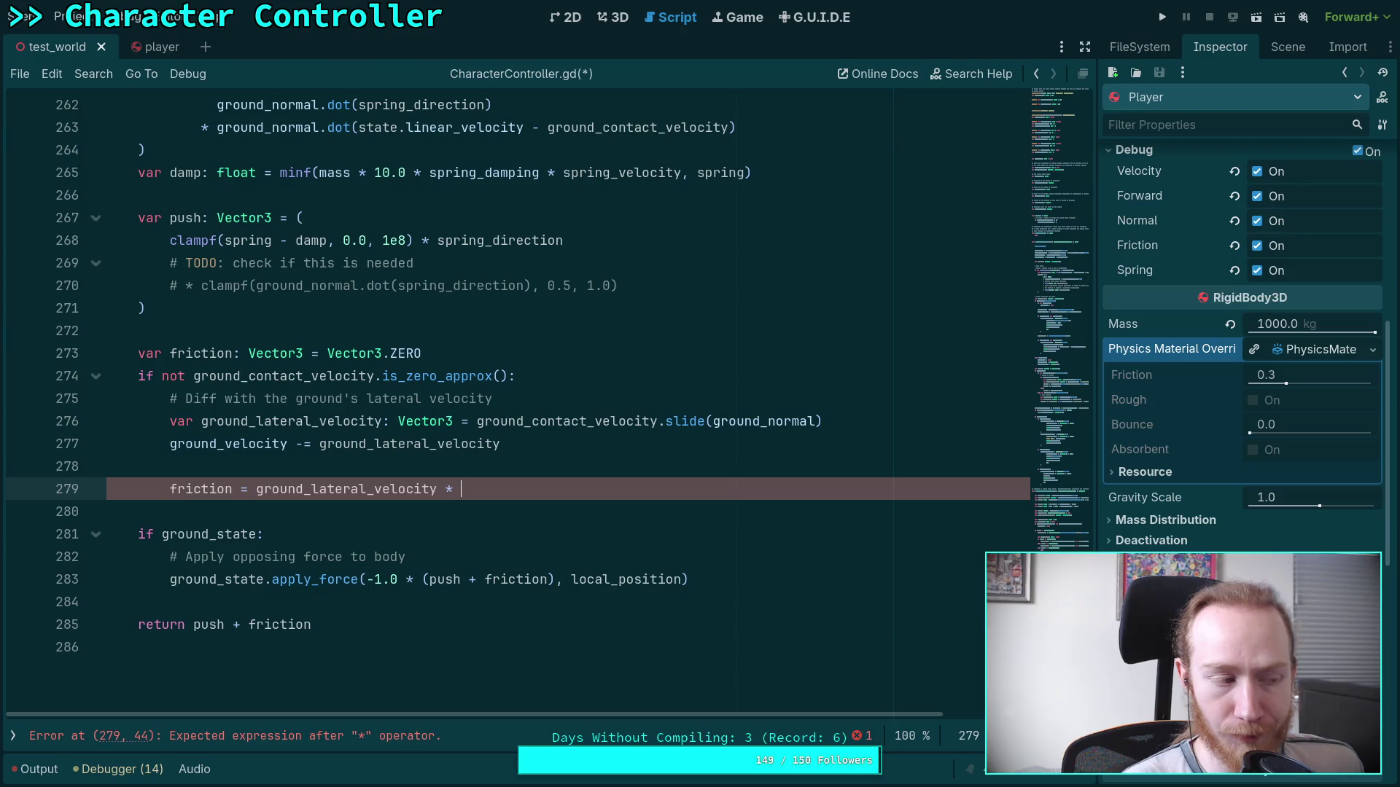
text(mass )
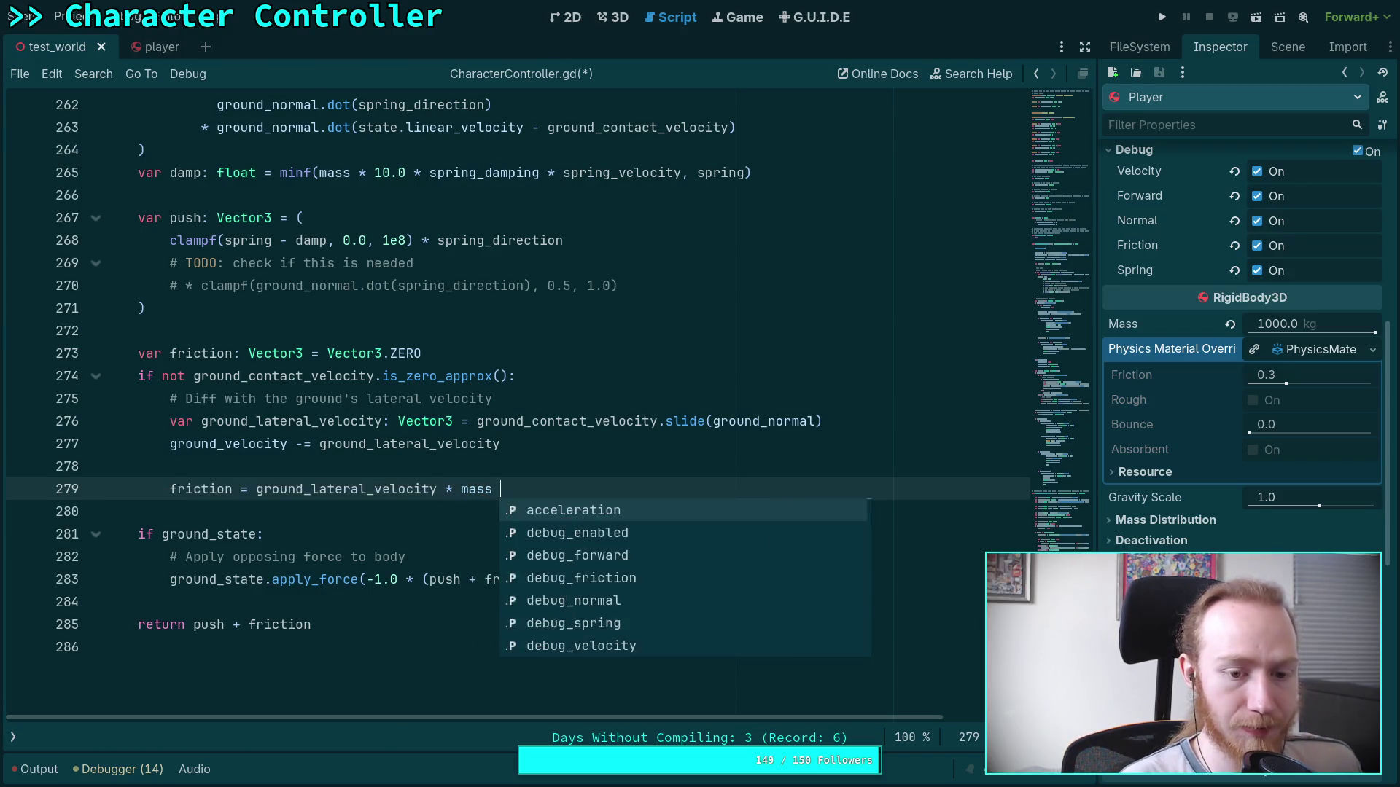
text(* )
text(fric)
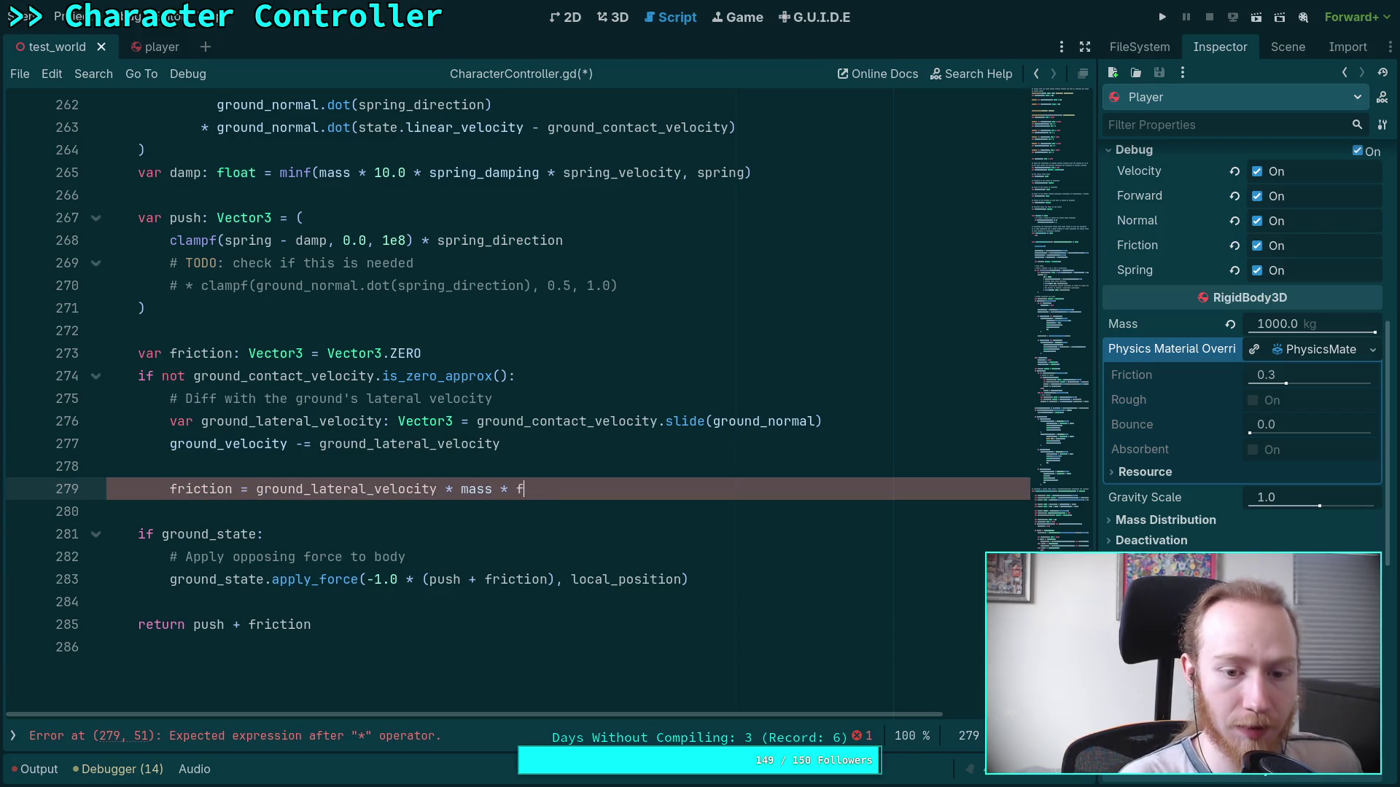
key(Down)
key(Return)
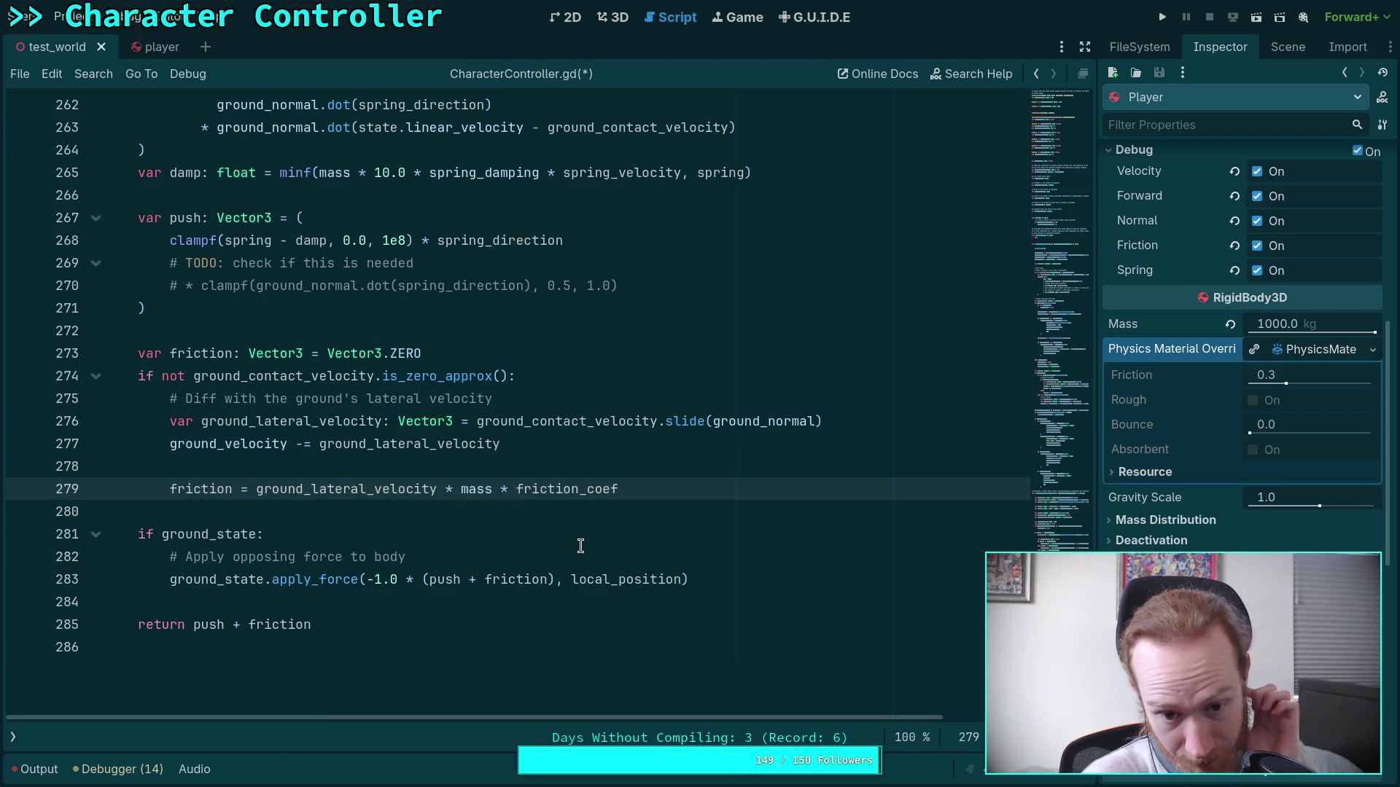
drag(460, 488, 518, 490)
key(BackSpace)
Try appending '* mass' to the friction line, then delete it again.
click(674, 503)
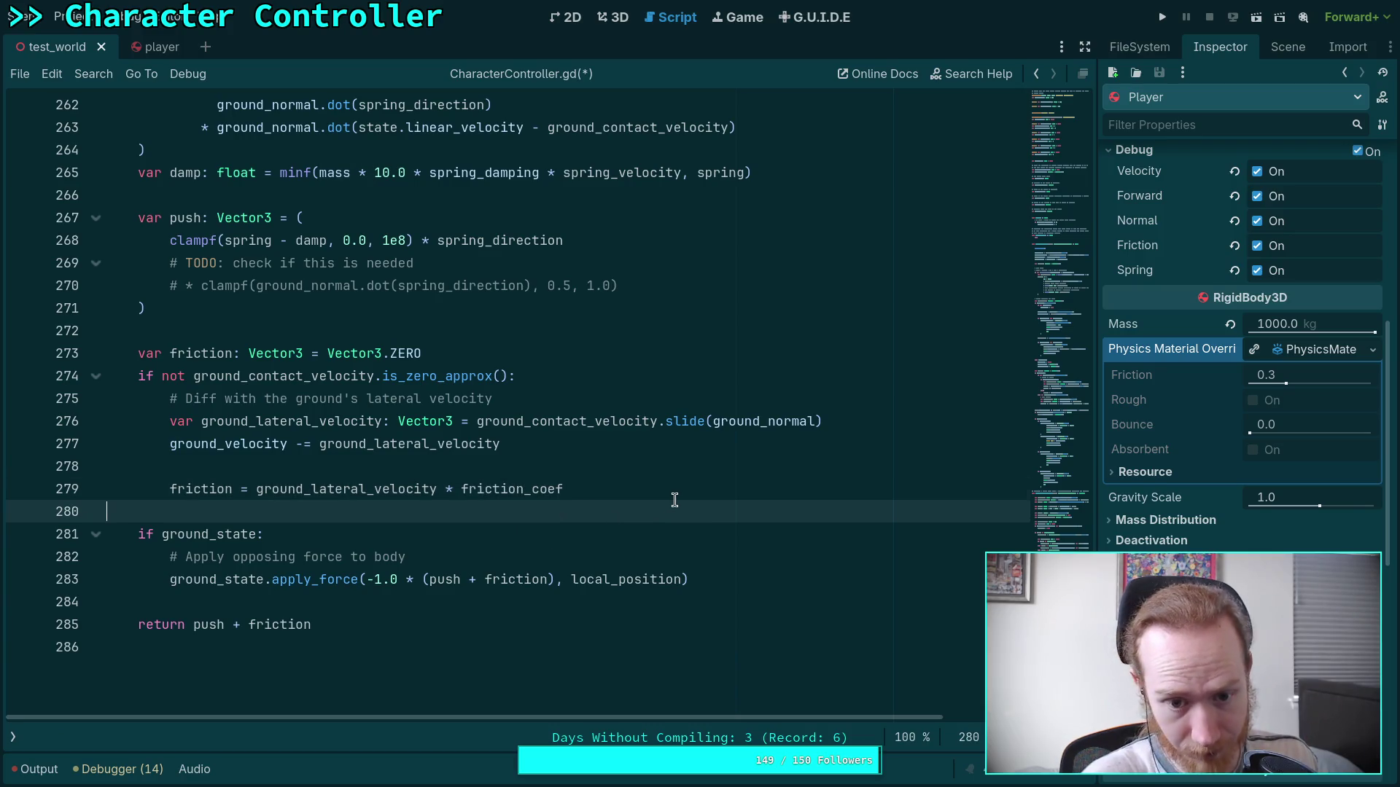
click(678, 499)
text(* mass)
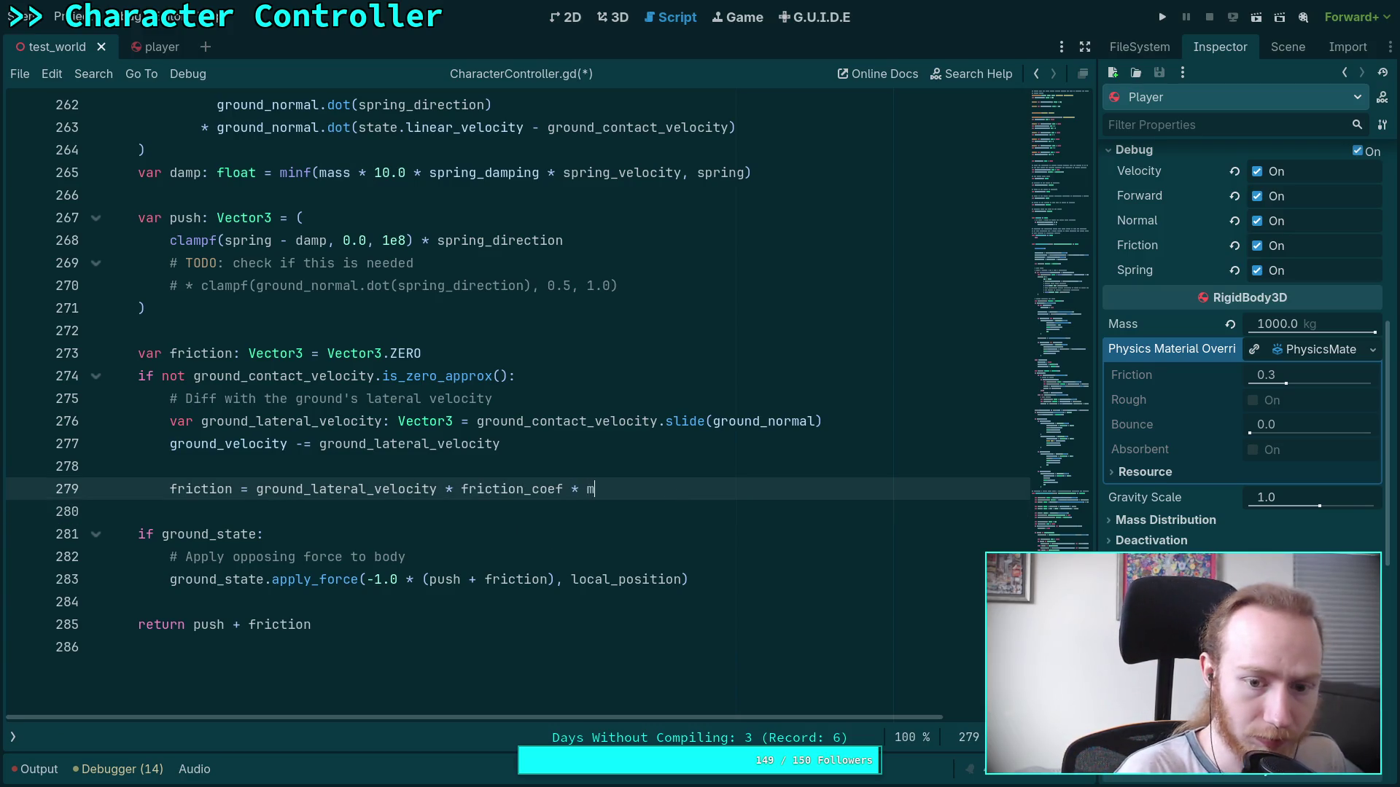
key(Escape)
key(Up)
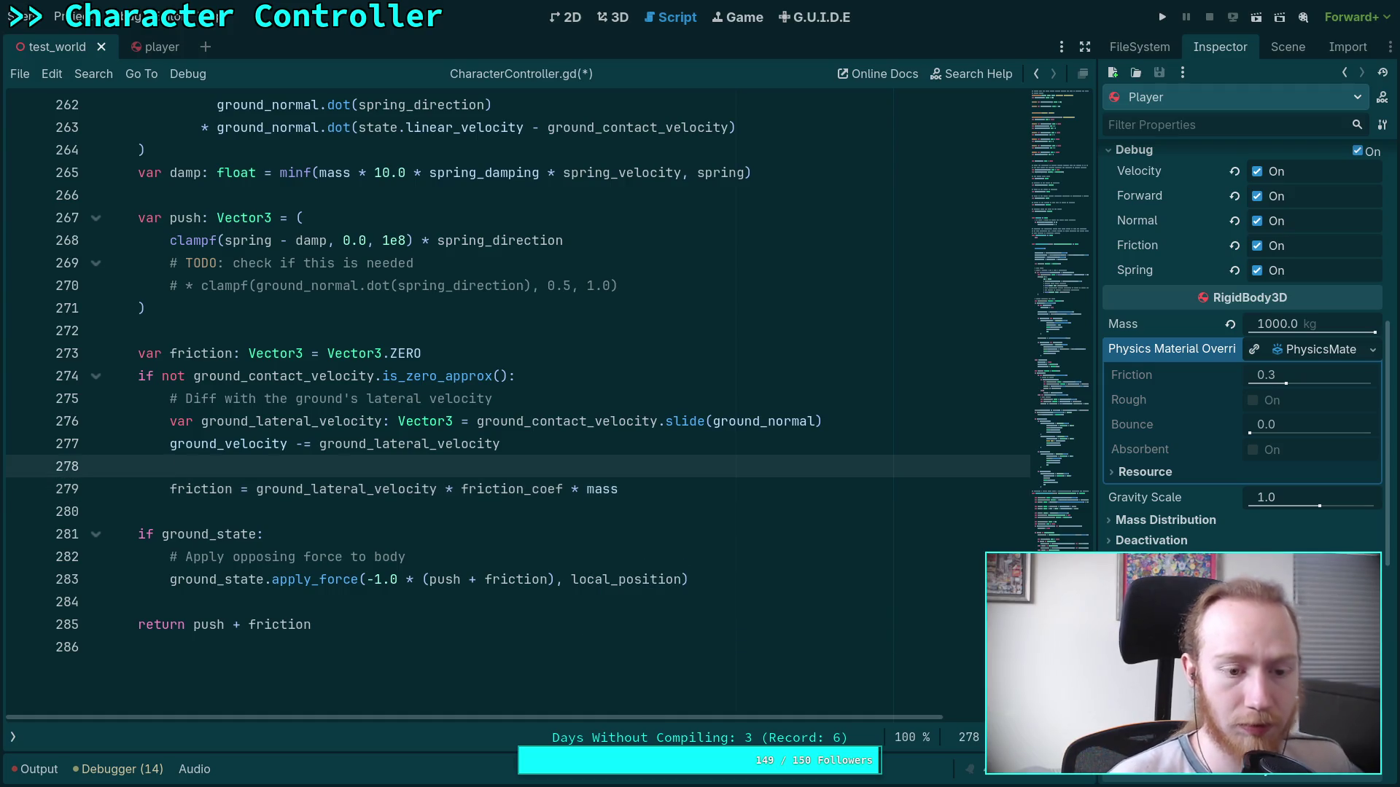
click(370, 516)
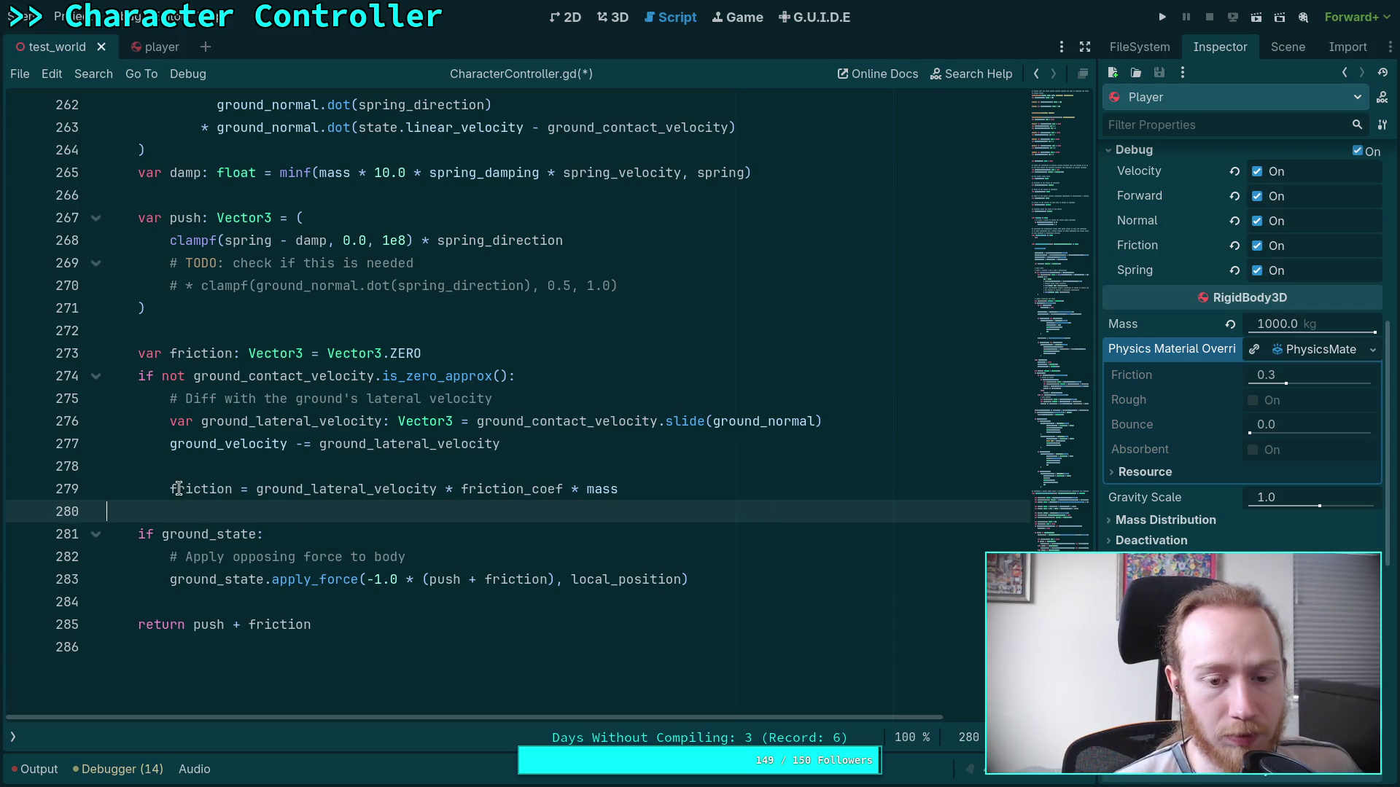
mouse_move(179, 489)
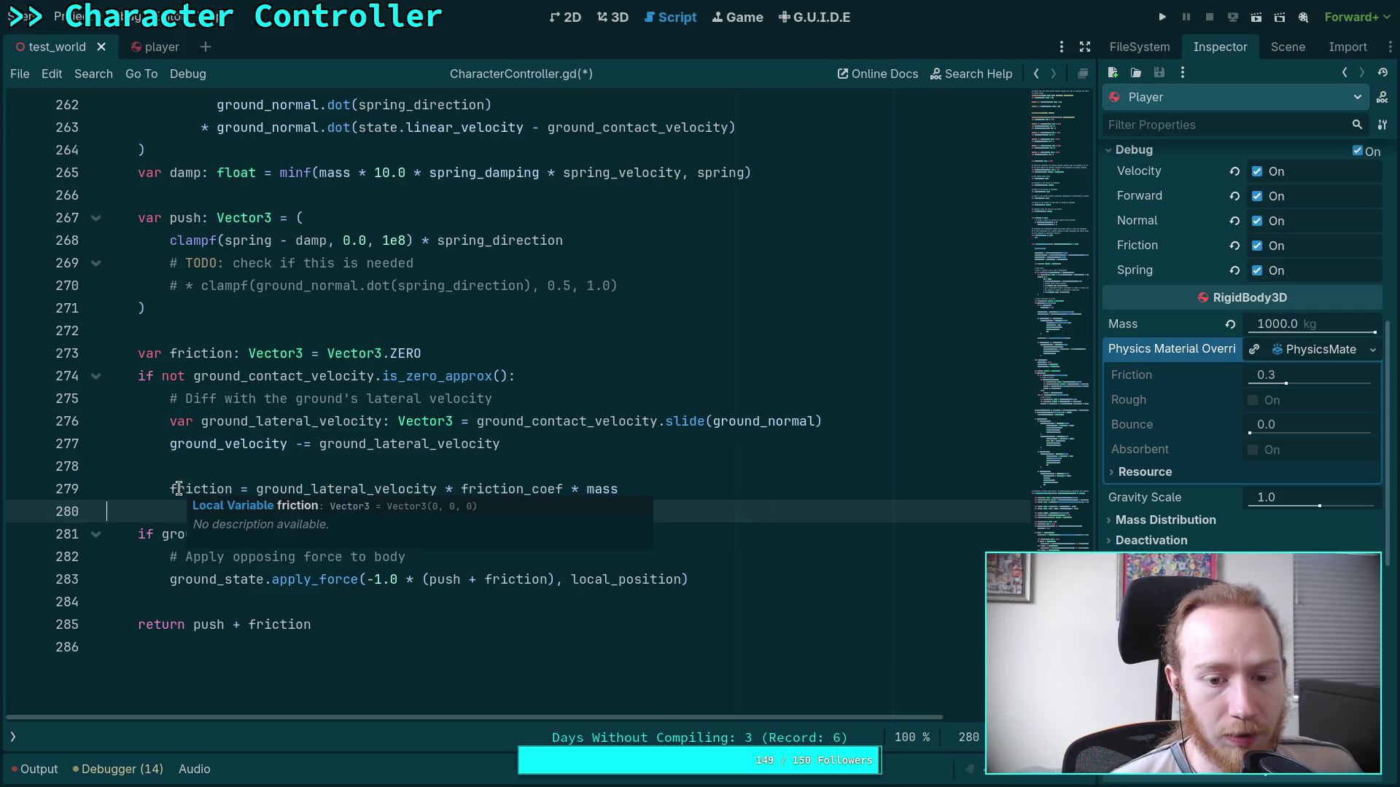
drag(565, 489, 652, 488)
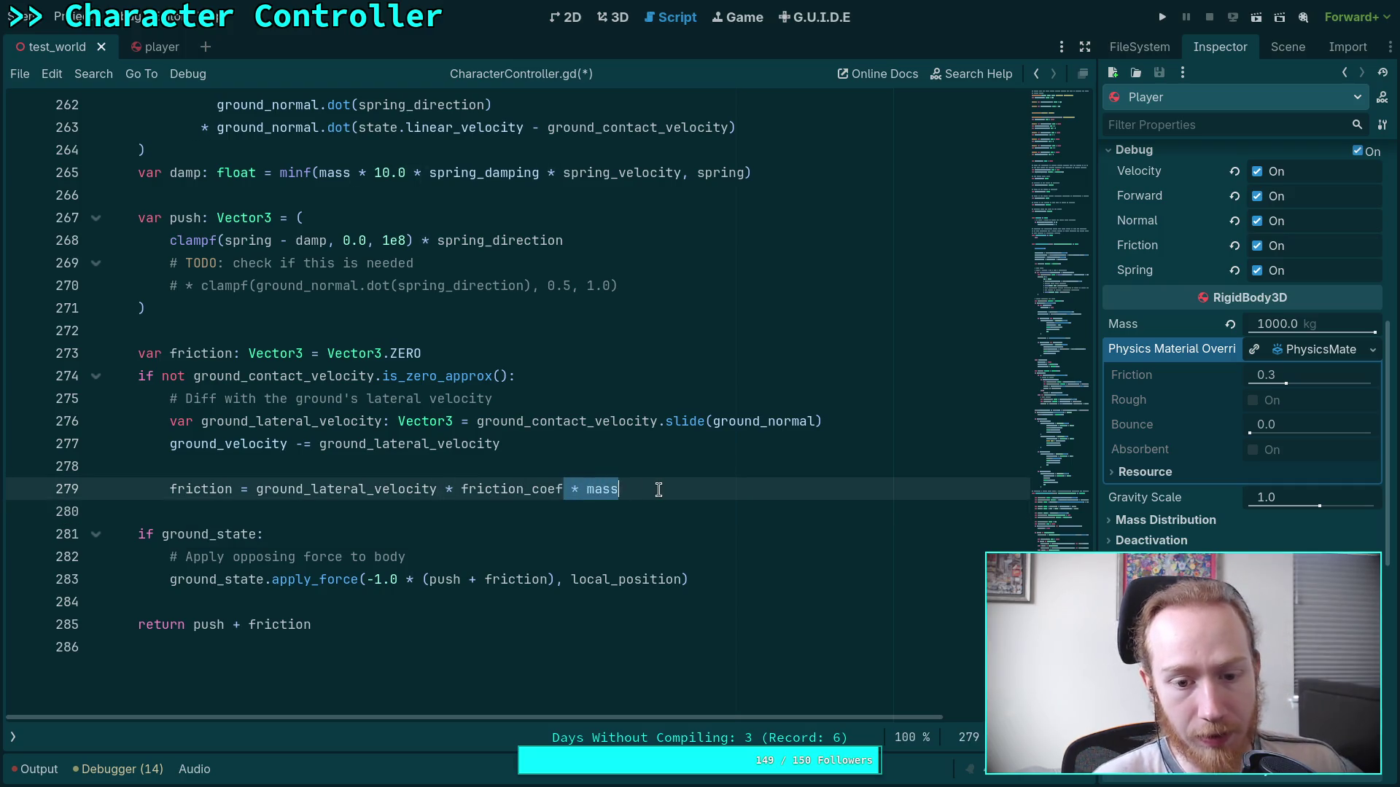
key(BackSpace)
Remove the stray opening parenthesis from the return statement on line 285.
click(255, 624)
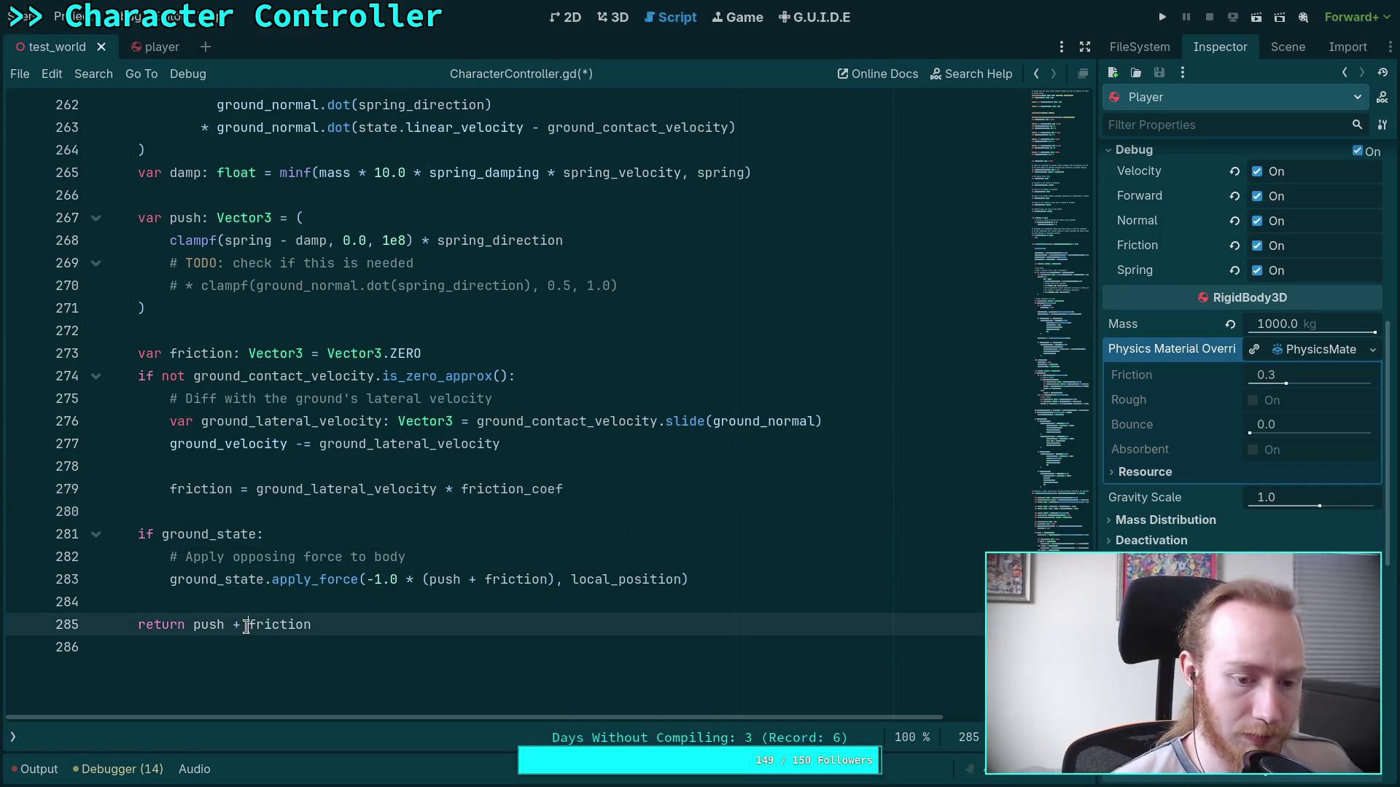
text(()
key(End)
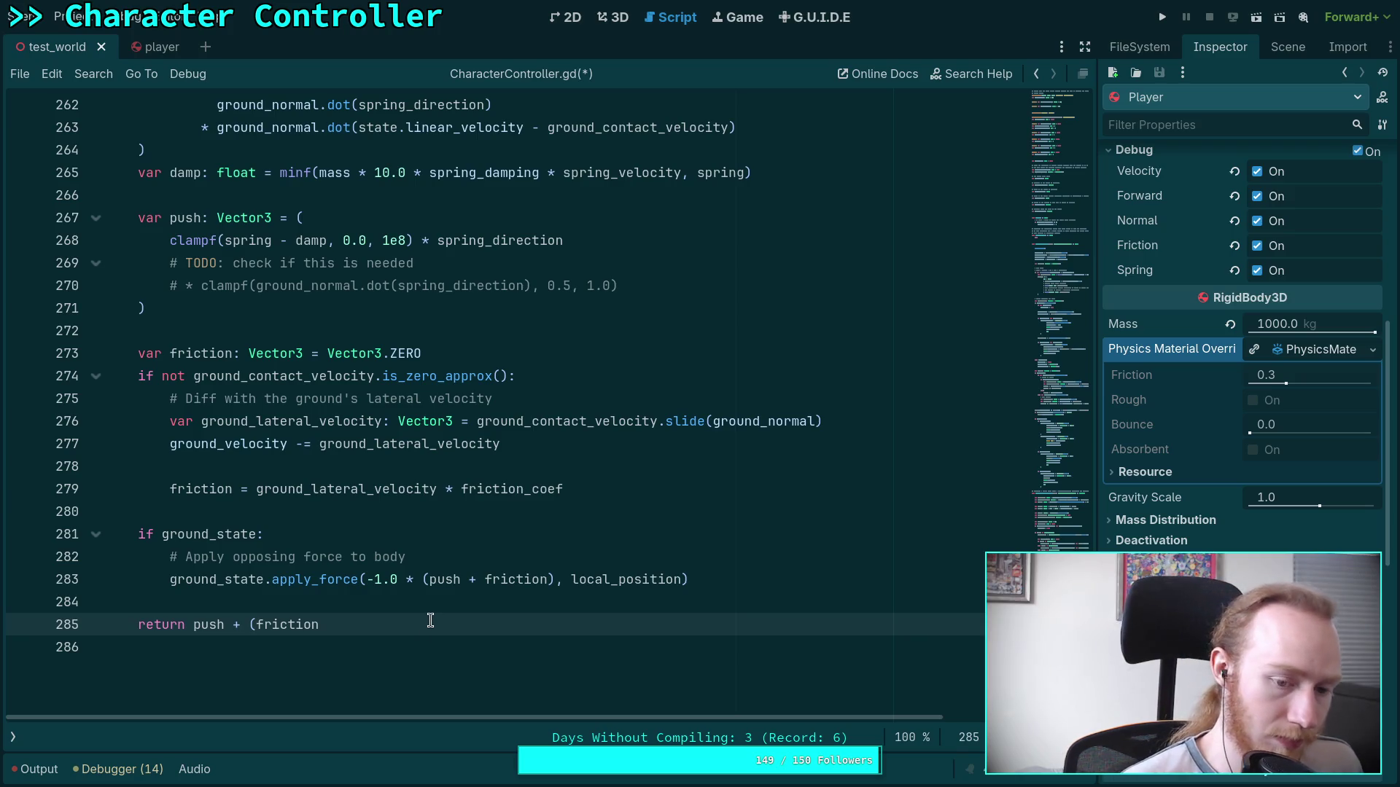
click(253, 624)
key(BackSpace)
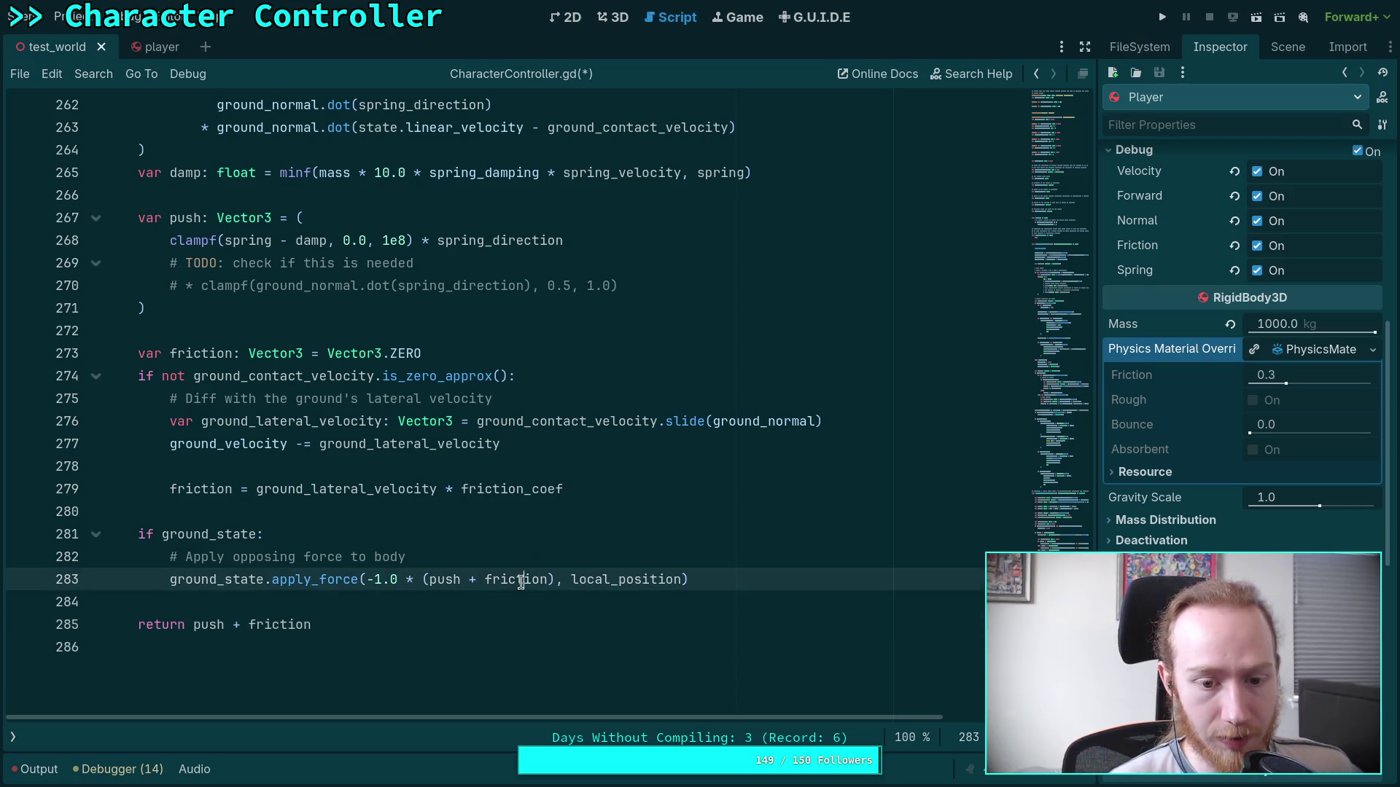
double_click(546, 579)
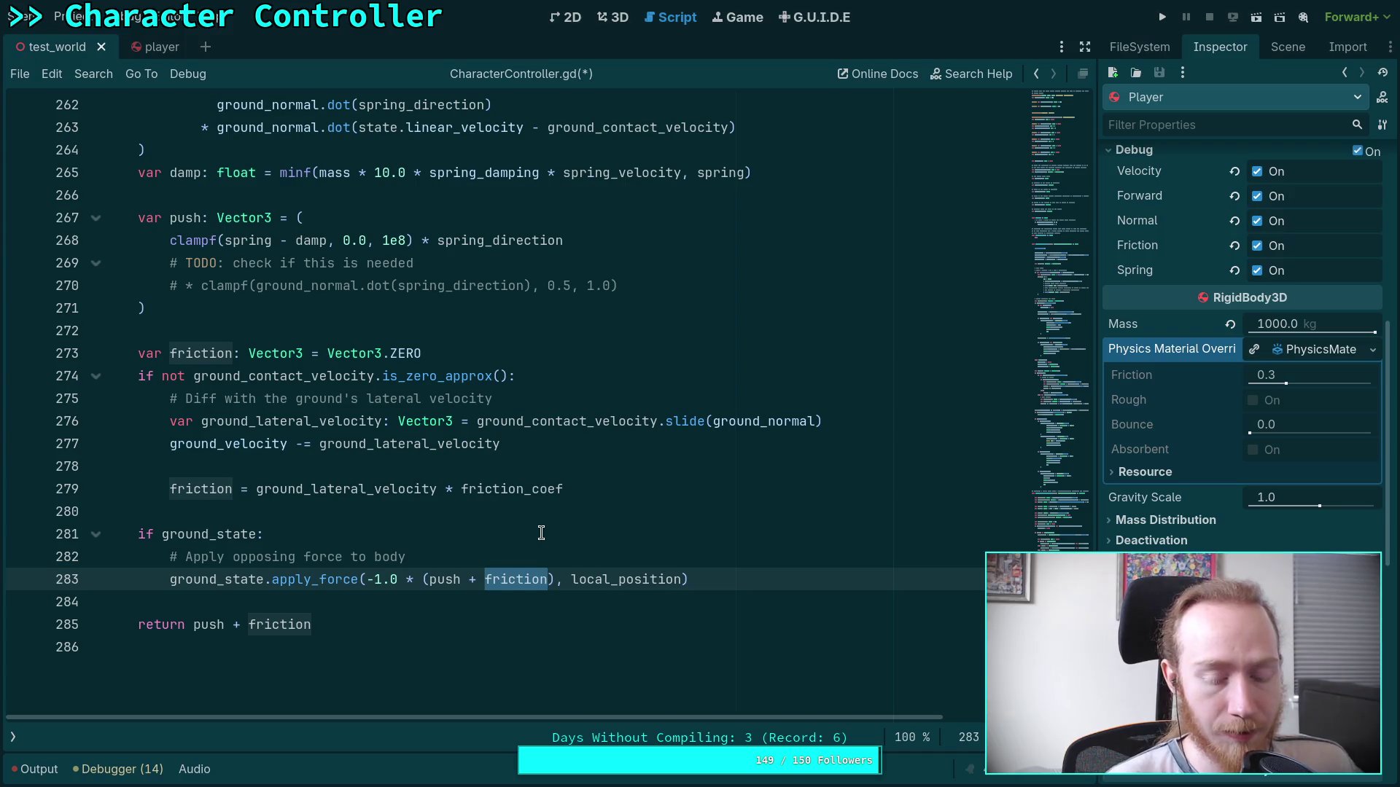
double_click(434, 579)
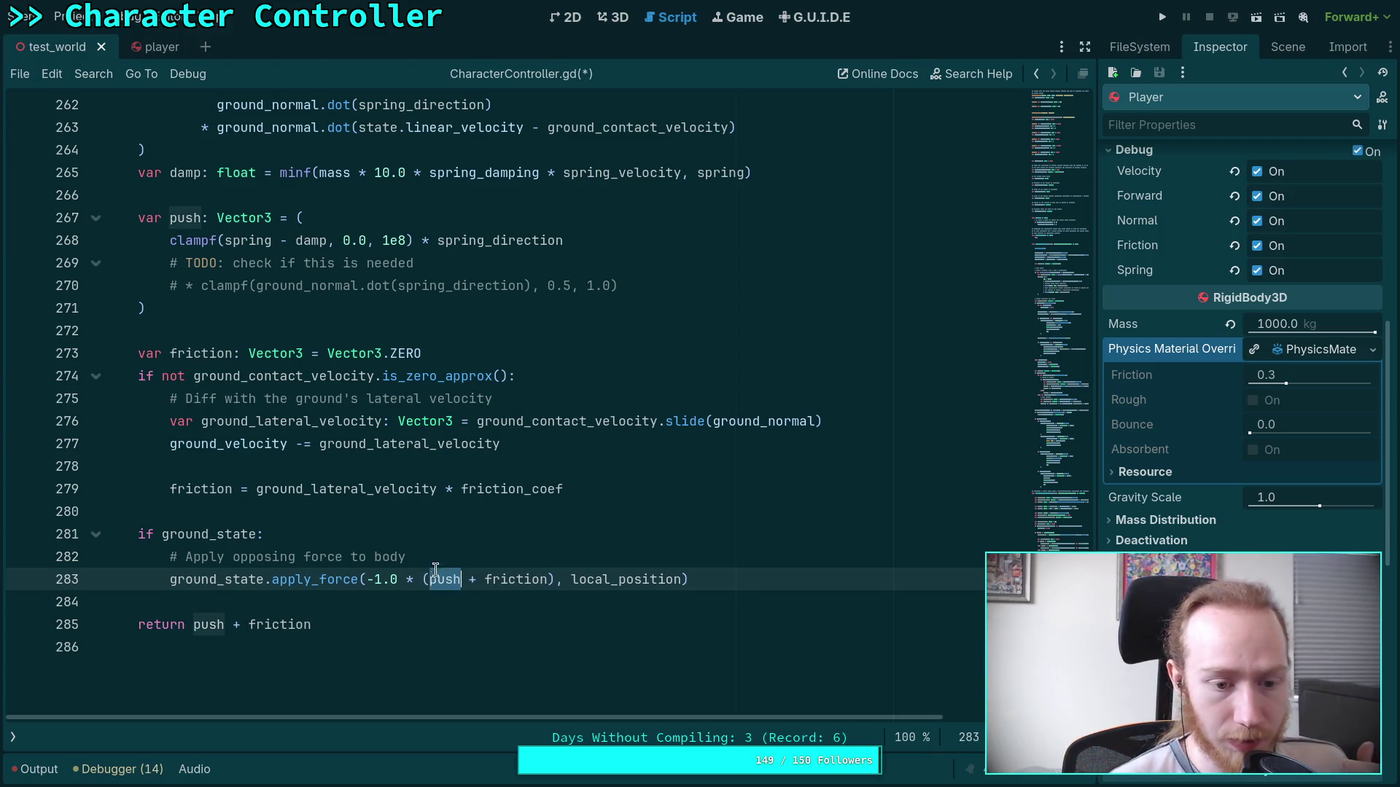
scroll(328, 437, up, 1)
scroll(309, 329, down, 1)
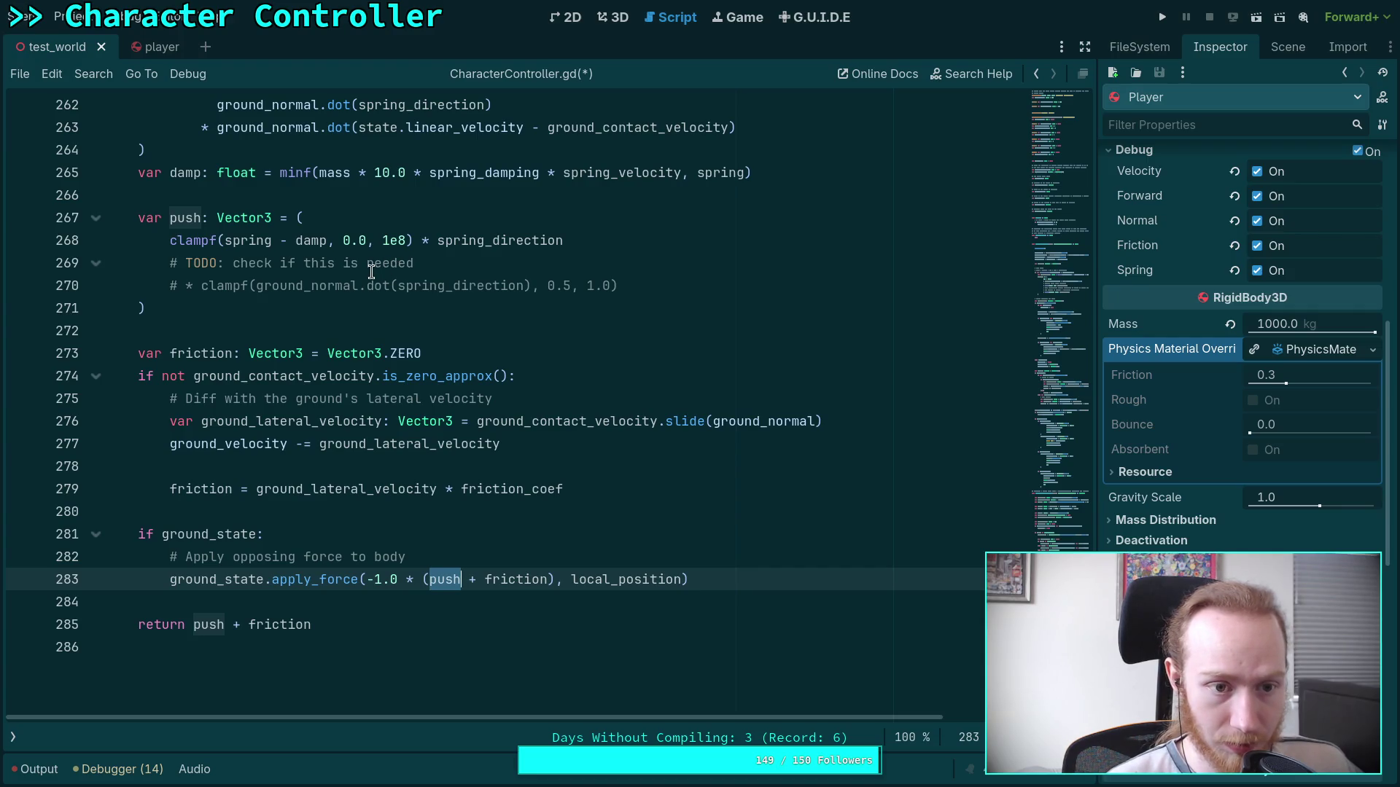
scroll(372, 272, up, 3)
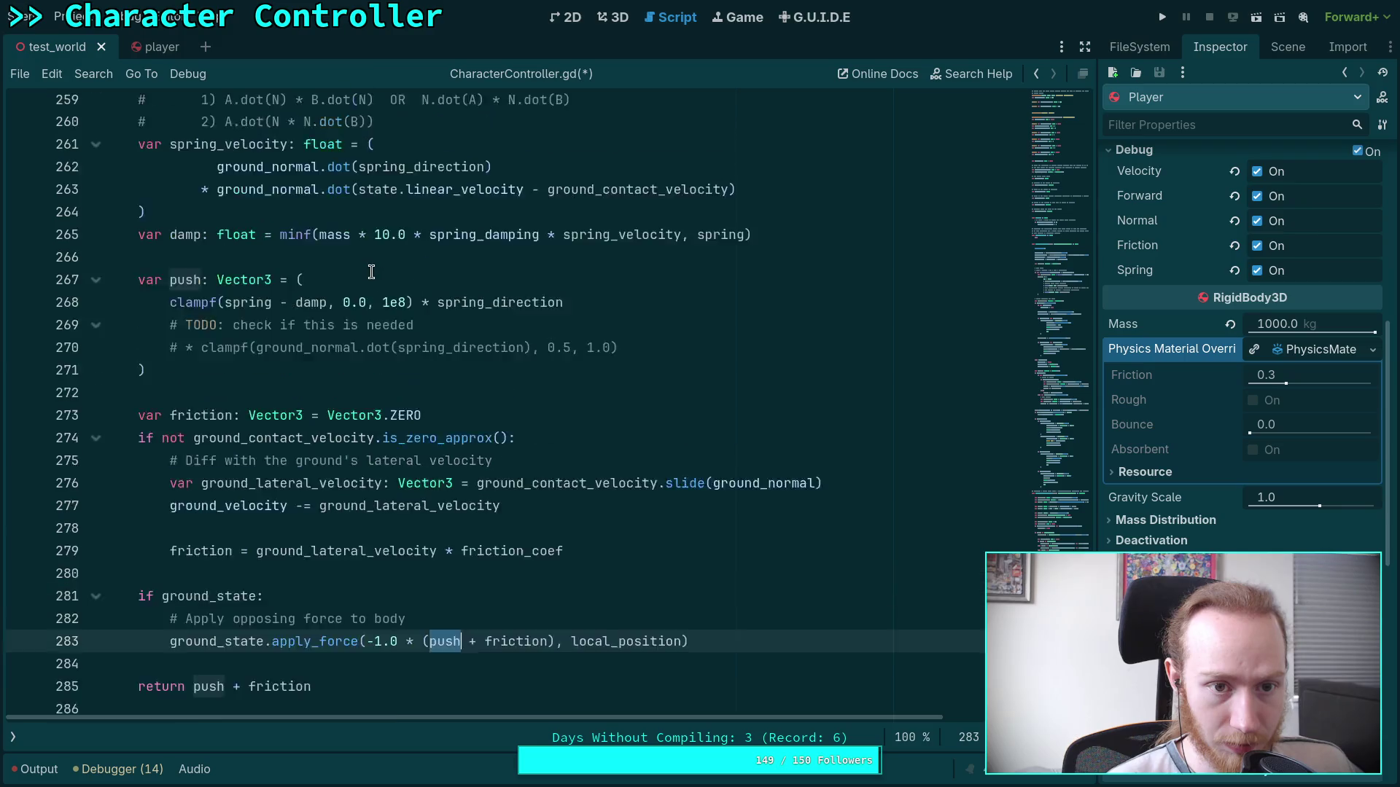
scroll(370, 278, down, 5)
scroll(369, 284, up, 2)
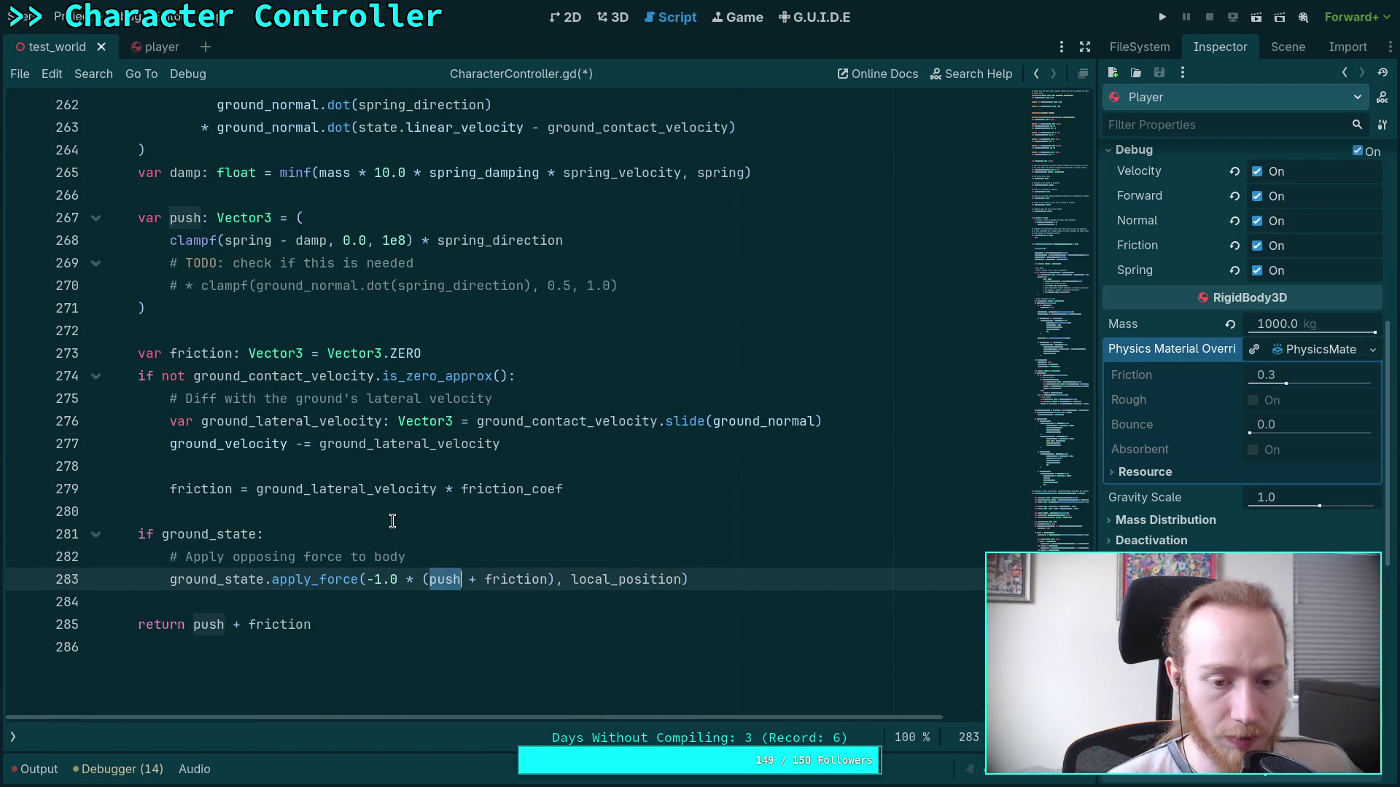
mouse_move(338, 585)
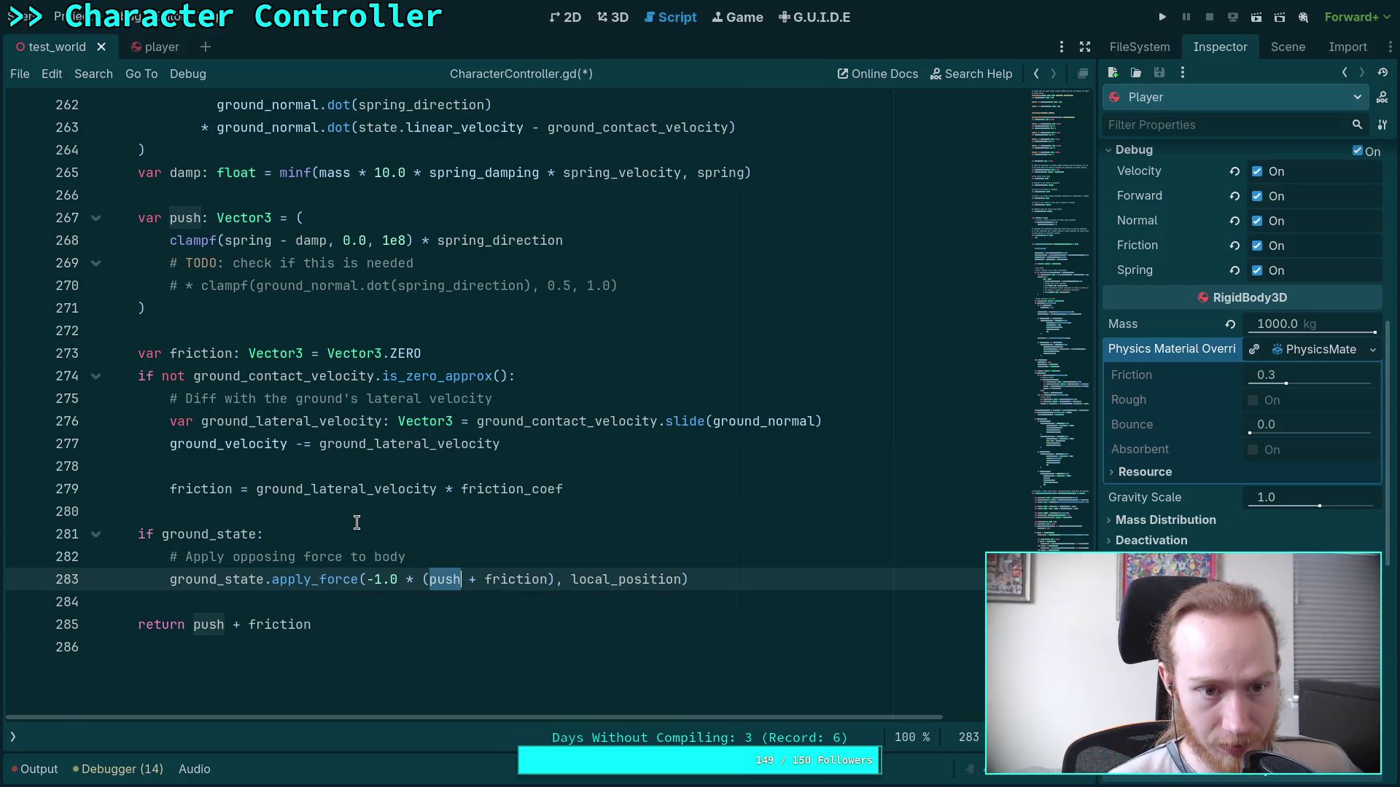
scroll(349, 518, up, 1)
scroll(349, 518, up, 2)
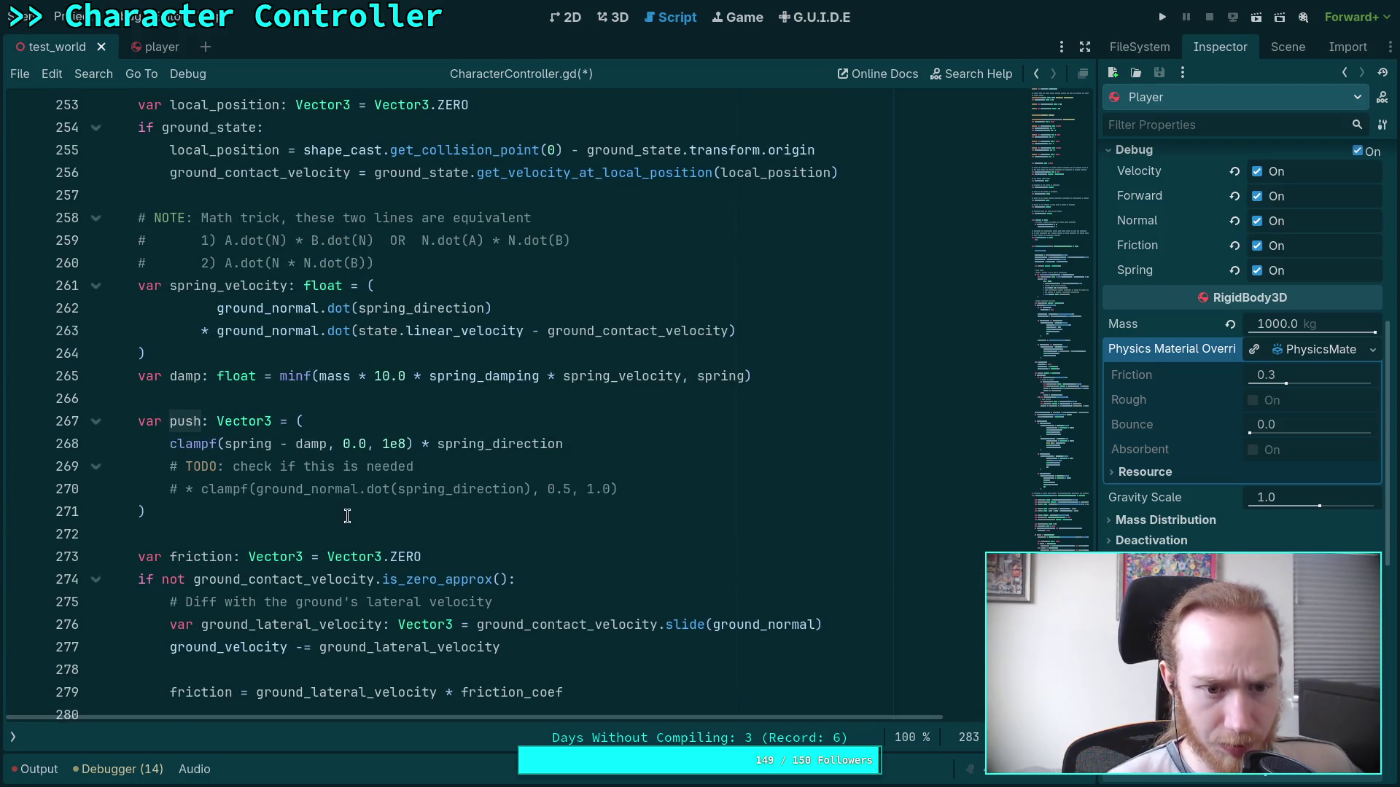
double_click(233, 444)
scroll(372, 478, up, 2)
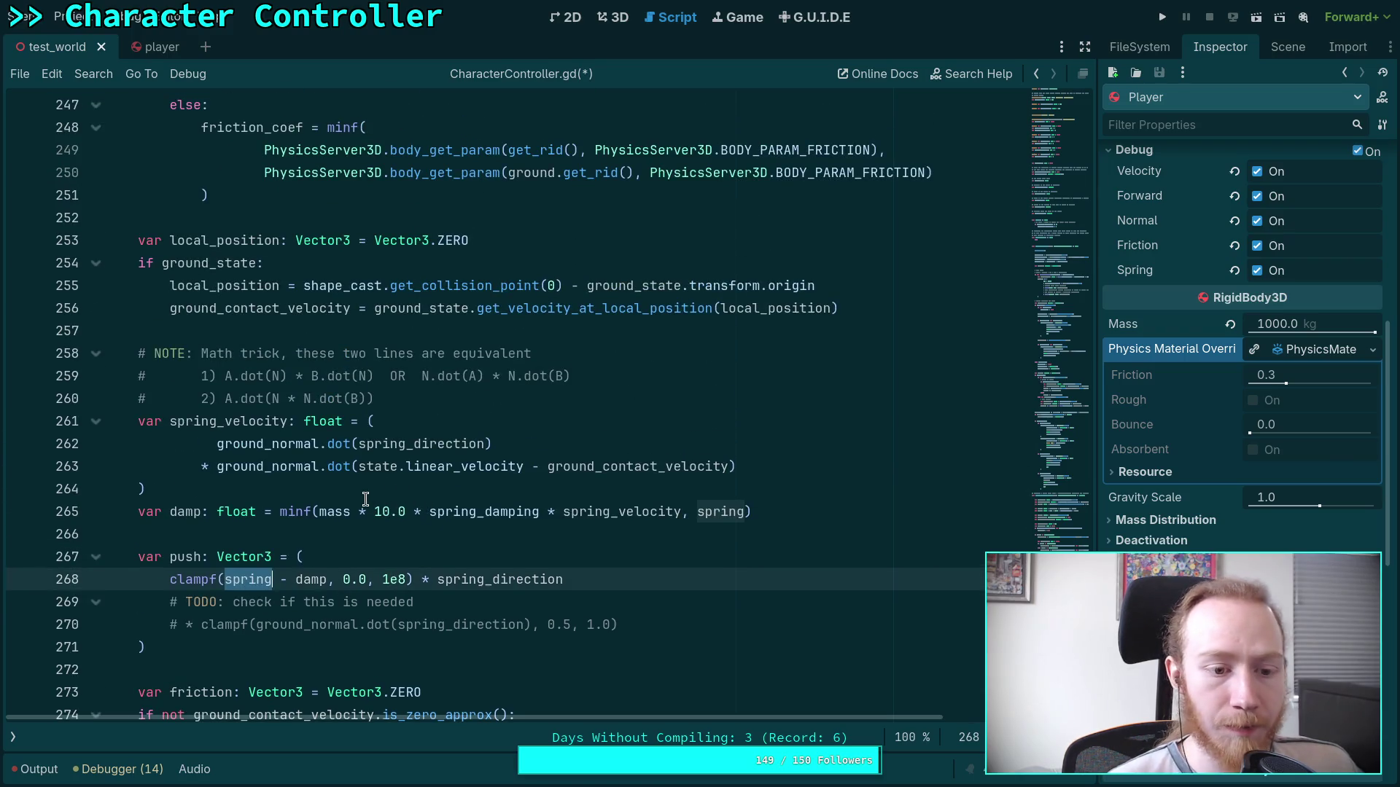
scroll(364, 500, up, 1)
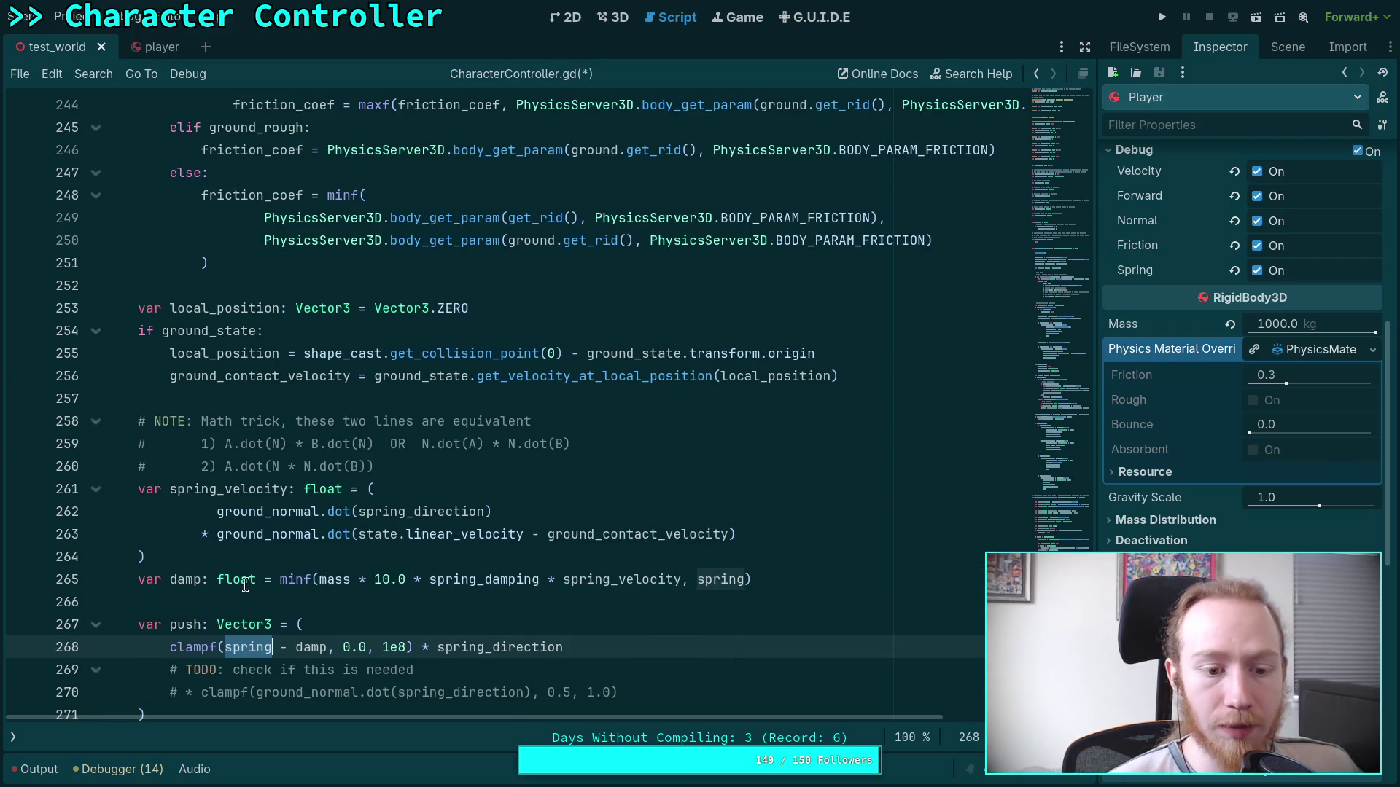
scroll(252, 551, up, 10)
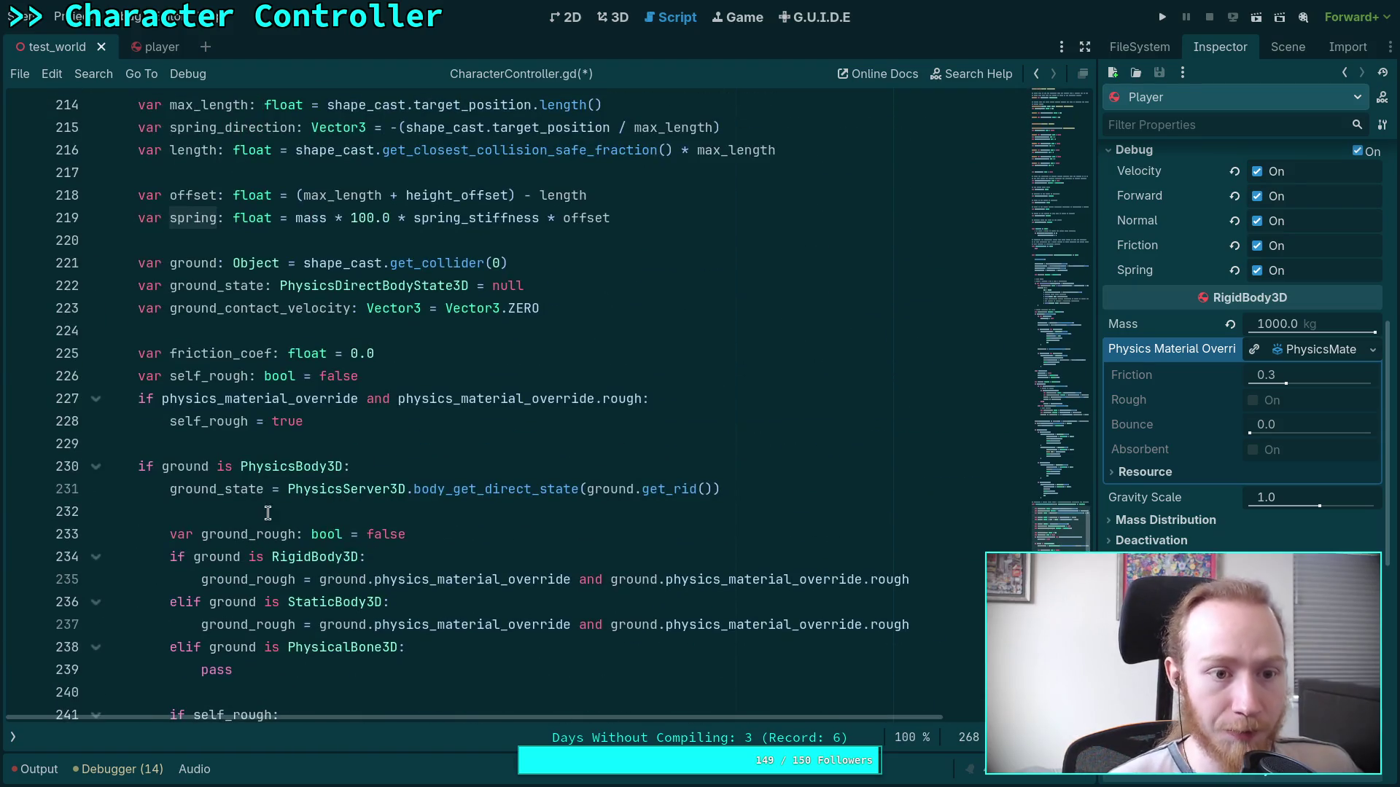
scroll(288, 506, down, 18)
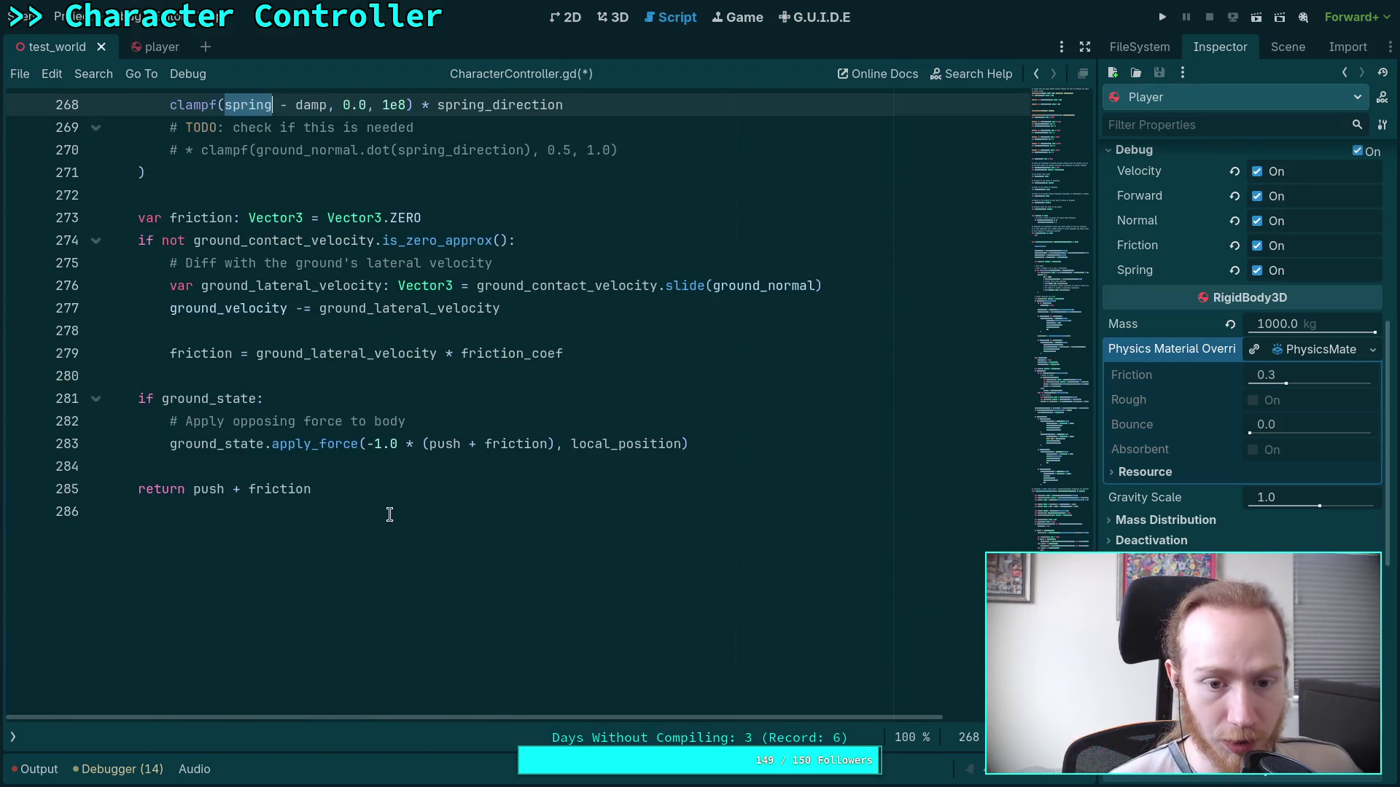
scroll(463, 532, up, 2)
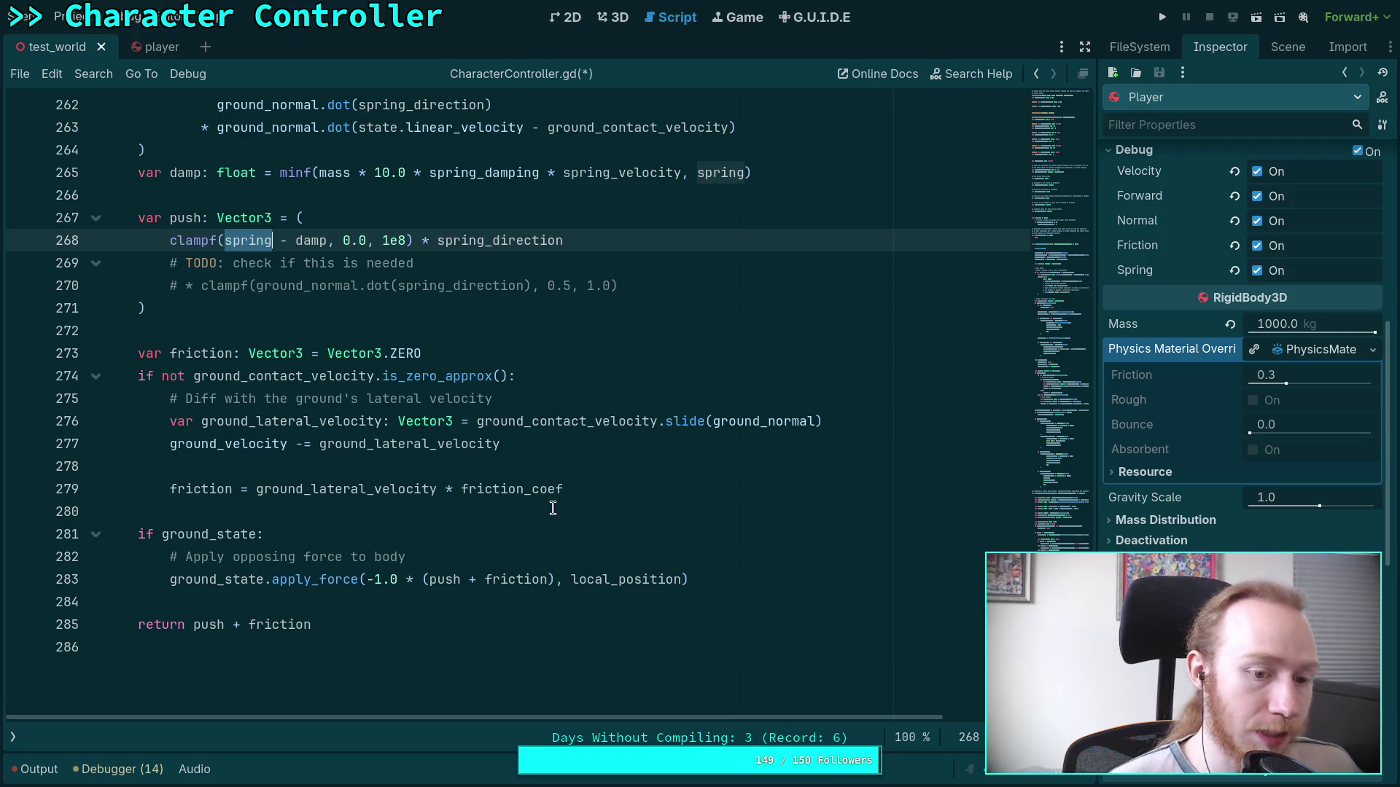
click(644, 490)
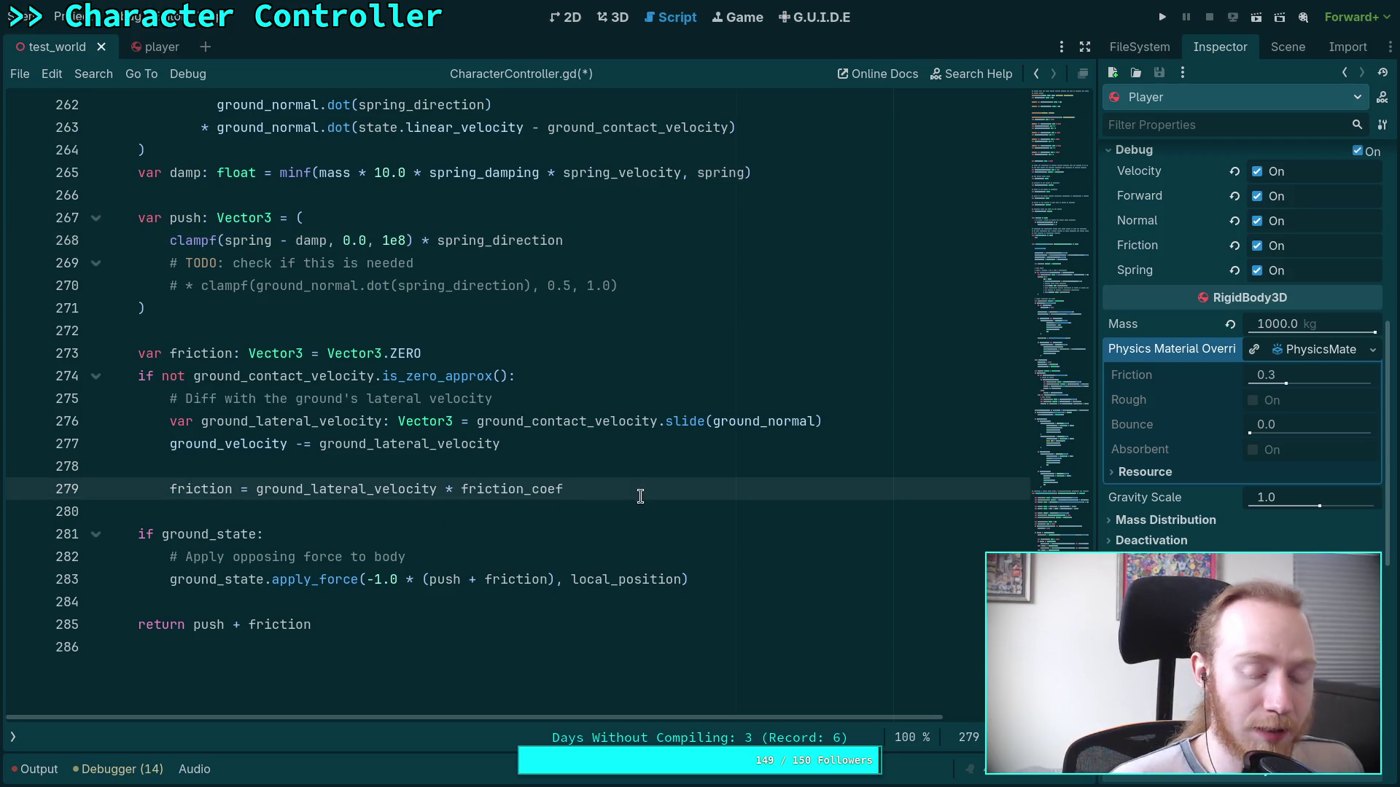